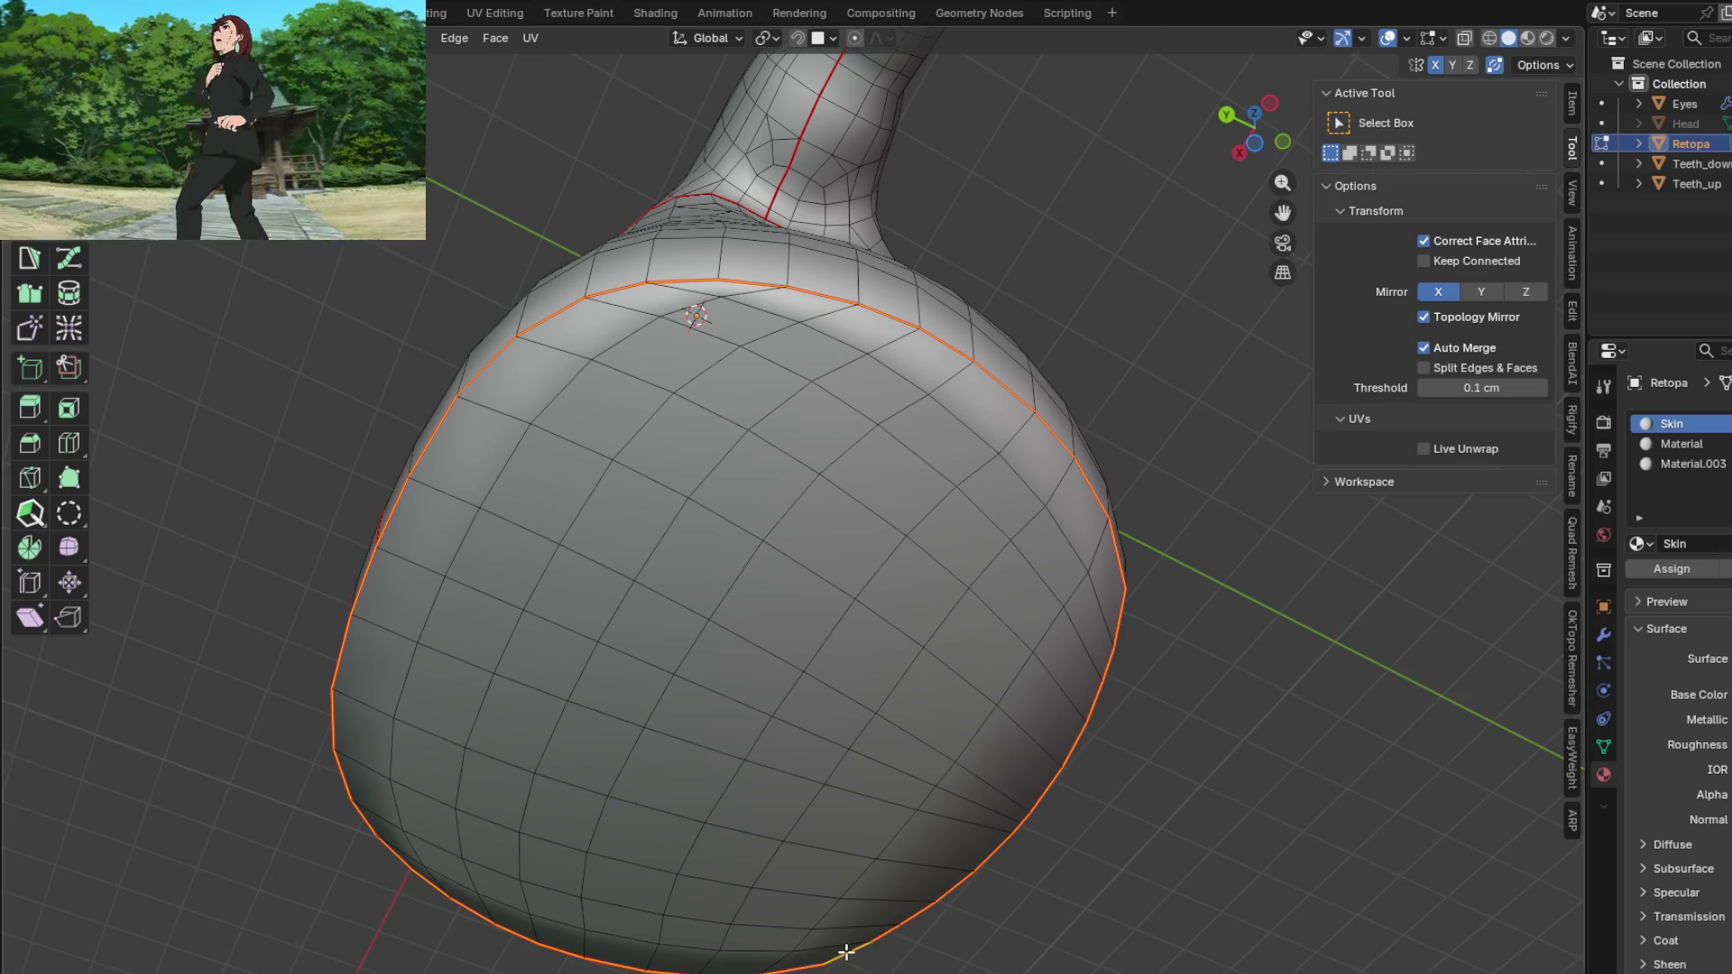
# Step: Mark seams on the bottom rim and the neck junction edge loops
pyautogui.click(752, 620)
pyautogui.moveTo(752, 620)
pyautogui.mouseDown(button='middle')
pyautogui.moveTo(634, 723)
pyautogui.moveTo(630, 379)
pyautogui.moveTo(626, 625)
pyautogui.moveTo(649, 658)
pyautogui.moveTo(713, 695)
pyautogui.moveTo(821, 592)
pyautogui.mouseUp(button='middle')
pyautogui.scroll(3, 821, 592)
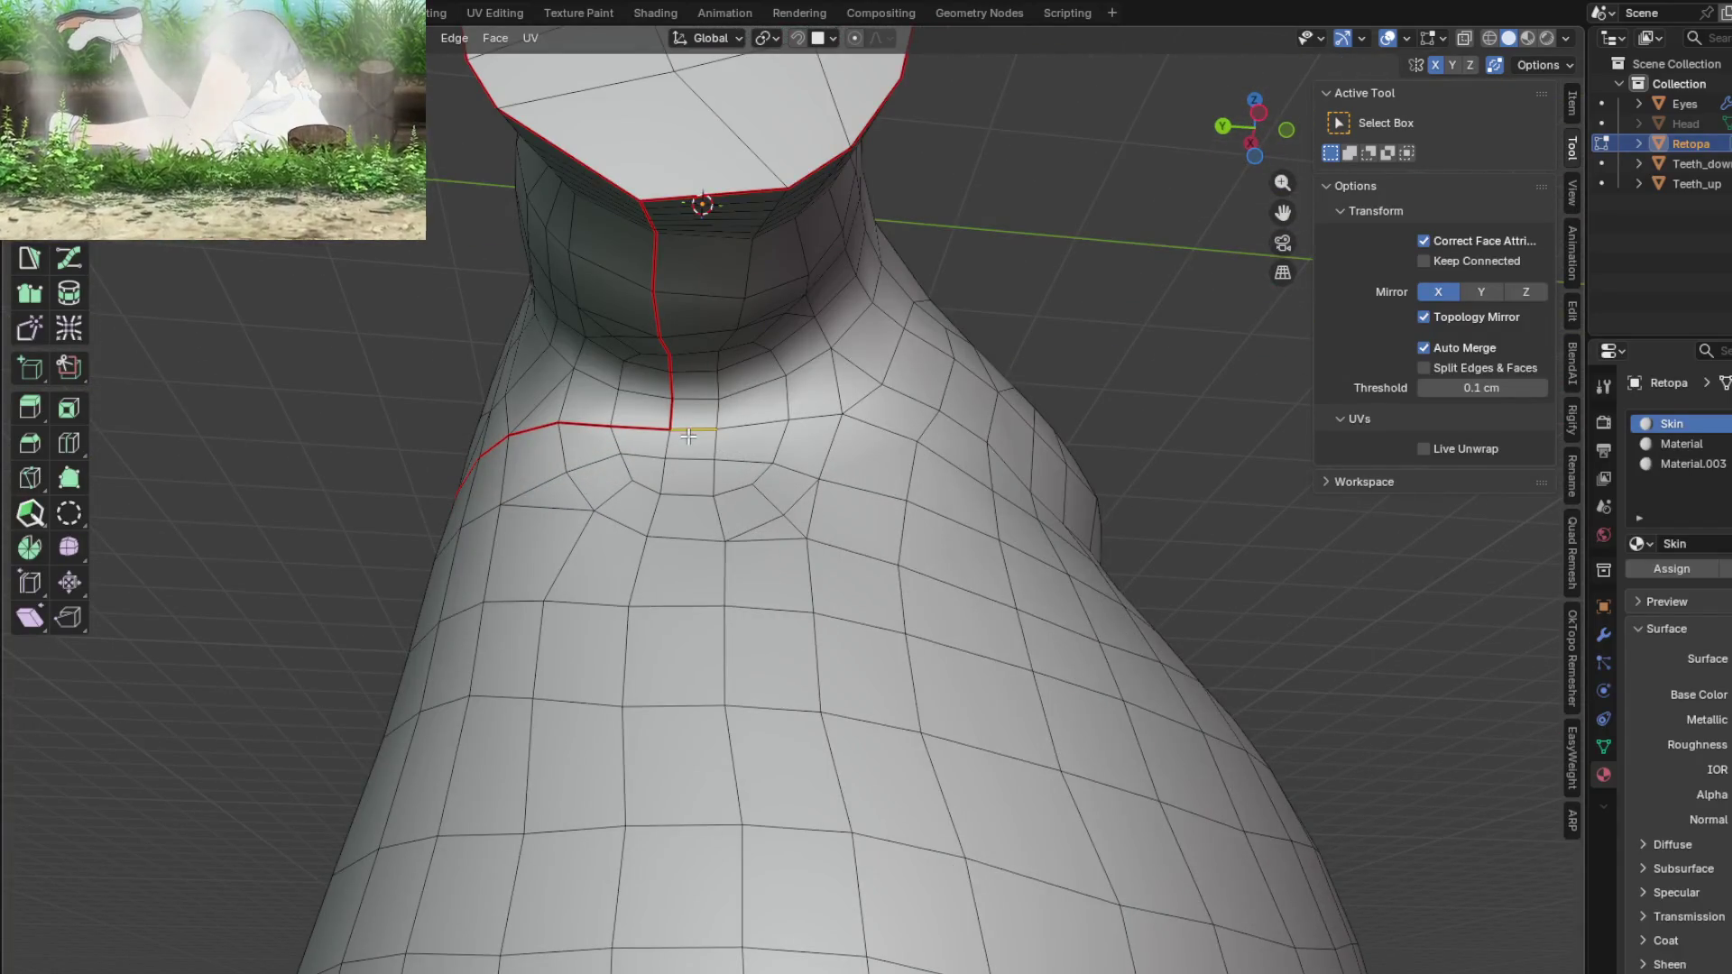
pyautogui.hotkey('ctrl', 'e')
pyautogui.click(608, 403)
# Step: Select the whole body mesh from a raised three-quarter front view
pyautogui.press('KP_1')
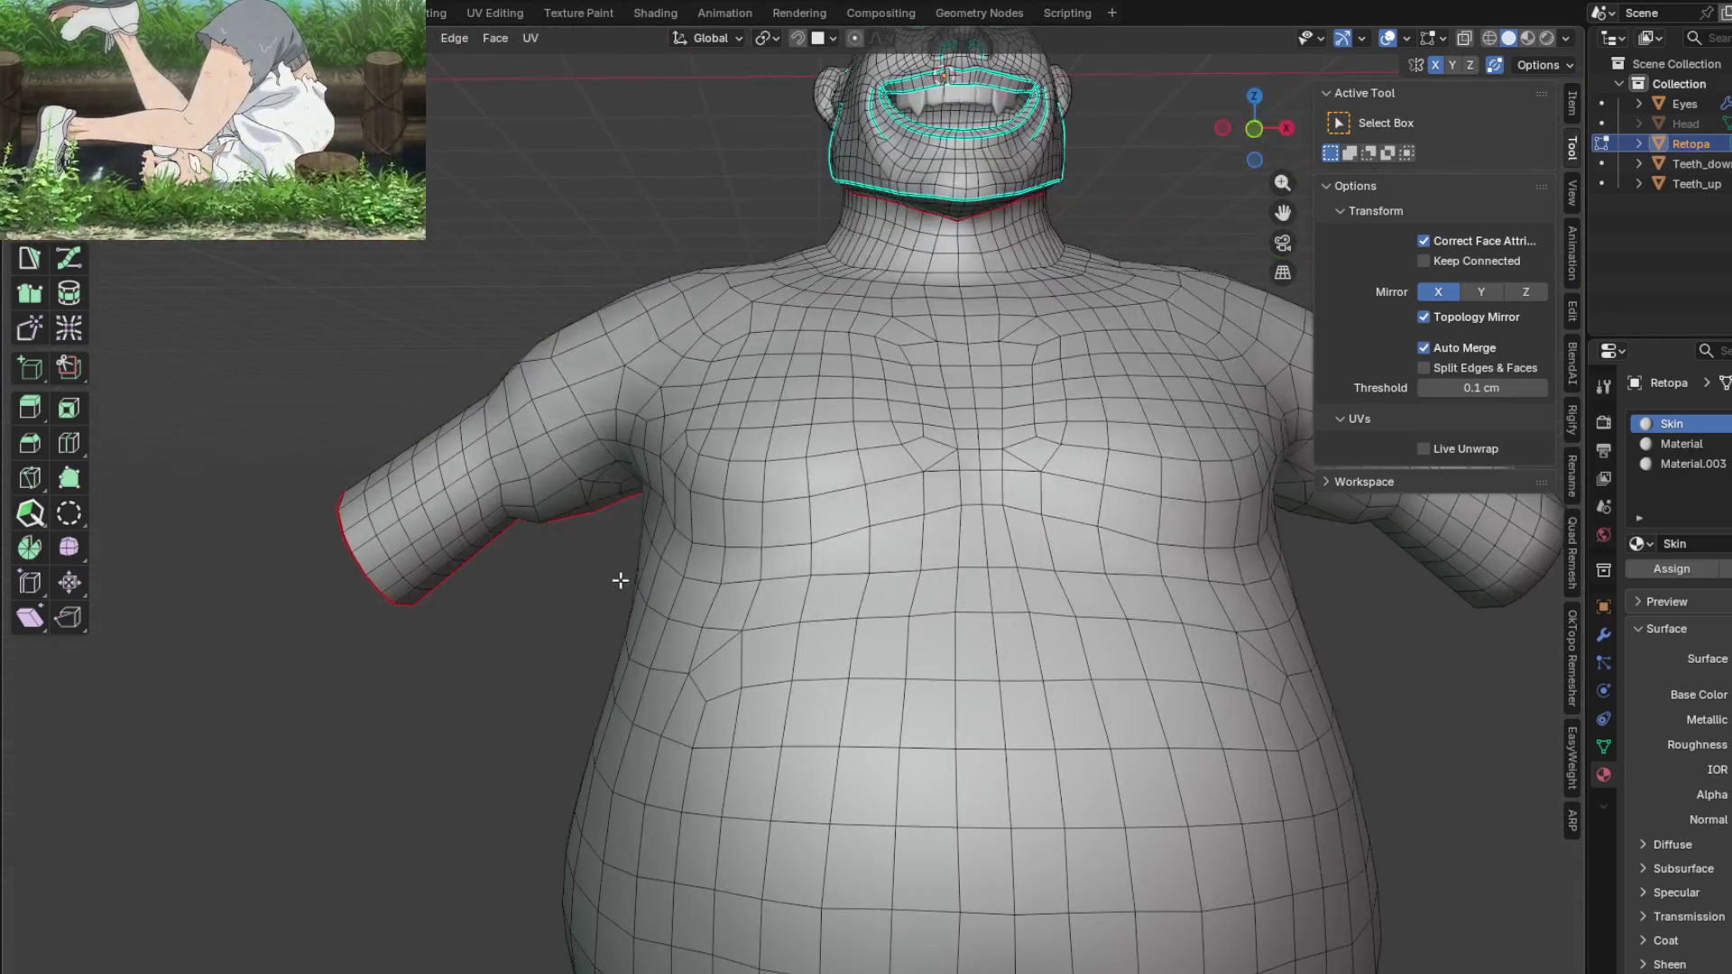
pyautogui.moveTo(620, 580)
pyautogui.mouseDown(button='middle')
pyautogui.moveTo(613, 541)
pyautogui.moveTo(510, 402)
pyautogui.moveTo(674, 579)
pyautogui.moveTo(1025, 614)
pyautogui.moveTo(911, 586)
pyautogui.moveTo(812, 532)
pyautogui.moveTo(838, 631)
pyautogui.moveTo(794, 505)
pyautogui.moveTo(795, 393)
pyautogui.moveTo(785, 569)
pyautogui.mouseUp(button='middle')
pyautogui.press('a')
pyautogui.scroll(-3, 794, 397)
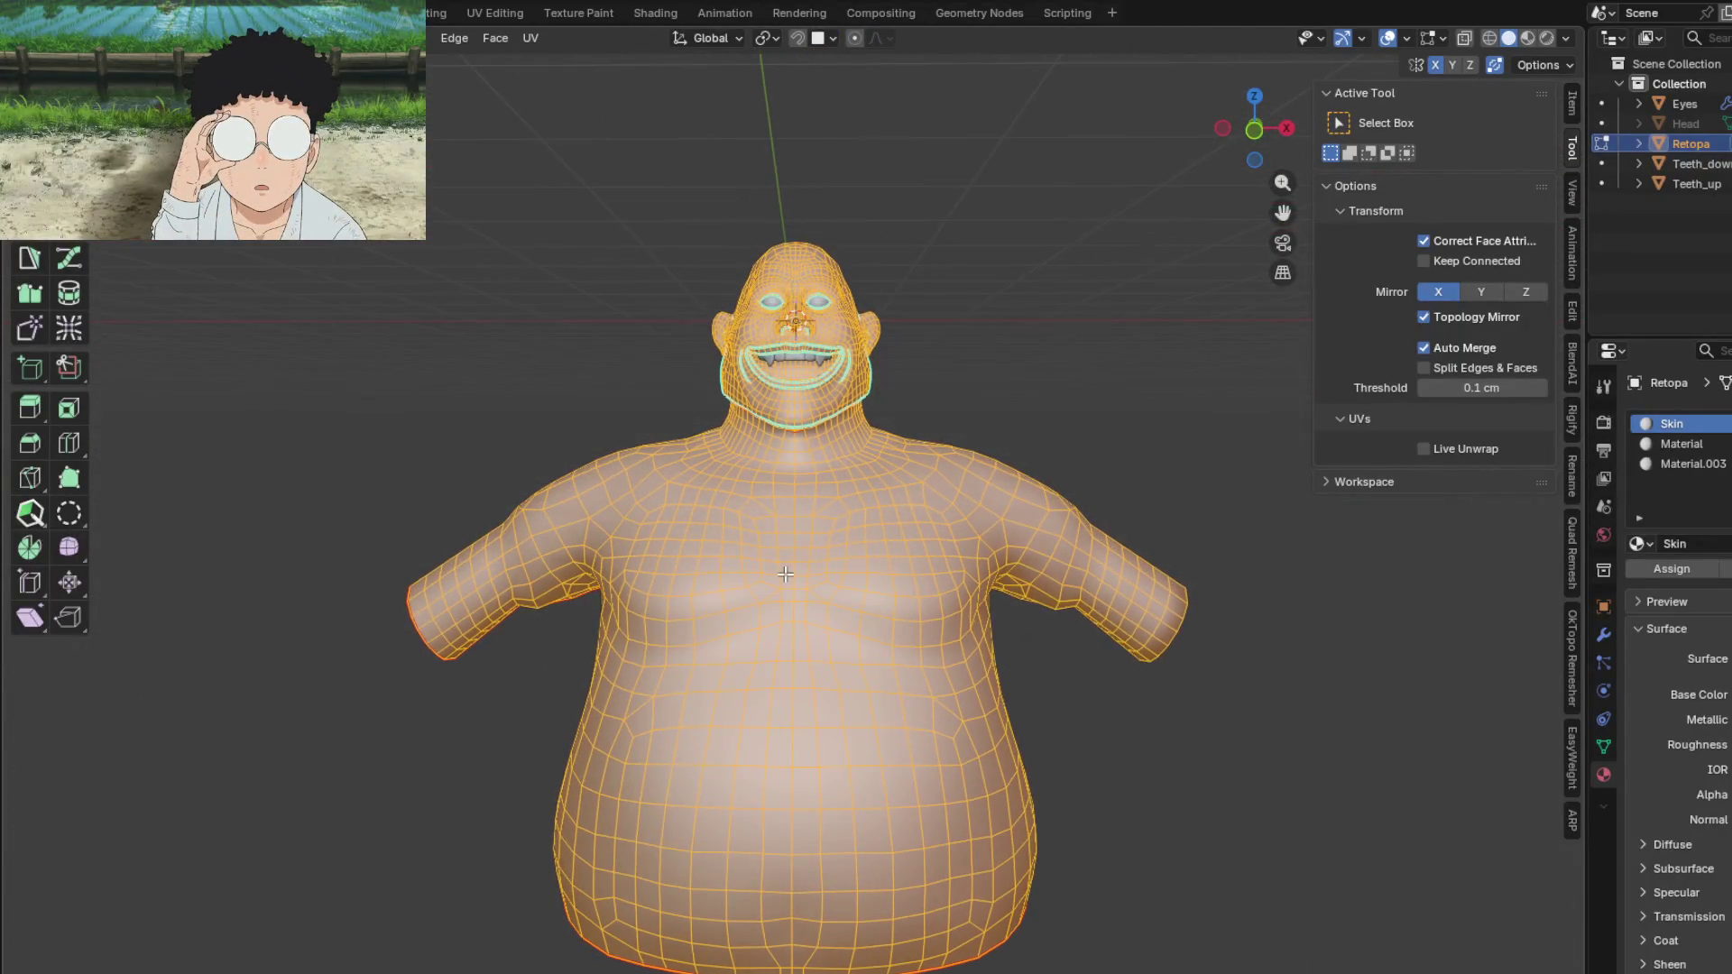
# Step: Apply Mesh > Snap to Symmetry to the whole body, then return to Edit Mode
pyautogui.click(361, 37)
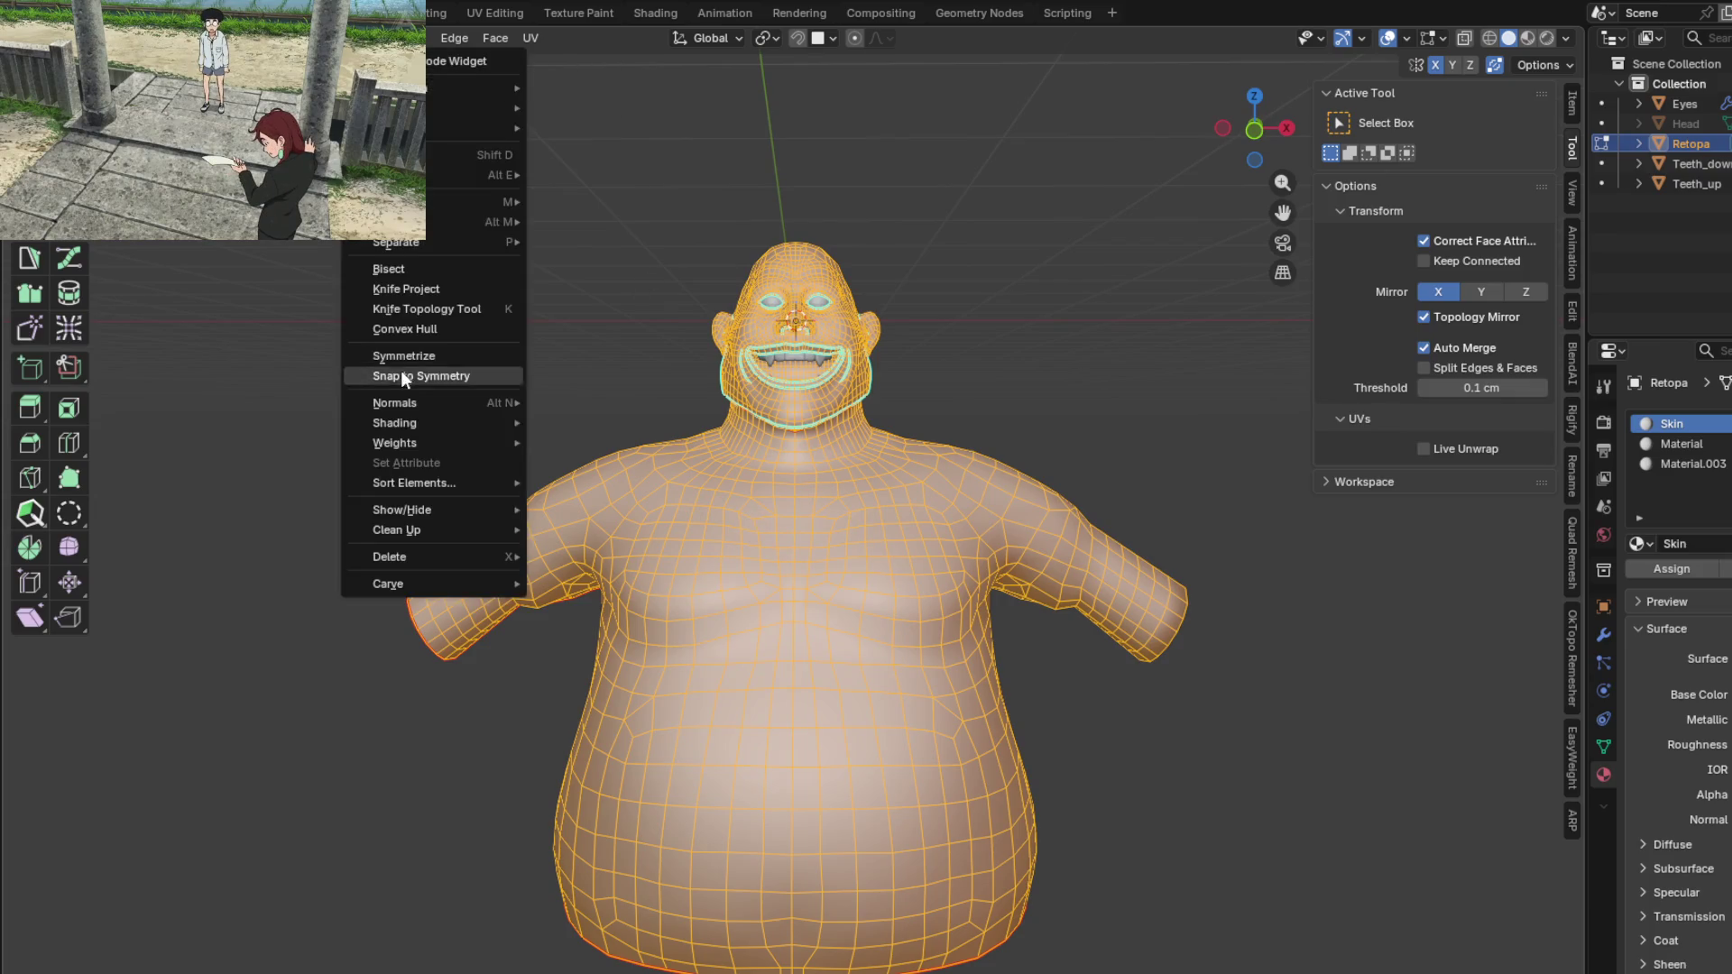
pyautogui.click(399, 354)
pyautogui.press('Tab')
pyautogui.moveTo(736, 570)
pyautogui.mouseDown(button='middle')
pyautogui.moveTo(1003, 502)
pyautogui.moveTo(913, 635)
pyautogui.moveTo(1125, 592)
pyautogui.moveTo(1106, 569)
pyautogui.moveTo(1067, 711)
pyautogui.moveTo(1135, 700)
pyautogui.moveTo(1110, 560)
pyautogui.moveTo(1106, 618)
pyautogui.moveTo(1002, 688)
pyautogui.moveTo(958, 587)
pyautogui.mouseUp(button='middle')
pyautogui.press('Tab')
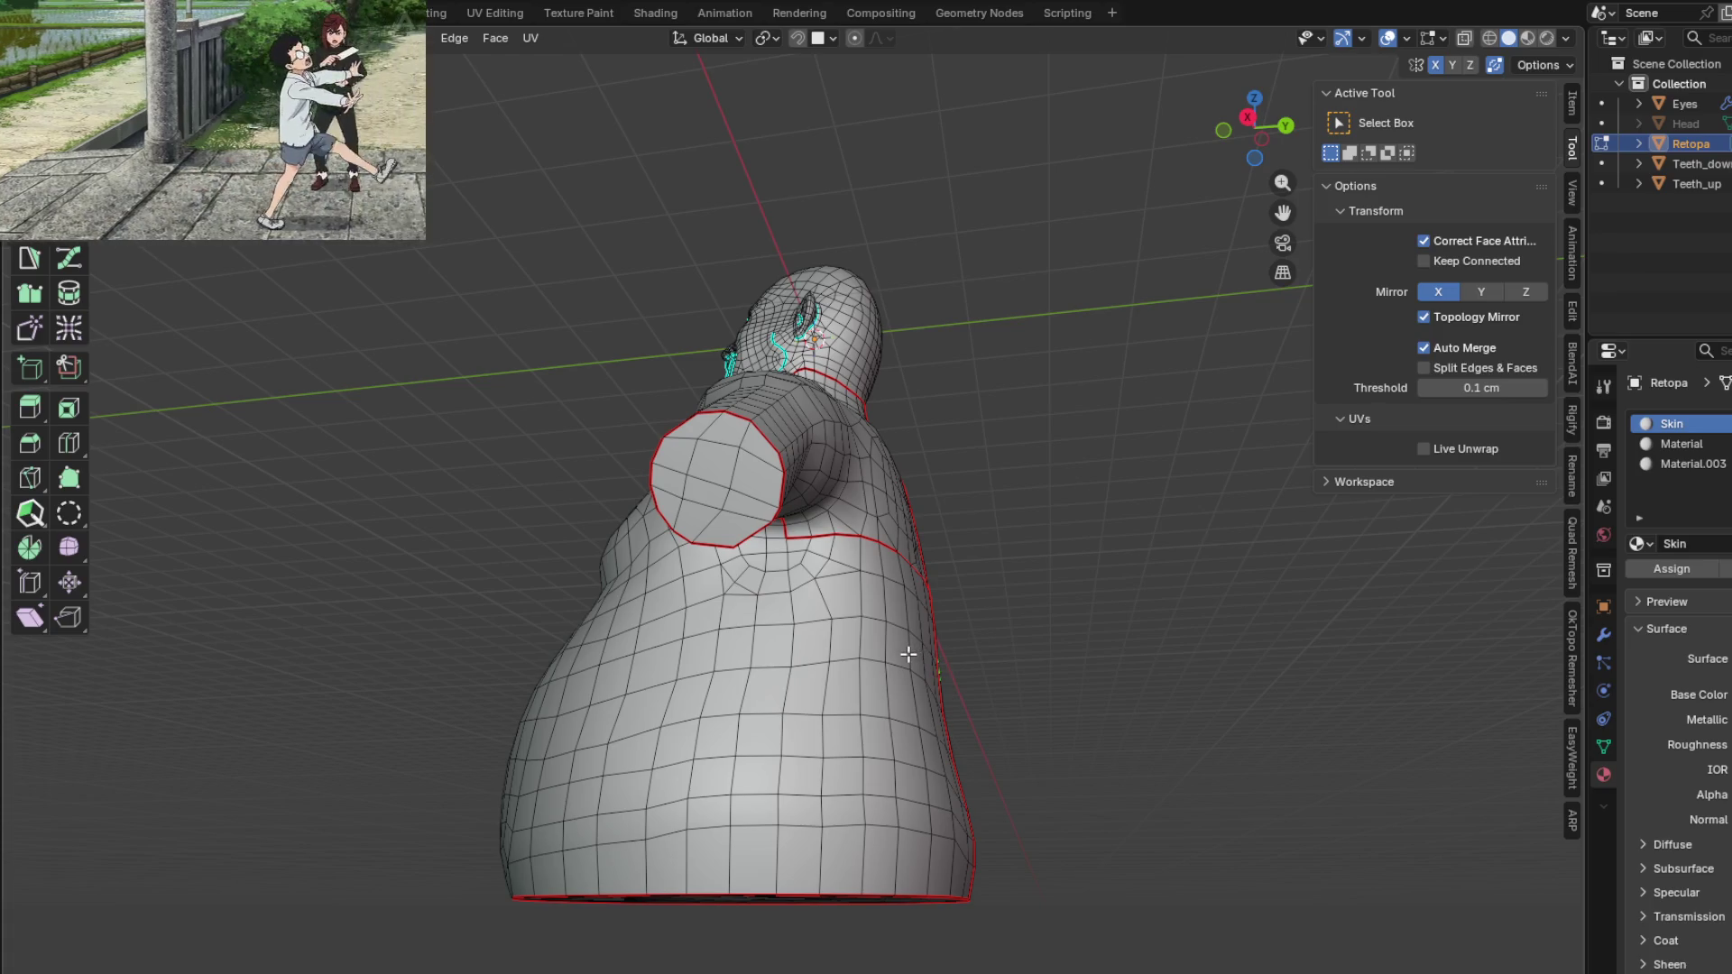
pyautogui.moveTo(839, 600)
pyautogui.mouseDown(button='middle')
pyautogui.moveTo(998, 658)
pyautogui.moveTo(881, 558)
pyautogui.moveTo(860, 570)
pyautogui.moveTo(842, 538)
pyautogui.moveTo(867, 497)
pyautogui.moveTo(568, 417)
pyautogui.moveTo(795, 703)
pyautogui.mouseUp(button='middle')
# Step: Mark the selected edges around the back of the ear as a seam
pyautogui.press('Tab')
pyautogui.press('Tab')
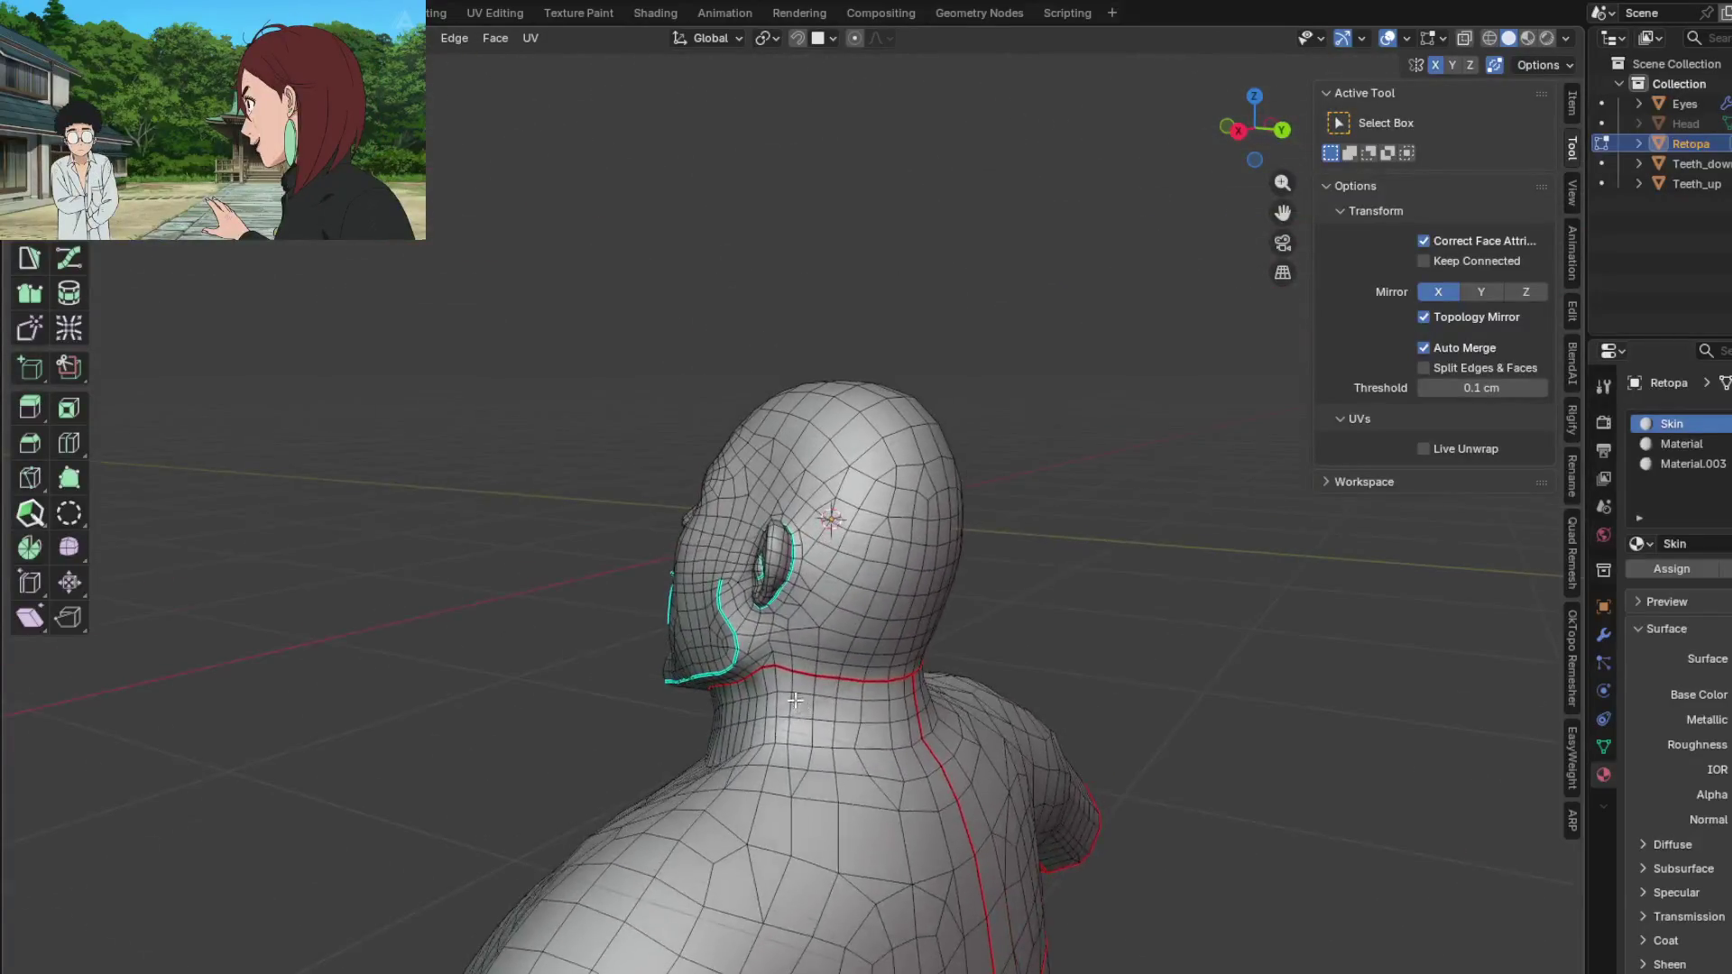
pyautogui.scroll(5, 829, 590)
pyautogui.moveTo(735, 566)
pyautogui.mouseDown(button='middle')
pyautogui.moveTo(840, 569)
pyautogui.moveTo(774, 613)
pyautogui.moveTo(488, 595)
pyautogui.mouseUp(button='middle')
pyautogui.moveTo(316, 551); pyautogui.dragTo(622, 571, button='middle')
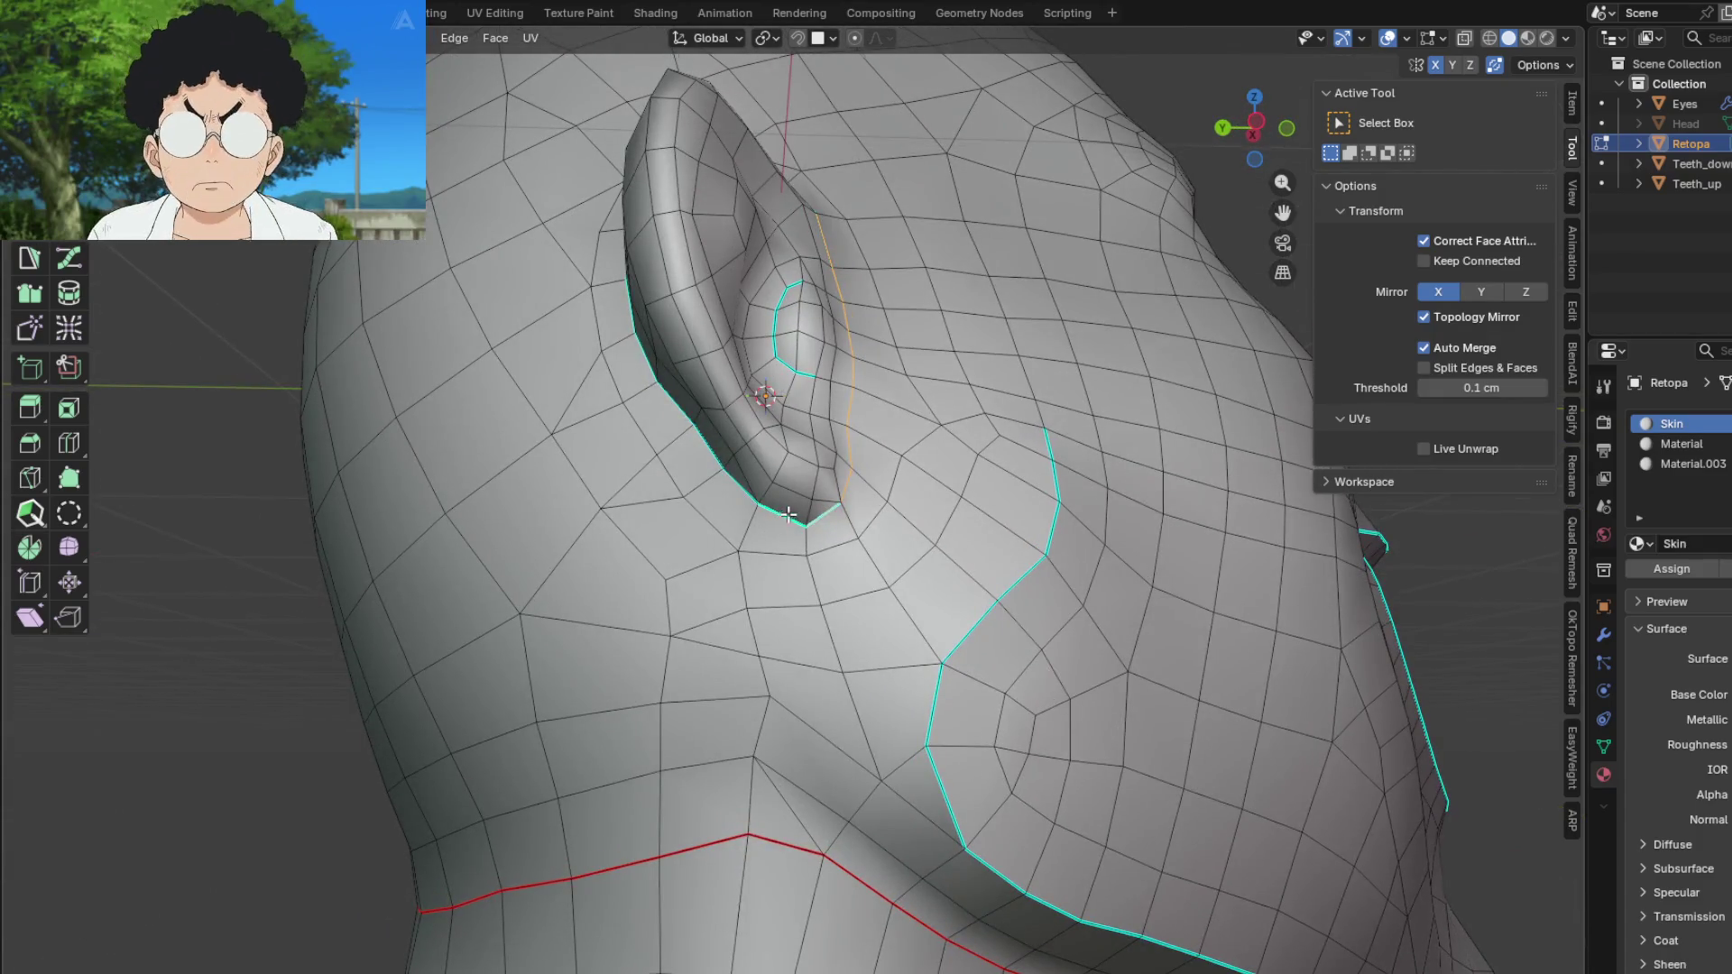
pyautogui.moveTo(787, 514); pyautogui.dragTo(859, 534, button='middle')
pyautogui.moveTo(1054, 520); pyautogui.dragTo(1042, 578, button='middle')
pyautogui.rightClick(1042, 579)
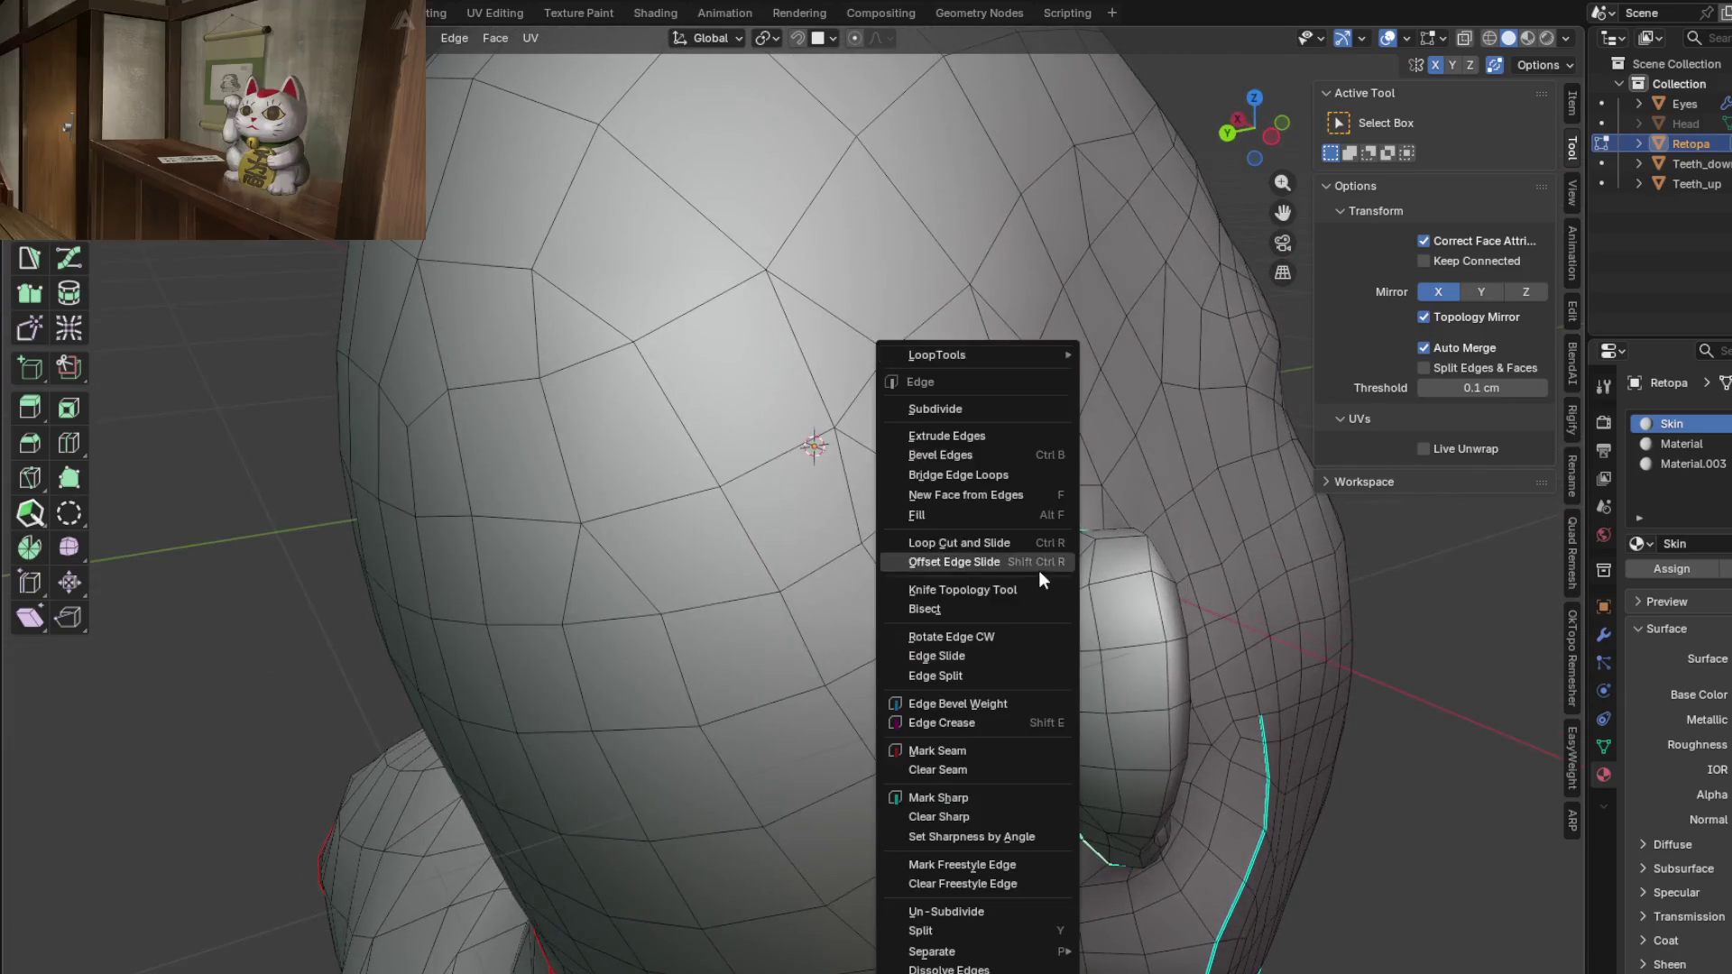
pyautogui.click(940, 750)
# Step: Mark the ear's outer rim loop as a seam
pyautogui.moveTo(940, 750)
pyautogui.mouseDown(button='middle')
pyautogui.moveTo(885, 713)
pyautogui.moveTo(783, 716)
pyautogui.mouseUp(button='middle')
pyautogui.moveTo(802, 651)
pyautogui.mouseDown(button='middle')
pyautogui.moveTo(691, 542)
pyautogui.moveTo(779, 660)
pyautogui.mouseUp(button='middle')
pyautogui.keyDown('alt'); pyautogui.click(683, 521); pyautogui.keyUp('alt')
pyautogui.click(711, 579)
pyautogui.moveTo(712, 579)
pyautogui.mouseDown(button='middle')
pyautogui.moveTo(688, 456)
pyautogui.moveTo(773, 348)
pyautogui.moveTo(831, 516)
pyautogui.moveTo(813, 562)
pyautogui.moveTo(1070, 622)
pyautogui.moveTo(898, 825)
pyautogui.moveTo(1140, 758)
pyautogui.moveTo(1128, 689)
pyautogui.moveTo(761, 746)
pyautogui.moveTo(881, 691)
pyautogui.moveTo(796, 442)
pyautogui.mouseUp(button='middle')
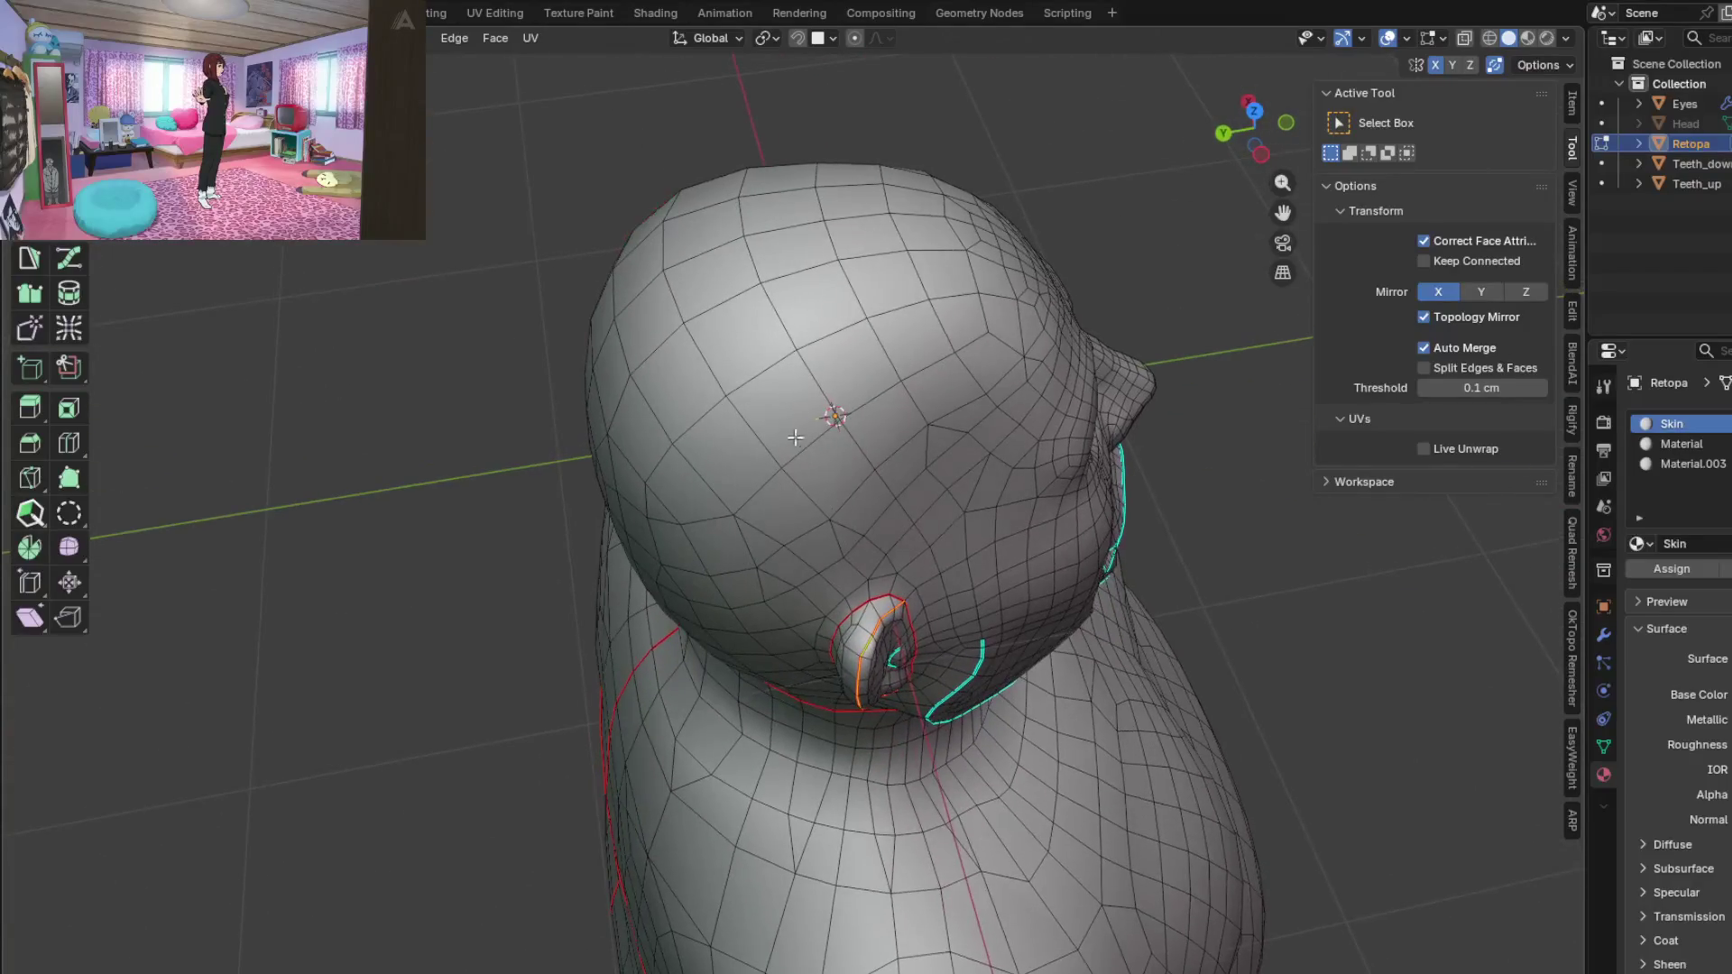
# Step: Mark a seam along an edge path down the centre of the back of the head
pyautogui.moveTo(760, 257)
pyautogui.mouseDown(button='middle')
pyautogui.moveTo(1001, 259)
pyautogui.moveTo(627, 384)
pyautogui.moveTo(633, 857)
pyautogui.mouseUp(button='middle')
pyautogui.keyDown('ctrl'); pyautogui.click(640, 905); pyautogui.keyUp('ctrl')
pyautogui.rightClick(636, 899)
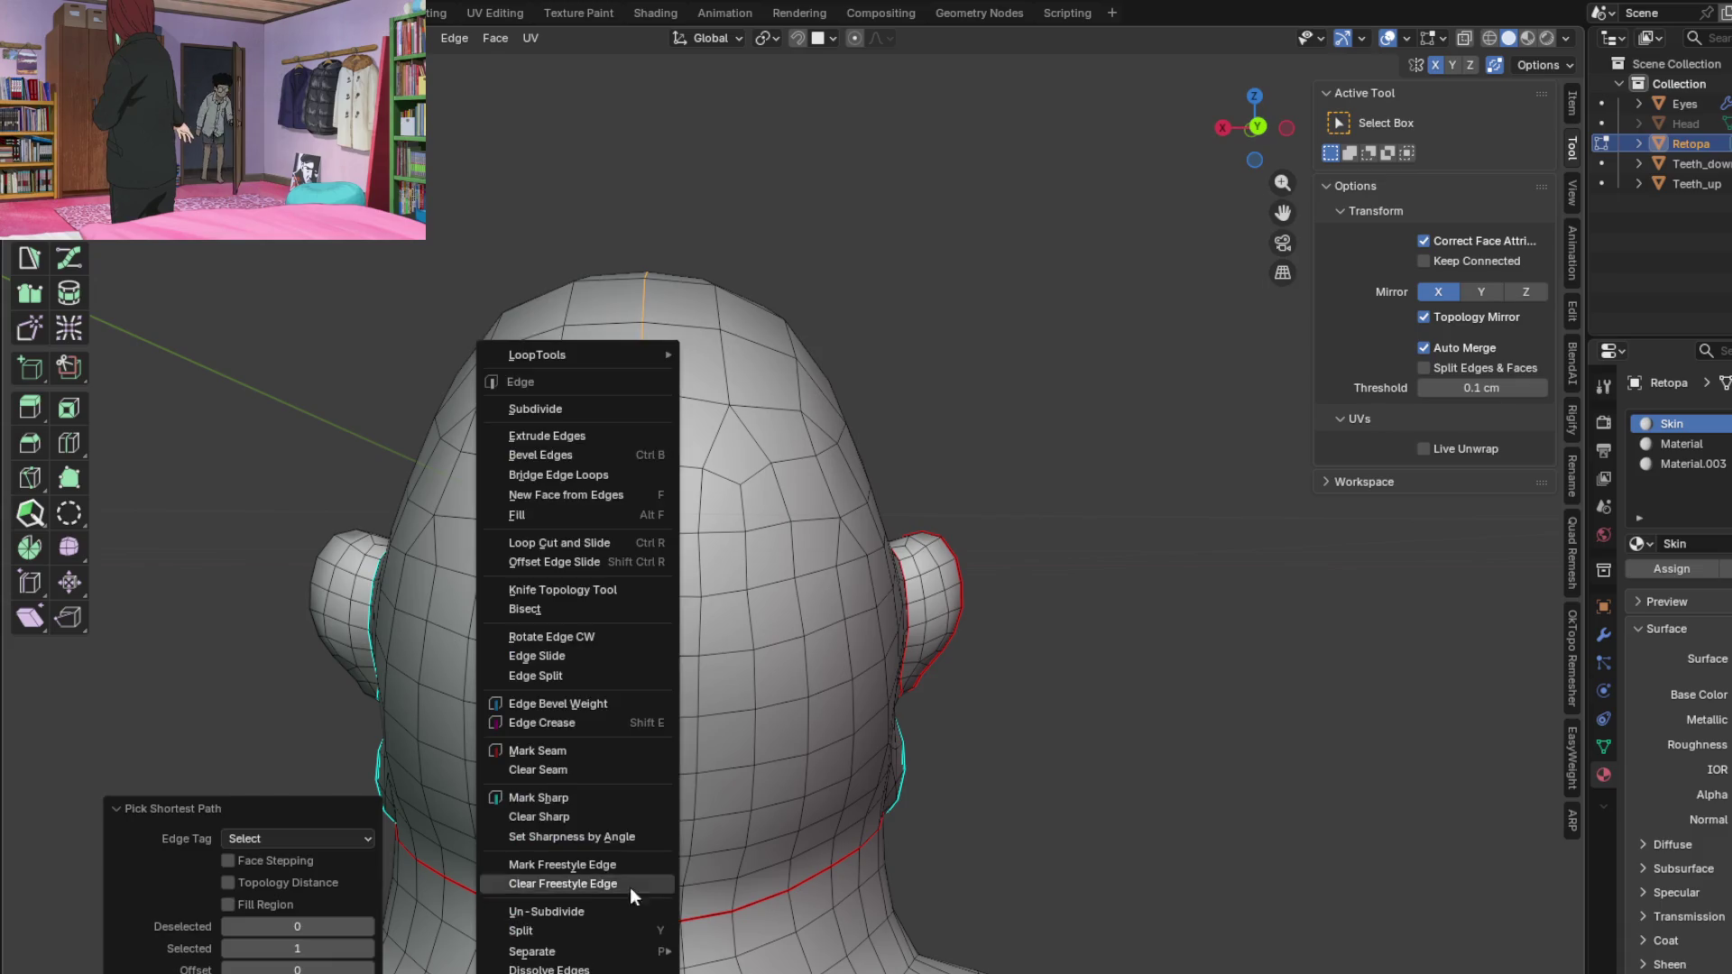
pyautogui.click(554, 750)
pyautogui.moveTo(835, 658)
pyautogui.mouseDown(button='middle')
pyautogui.moveTo(715, 708)
pyautogui.moveTo(695, 688)
pyautogui.moveTo(777, 694)
pyautogui.moveTo(688, 680)
pyautogui.moveTo(1079, 514)
pyautogui.moveTo(1066, 489)
pyautogui.moveTo(1031, 547)
pyautogui.mouseUp(button='middle')
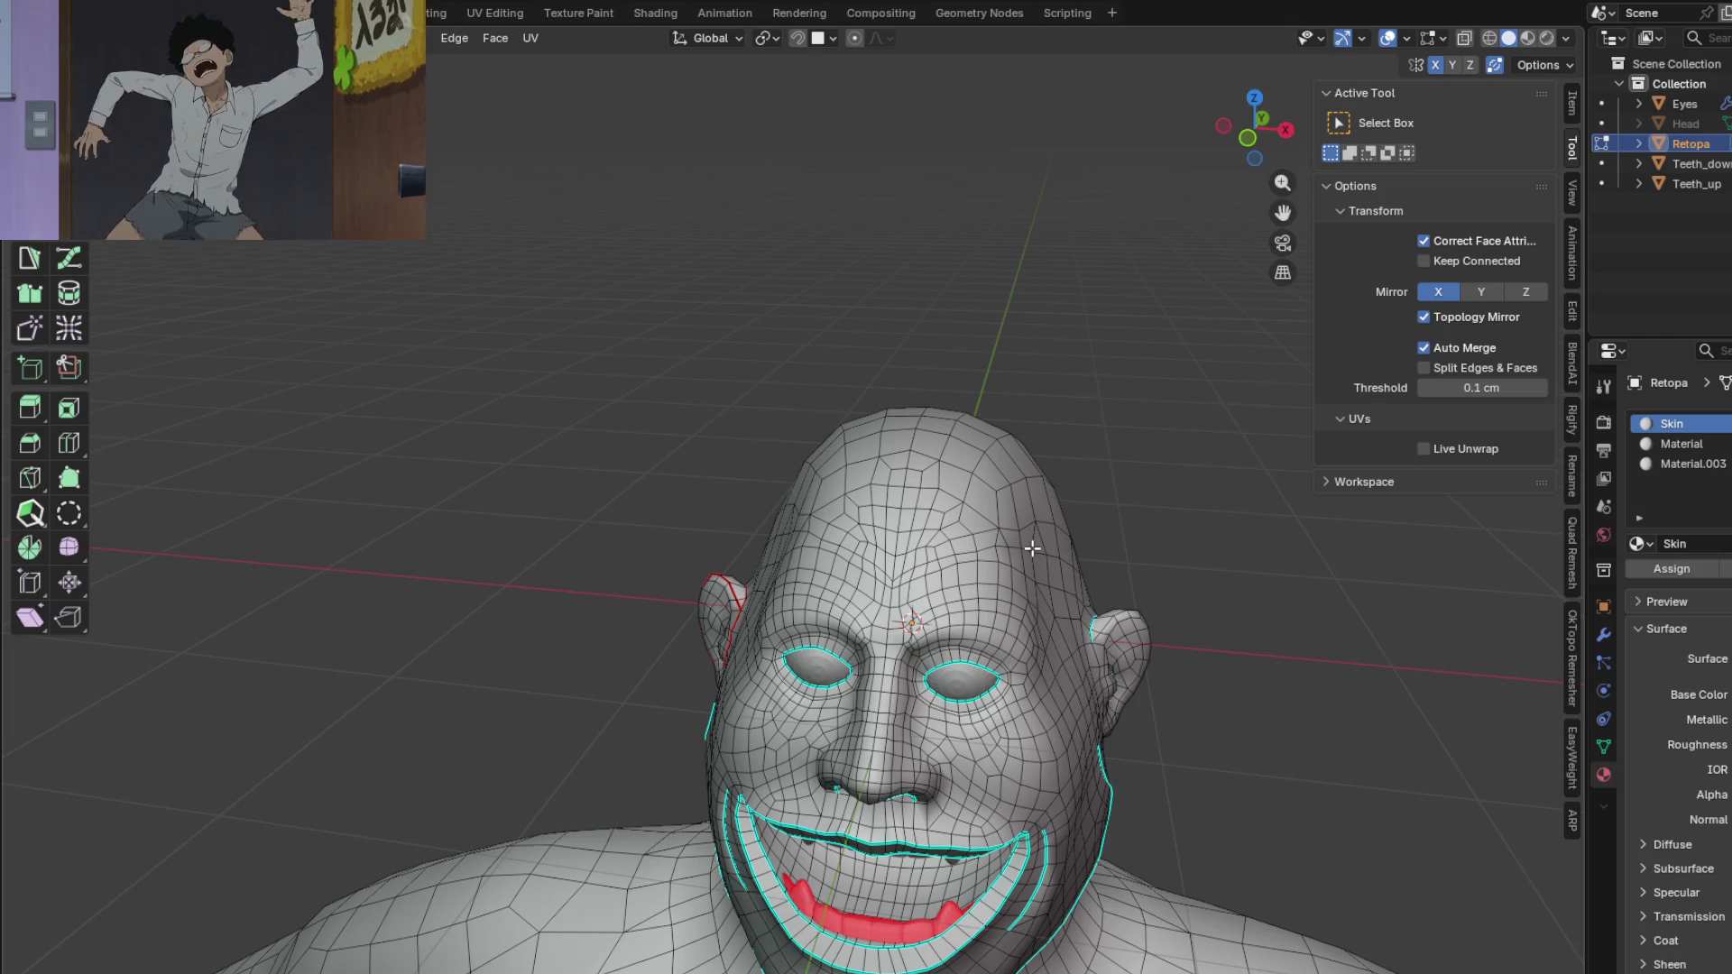
# Step: Mark the loops around both eye holes as seams
pyautogui.moveTo(1032, 548)
pyautogui.mouseDown(button='middle')
pyautogui.moveTo(864, 603)
pyautogui.moveTo(650, 566)
pyautogui.mouseUp(button='middle')
pyautogui.scroll(5, 864, 604)
pyautogui.scroll(3, 670, 610)
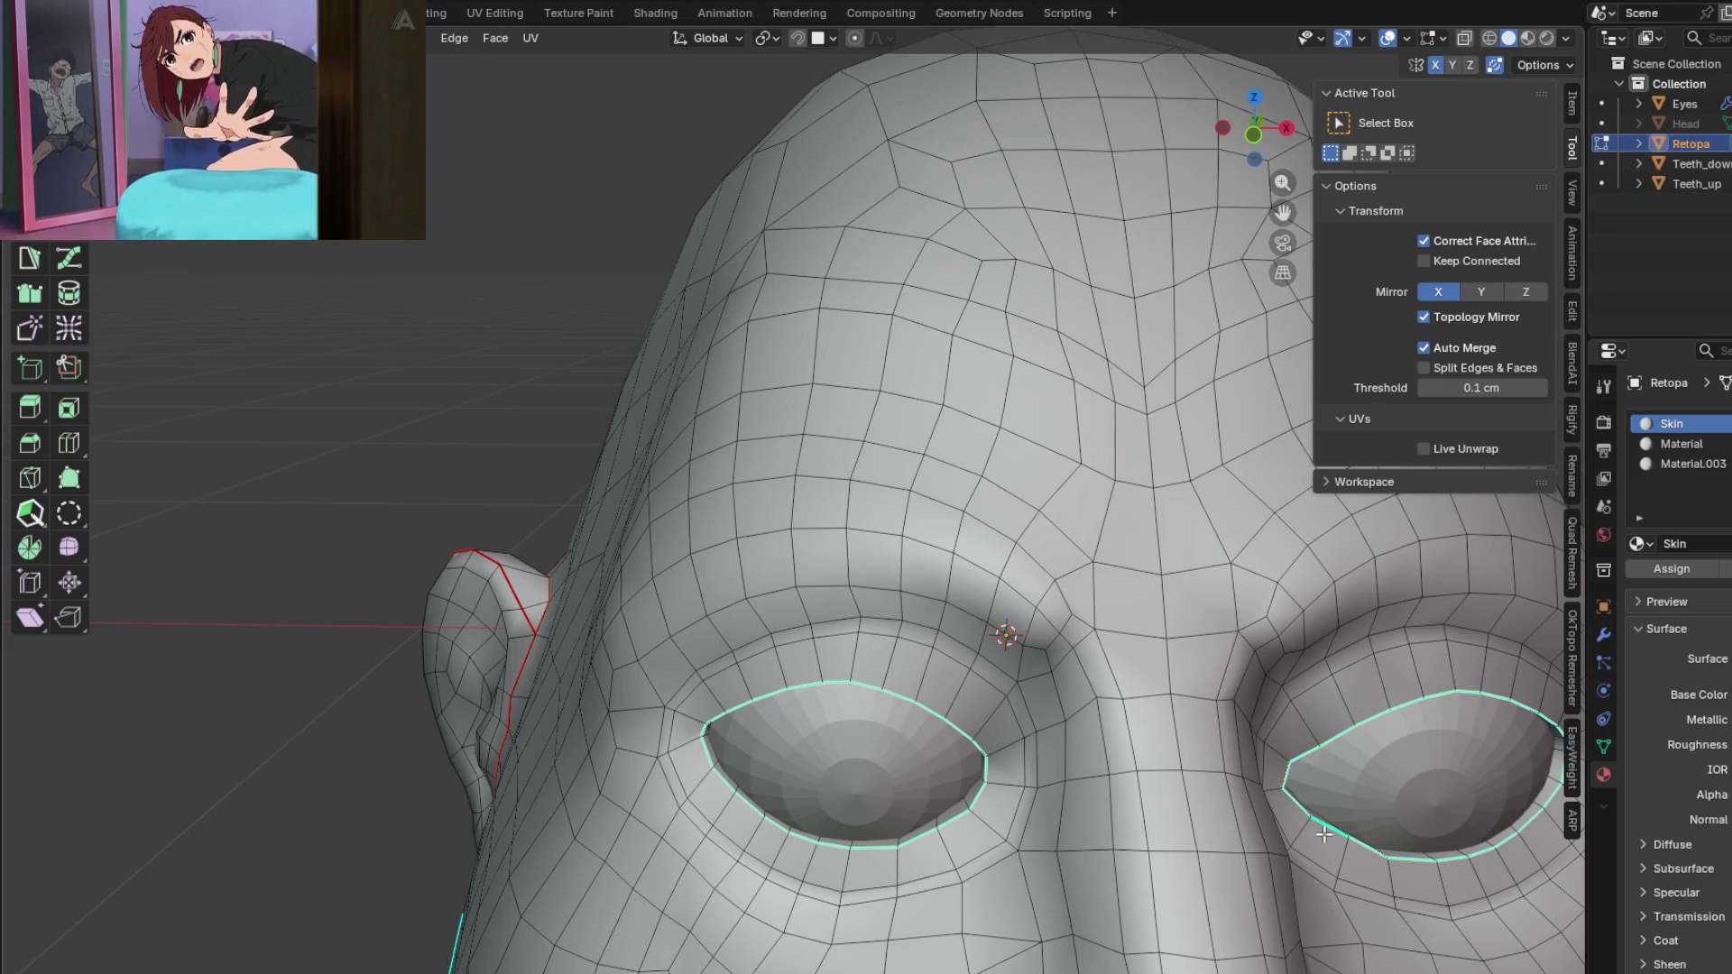
pyautogui.rightClick(1243, 774)
pyautogui.click(1257, 756)
# Step: Mark the nostril edges as seams and check the head from several angles
pyautogui.moveTo(1257, 756)
pyautogui.mouseDown(button='middle')
pyautogui.moveTo(951, 698)
pyautogui.moveTo(738, 561)
pyautogui.mouseUp(button='middle')
pyautogui.scroll(6, 645, 468)
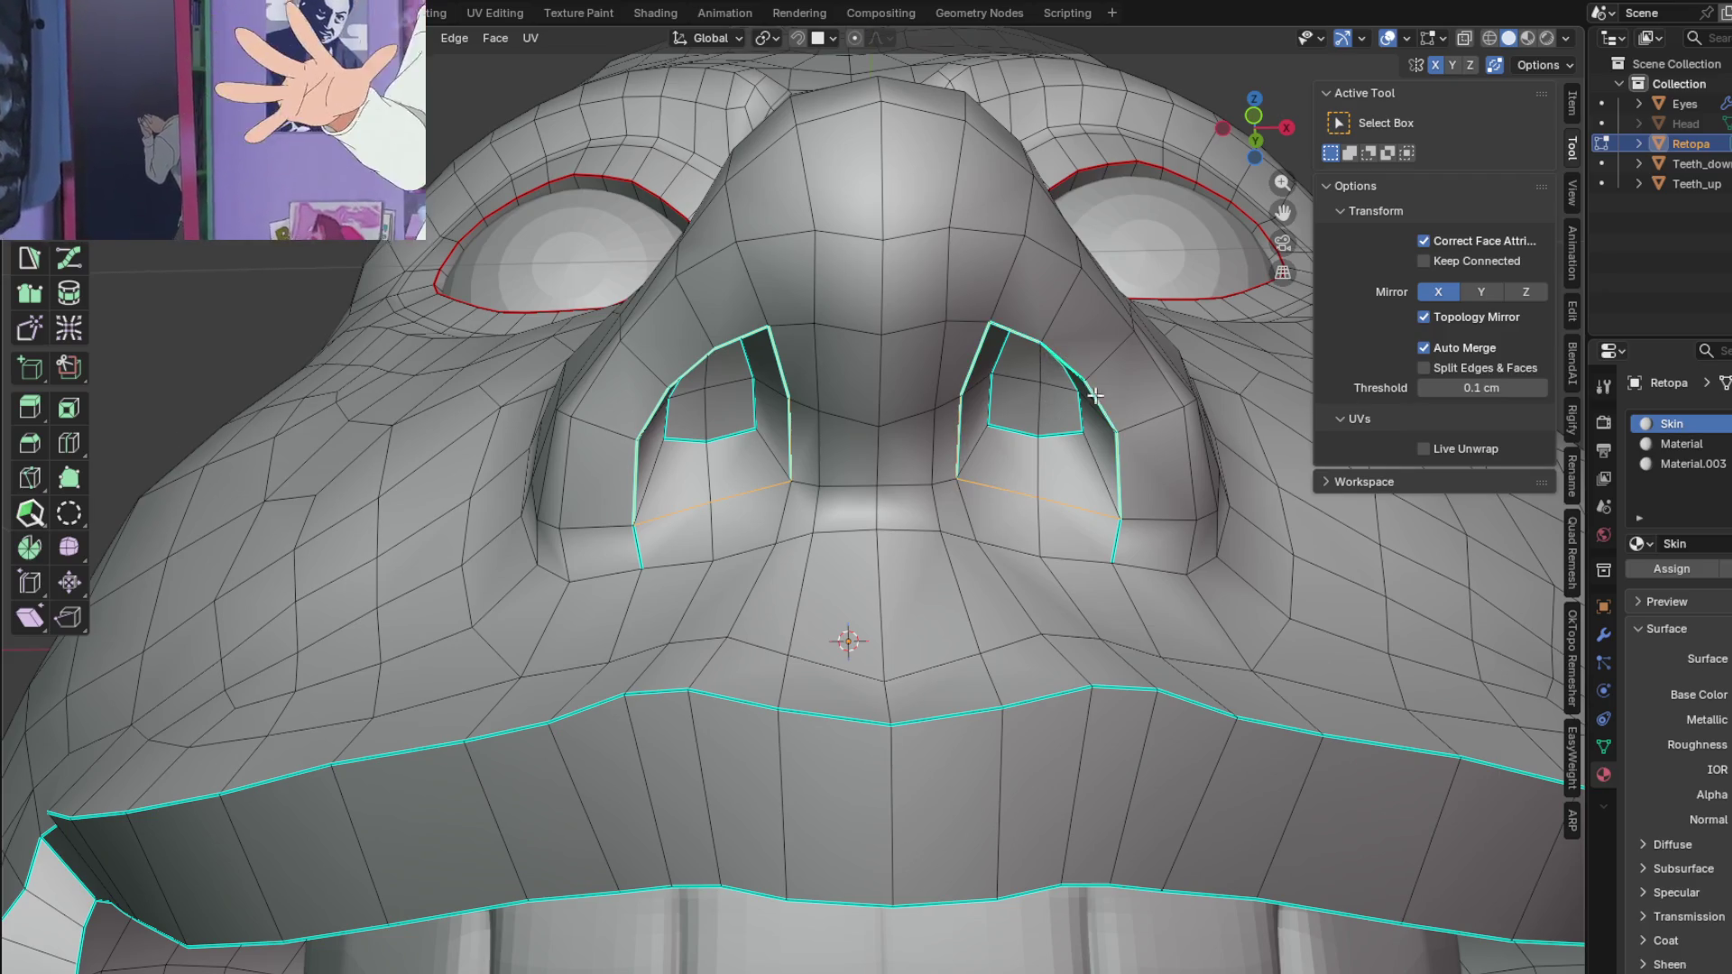
pyautogui.hotkey('ctrl', 'e')
pyautogui.click(1031, 443)
pyautogui.scroll(-3, 1046, 505)
pyautogui.moveTo(1046, 505)
pyautogui.mouseDown(button='middle')
pyautogui.moveTo(1060, 538)
pyautogui.moveTo(1005, 611)
pyautogui.moveTo(1068, 659)
pyautogui.moveTo(704, 719)
pyautogui.moveTo(722, 566)
pyautogui.mouseUp(button='middle')
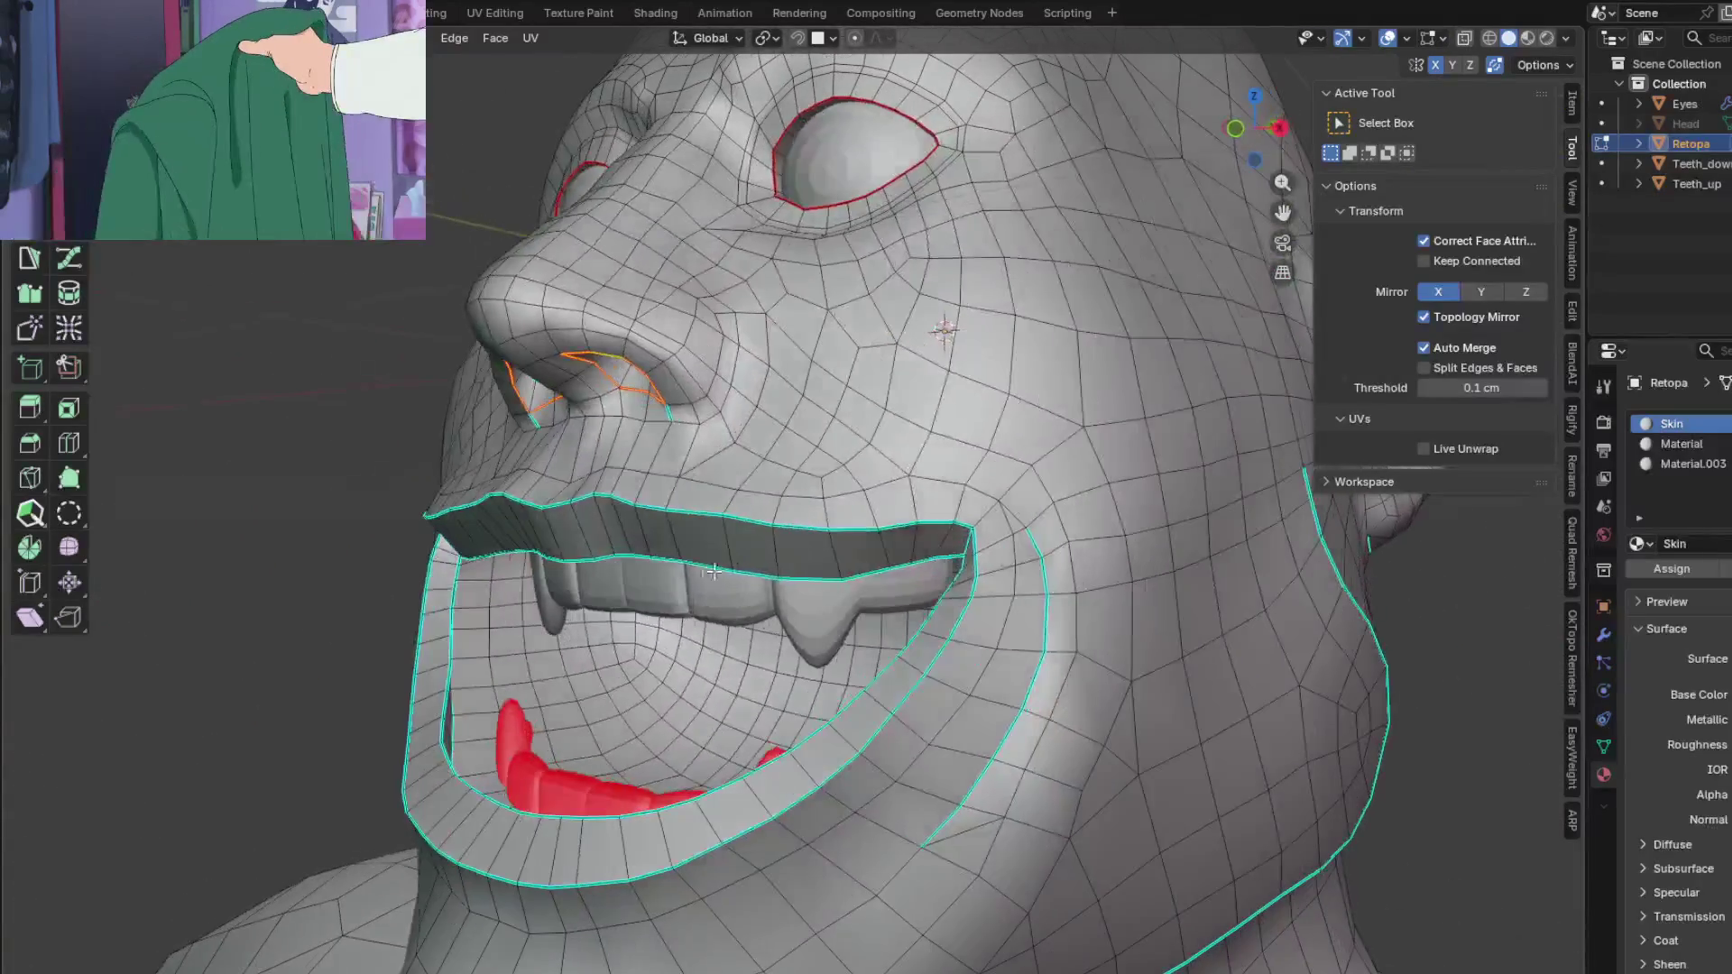
pyautogui.moveTo(449, 646); pyautogui.dragTo(815, 731, button='middle')
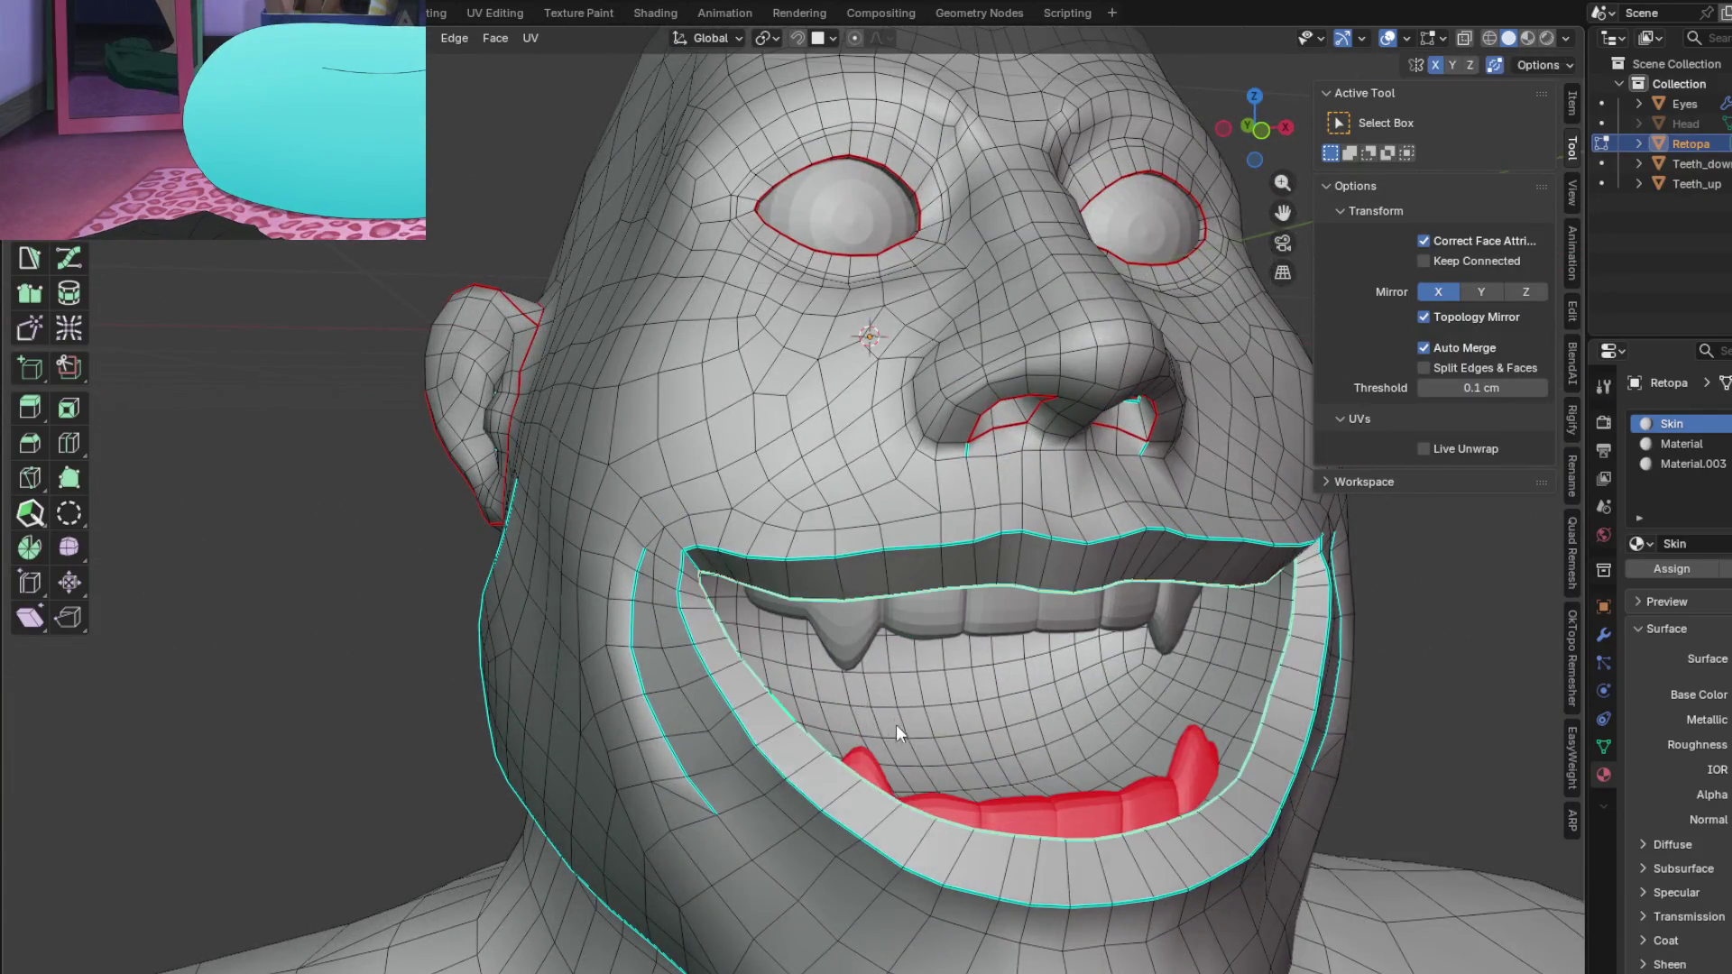
pyautogui.moveTo(826, 727)
pyautogui.mouseDown(button='middle')
pyautogui.moveTo(930, 713)
pyautogui.moveTo(807, 721)
pyautogui.moveTo(947, 803)
pyautogui.moveTo(893, 801)
pyautogui.mouseUp(button='middle')
pyautogui.moveTo(902, 671)
pyautogui.mouseDown(button='middle')
pyautogui.moveTo(983, 748)
pyautogui.moveTo(1082, 715)
pyautogui.moveTo(1059, 678)
pyautogui.moveTo(1013, 766)
pyautogui.moveTo(1013, 707)
pyautogui.moveTo(1164, 689)
pyautogui.moveTo(1133, 673)
pyautogui.moveTo(1104, 606)
pyautogui.moveTo(1135, 604)
pyautogui.moveTo(902, 650)
pyautogui.moveTo(816, 641)
pyautogui.mouseUp(button='middle')
pyautogui.scroll(3, 815, 641)
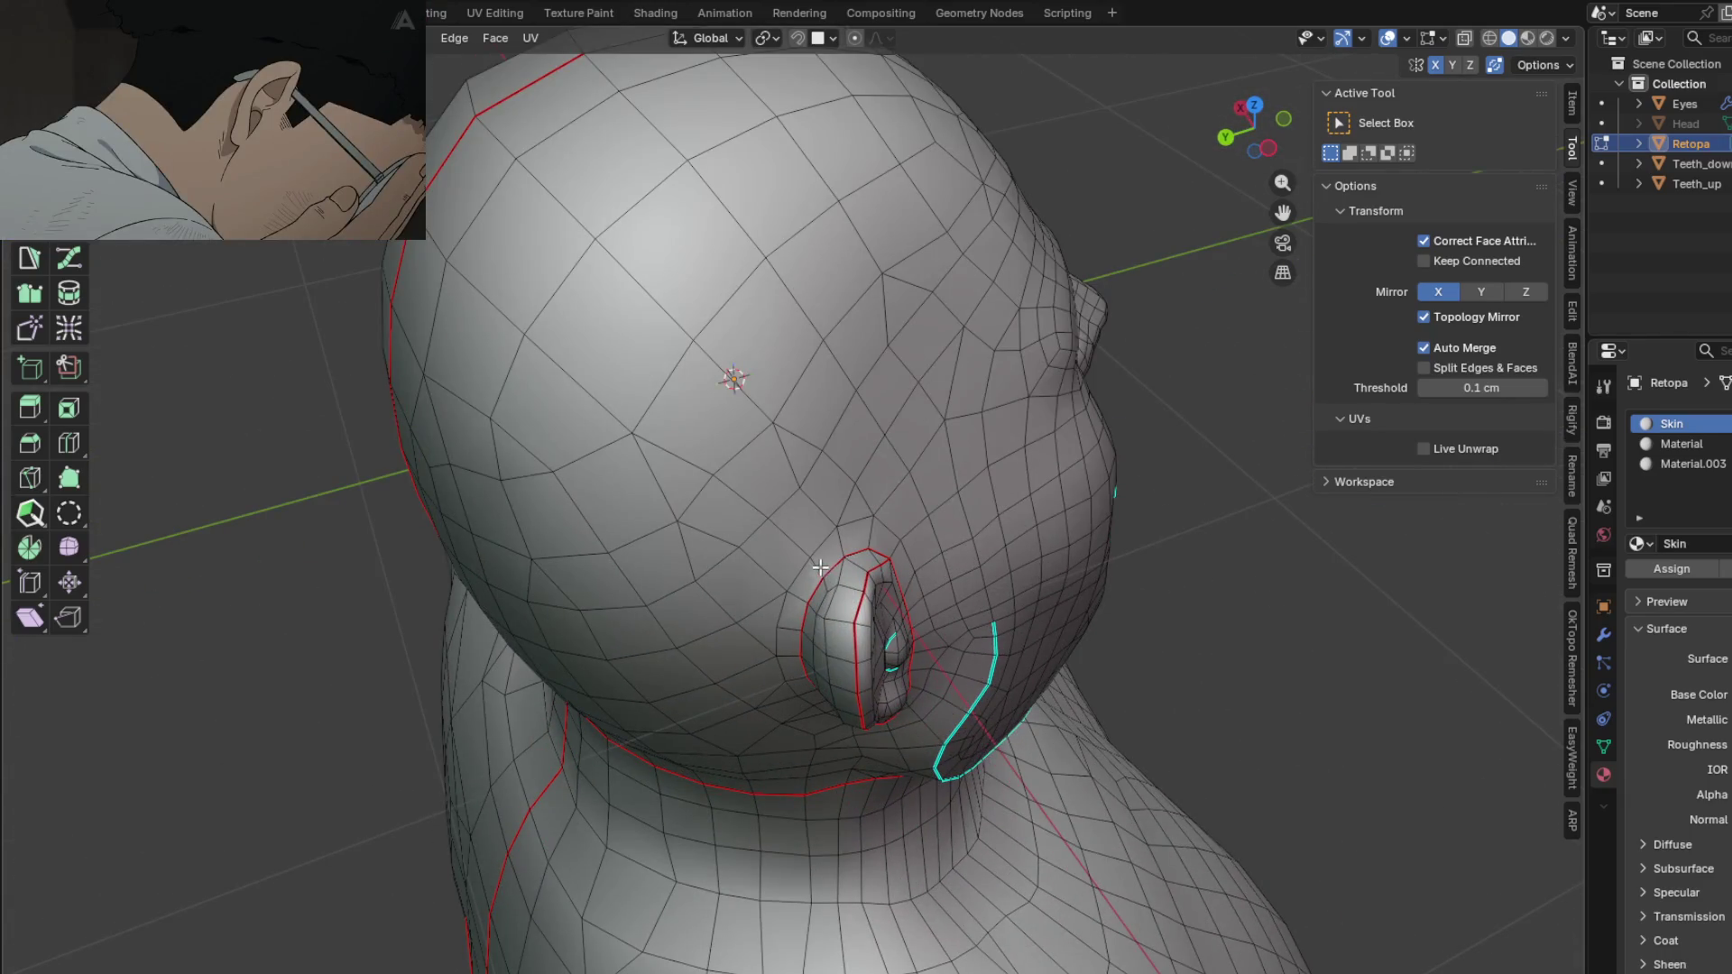
# Step: Mark the edge path from the crown down to the ear as a seam
pyautogui.scroll(-2, 826, 572)
pyautogui.moveTo(839, 558); pyautogui.dragTo(634, 355, button='middle')
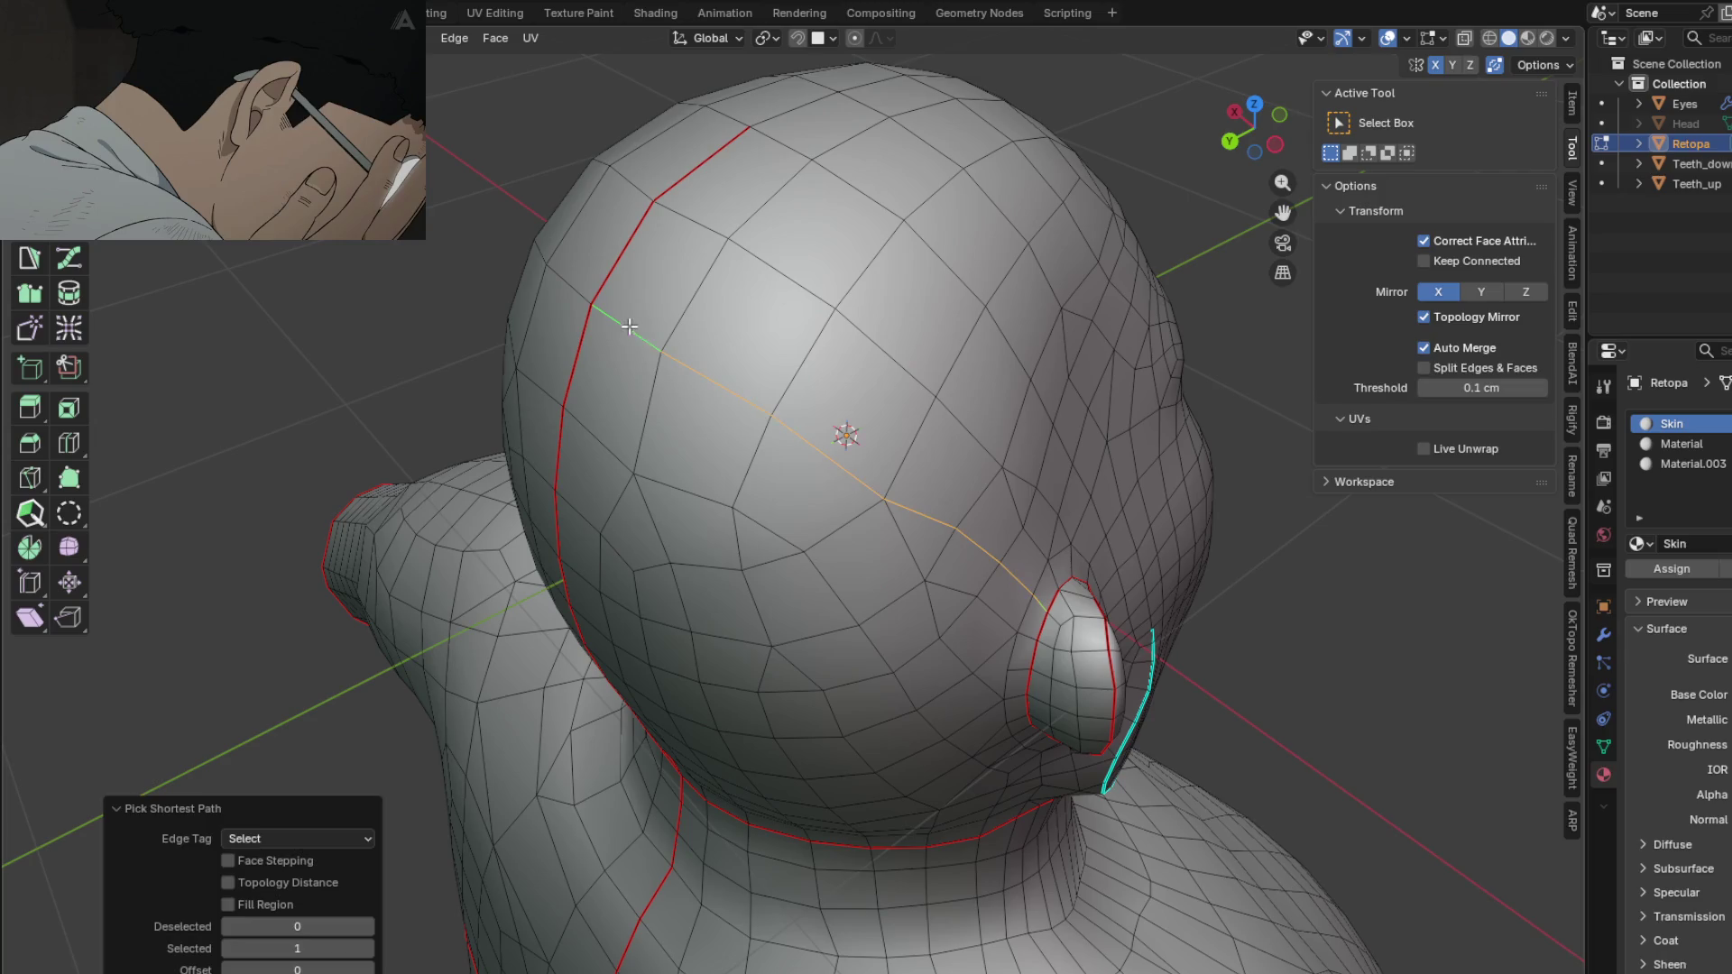
pyautogui.click(793, 510)
pyautogui.scroll(-2, 793, 510)
pyautogui.moveTo(939, 622)
pyautogui.mouseDown(button='middle')
pyautogui.moveTo(965, 604)
pyautogui.moveTo(866, 541)
pyautogui.moveTo(758, 537)
pyautogui.mouseUp(button='middle')
# Step: Symmetrize the whole mesh via Mesh > Symmetrize, then deselect and check the head's back
pyautogui.press('Tab')
pyautogui.press('Tab')
pyautogui.press('a')
pyautogui.click(365, 38)
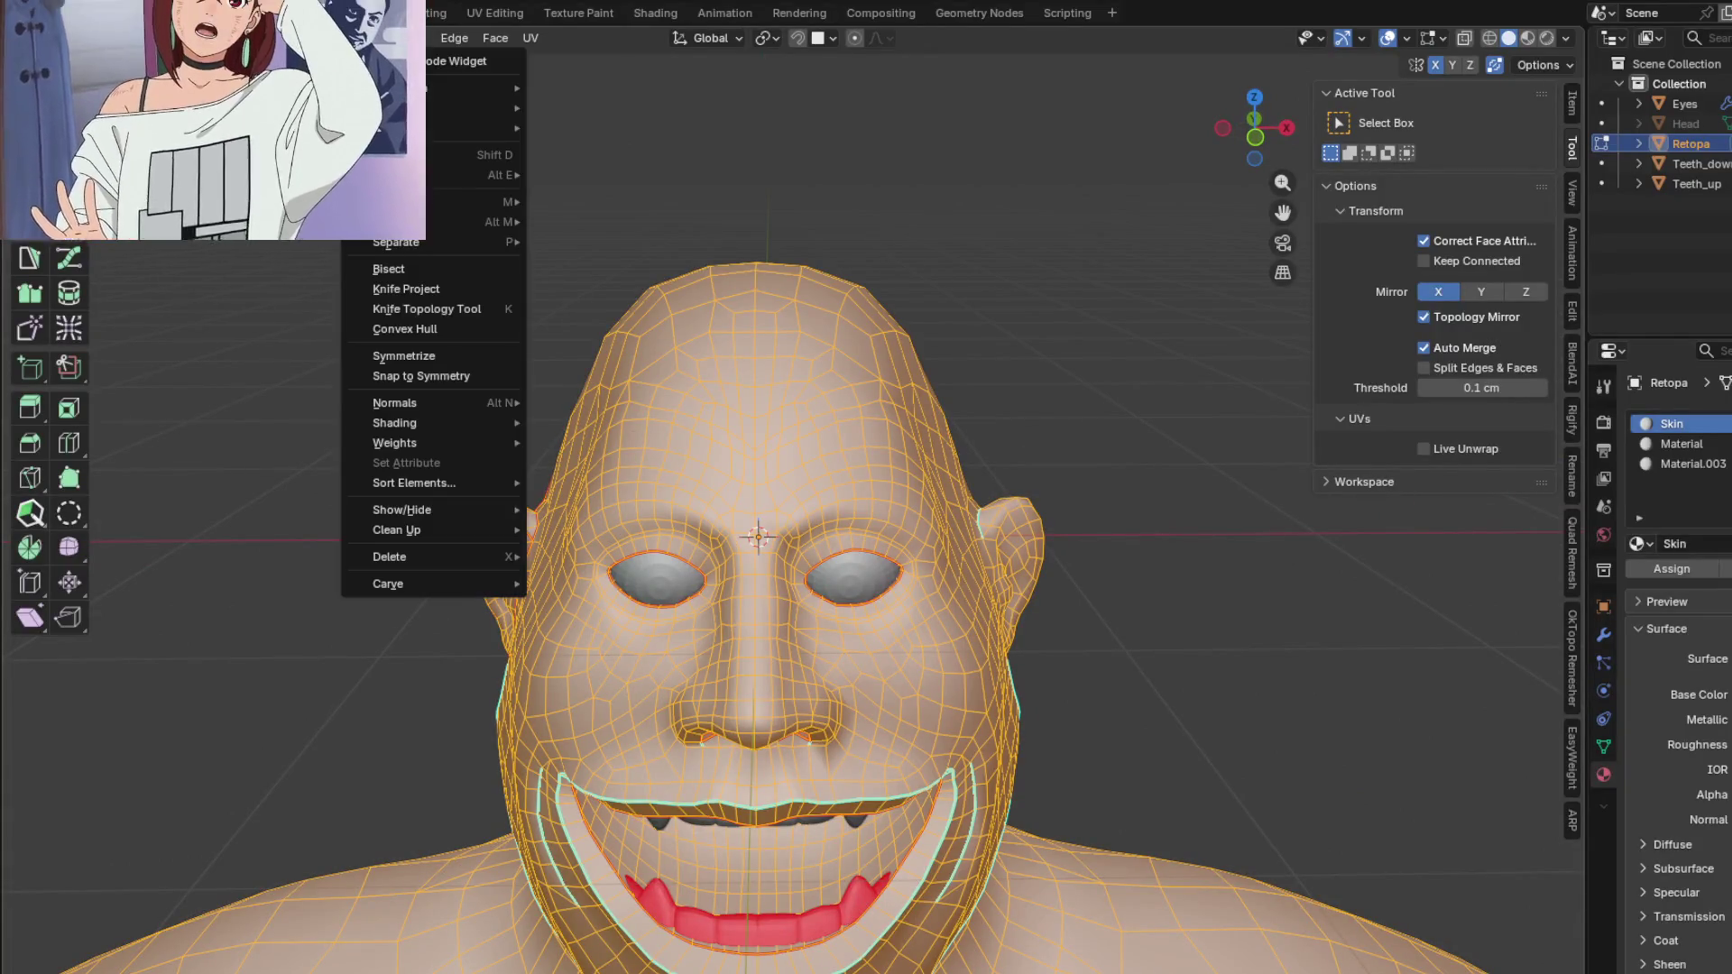
pyautogui.click(402, 358)
pyautogui.moveTo(913, 431)
pyautogui.mouseDown(button='middle')
pyautogui.moveTo(890, 612)
pyautogui.moveTo(722, 505)
pyautogui.moveTo(564, 450)
pyautogui.mouseUp(button='middle')
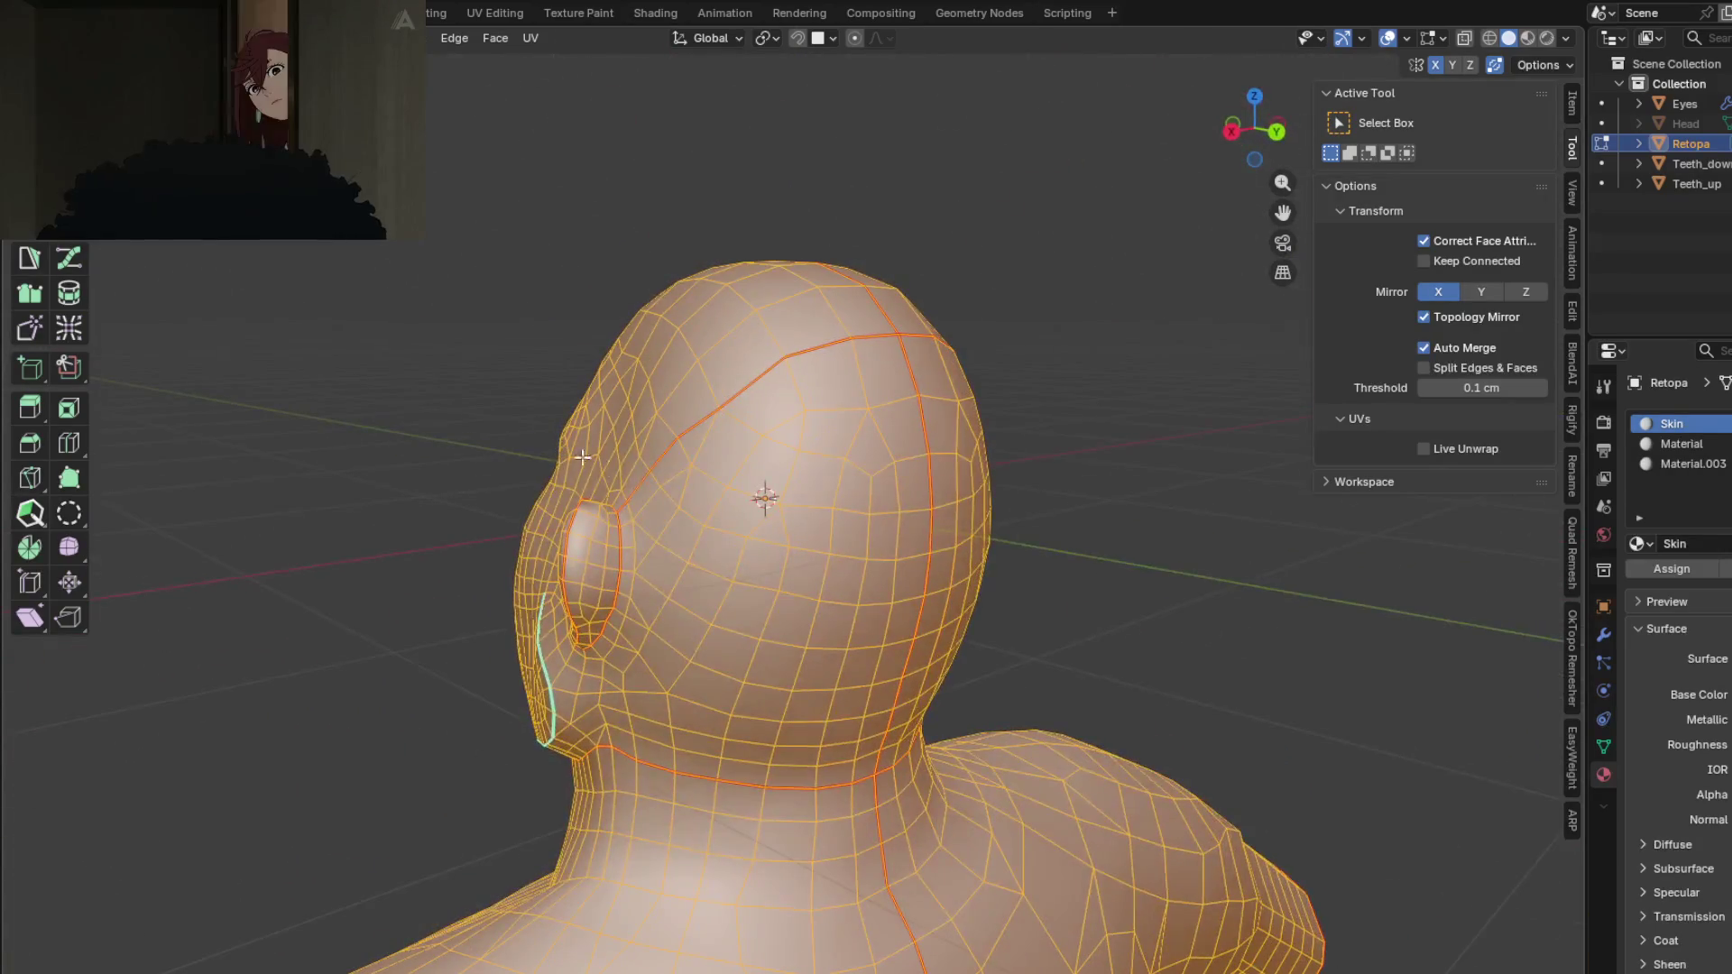
pyautogui.click(1106, 587)
pyautogui.moveTo(1106, 587)
pyautogui.mouseDown(button='middle')
pyautogui.moveTo(897, 618)
pyautogui.moveTo(948, 619)
pyautogui.mouseUp(button='middle')
pyautogui.moveTo(775, 665)
pyautogui.mouseDown(button='middle')
pyautogui.moveTo(889, 684)
pyautogui.moveTo(749, 717)
pyautogui.moveTo(1032, 742)
pyautogui.moveTo(540, 719)
pyautogui.moveTo(613, 712)
pyautogui.moveTo(655, 522)
pyautogui.mouseUp(button='middle')
pyautogui.scroll(-4, 631, 523)
pyautogui.scroll(5, 781, 519)
# Step: Clear the seam along the edge path on the lower torso
pyautogui.scroll(-4, 782, 518)
pyautogui.moveTo(782, 519)
pyautogui.mouseDown(button='middle')
pyautogui.moveTo(681, 456)
pyautogui.moveTo(565, 474)
pyautogui.mouseUp(button='middle')
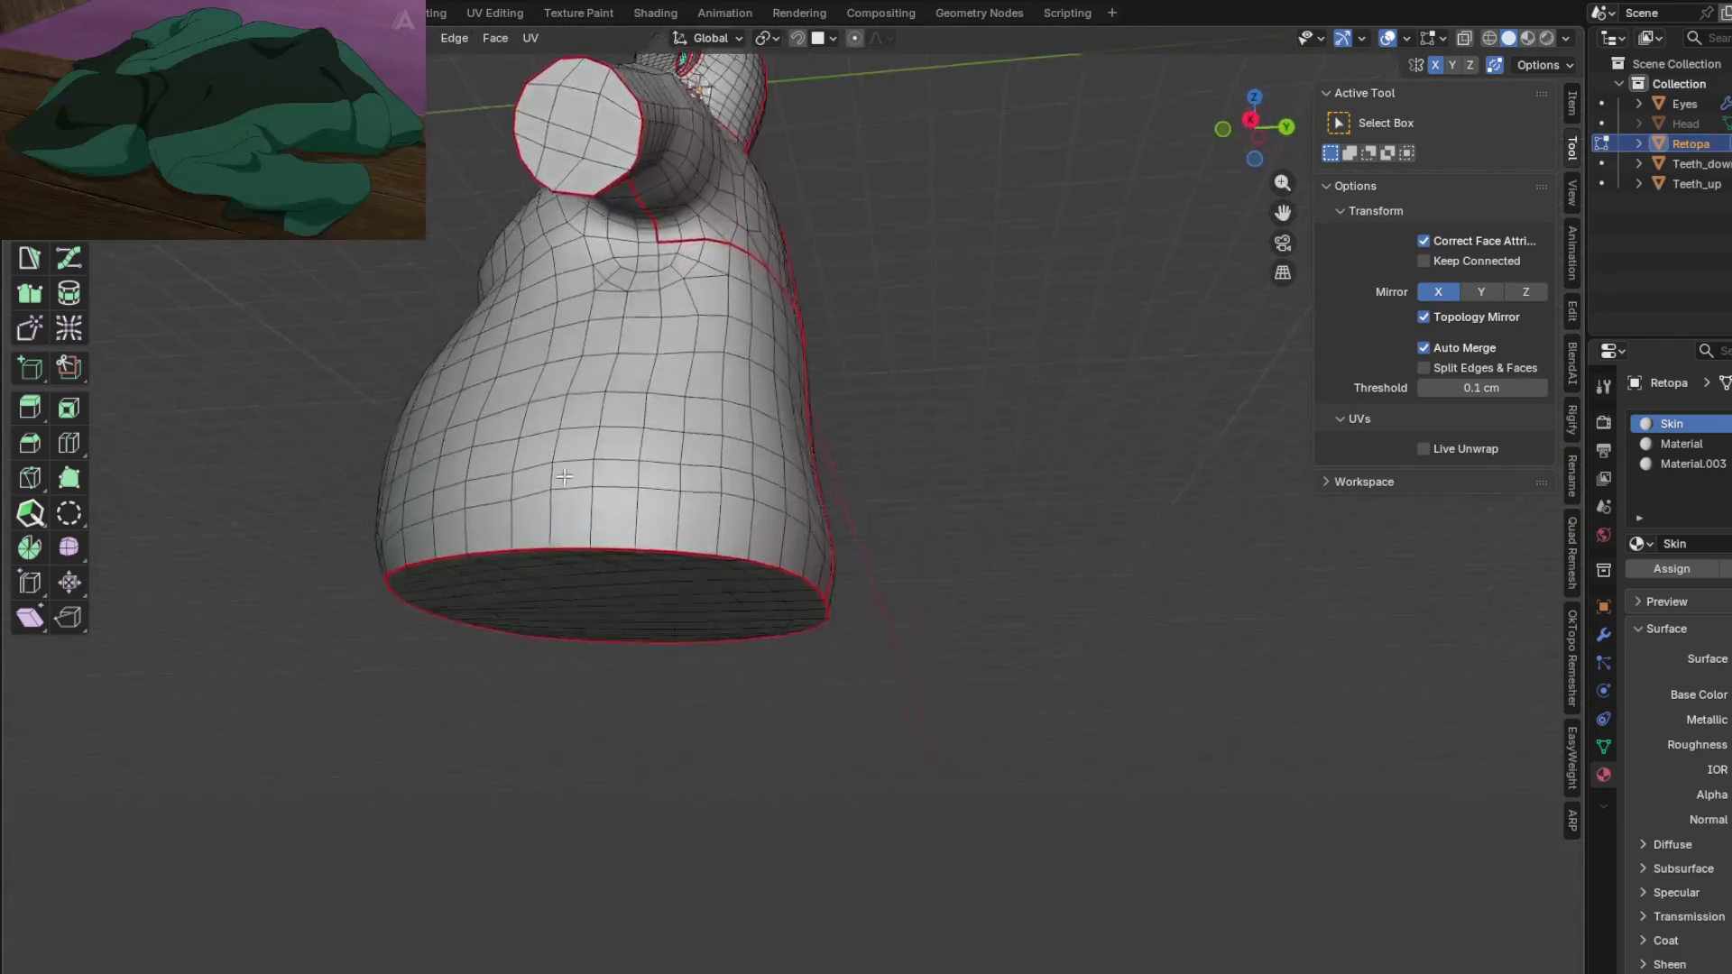
pyautogui.scroll(3, 637, 299)
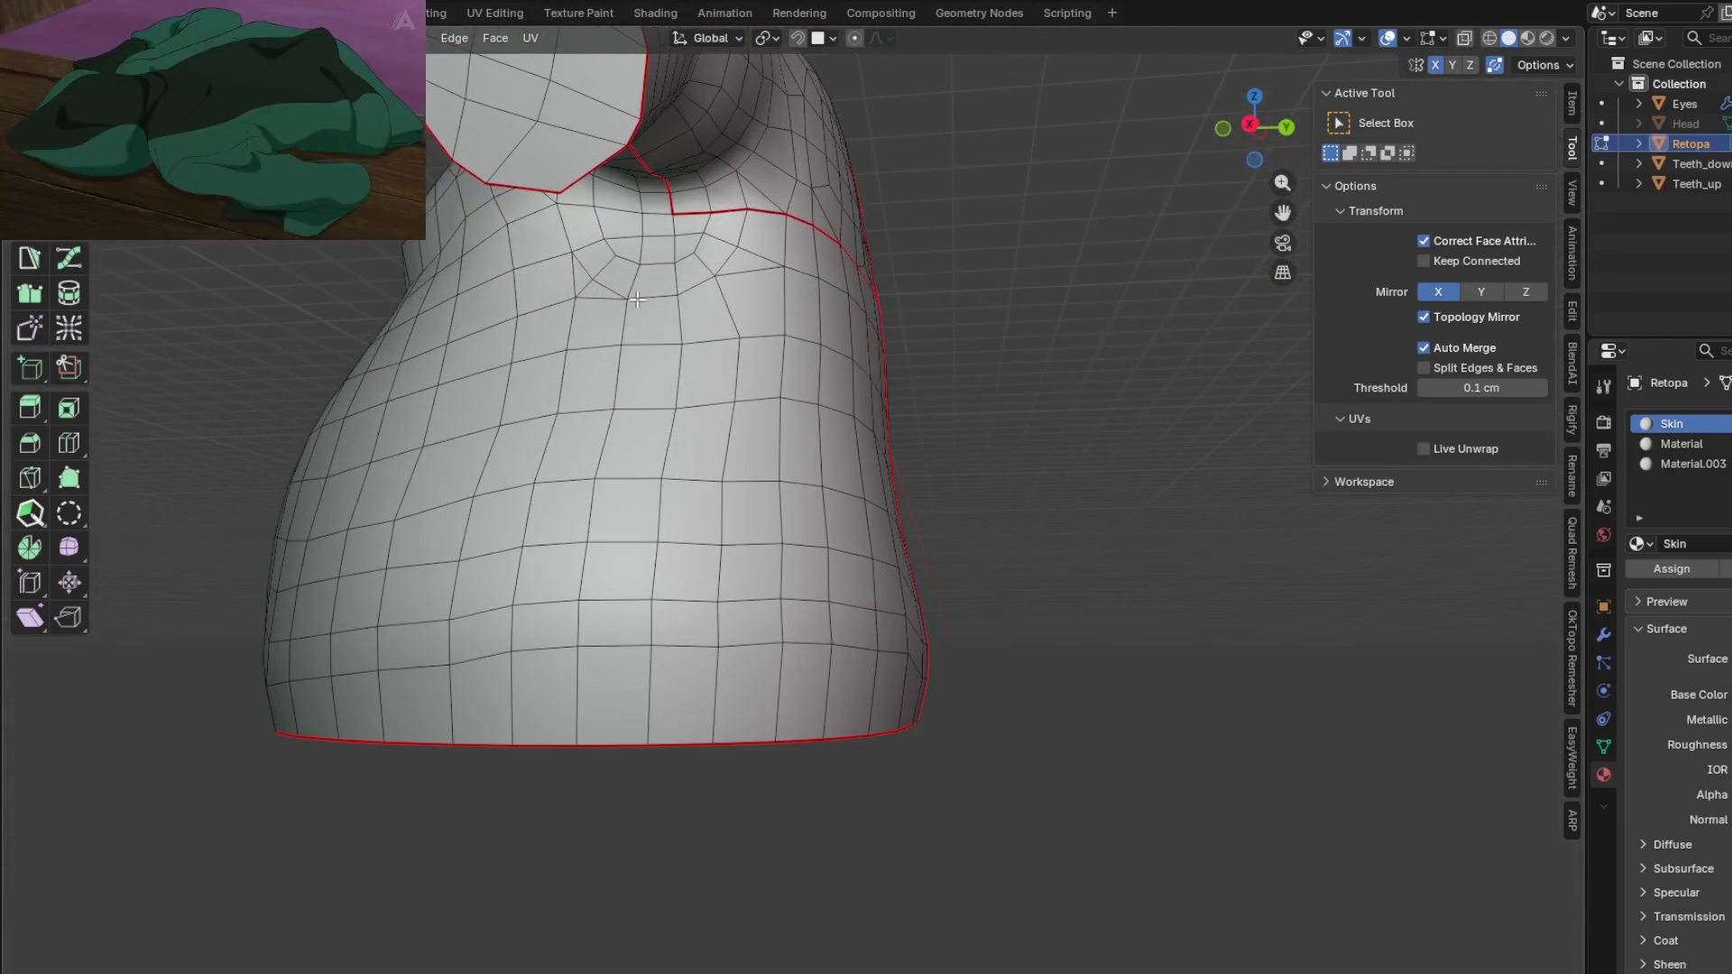
pyautogui.keyDown('ctrl'); pyautogui.click(644, 670); pyautogui.keyUp('ctrl')
pyautogui.rightClick(613, 705)
pyautogui.click(612, 768)
# Step: Mark an edge path along the side of the body as a seam
pyautogui.scroll(-4, 631, 722)
pyautogui.moveTo(631, 722)
pyautogui.mouseDown(button='middle')
pyautogui.moveTo(731, 676)
pyautogui.moveTo(607, 618)
pyautogui.moveTo(855, 544)
pyautogui.moveTo(811, 632)
pyautogui.mouseUp(button='middle')
pyautogui.scroll(2, 731, 677)
pyautogui.scroll(2, 856, 544)
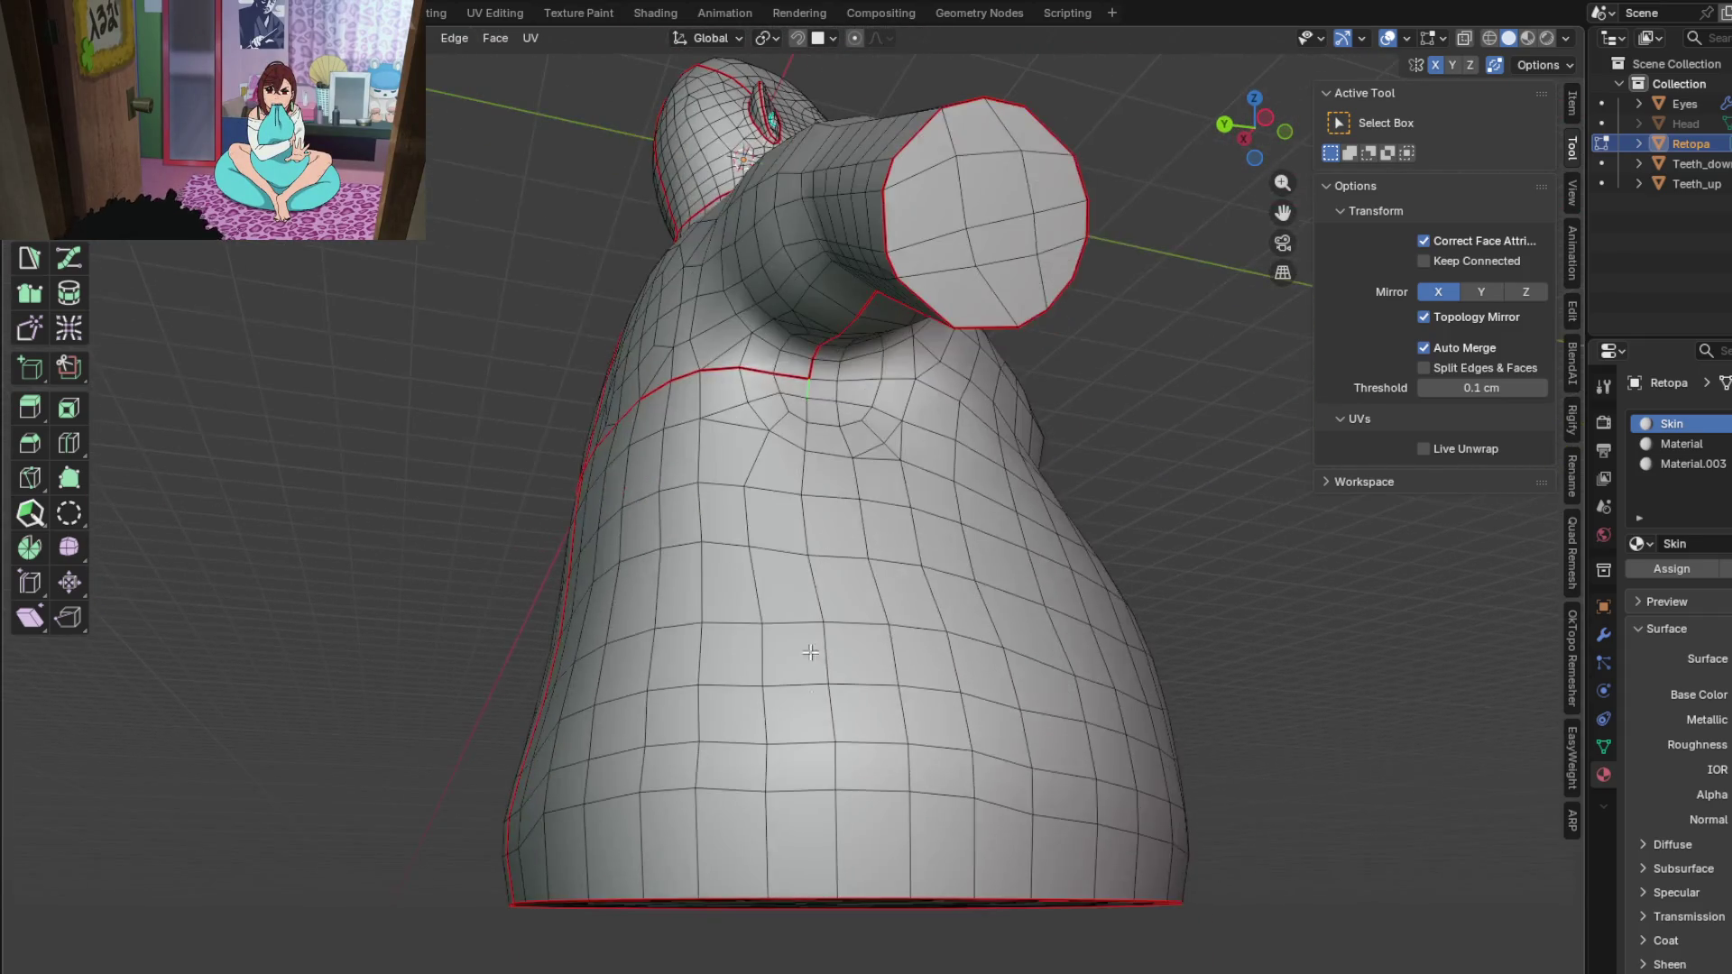
pyautogui.keyDown('ctrl'); pyautogui.click(840, 842); pyautogui.keyUp('ctrl')
pyautogui.rightClick(841, 842)
pyautogui.click(767, 745)
# Step: Select the whole mesh, looking slightly down on the head
pyautogui.moveTo(767, 745)
pyautogui.mouseDown(button='middle')
pyautogui.moveTo(618, 697)
pyautogui.moveTo(630, 652)
pyautogui.moveTo(677, 692)
pyautogui.moveTo(720, 695)
pyautogui.mouseUp(button='middle')
pyautogui.scroll(4, 731, 475)
pyautogui.press('a')
pyautogui.moveTo(848, 512)
pyautogui.mouseDown(button='middle')
pyautogui.moveTo(793, 572)
pyautogui.moveTo(791, 544)
pyautogui.mouseUp(button='middle')
pyautogui.scroll(2, 816, 545)
pyautogui.scroll(-3, 793, 572)
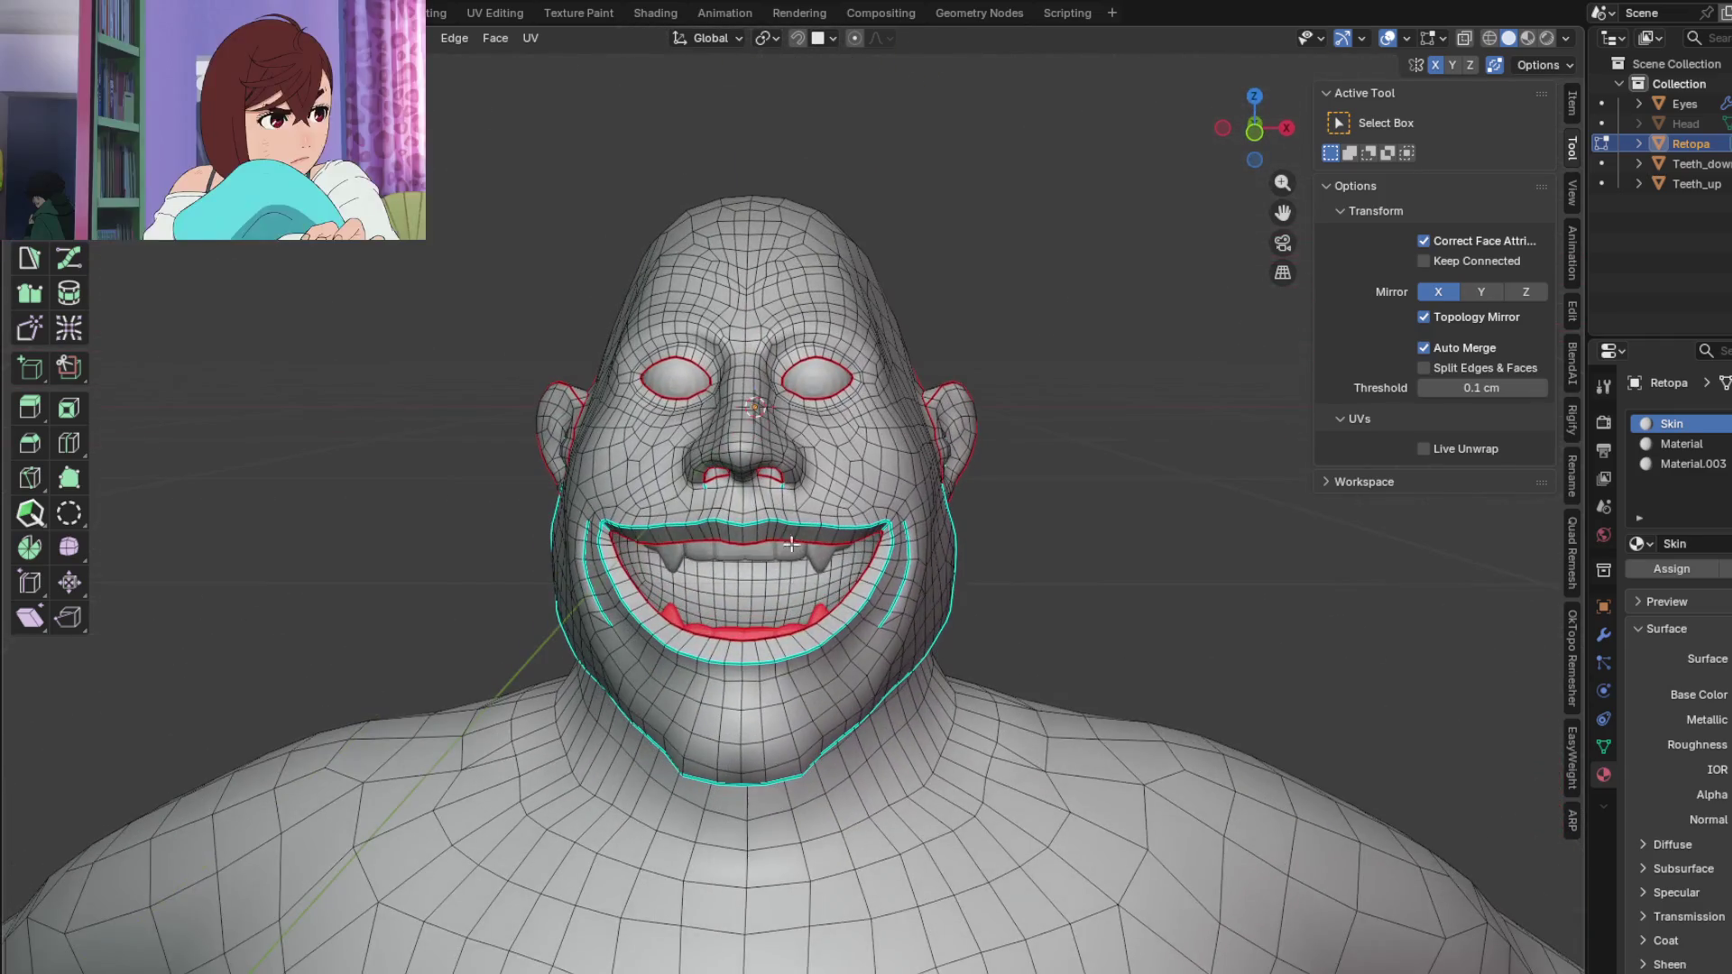
# Step: Switch to the UV Editing workspace with the mesh selected, arranging the 3D and UV views
pyautogui.press('a')
pyautogui.click(531, 39)
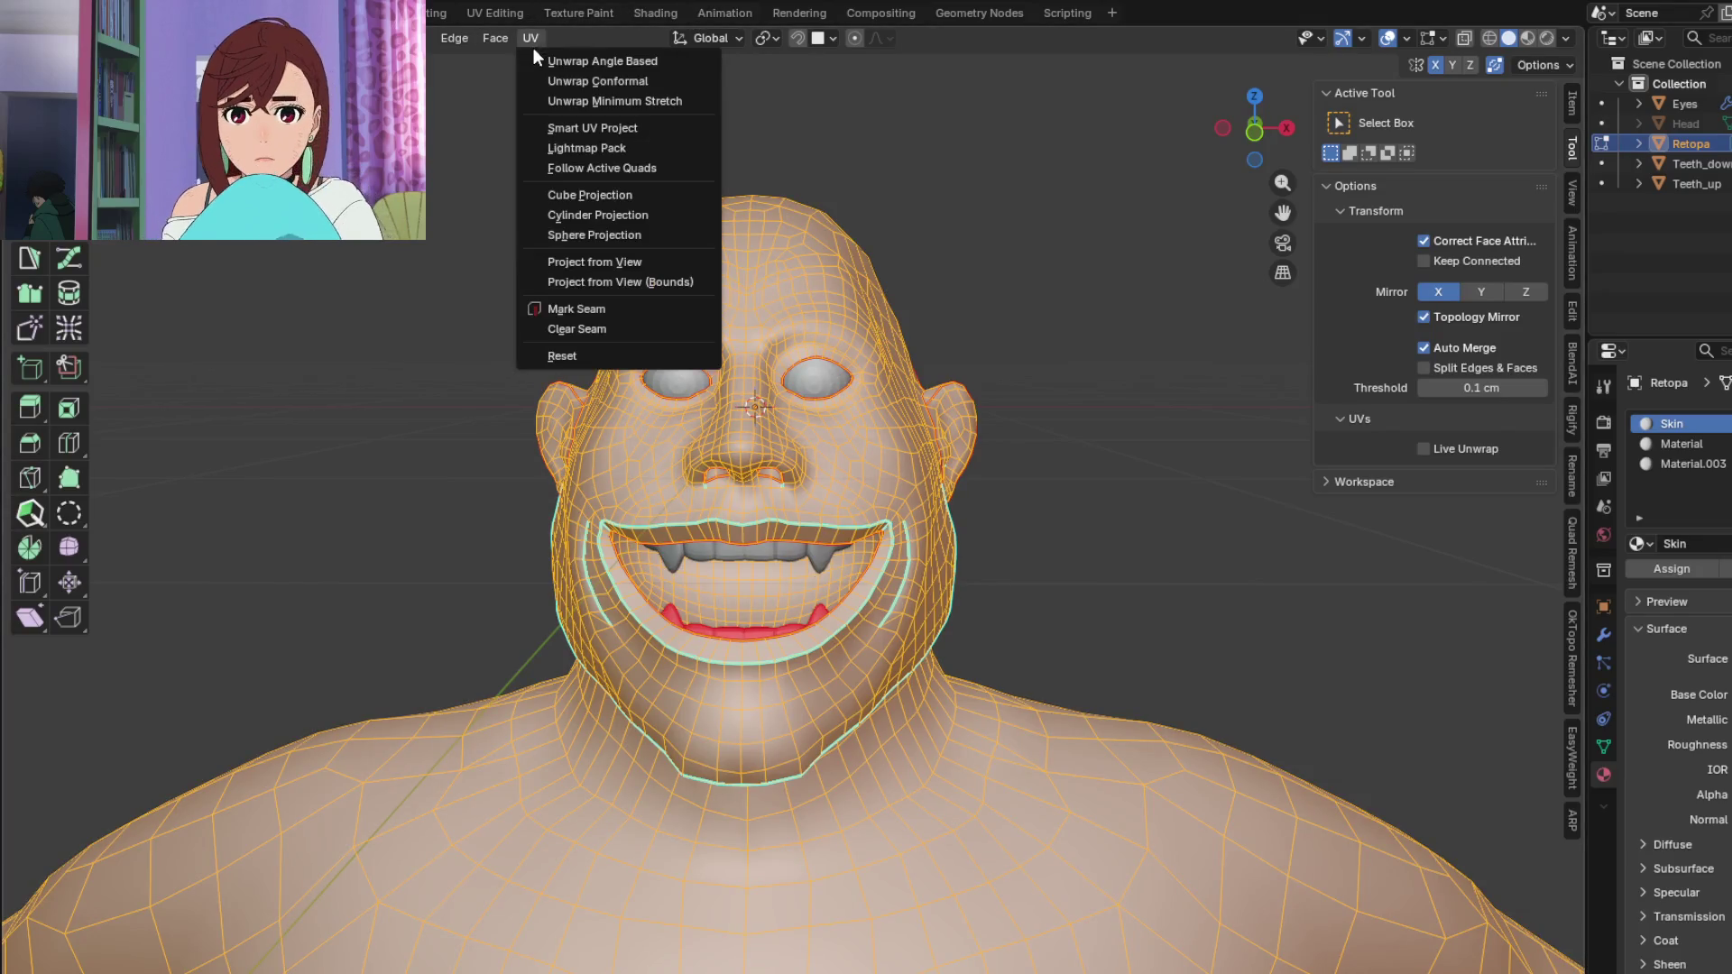
pyautogui.click(473, 15)
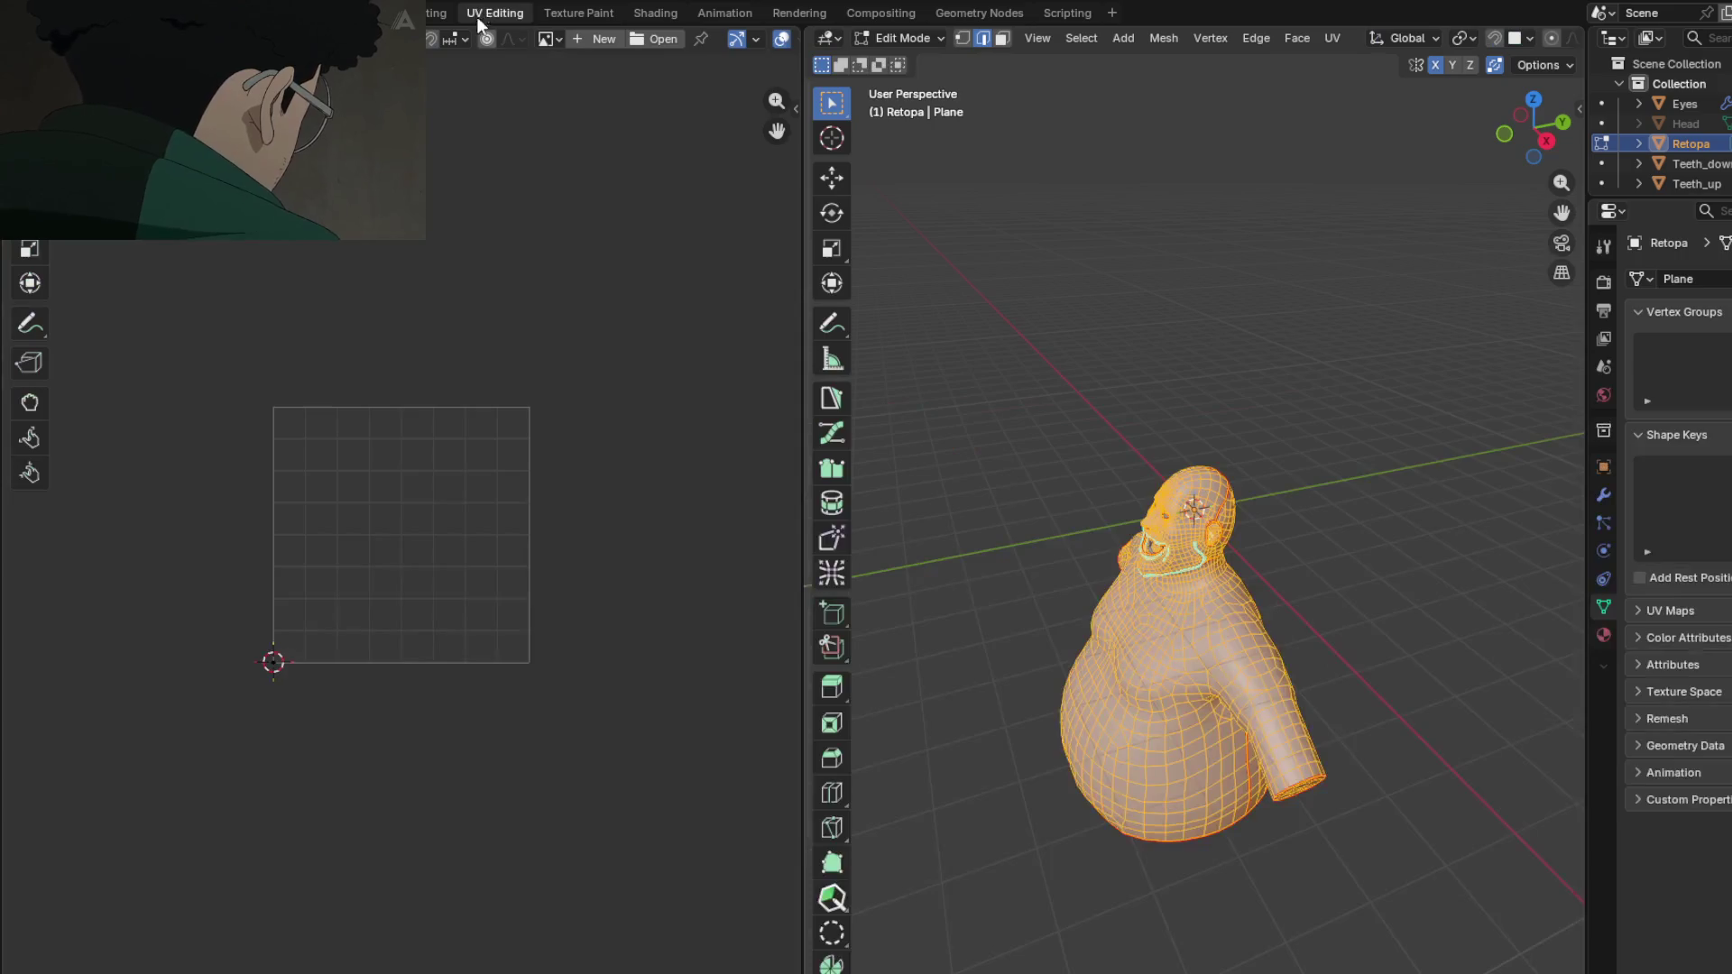
pyautogui.moveTo(799, 405); pyautogui.dragTo(384, 385)
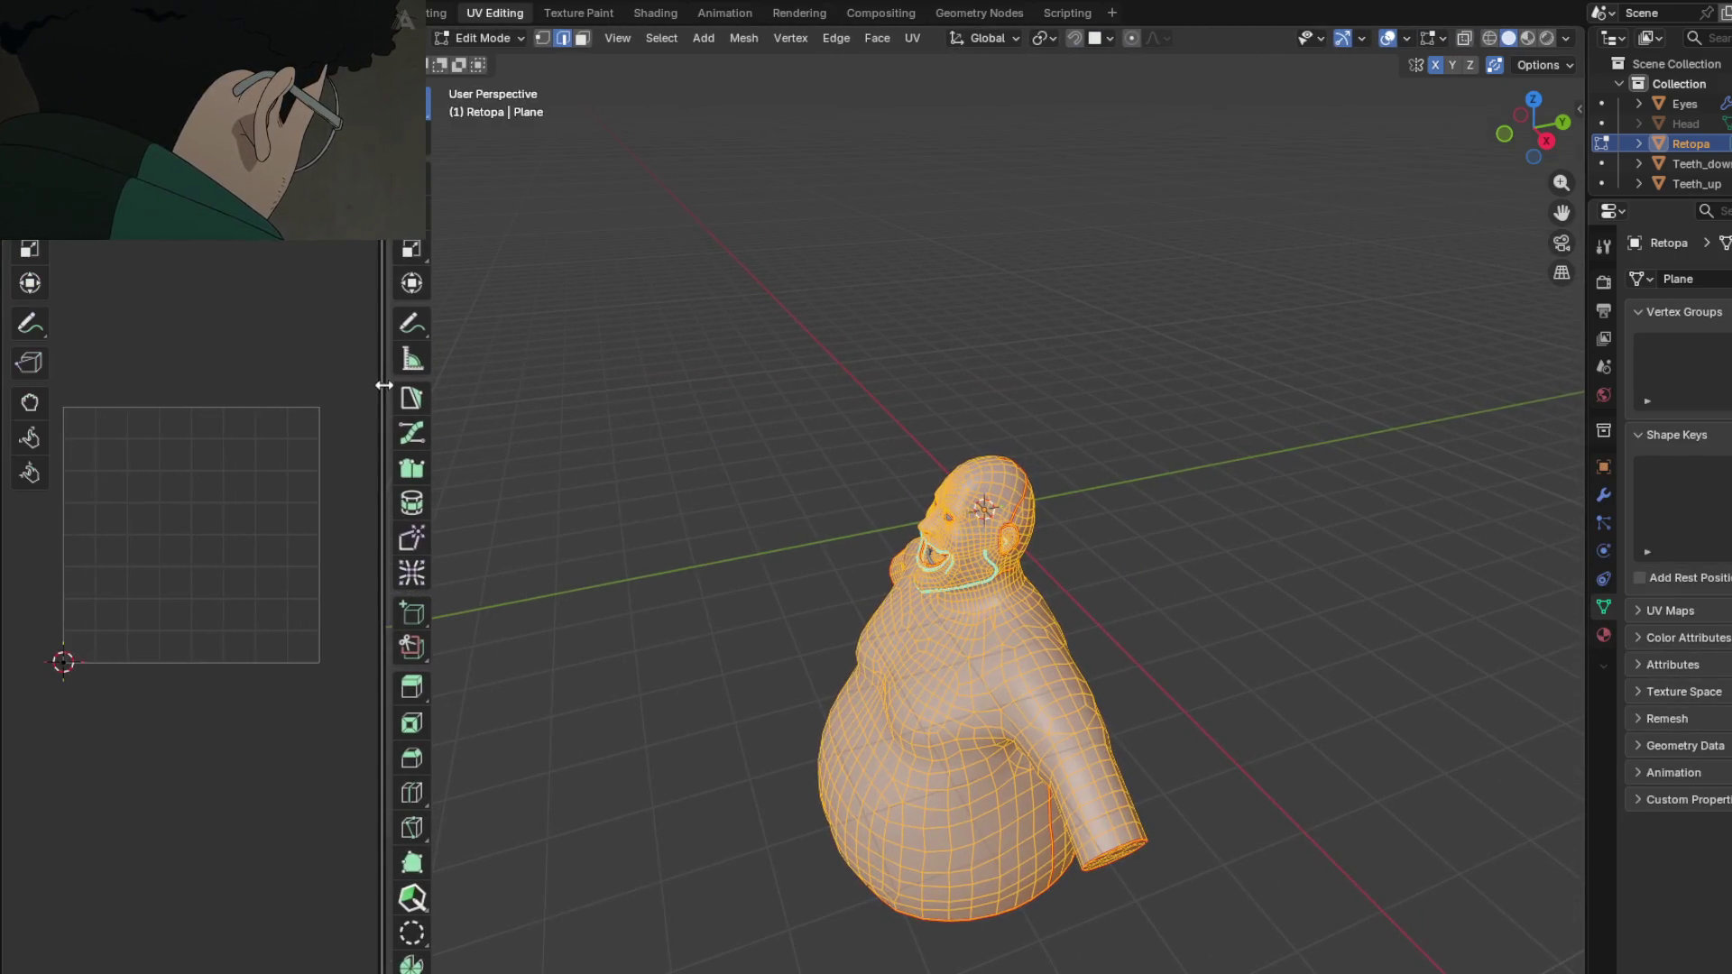
pyautogui.moveTo(190, 527)
pyautogui.mouseDown(button='middle')
pyautogui.moveTo(243, 587)
pyautogui.moveTo(262, 441)
pyautogui.moveTo(247, 612)
pyautogui.mouseUp(button='middle')
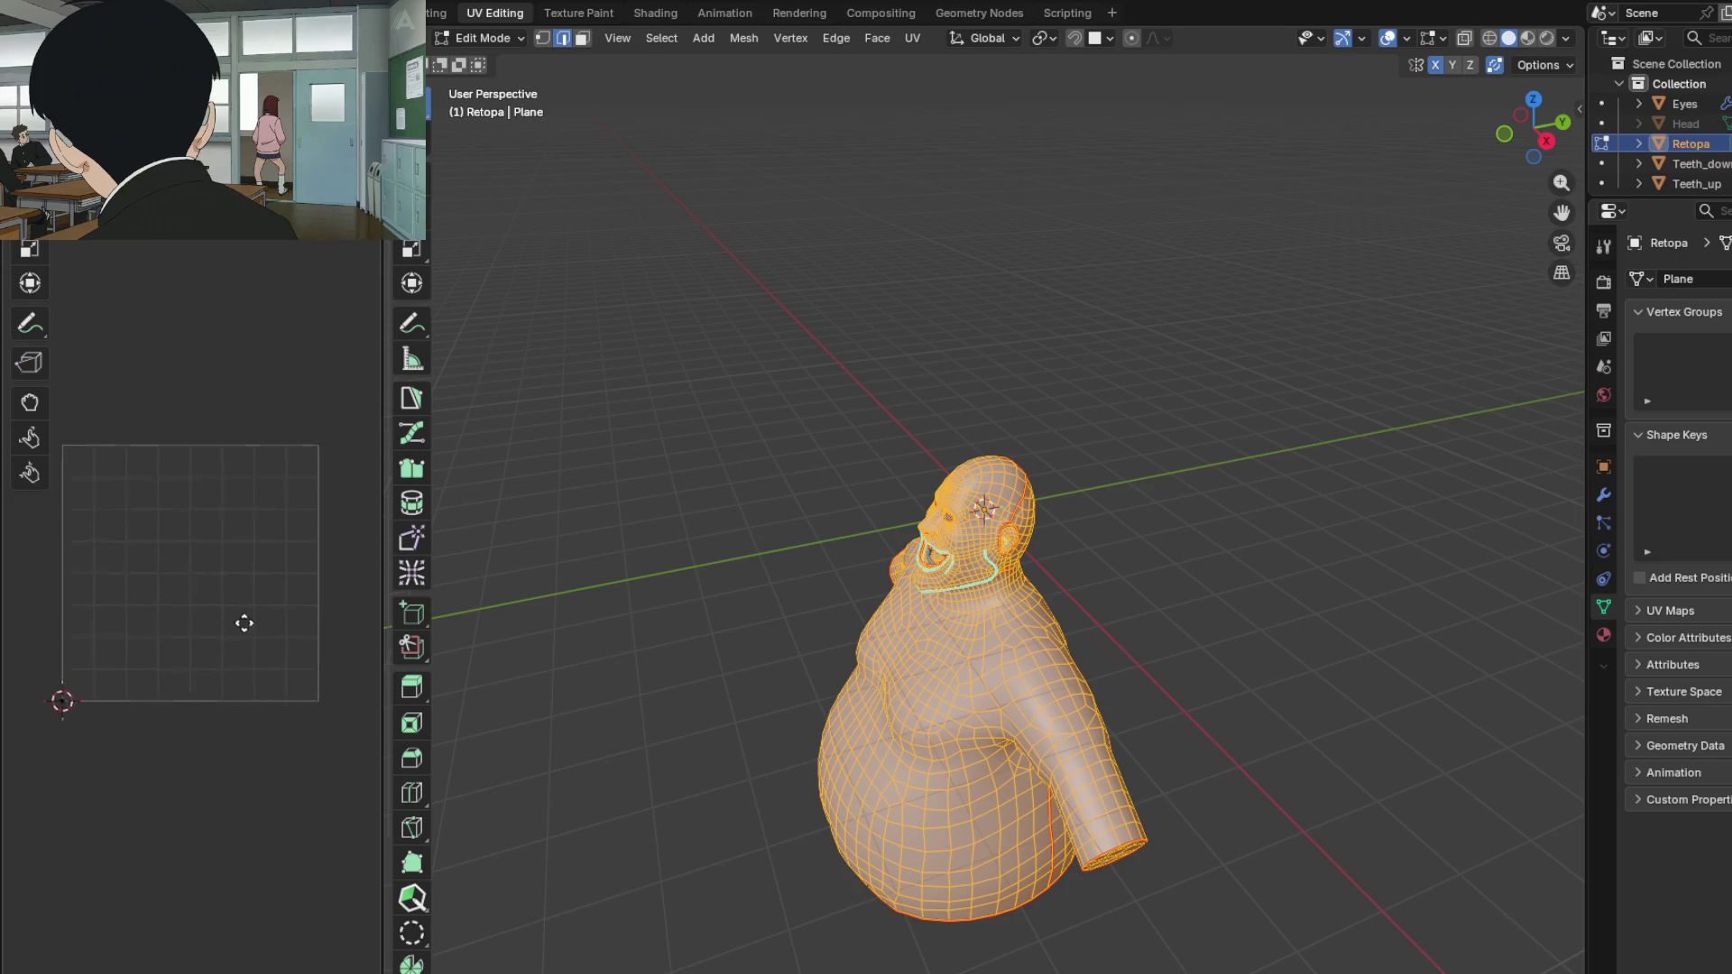
pyautogui.moveTo(245, 705); pyautogui.dragTo(254, 701, button='middle')
# Step: Unwrap the mesh with the Angle Based method from a front view of the face
pyautogui.moveTo(819, 546)
pyautogui.mouseDown(button='middle')
pyautogui.moveTo(1040, 494)
pyautogui.moveTo(1263, 506)
pyautogui.moveTo(1245, 542)
pyautogui.moveTo(1043, 476)
pyautogui.moveTo(951, 515)
pyautogui.mouseUp(button='middle')
pyautogui.scroll(4, 1039, 494)
pyautogui.scroll(2, 950, 517)
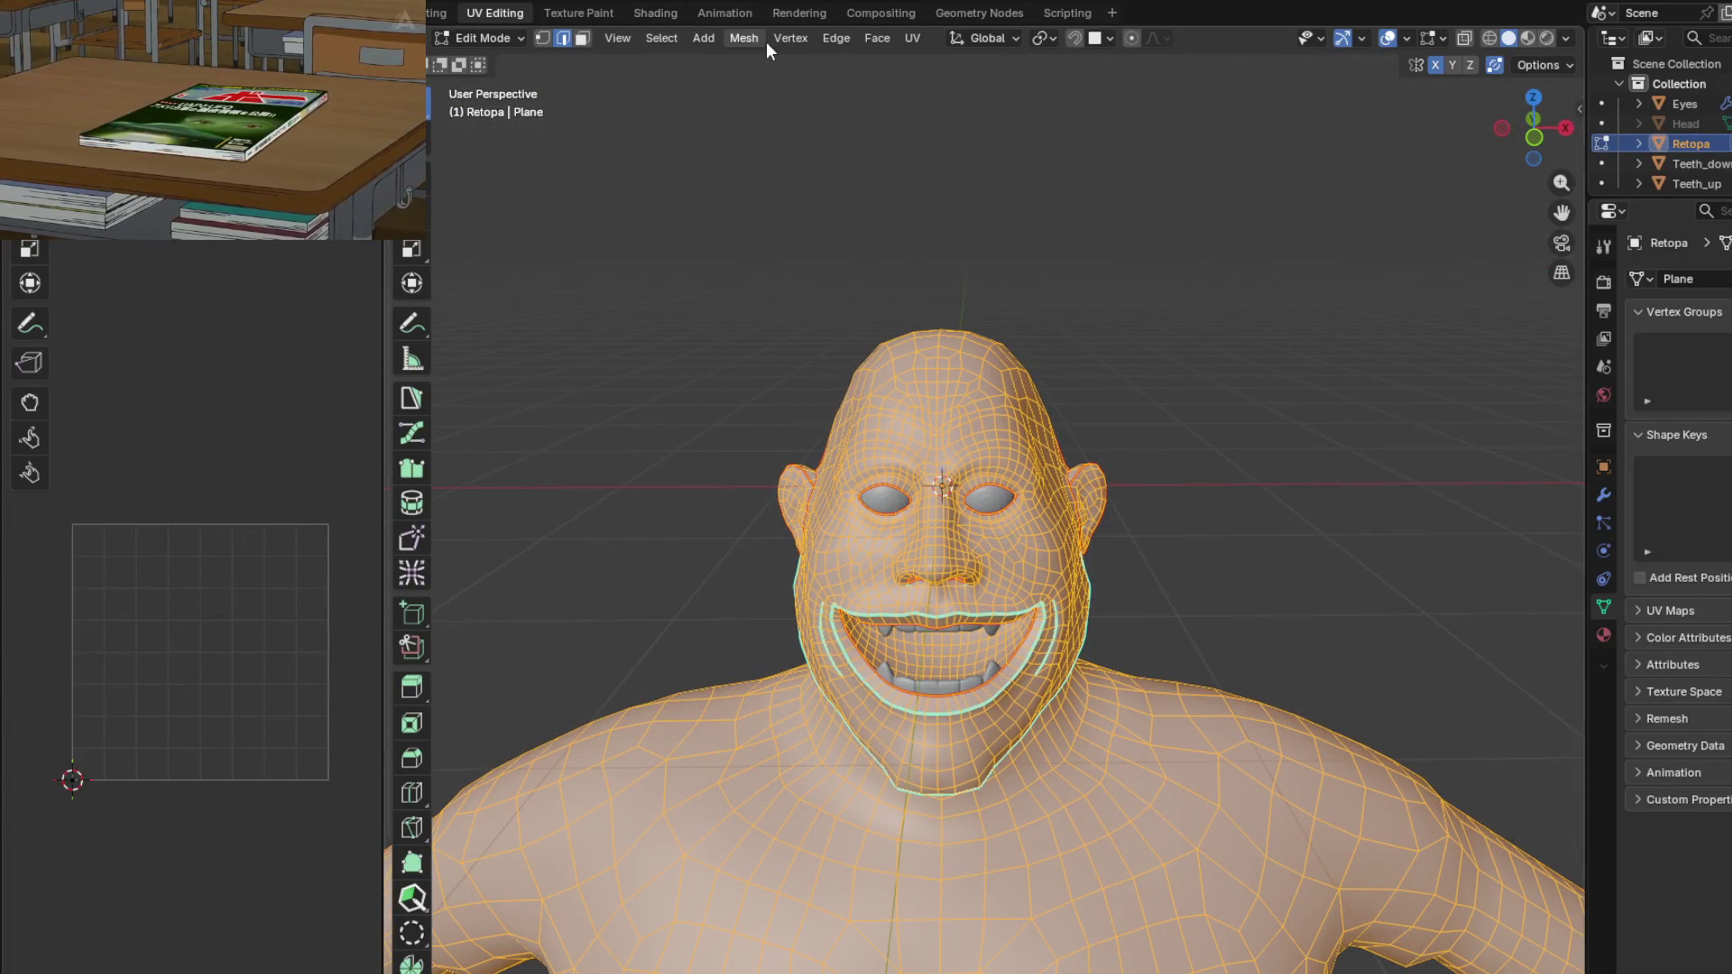
pyautogui.click(914, 39)
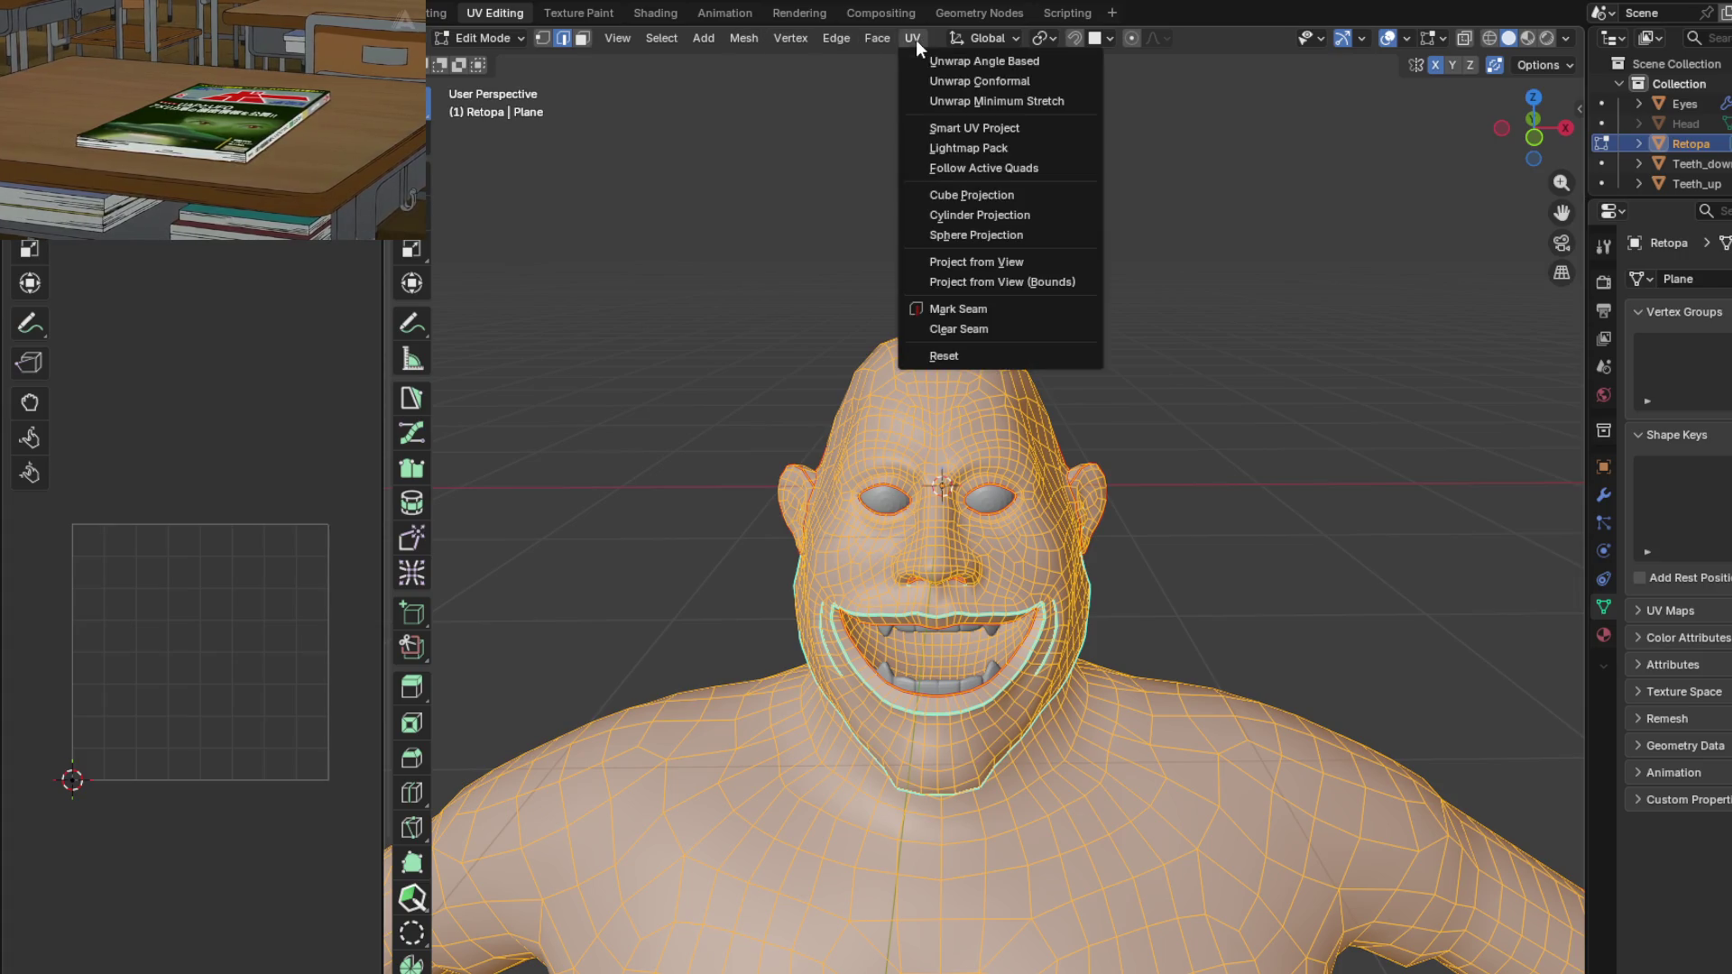
pyautogui.click(974, 62)
# Step: Re-unwrap the mesh using the Minimum Stretch method
pyautogui.scroll(5, 158, 719)
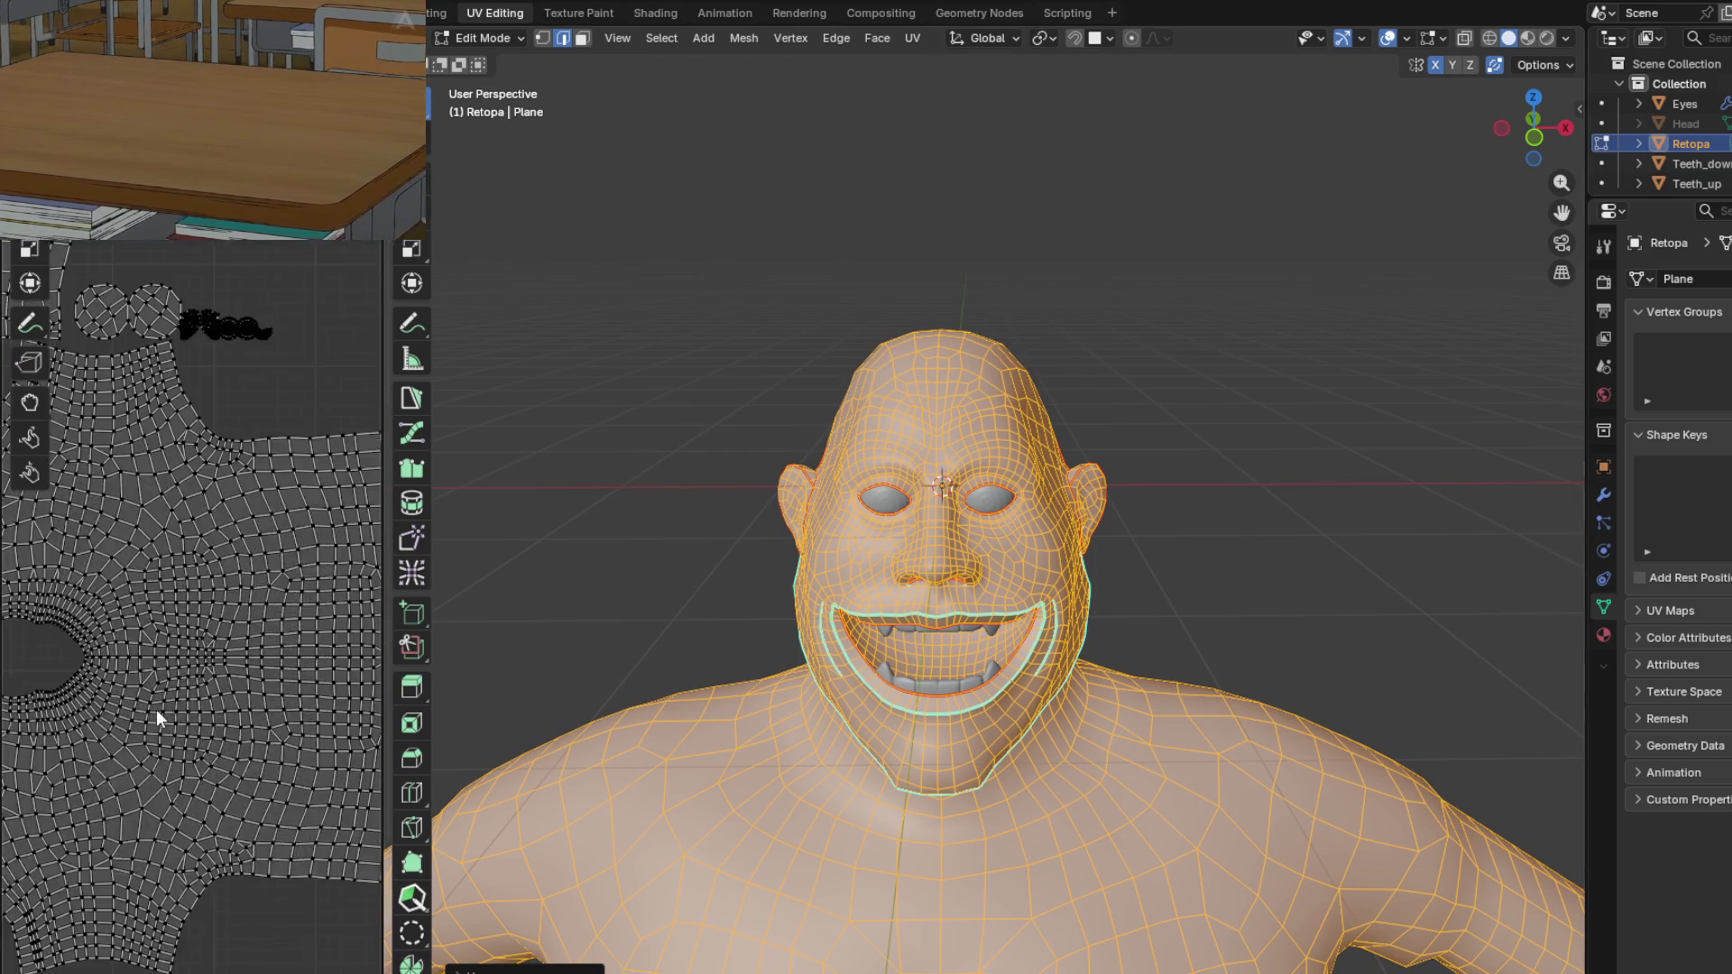
pyautogui.scroll(-2, 158, 719)
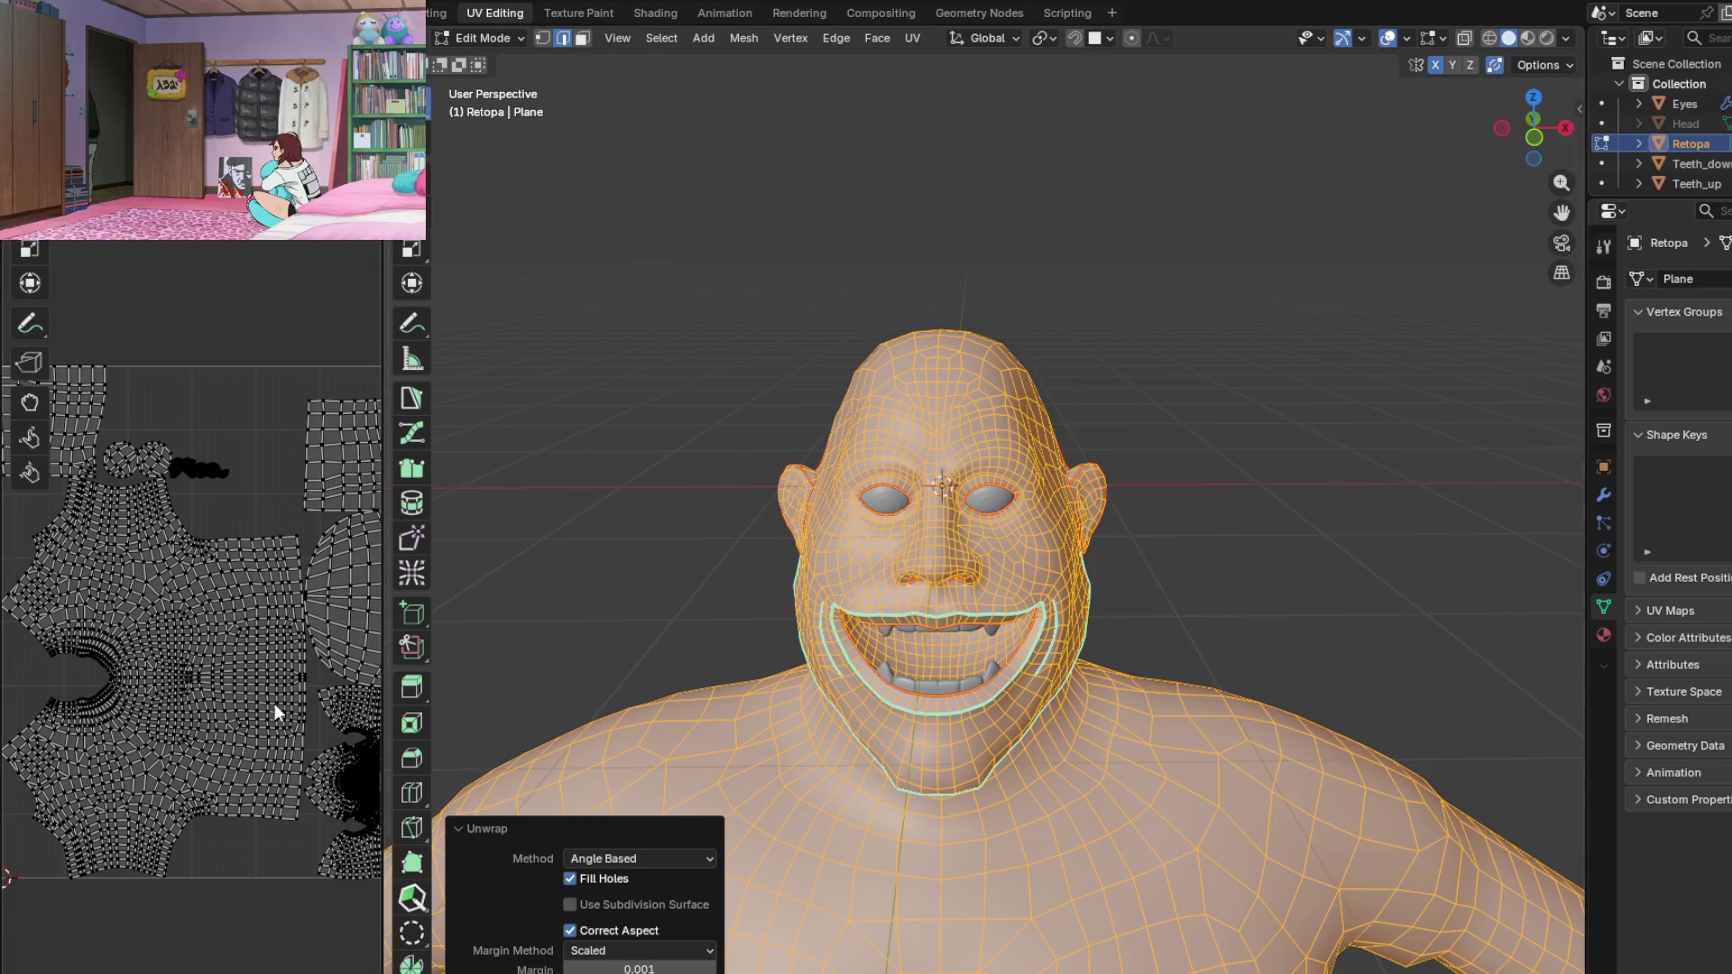
pyautogui.moveTo(275, 712)
pyautogui.mouseDown(button='middle')
pyautogui.moveTo(294, 690)
pyautogui.moveTo(298, 704)
pyautogui.mouseUp(button='middle')
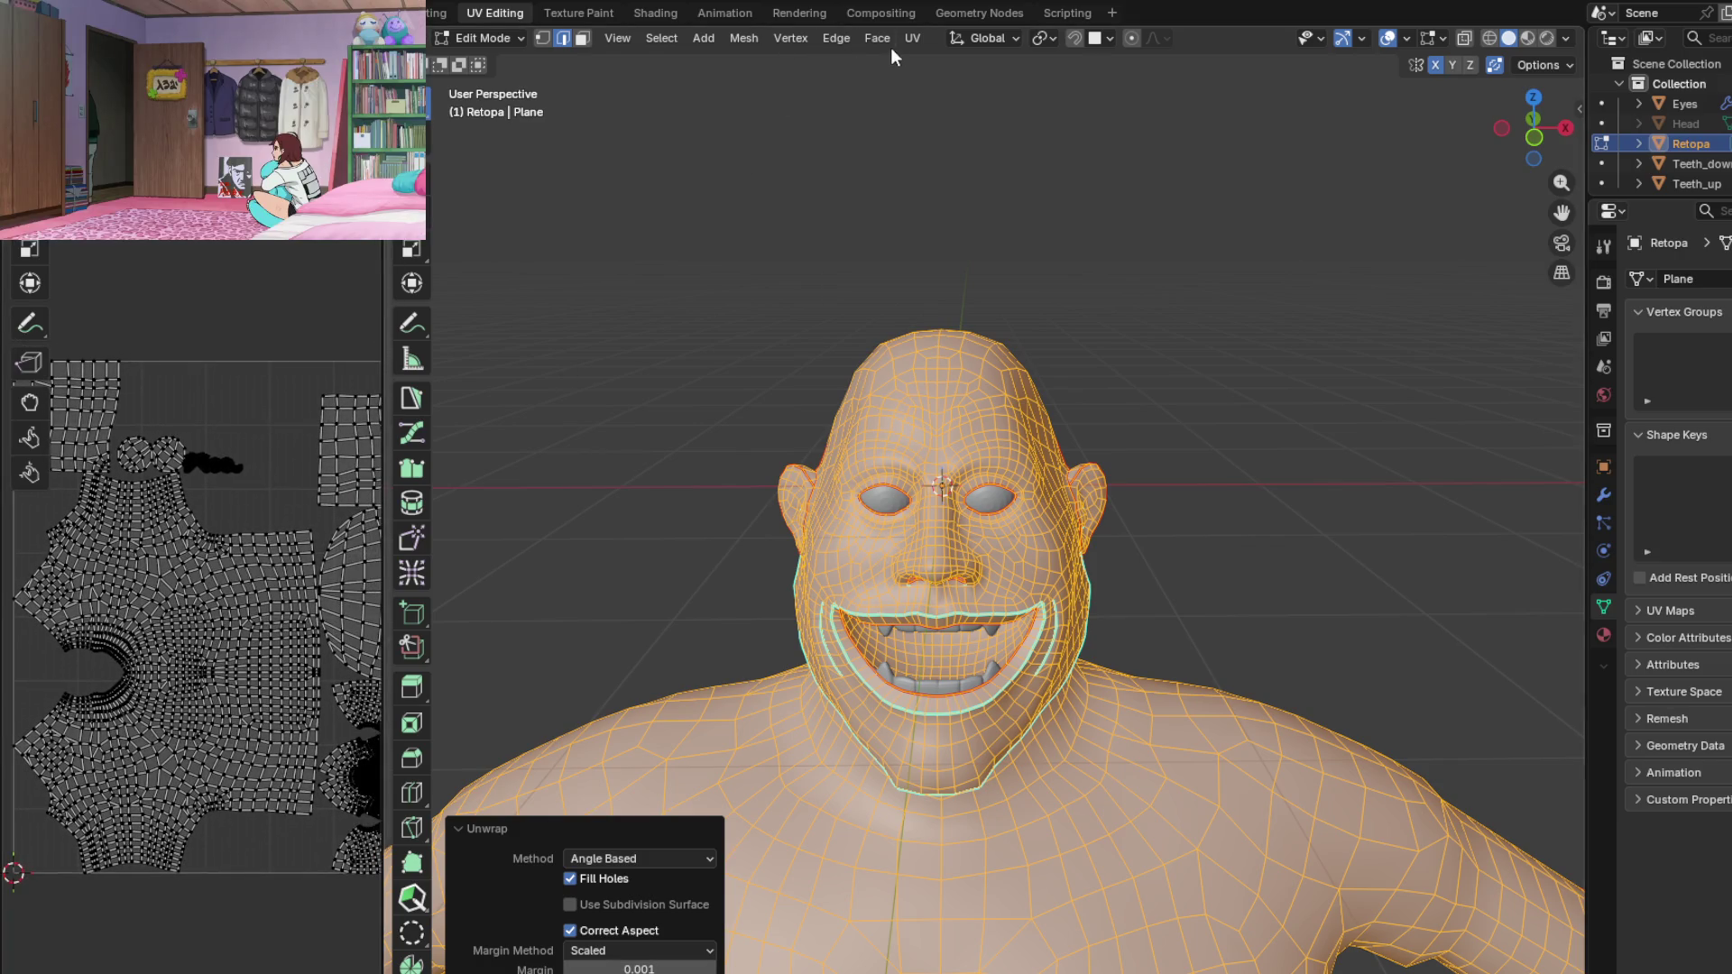
pyautogui.click(912, 38)
pyautogui.click(952, 98)
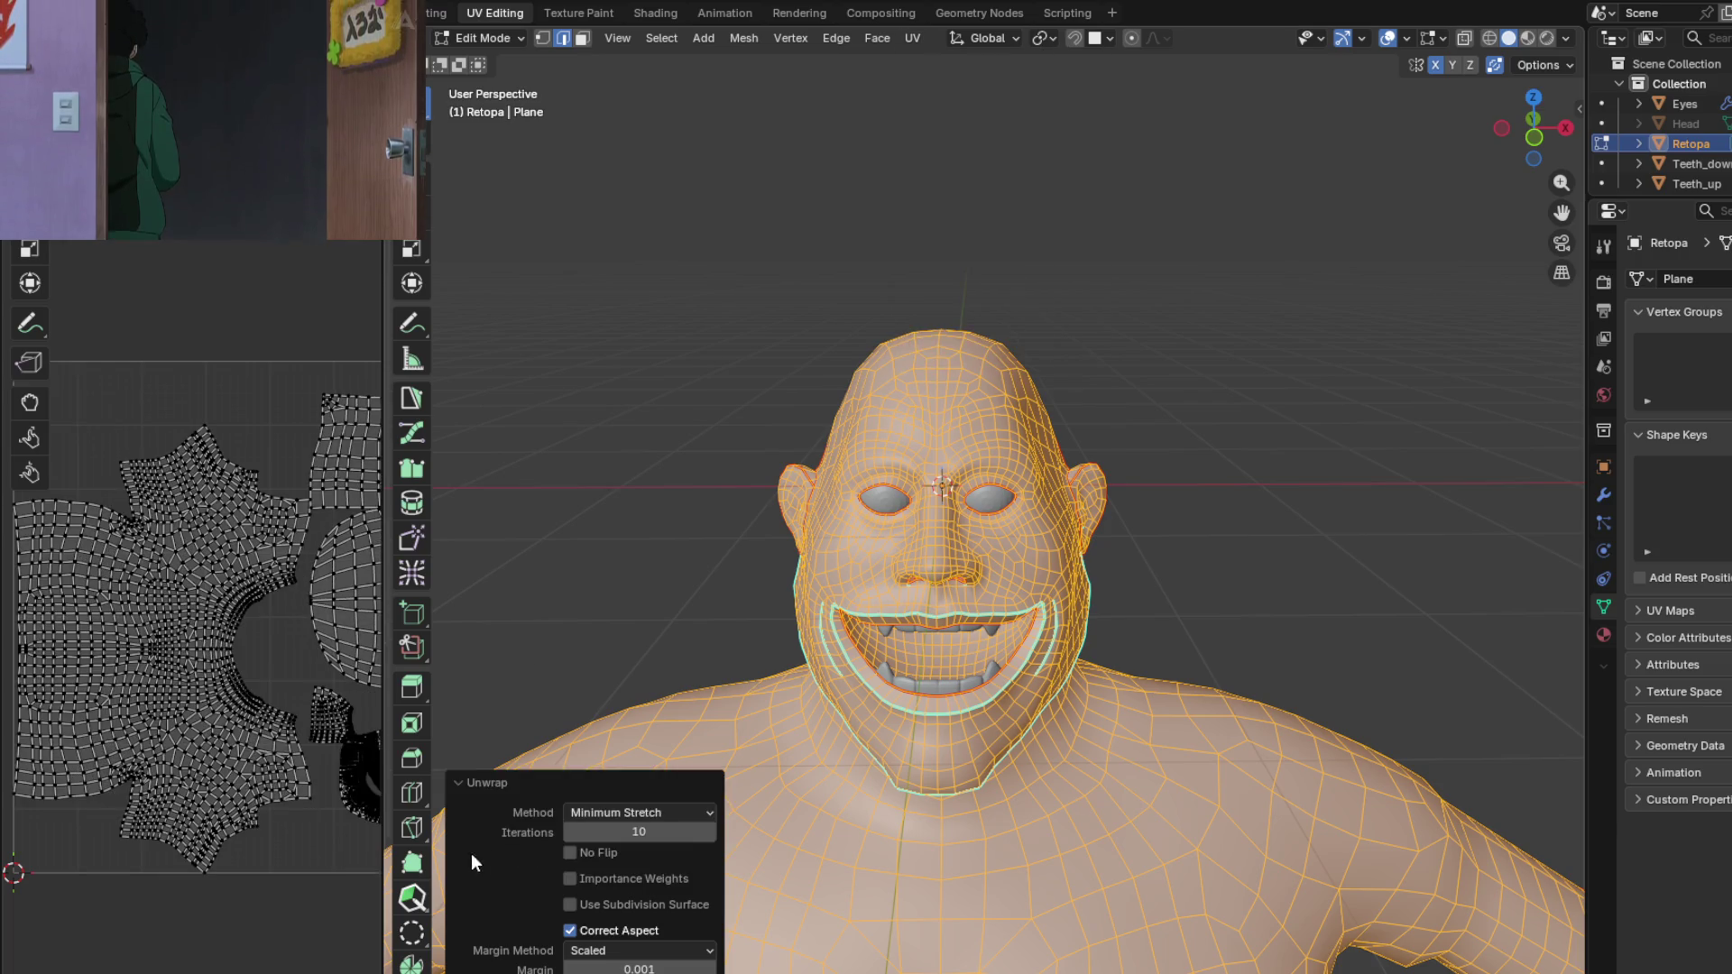
# Step: Set the unwrap Margin to 0.010 to space the UV islands apart
pyautogui.scroll(8, 250, 729)
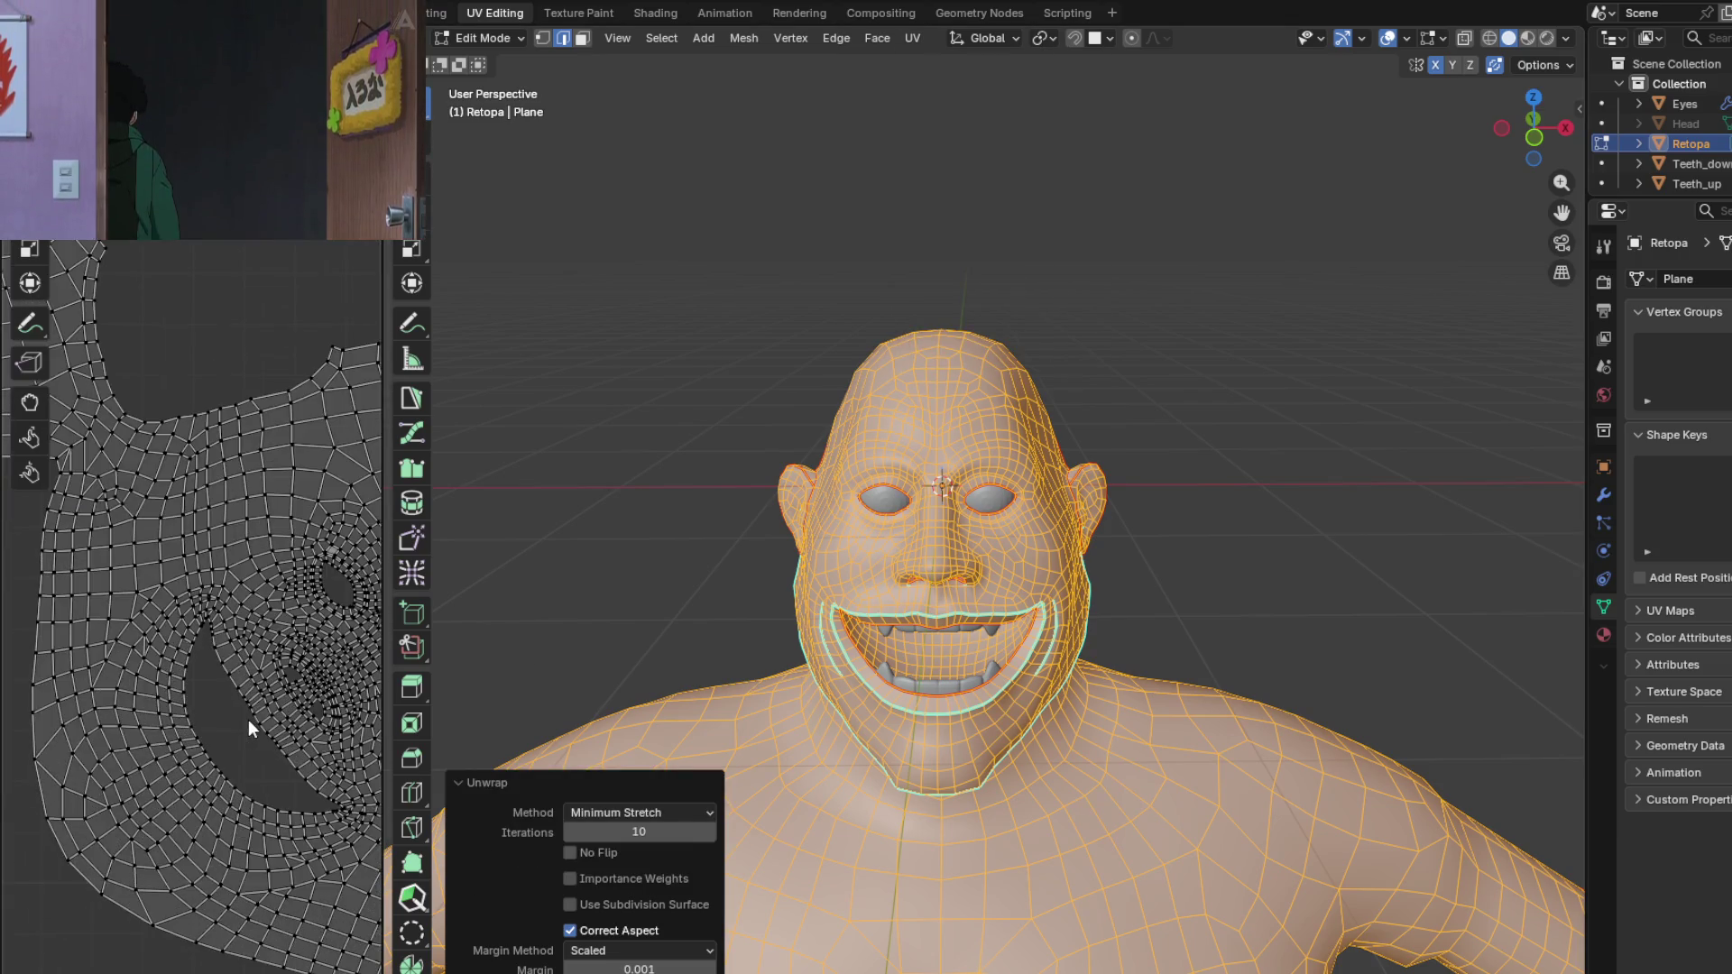
pyautogui.scroll(-5, 251, 729)
pyautogui.scroll(4, 182, 720)
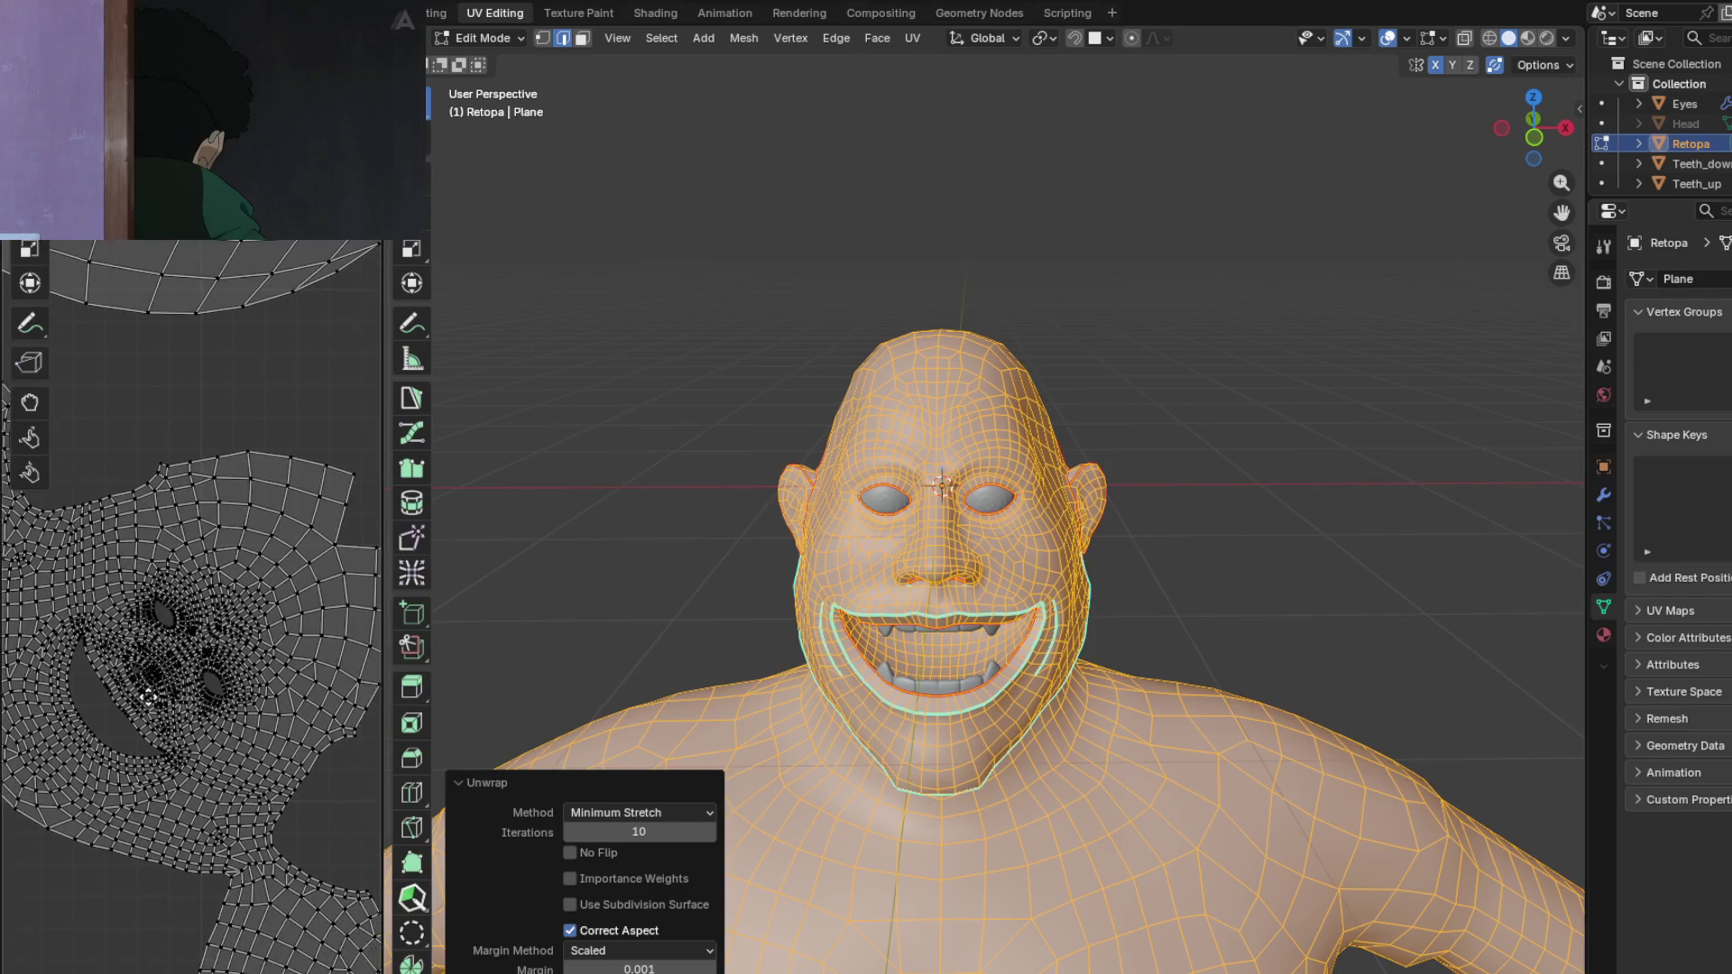
pyautogui.scroll(-5, 149, 696)
pyautogui.scroll(4, 68, 636)
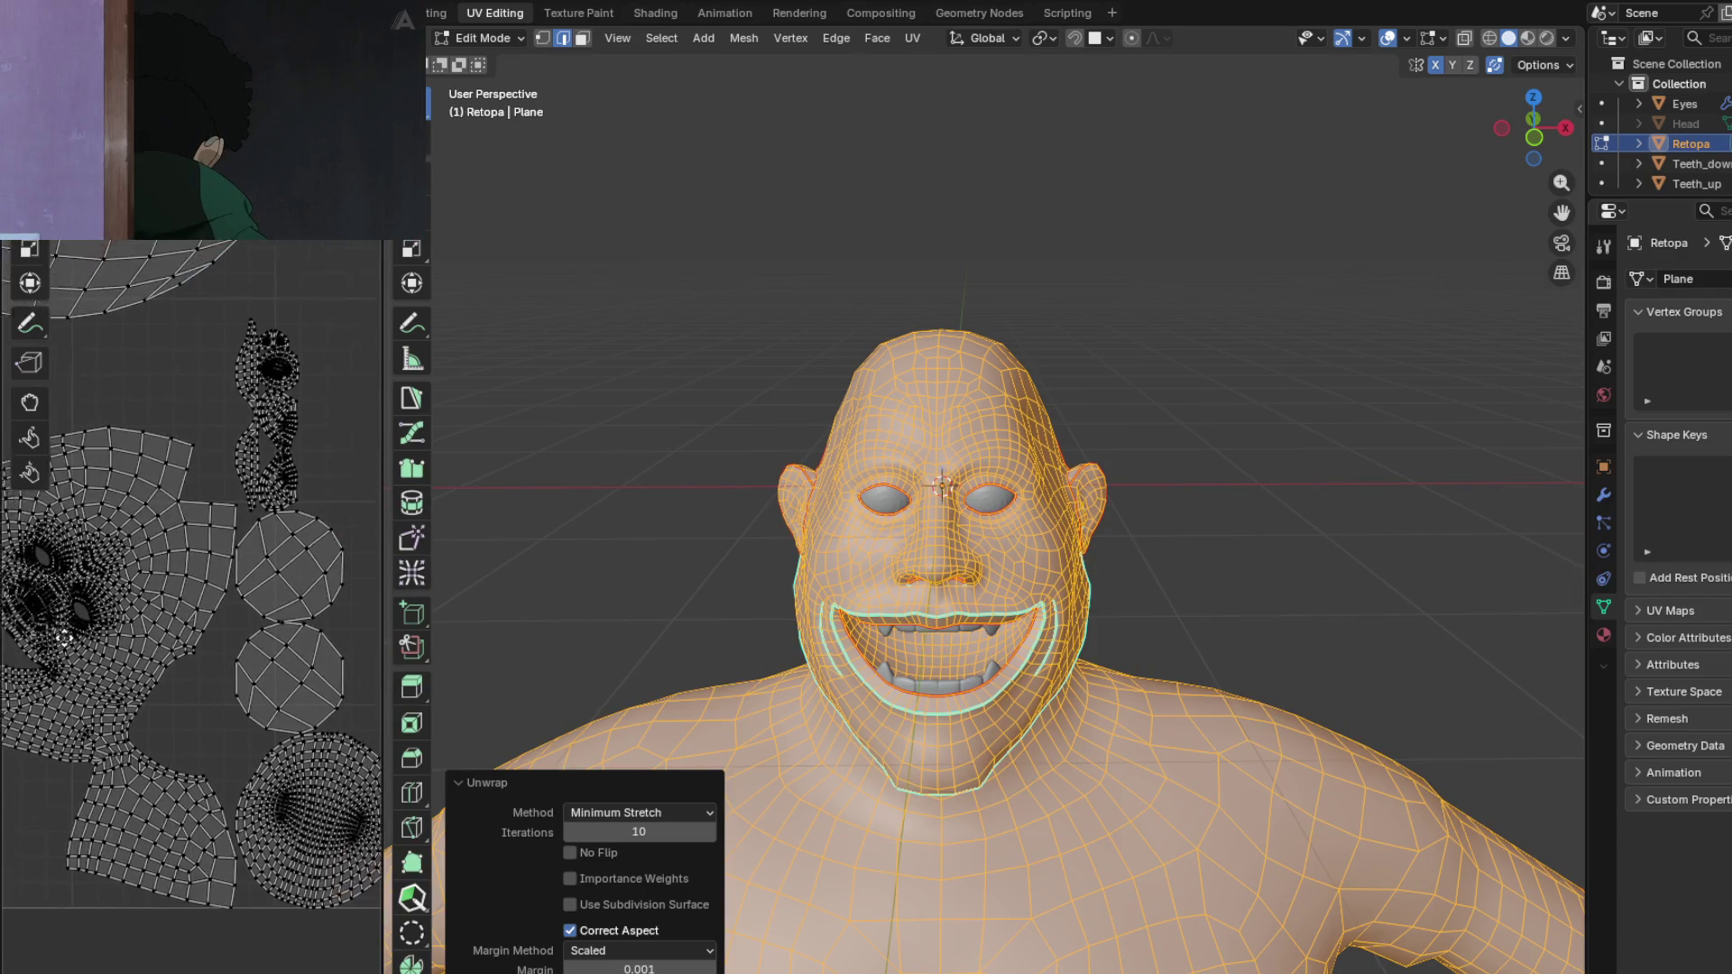
pyautogui.scroll(-4, 67, 635)
pyautogui.scroll(4, 215, 736)
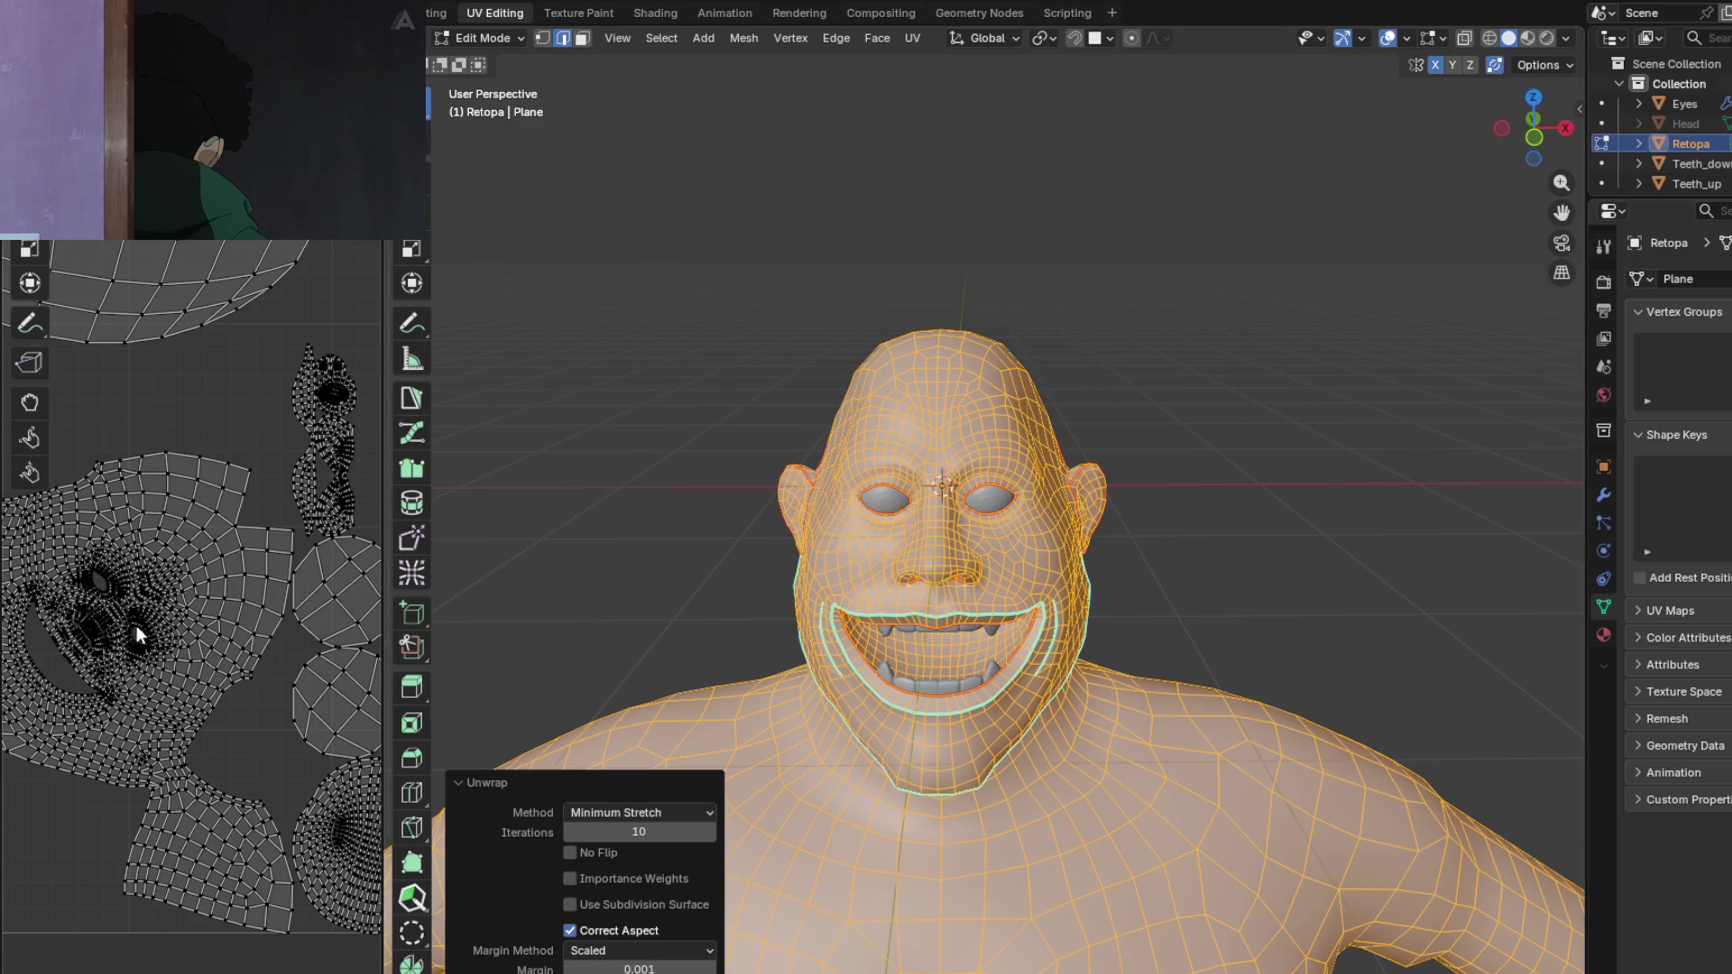
pyautogui.scroll(2, 134, 631)
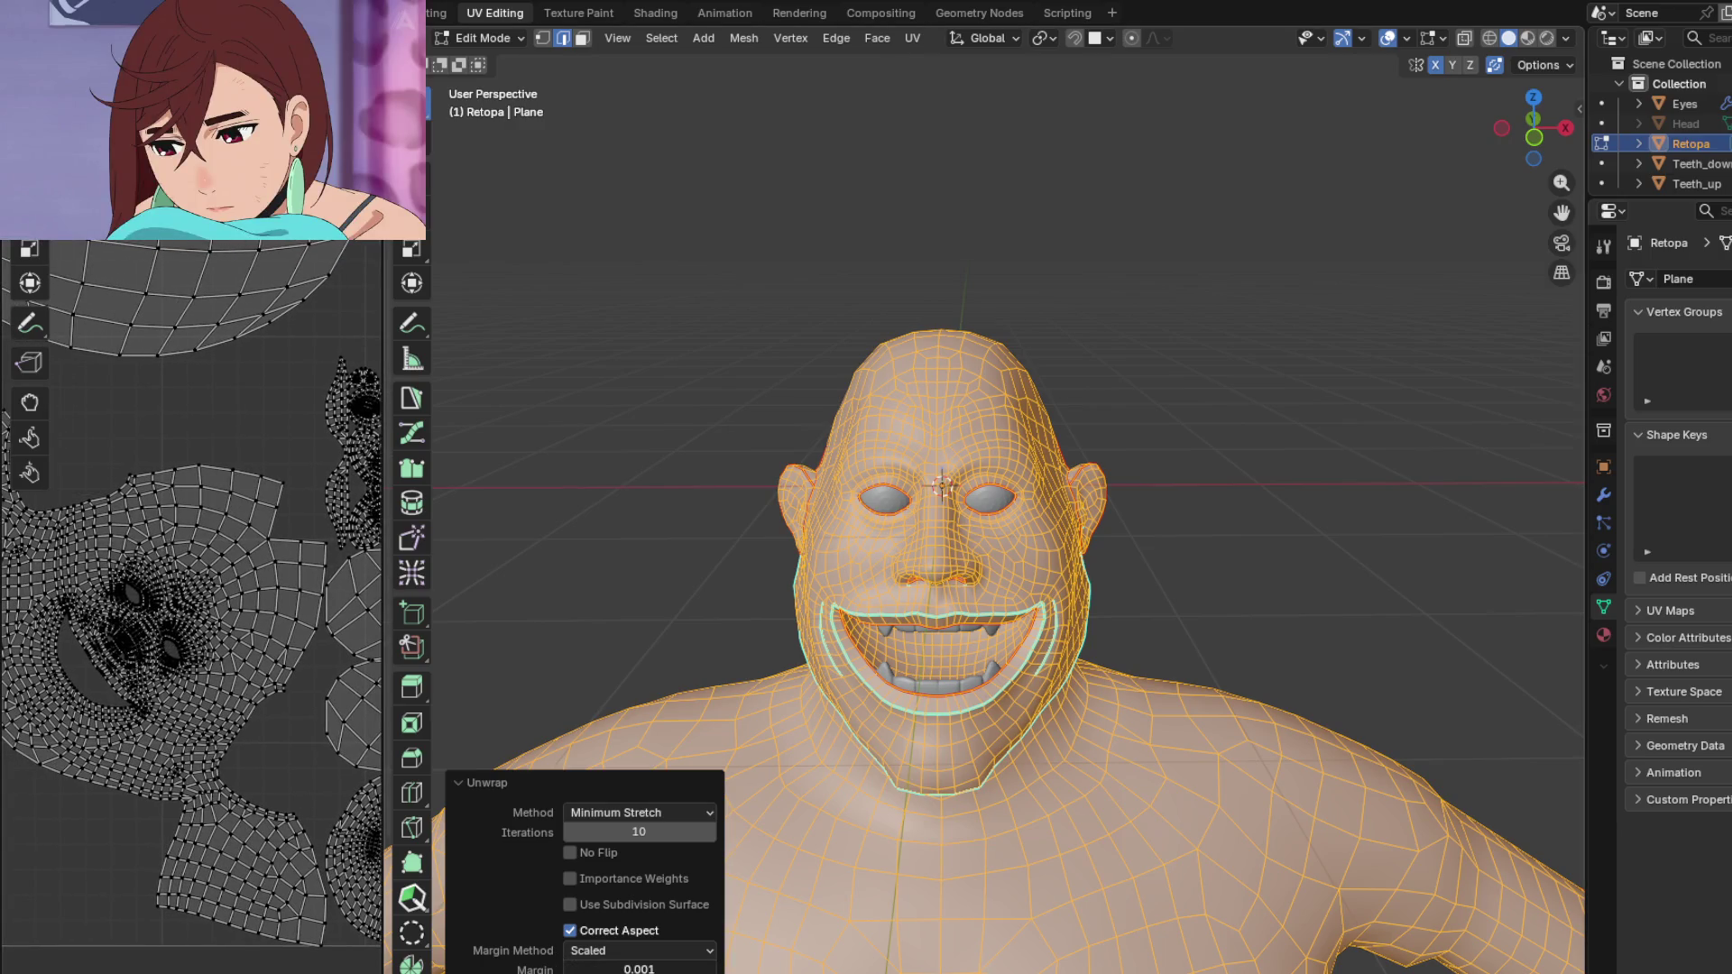
pyautogui.moveTo(638, 969); pyautogui.dragTo(671, 968)
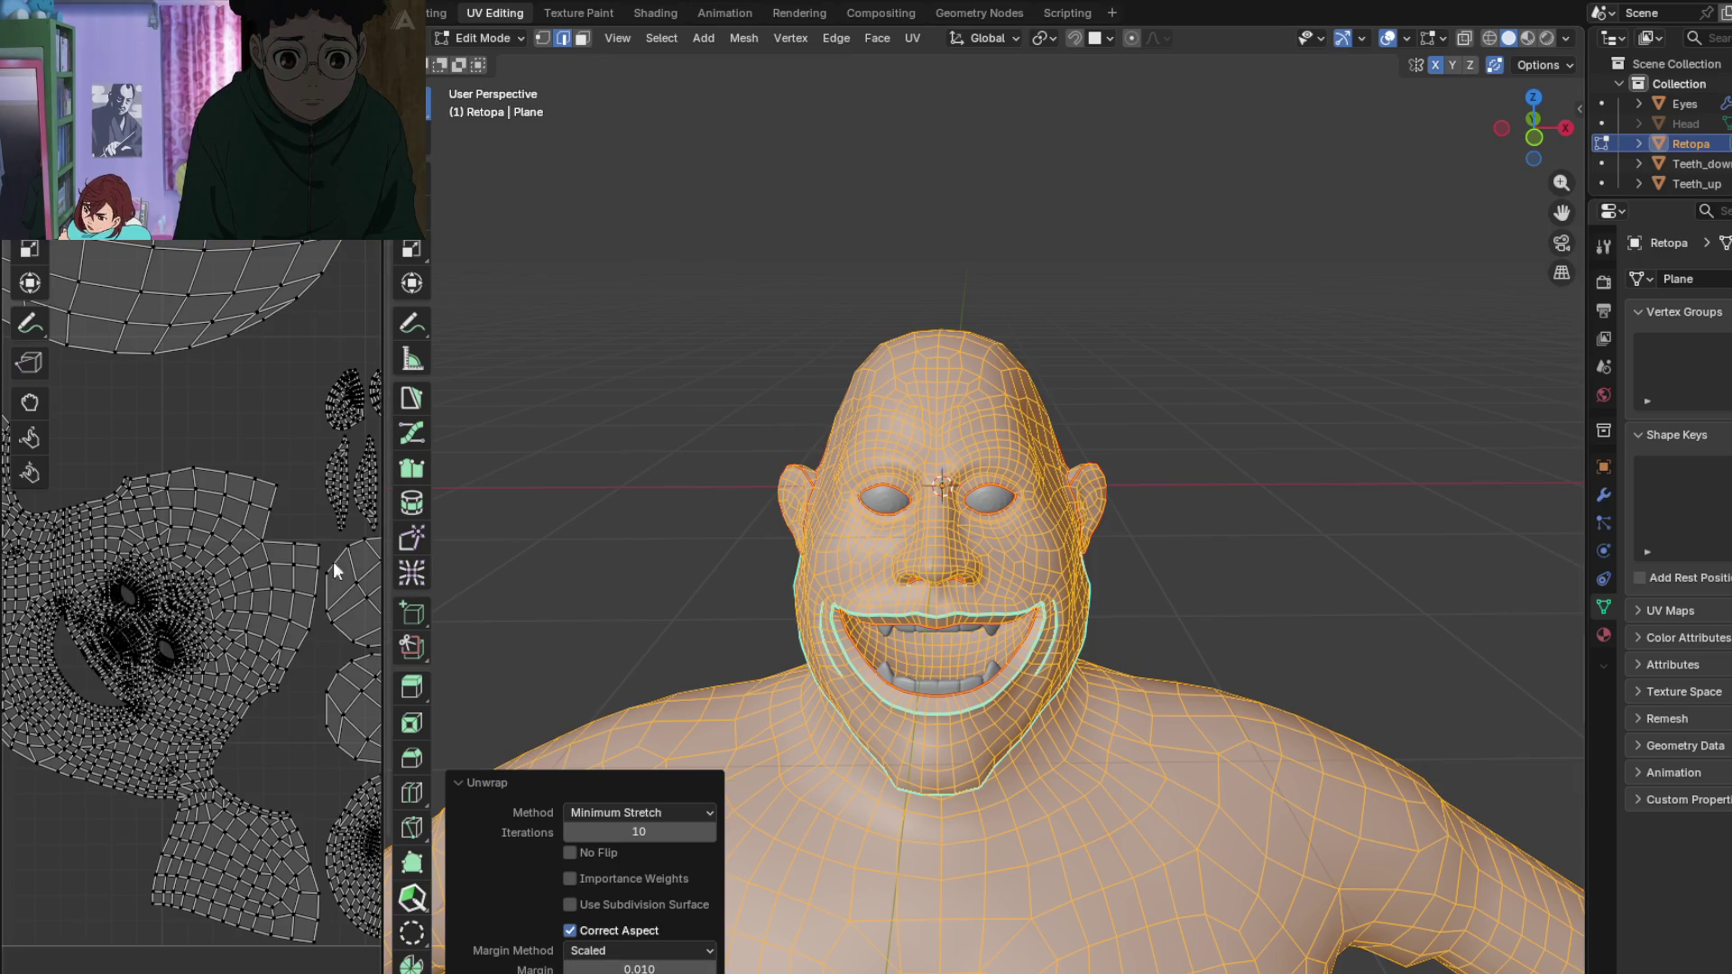
# Step: Inspect the eye and head UV islands alongside the head from above, side and front
pyautogui.scroll(-3, 158, 580)
pyautogui.scroll(6, 139, 615)
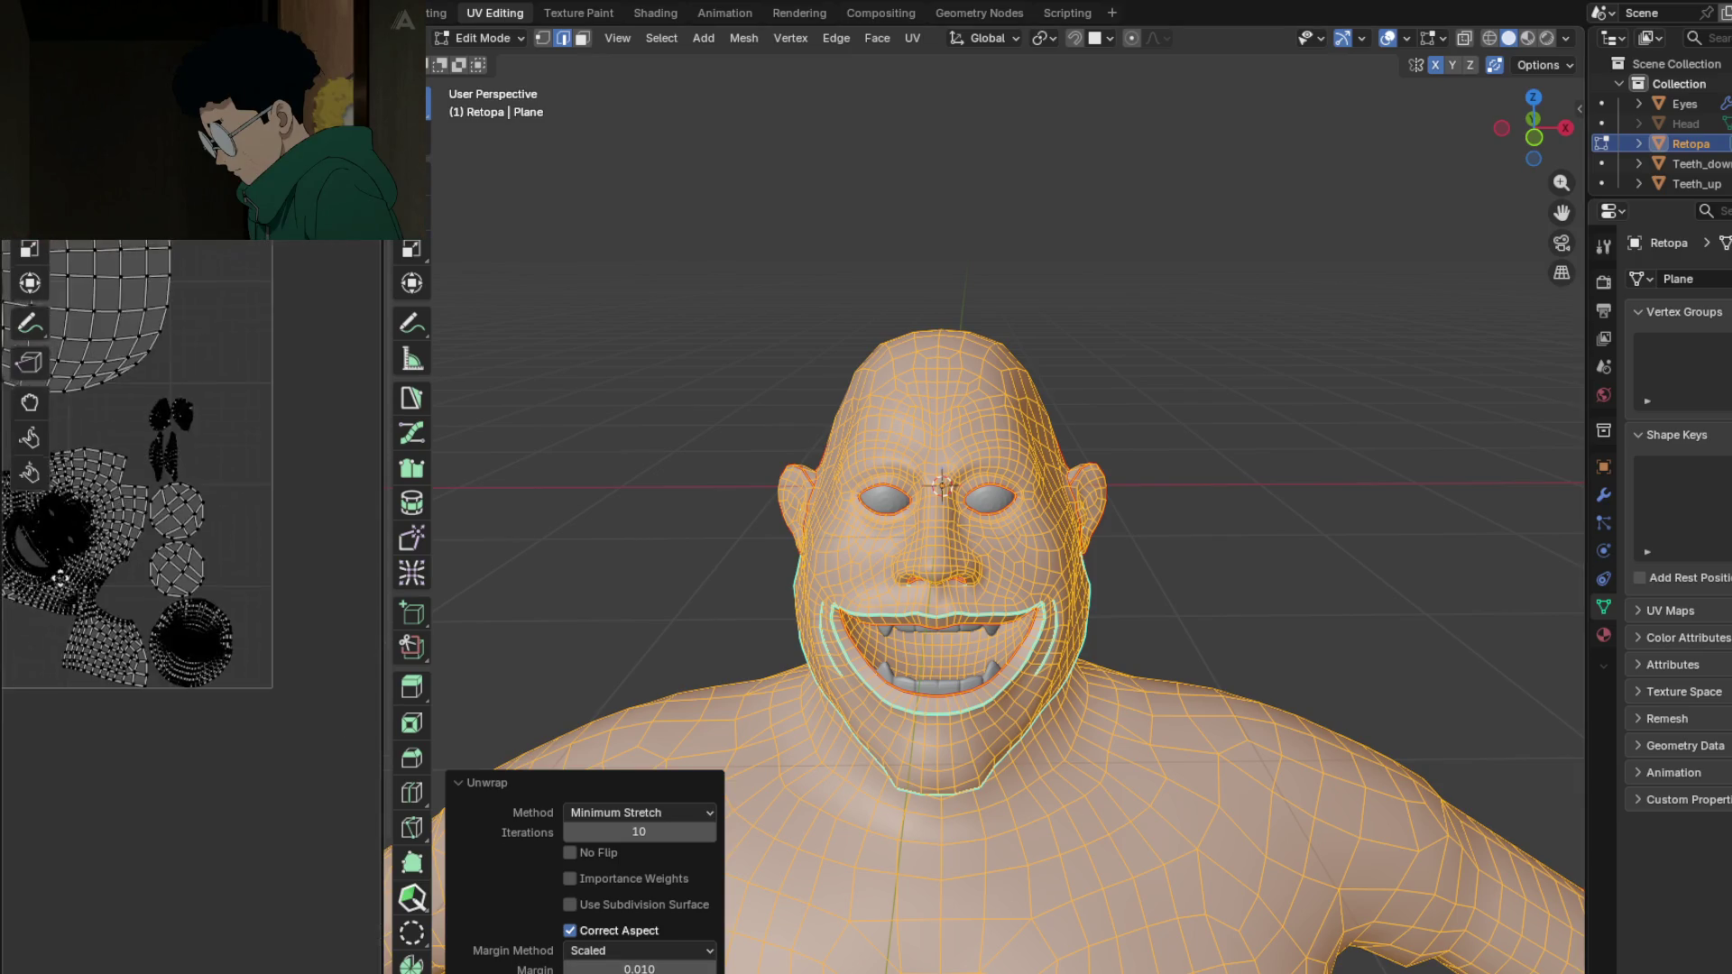
pyautogui.scroll(2, 139, 623)
pyautogui.scroll(-3, 132, 599)
pyautogui.moveTo(947, 542)
pyautogui.mouseDown(button='middle')
pyautogui.moveTo(1163, 482)
pyautogui.moveTo(1233, 514)
pyautogui.moveTo(1314, 391)
pyautogui.mouseUp(button='middle')
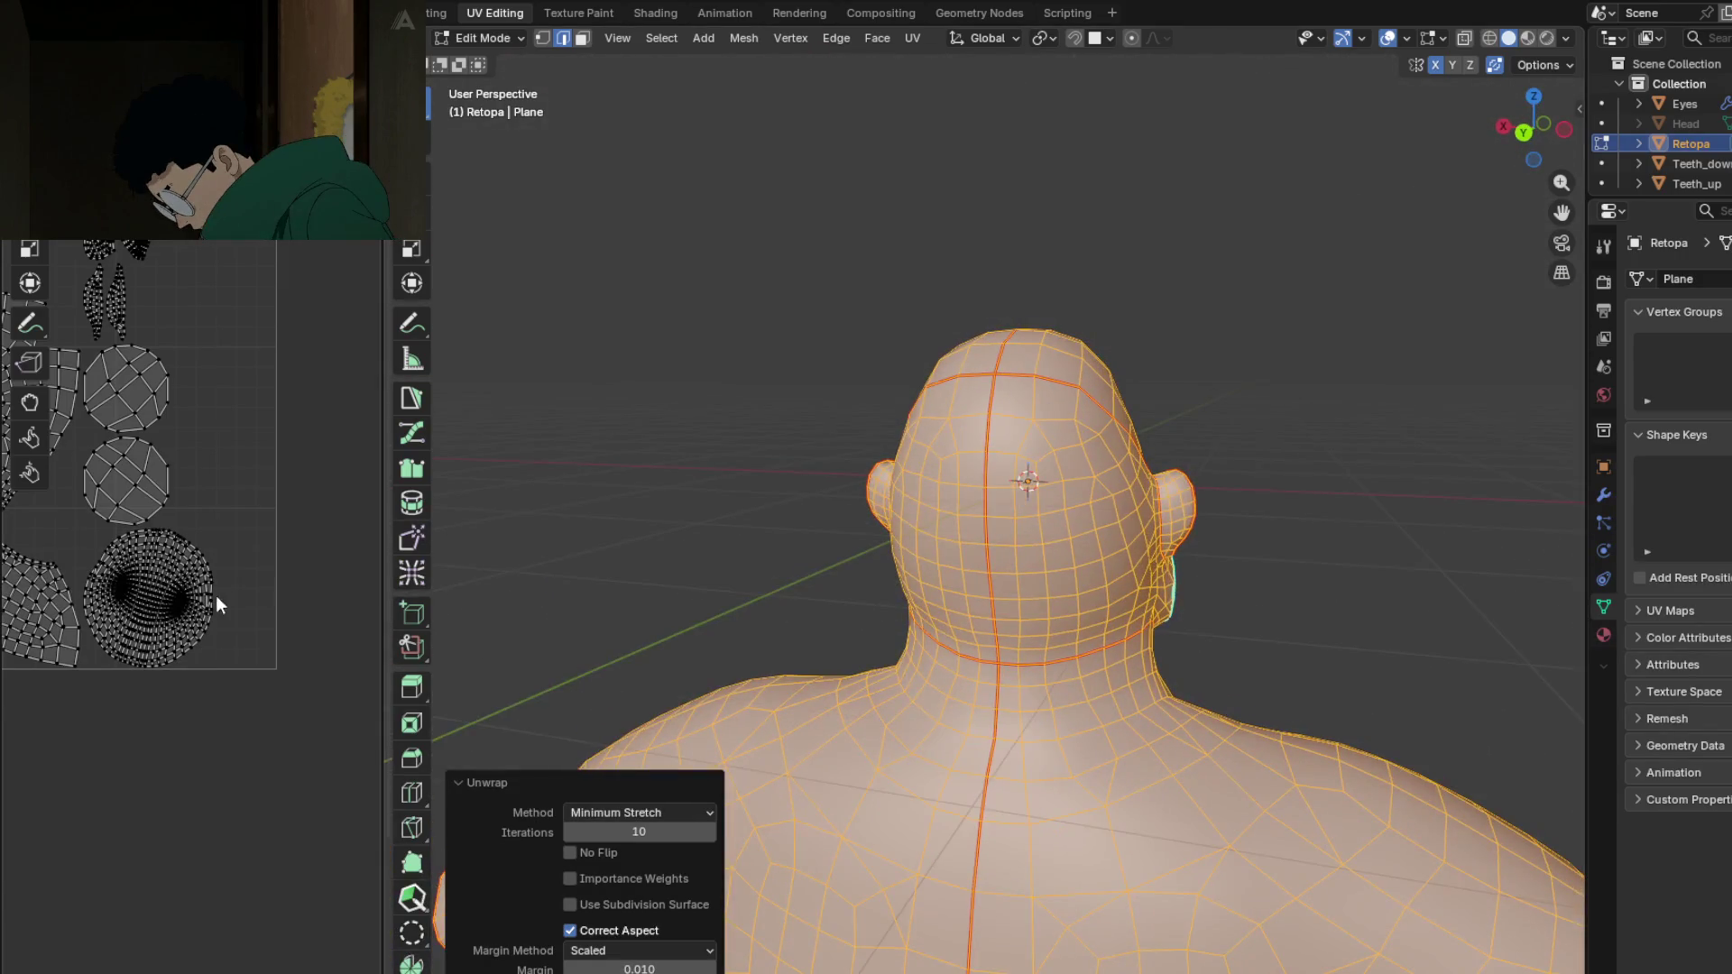
pyautogui.keyDown('ctrl'); pyautogui.scroll(3, 211, 557); pyautogui.keyUp('ctrl')
pyautogui.scroll(-3, 128, 577)
pyautogui.scroll(3, 148, 561)
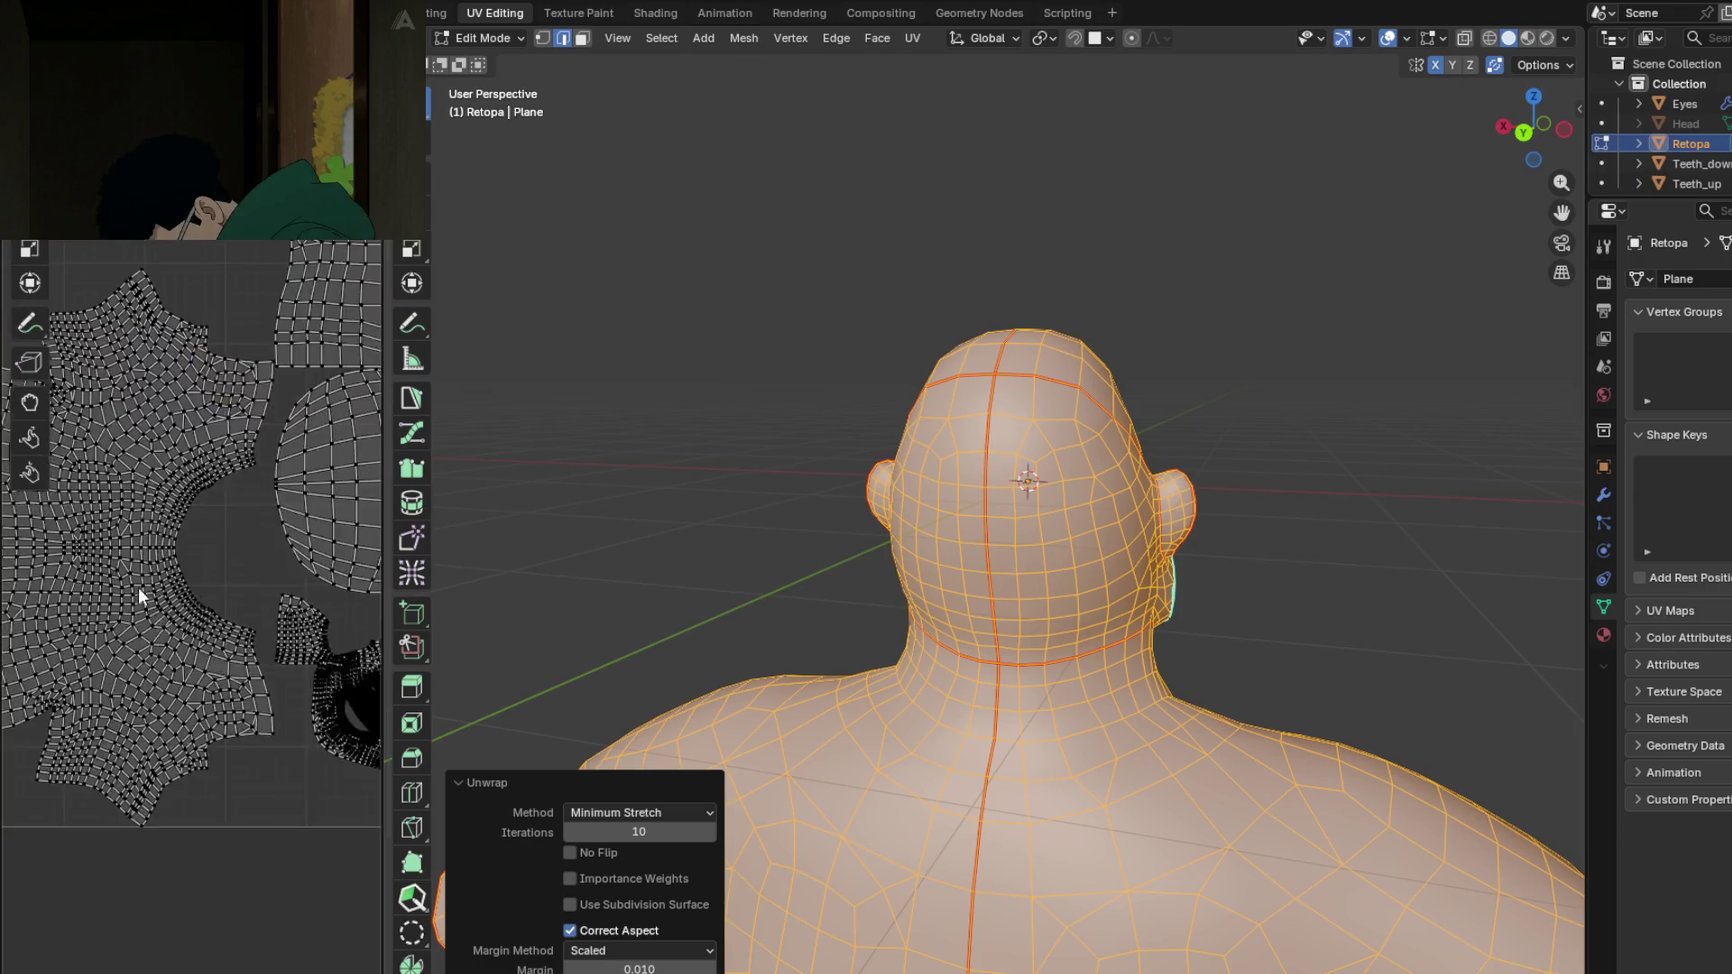
pyautogui.scroll(-3, 235, 602)
pyautogui.scroll(3, 235, 603)
pyautogui.moveTo(84, 453); pyautogui.dragTo(220, 665, button='middle')
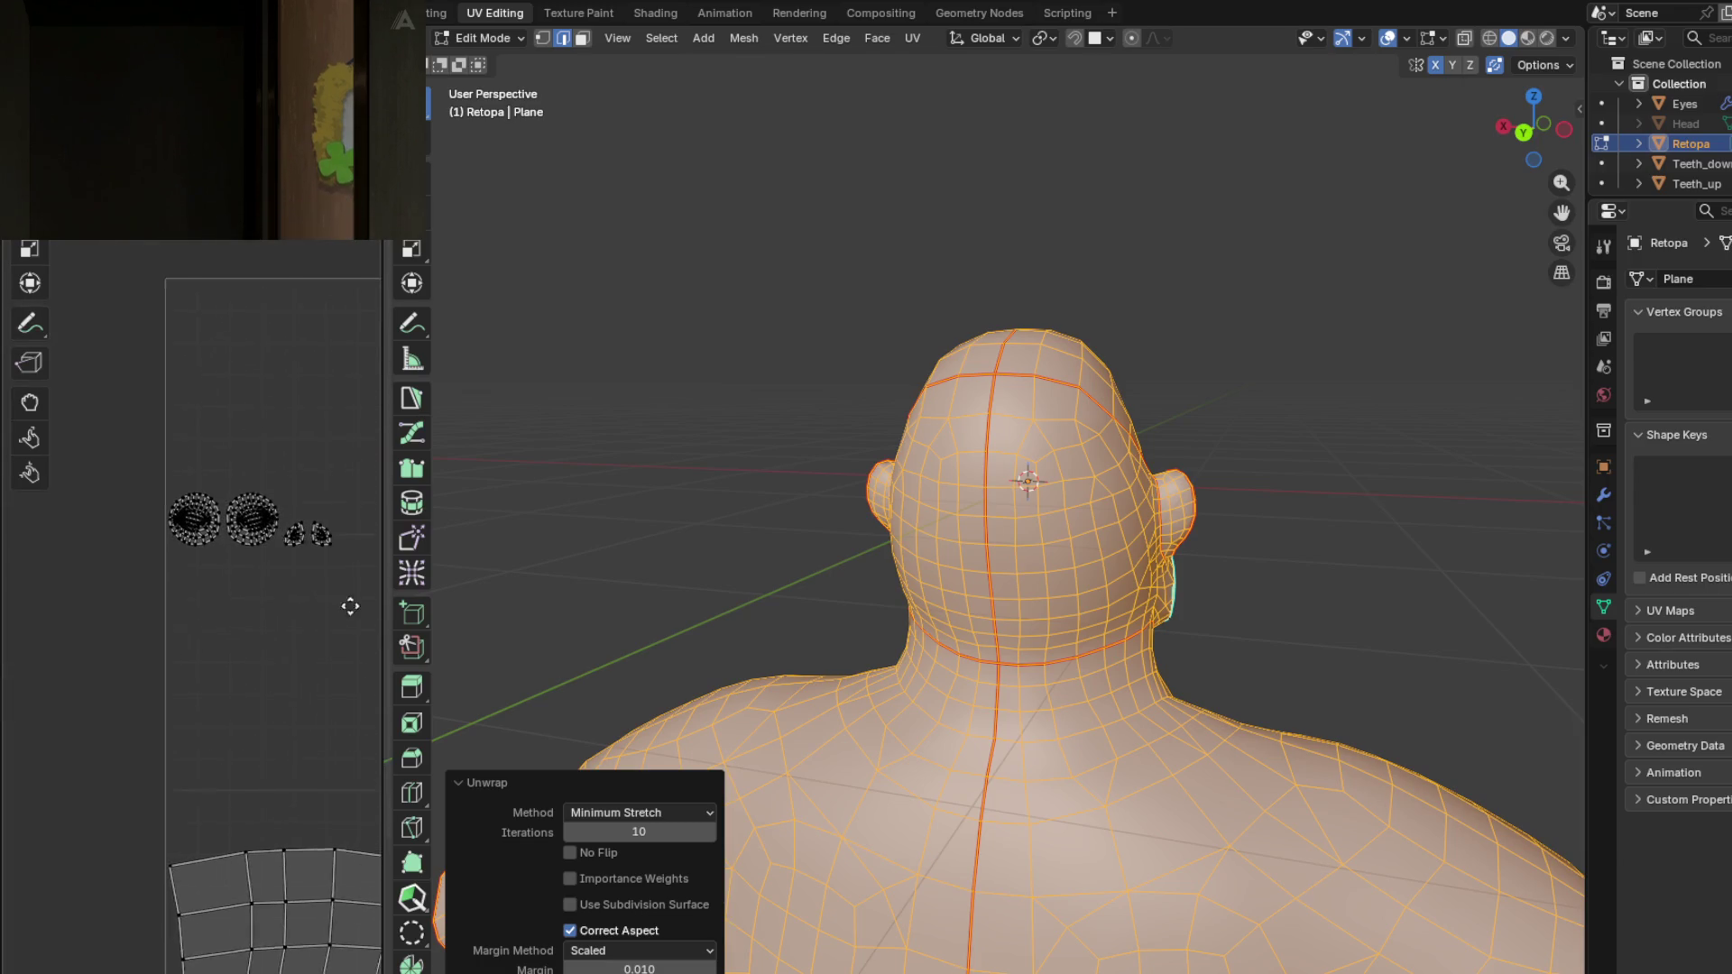
pyautogui.scroll(2, 221, 538)
pyautogui.scroll(-3, 220, 538)
pyautogui.scroll(5, 221, 539)
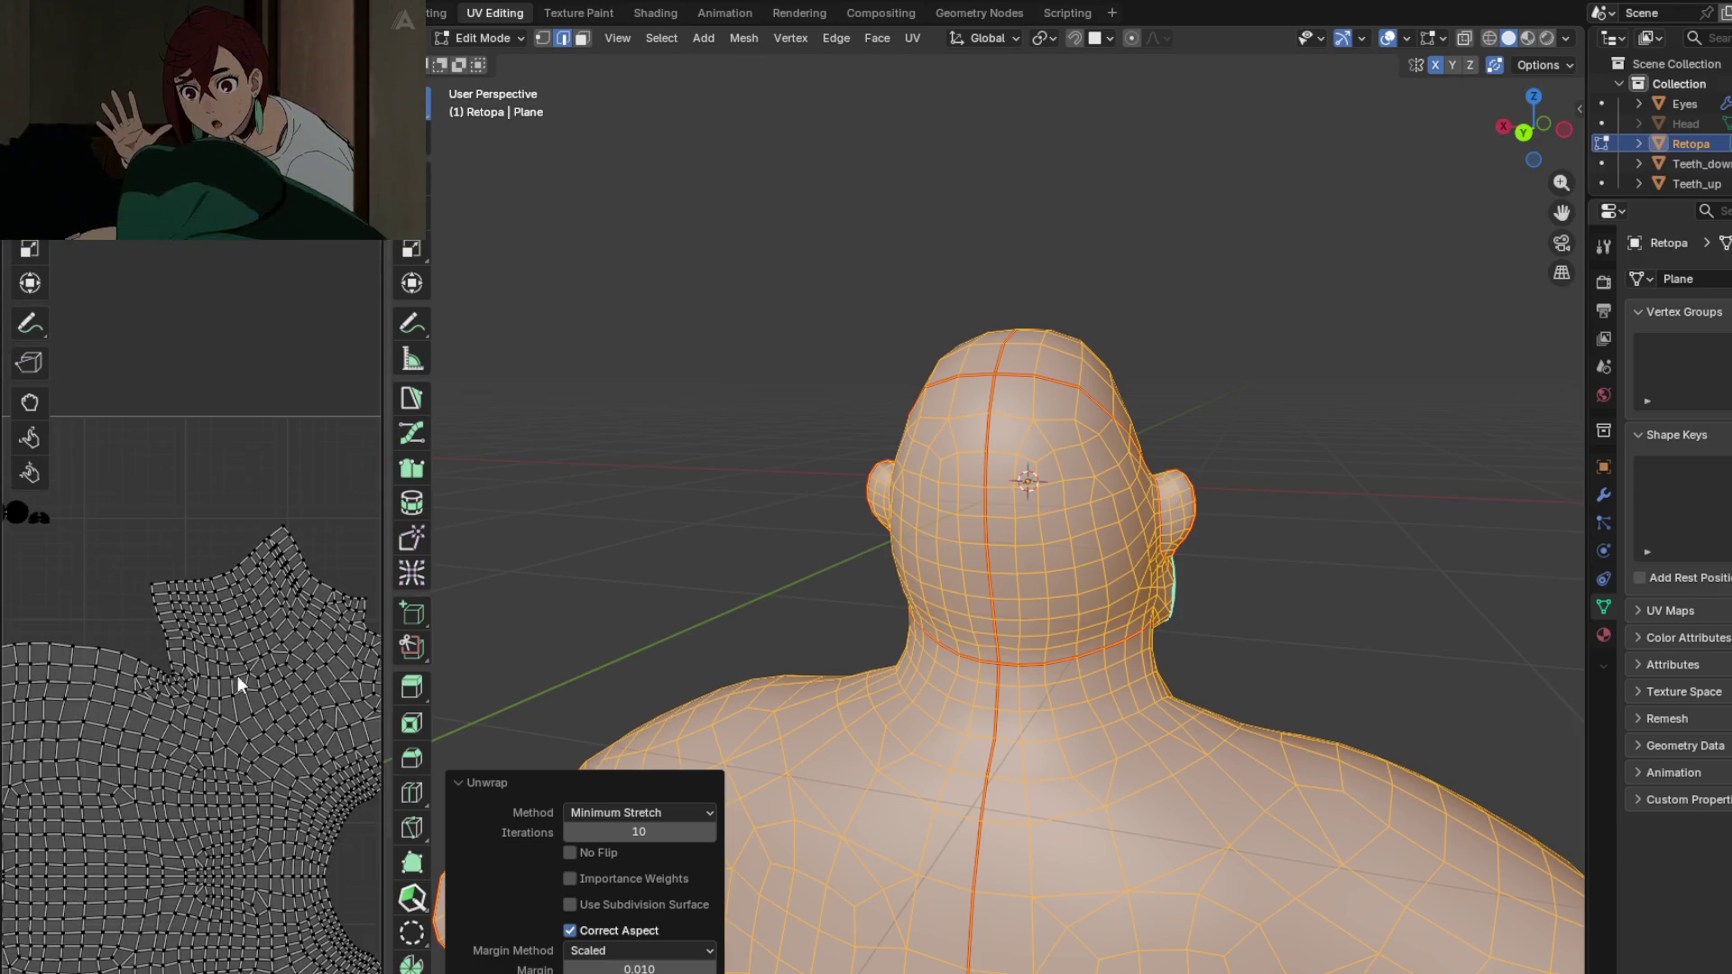
pyautogui.scroll(2, 220, 670)
pyautogui.scroll(-2, 161, 656)
pyautogui.scroll(3, 240, 468)
pyautogui.scroll(-3, 201, 553)
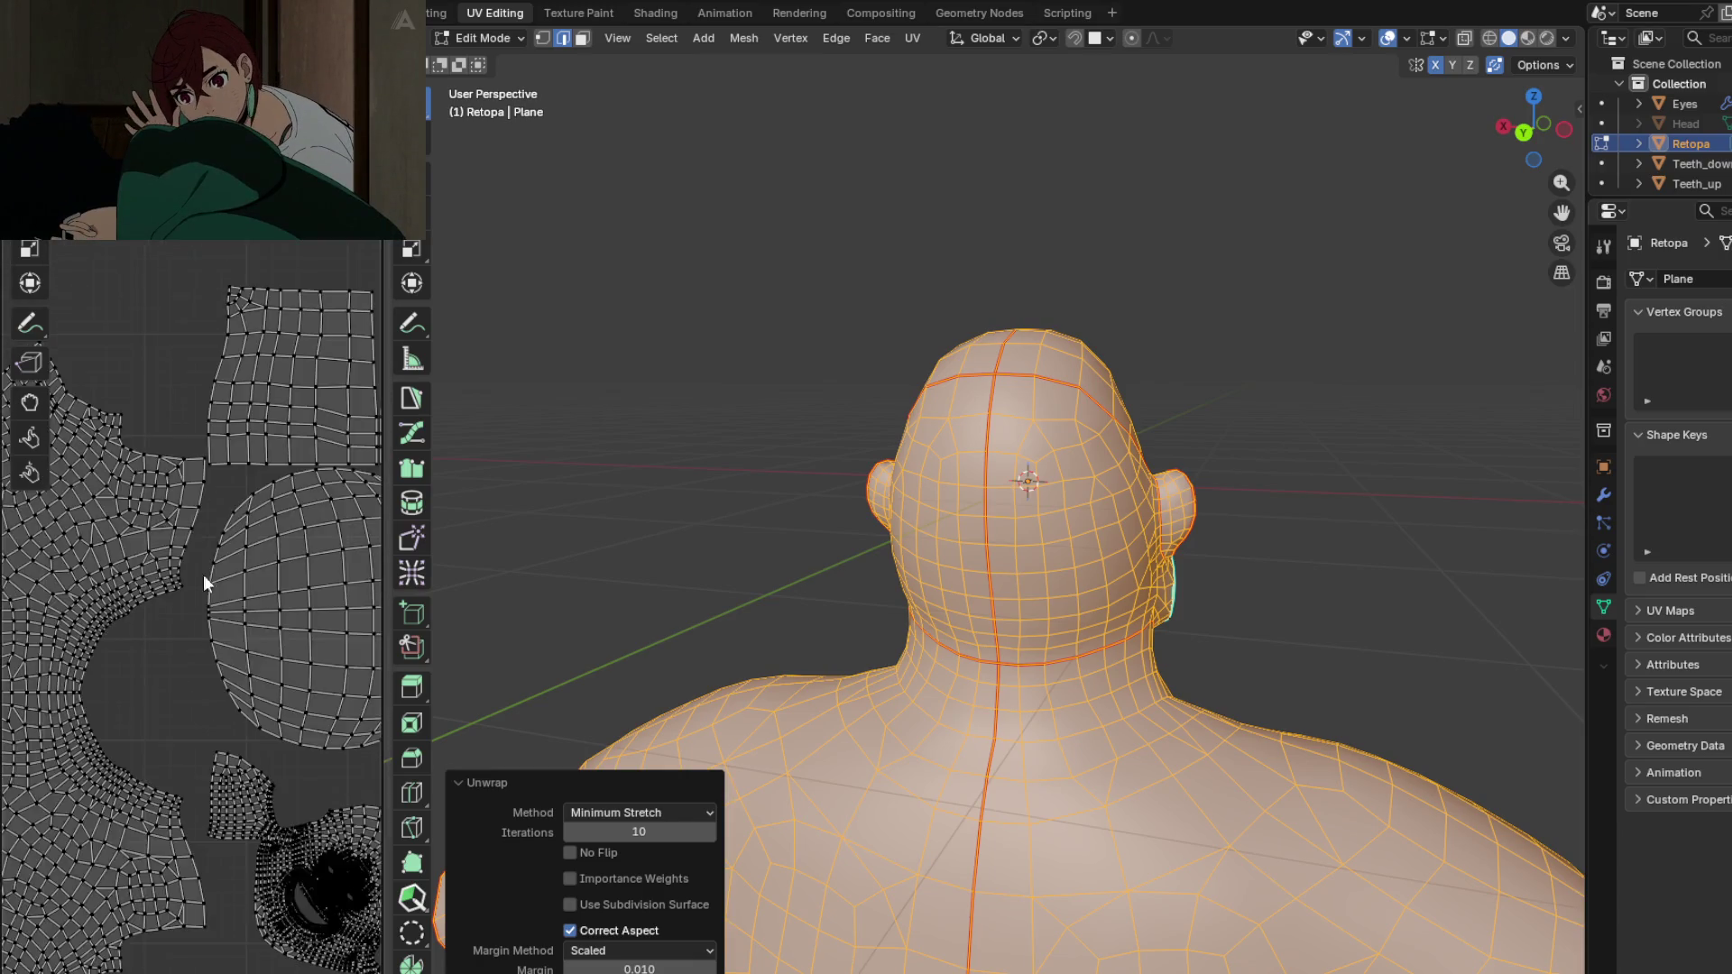
pyautogui.scroll(-1, 164, 642)
pyautogui.moveTo(164, 642); pyautogui.dragTo(110, 667, button='middle')
pyautogui.moveTo(968, 702)
pyautogui.mouseDown(button='middle')
pyautogui.moveTo(1230, 668)
pyautogui.moveTo(1210, 610)
pyautogui.moveTo(1188, 657)
pyautogui.moveTo(1237, 661)
pyautogui.moveTo(1210, 691)
pyautogui.moveTo(1017, 584)
pyautogui.moveTo(1295, 641)
pyautogui.moveTo(1322, 597)
pyautogui.moveTo(1226, 634)
pyautogui.mouseUp(button='middle')
pyautogui.moveTo(1065, 621)
pyautogui.mouseDown(button='middle')
pyautogui.moveTo(1010, 631)
pyautogui.moveTo(998, 487)
pyautogui.moveTo(1101, 684)
pyautogui.moveTo(1280, 717)
pyautogui.moveTo(993, 672)
pyautogui.moveTo(901, 677)
pyautogui.mouseUp(button='middle')
pyautogui.scroll(3, 992, 672)
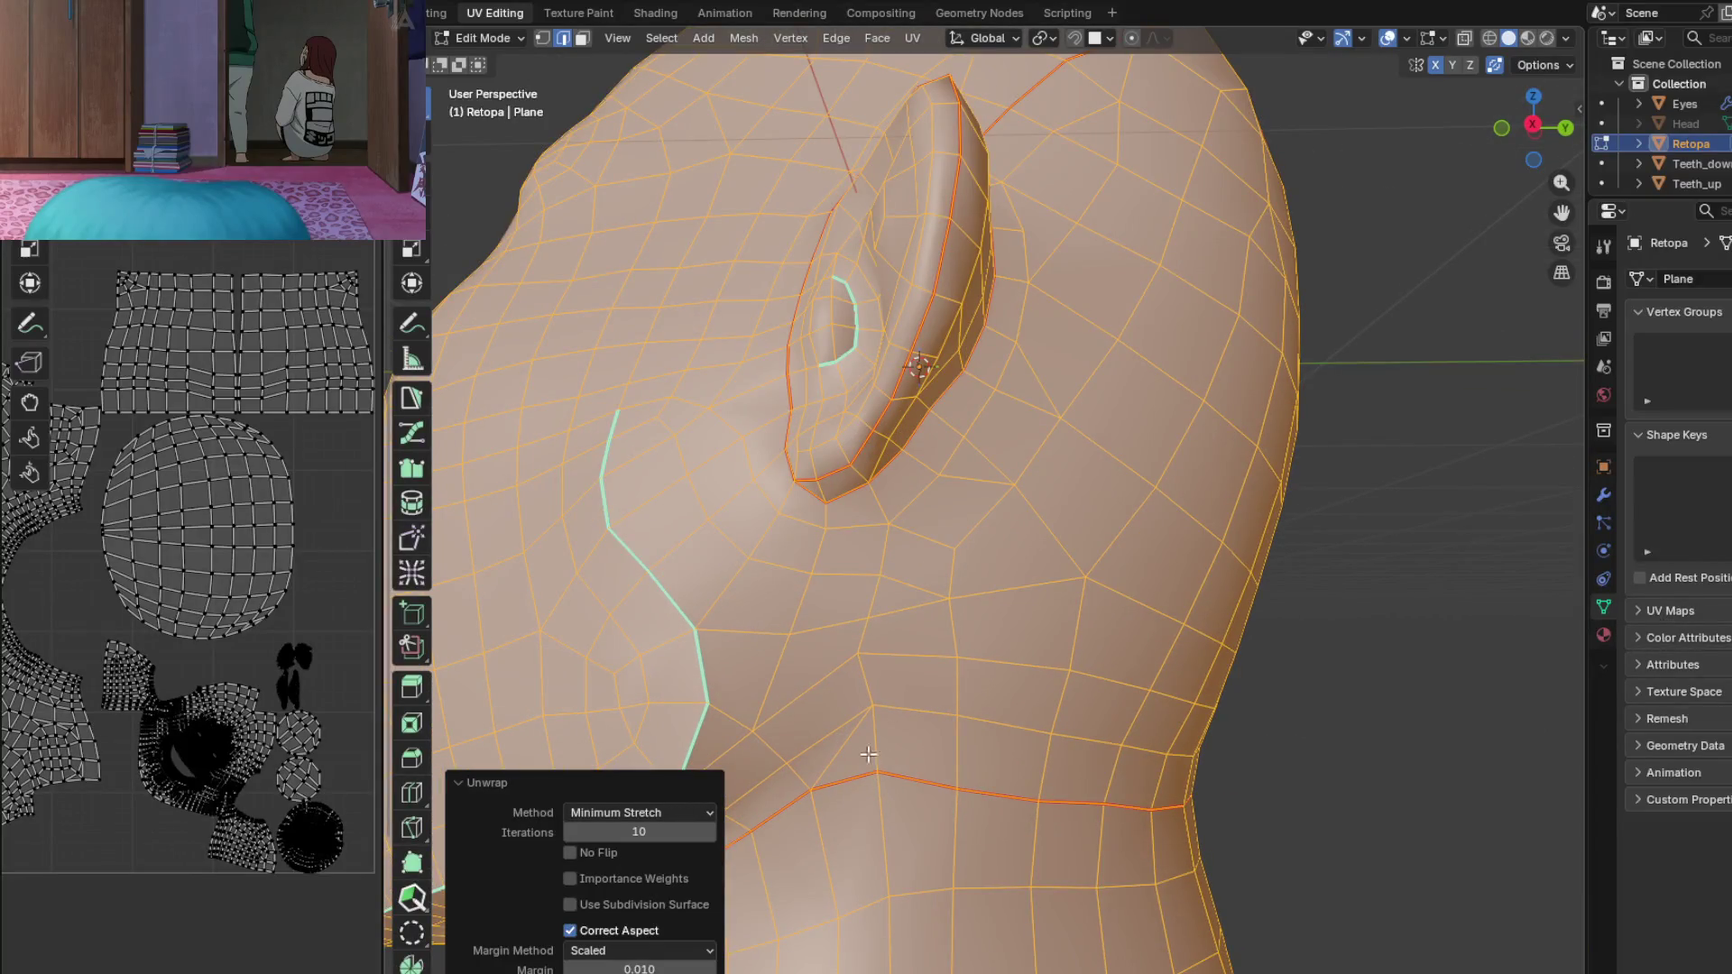
# Step: Mark a seam along the edge path running from beside the ear down to the neck
pyautogui.click(873, 744)
pyautogui.keyDown('ctrl'); pyautogui.click(883, 495); pyautogui.keyUp('ctrl')
pyautogui.hotkey('ctrl', 'e')
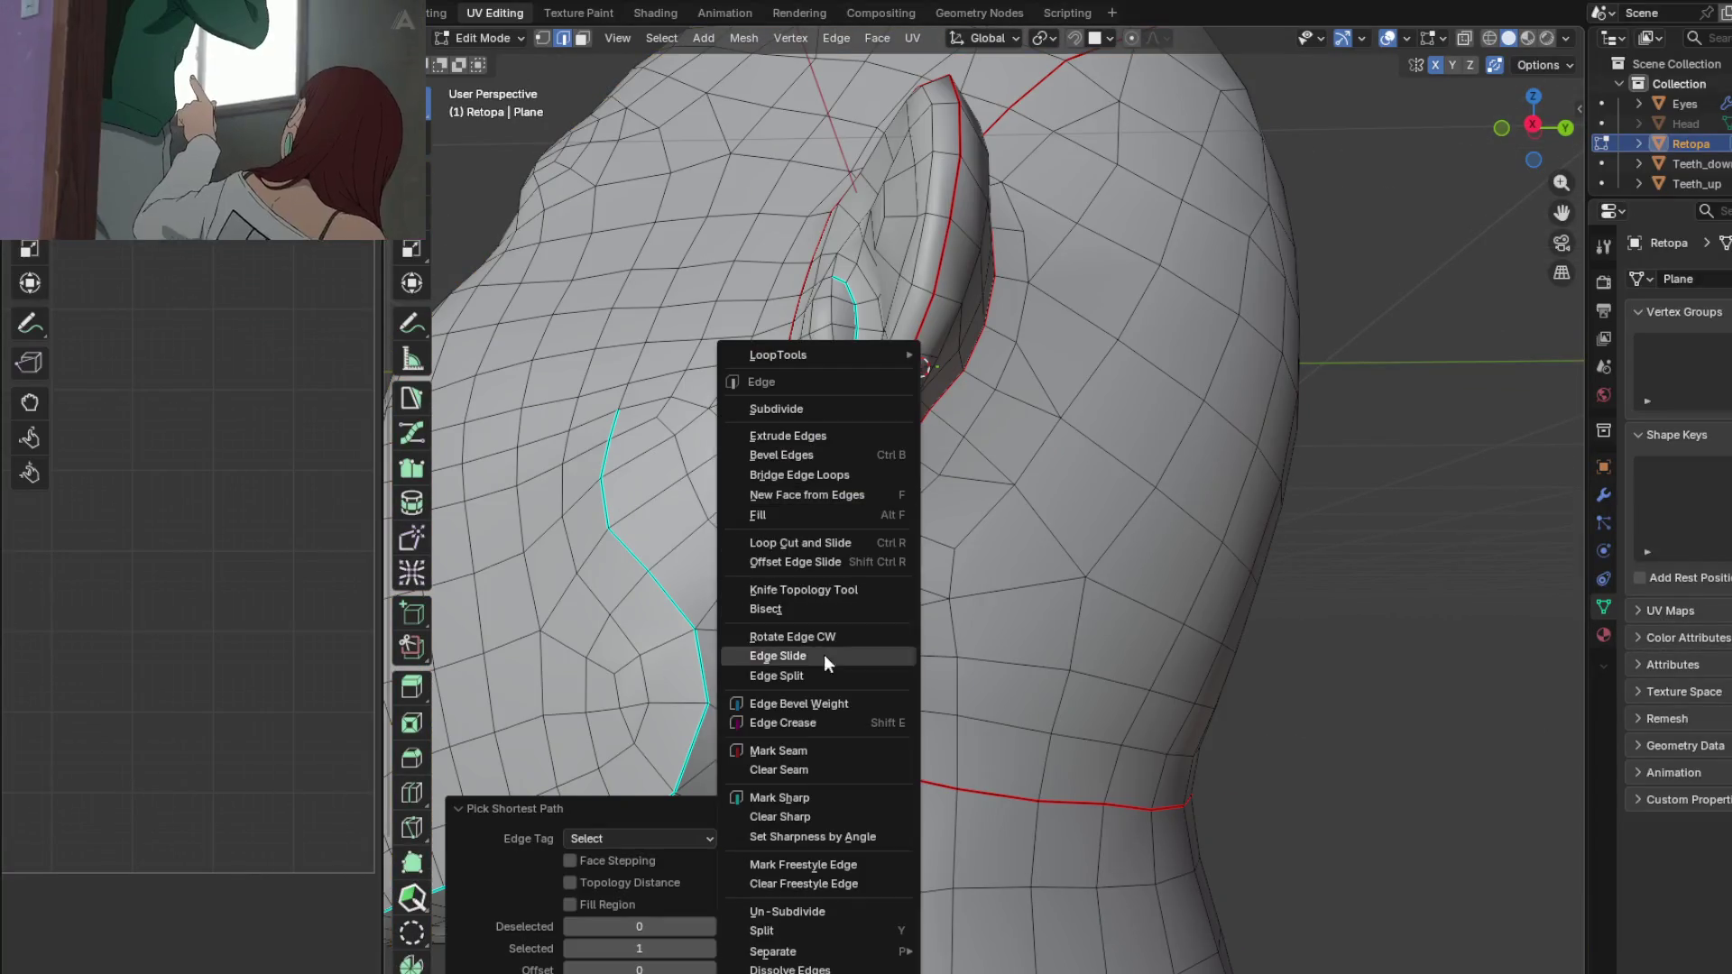
pyautogui.moveTo(1177, 710); pyautogui.dragTo(1037, 748, button='middle')
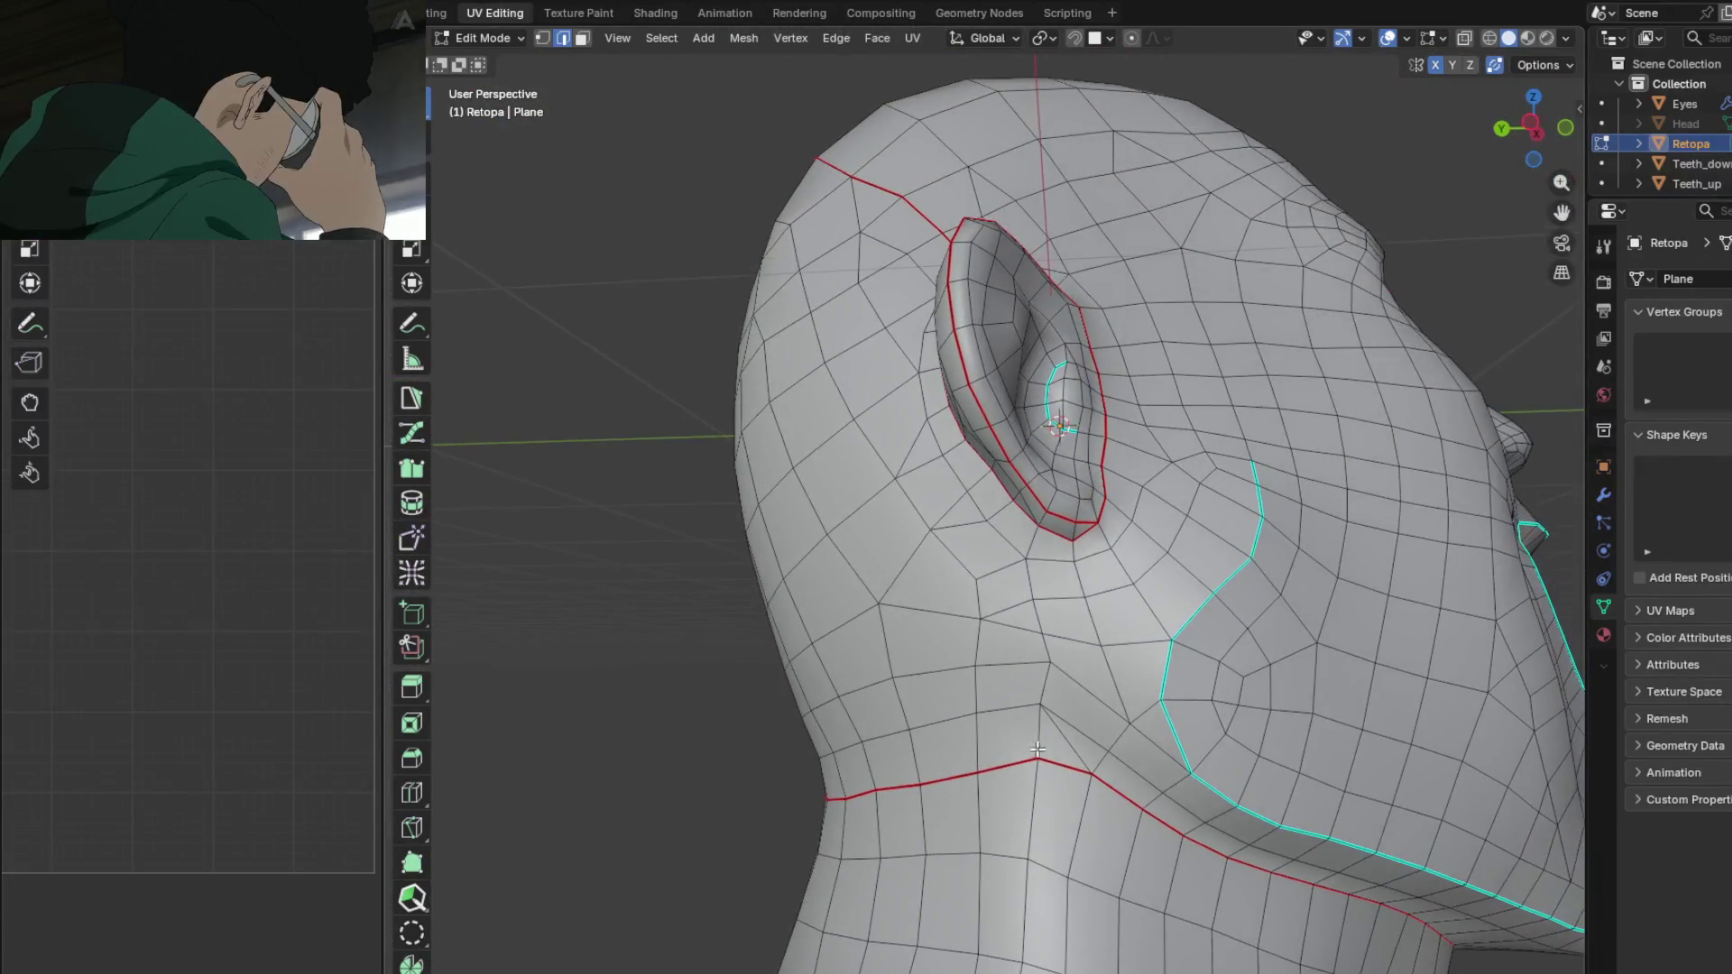
pyautogui.keyDown('ctrl'); pyautogui.click(1034, 528); pyautogui.keyUp('ctrl')
pyautogui.hotkey('ctrl', 'e')
pyautogui.click(967, 544)
pyautogui.moveTo(967, 544); pyautogui.dragTo(869, 701, button='middle')
# Step: Select the whole mesh, unwrap it with Minimum Stretch, and inspect the new UV islands
pyautogui.press('a')
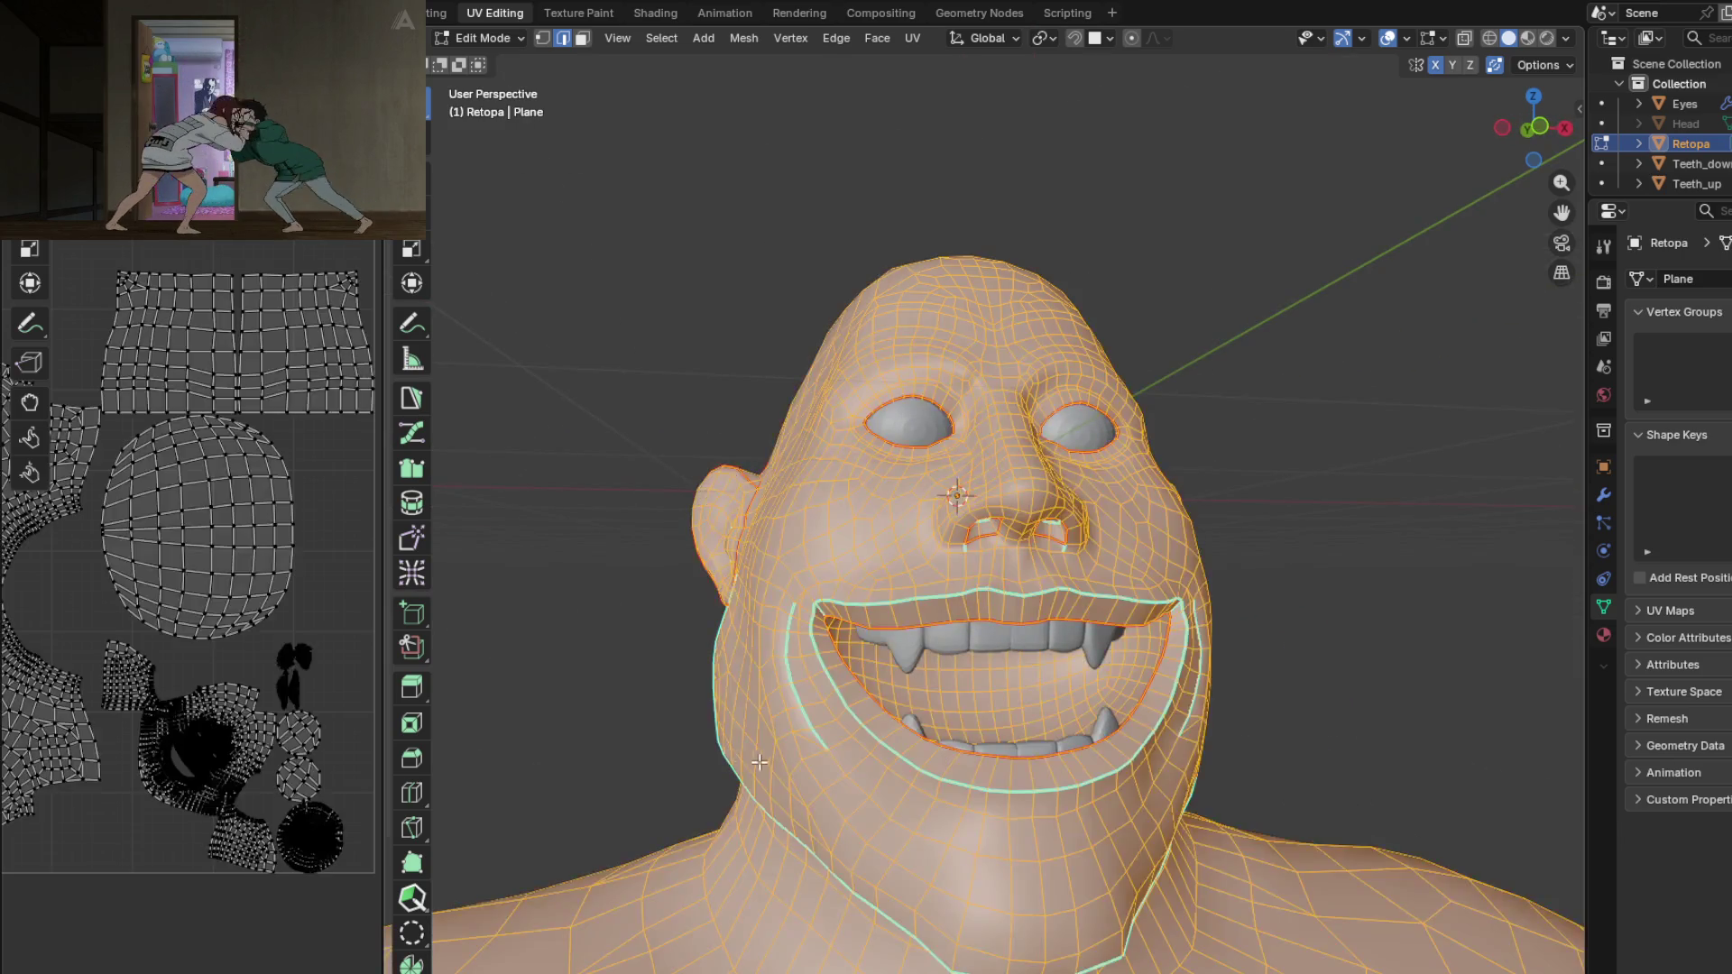
pyautogui.moveTo(718, 756); pyautogui.dragTo(782, 576, button='middle')
pyautogui.click(910, 37)
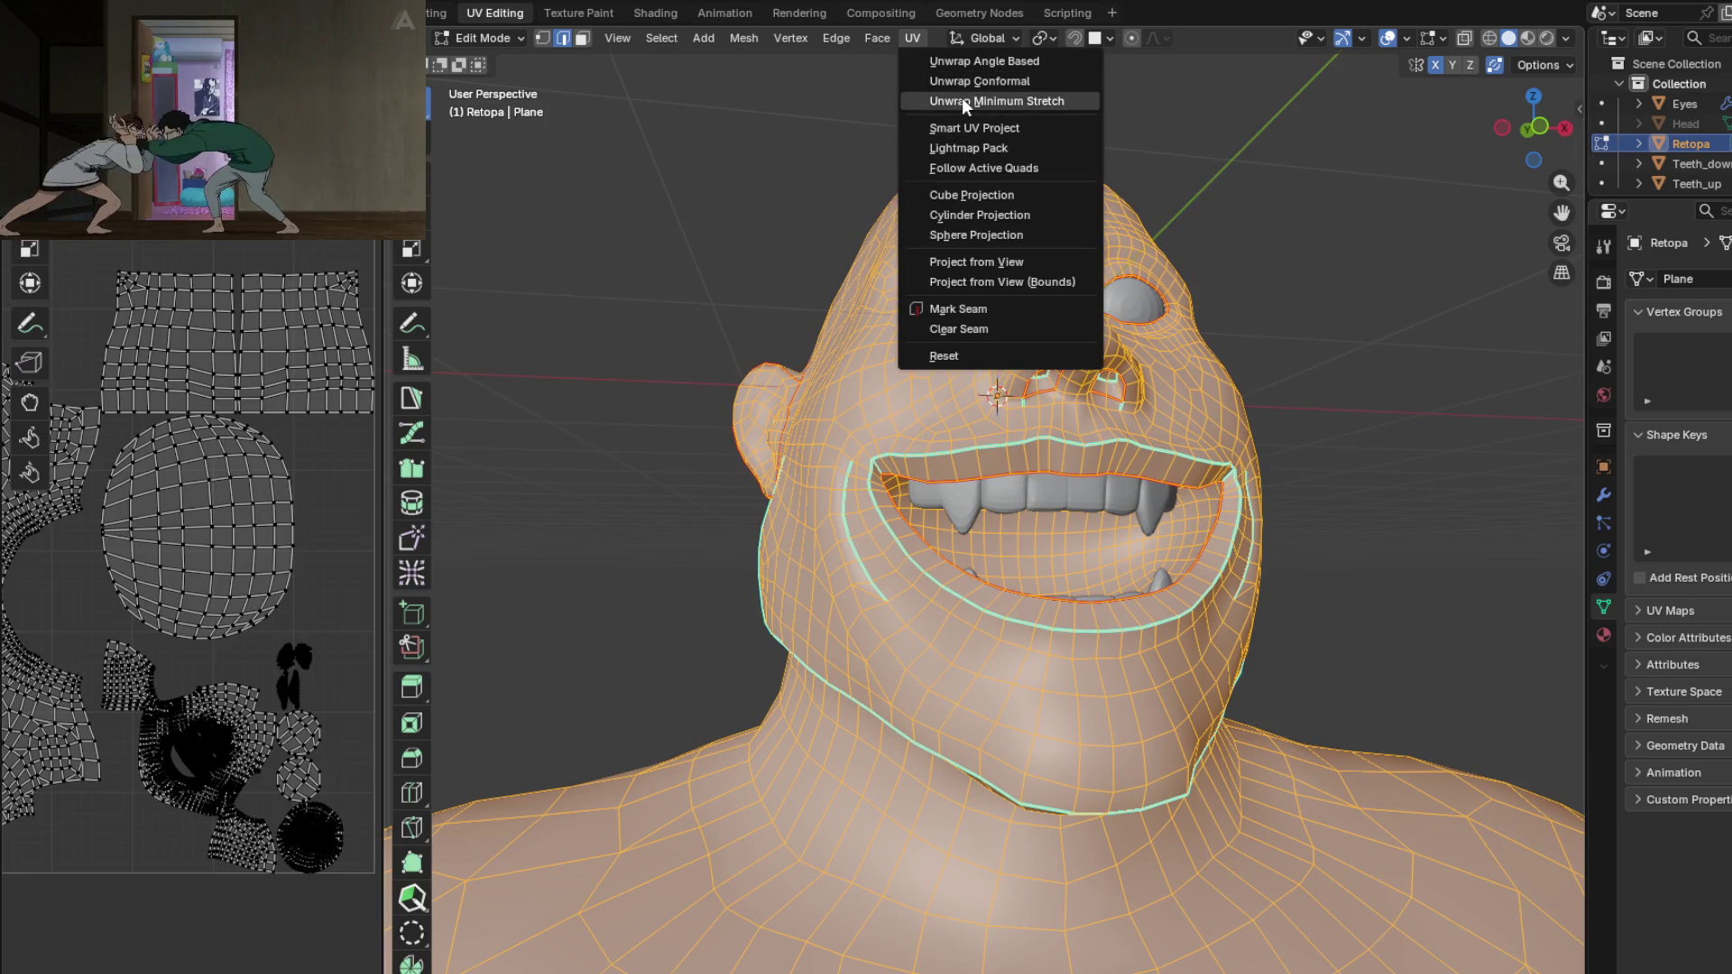
pyautogui.click(962, 99)
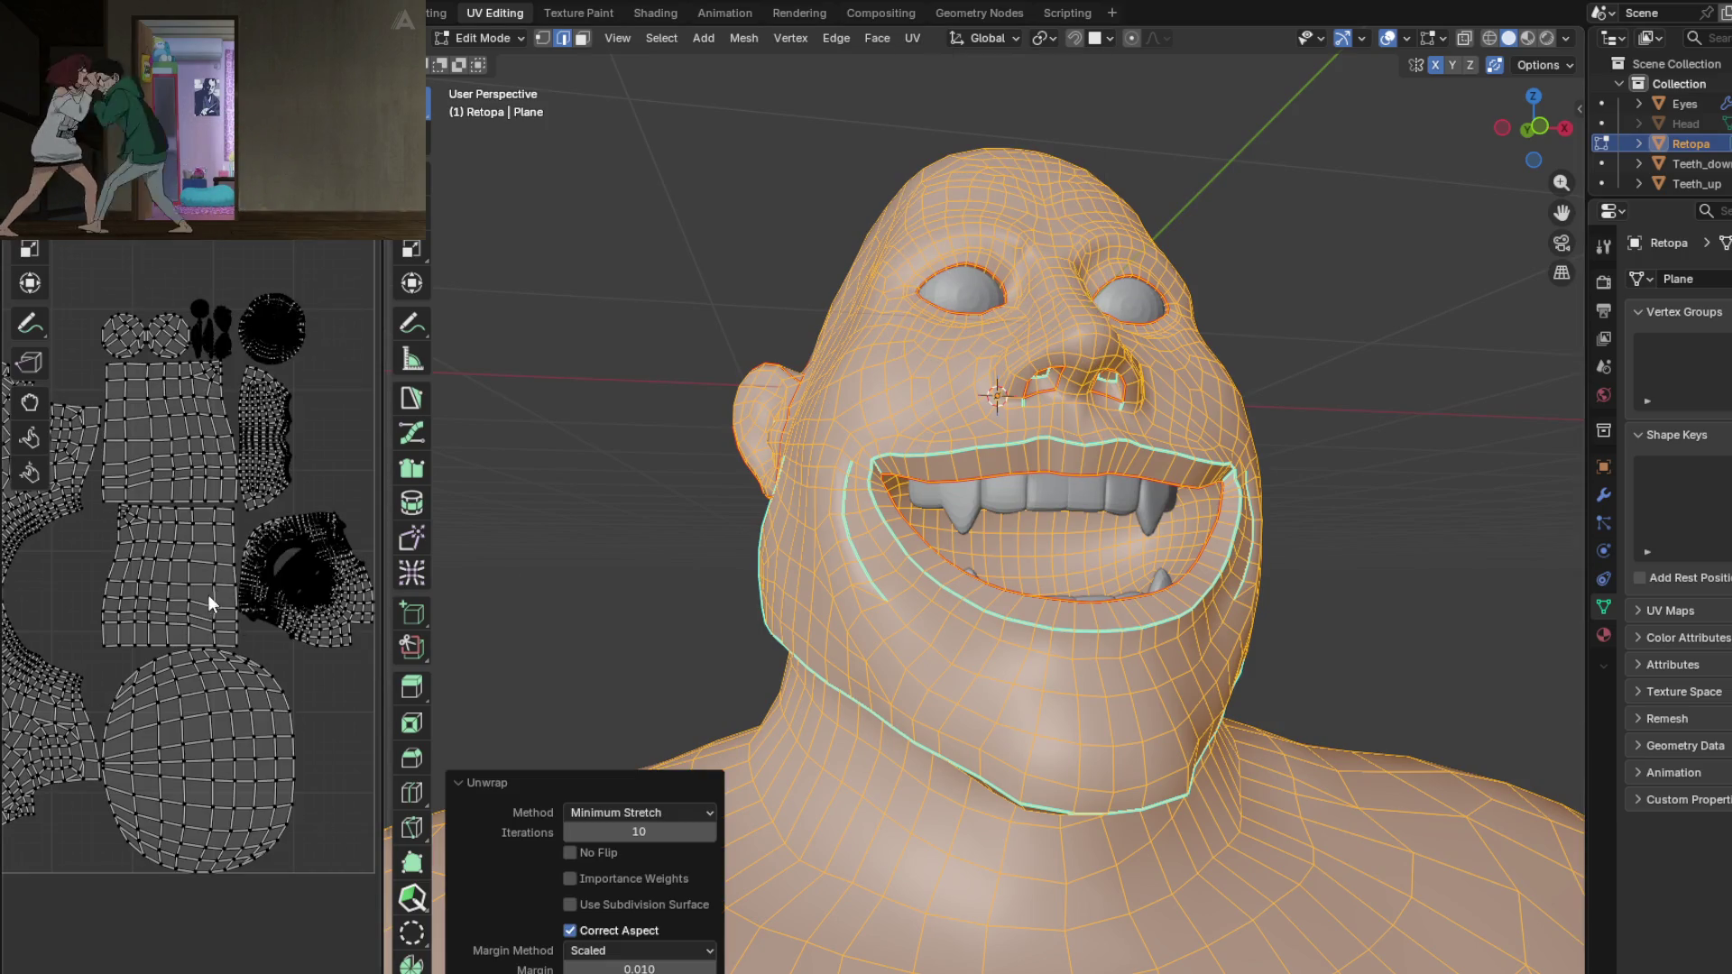
pyautogui.scroll(2, 186, 568)
pyautogui.moveTo(148, 624)
pyautogui.mouseDown(button='middle')
pyautogui.moveTo(254, 630)
pyautogui.moveTo(184, 629)
pyautogui.moveTo(218, 643)
pyautogui.mouseUp(button='middle')
pyautogui.scroll(-2, 254, 629)
pyautogui.scroll(4, 254, 630)
pyautogui.scroll(-1, 1048, 761)
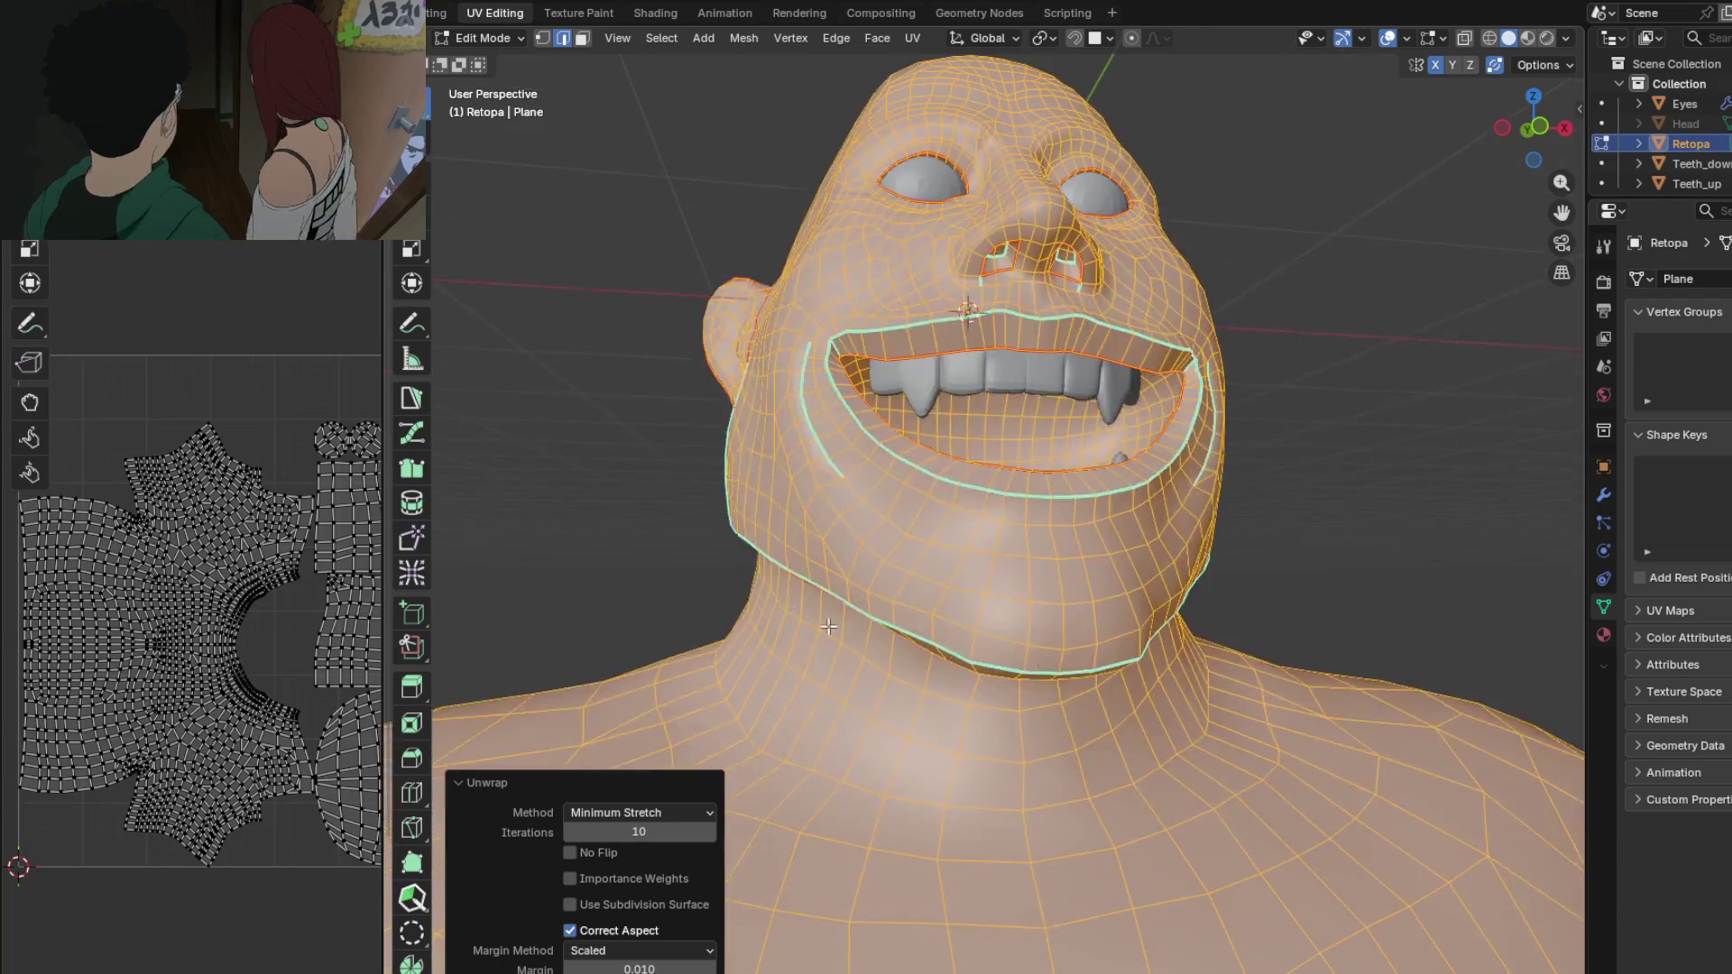
pyautogui.click(630, 557)
pyautogui.moveTo(631, 556)
pyautogui.mouseDown(button='middle')
pyautogui.moveTo(935, 713)
pyautogui.moveTo(1028, 611)
pyautogui.moveTo(1201, 686)
pyautogui.moveTo(1167, 677)
pyautogui.moveTo(1145, 703)
pyautogui.moveTo(1173, 758)
pyautogui.moveTo(1289, 751)
pyautogui.moveTo(937, 729)
pyautogui.moveTo(1073, 738)
pyautogui.moveTo(945, 743)
pyautogui.moveTo(939, 723)
pyautogui.moveTo(988, 722)
pyautogui.mouseUp(button='middle')
pyautogui.scroll(-3, 939, 718)
# Step: Exit to object mode, look over the face UV island, and switch to the Layout workspace
pyautogui.press('Tab')
pyautogui.moveTo(270, 661); pyautogui.dragTo(117, 607, button='middle')
pyautogui.scroll(-3, 143, 607)
pyautogui.scroll(5, 240, 592)
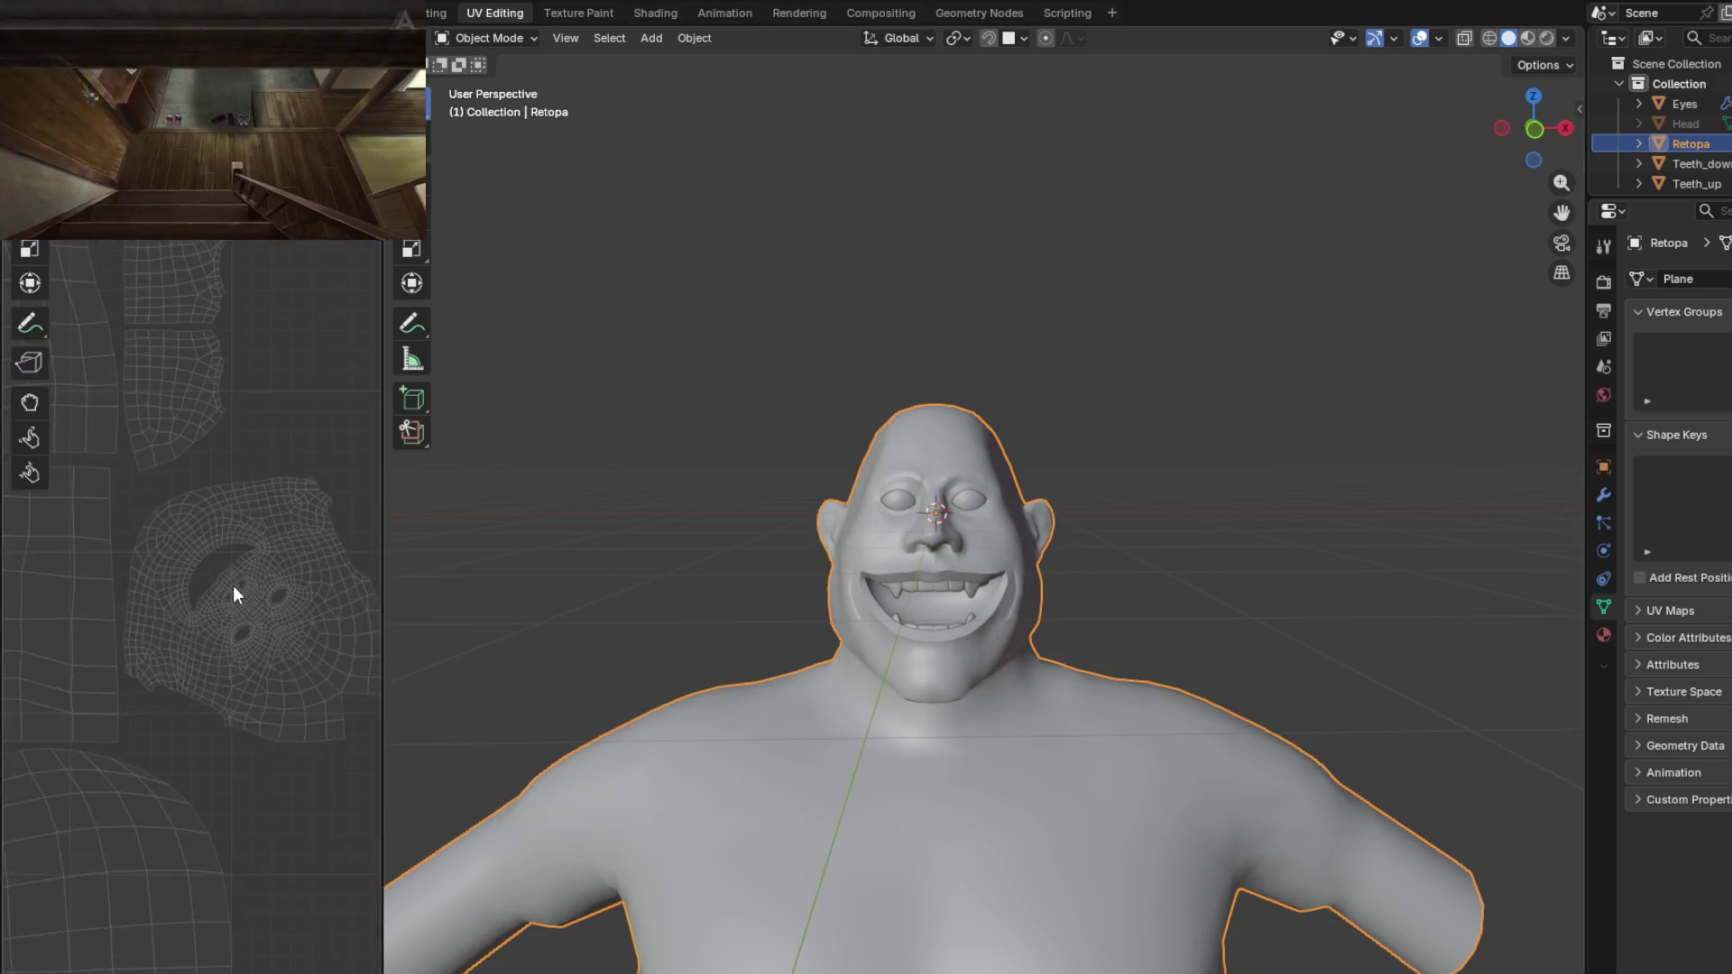
pyautogui.moveTo(287, 630)
pyautogui.mouseDown(button='middle')
pyautogui.moveTo(136, 715)
pyautogui.moveTo(205, 712)
pyautogui.mouseUp(button='middle')
pyautogui.scroll(-1, 135, 725)
pyautogui.scroll(5, 940, 666)
pyautogui.moveTo(951, 626)
pyautogui.mouseDown(button='middle')
pyautogui.moveTo(885, 543)
pyautogui.moveTo(904, 608)
pyautogui.mouseUp(button='middle')
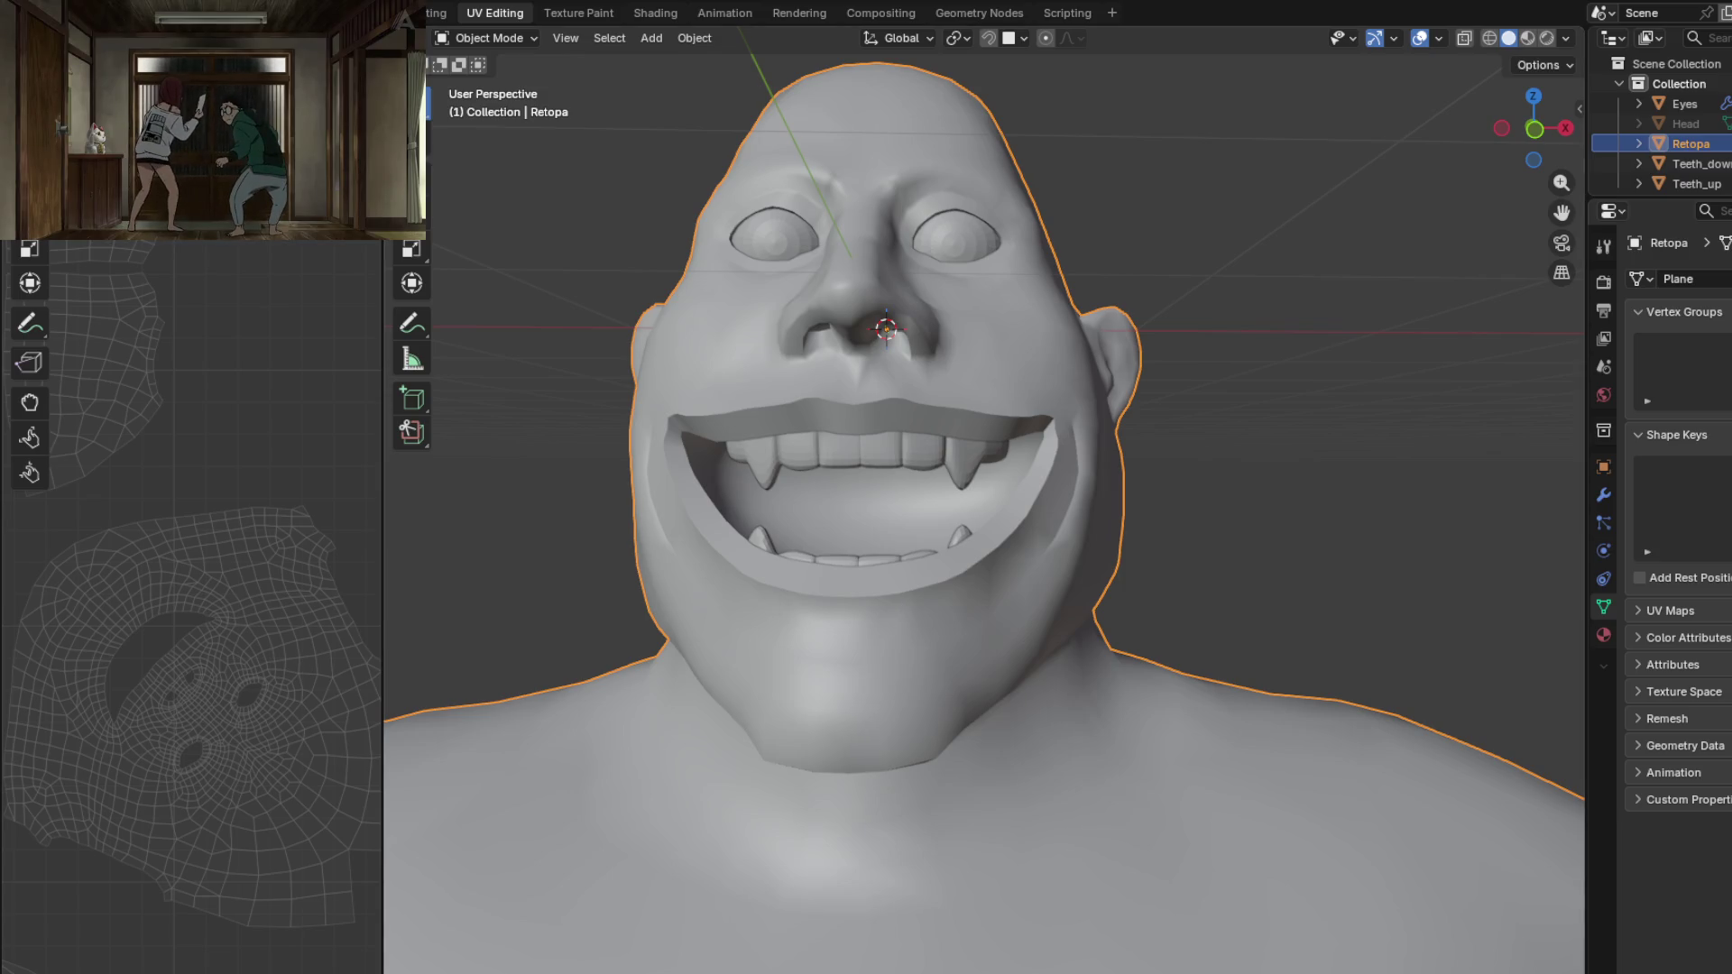
pyautogui.moveTo(893, 569)
pyautogui.mouseDown(button='middle')
pyautogui.moveTo(920, 607)
pyautogui.moveTo(876, 597)
pyautogui.moveTo(988, 653)
pyautogui.moveTo(972, 635)
pyautogui.moveTo(988, 625)
pyautogui.moveTo(878, 516)
pyautogui.mouseUp(button='middle')
pyautogui.hotkey('ctrl', 'pageup')
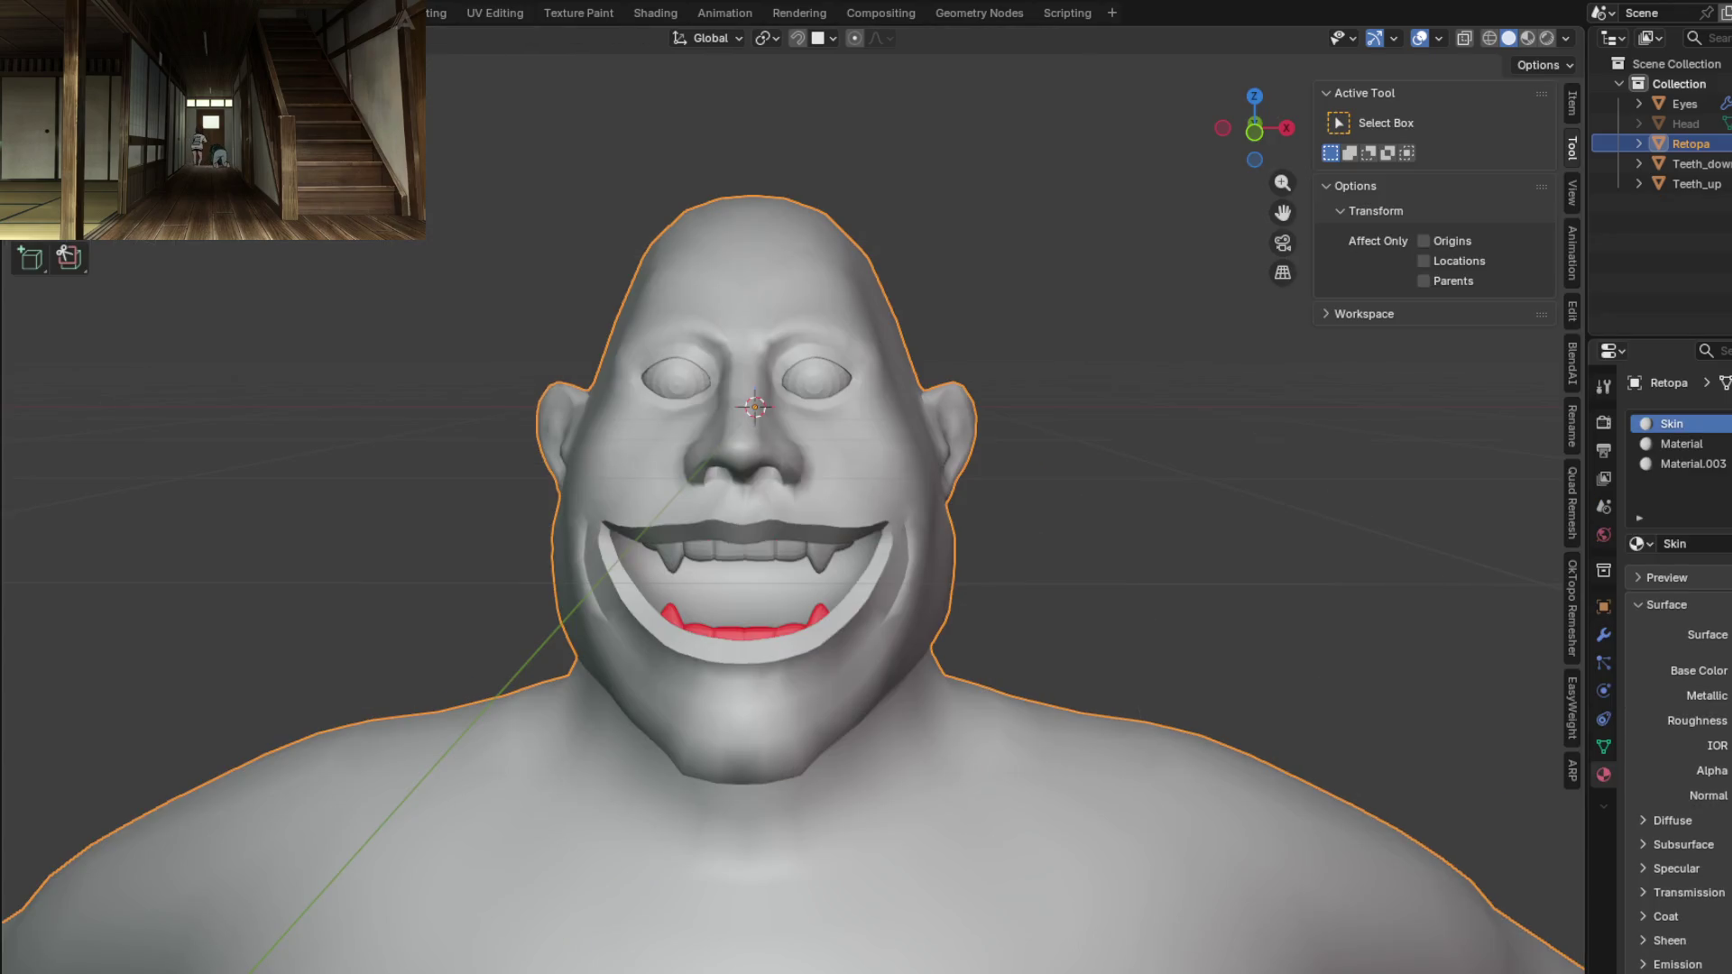
# Step: Switch to the Shading workspace and frame the material nodes in the editor
pyautogui.moveTo(435, 236)
pyautogui.mouseDown(button='middle')
pyautogui.moveTo(619, 495)
pyautogui.moveTo(603, 507)
pyautogui.moveTo(748, 577)
pyautogui.mouseUp(button='middle')
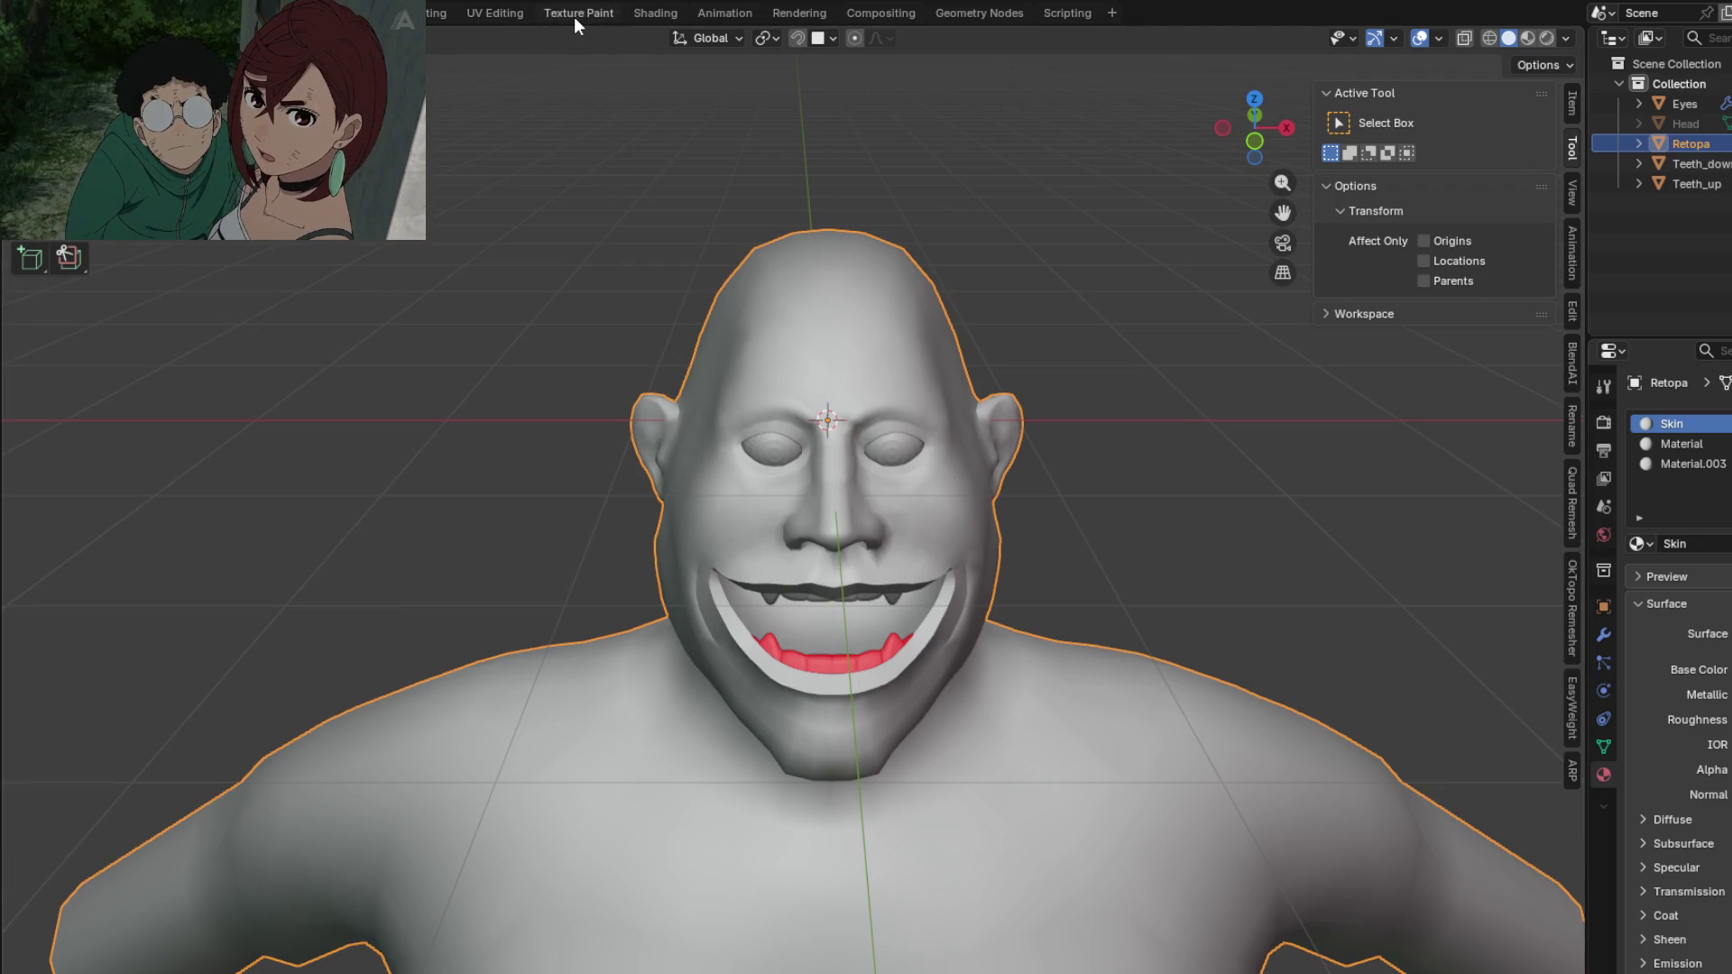
pyautogui.click(640, 12)
pyautogui.scroll(5, 949, 380)
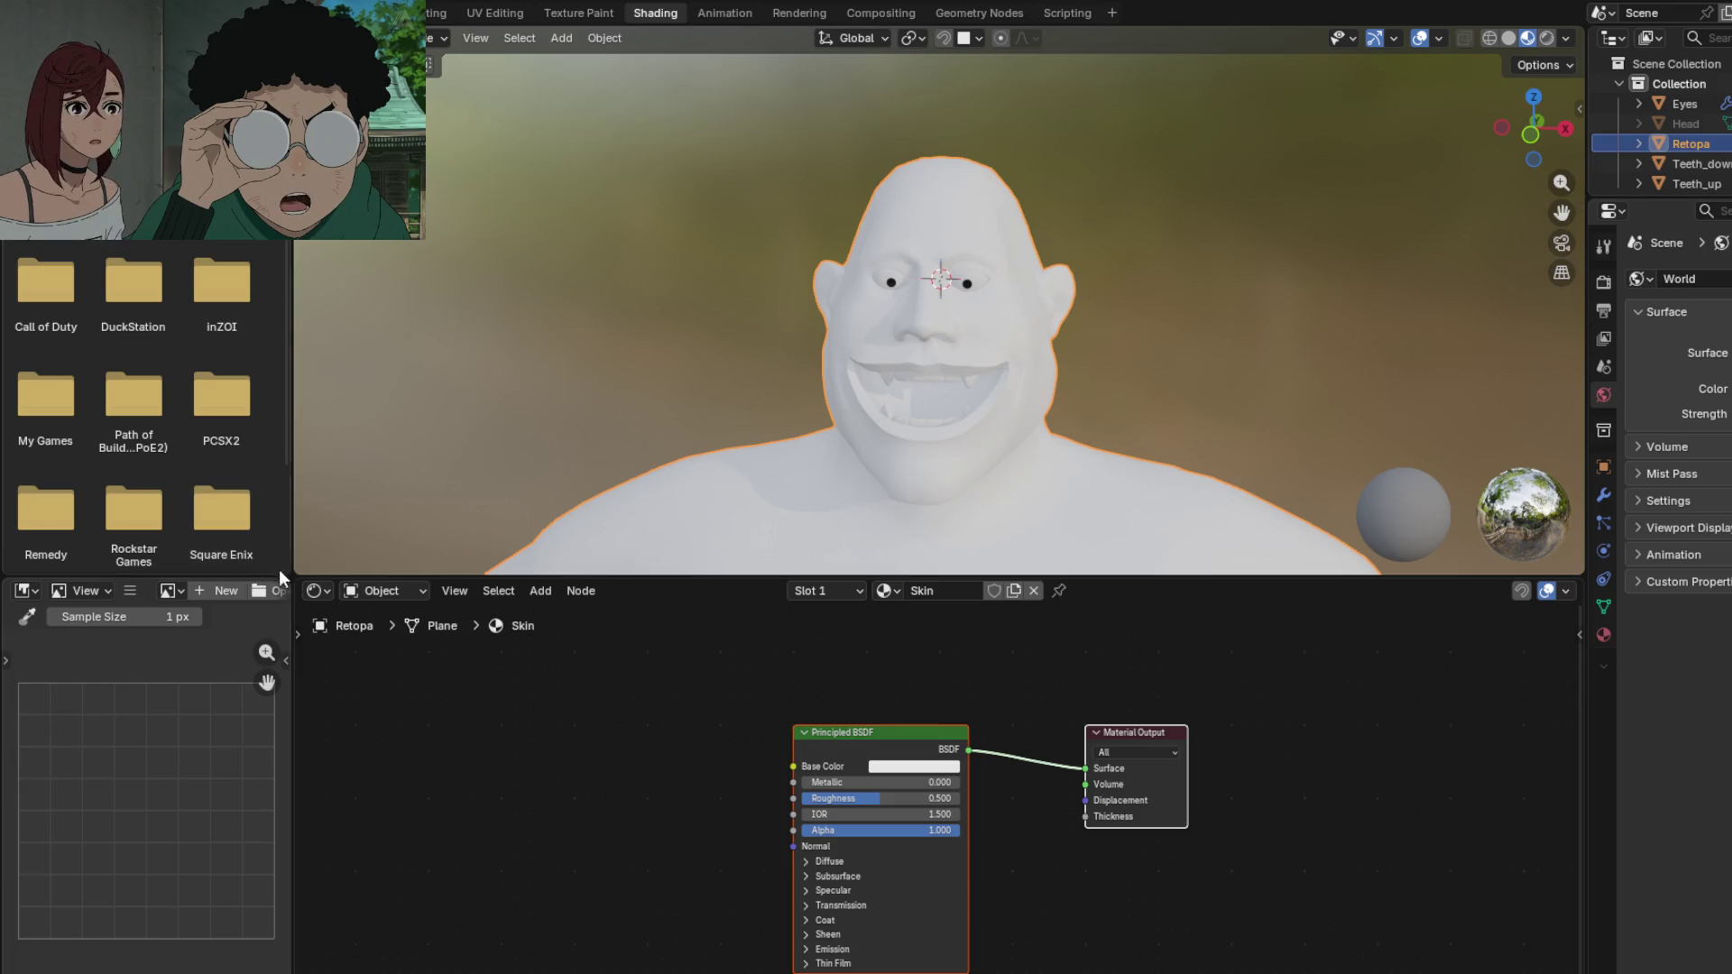
pyautogui.press('Home')
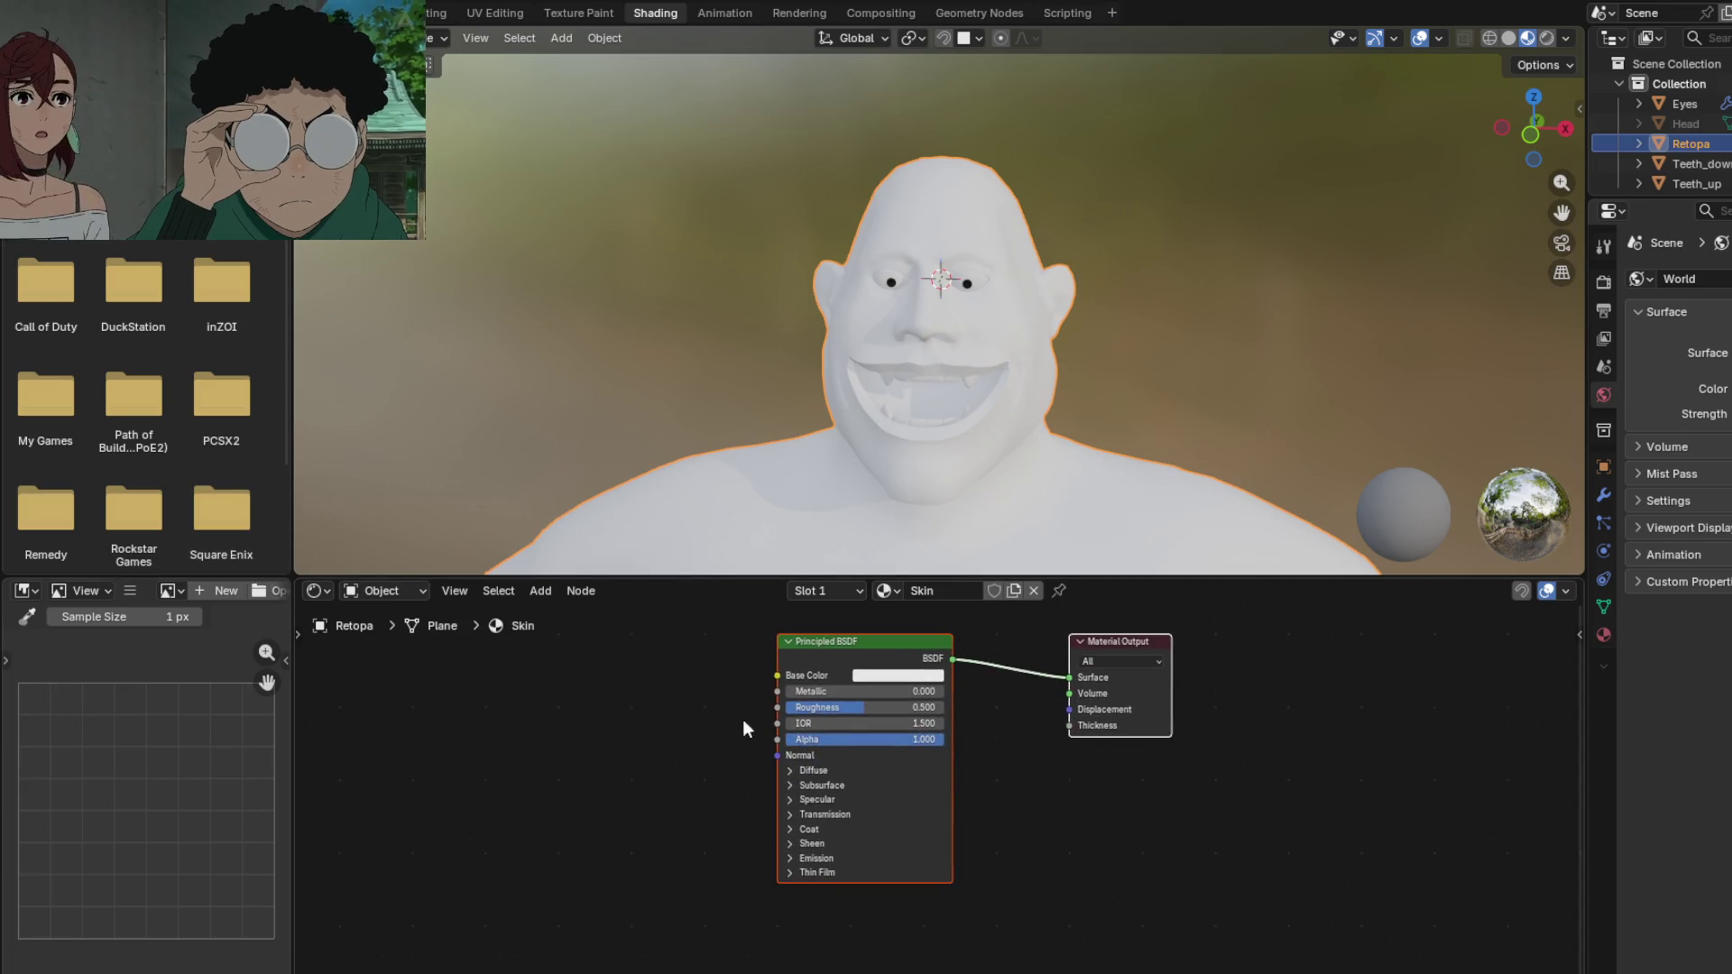
pyautogui.moveTo(821, 642); pyautogui.dragTo(861, 651)
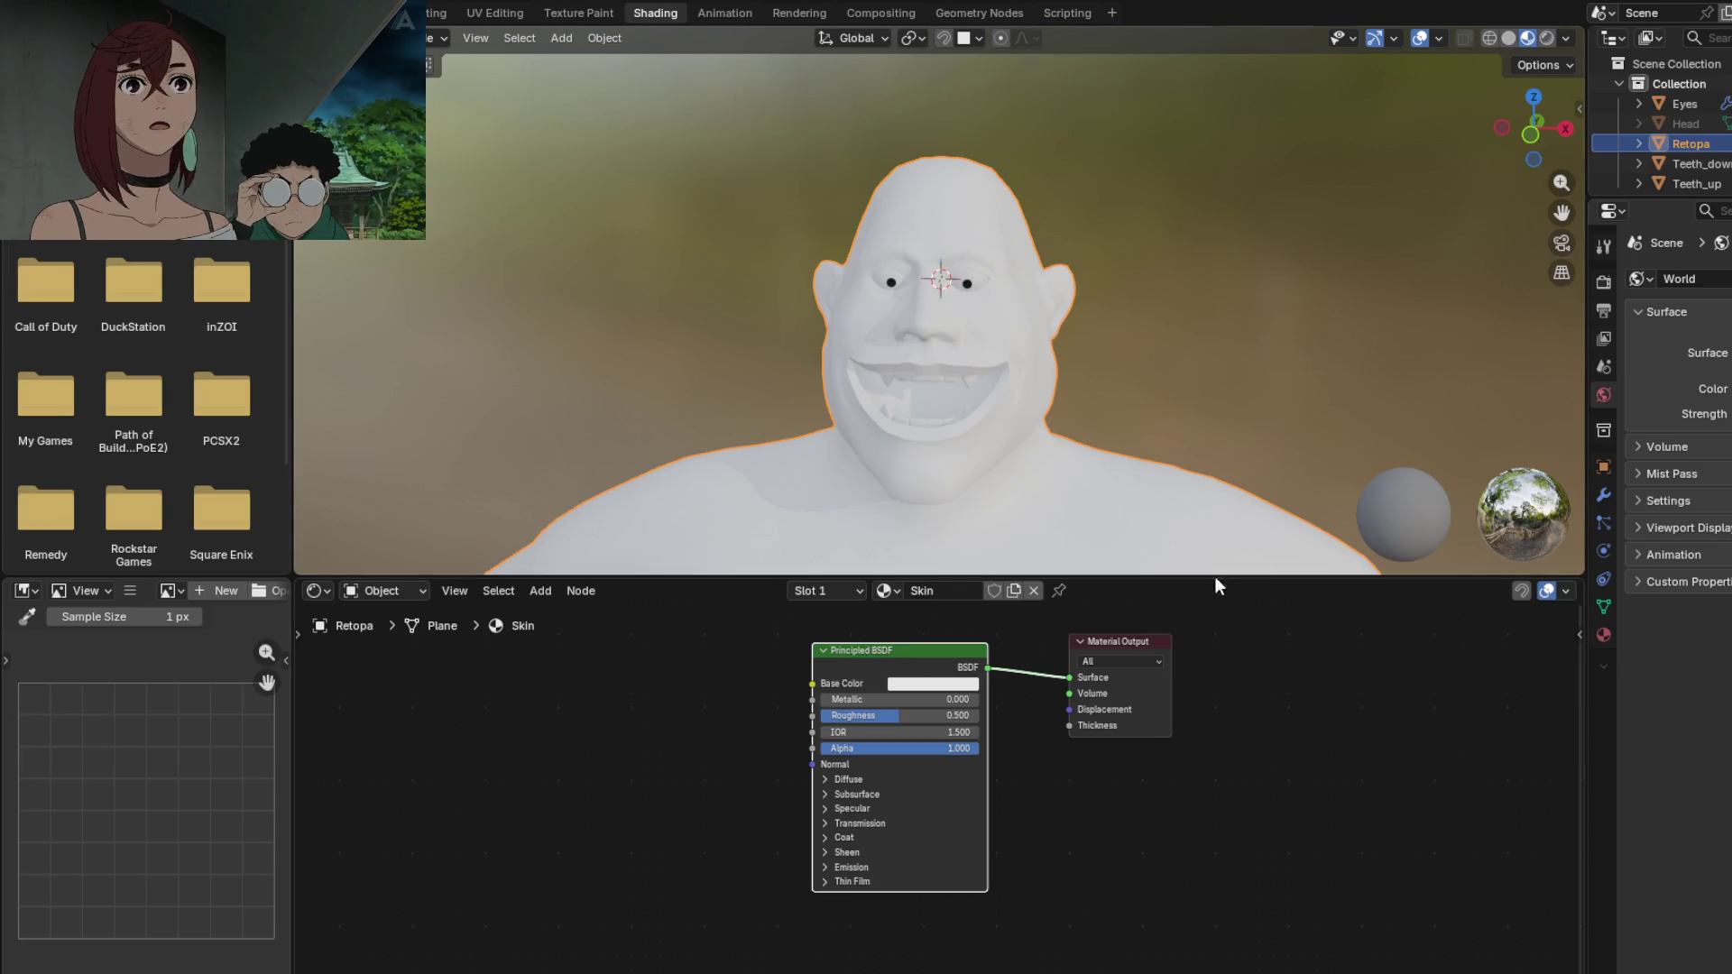
# Step: Select the ogre body to show its Skin material nodes and enlarge the node editor
pyautogui.click(915, 381)
pyautogui.click(885, 462)
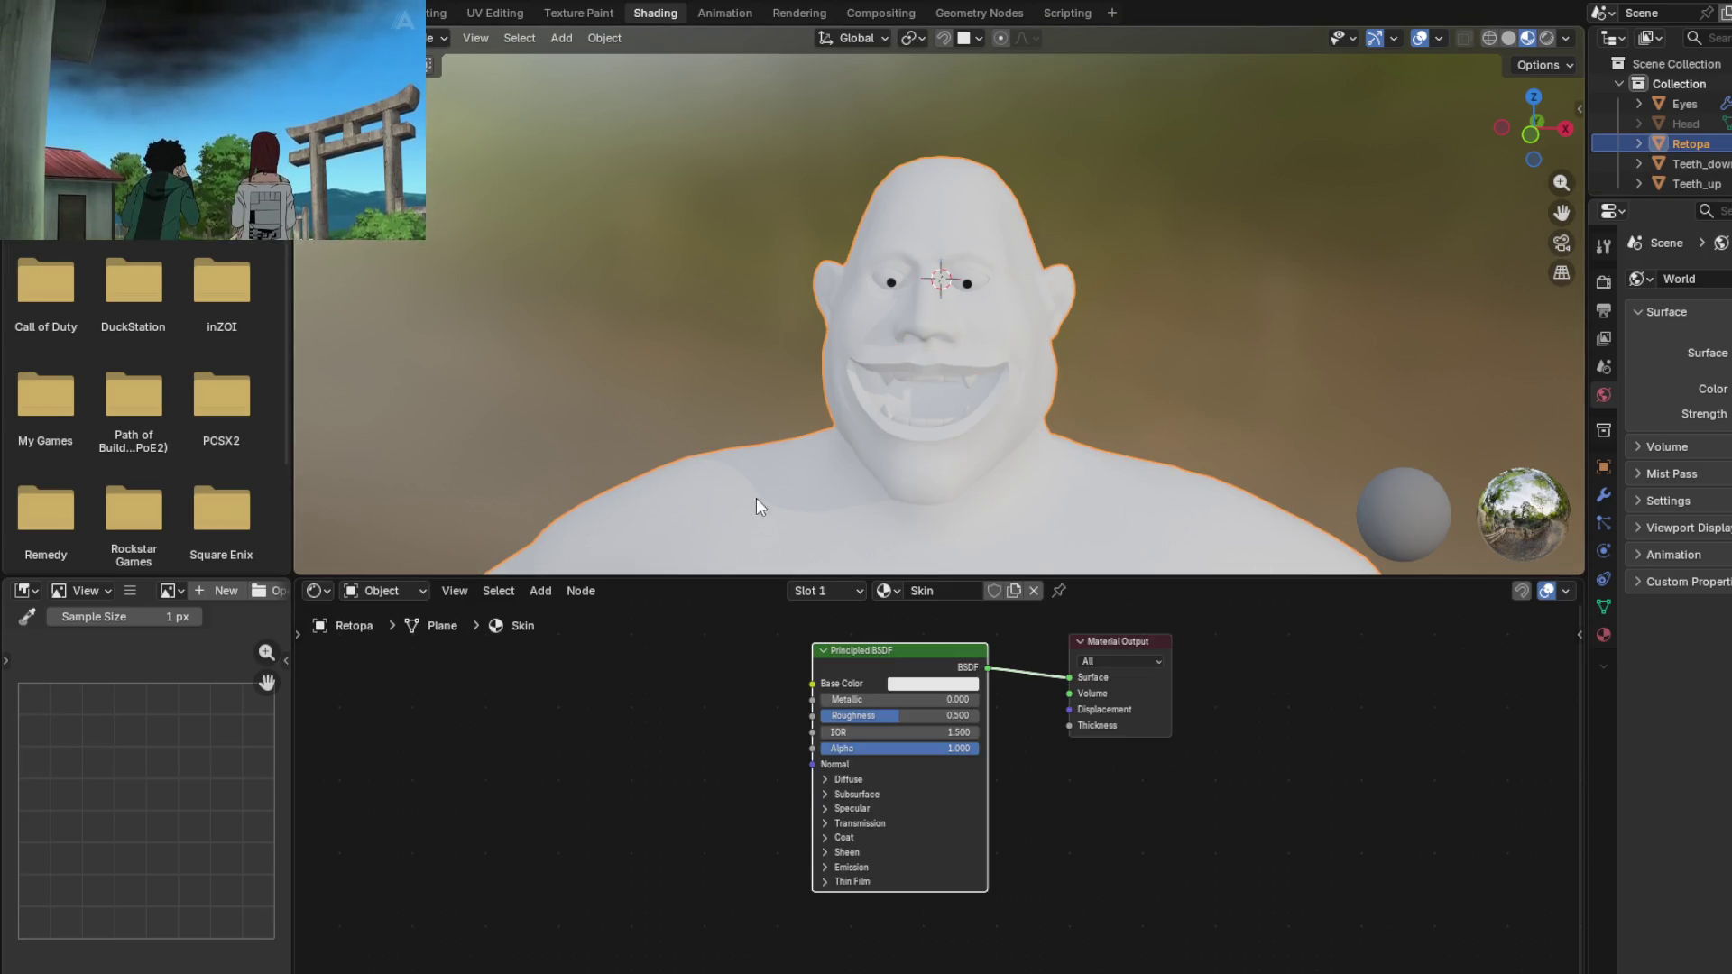
pyautogui.click(1603, 635)
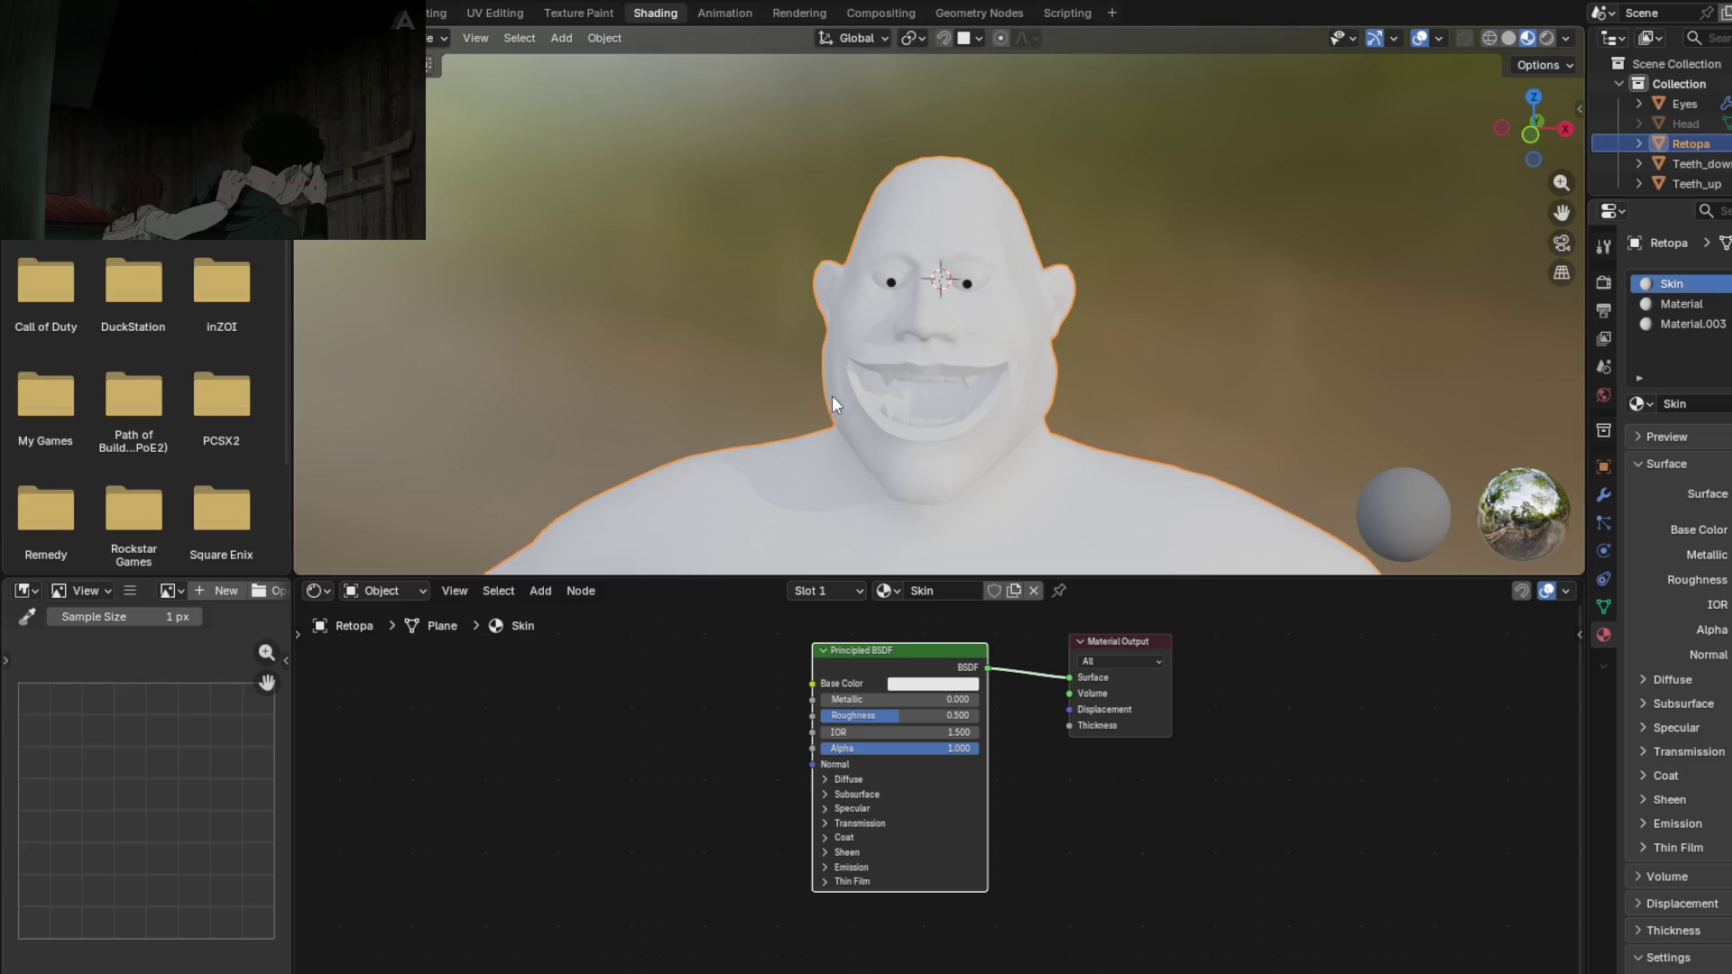
pyautogui.moveTo(896, 451)
pyautogui.mouseDown(button='middle')
pyautogui.moveTo(1052, 465)
pyautogui.moveTo(916, 432)
pyautogui.moveTo(877, 398)
pyautogui.moveTo(920, 402)
pyautogui.moveTo(884, 426)
pyautogui.mouseUp(button='middle')
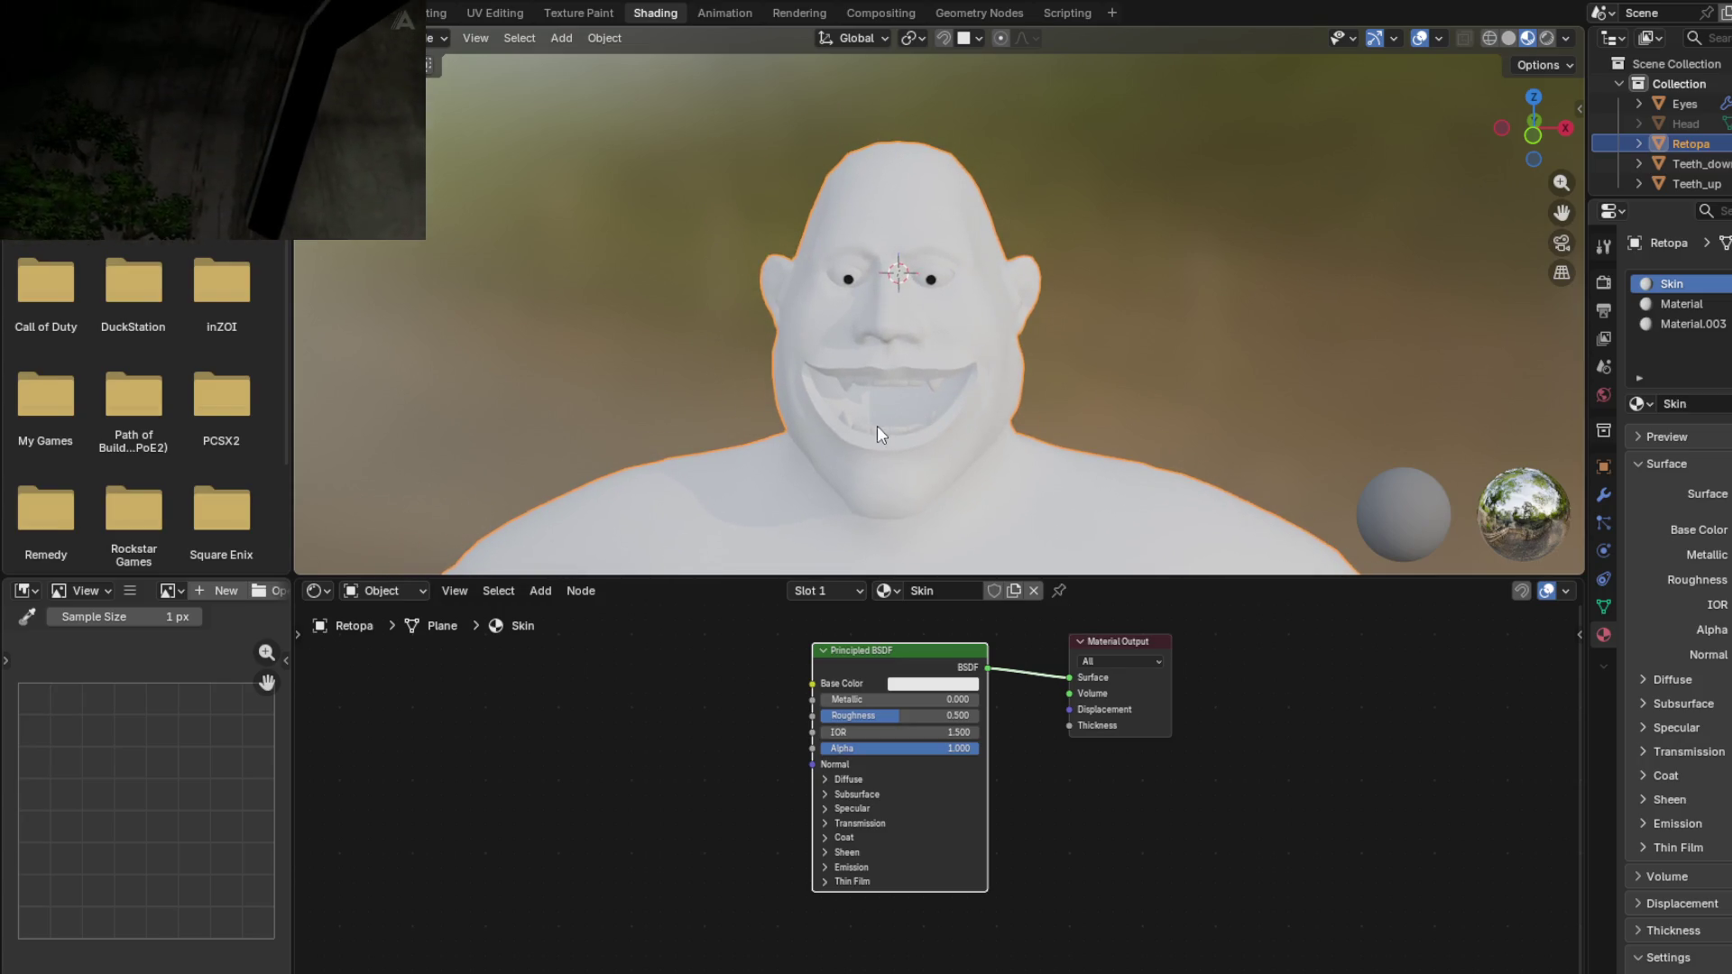
pyautogui.moveTo(888, 651); pyautogui.dragTo(927, 661)
pyautogui.scroll(-1, 823, 727)
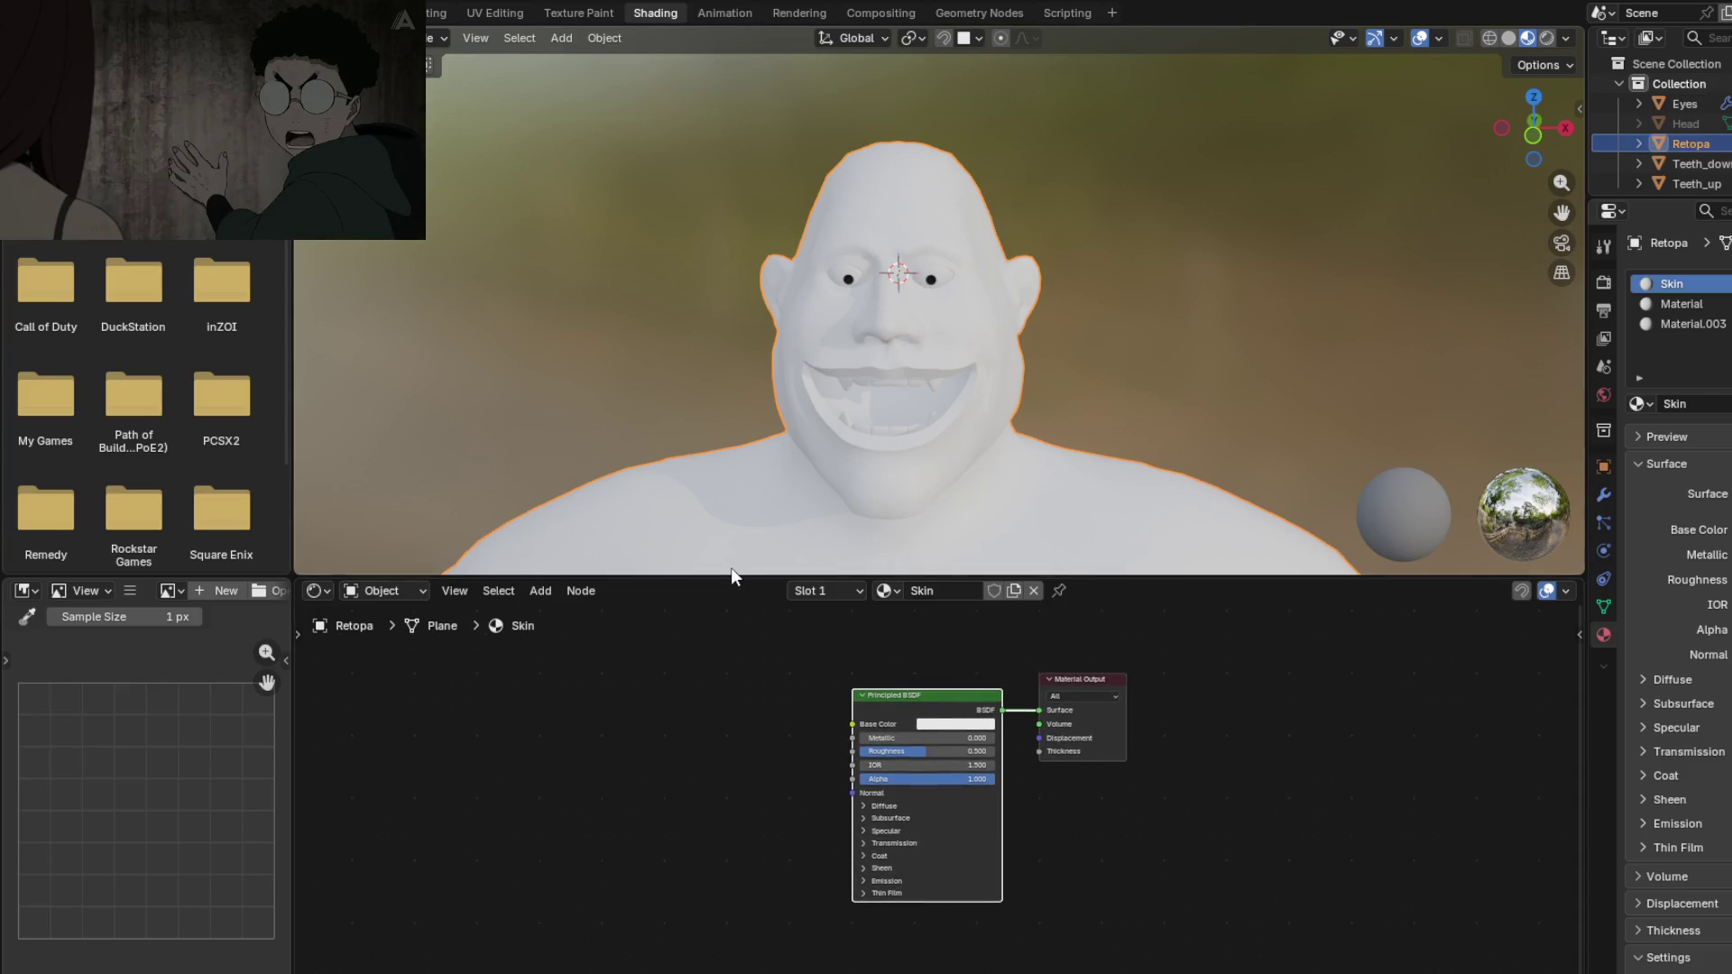
pyautogui.moveTo(731, 573); pyautogui.dragTo(730, 424)
pyautogui.moveTo(733, 635)
pyautogui.mouseDown(button='middle')
pyautogui.moveTo(827, 642)
pyautogui.moveTo(822, 668)
pyautogui.mouseUp(button='middle')
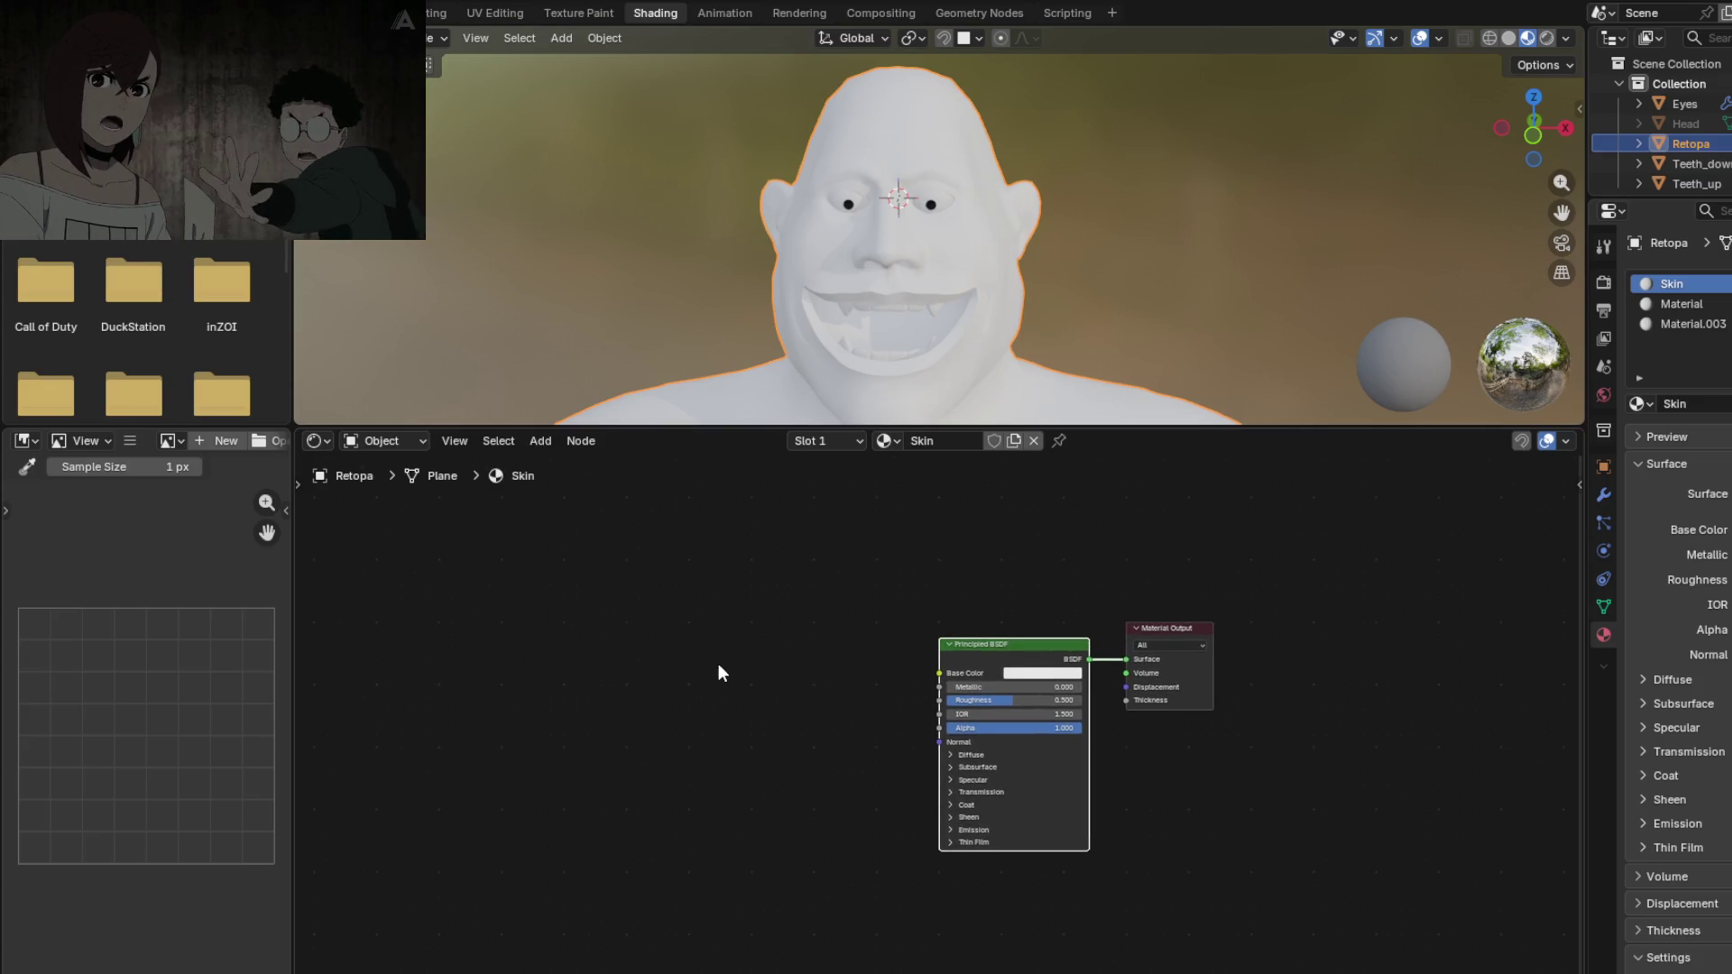
# Step: Add a texture chain to Base Color, delete its Image Texture, and move Texture Coordinate and Mapping left
pyautogui.hotkey('shift', 'w')
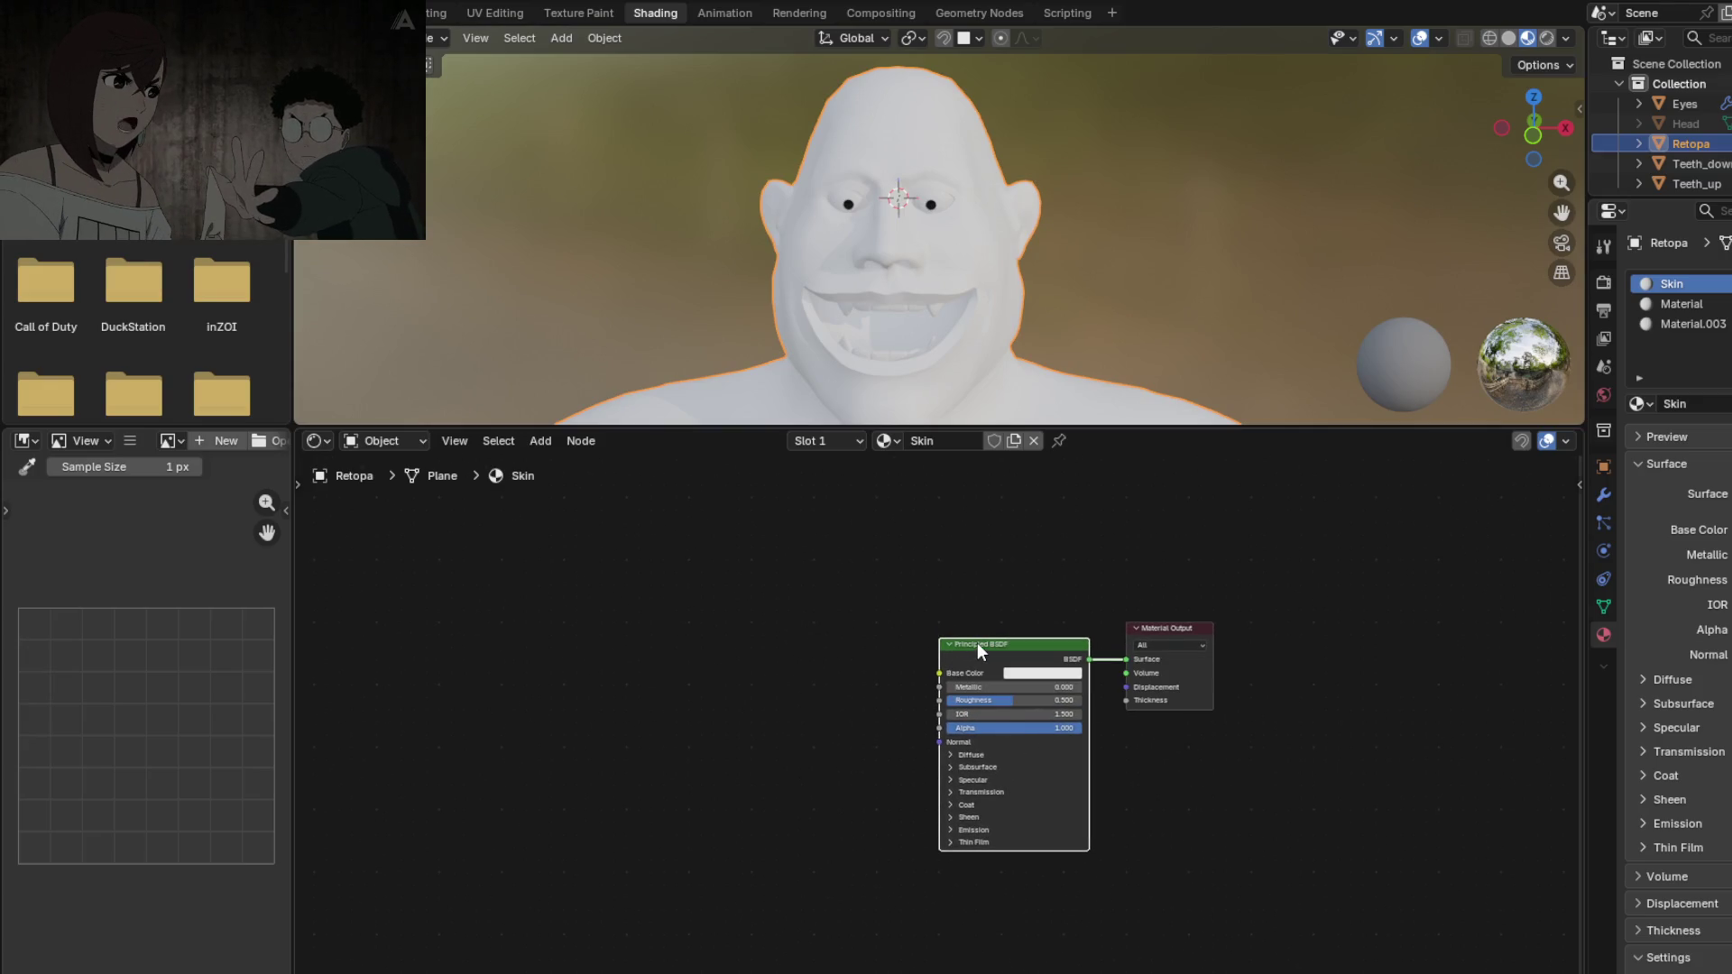
pyautogui.click(977, 642)
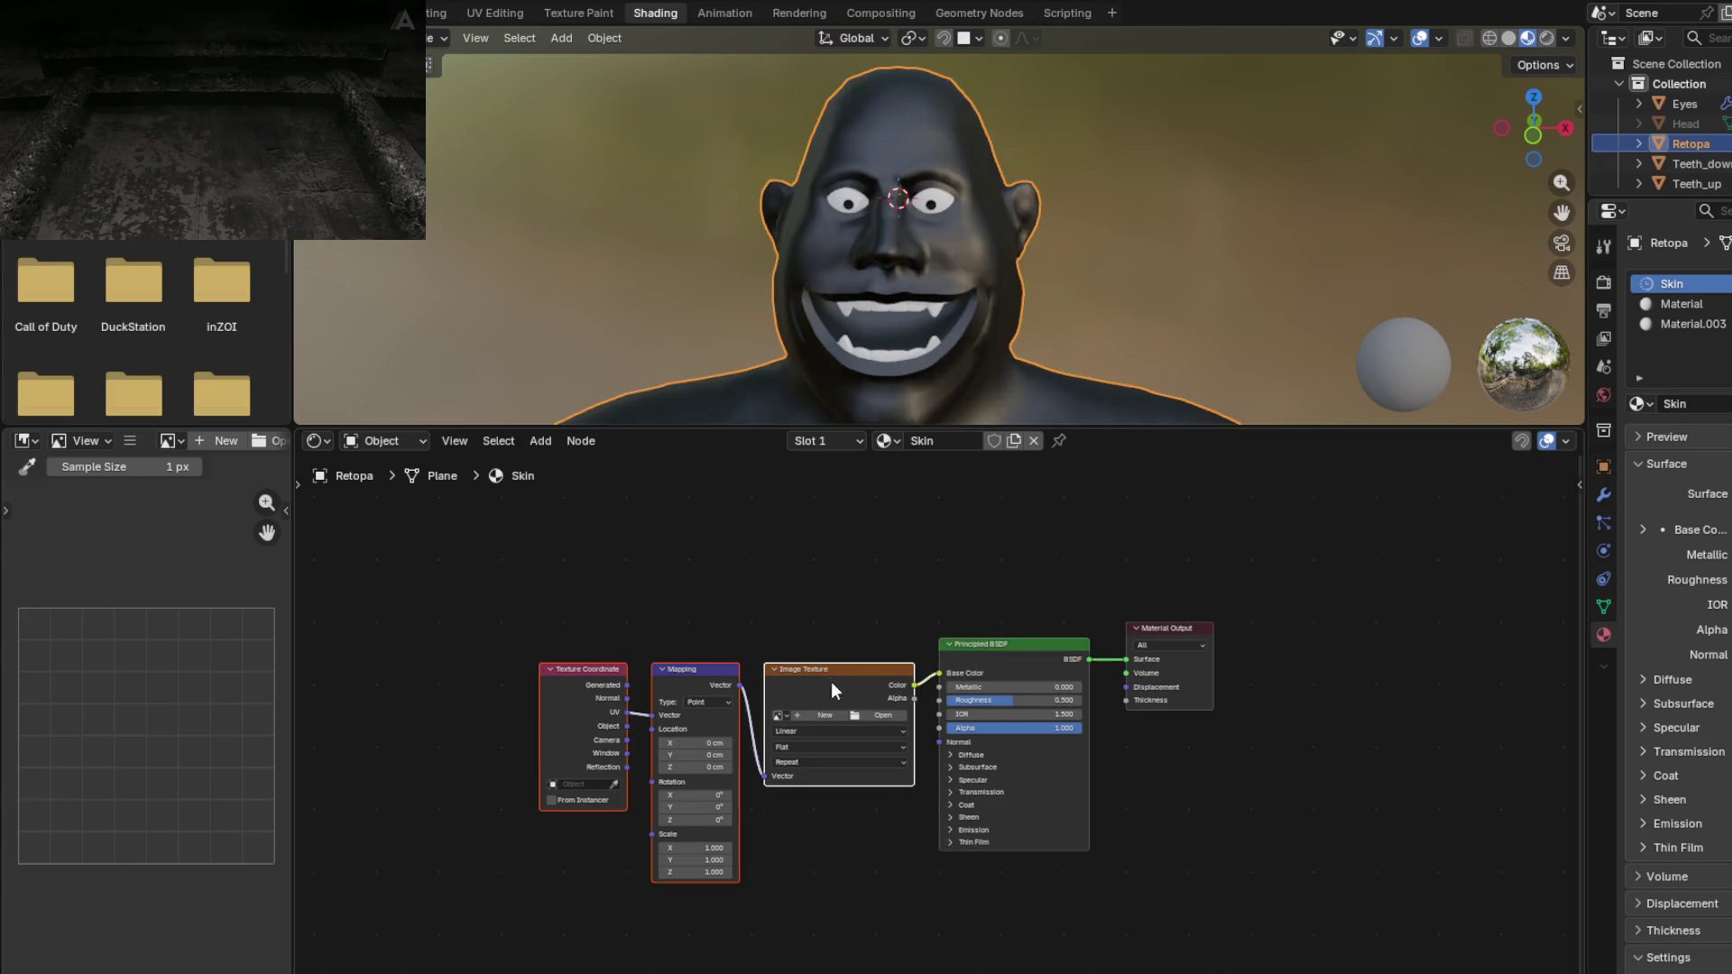
pyautogui.keyDown('alt'); pyautogui.moveTo(815, 664); pyautogui.dragTo(815, 586); pyautogui.keyUp('alt')
pyautogui.press('x')
pyautogui.press('Home')
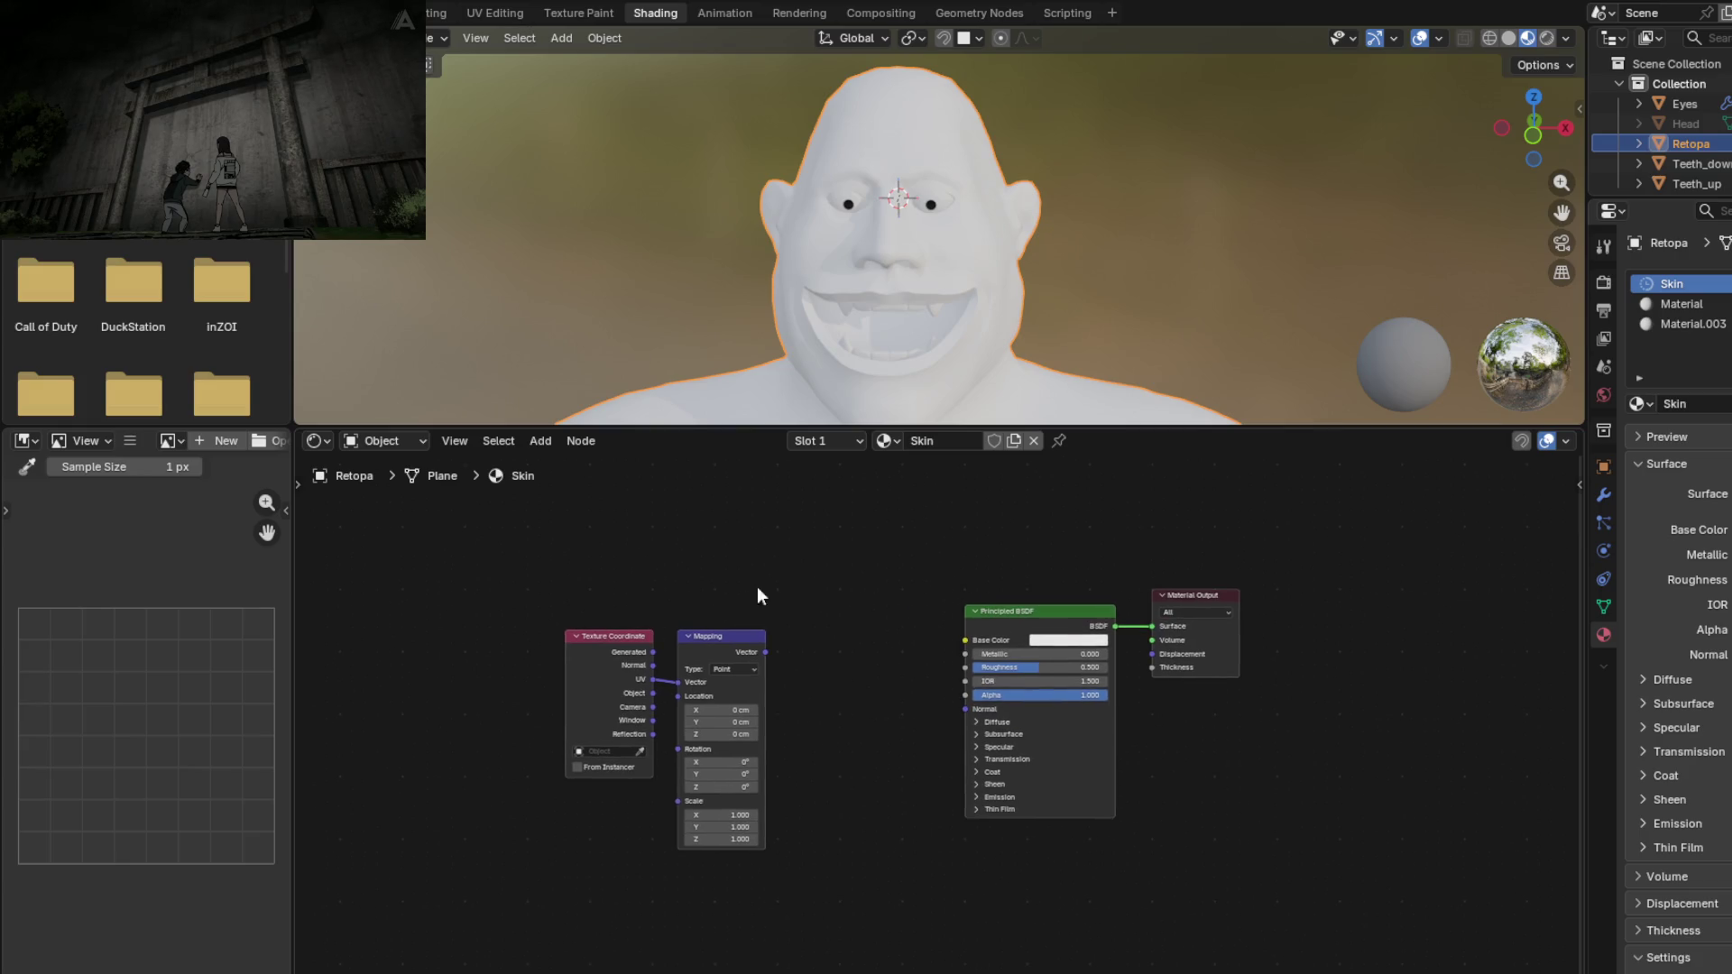
pyautogui.moveTo(716, 667)
pyautogui.mouseDown()
pyautogui.moveTo(584, 603)
pyautogui.moveTo(598, 618)
pyautogui.mouseUp()
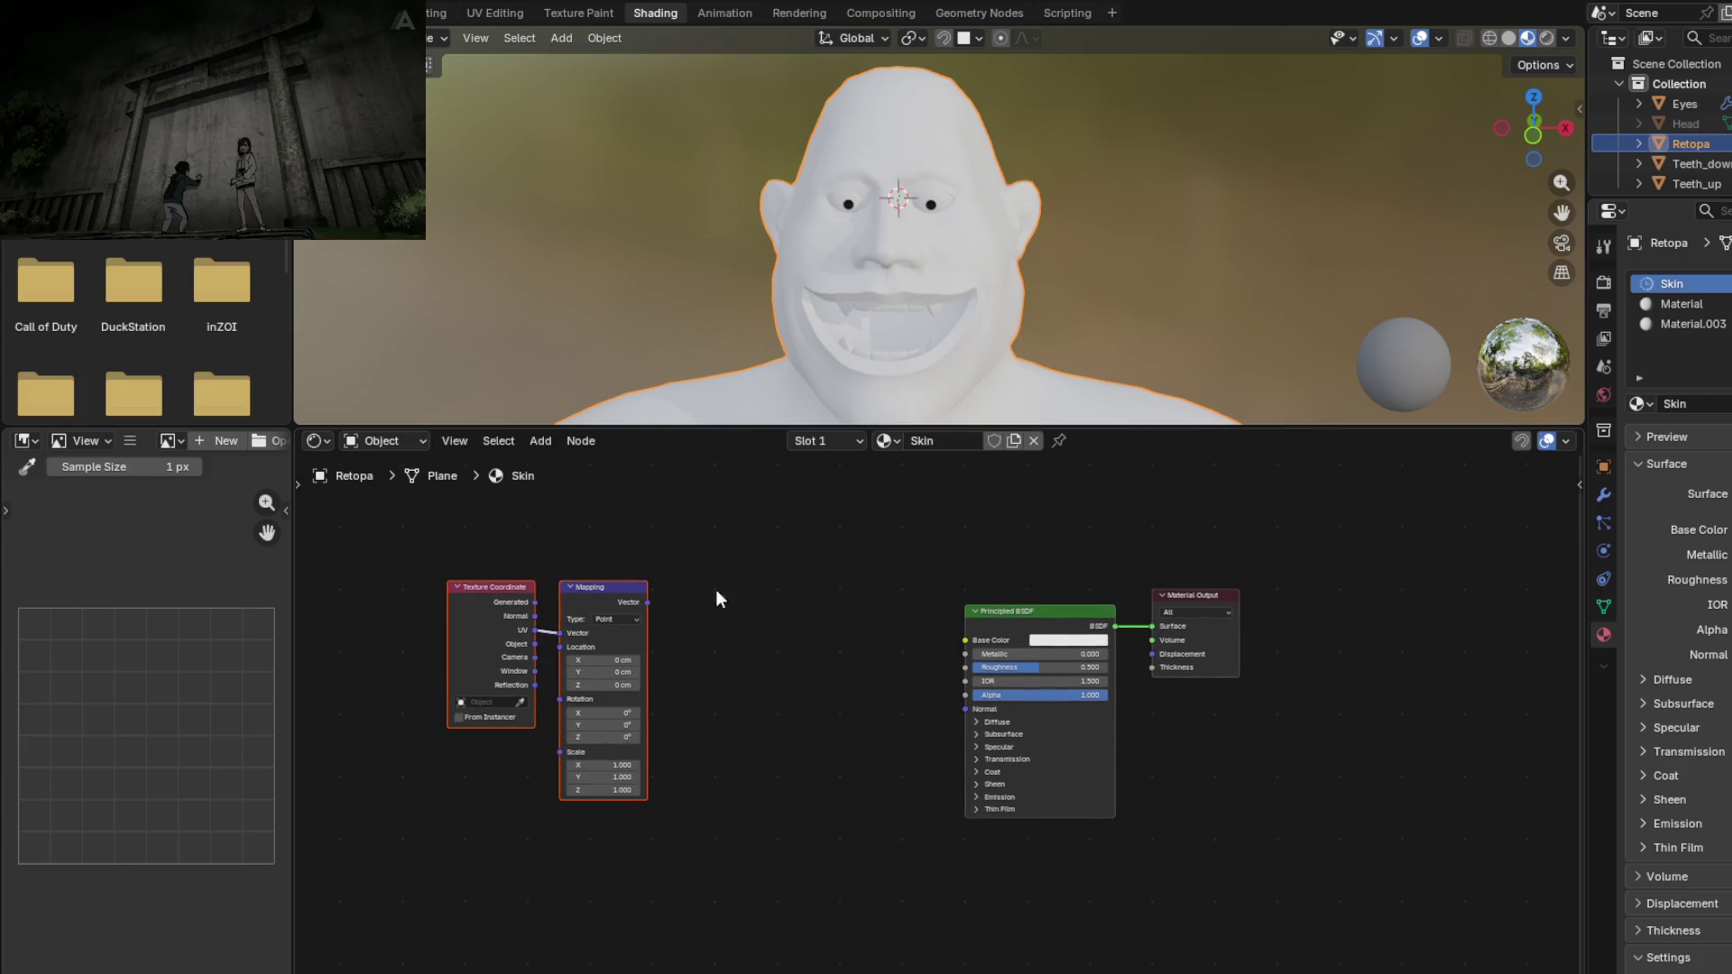
pyautogui.click(686, 597)
pyautogui.moveTo(822, 639); pyautogui.dragTo(792, 695, button='middle')
pyautogui.hotkey('shift', 'a')
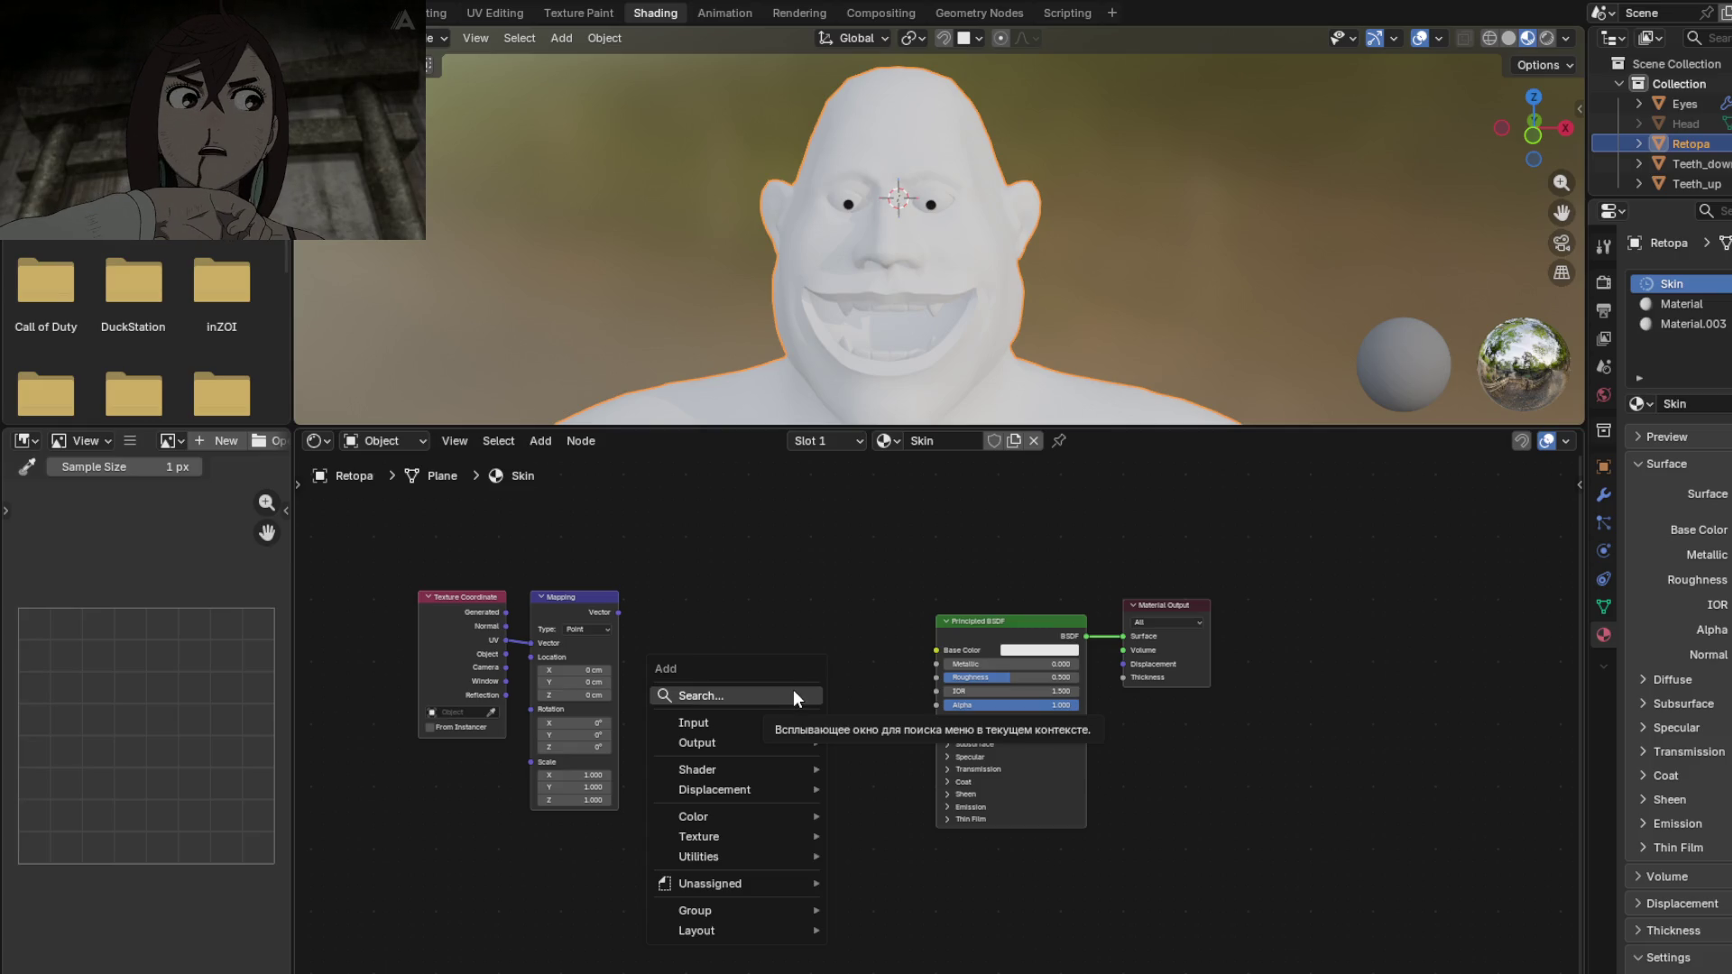
pyautogui.moveTo(1008, 527)
pyautogui.mouseDown()
pyautogui.moveTo(1105, 526)
pyautogui.moveTo(1015, 526)
pyautogui.mouseUp()
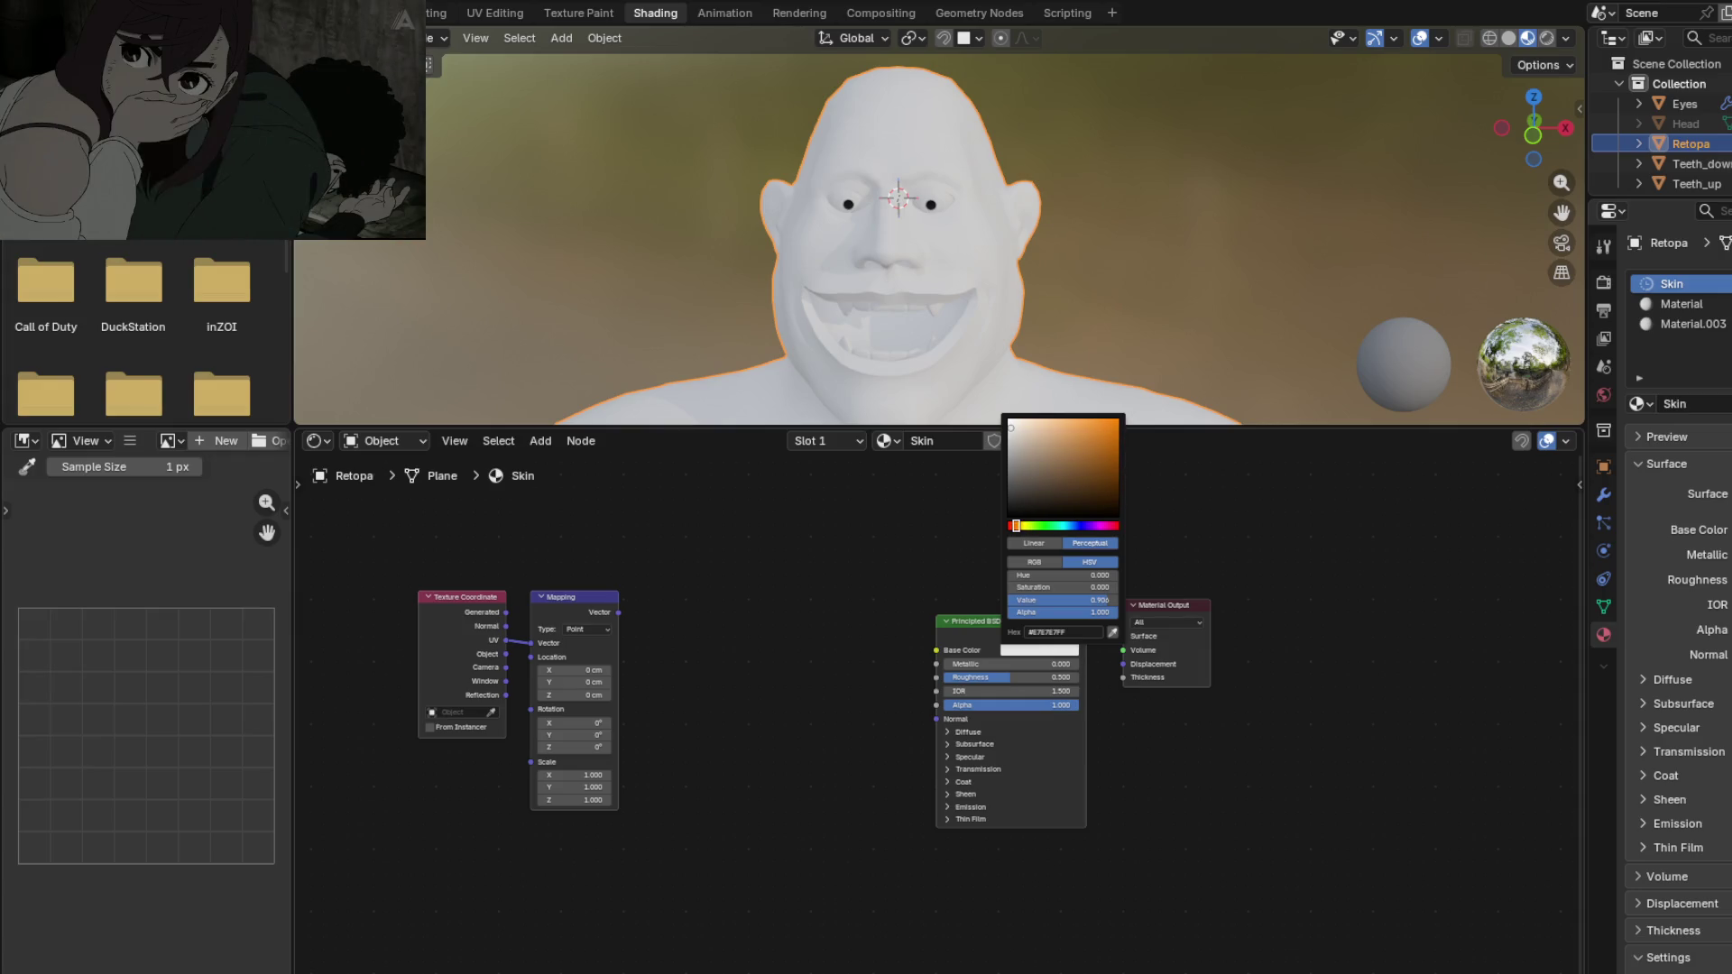
# Step: Change the skin Base Color toward a peach tone by shifting hue to orange and raising saturation
pyautogui.scroll(3, 879, 262)
pyautogui.moveTo(880, 268); pyautogui.dragTo(893, 288, button='middle')
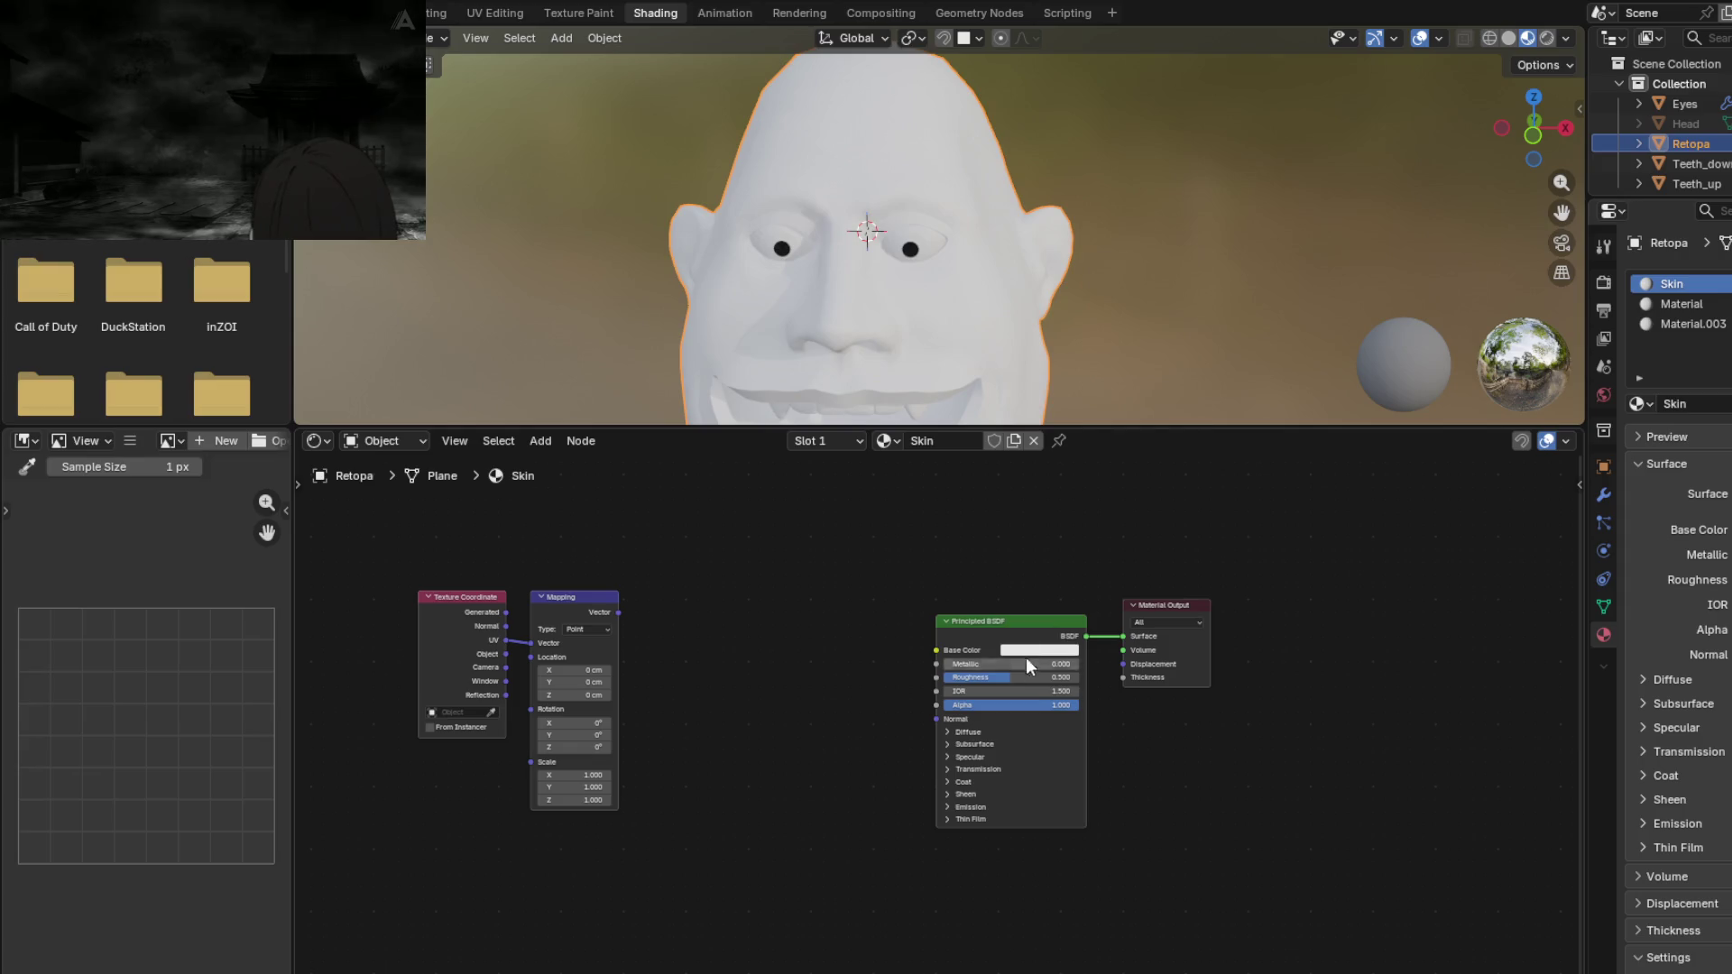
pyautogui.click(1042, 651)
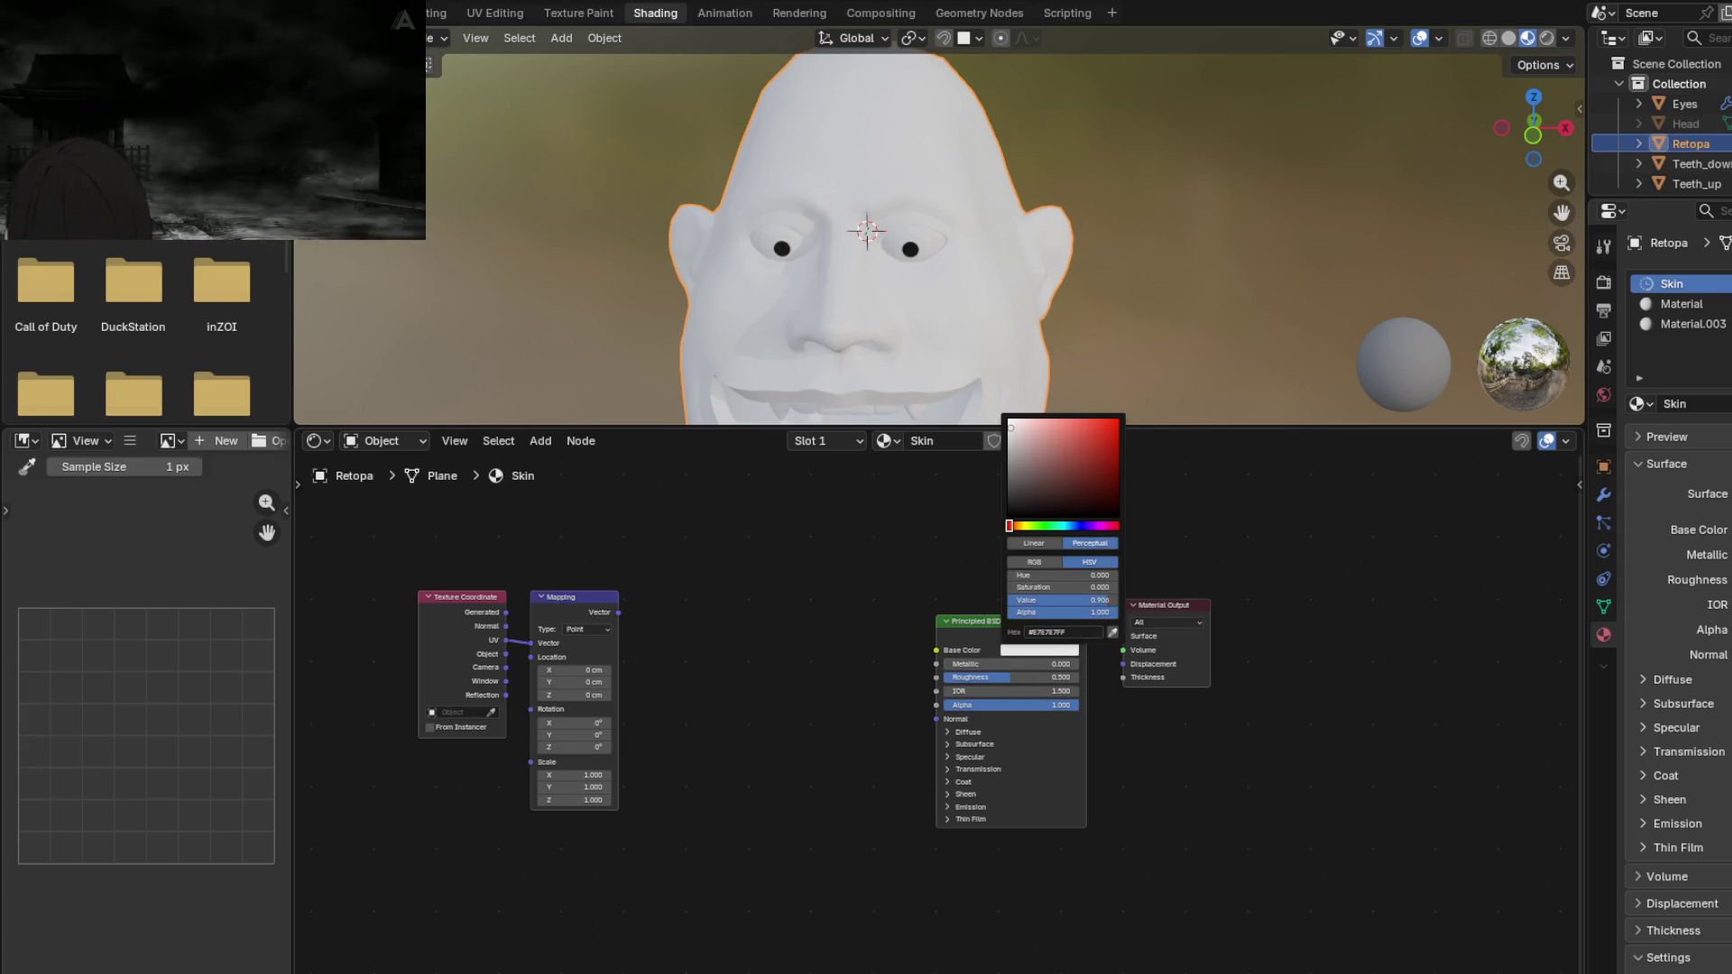
pyautogui.moveTo(1012, 526); pyautogui.dragTo(1016, 526)
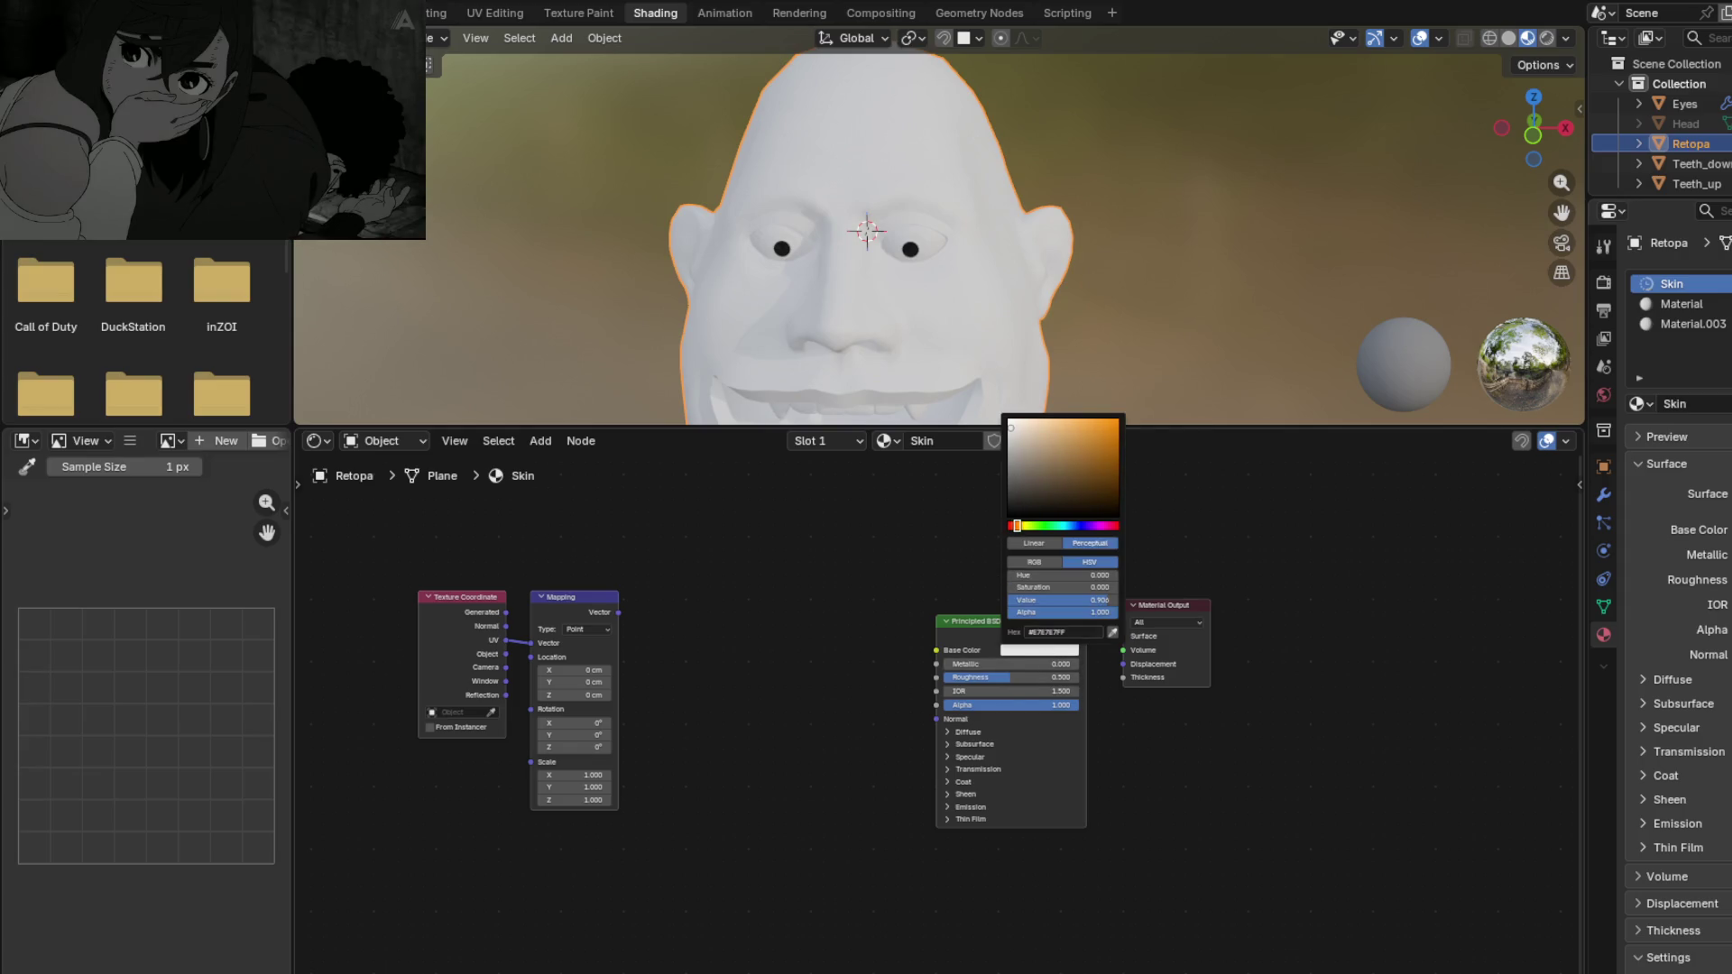
pyautogui.moveTo(1015, 424); pyautogui.dragTo(1042, 424)
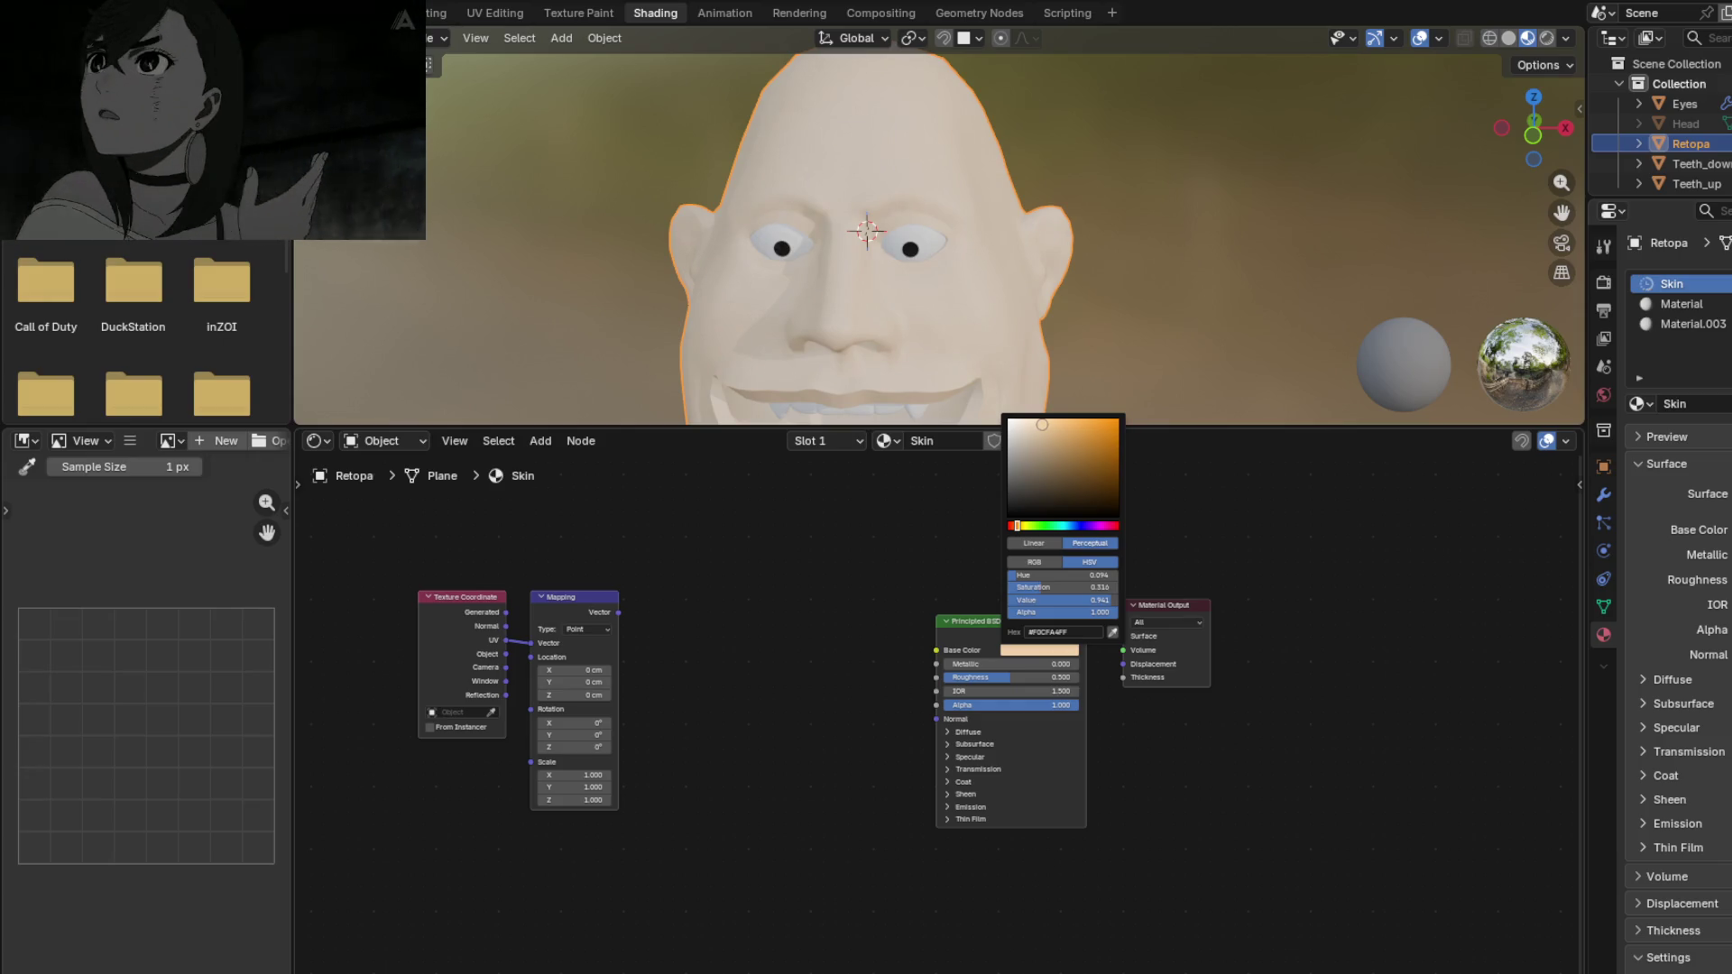
pyautogui.moveTo(767, 285)
pyautogui.mouseDown(button='middle')
pyautogui.moveTo(956, 320)
pyautogui.moveTo(904, 300)
pyautogui.moveTo(777, 313)
pyautogui.moveTo(799, 251)
pyautogui.moveTo(767, 205)
pyautogui.moveTo(785, 235)
pyautogui.mouseUp(button='middle')
# Step: Revisit the Base Color hex code, check the Mapping node, and open the Add node menu
pyautogui.click(1020, 651)
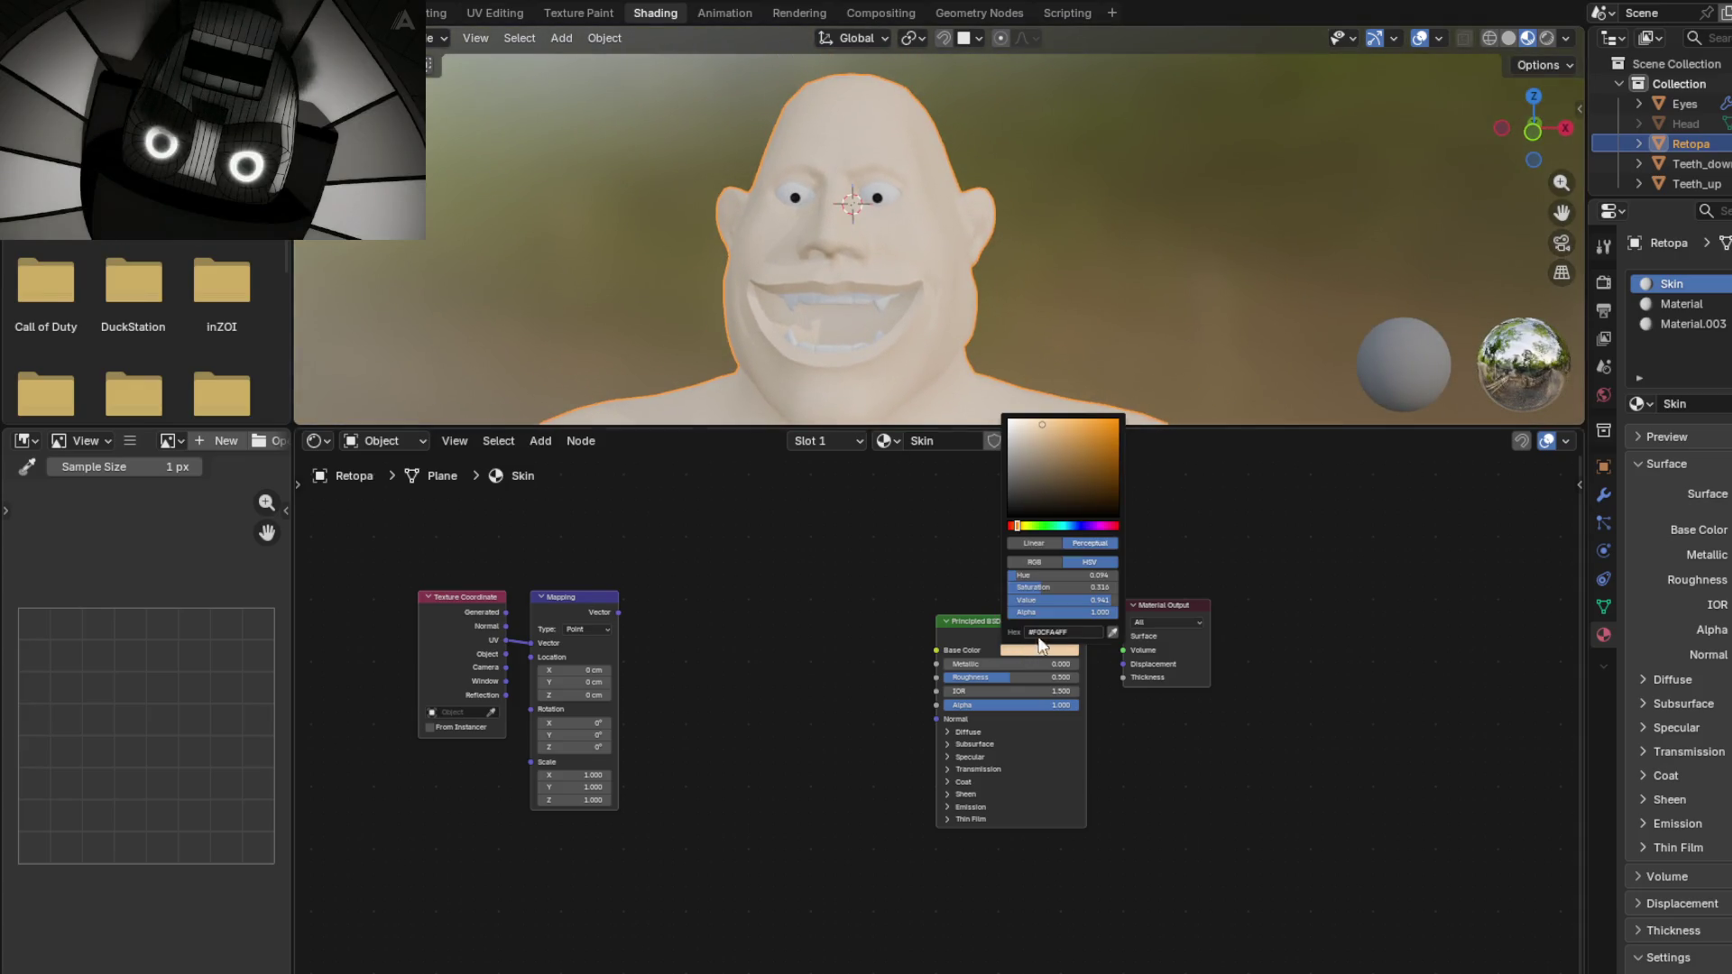
pyautogui.click(1075, 631)
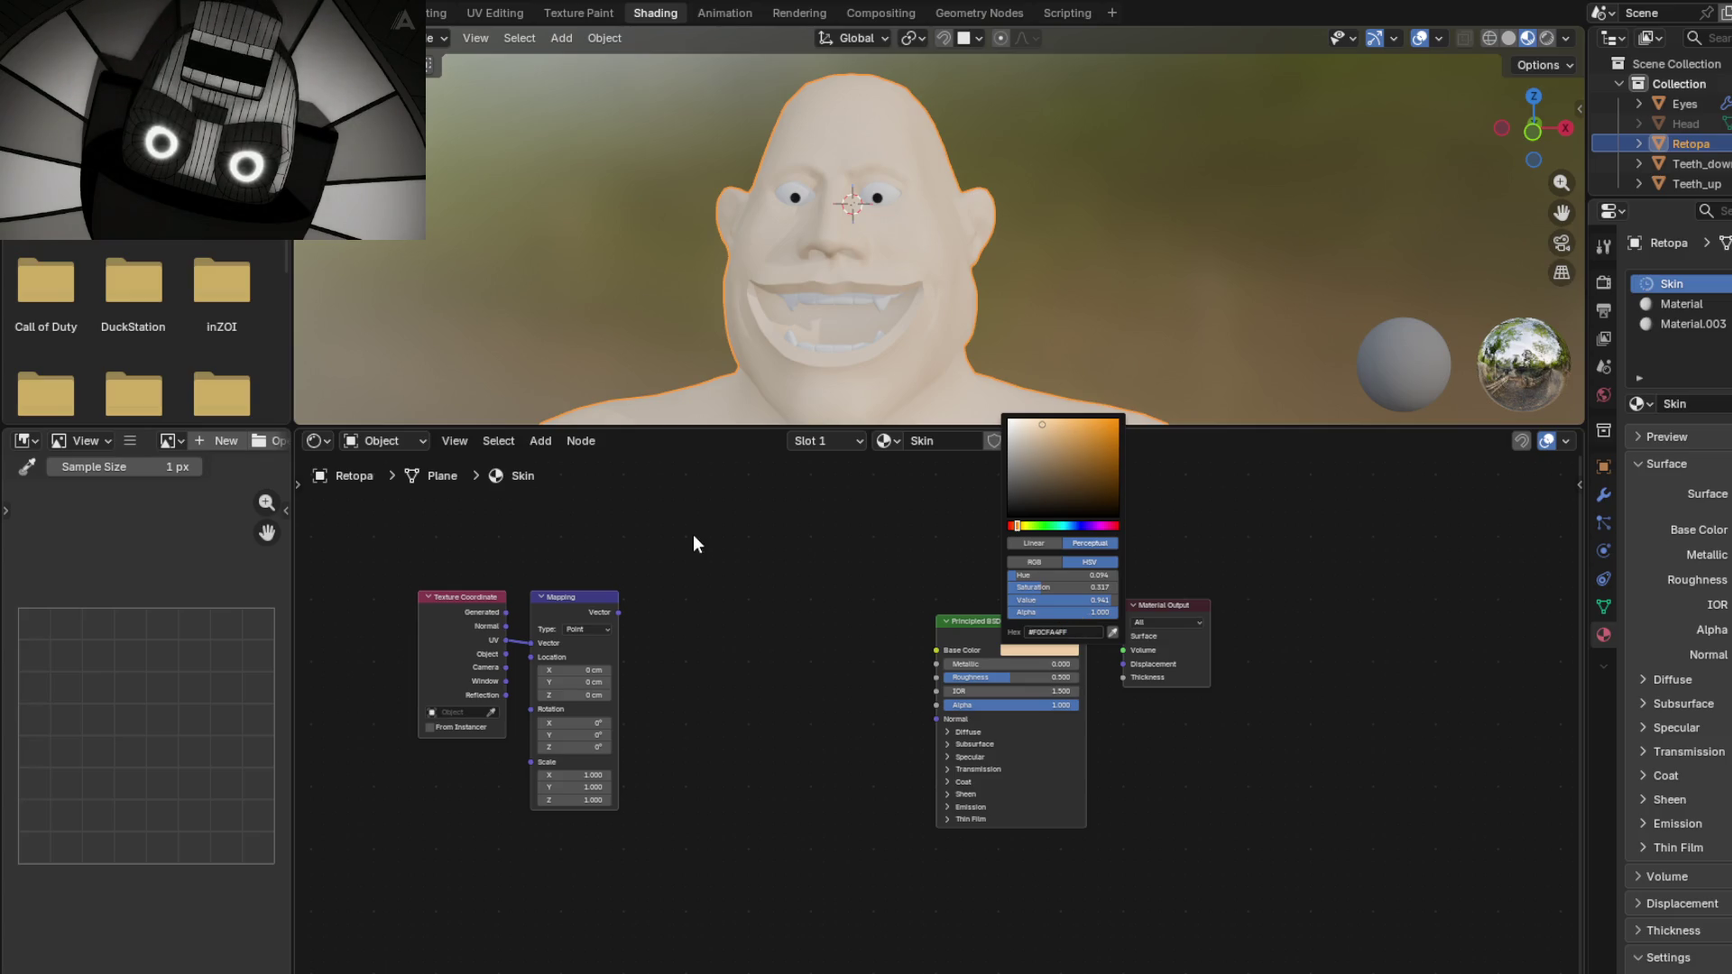
pyautogui.scroll(1, 696, 594)
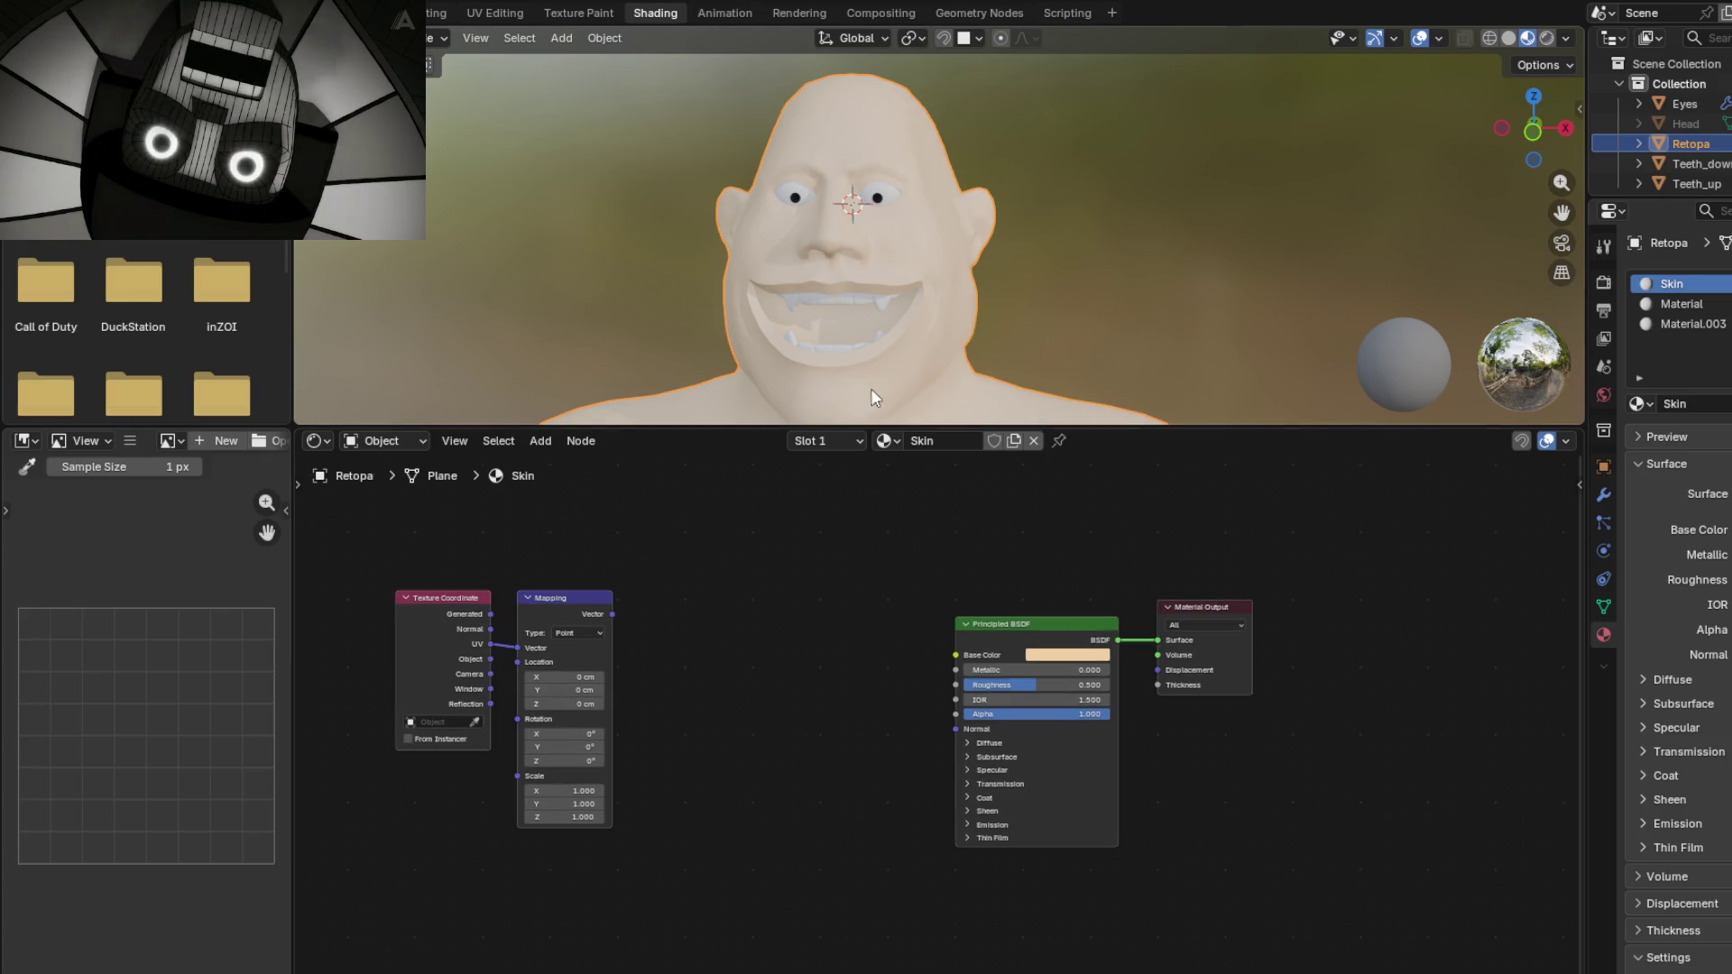
pyautogui.click(576, 601)
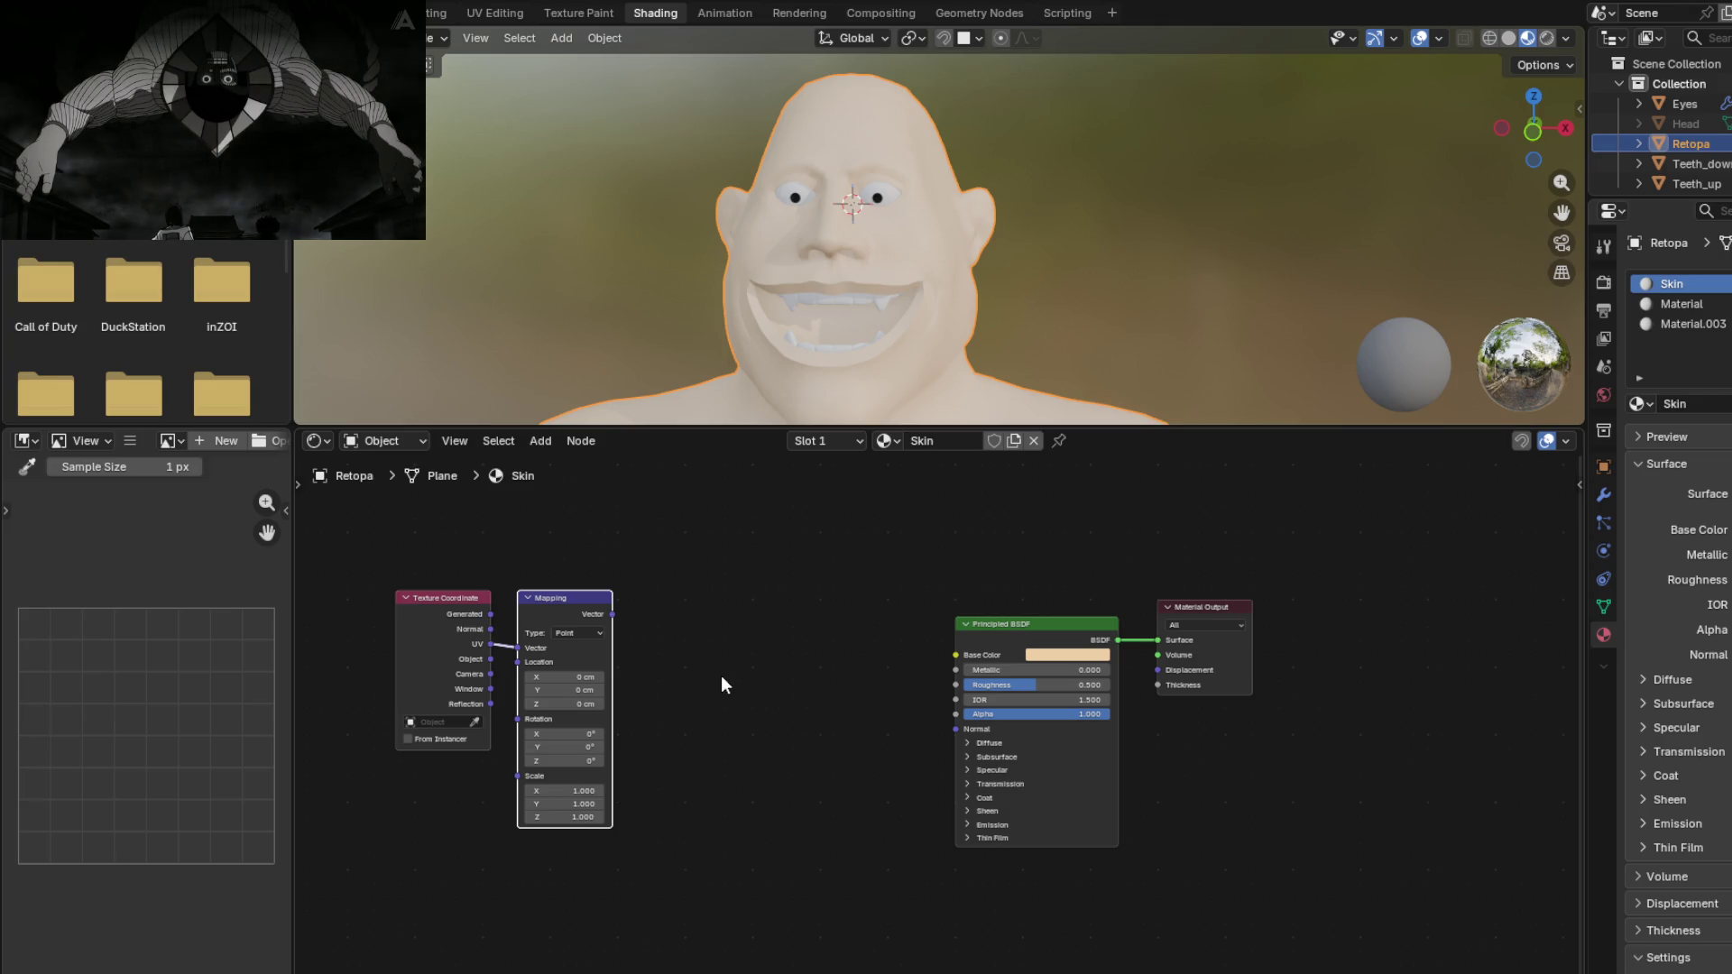
pyautogui.scroll(5, 715, 271)
pyautogui.scroll(-3, 727, 209)
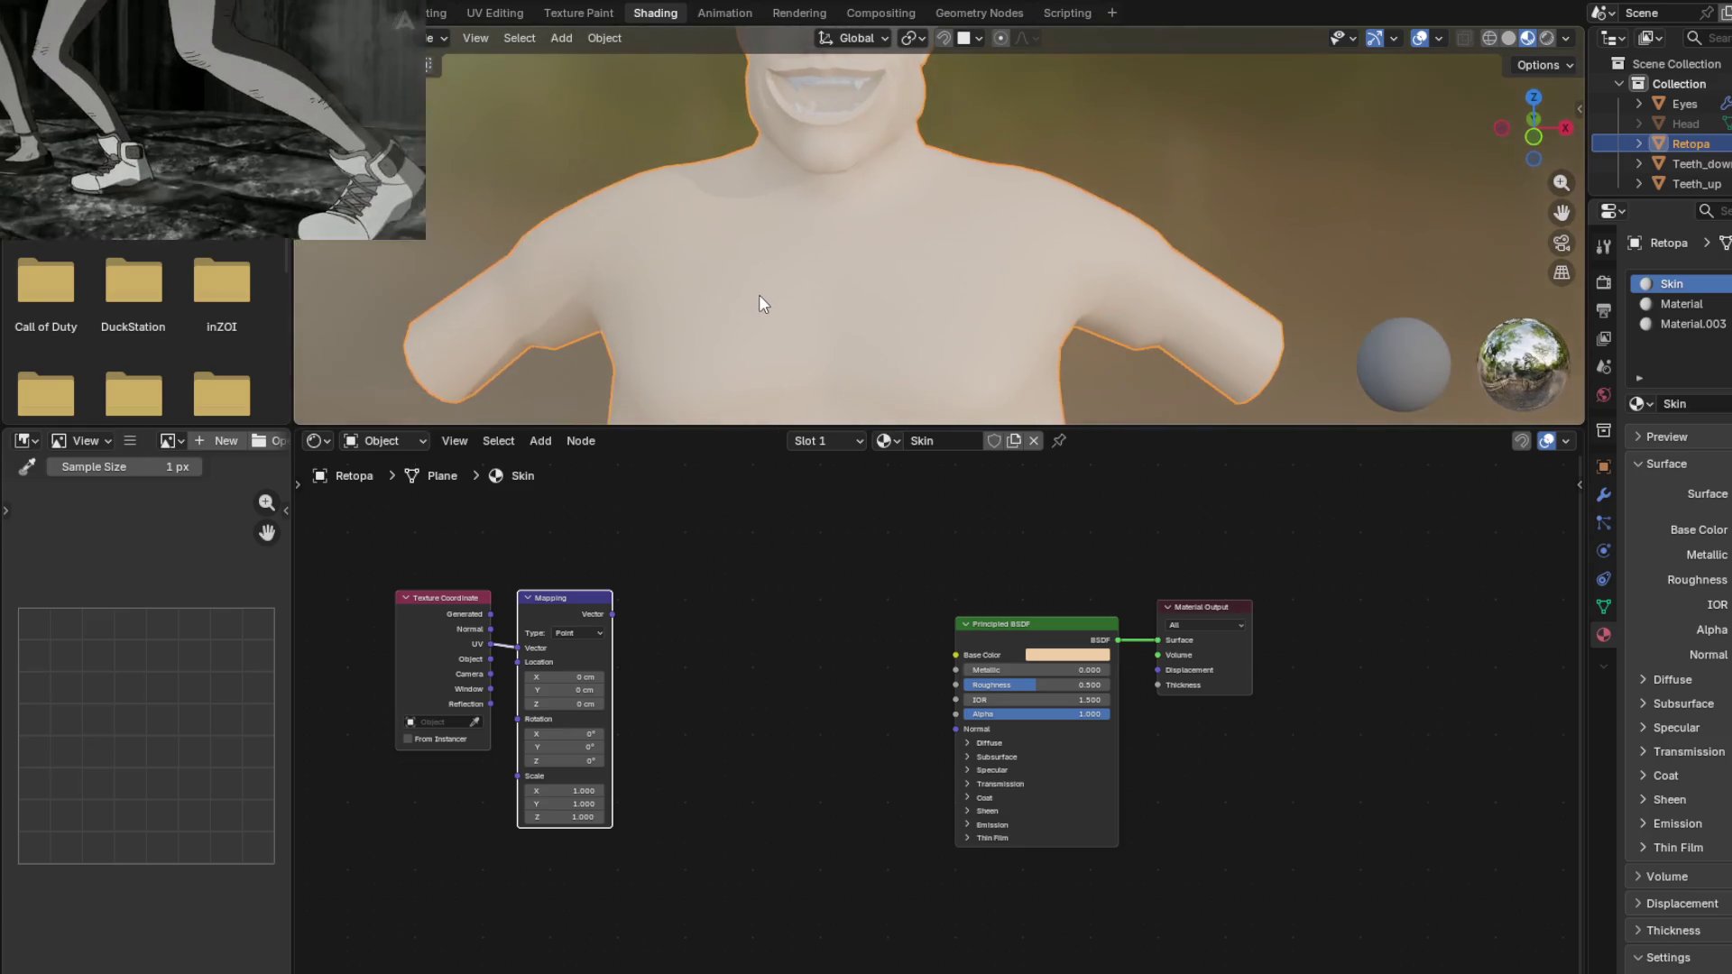
pyautogui.scroll(-4, 759, 296)
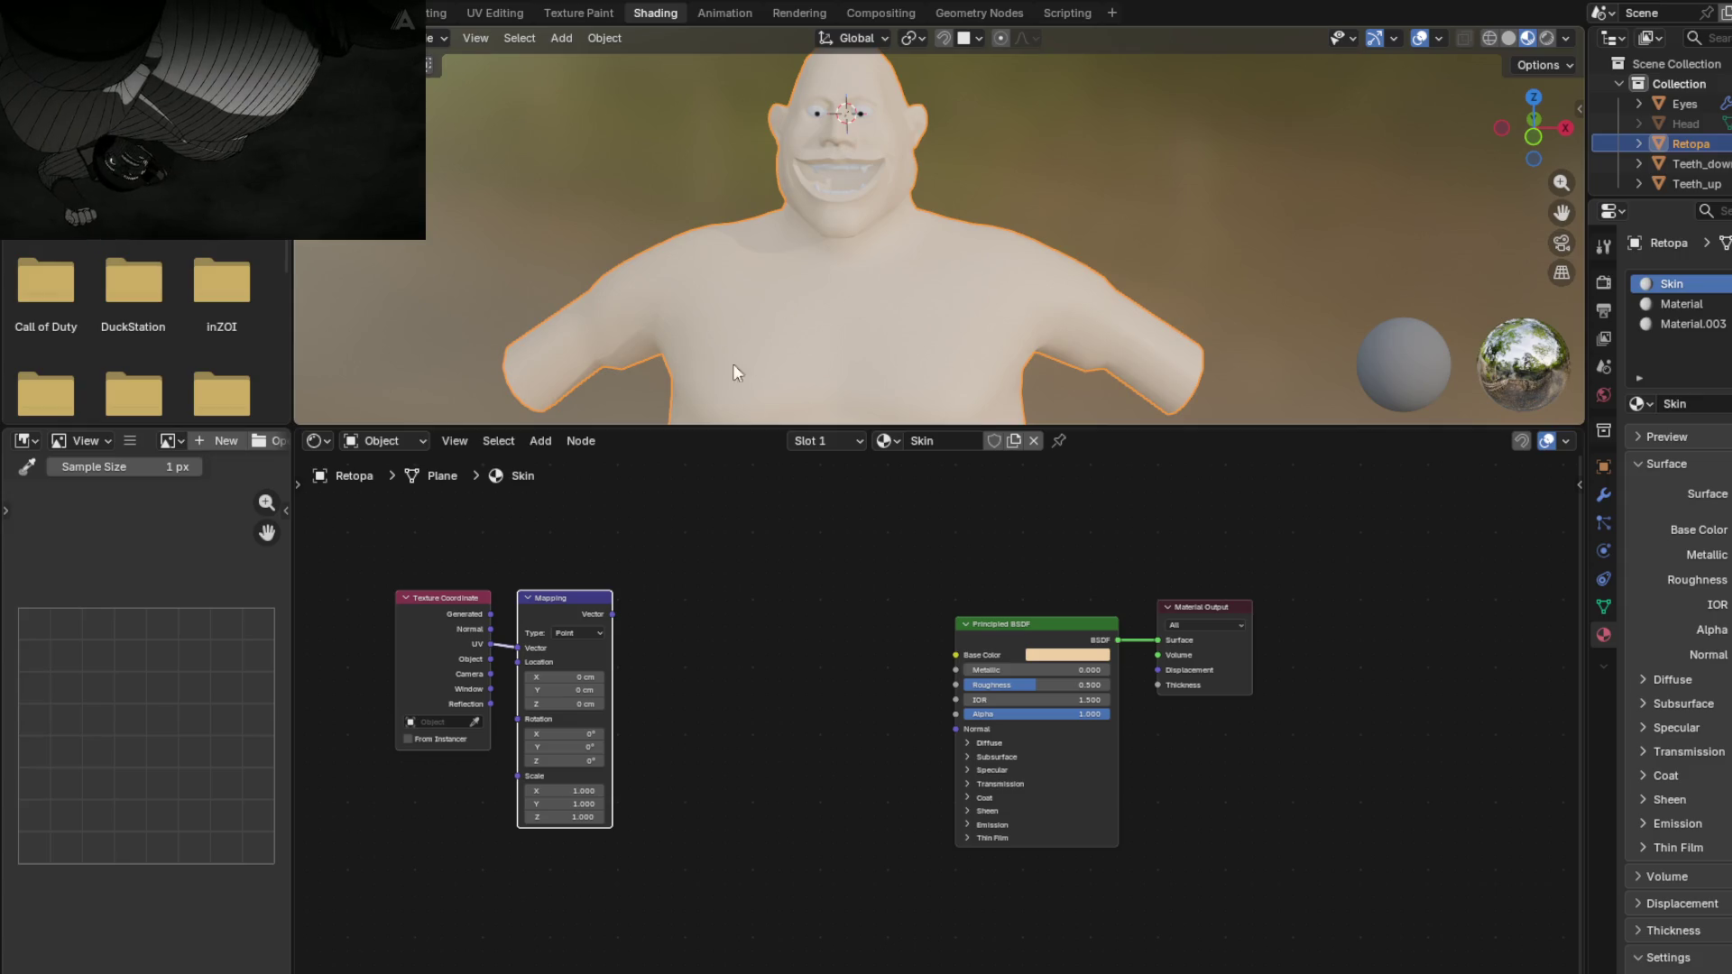
pyautogui.click(754, 603)
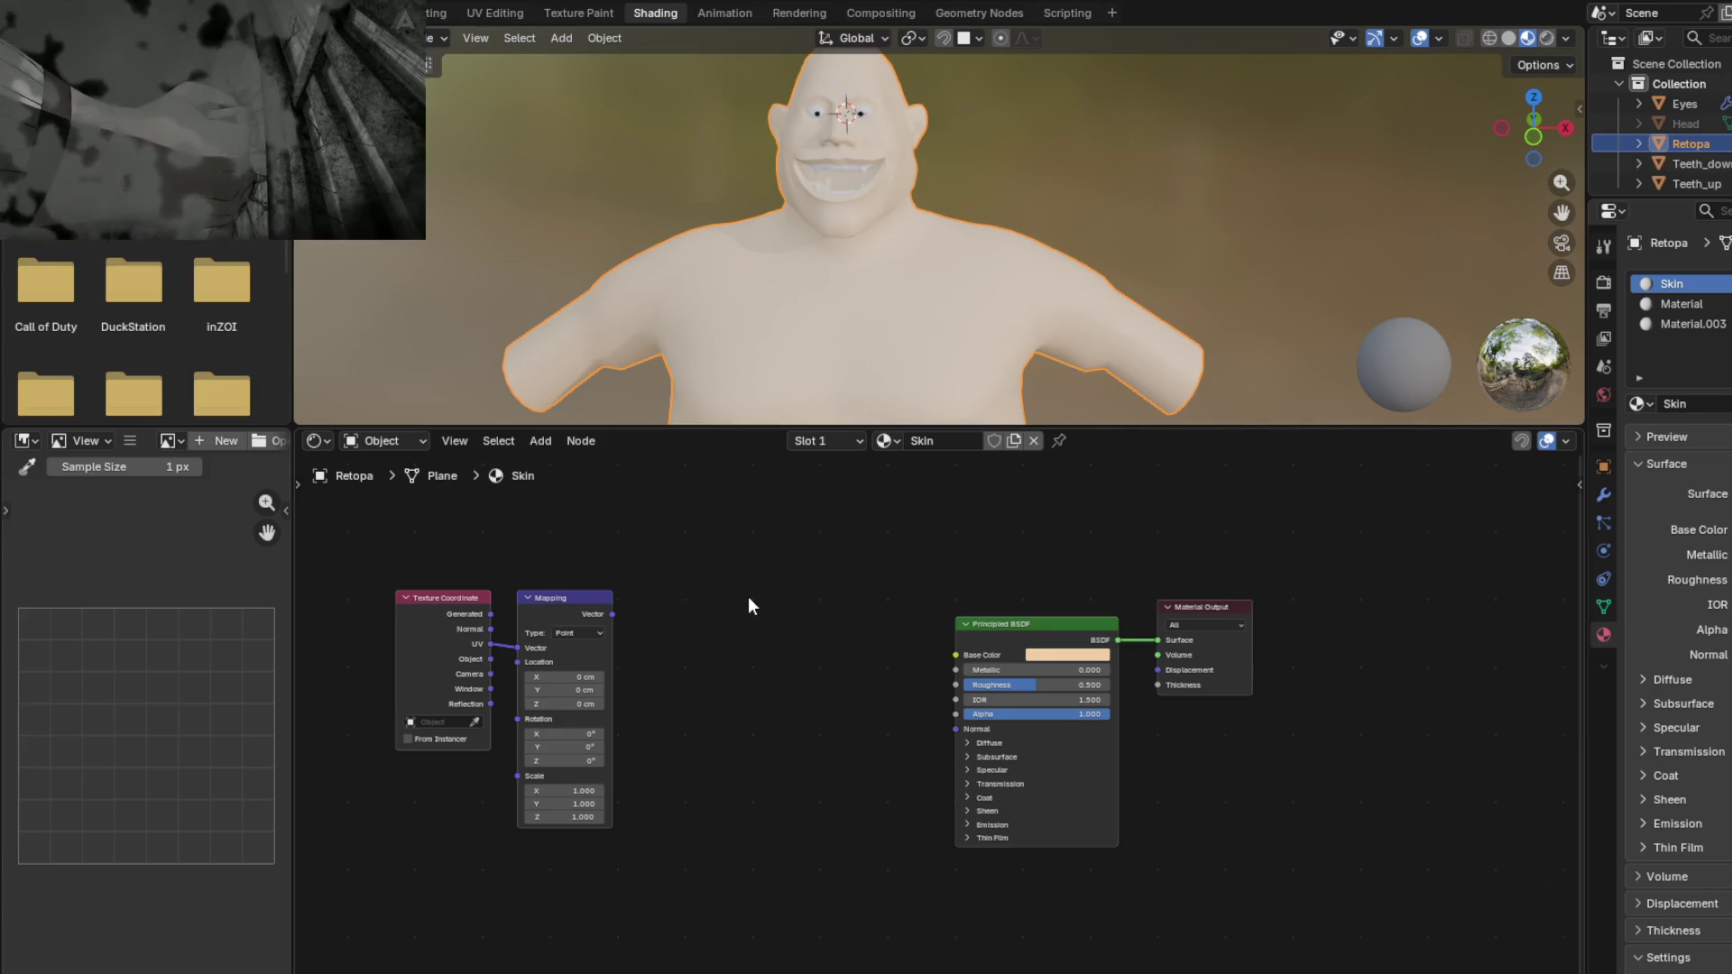
pyautogui.hotkey('shift', 'a')
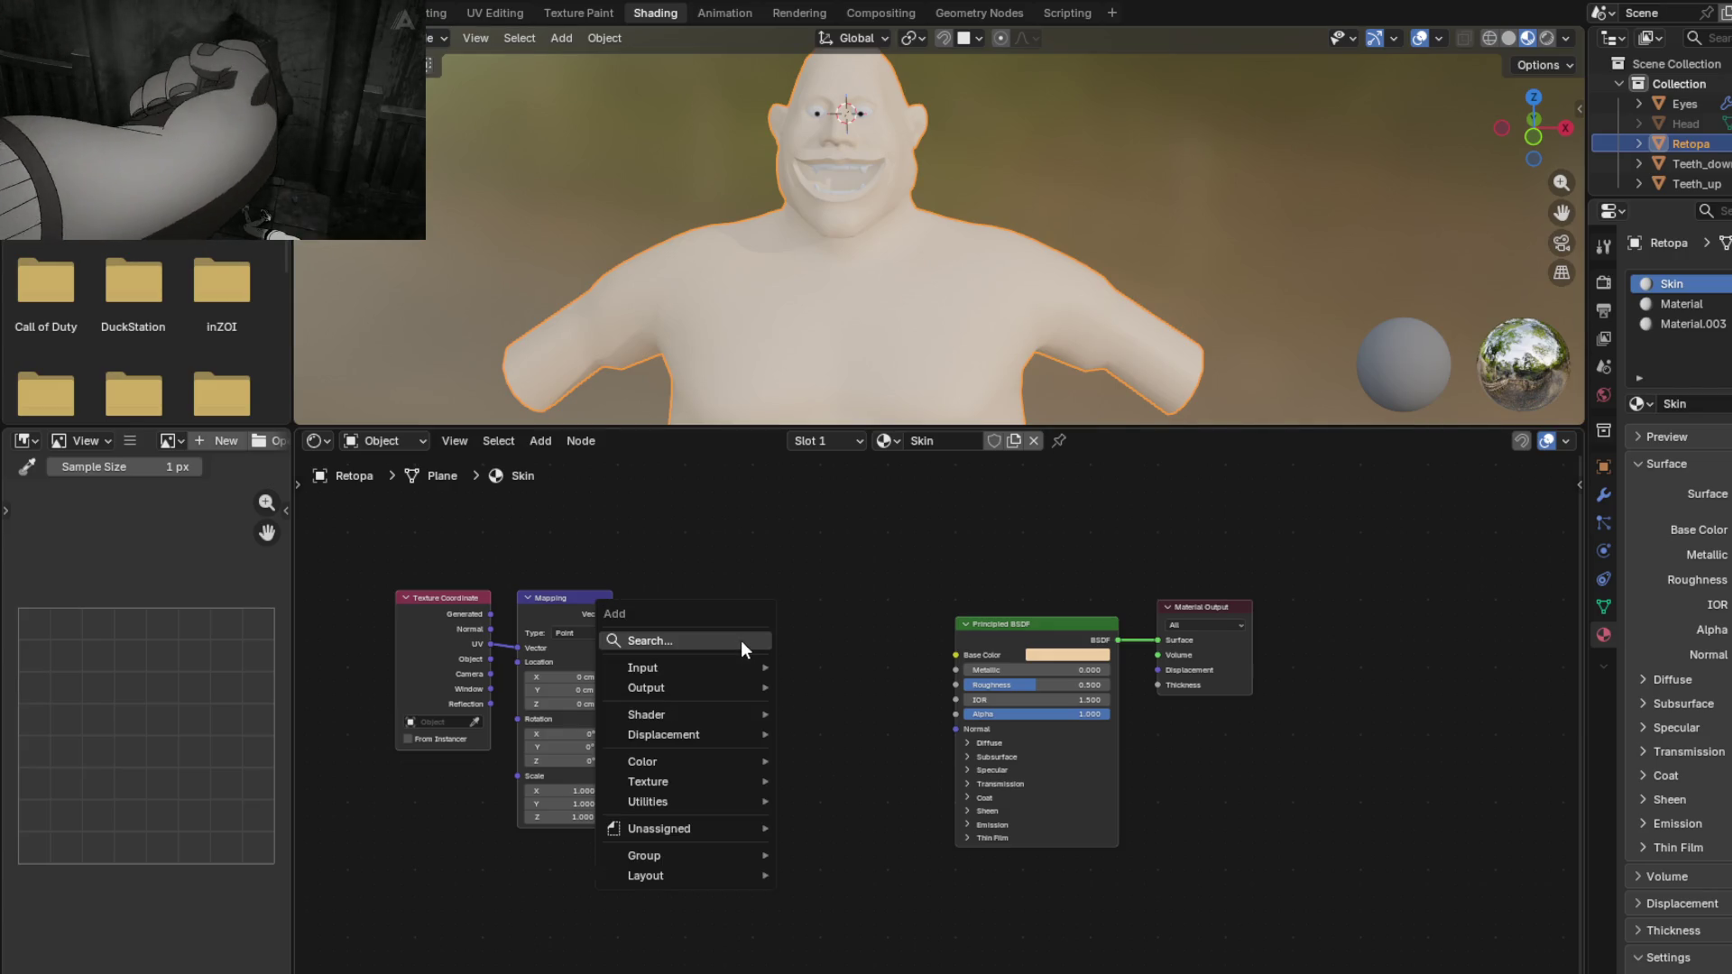
# Step: Search 'tex' and place a Noise Texture node in the Skin material
pyautogui.write('textt')
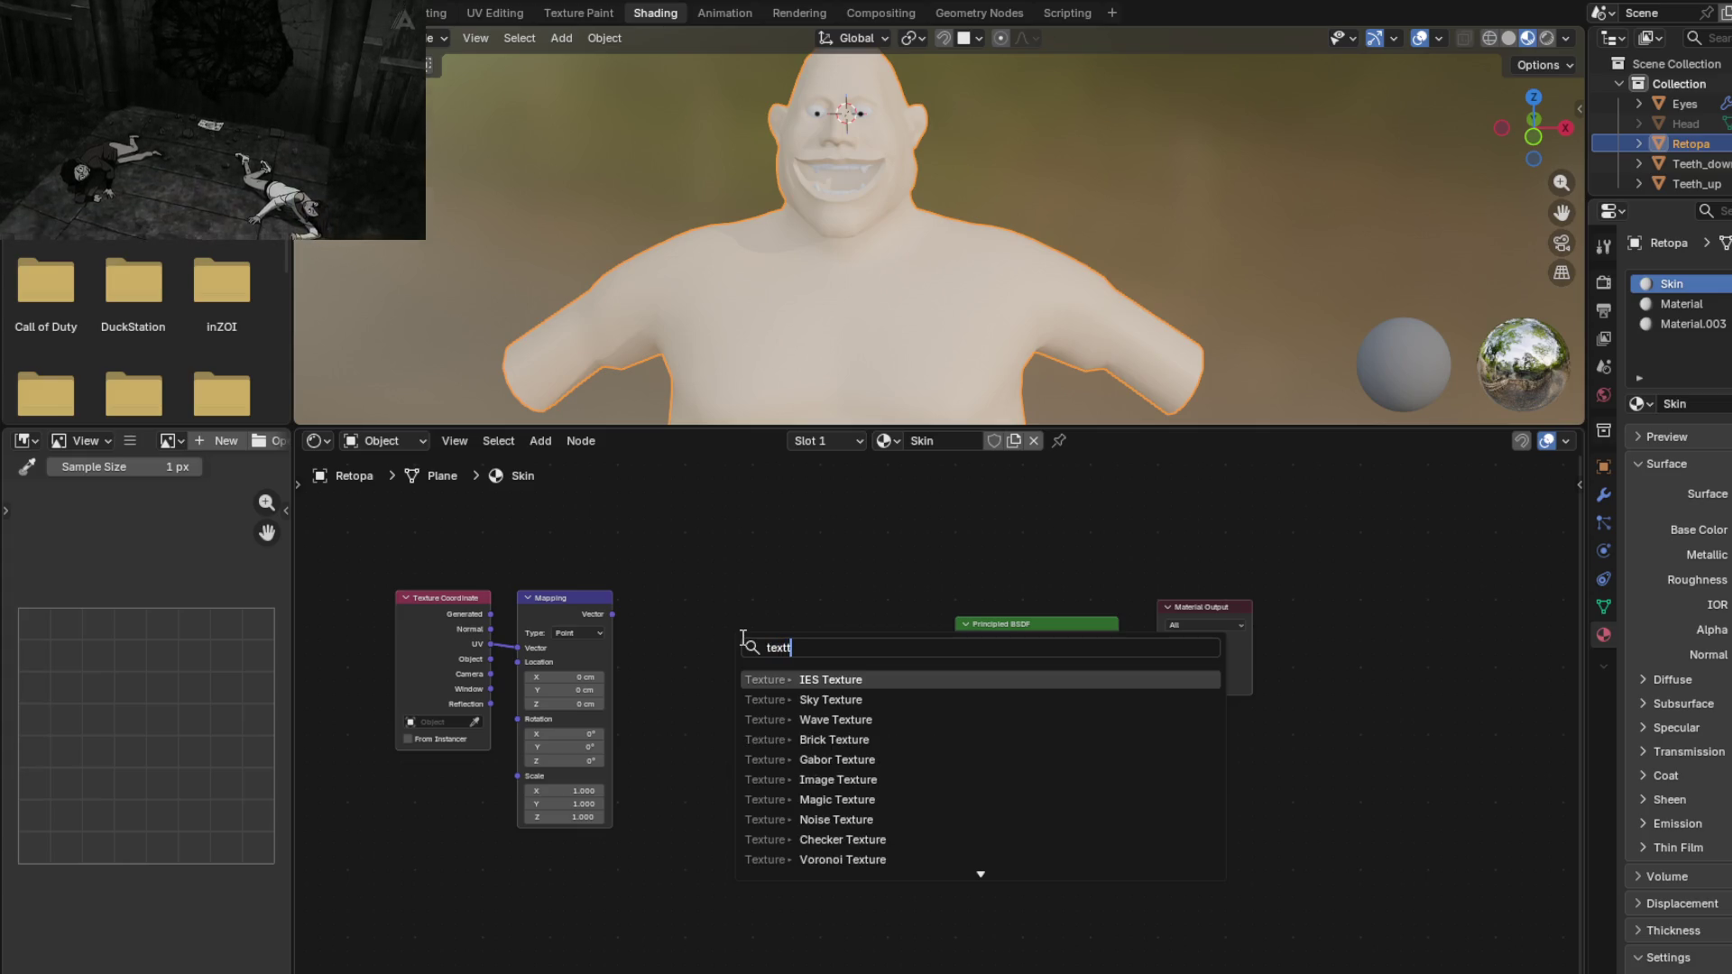
pyautogui.write('=')
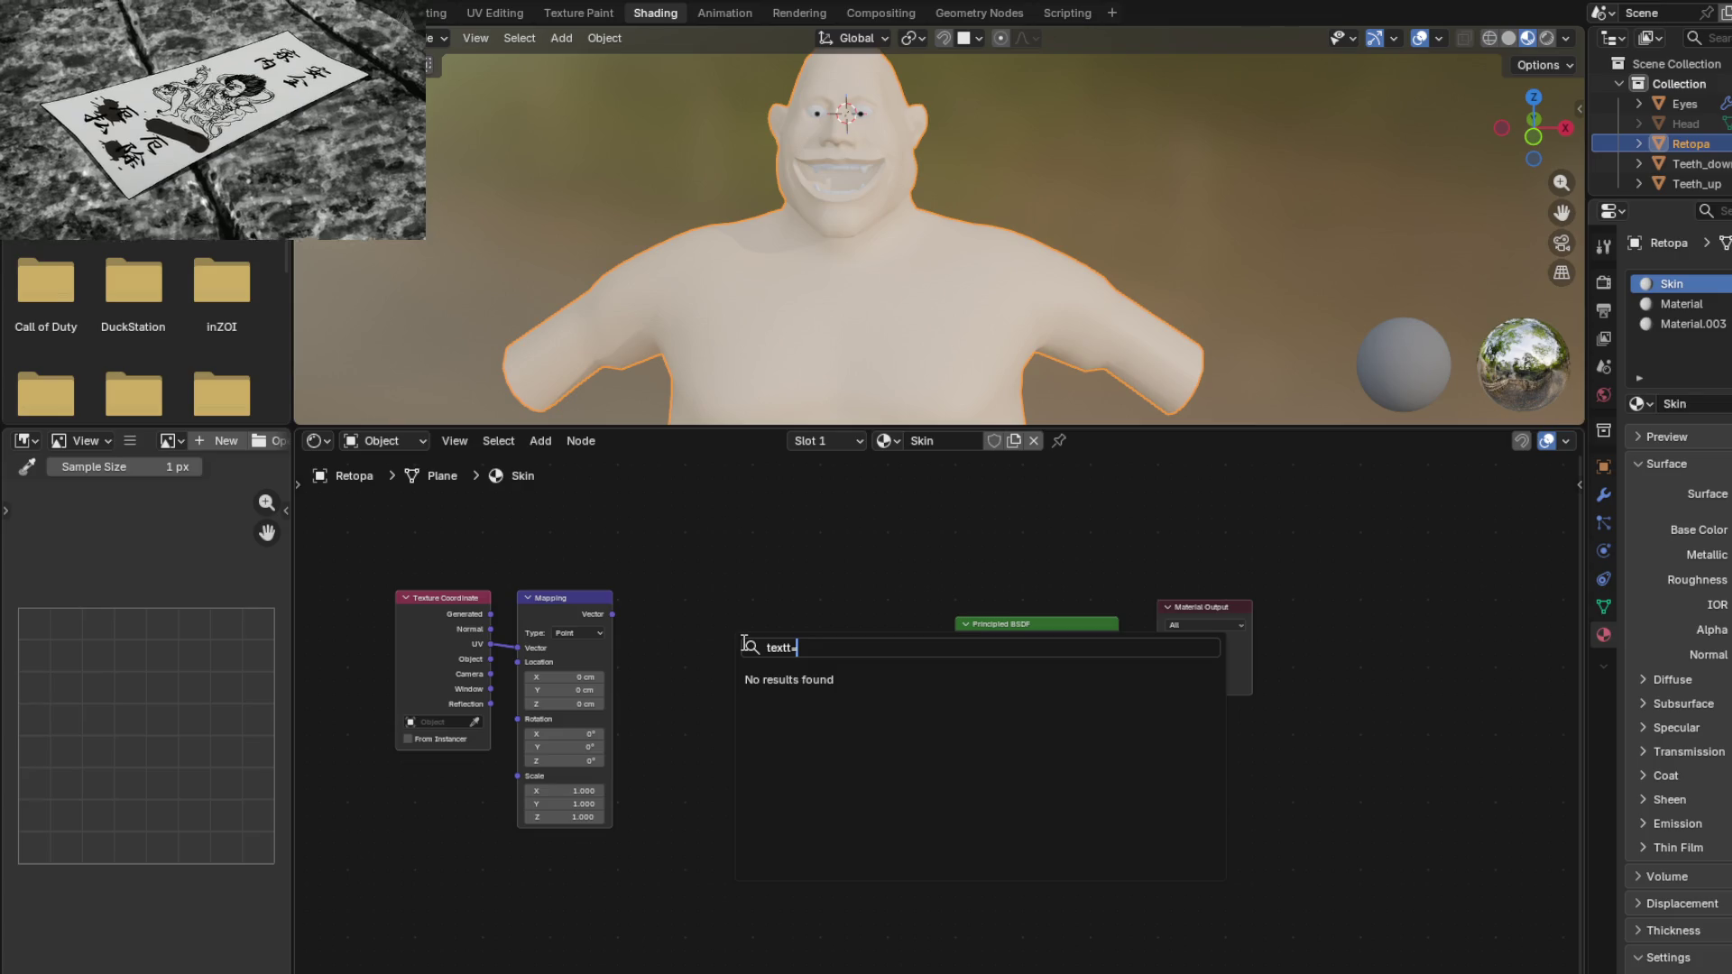
pyautogui.press('BackSpace')
pyautogui.press('BackSpace')
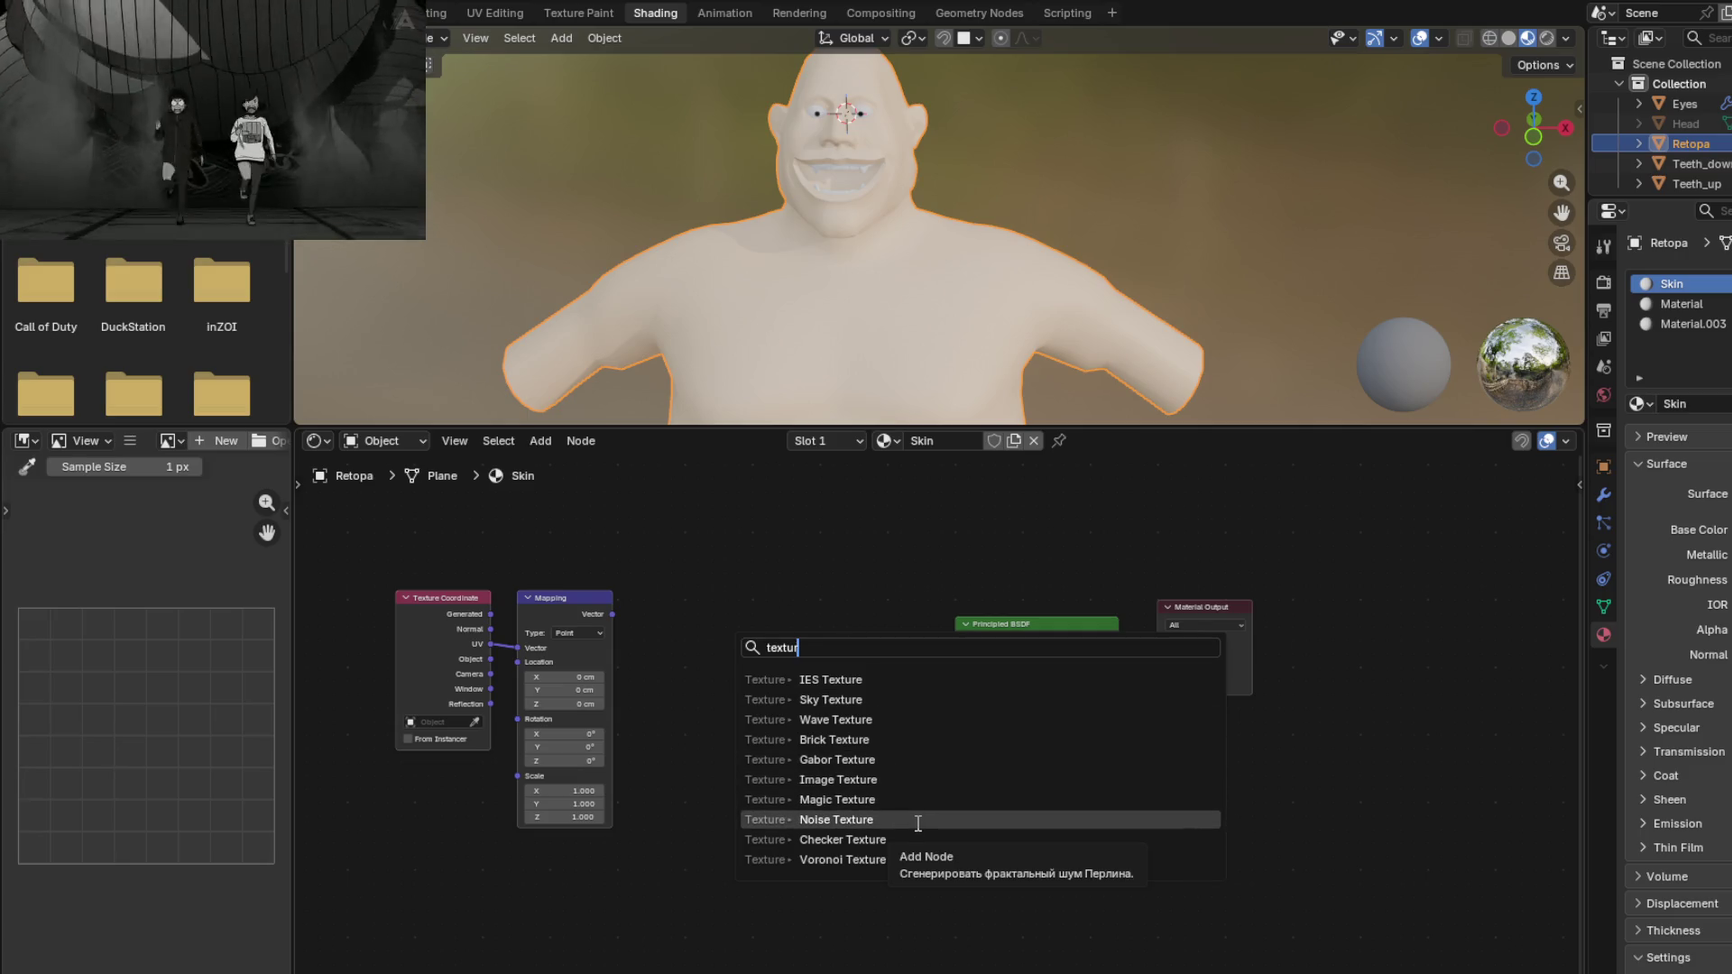
pyautogui.write('ur')
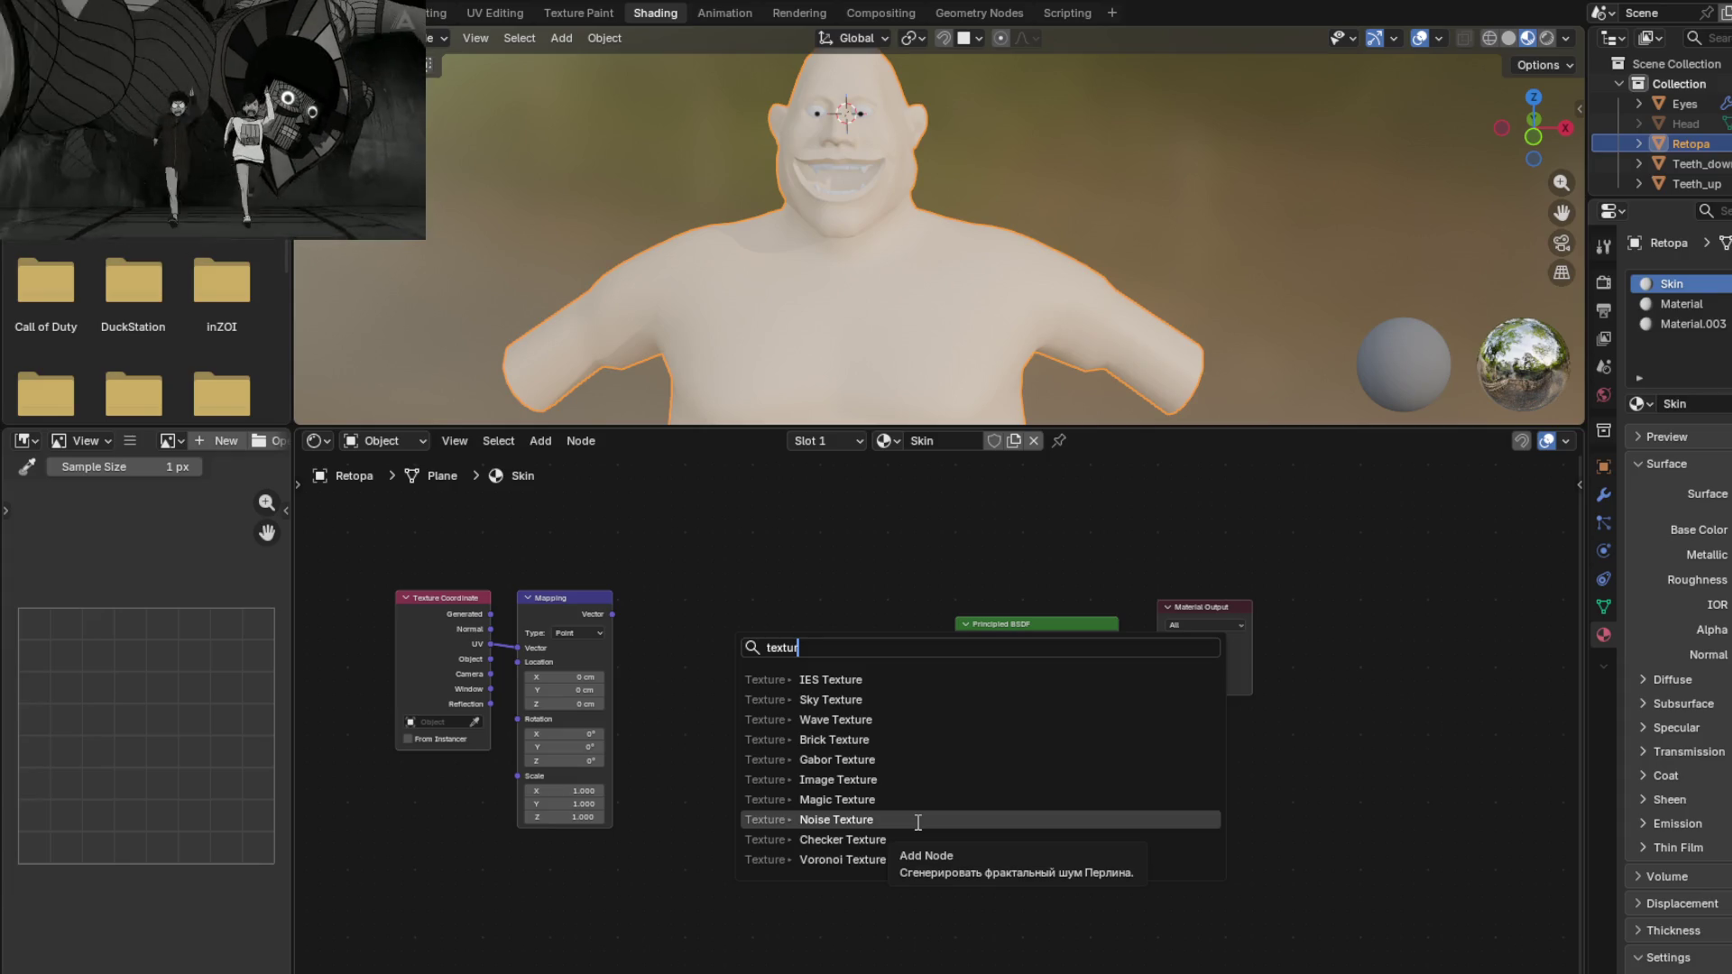
pyautogui.click(919, 819)
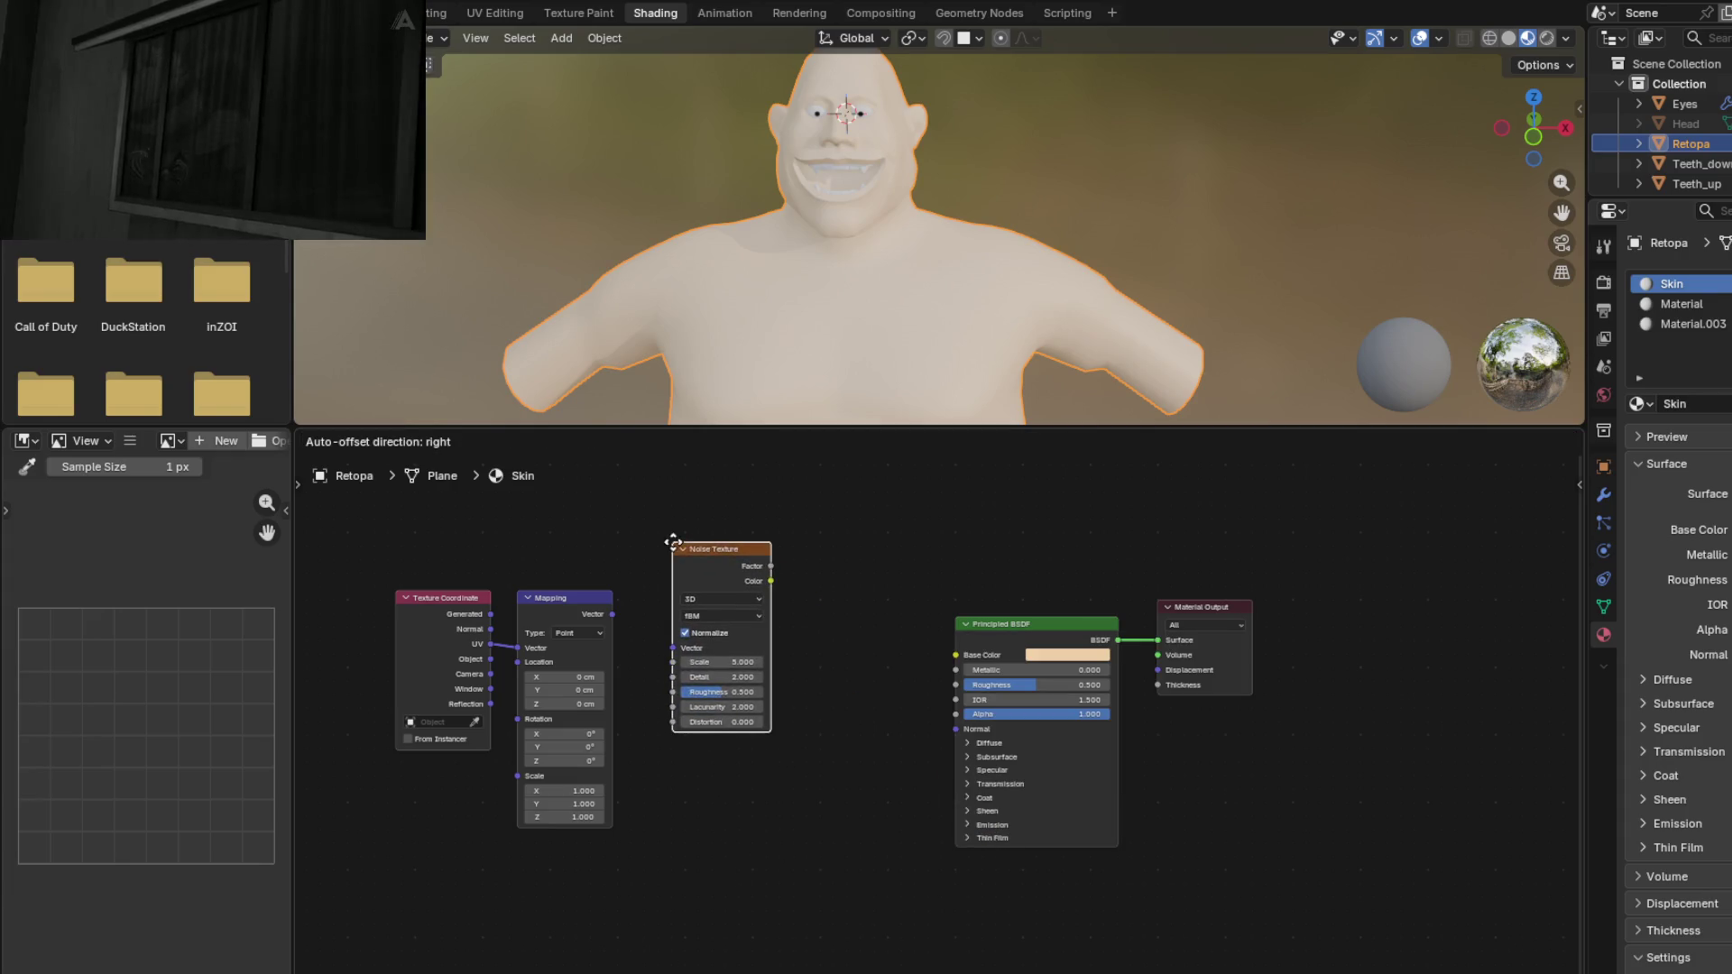
pyautogui.click(673, 540)
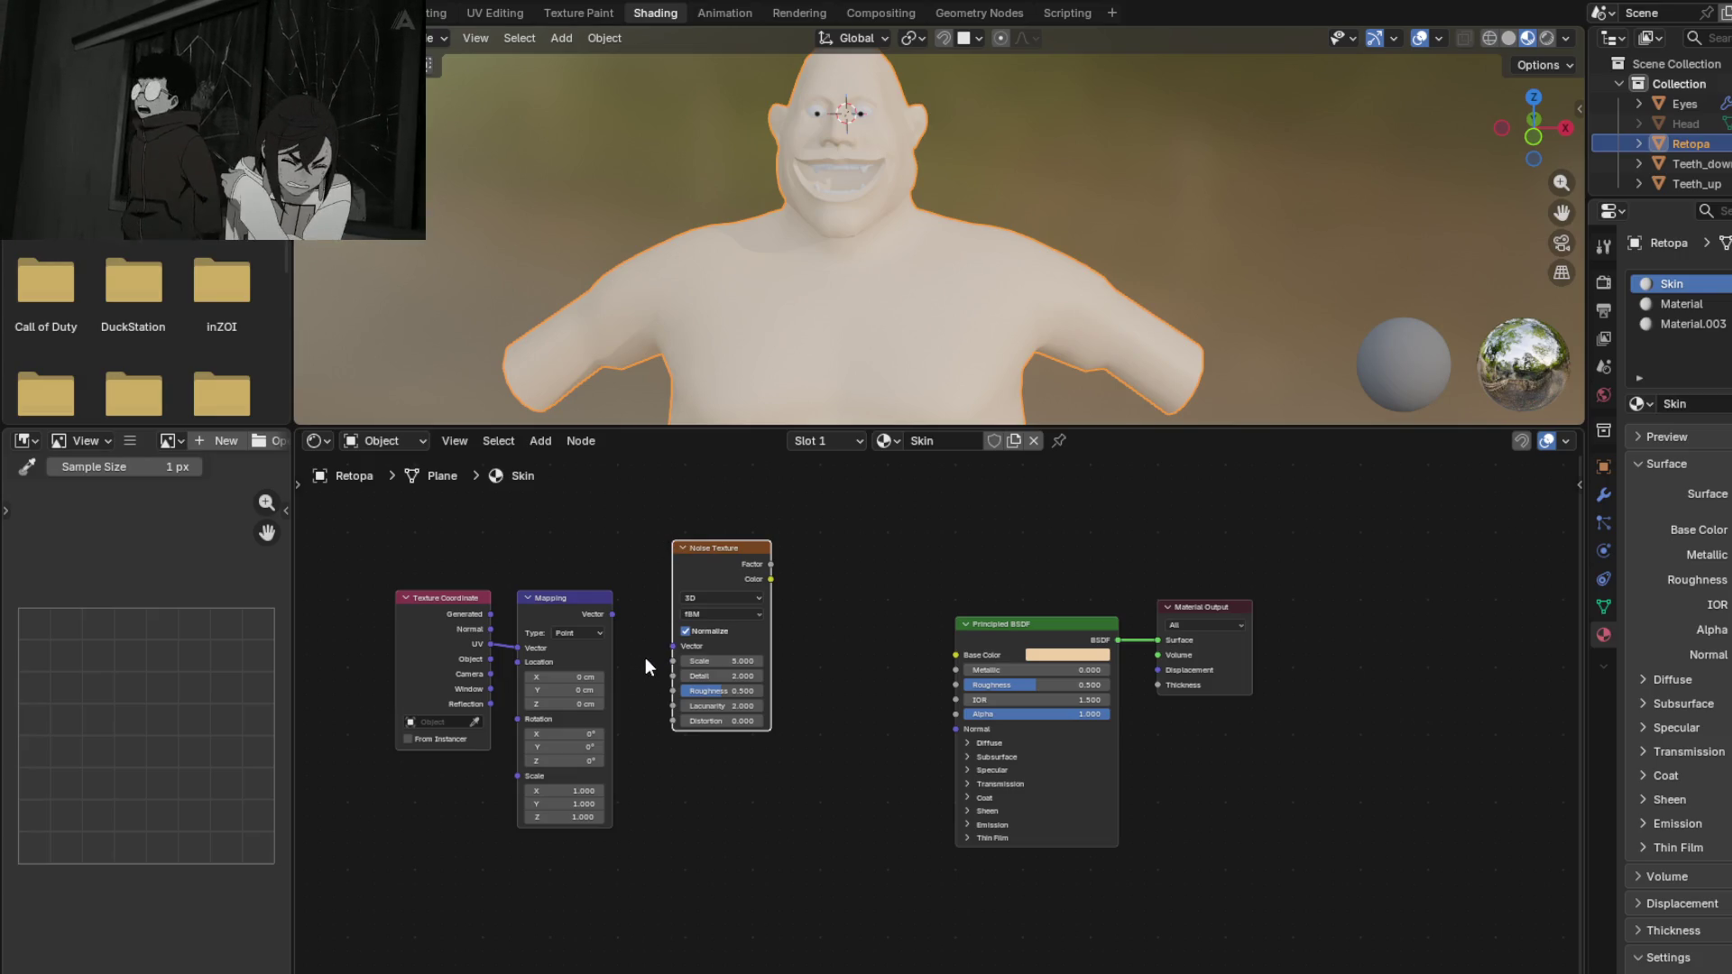
pyautogui.click(731, 835)
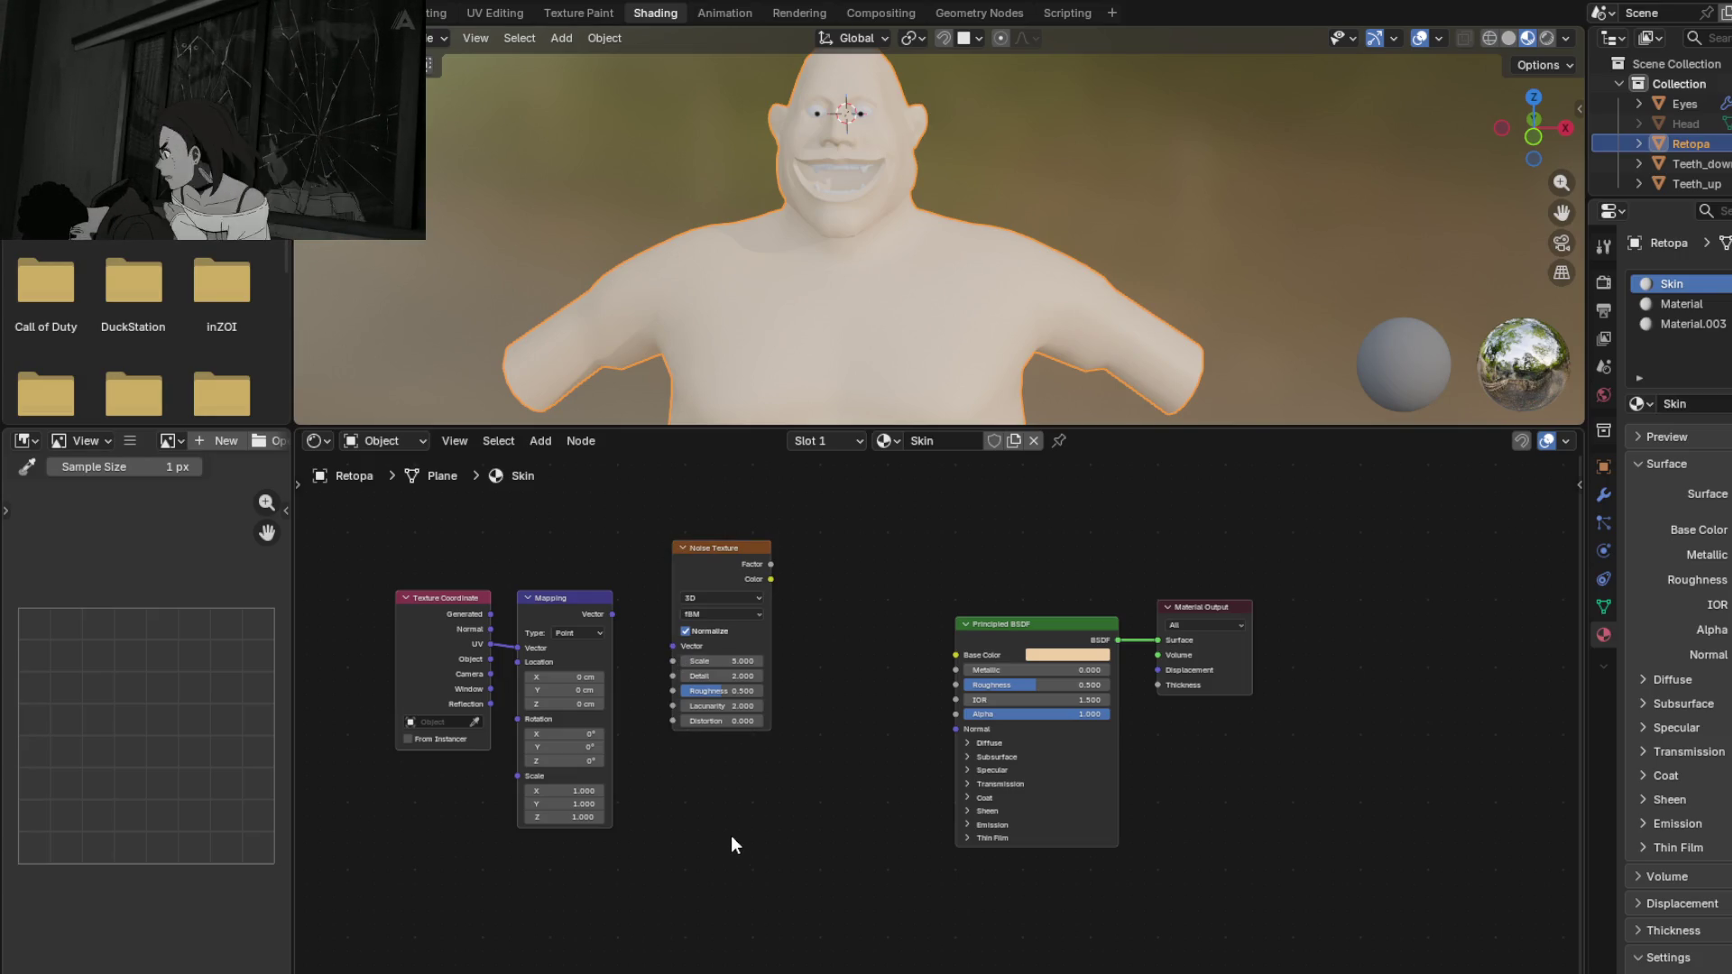
# Step: Search 'tex' again and place a Voronoi Texture node below it
pyautogui.hotkey('shift', 'a')
pyautogui.moveTo(730, 835)
pyautogui.write('tex')
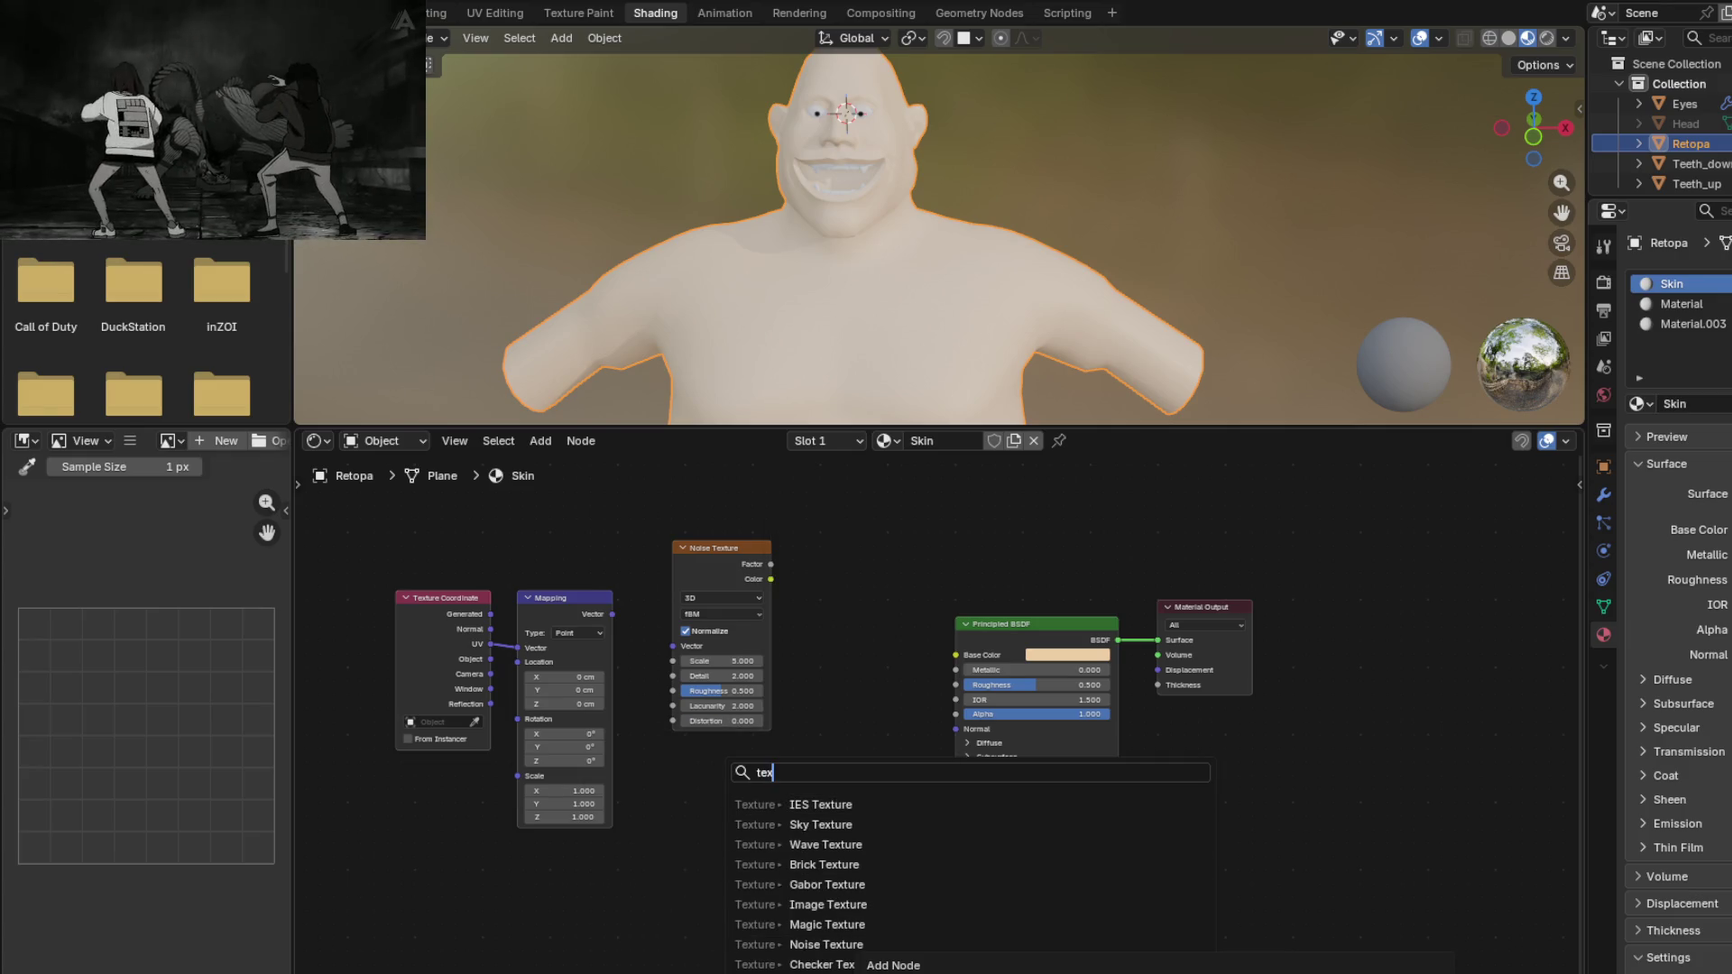
pyautogui.click(821, 964)
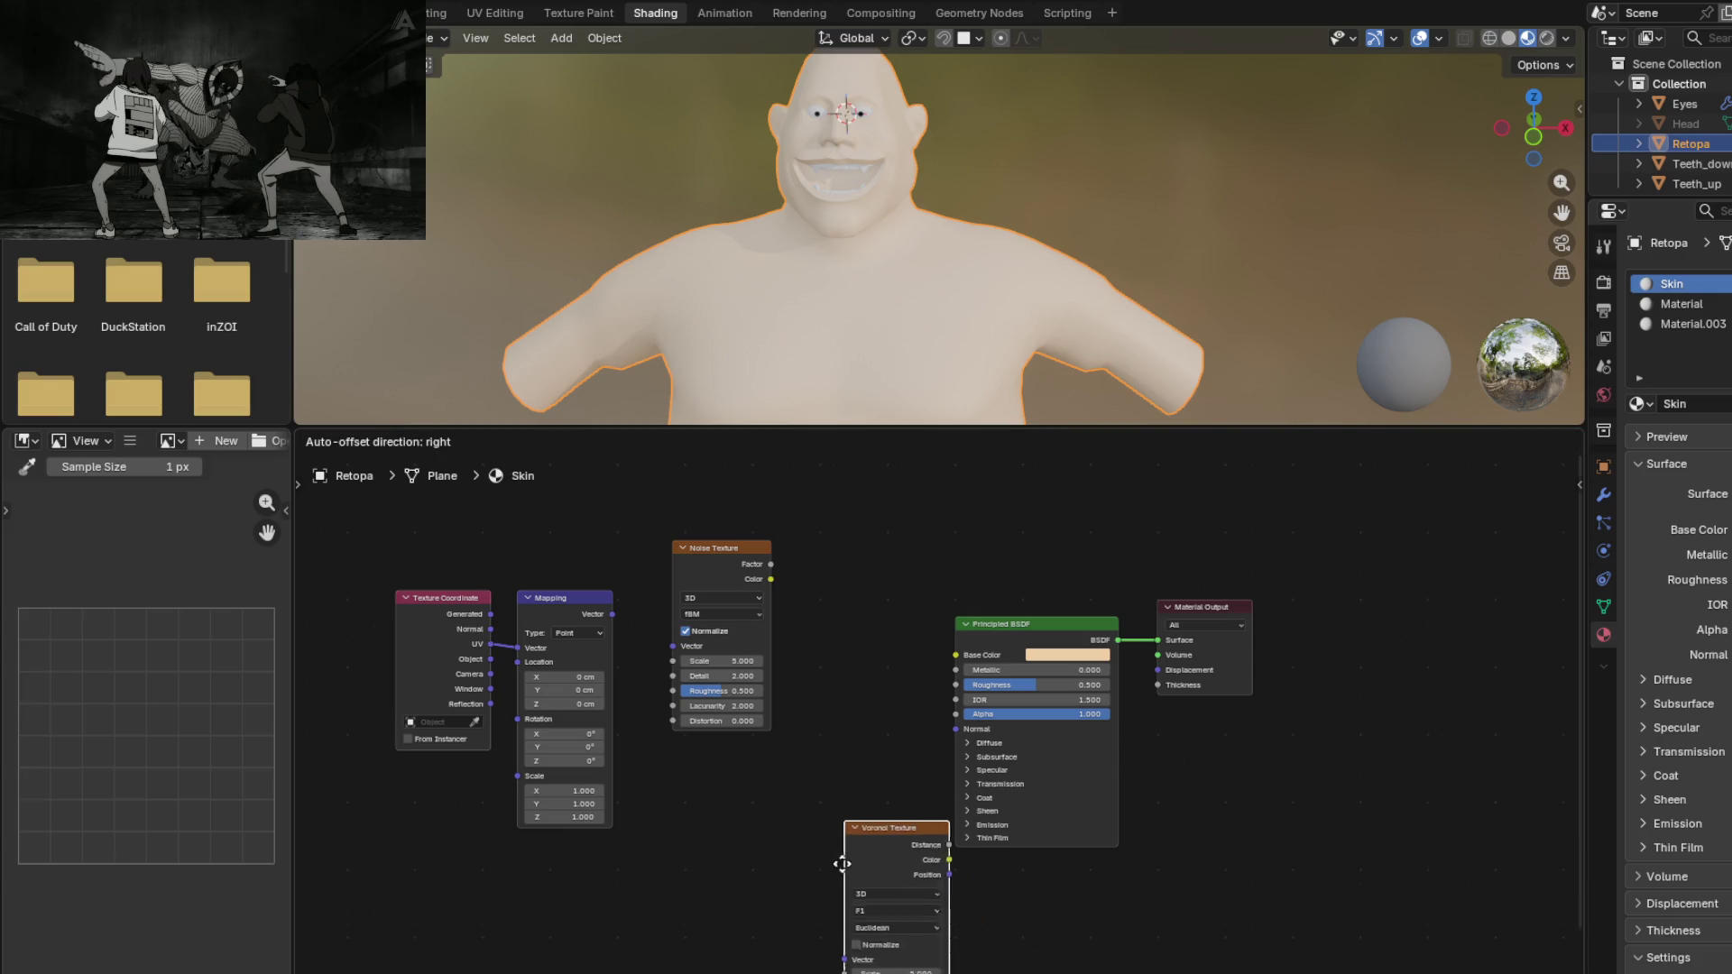
pyautogui.click(798, 706)
# Step: Link Mapping Vector into the Voronoi Texture and Voronoi Distance into BSDF Roughness
pyautogui.moveTo(612, 614)
pyautogui.mouseDown()
pyautogui.moveTo(789, 812)
pyautogui.moveTo(812, 799)
pyautogui.mouseUp()
pyautogui.moveTo(917, 685); pyautogui.dragTo(956, 684)
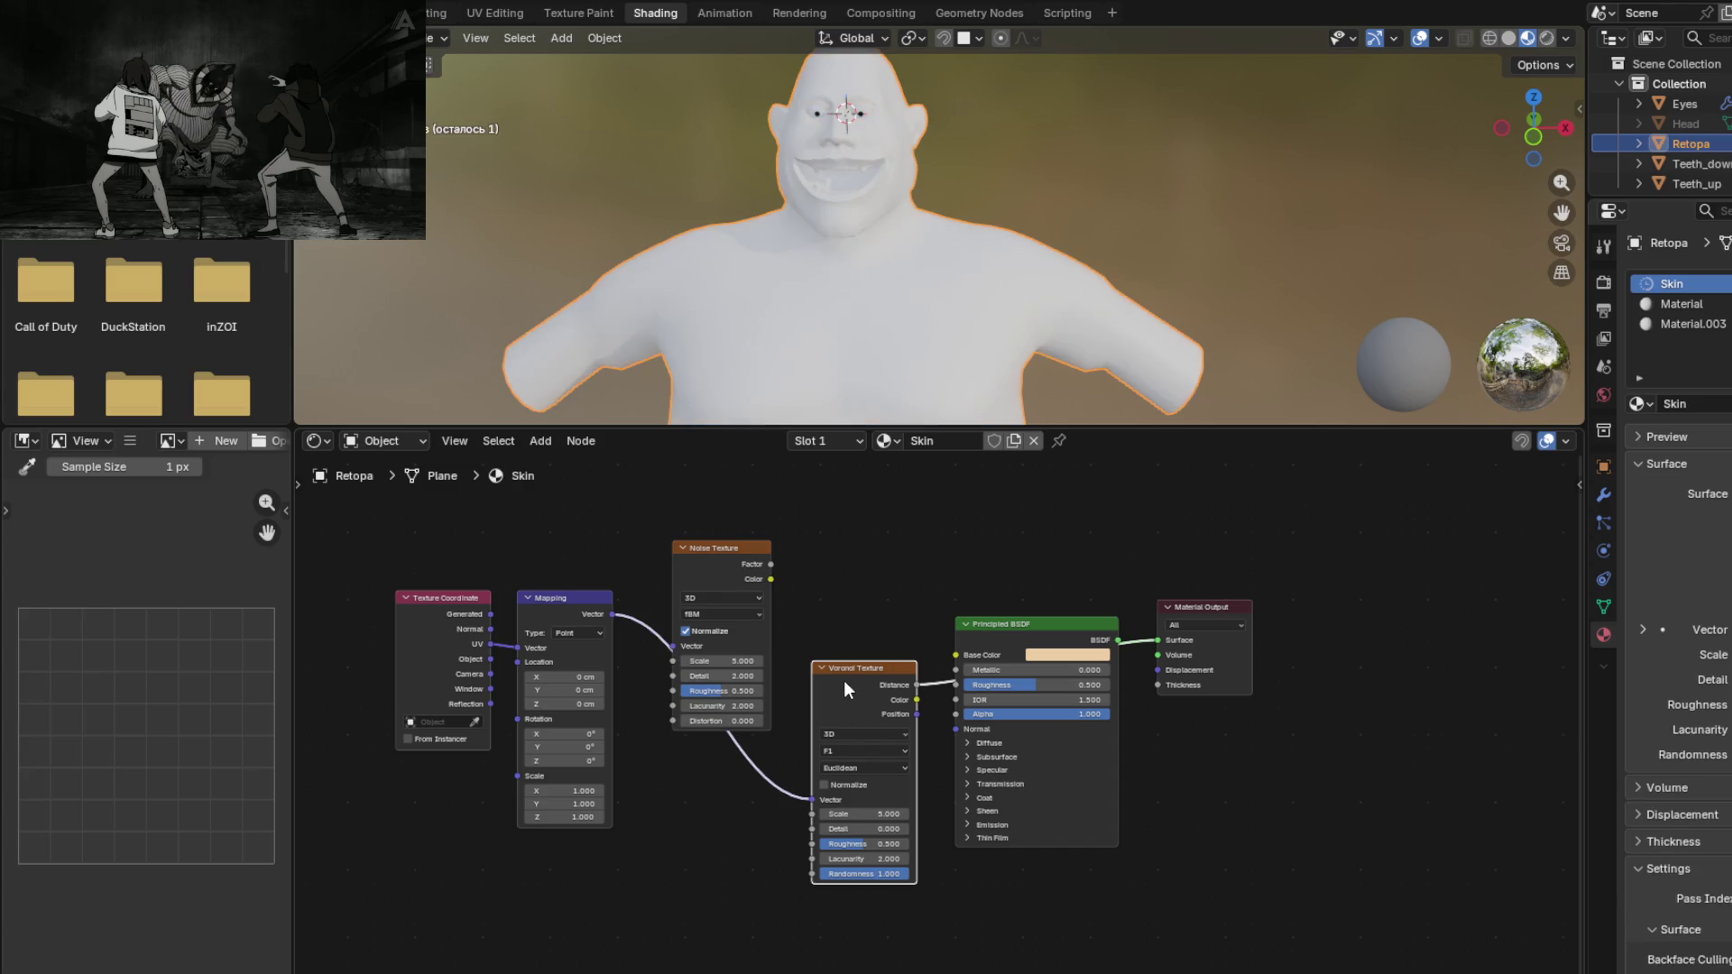
pyautogui.moveTo(790, 353)
pyautogui.mouseDown(button='middle')
pyautogui.moveTo(814, 344)
pyautogui.moveTo(802, 410)
pyautogui.moveTo(788, 121)
pyautogui.moveTo(821, 236)
pyautogui.moveTo(966, 251)
pyautogui.moveTo(841, 249)
pyautogui.mouseUp(button='middle')
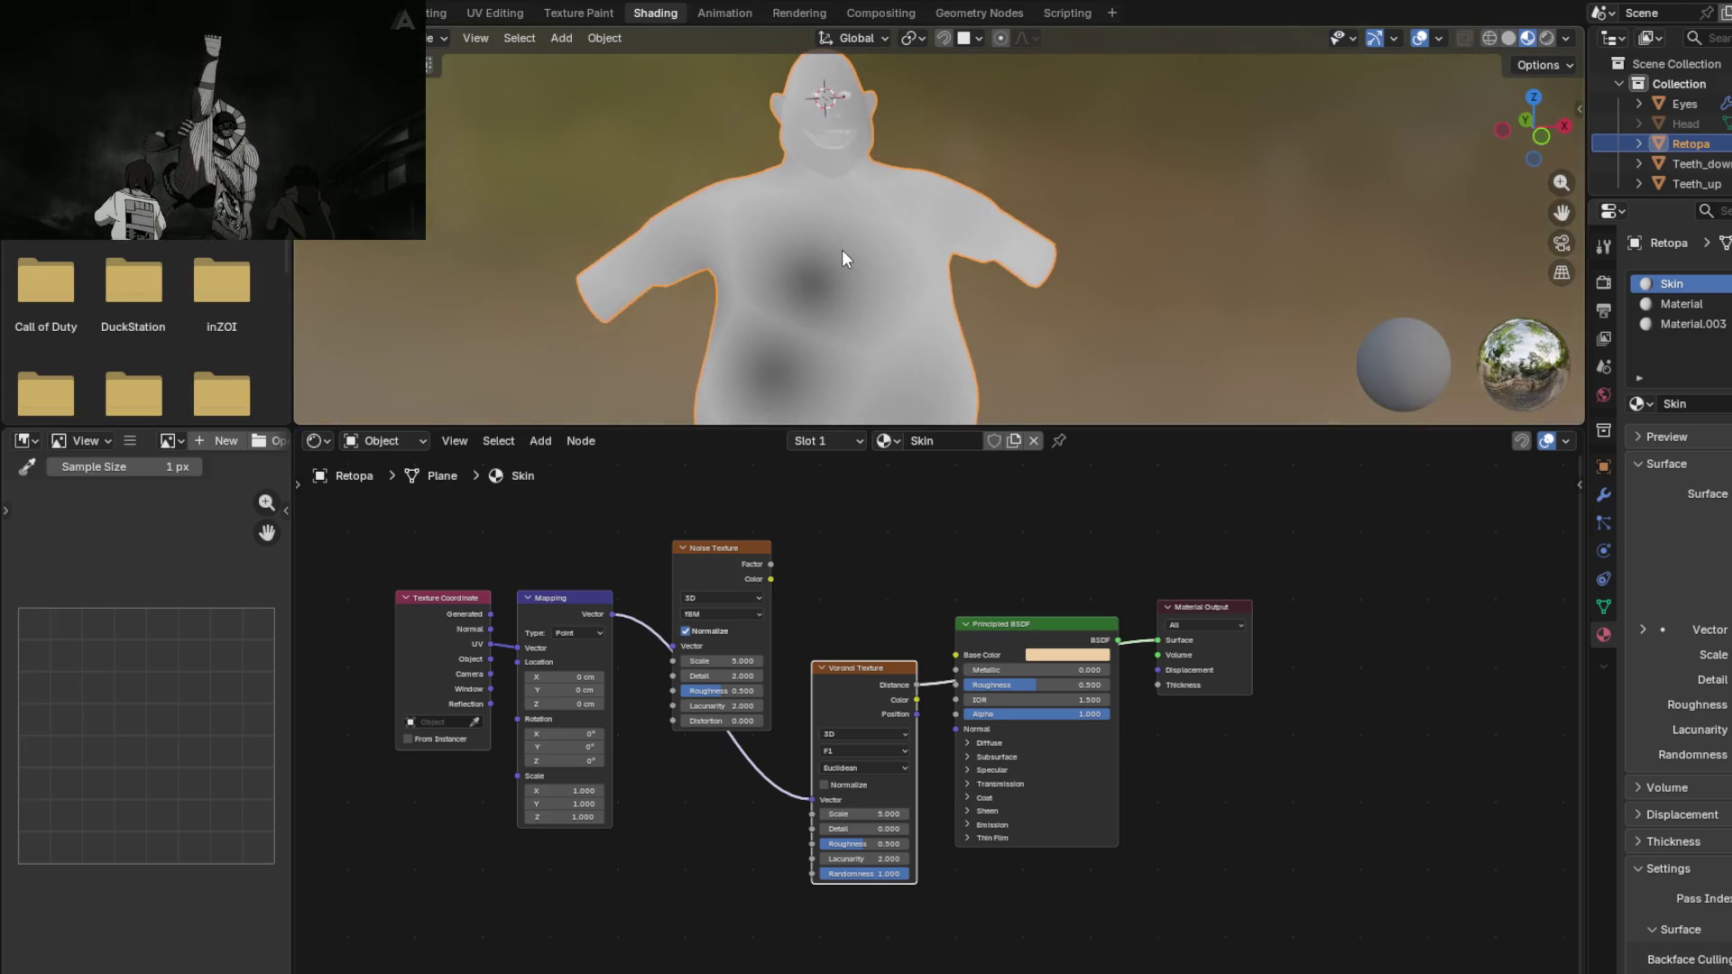
# Step: Set Voronoi Scale 65.9, Detail 15 and Roughness 0.611, then reposition the Noise Texture node
pyautogui.moveTo(842, 814)
pyautogui.mouseDown()
pyautogui.moveTo(1299, 815)
pyautogui.moveTo(1155, 814)
pyautogui.mouseUp()
pyautogui.moveTo(777, 264)
pyautogui.keyDown('ctrl'); pyautogui.mouseDown(button='middle')
pyautogui.moveTo(814, 290)
pyautogui.moveTo(783, 212)
pyautogui.moveTo(858, 279)
pyautogui.moveTo(869, 261)
pyautogui.moveTo(852, 359)
pyautogui.moveTo(944, 294)
pyautogui.moveTo(929, 272)
pyautogui.moveTo(842, 280)
pyautogui.mouseUp(button='middle'); pyautogui.keyUp('ctrl')
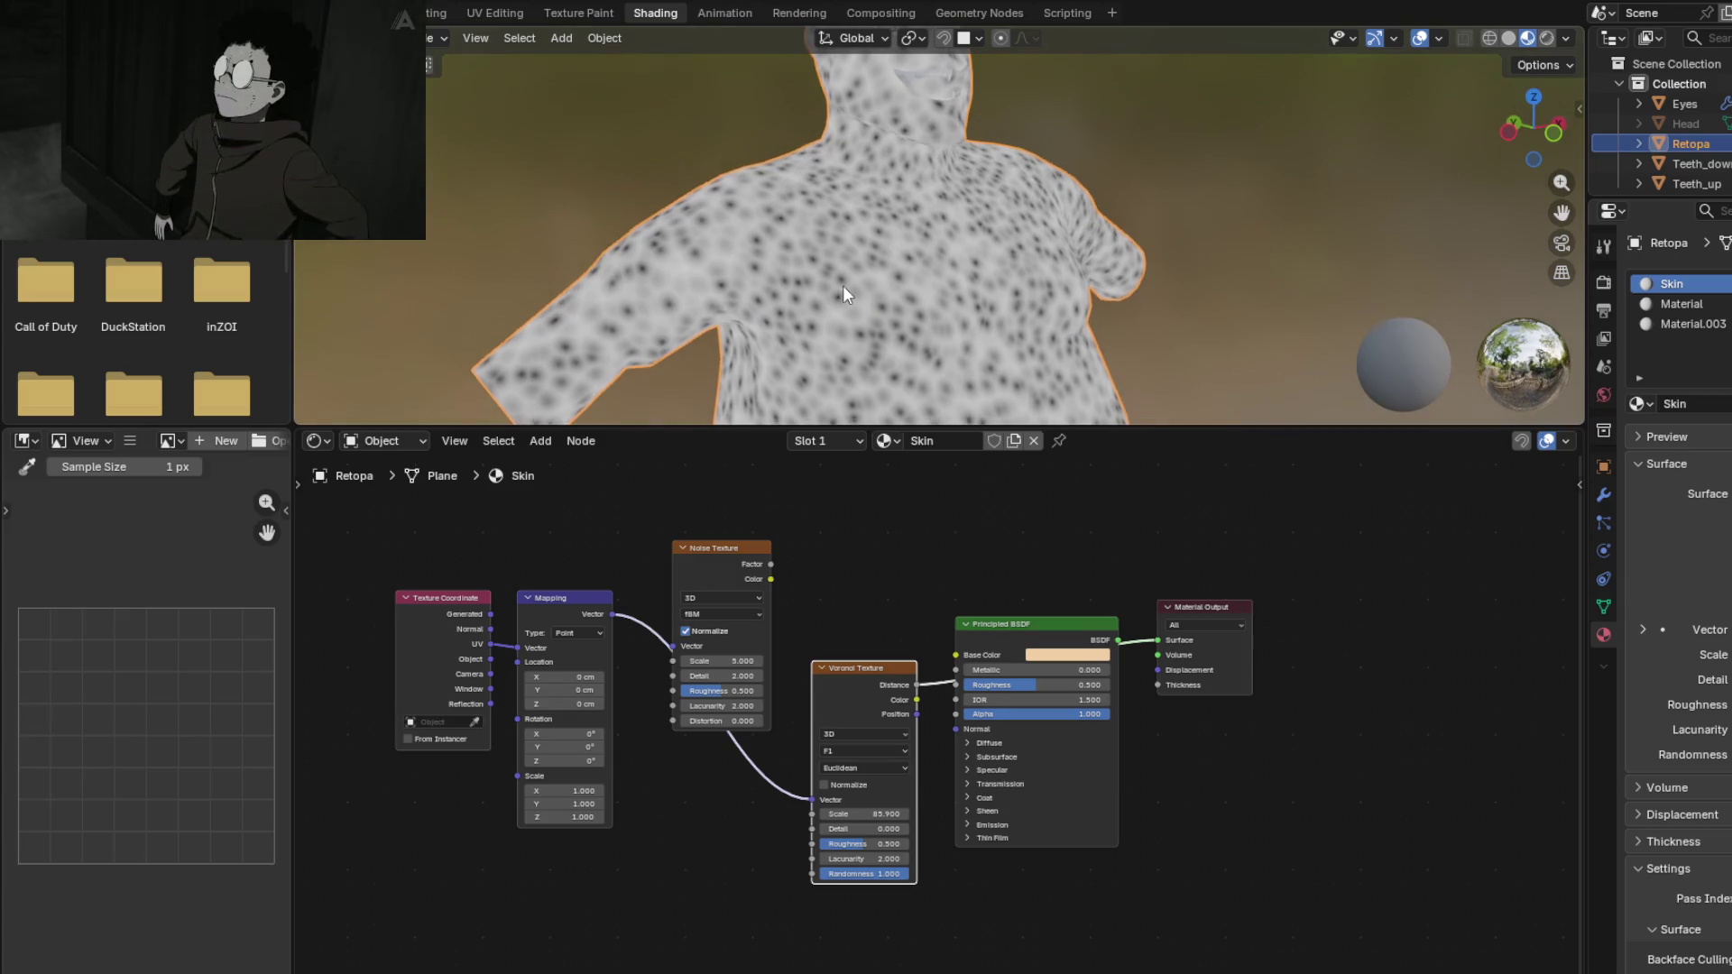
pyautogui.moveTo(849, 832); pyautogui.dragTo(966, 832)
pyautogui.moveTo(848, 847)
pyautogui.mouseDown()
pyautogui.moveTo(921, 859)
pyautogui.moveTo(874, 859)
pyautogui.mouseUp()
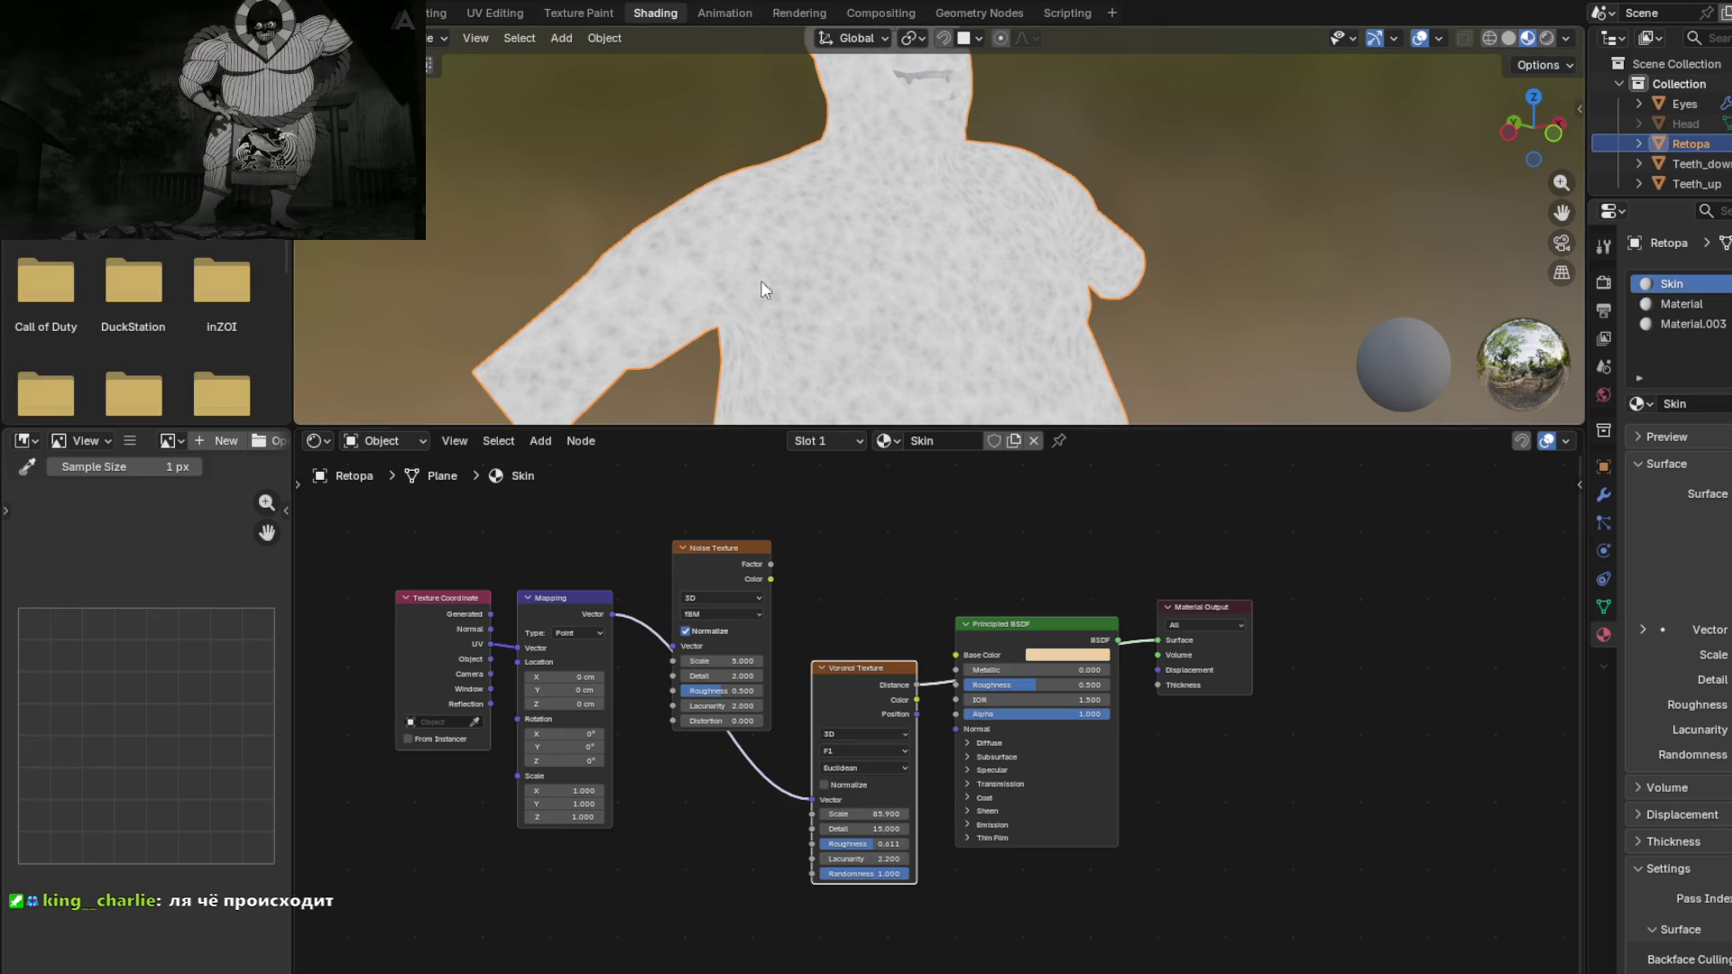
pyautogui.scroll(5, 812, 226)
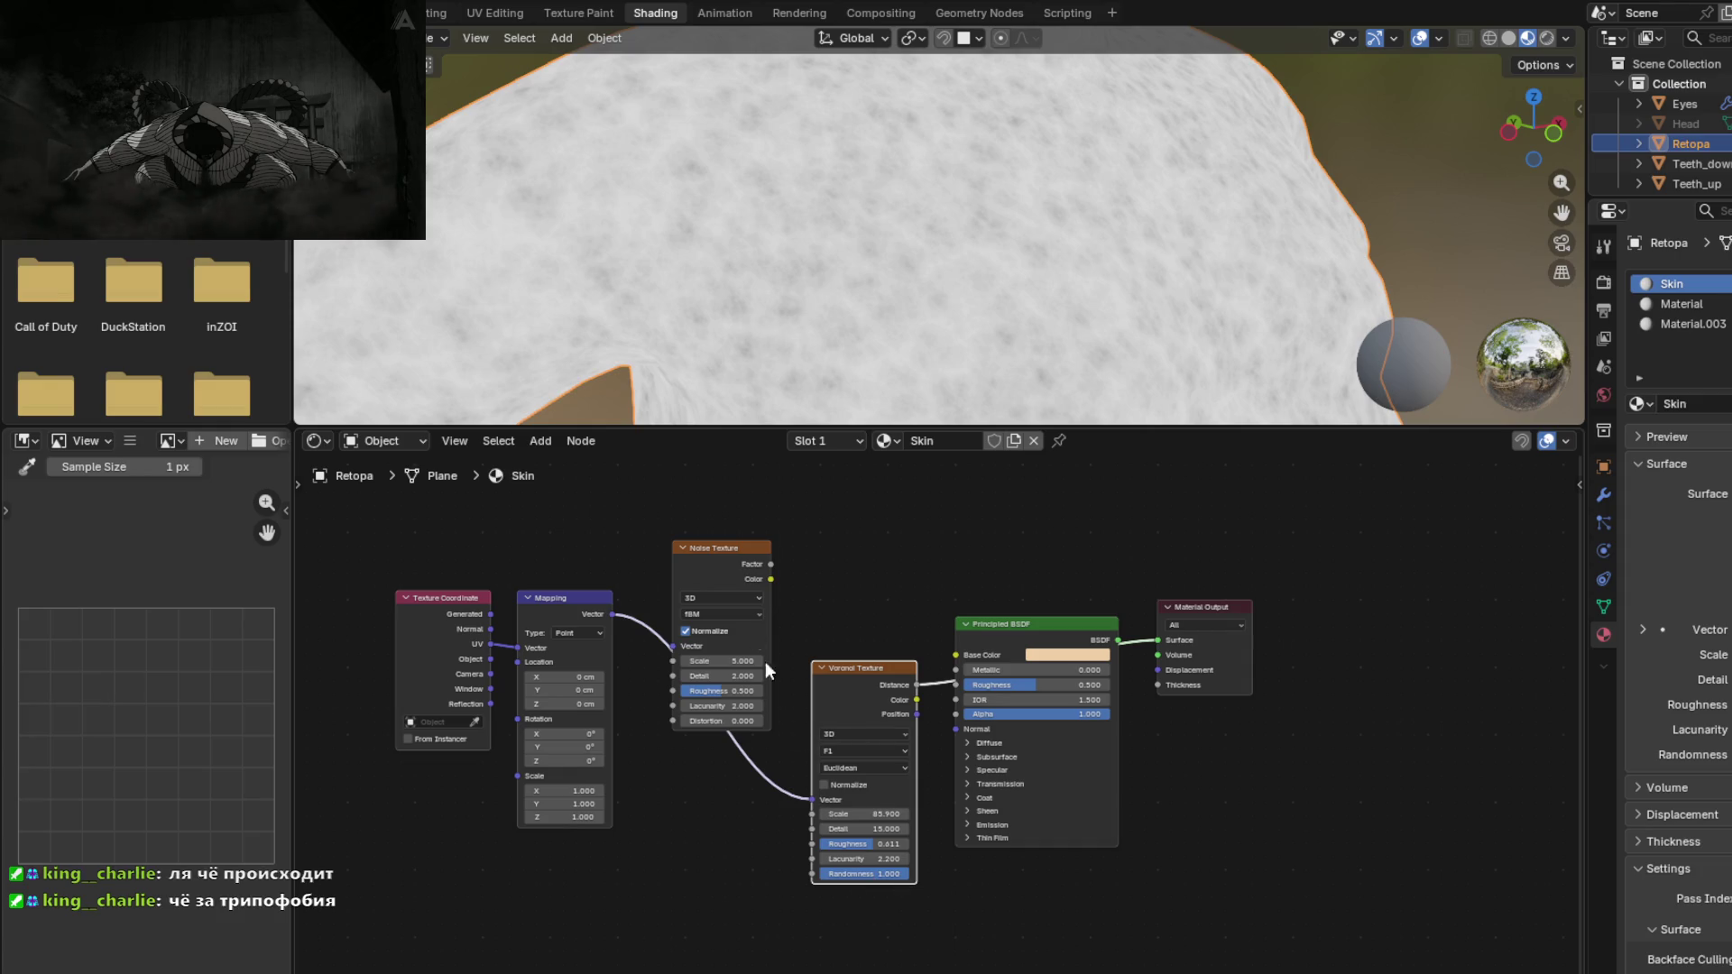
pyautogui.moveTo(713, 541)
pyautogui.mouseDown()
pyautogui.moveTo(726, 502)
pyautogui.moveTo(776, 510)
pyautogui.moveTo(726, 510)
pyautogui.mouseUp()
pyautogui.scroll(-1, 673, 635)
pyautogui.moveTo(690, 783); pyautogui.dragTo(697, 848, button='middle')
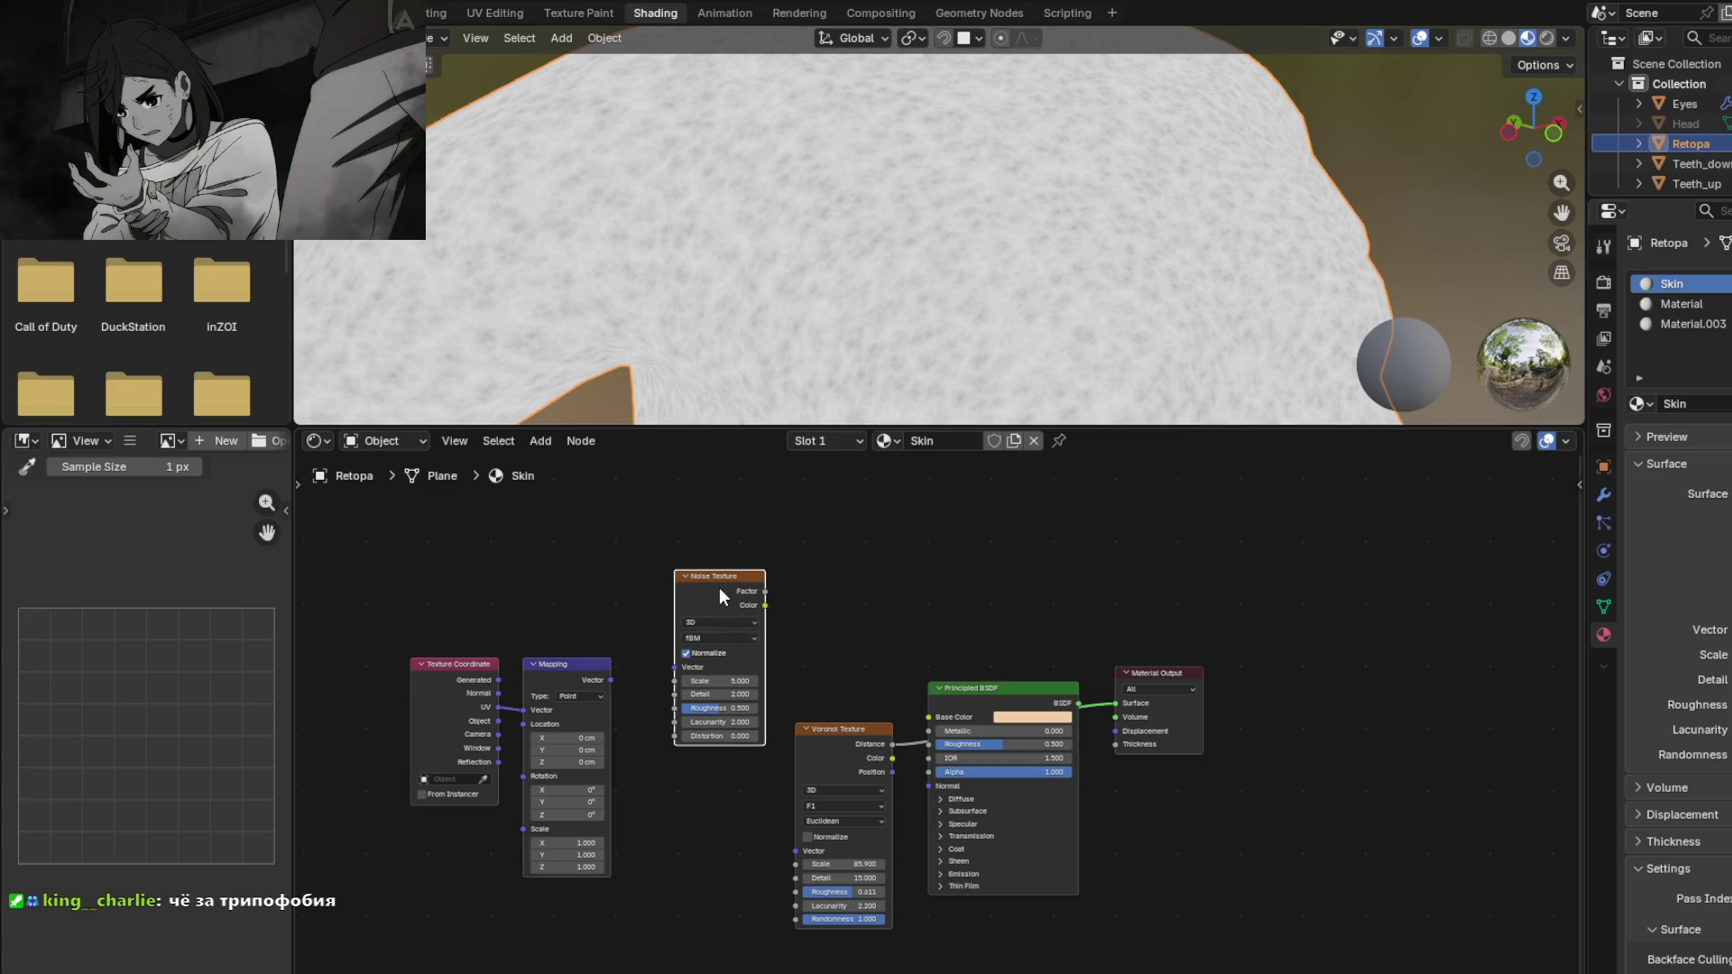
# Step: Connect the Noise Texture Factor into the Voronoi Vector, undoing a mistaken link to the shader
pyautogui.moveTo(764, 591)
pyautogui.mouseDown()
pyautogui.moveTo(768, 866)
pyautogui.moveTo(848, 636)
pyautogui.mouseUp()
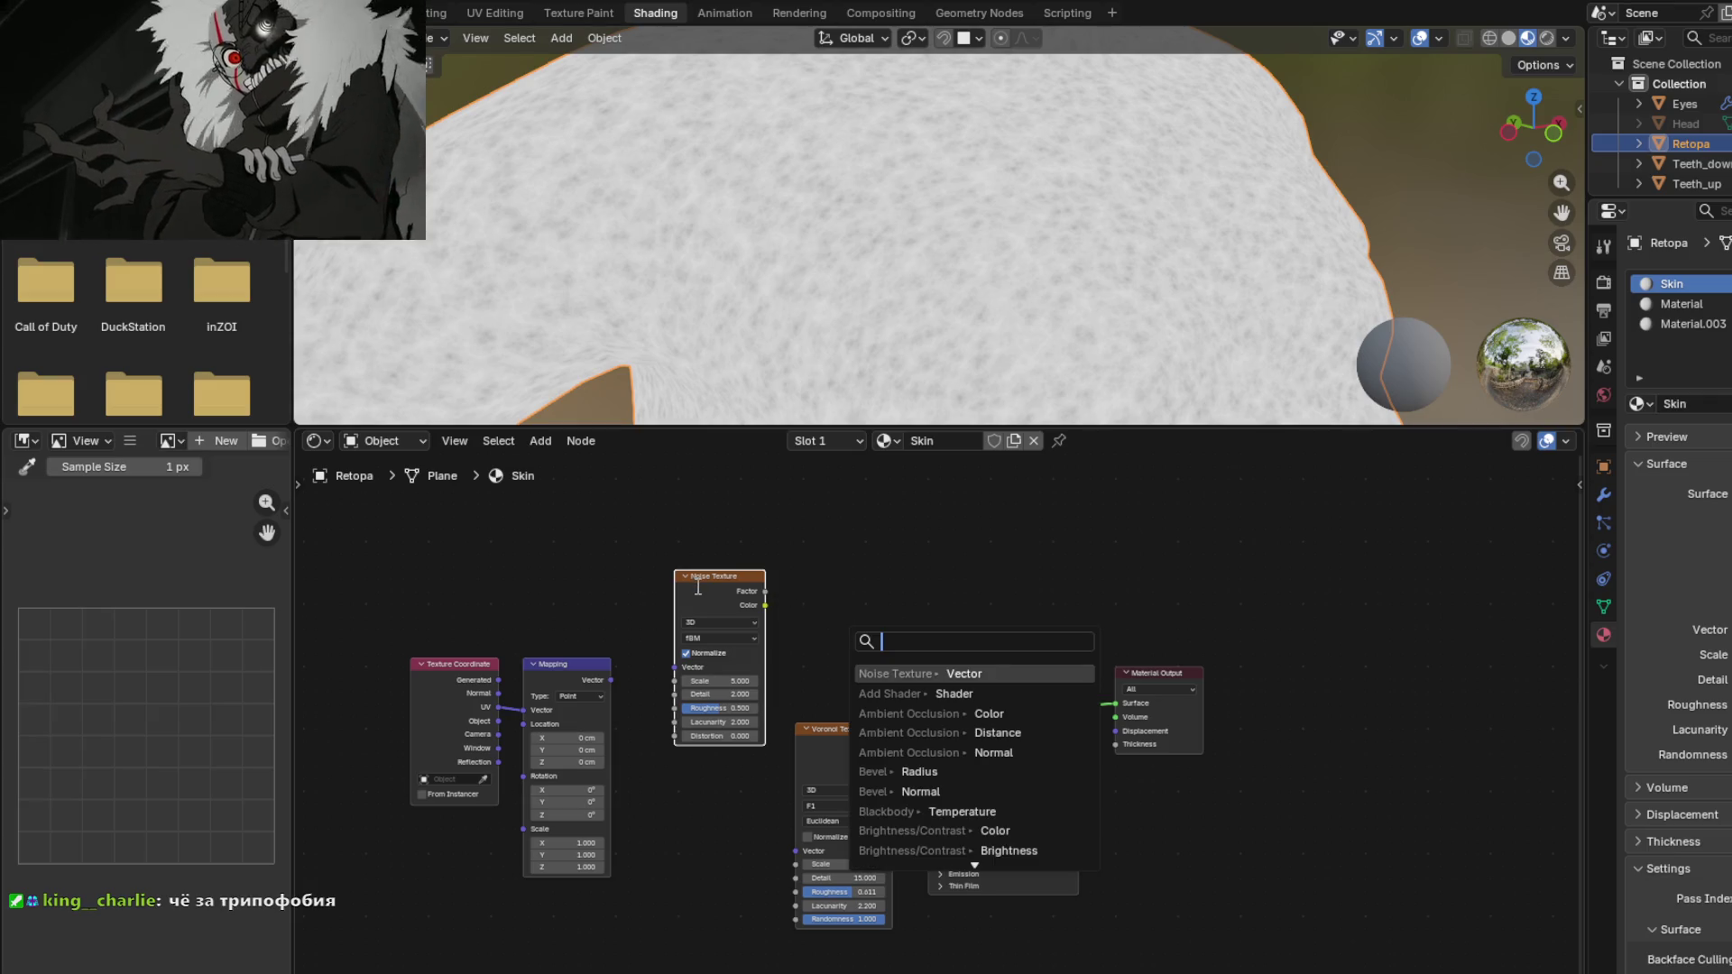
pyautogui.press('Escape')
pyautogui.moveTo(765, 591); pyautogui.dragTo(1002, 721)
pyautogui.scroll(-5, 940, 254)
pyautogui.moveTo(939, 301)
pyautogui.mouseDown(button='middle')
pyautogui.moveTo(939, 104)
pyautogui.moveTo(935, 201)
pyautogui.mouseUp(button='middle')
pyautogui.hotkey('ctrl', 'z')
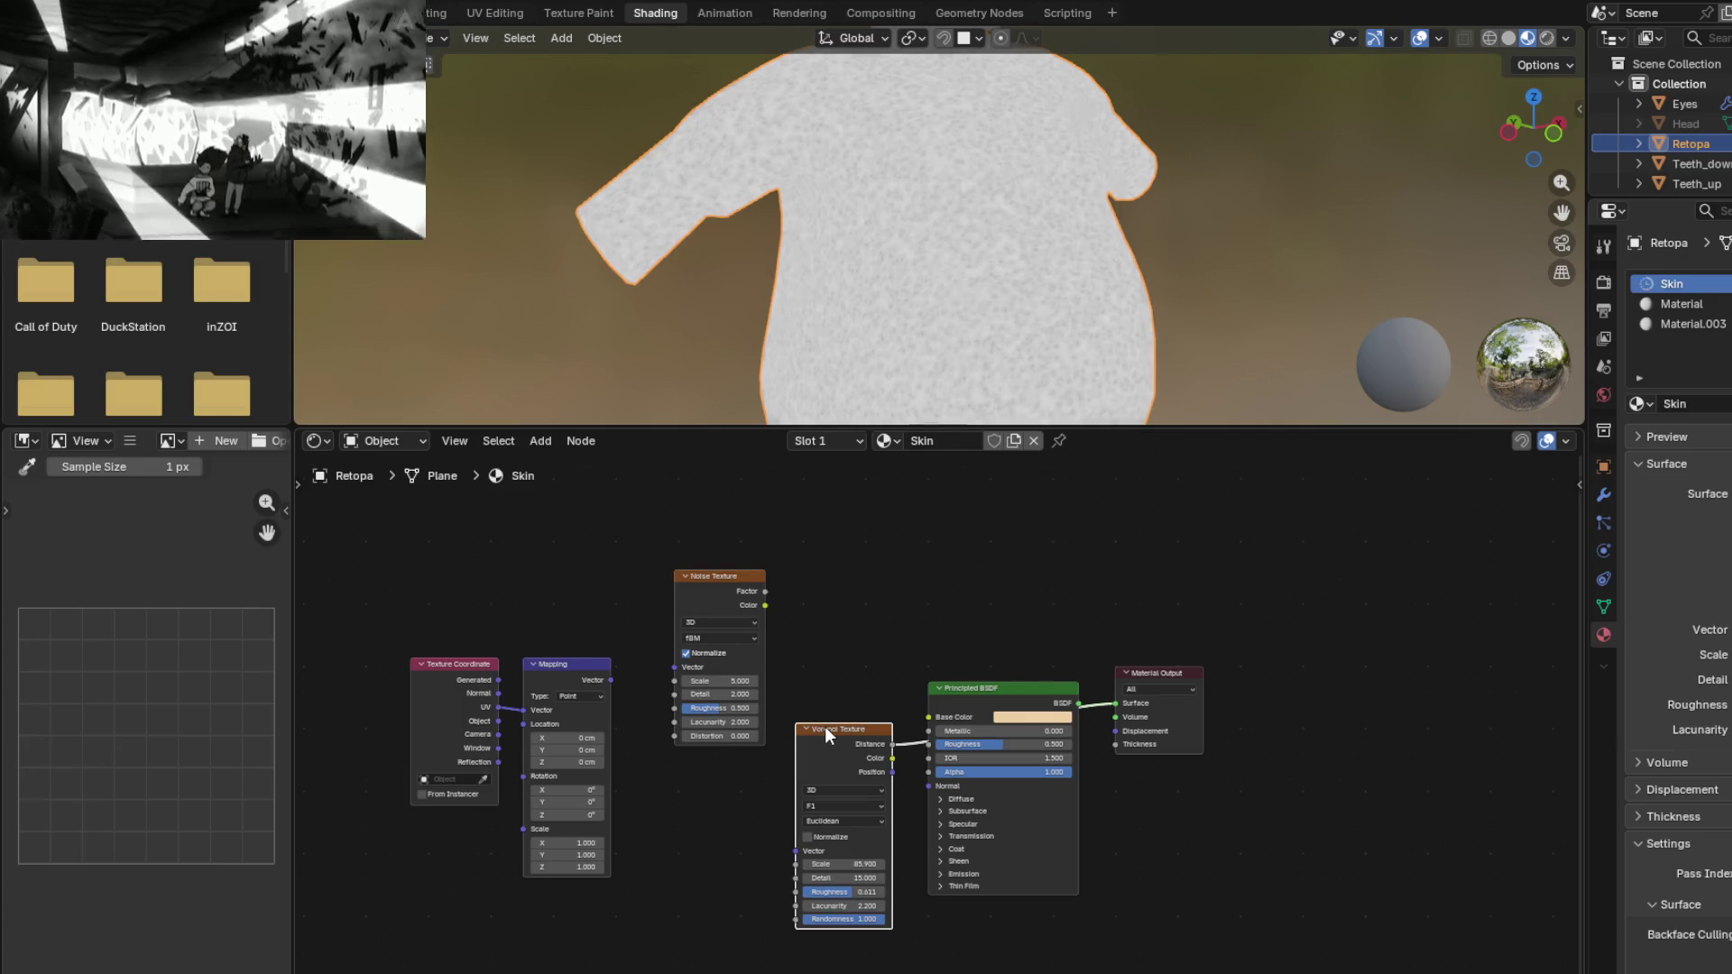
pyautogui.moveTo(766, 591); pyautogui.dragTo(794, 850)
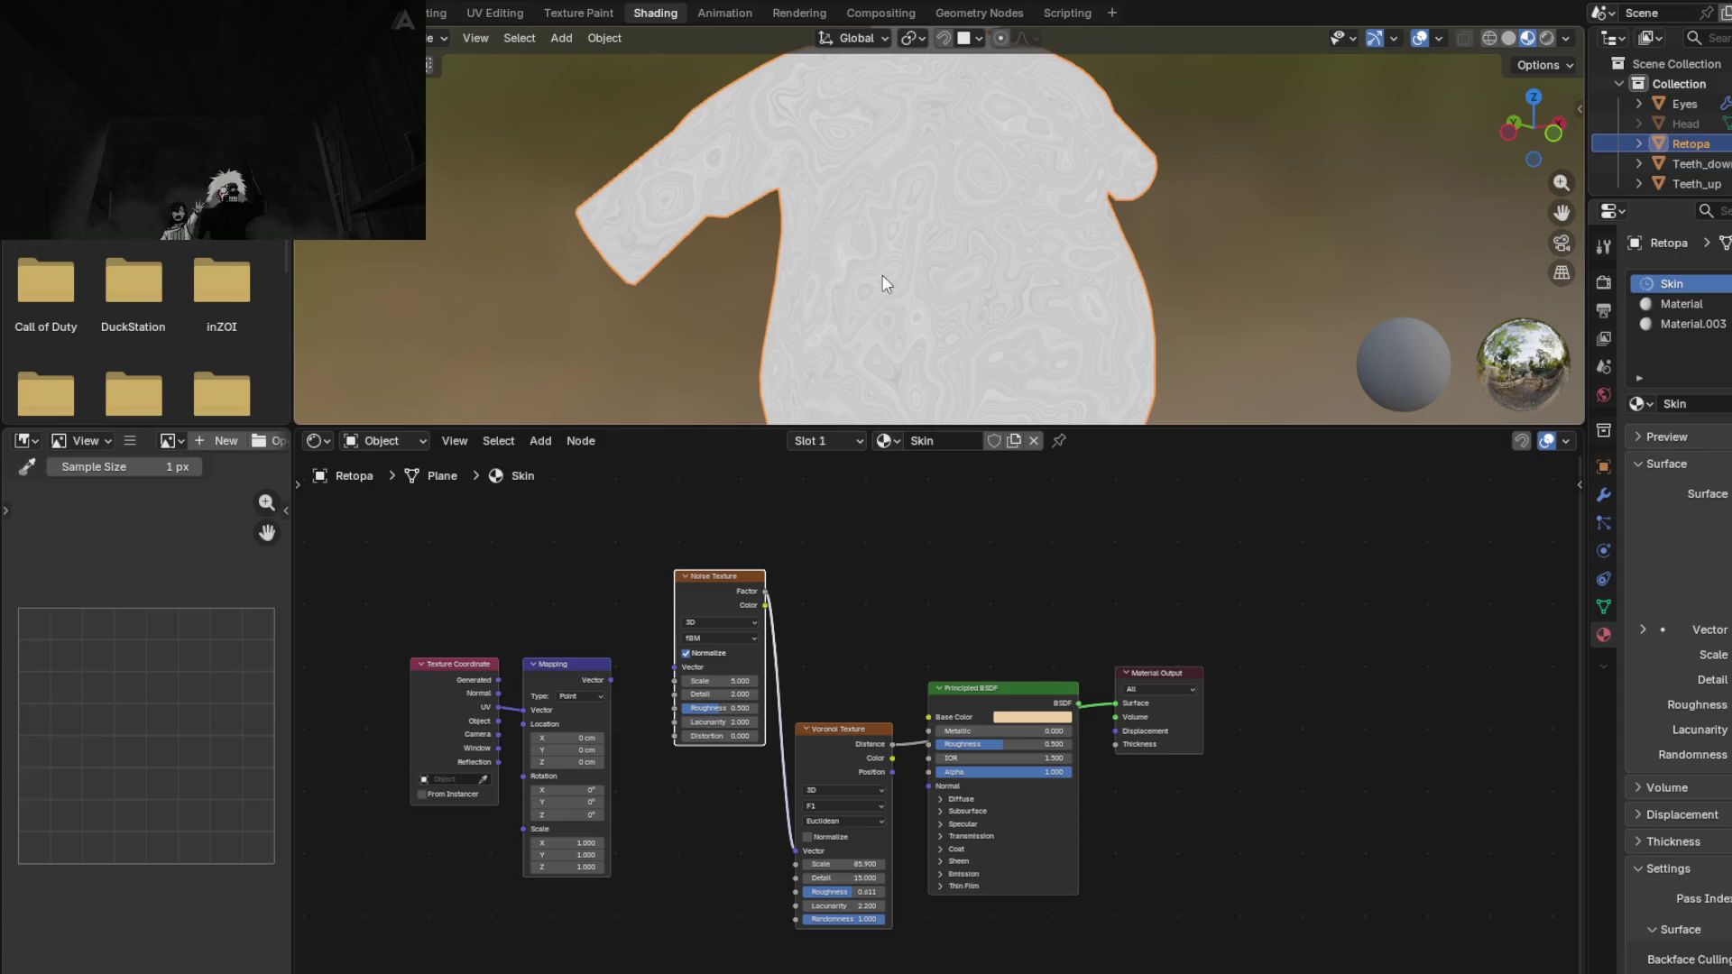
# Step: Raise the Noise Texture scale to 3.9 and move the node up and left
pyautogui.moveTo(884, 283)
pyautogui.mouseDown(button='middle')
pyautogui.moveTo(761, 178)
pyautogui.moveTo(800, 139)
pyautogui.moveTo(869, 128)
pyautogui.moveTo(1071, 181)
pyautogui.moveTo(1210, 289)
pyautogui.moveTo(1230, 281)
pyautogui.moveTo(933, 278)
pyautogui.mouseUp(button='middle')
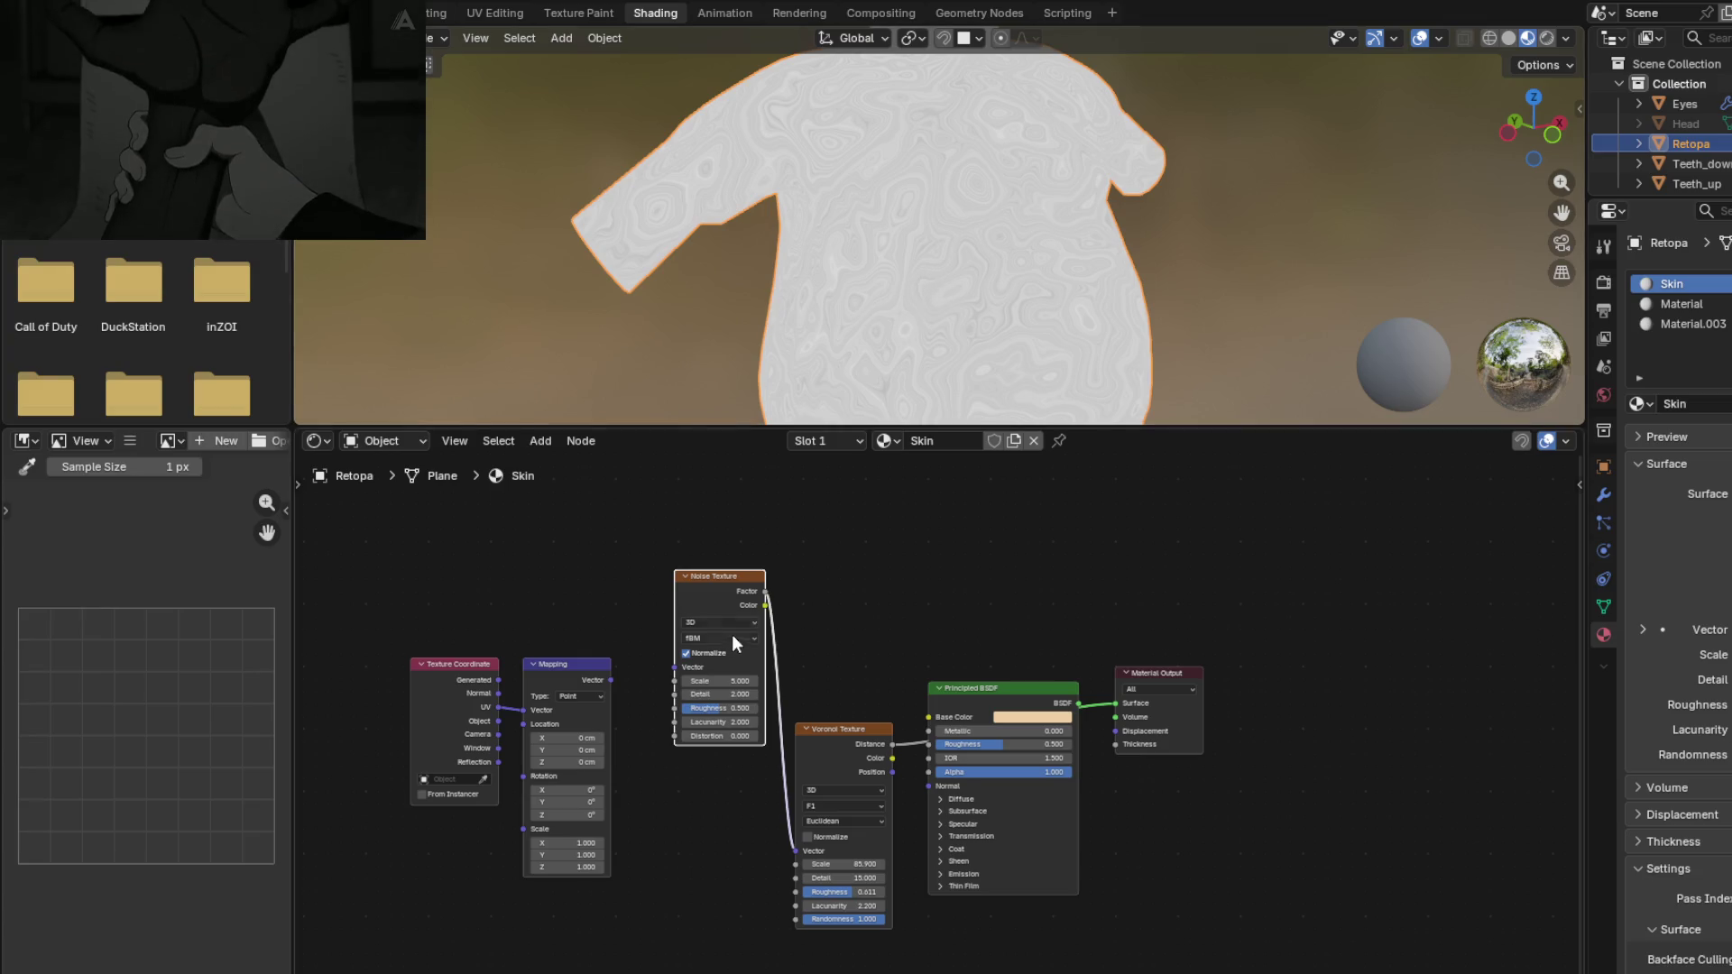
pyautogui.moveTo(710, 682)
pyautogui.mouseDown()
pyautogui.moveTo(776, 682)
pyautogui.moveTo(645, 682)
pyautogui.moveTo(676, 682)
pyautogui.mouseUp()
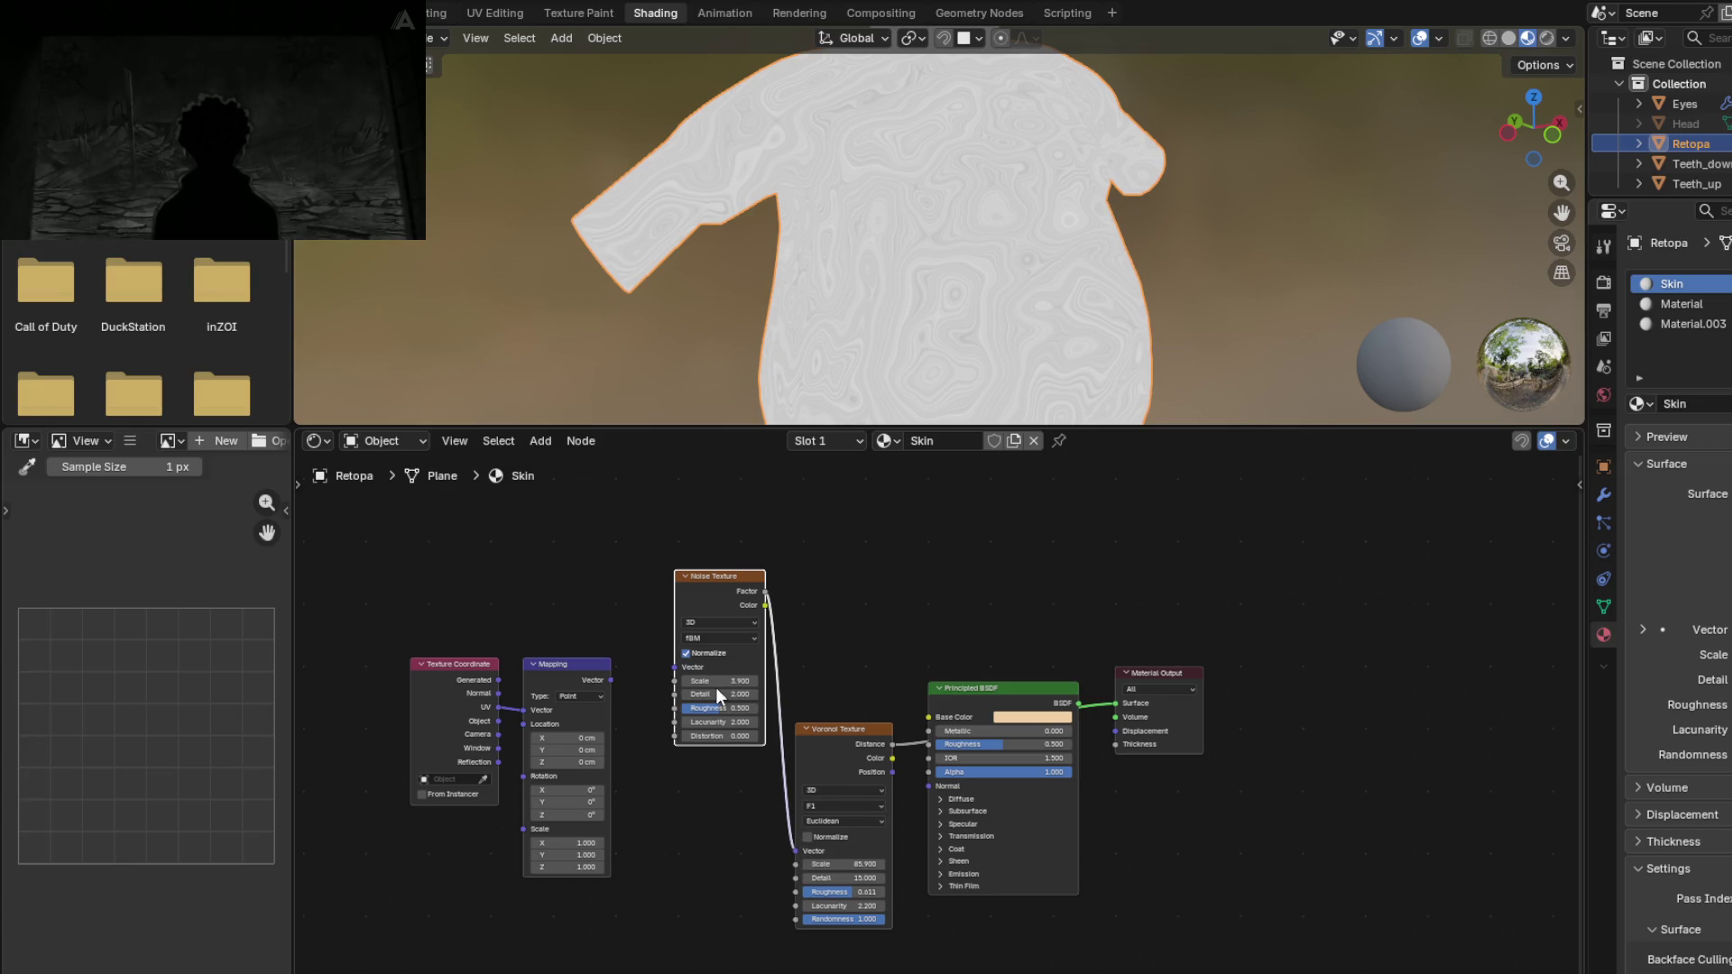
pyautogui.moveTo(722, 571); pyautogui.dragTo(674, 560)
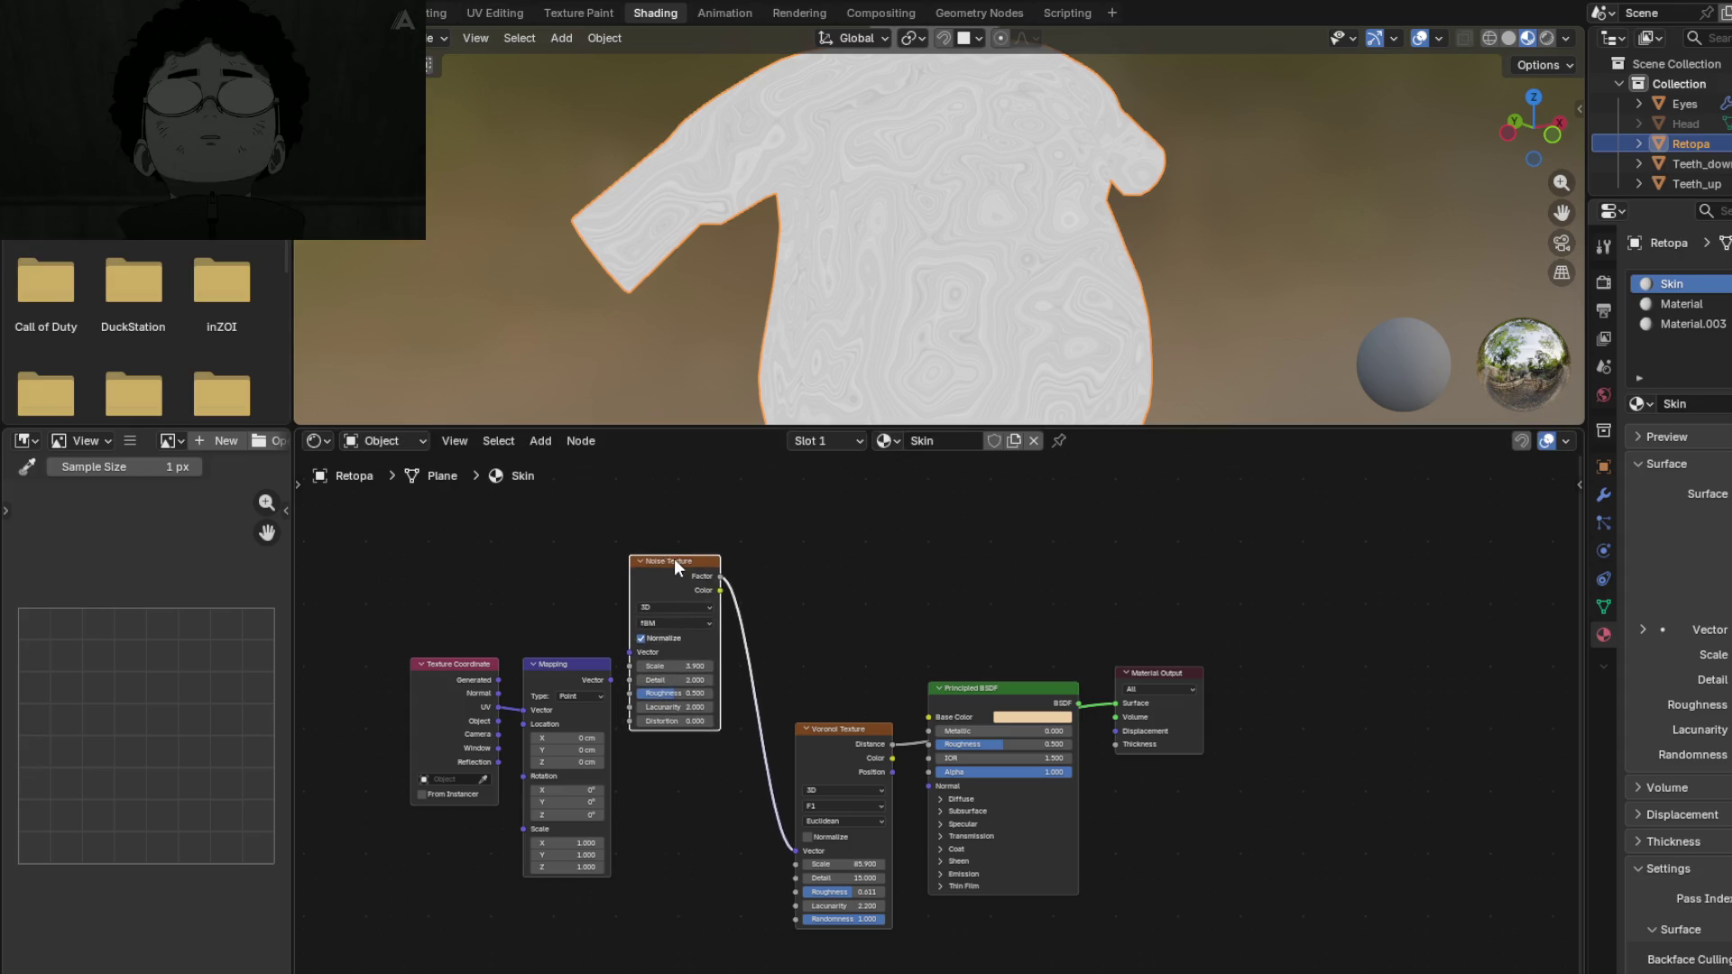
pyautogui.hotkey('shift', 's')
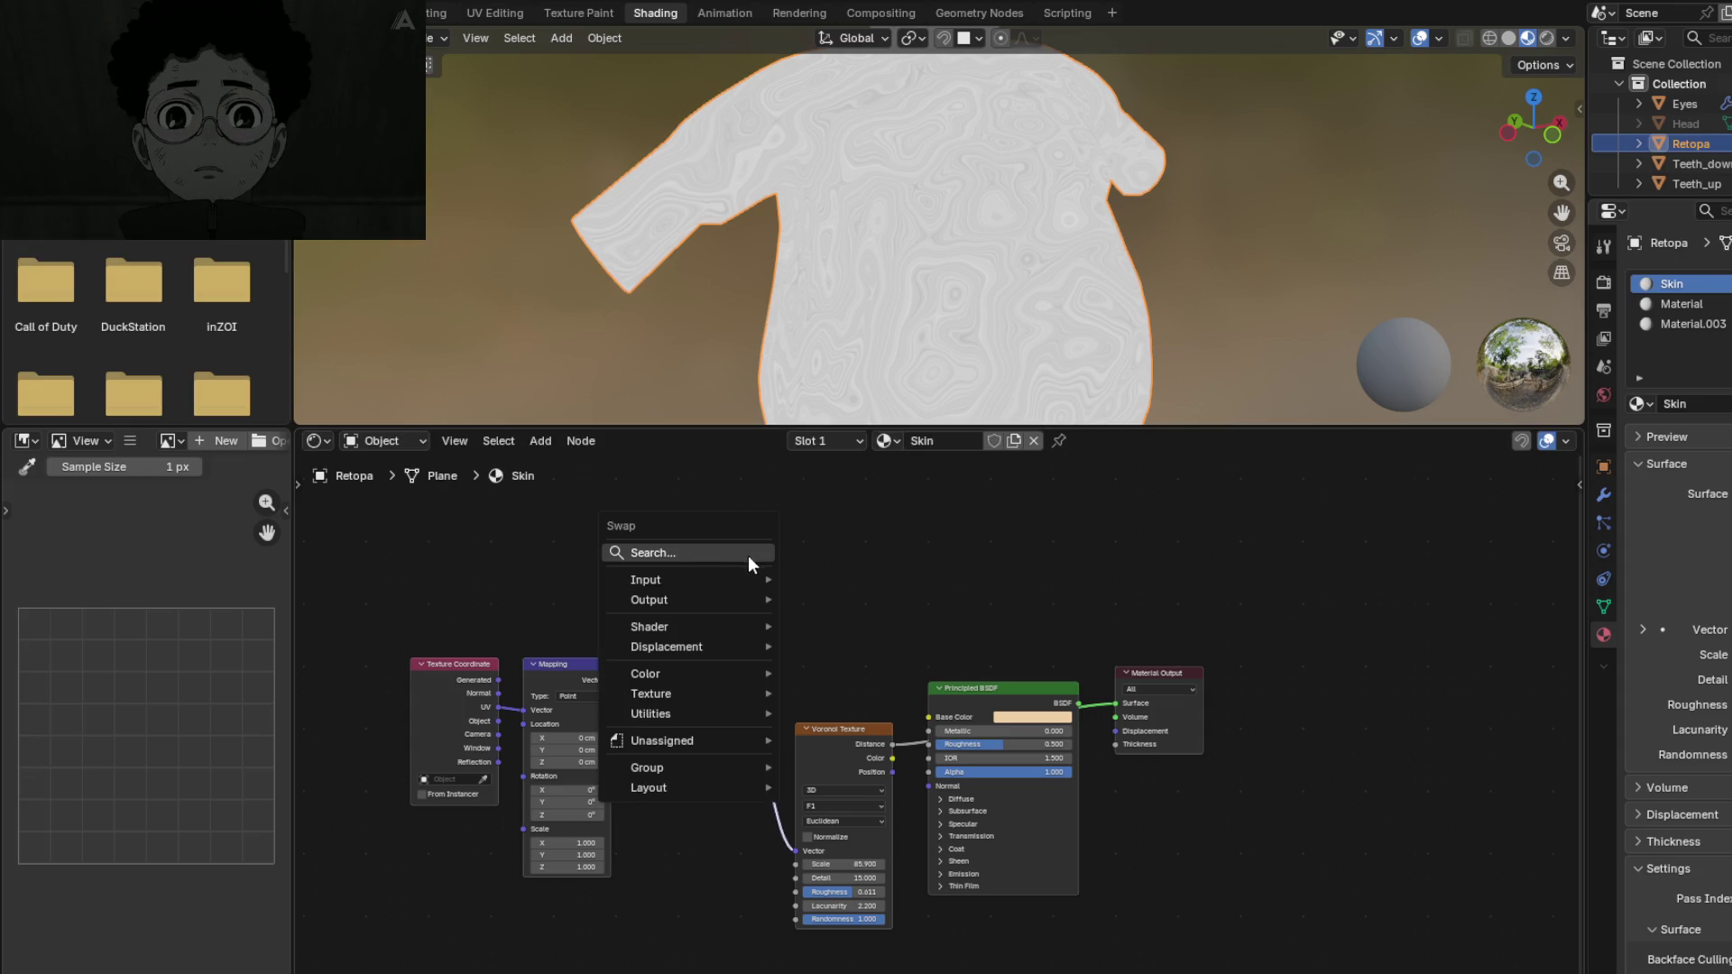
# Step: Try swapping the Noise Texture for a Color Ramp, then undo back to the Noise node
pyautogui.write('r')
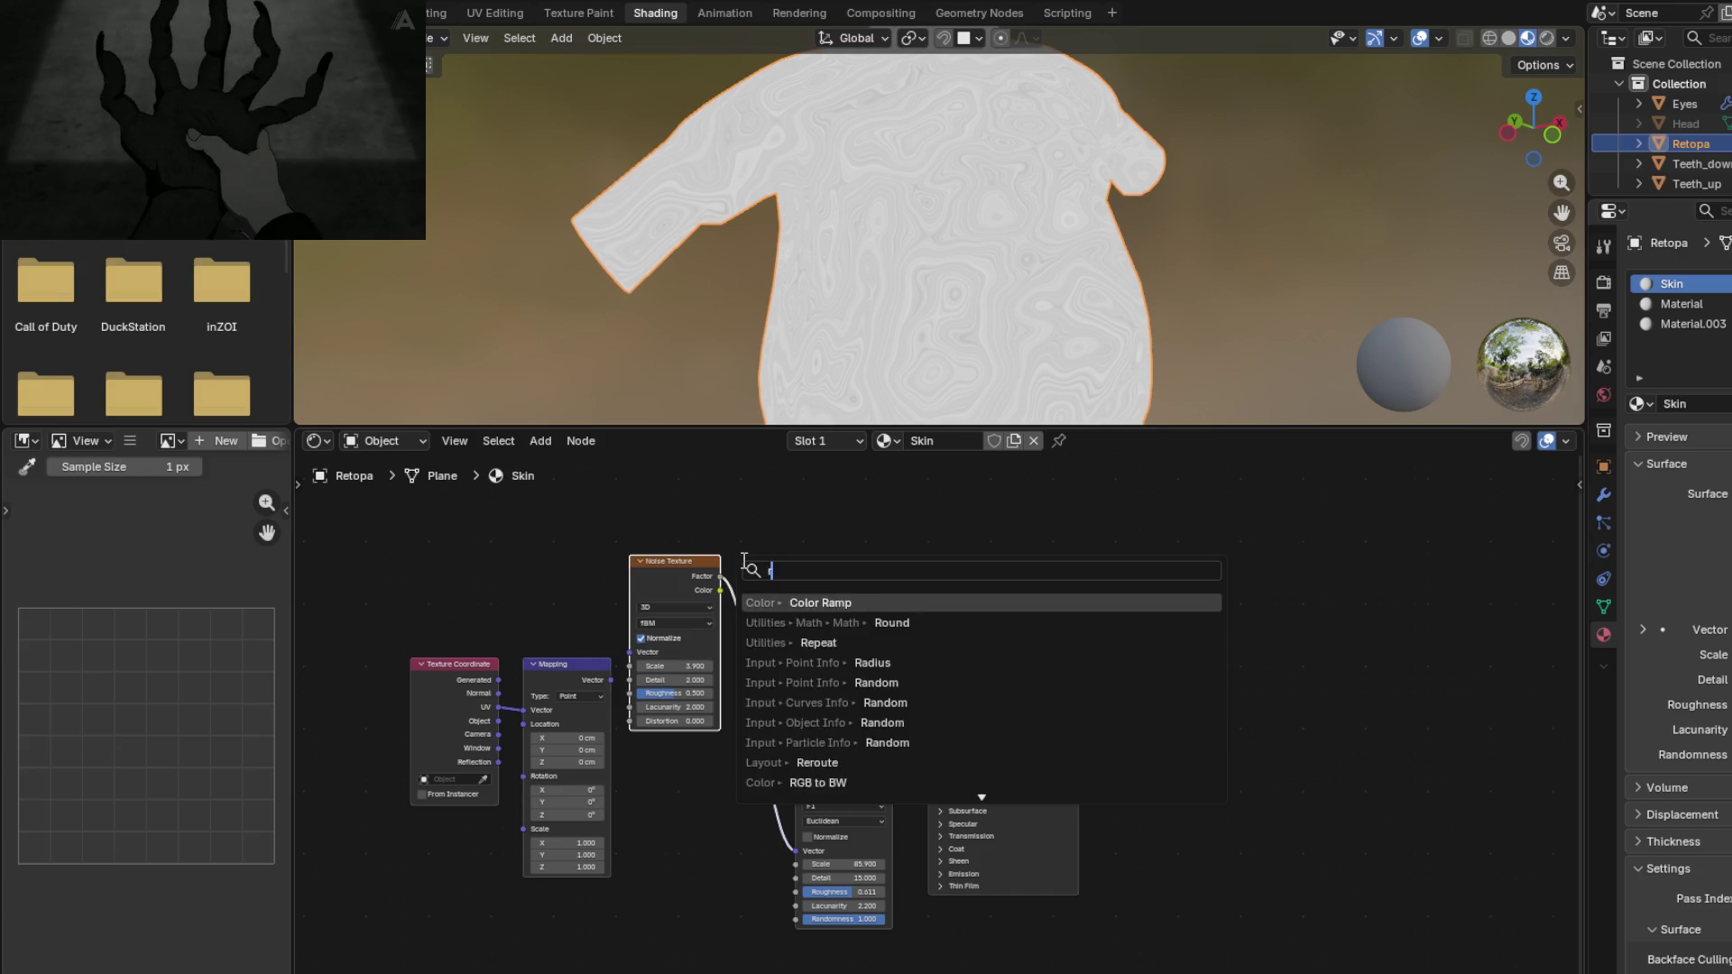
pyautogui.write('amp')
pyautogui.press('Return')
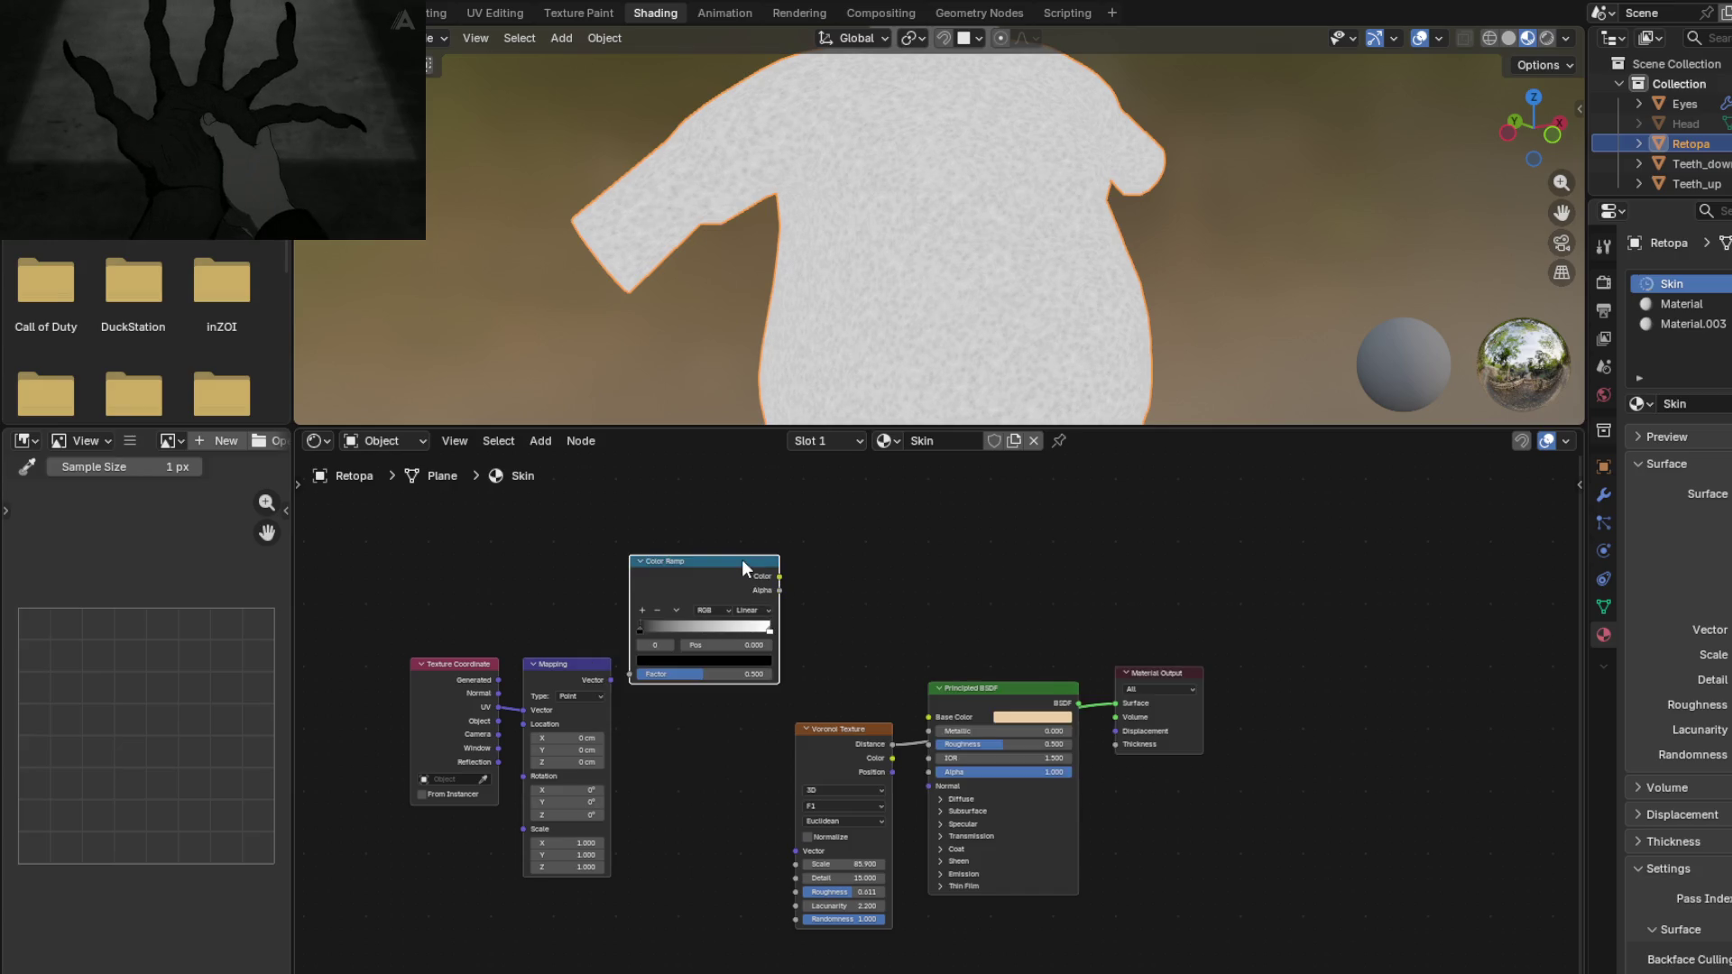
pyautogui.moveTo(707, 566)
pyautogui.mouseDown()
pyautogui.moveTo(941, 560)
pyautogui.moveTo(880, 531)
pyautogui.mouseUp()
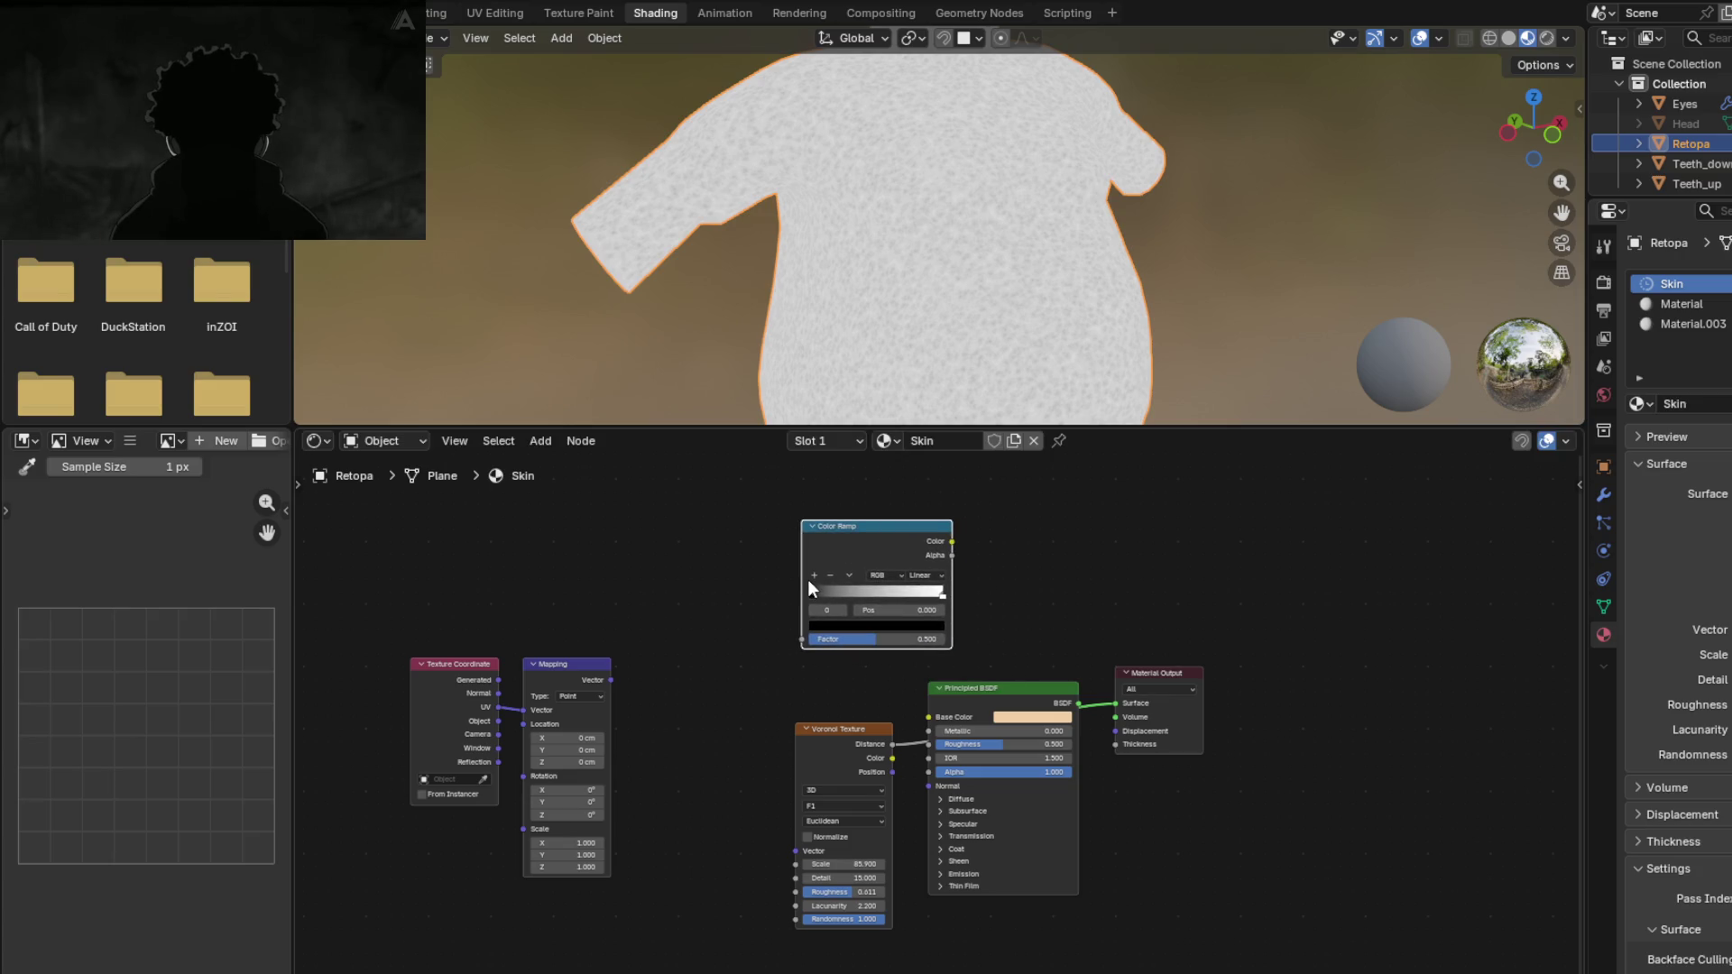
pyautogui.hotkey('ctrl', 'z')
pyautogui.hotkey('ctrl', 'z')
# Step: Add a Color Ramp and insert it between the Noise Texture and the Voronoi Texture
pyautogui.click(880, 589)
pyautogui.hotkey('shift', 'a')
pyautogui.write('ram')
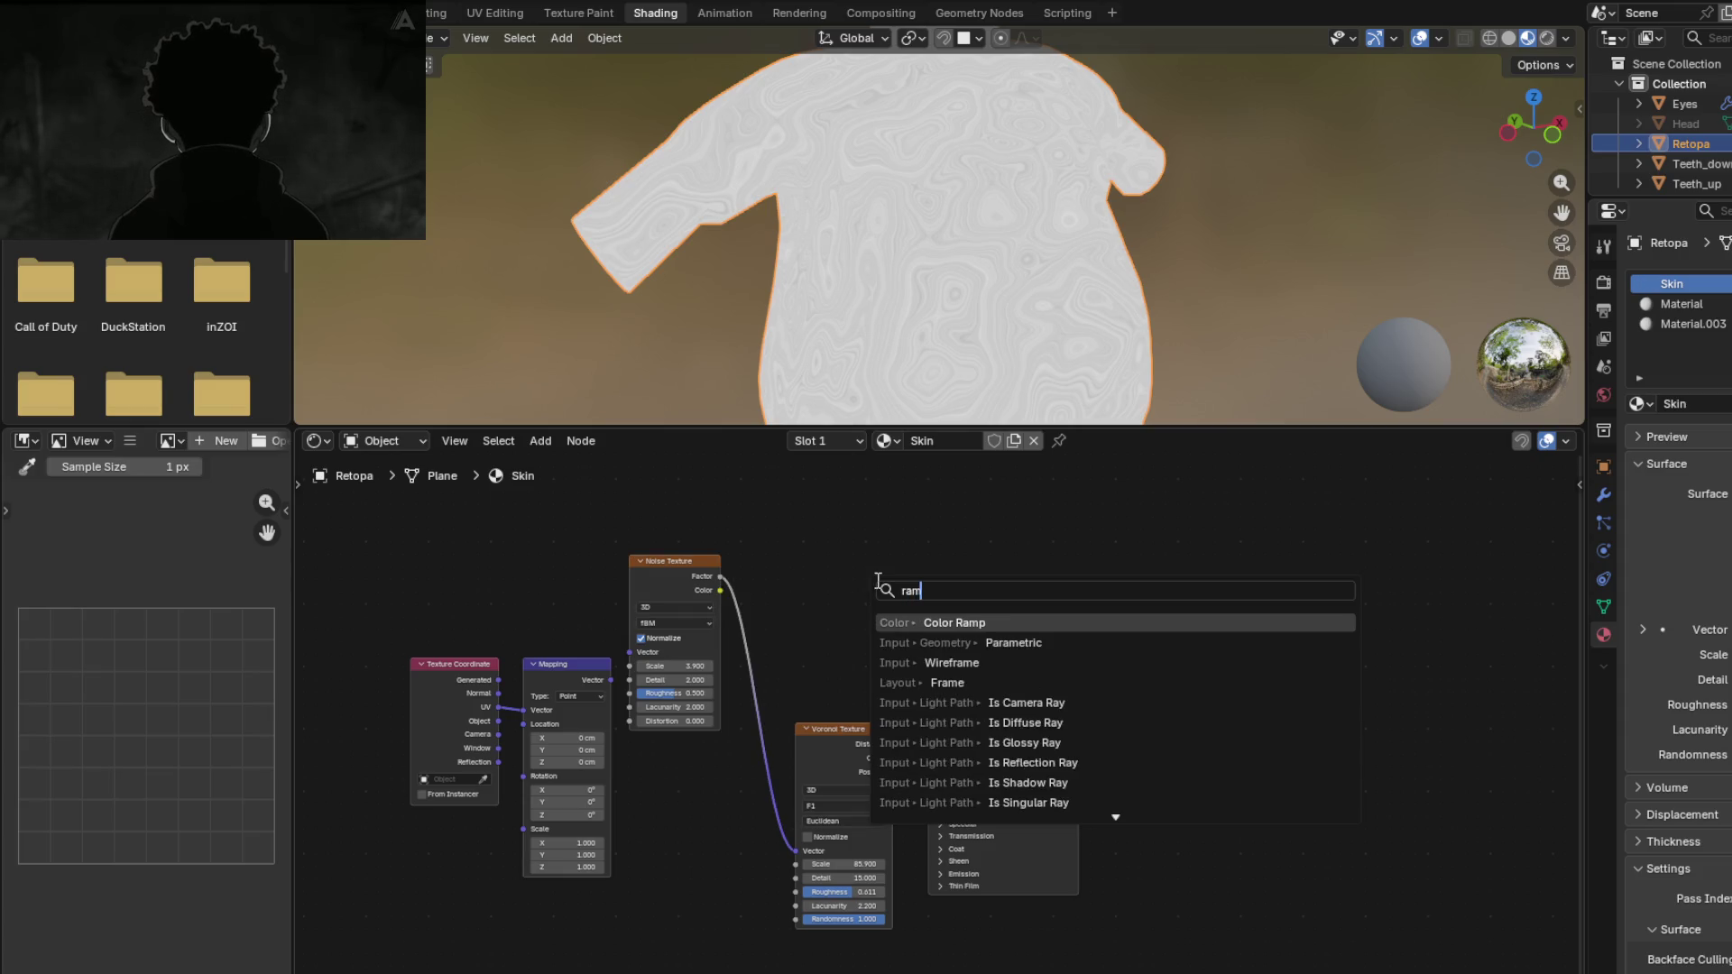
pyautogui.write('p')
pyautogui.moveTo(947, 627)
pyautogui.mouseDown()
pyautogui.moveTo(782, 533)
pyautogui.moveTo(787, 627)
pyautogui.moveTo(794, 612)
pyautogui.mouseUp()
pyautogui.moveTo(841, 544)
pyautogui.mouseDown()
pyautogui.moveTo(796, 598)
pyautogui.moveTo(806, 621)
pyautogui.mouseUp()
pyautogui.moveTo(1025, 716)
pyautogui.mouseDown()
pyautogui.moveTo(1093, 659)
pyautogui.moveTo(1101, 511)
pyautogui.moveTo(1174, 544)
pyautogui.mouseUp()
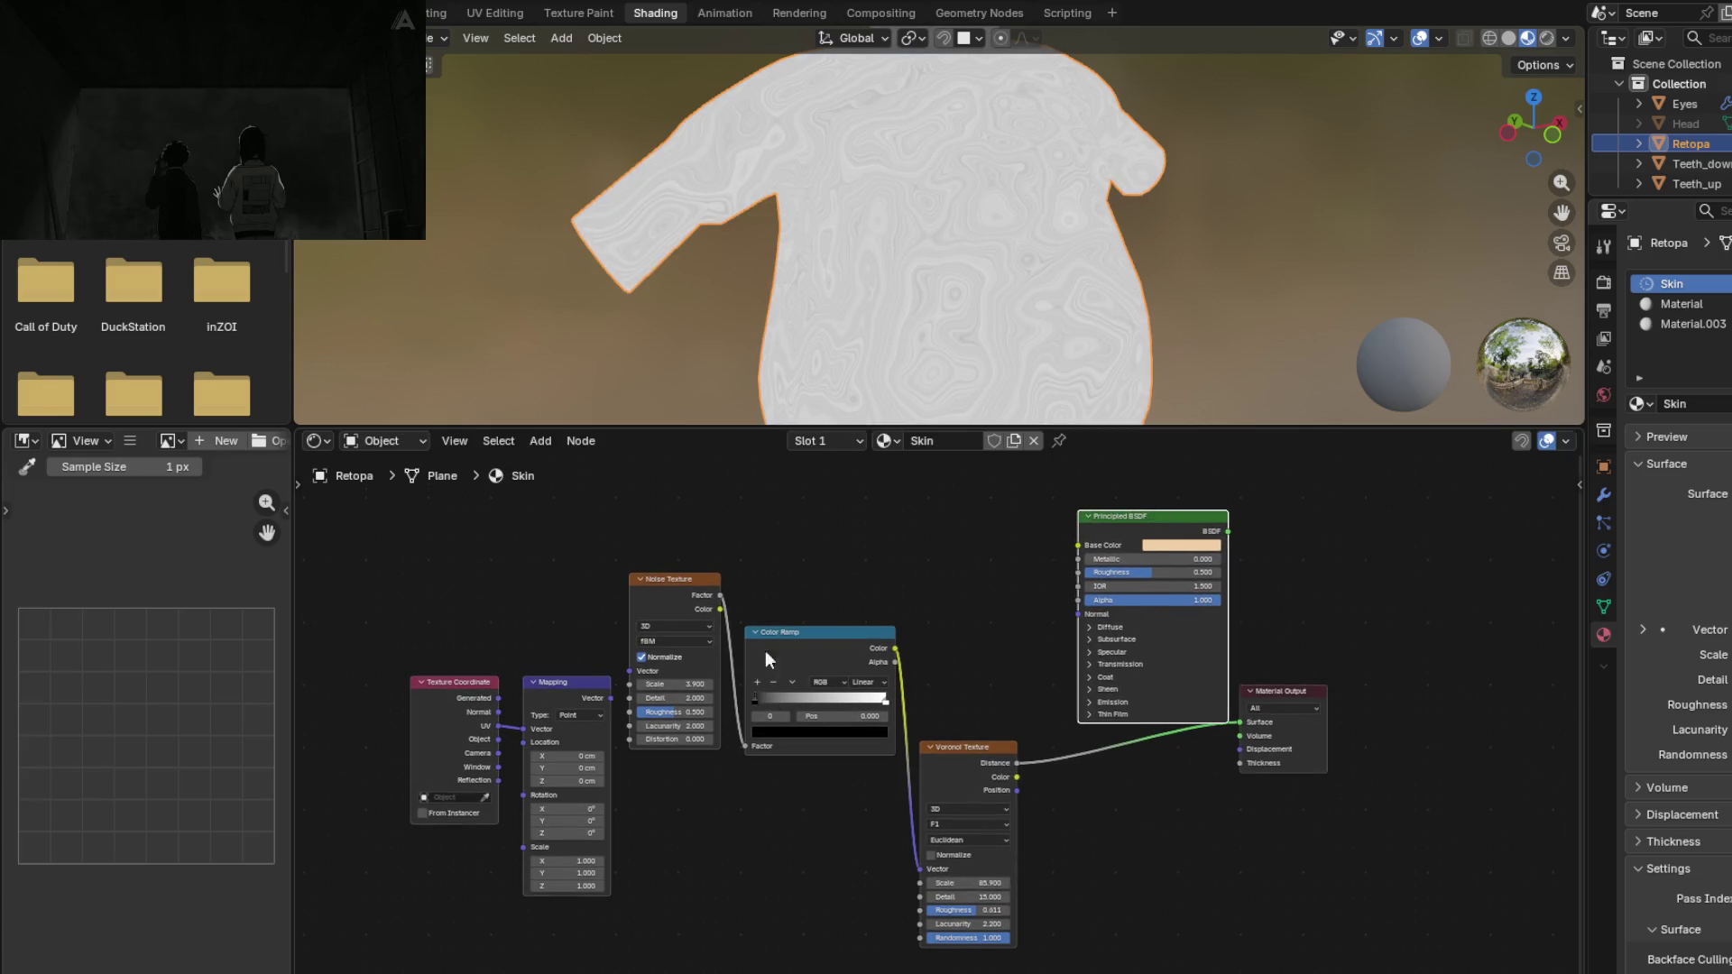
# Step: Preview the Color Ramp on the skin with its black stop moved to 0.577, comparing with Voronoi
pyautogui.keyDown('ctrl'); pyautogui.keyDown('shift'); pyautogui.click(844, 635); pyautogui.keyUp('shift'); pyautogui.keyUp('ctrl')
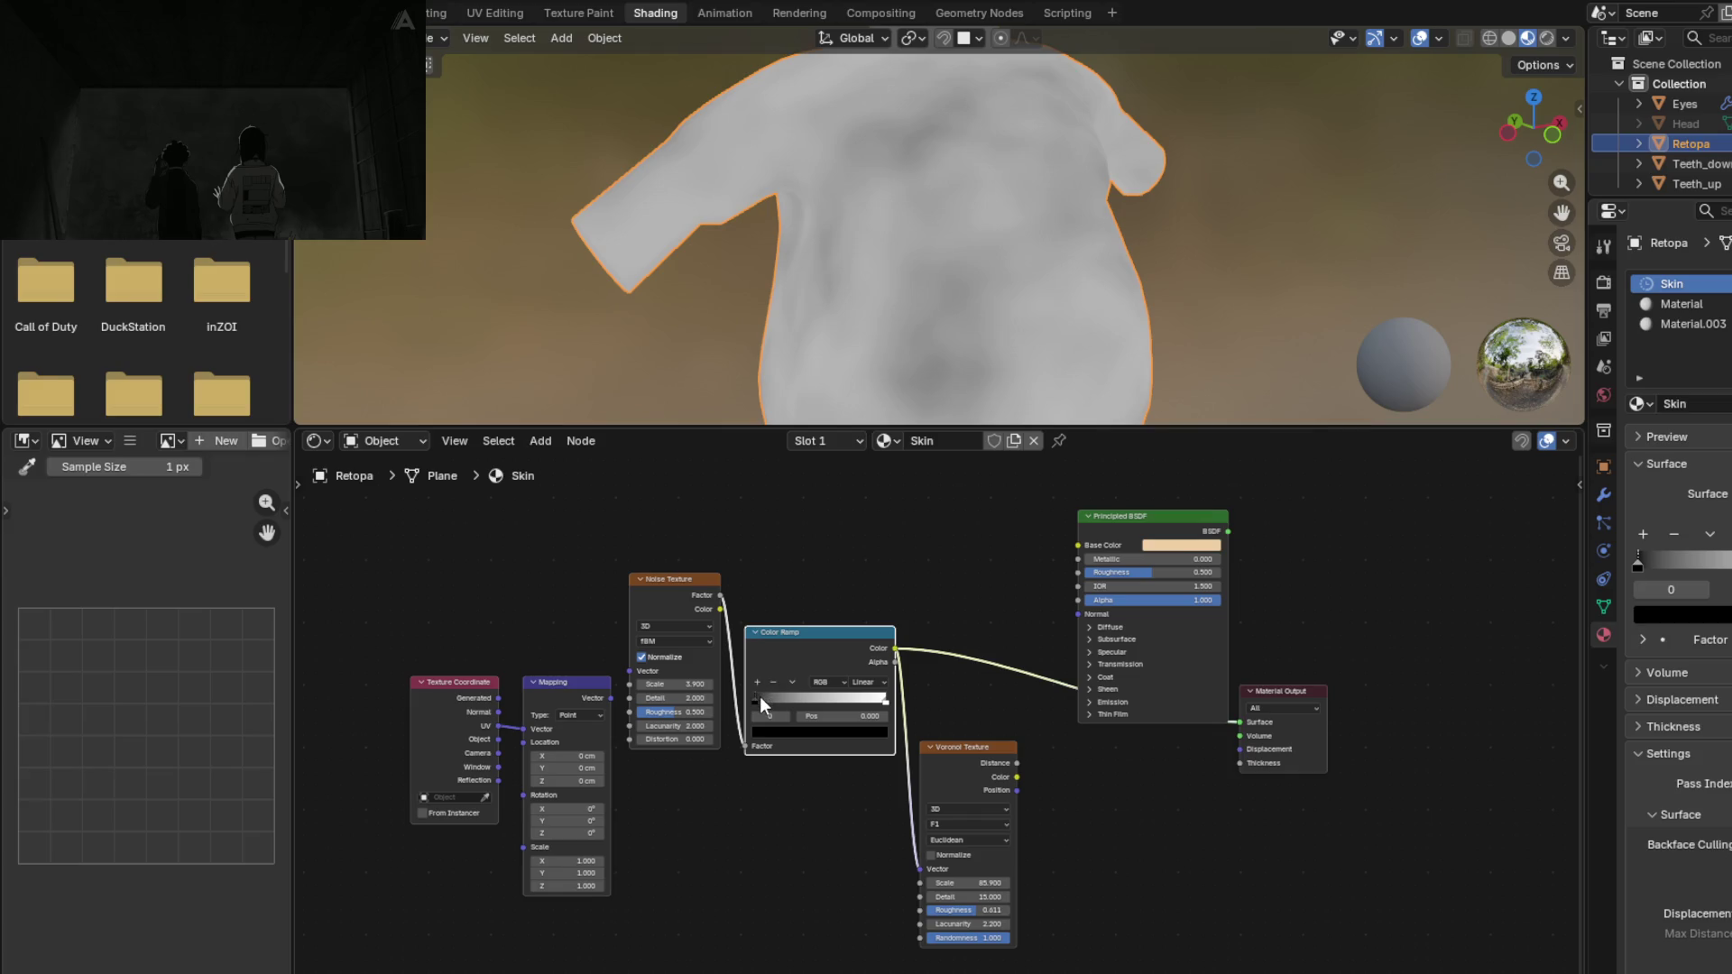
pyautogui.moveTo(752, 696)
pyautogui.mouseDown()
pyautogui.moveTo(886, 698)
pyautogui.moveTo(830, 700)
pyautogui.mouseUp()
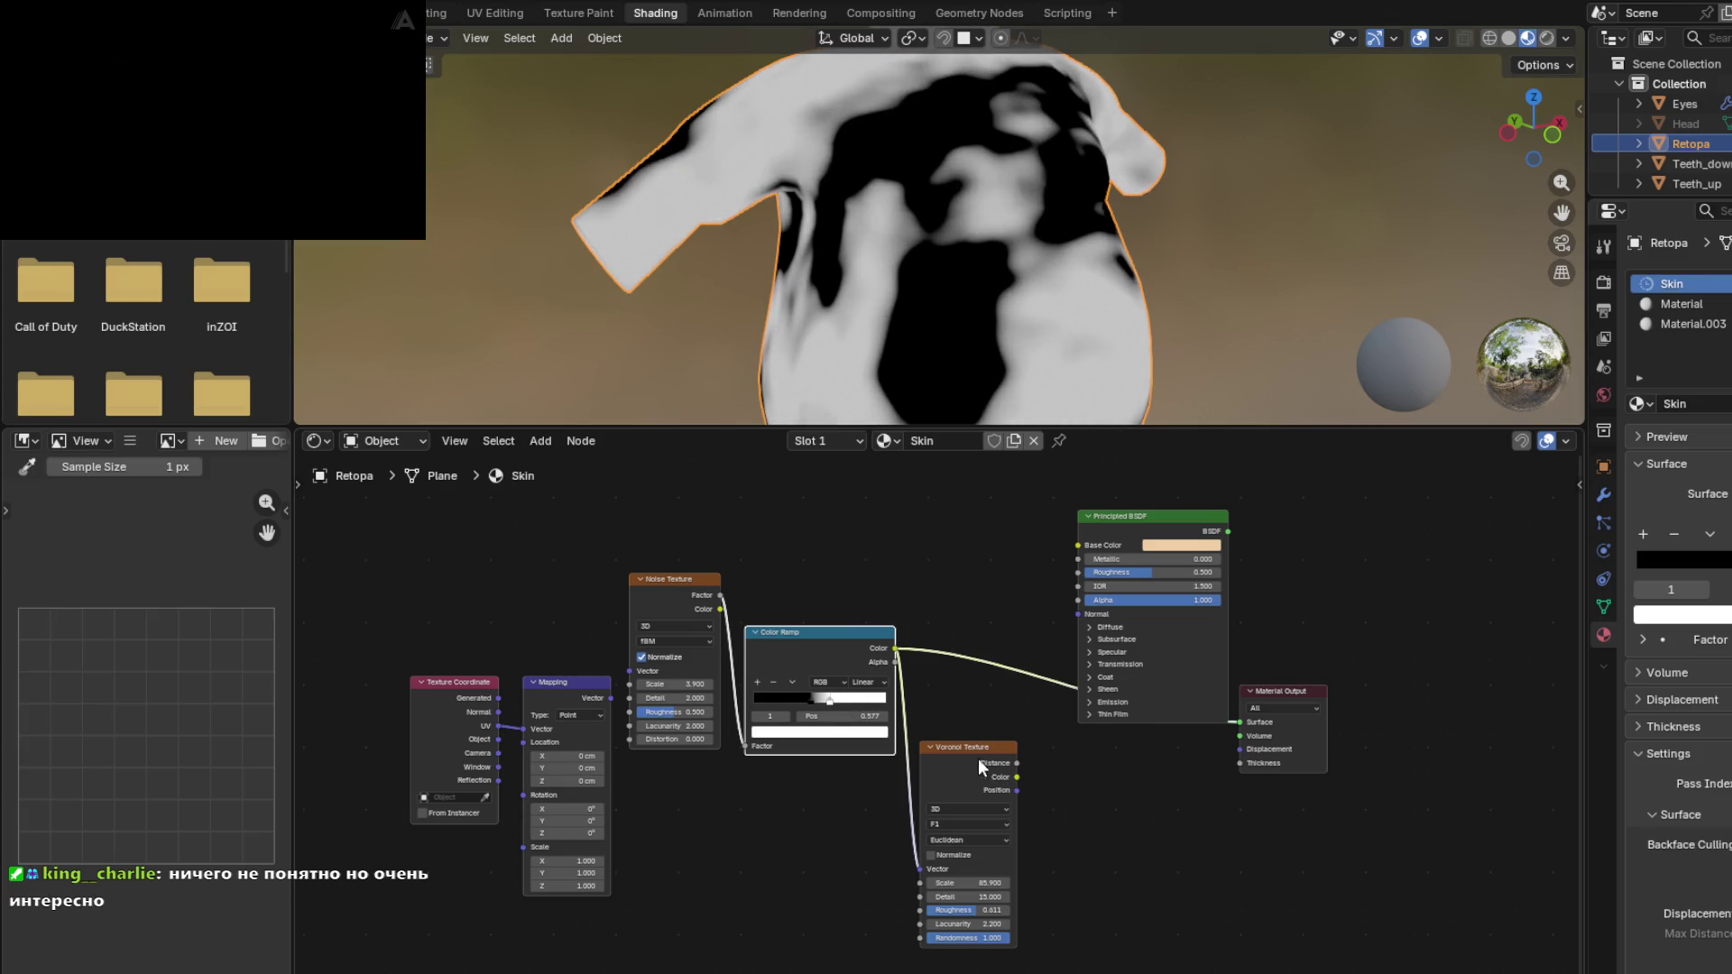
pyautogui.moveTo(884, 361)
pyautogui.mouseDown(button='middle')
pyautogui.moveTo(825, 258)
pyautogui.moveTo(928, 212)
pyautogui.moveTo(999, 304)
pyautogui.mouseUp(button='middle')
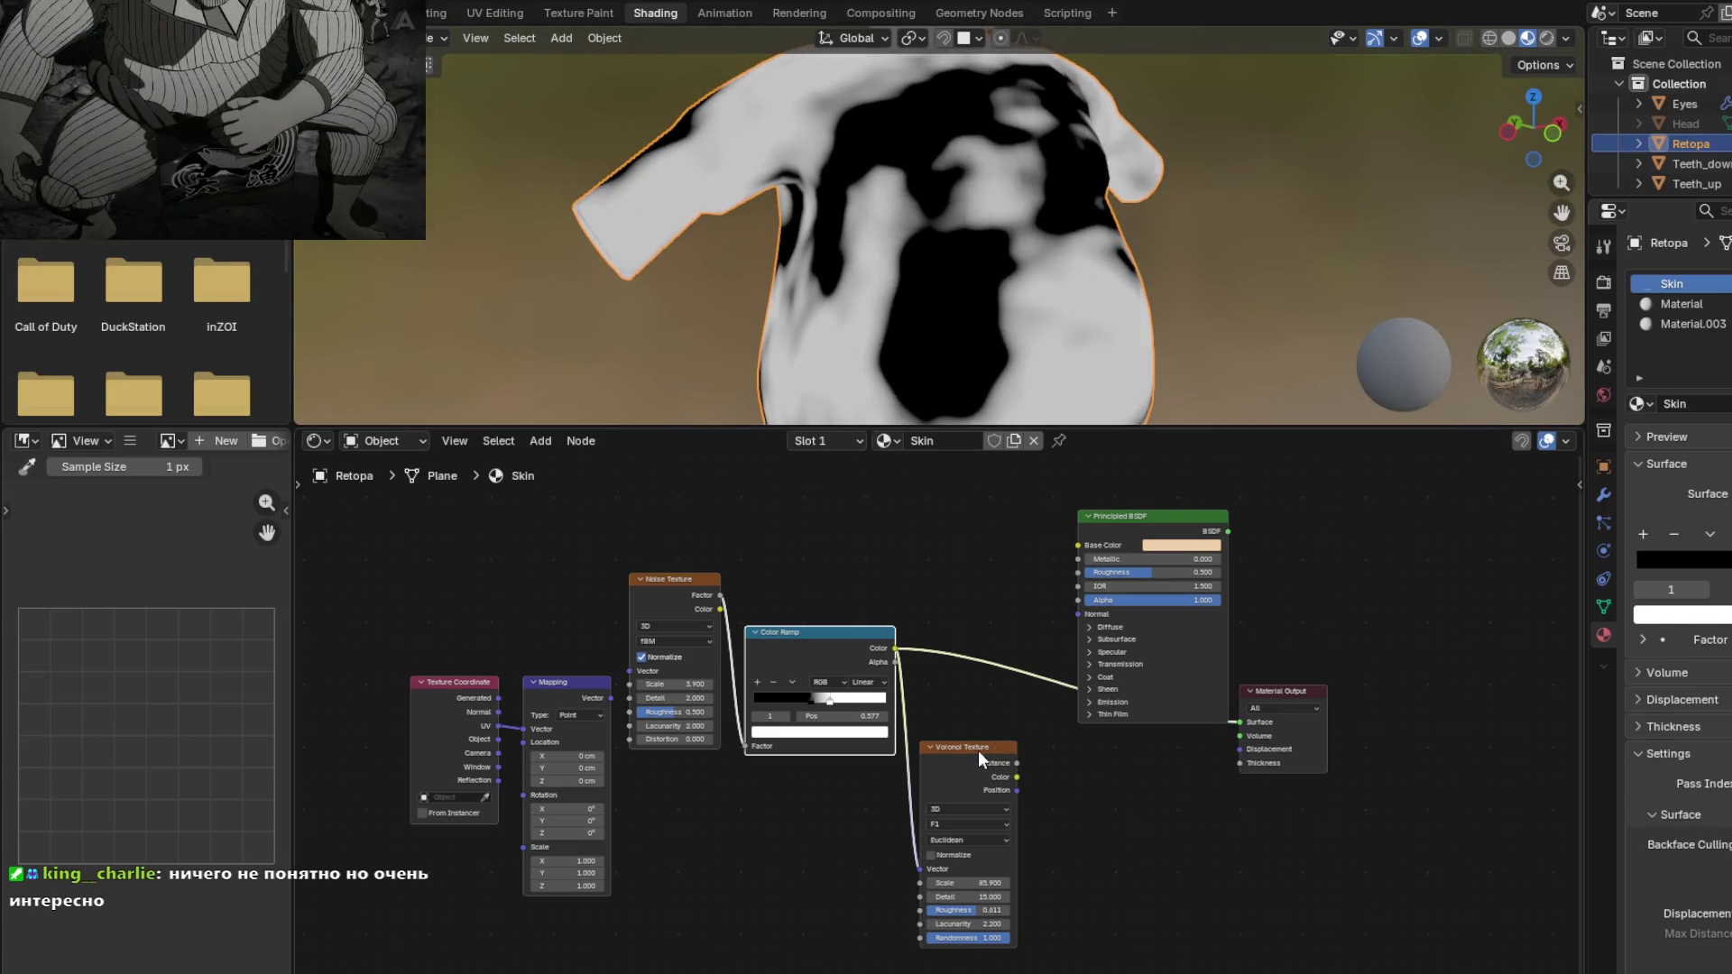
pyautogui.keyDown('ctrl'); pyautogui.keyDown('shift'); pyautogui.click(977, 749); pyautogui.keyUp('shift'); pyautogui.keyUp('ctrl')
pyautogui.moveTo(939, 311)
pyautogui.mouseDown(button='middle')
pyautogui.moveTo(1026, 274)
pyautogui.moveTo(981, 262)
pyautogui.moveTo(981, 177)
pyautogui.moveTo(978, 240)
pyautogui.moveTo(874, 279)
pyautogui.moveTo(929, 26)
pyautogui.mouseUp(button='middle')
pyautogui.moveTo(950, 280)
pyautogui.mouseDown(button='middle')
pyautogui.moveTo(947, 147)
pyautogui.moveTo(938, 207)
pyautogui.mouseUp(button='middle')
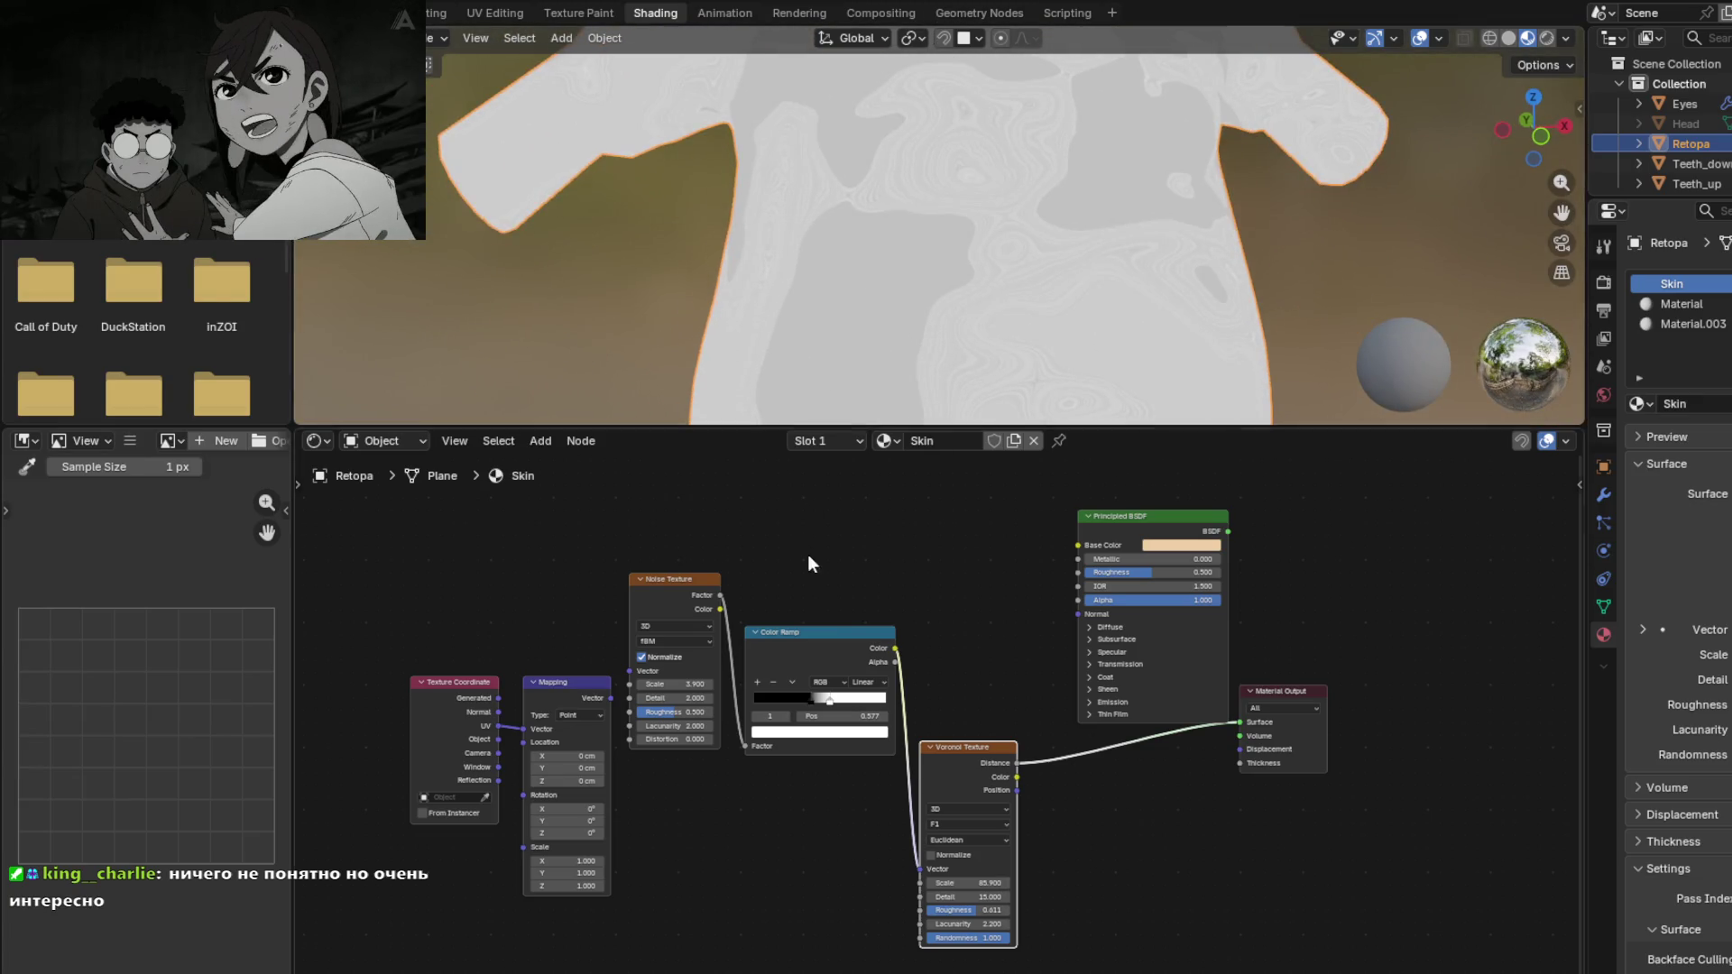
pyautogui.keyDown('ctrl'); pyautogui.keyDown('shift'); pyautogui.click(828, 640); pyautogui.keyUp('shift'); pyautogui.keyUp('ctrl')
pyautogui.keyDown('shift'); pyautogui.moveTo(859, 118); pyautogui.dragTo(1020, 273, button='middle'); pyautogui.keyUp('shift')
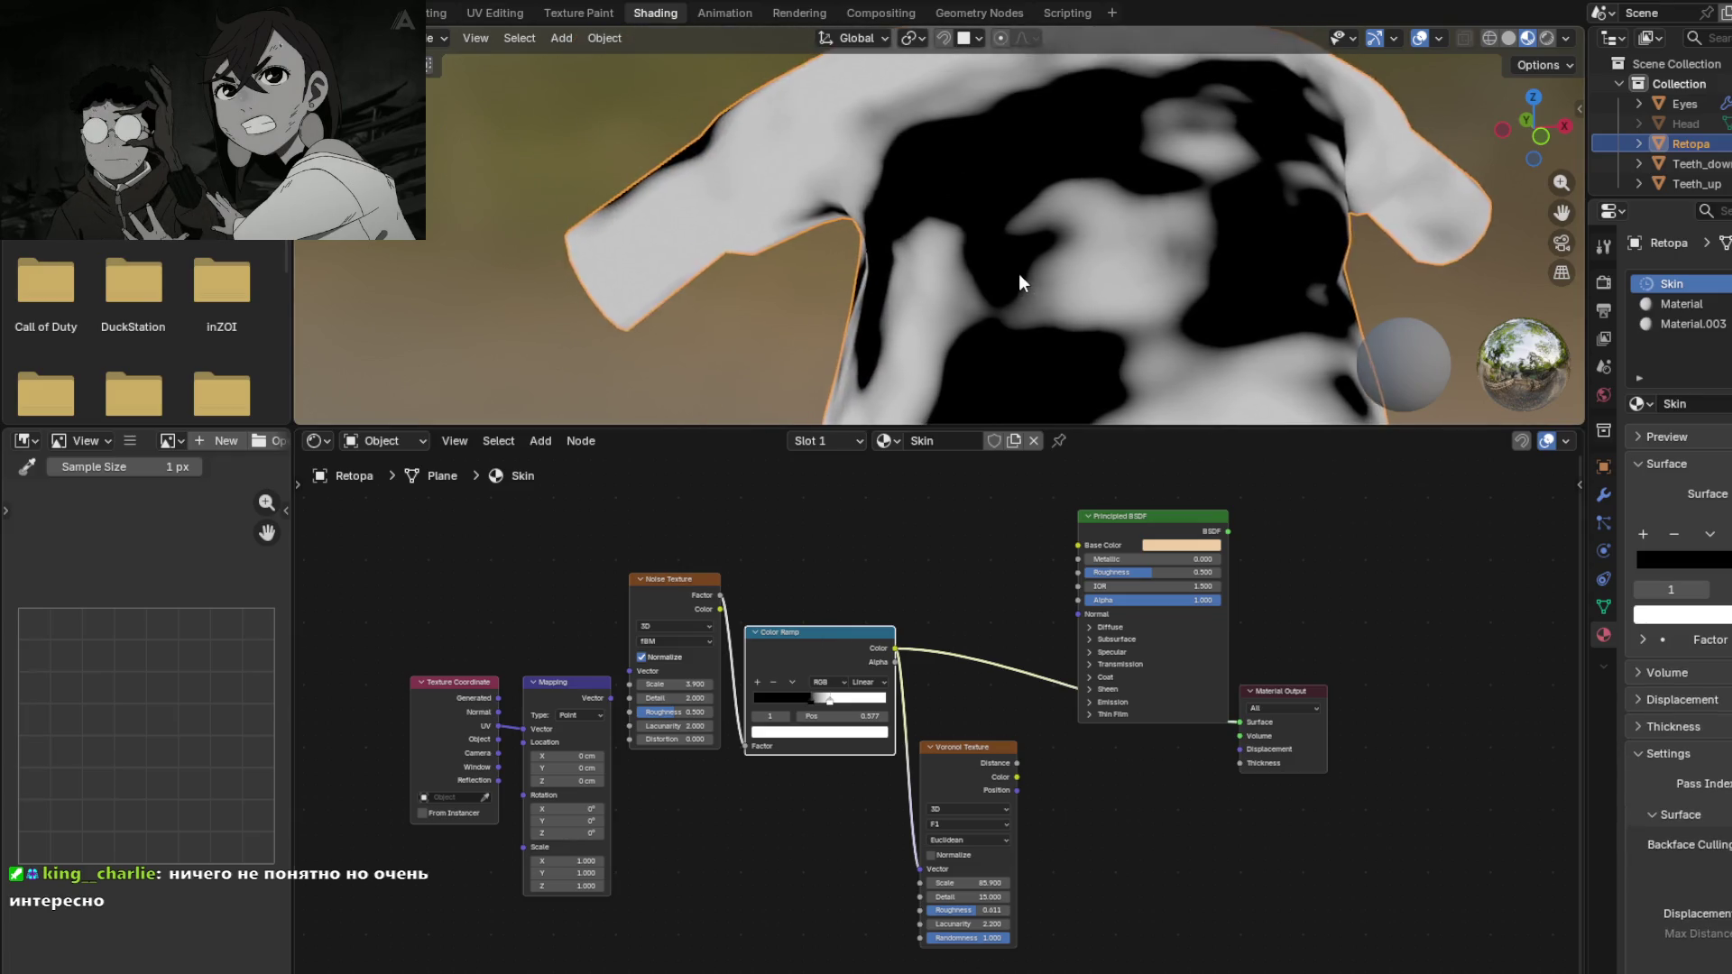
# Step: Preview the Voronoi Distance output on the body and orbit around to inspect the grey marbling
pyautogui.keyDown('ctrl'); pyautogui.keyDown('shift'); pyautogui.click(970, 747); pyautogui.keyUp('shift'); pyautogui.keyUp('ctrl')
pyautogui.moveTo(1037, 297); pyautogui.dragTo(1183, 190, button='middle')
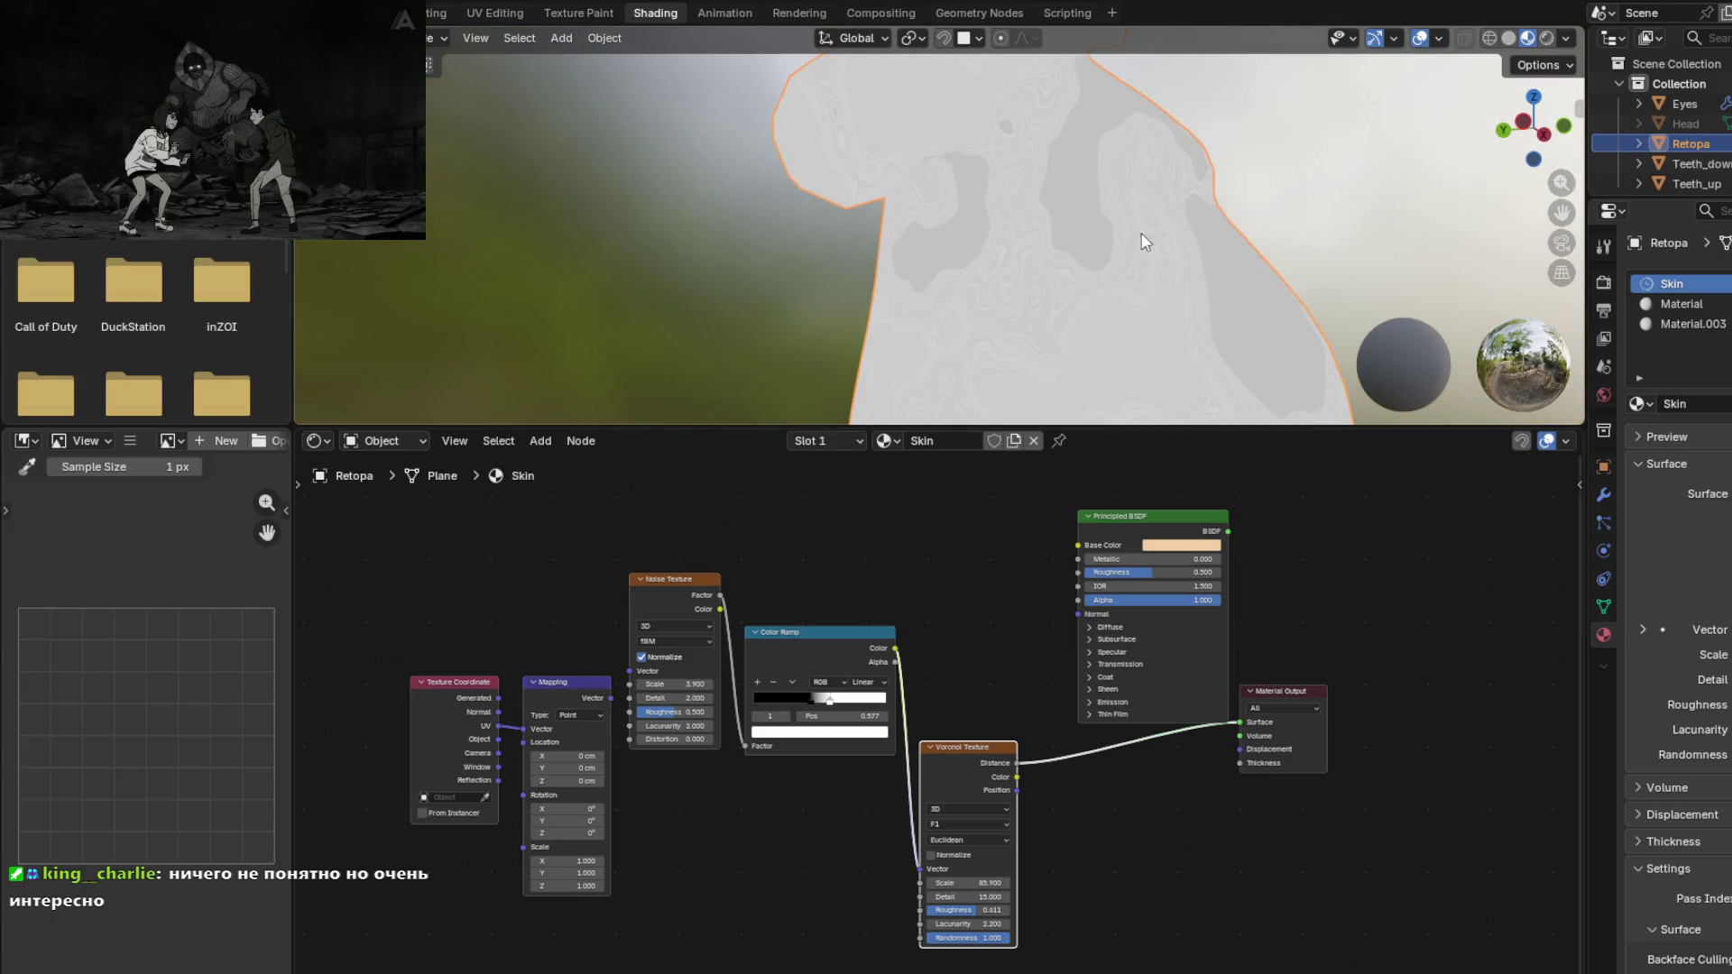
pyautogui.moveTo(1013, 279)
pyautogui.mouseDown(button='middle')
pyautogui.moveTo(1200, 204)
pyautogui.moveTo(1264, 294)
pyautogui.moveTo(1138, 280)
pyautogui.moveTo(1062, 226)
pyautogui.moveTo(1015, 378)
pyautogui.moveTo(908, 340)
pyautogui.moveTo(917, 246)
pyautogui.moveTo(836, 268)
pyautogui.moveTo(828, 296)
pyautogui.mouseUp(button='middle')
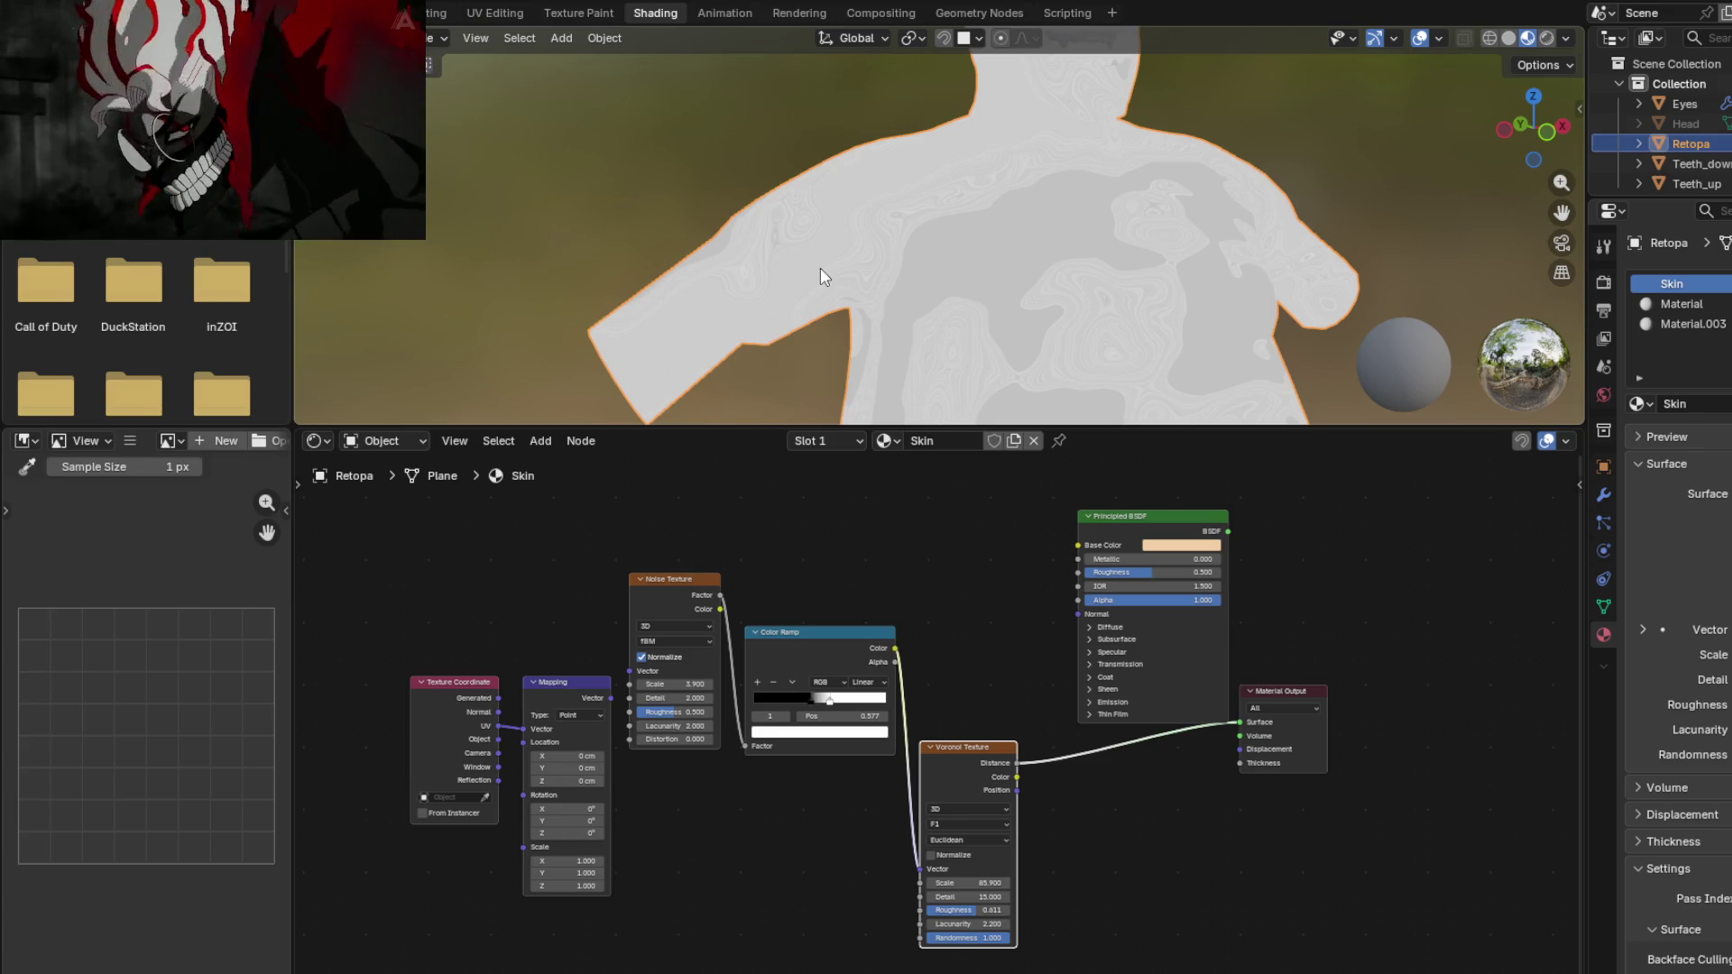
pyautogui.moveTo(1052, 171)
pyautogui.mouseDown(button='middle')
pyautogui.moveTo(949, 210)
pyautogui.moveTo(1028, 262)
pyautogui.moveTo(1044, 181)
pyautogui.moveTo(1028, 224)
pyautogui.moveTo(901, 210)
pyautogui.moveTo(893, 274)
pyautogui.moveTo(885, 232)
pyautogui.moveTo(848, 245)
pyautogui.moveTo(839, 296)
pyautogui.mouseUp(button='middle')
pyautogui.scroll(2, 850, 247)
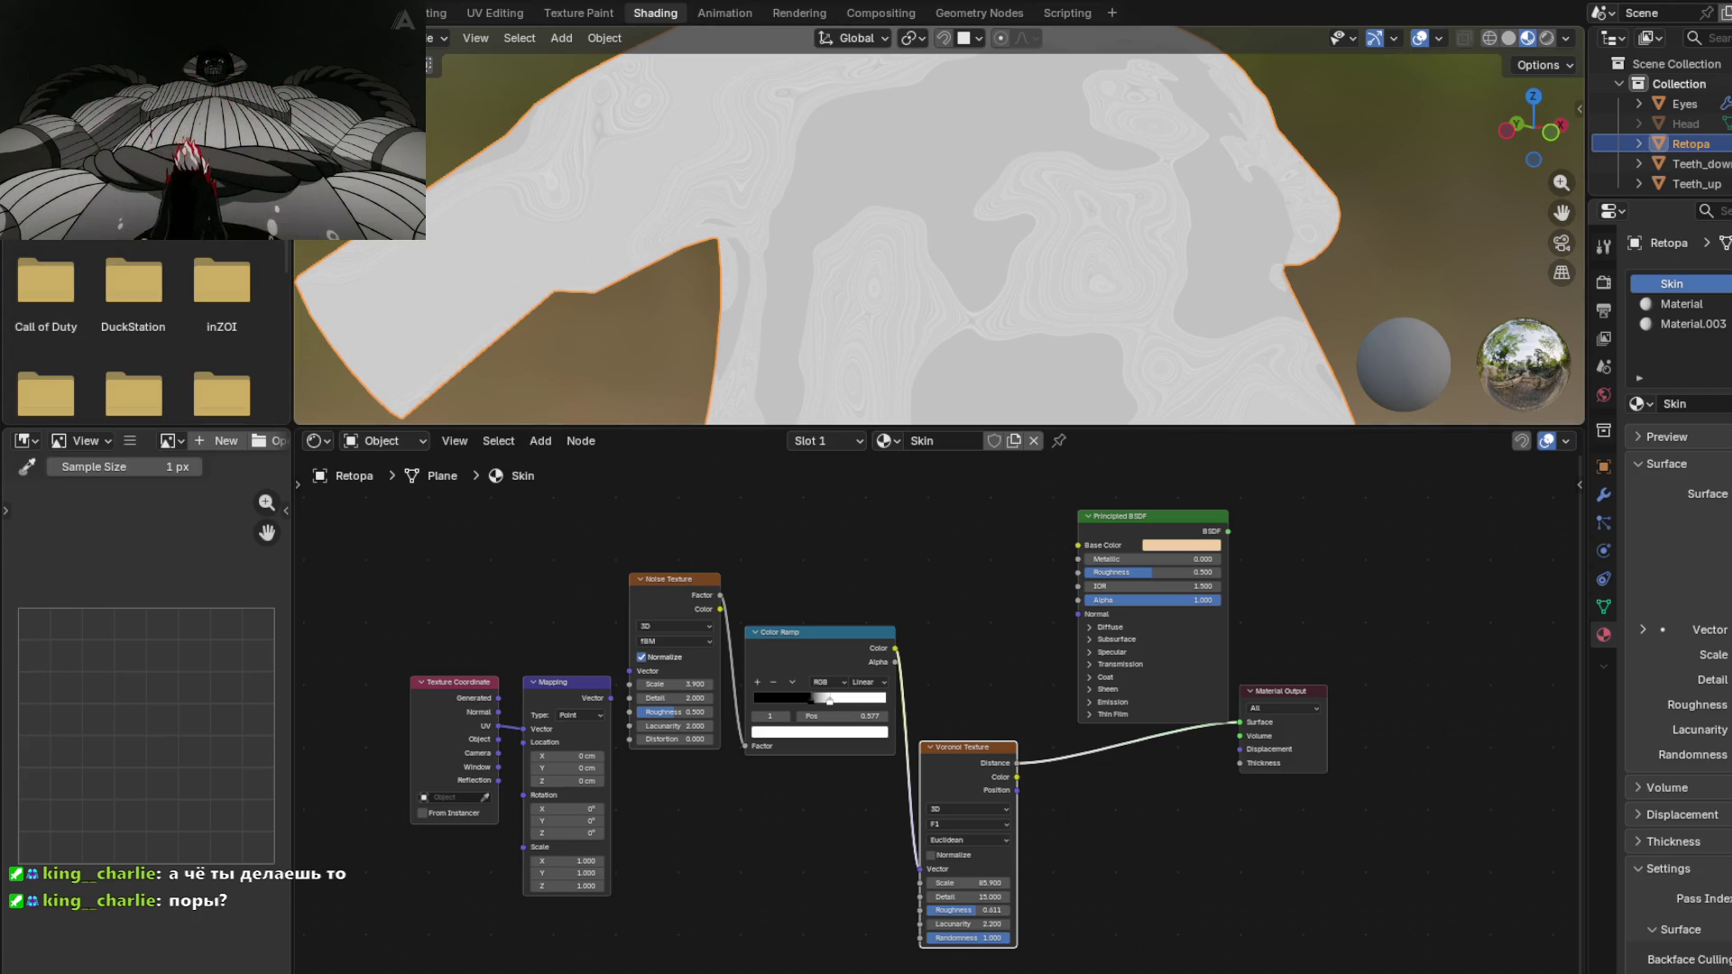
pyautogui.scroll(2, 858, 259)
pyautogui.moveTo(855, 262)
pyautogui.mouseDown(button='middle')
pyautogui.moveTo(981, 252)
pyautogui.moveTo(978, 190)
pyautogui.mouseUp(button='middle')
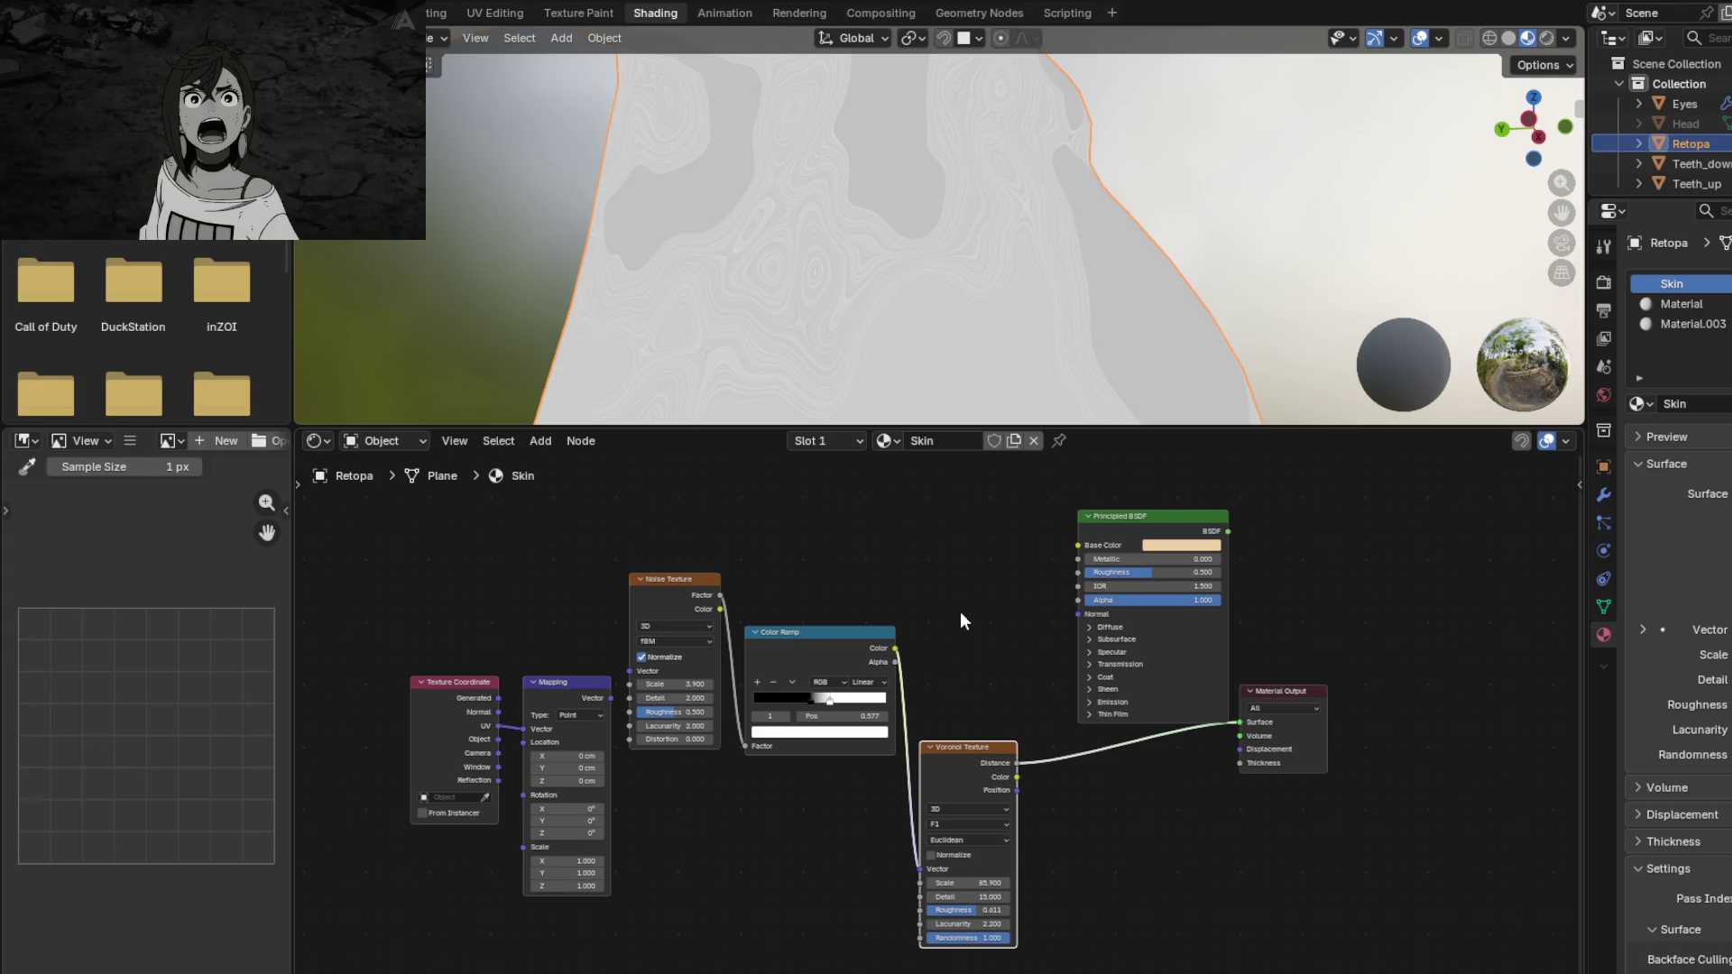
pyautogui.moveTo(868, 338)
pyautogui.mouseDown(button='middle')
pyautogui.moveTo(926, 266)
pyautogui.moveTo(842, 282)
pyautogui.moveTo(793, 232)
pyautogui.moveTo(836, 299)
pyautogui.mouseUp(button='middle')
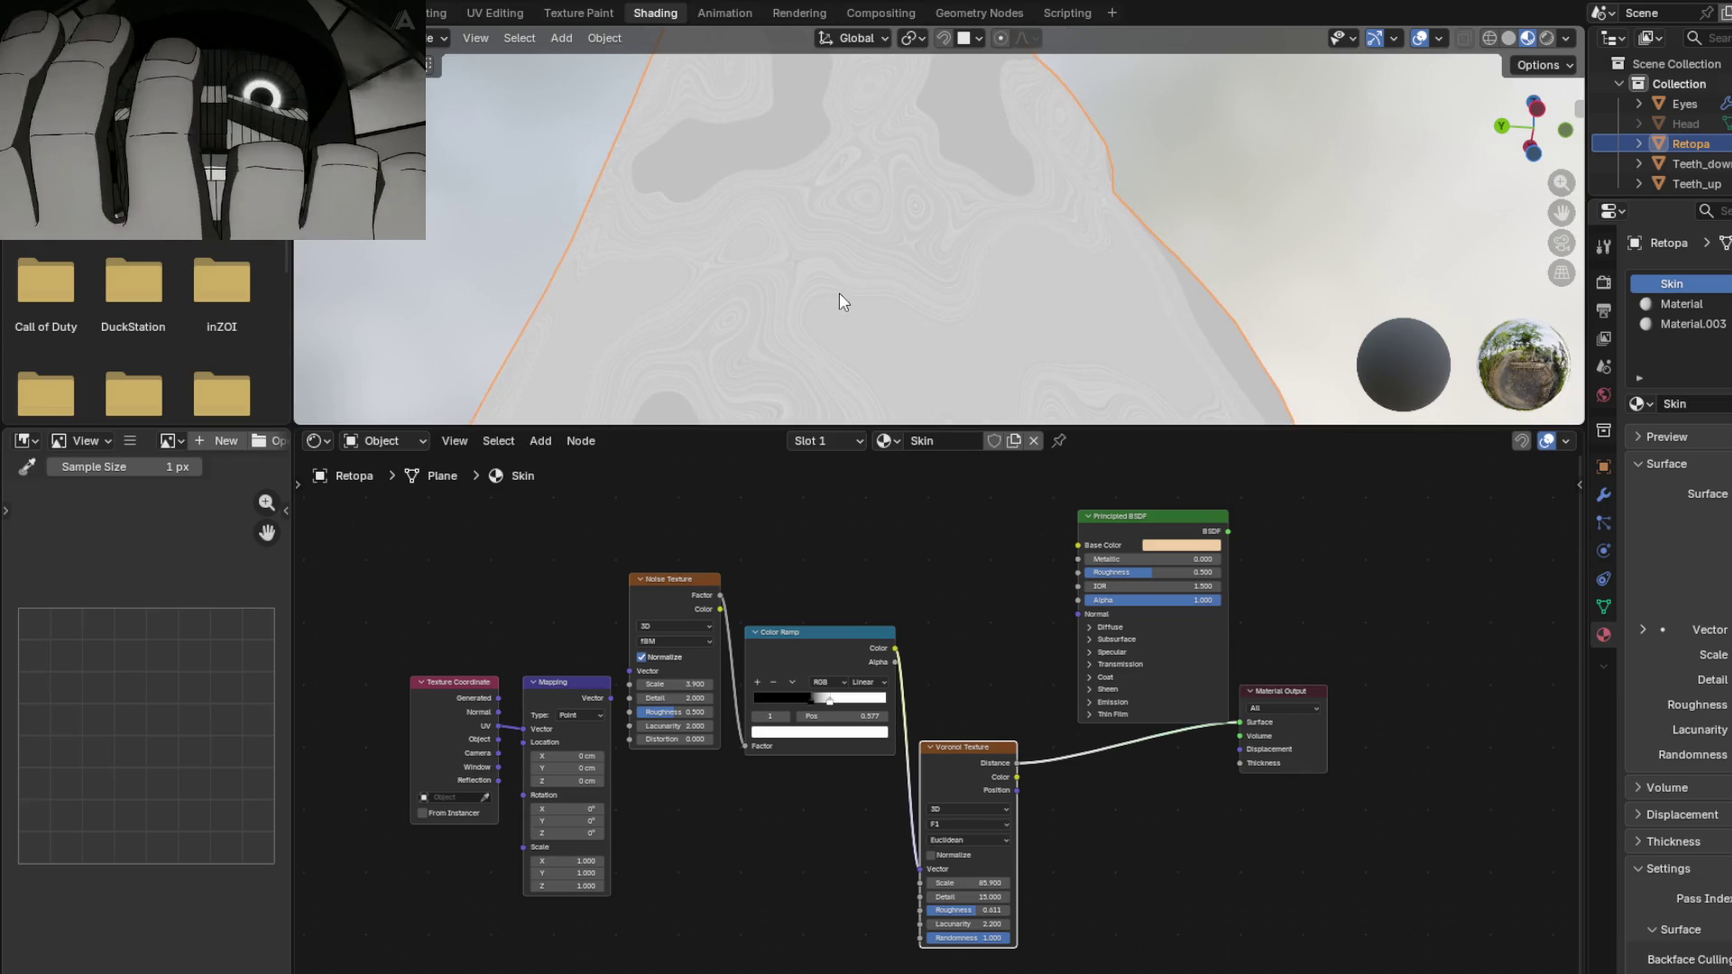
pyautogui.scroll(-5, 893, 267)
pyautogui.moveTo(893, 267)
pyautogui.mouseDown(button='middle')
pyautogui.moveTo(858, 240)
pyautogui.moveTo(848, 286)
pyautogui.mouseUp(button='middle')
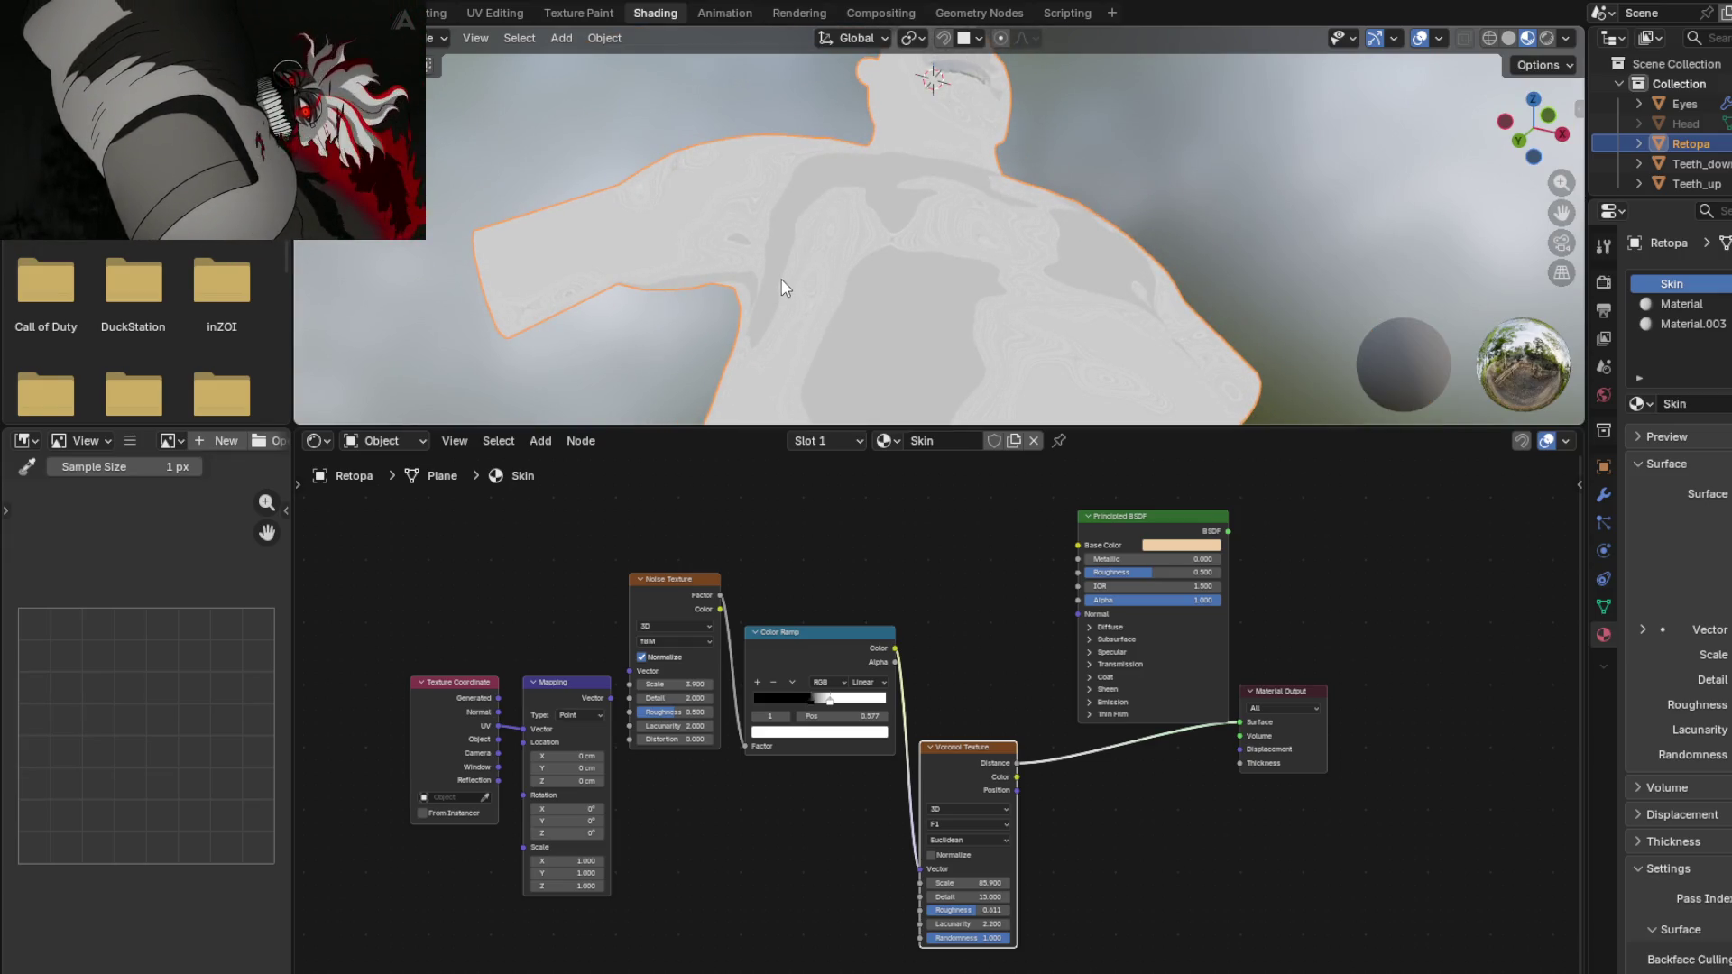
pyautogui.moveTo(796, 642)
pyautogui.mouseDown()
pyautogui.moveTo(836, 554)
pyautogui.moveTo(817, 540)
pyautogui.moveTo(812, 575)
pyautogui.mouseUp()
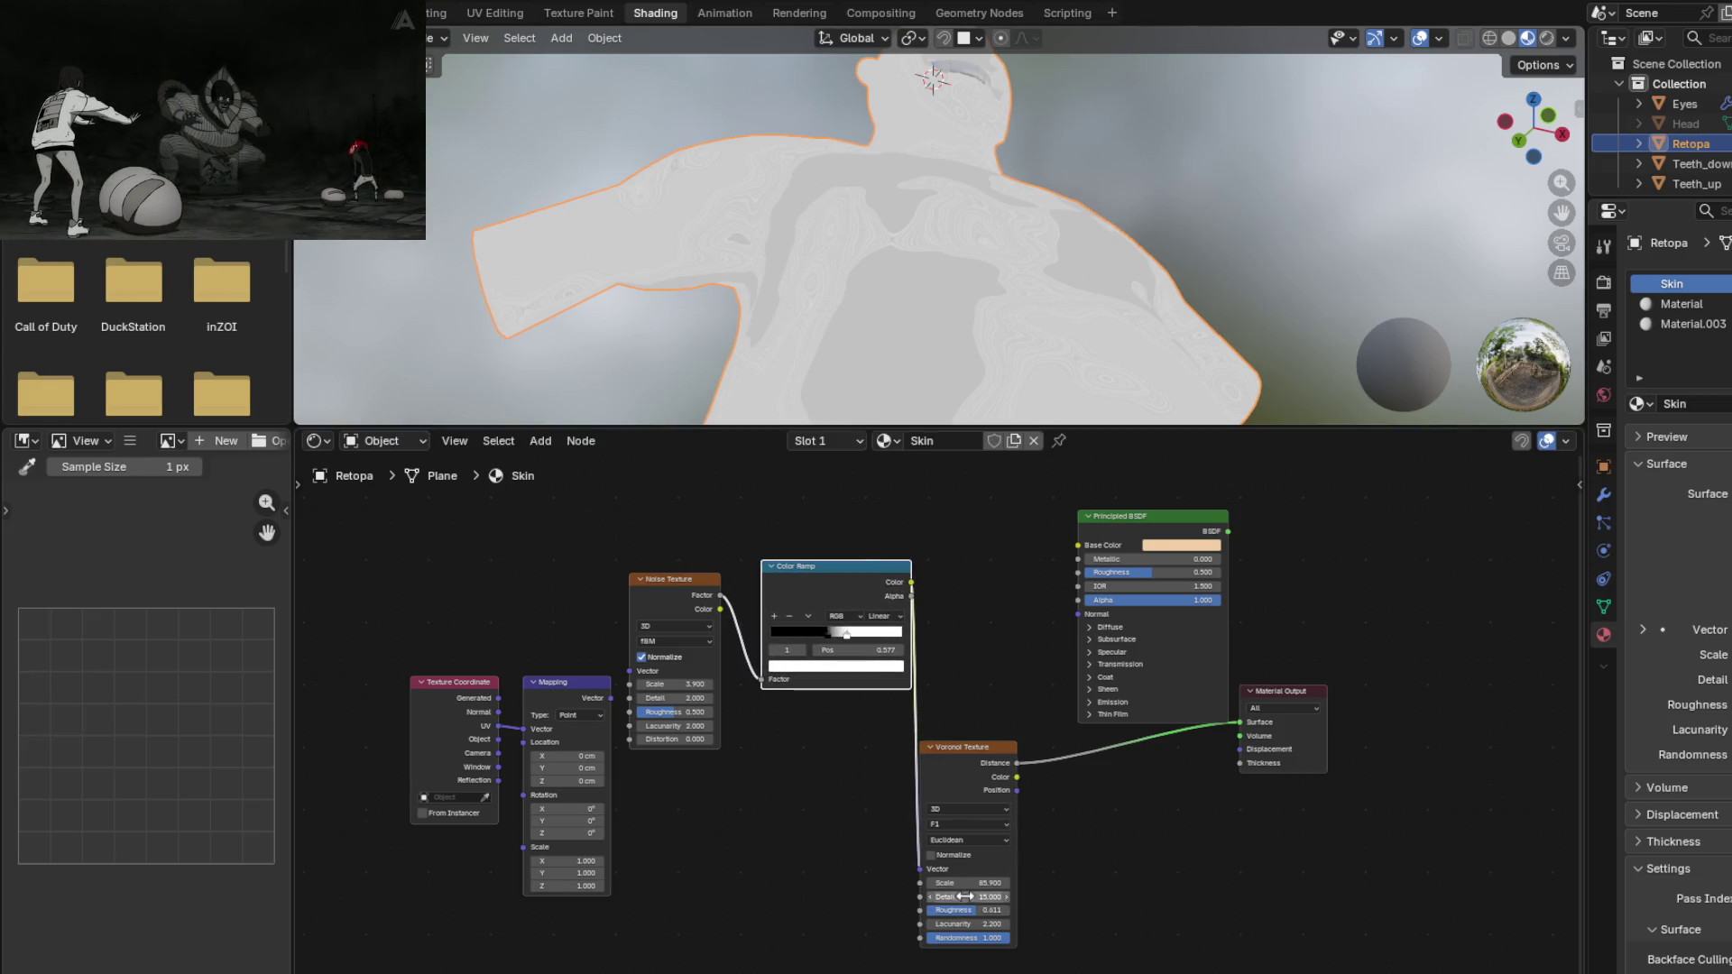
# Step: Nudge the Voronoi Scale value down slightly and back up
pyautogui.moveTo(970, 883); pyautogui.dragTo(956, 883)
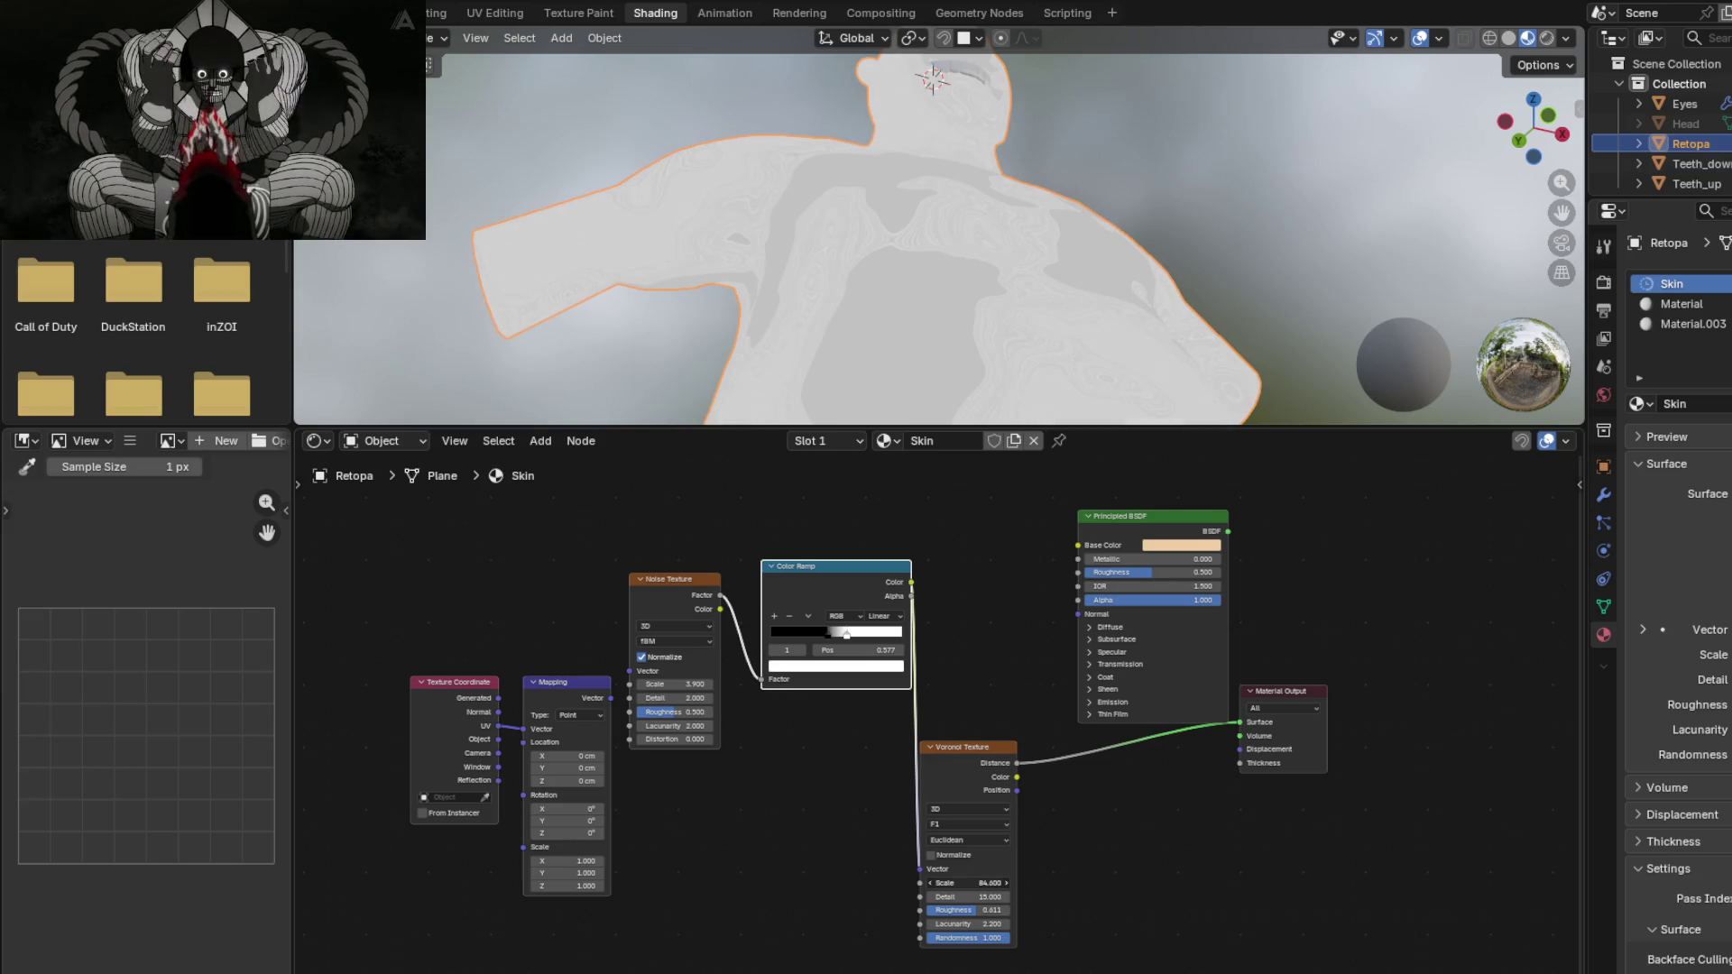
pyautogui.moveTo(961, 883); pyautogui.dragTo(965, 883)
pyautogui.moveTo(902, 264)
pyautogui.mouseDown(button='middle')
pyautogui.moveTo(803, 279)
pyautogui.moveTo(874, 355)
pyautogui.moveTo(830, 262)
pyautogui.moveTo(803, 289)
pyautogui.moveTo(847, 285)
pyautogui.moveTo(858, 191)
pyautogui.moveTo(988, 245)
pyautogui.moveTo(970, 172)
pyautogui.moveTo(1108, 197)
pyautogui.moveTo(1012, 307)
pyautogui.moveTo(1024, 223)
pyautogui.moveTo(993, 296)
pyautogui.moveTo(859, 247)
pyautogui.moveTo(823, 298)
pyautogui.moveTo(823, 232)
pyautogui.moveTo(777, 298)
pyautogui.moveTo(869, 321)
pyautogui.moveTo(850, 262)
pyautogui.moveTo(1036, 322)
pyautogui.moveTo(1124, 289)
pyautogui.moveTo(897, 290)
pyautogui.moveTo(892, 325)
pyautogui.mouseUp(button='middle')
# Step: Cut the Color Ramp-to-Voronoi Vector link and raise Voronoi Scale to 243.5 for finer grain
pyautogui.moveTo(921, 870)
pyautogui.mouseDown()
pyautogui.moveTo(826, 824)
pyautogui.moveTo(895, 690)
pyautogui.mouseUp()
pyautogui.moveTo(891, 324); pyautogui.dragTo(896, 277, button='middle')
pyautogui.moveTo(945, 881); pyautogui.dragTo(1038, 881)
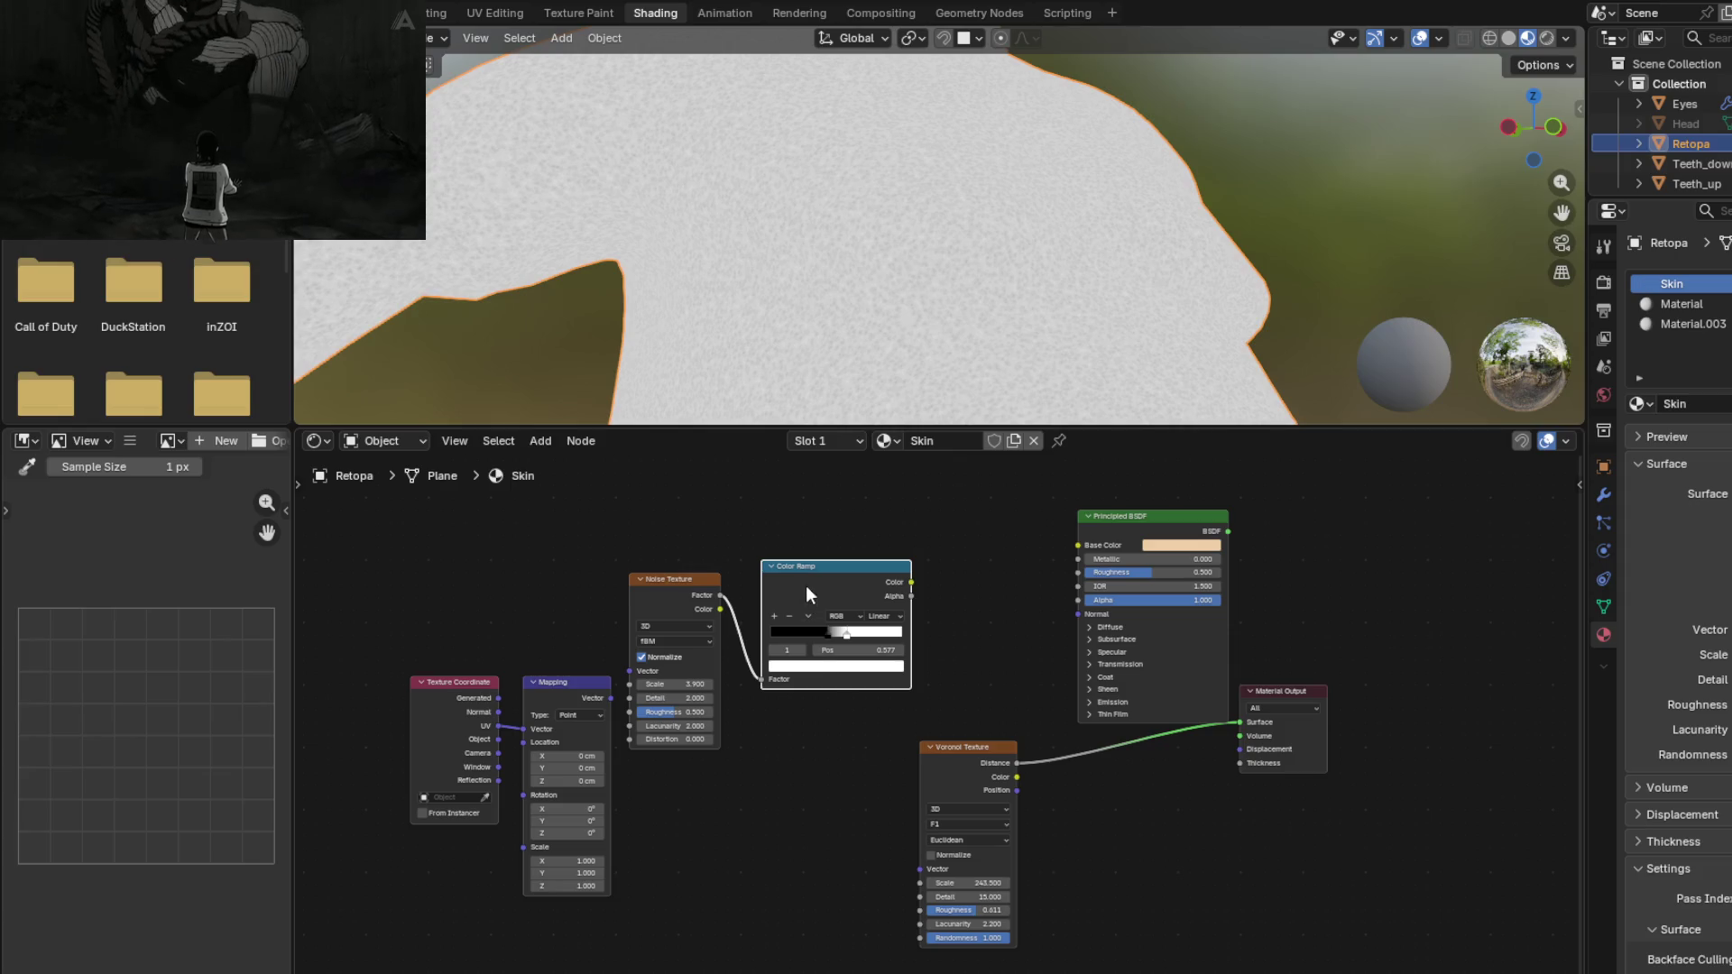
pyautogui.hotkey('shift', 'd')
# Step: Drop the duplicated Color Ramp between Voronoi and Material Output and tidy the nodes
pyautogui.click(1115, 749)
pyautogui.moveTo(972, 747); pyautogui.dragTo(831, 746)
pyautogui.moveTo(1078, 751); pyautogui.dragTo(967, 750)
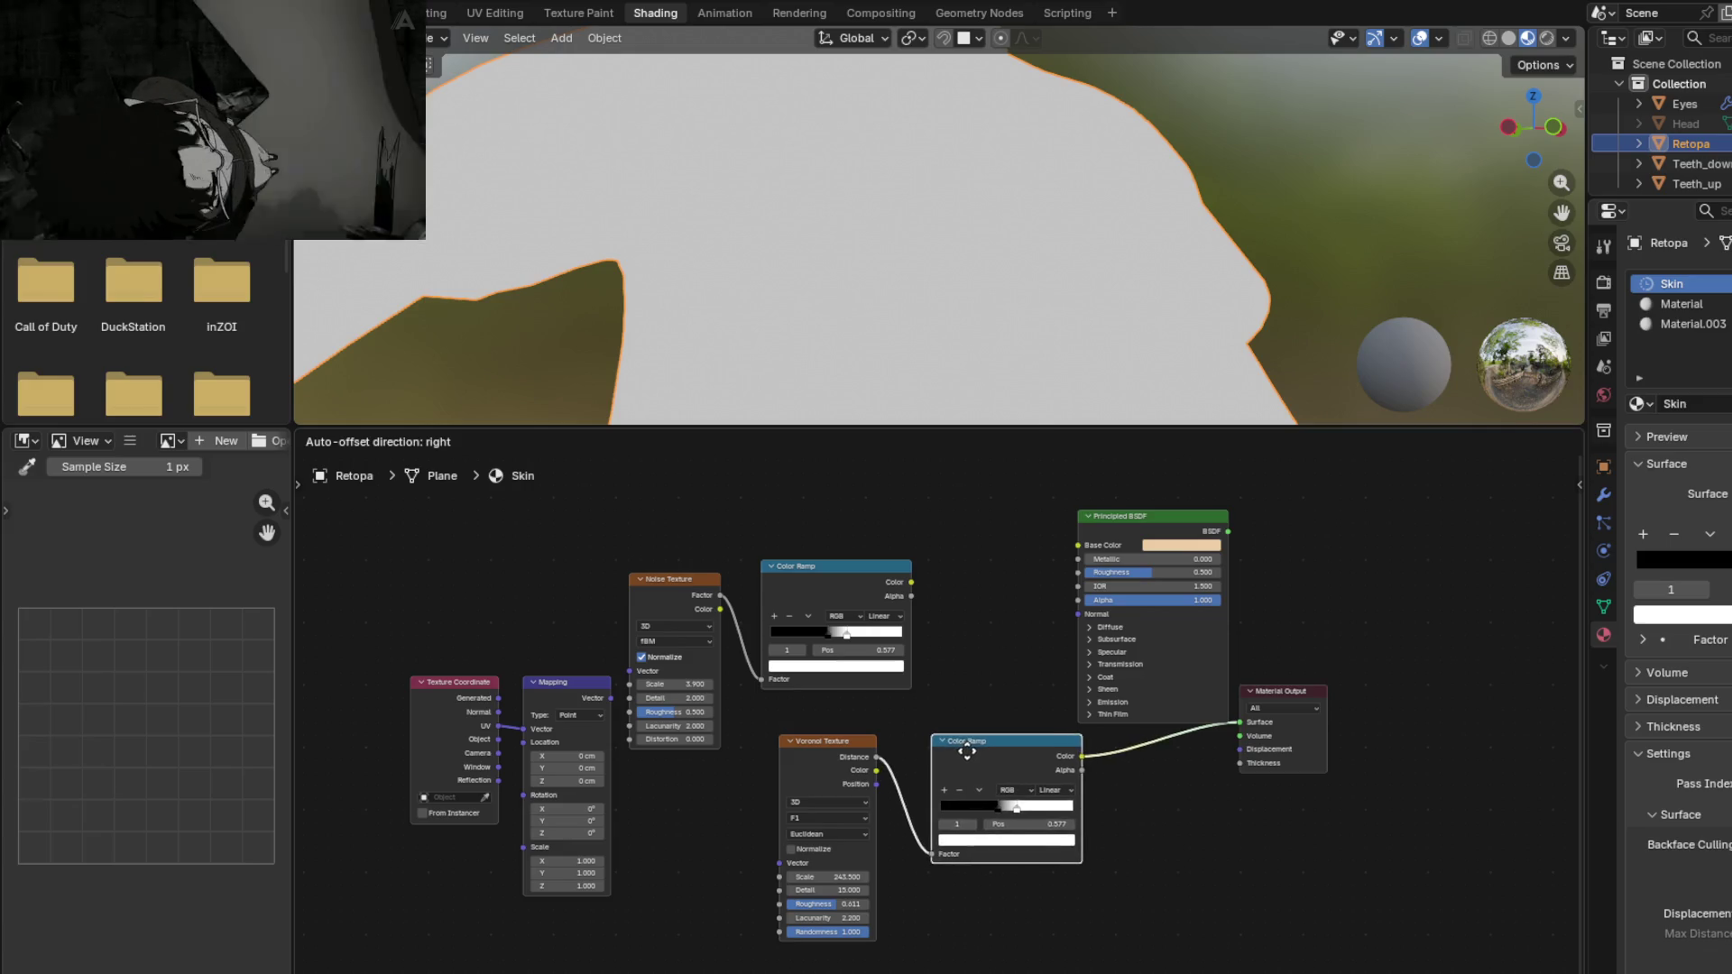
pyautogui.click(989, 804)
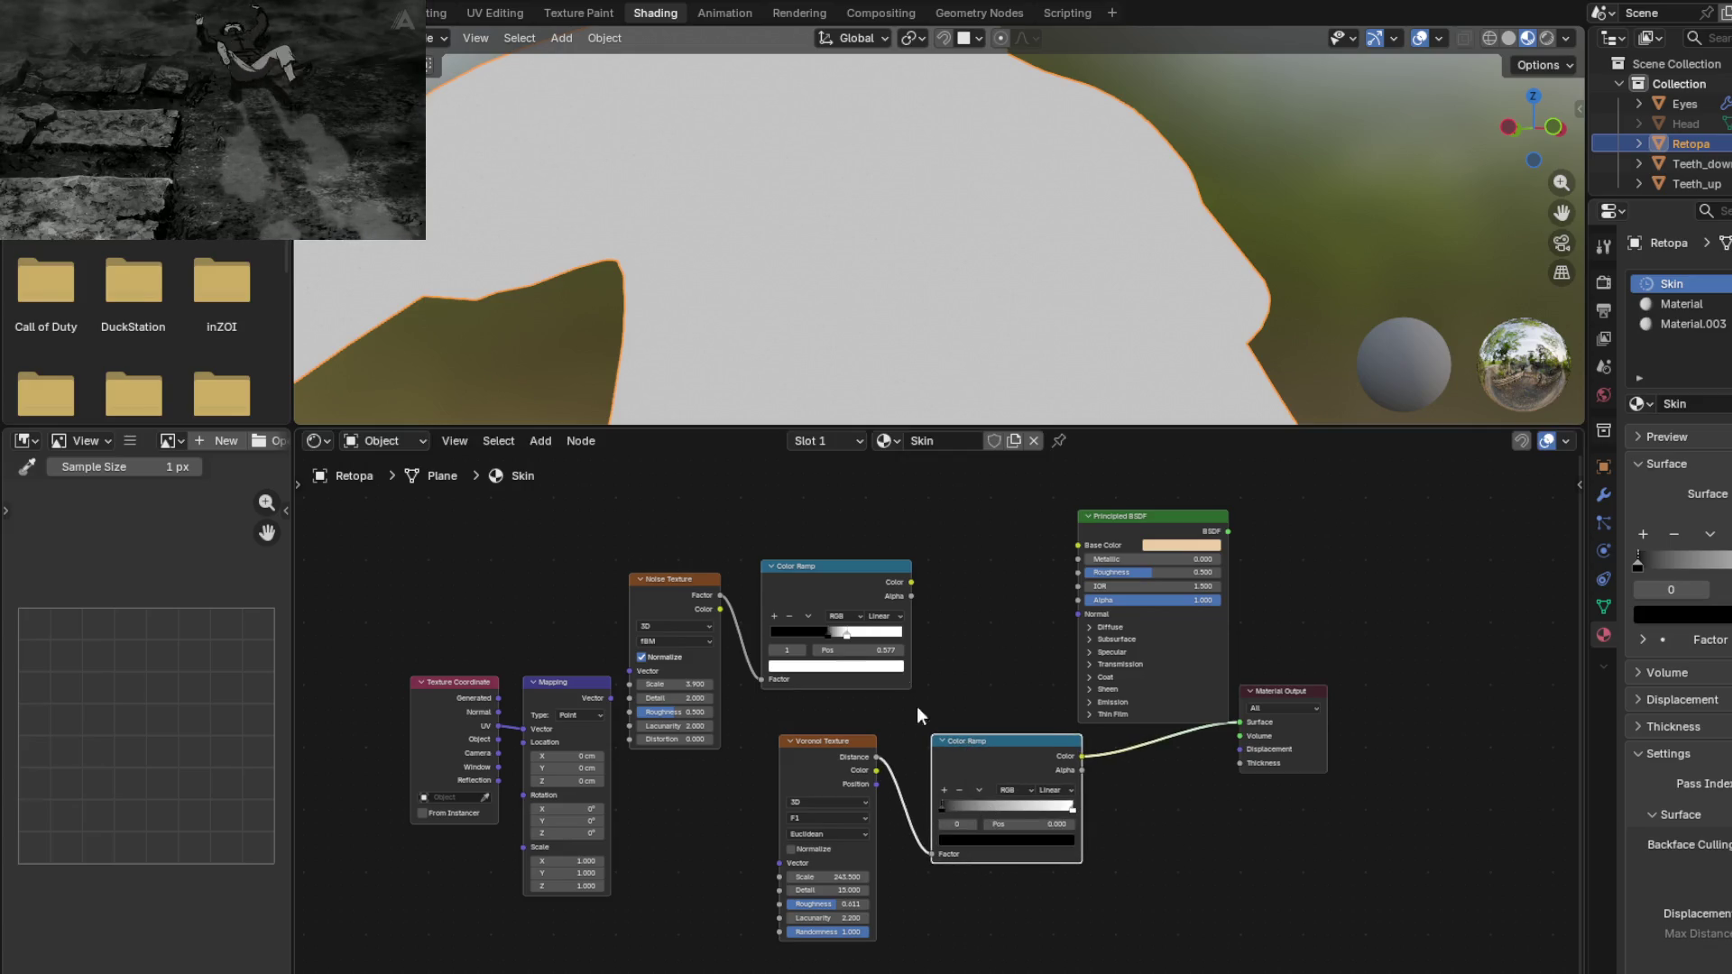
pyautogui.scroll(-2, 787, 327)
pyautogui.scroll(2, 857, 343)
pyautogui.scroll(2, 761, 245)
# Step: Slide the new ramp's black stop right to about 0.032 for sparse dark speckles
pyautogui.moveTo(745, 344)
pyautogui.mouseDown(button='middle')
pyautogui.moveTo(789, 294)
pyautogui.moveTo(781, 235)
pyautogui.moveTo(777, 274)
pyautogui.moveTo(838, 298)
pyautogui.mouseUp(button='middle')
pyautogui.moveTo(943, 807)
pyautogui.mouseDown()
pyautogui.moveTo(1090, 810)
pyautogui.moveTo(920, 808)
pyautogui.moveTo(947, 810)
pyautogui.mouseUp()
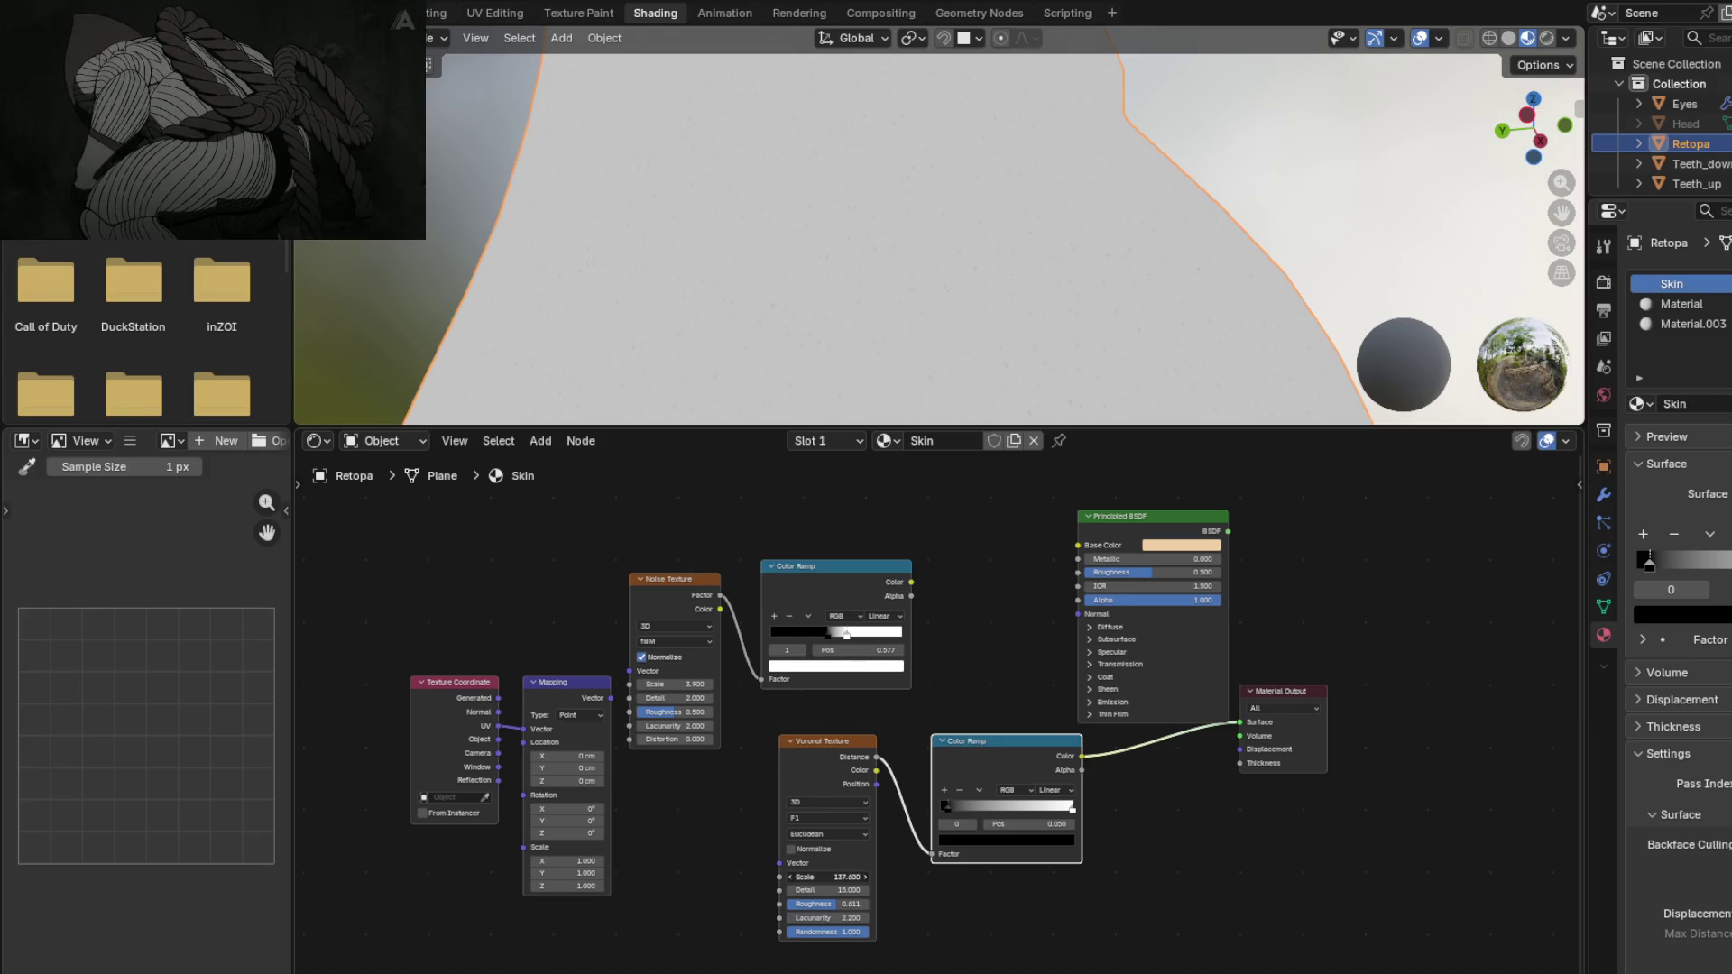
pyautogui.scroll(-10, 1043, 256)
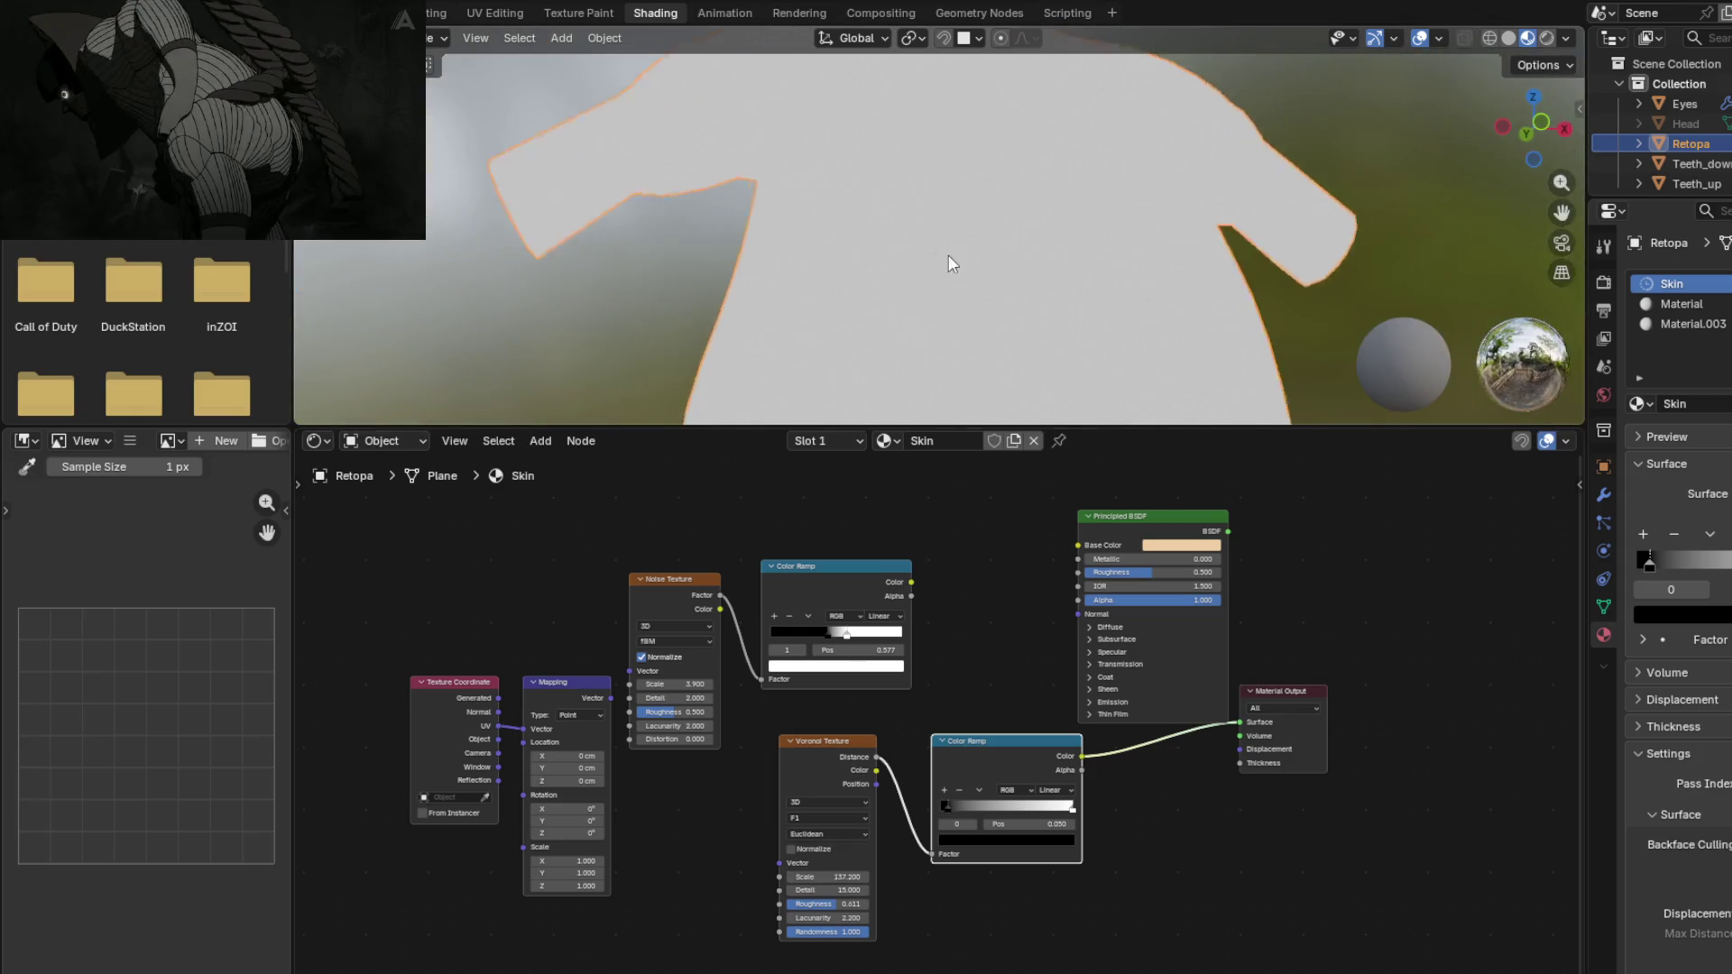
pyautogui.scroll(8, 884, 352)
pyautogui.moveTo(852, 231)
pyautogui.mouseDown(button='middle')
pyautogui.moveTo(933, 251)
pyautogui.moveTo(884, 236)
pyautogui.moveTo(884, 87)
pyautogui.mouseUp(button='middle')
pyautogui.scroll(4, 943, 305)
pyautogui.moveTo(939, 220)
pyautogui.mouseDown(button='middle')
pyautogui.moveTo(1009, 240)
pyautogui.moveTo(1052, 307)
pyautogui.mouseUp(button='middle')
pyautogui.scroll(3, 1028, 270)
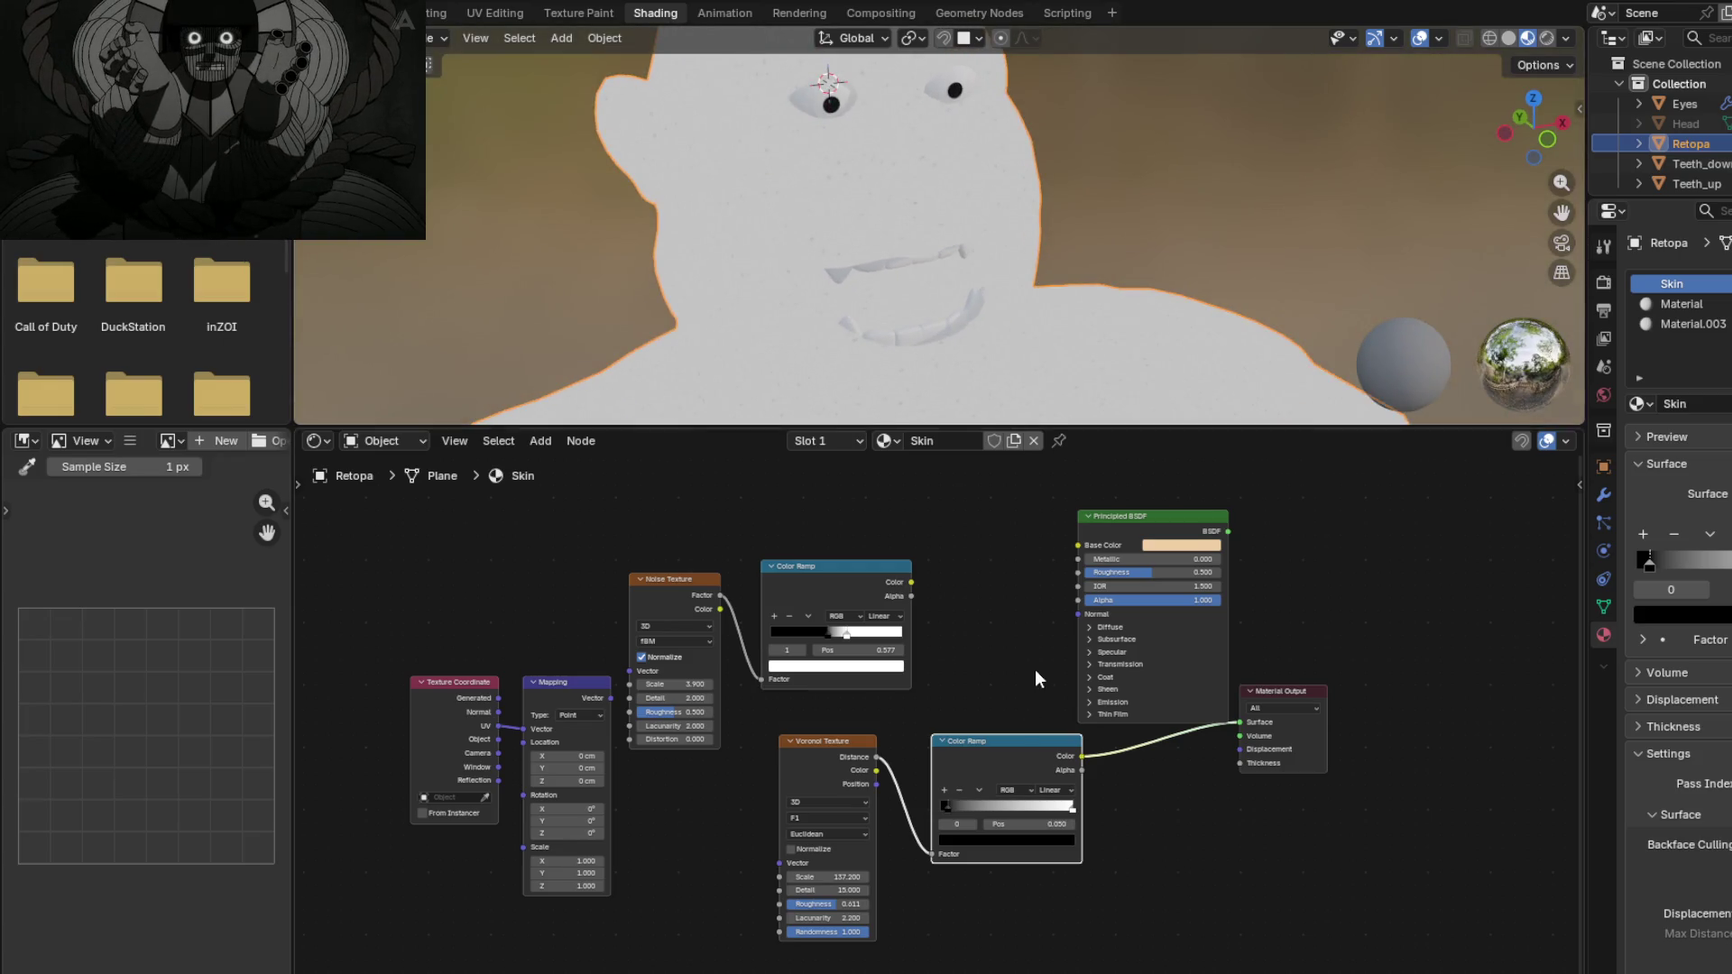
pyautogui.moveTo(1008, 753); pyautogui.dragTo(976, 758)
pyautogui.moveTo(947, 596); pyautogui.dragTo(925, 649, button='middle')
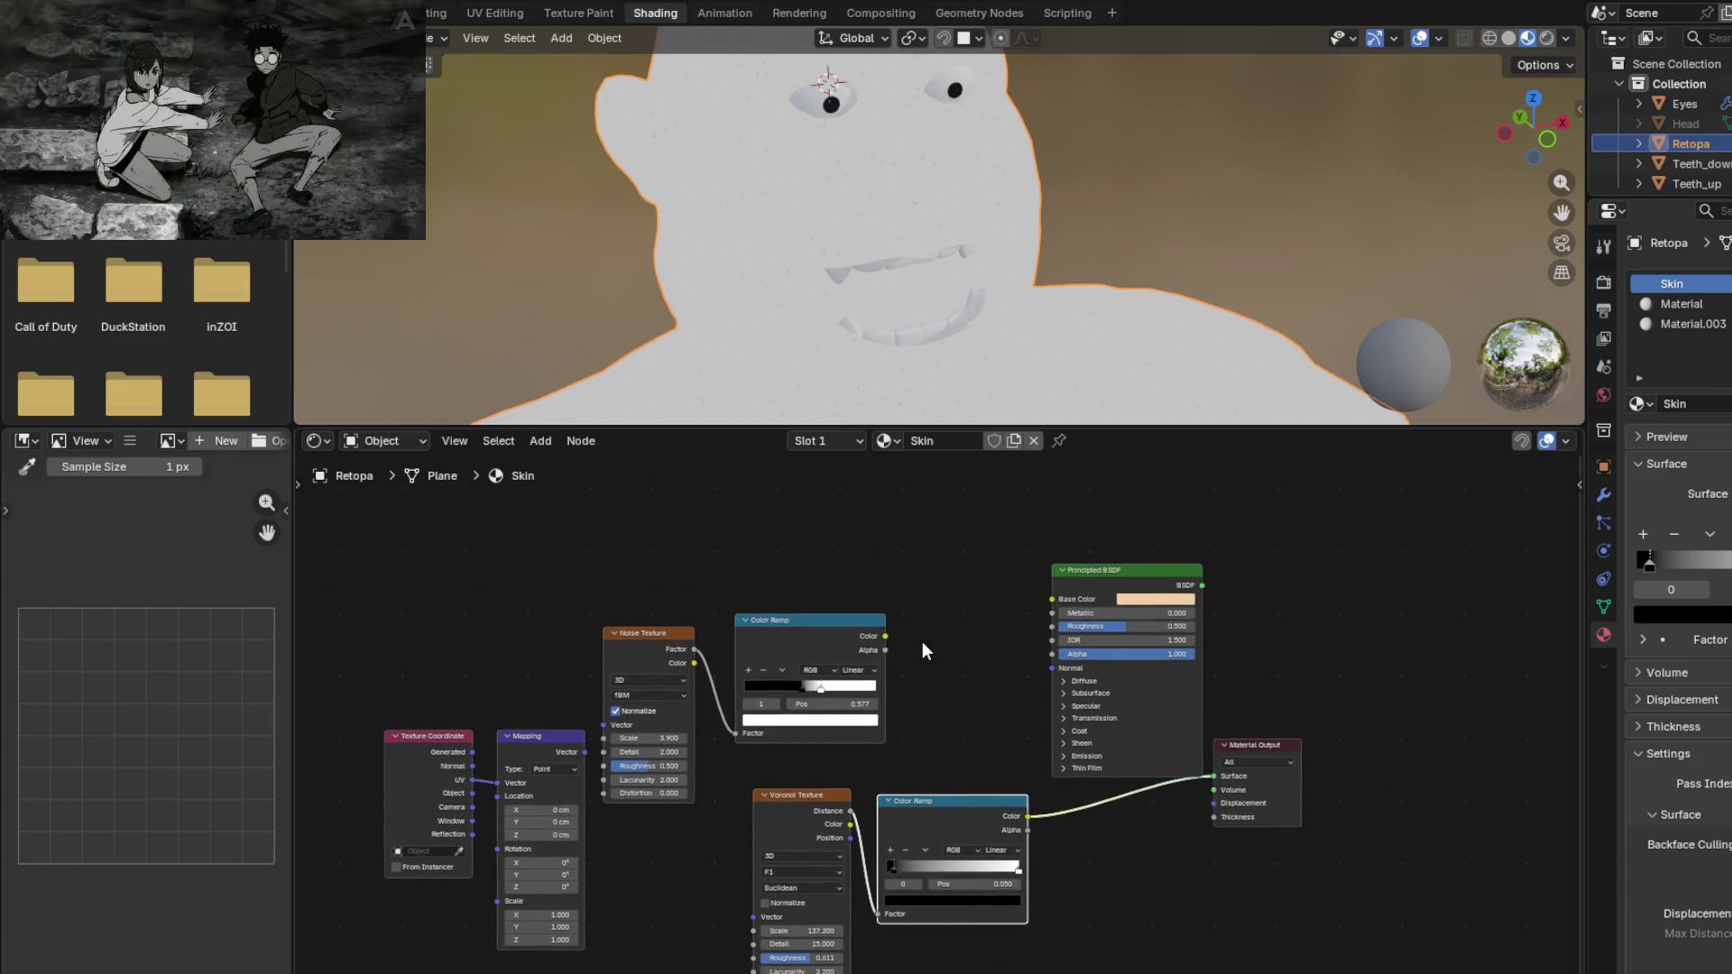
pyautogui.moveTo(898, 873)
pyautogui.mouseDown()
pyautogui.moveTo(1018, 870)
pyautogui.moveTo(888, 868)
pyautogui.moveTo(847, 889)
pyautogui.mouseUp()
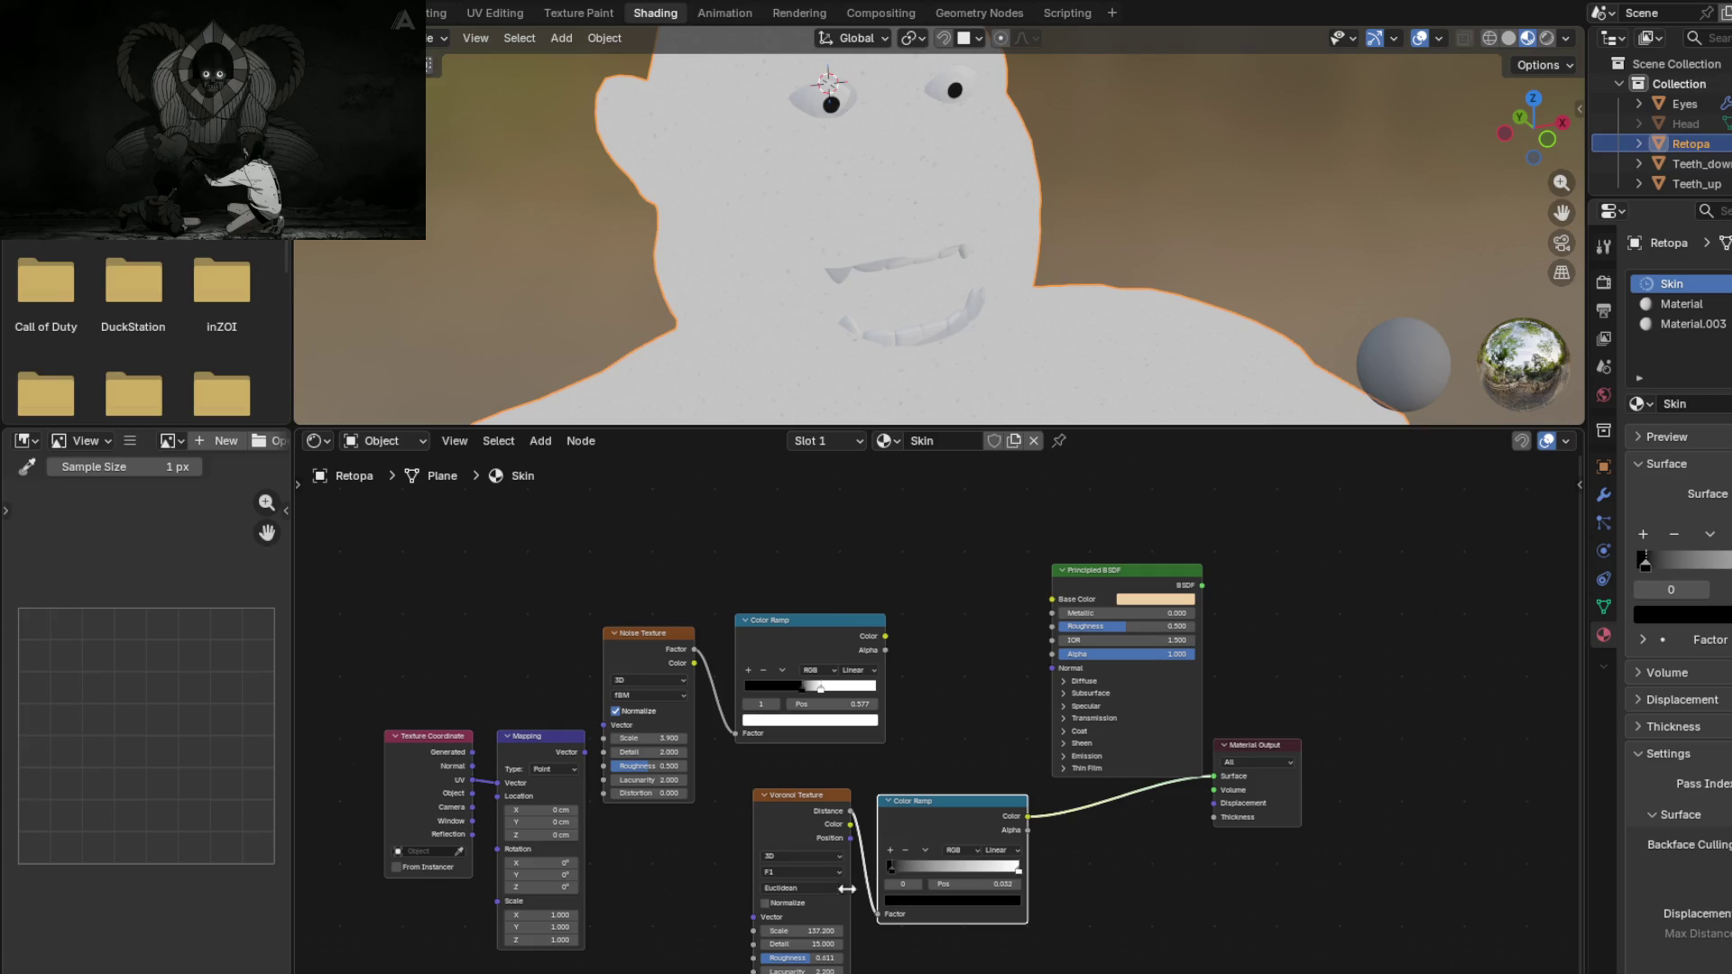
# Step: Set the Voronoi Detail to 1.4, then raise it past 3.8
pyautogui.click(795, 814)
pyautogui.keyDown('shift'); pyautogui.moveTo(886, 269); pyautogui.dragTo(940, 89, button='middle'); pyautogui.keyUp('shift')
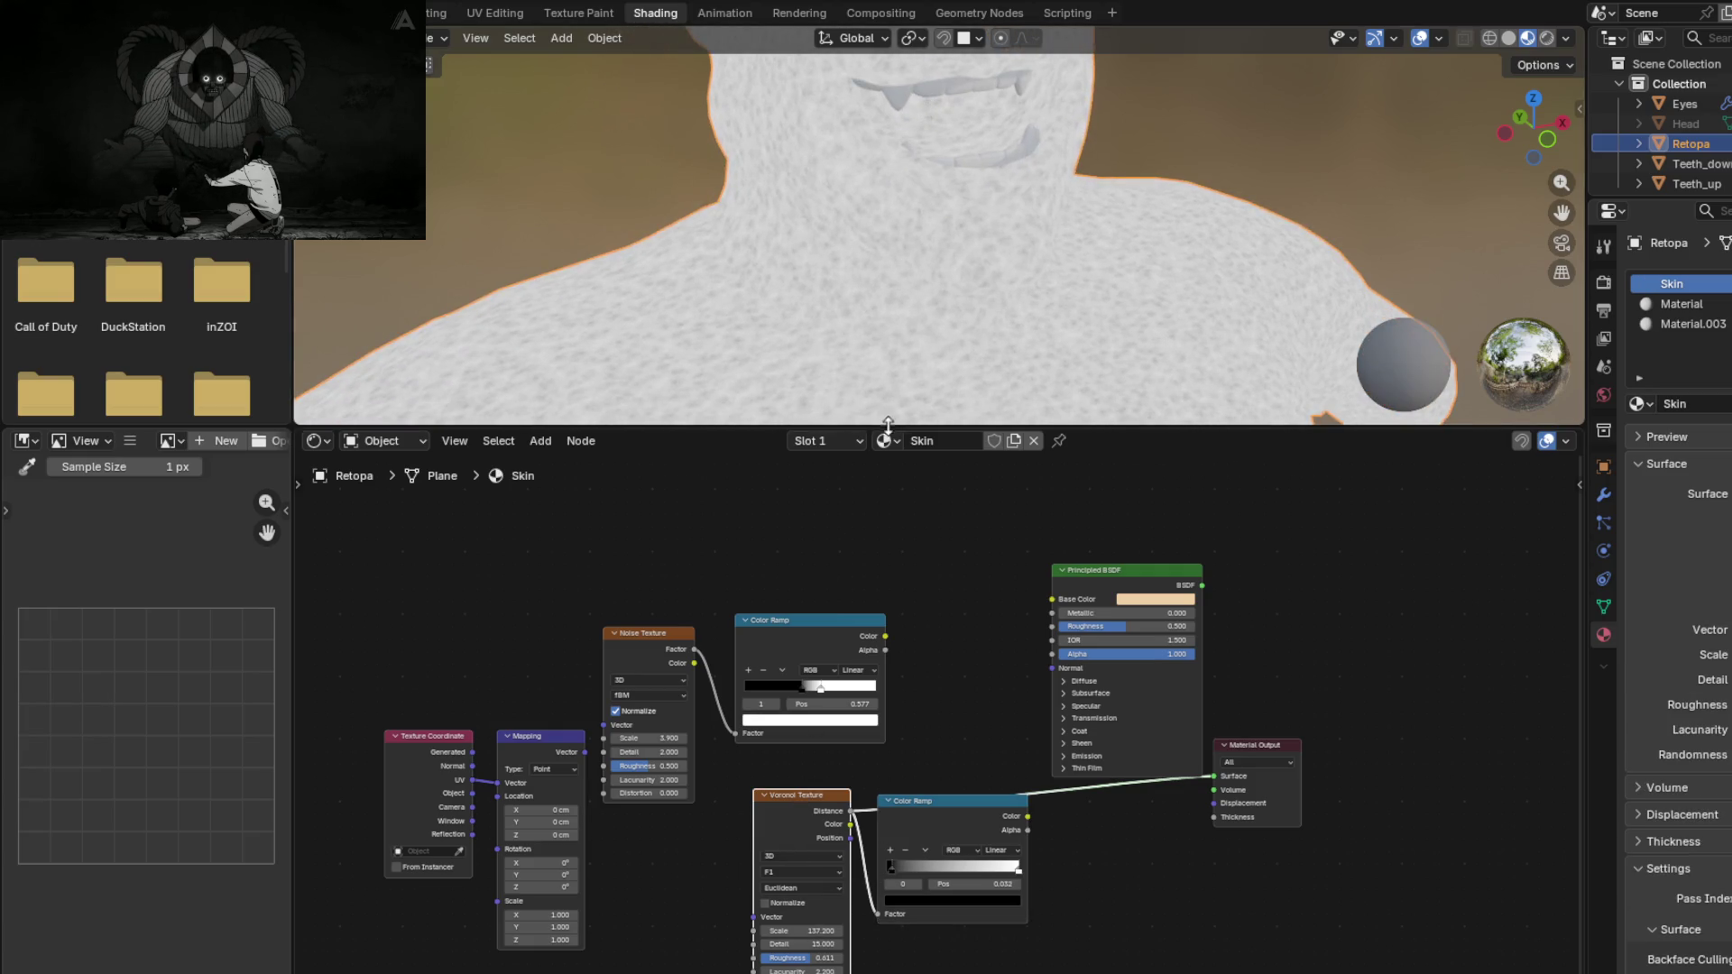
pyautogui.moveTo(893, 361); pyautogui.dragTo(901, 270, button='middle')
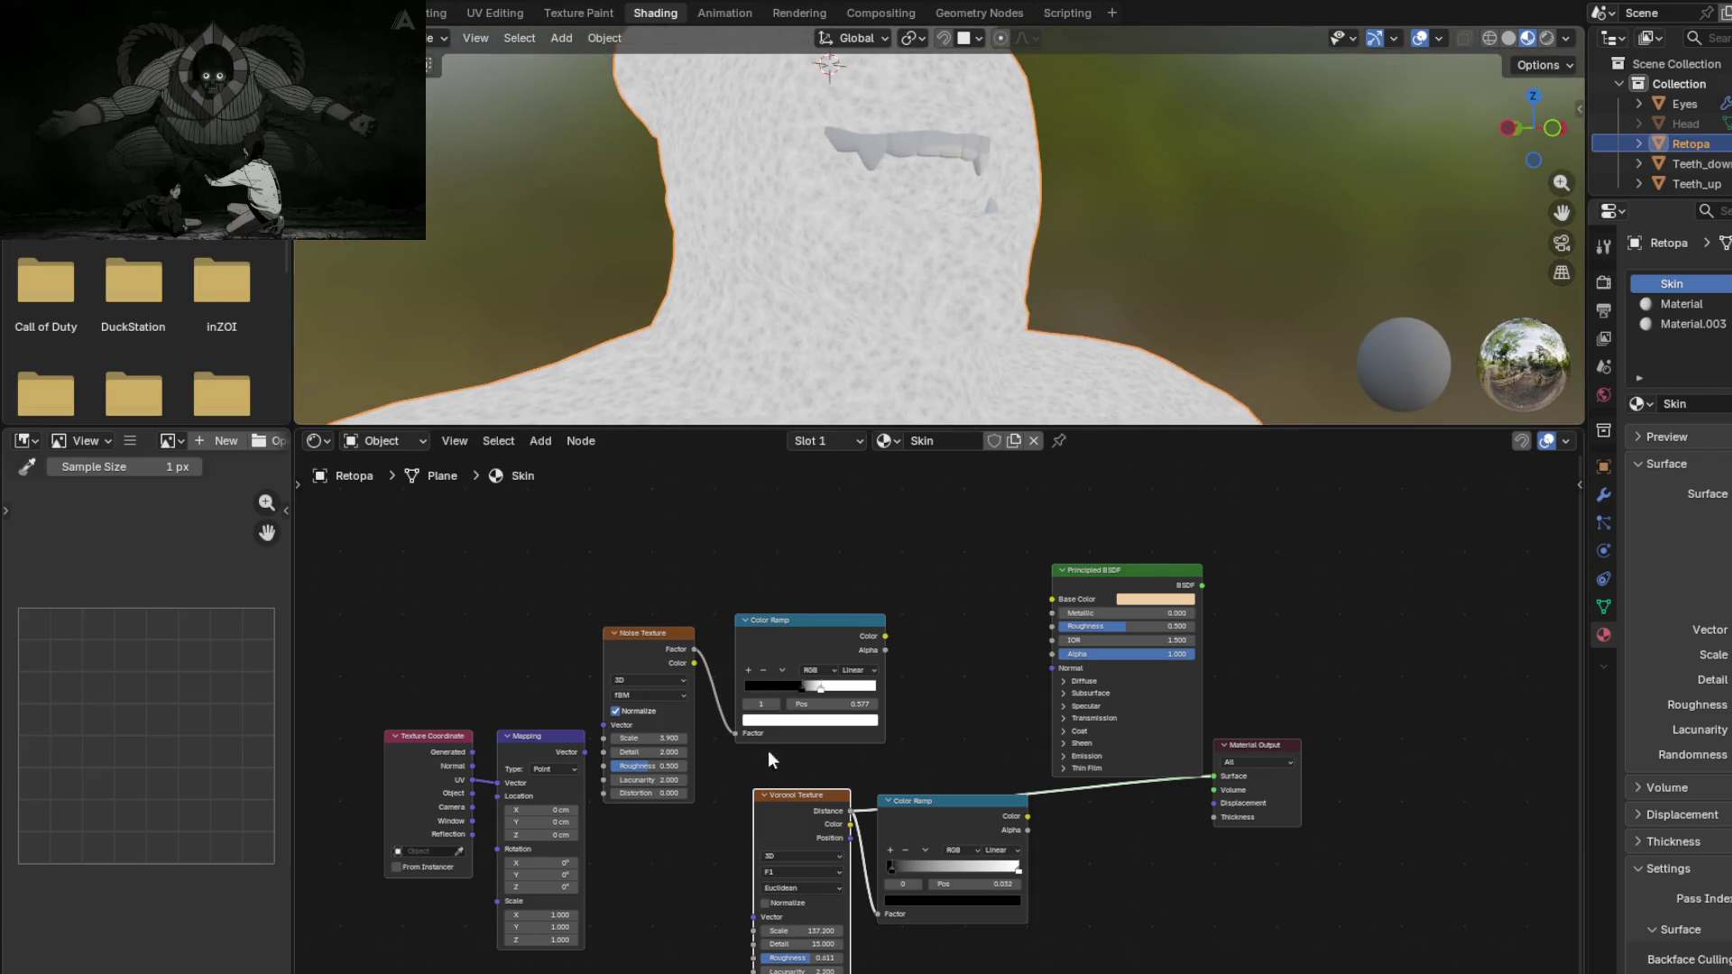
pyautogui.click(785, 944)
pyautogui.write('1.4')
pyautogui.press('Return')
pyautogui.moveTo(800, 943); pyautogui.dragTo(839, 944)
pyautogui.moveTo(799, 944); pyautogui.dragTo(853, 945)
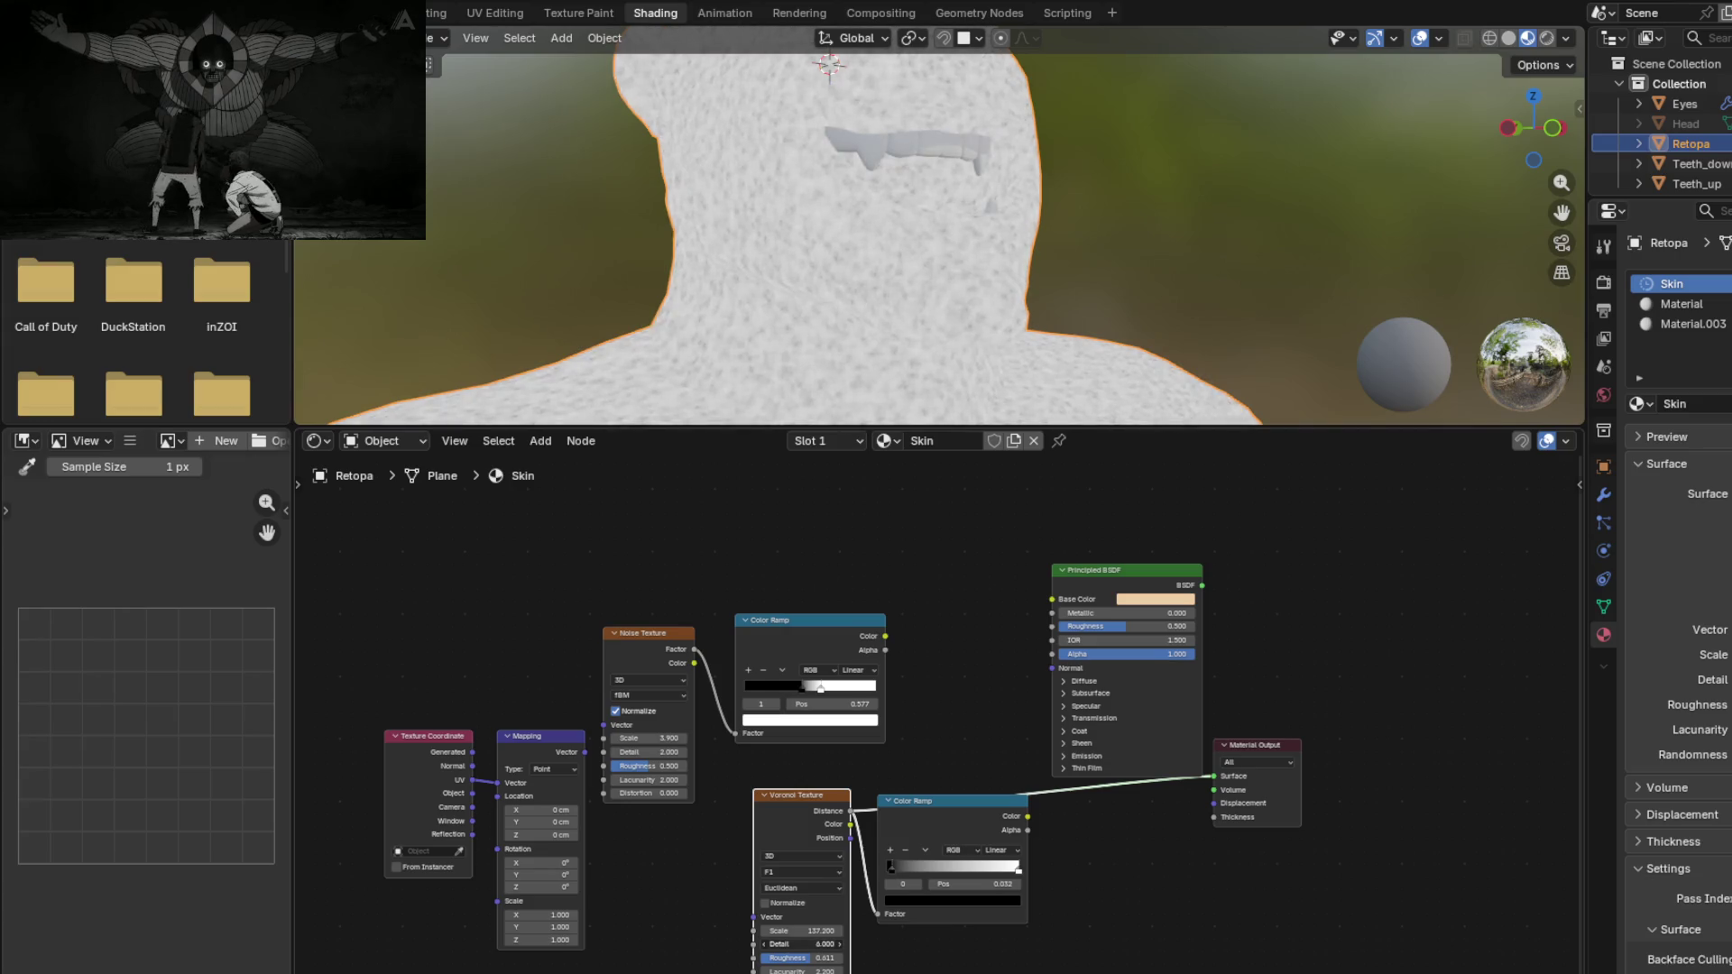
# Step: Move the lower ramp's black stop to 0.305 and its white stop slightly left
pyautogui.click(959, 809)
pyautogui.moveTo(949, 320)
pyautogui.mouseDown(button='middle')
pyautogui.moveTo(1055, 259)
pyautogui.moveTo(979, 436)
pyautogui.mouseUp(button='middle')
pyautogui.moveTo(893, 866)
pyautogui.mouseDown()
pyautogui.moveTo(911, 867)
pyautogui.moveTo(808, 875)
pyautogui.mouseUp()
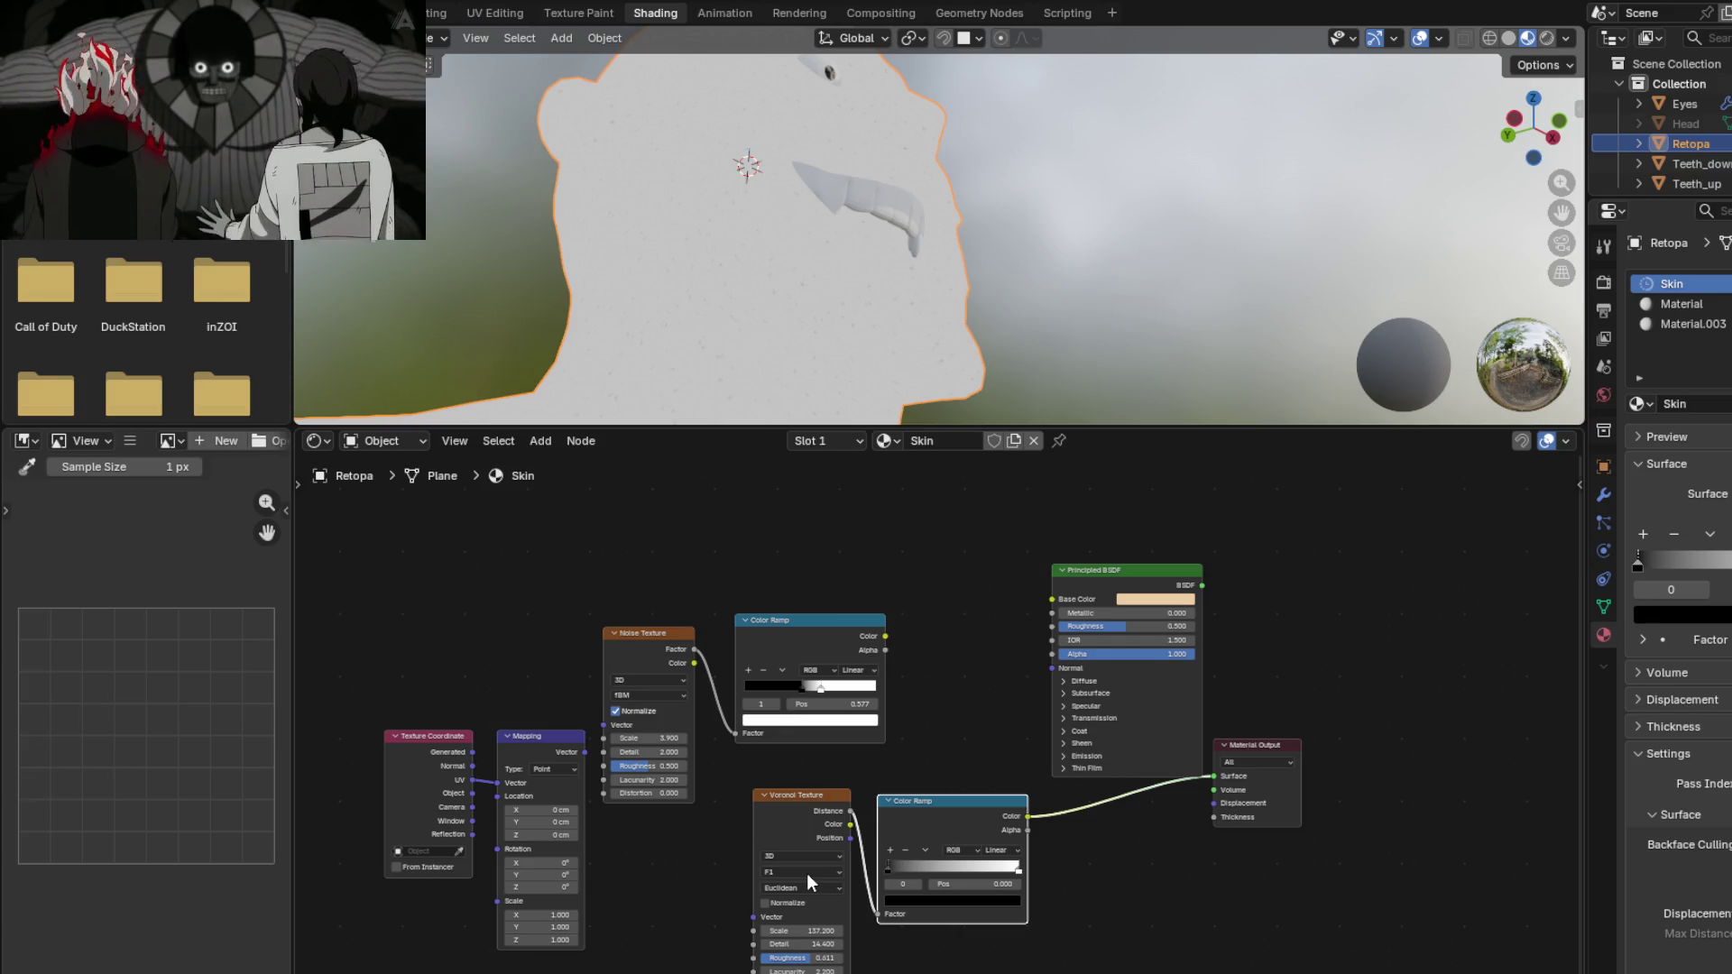
pyautogui.moveTo(1016, 870); pyautogui.dragTo(1003, 873)
pyautogui.moveTo(890, 869)
pyautogui.mouseDown()
pyautogui.moveTo(928, 873)
pyautogui.moveTo(891, 871)
pyautogui.mouseUp()
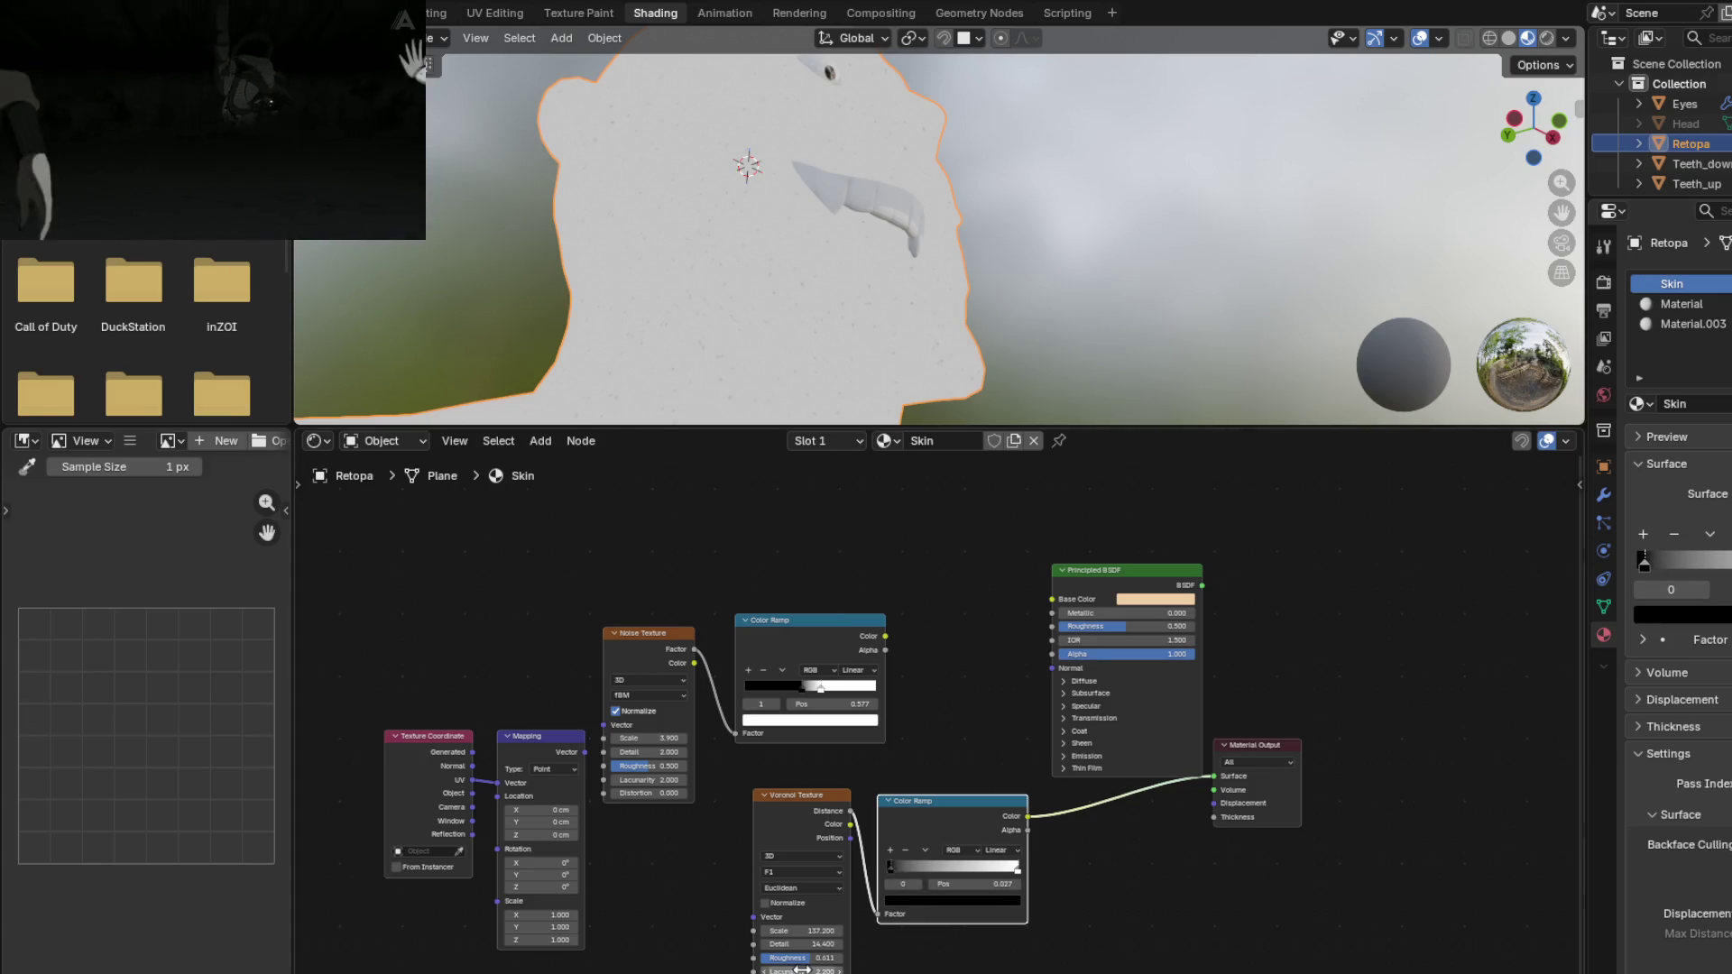
# Step: Lower Voronoi Roughness to 0.685 and connect the lower ramp's Color to BSDF Roughness
pyautogui.moveTo(801, 961); pyautogui.dragTo(758, 961)
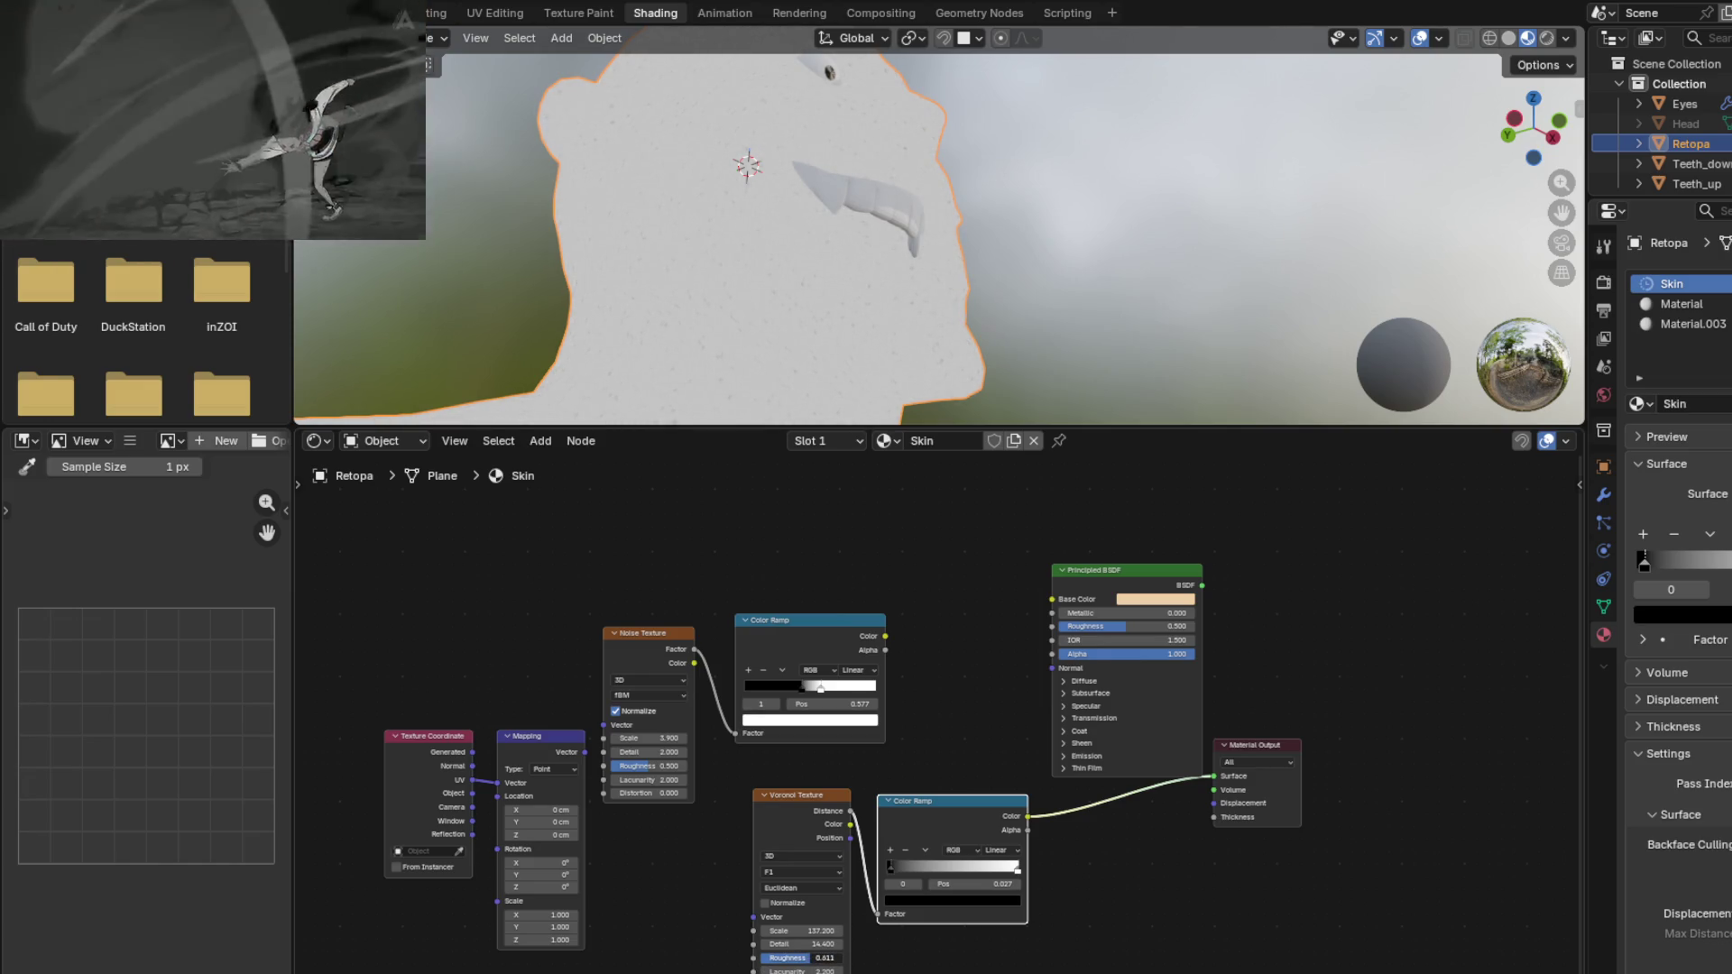
pyautogui.scroll(-5, 924, 280)
pyautogui.moveTo(923, 280)
pyautogui.mouseDown(button='middle')
pyautogui.moveTo(820, 312)
pyautogui.moveTo(895, 95)
pyautogui.mouseUp(button='middle')
pyautogui.moveTo(883, 223); pyautogui.dragTo(783, 268, button='middle')
pyautogui.scroll(5, 783, 269)
pyautogui.moveTo(765, 155)
pyautogui.mouseDown(button='middle')
pyautogui.moveTo(765, 195)
pyautogui.moveTo(1051, 343)
pyautogui.moveTo(928, 262)
pyautogui.moveTo(836, 150)
pyautogui.moveTo(851, 171)
pyautogui.mouseUp(button='middle')
pyautogui.scroll(-3, 928, 262)
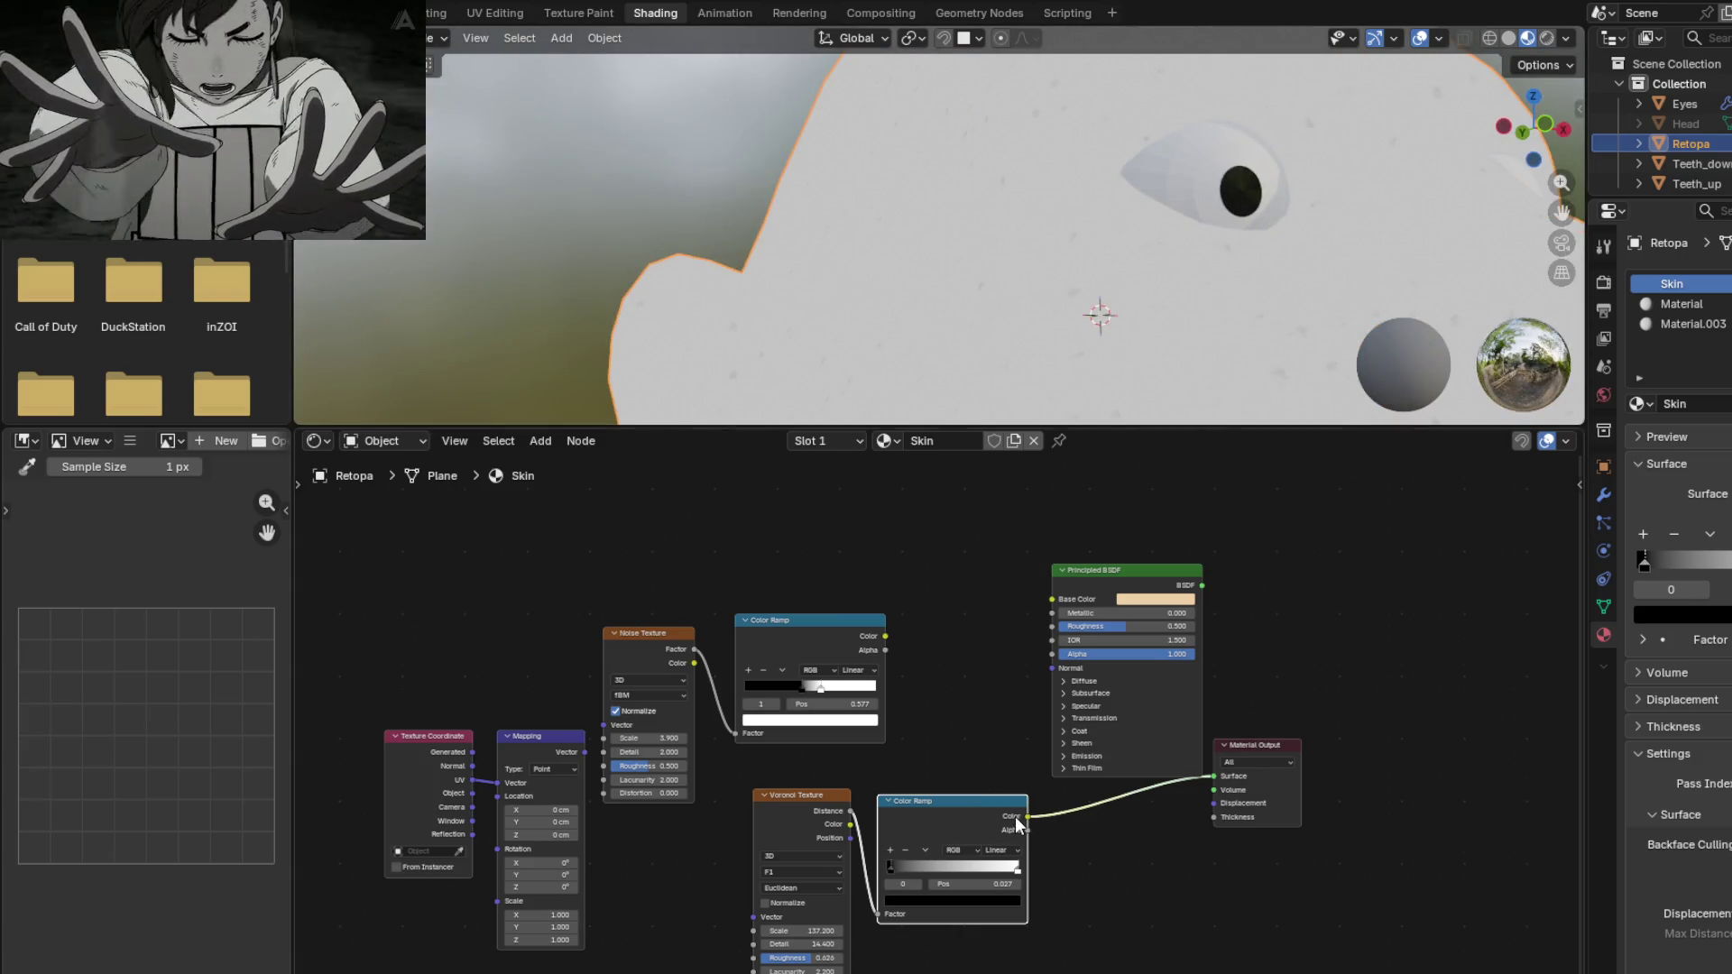
pyautogui.moveTo(1026, 815)
pyautogui.mouseDown()
pyautogui.moveTo(907, 767)
pyautogui.moveTo(1053, 626)
pyautogui.mouseUp()
# Step: Wire the Principled BSDF to Material Output and unplug the ramp, leaving Roughness 0.500
pyautogui.keyDown('ctrl'); pyautogui.keyDown('shift'); pyautogui.click(1130, 570); pyautogui.keyUp('shift'); pyautogui.keyUp('ctrl')
pyautogui.moveTo(1080, 315)
pyautogui.mouseDown(button='middle')
pyautogui.moveTo(994, 272)
pyautogui.moveTo(874, 289)
pyautogui.moveTo(1144, 97)
pyautogui.moveTo(946, 323)
pyautogui.moveTo(968, 262)
pyautogui.moveTo(938, 296)
pyautogui.moveTo(867, 249)
pyautogui.moveTo(1011, 352)
pyautogui.moveTo(1047, 332)
pyautogui.mouseUp(button='middle')
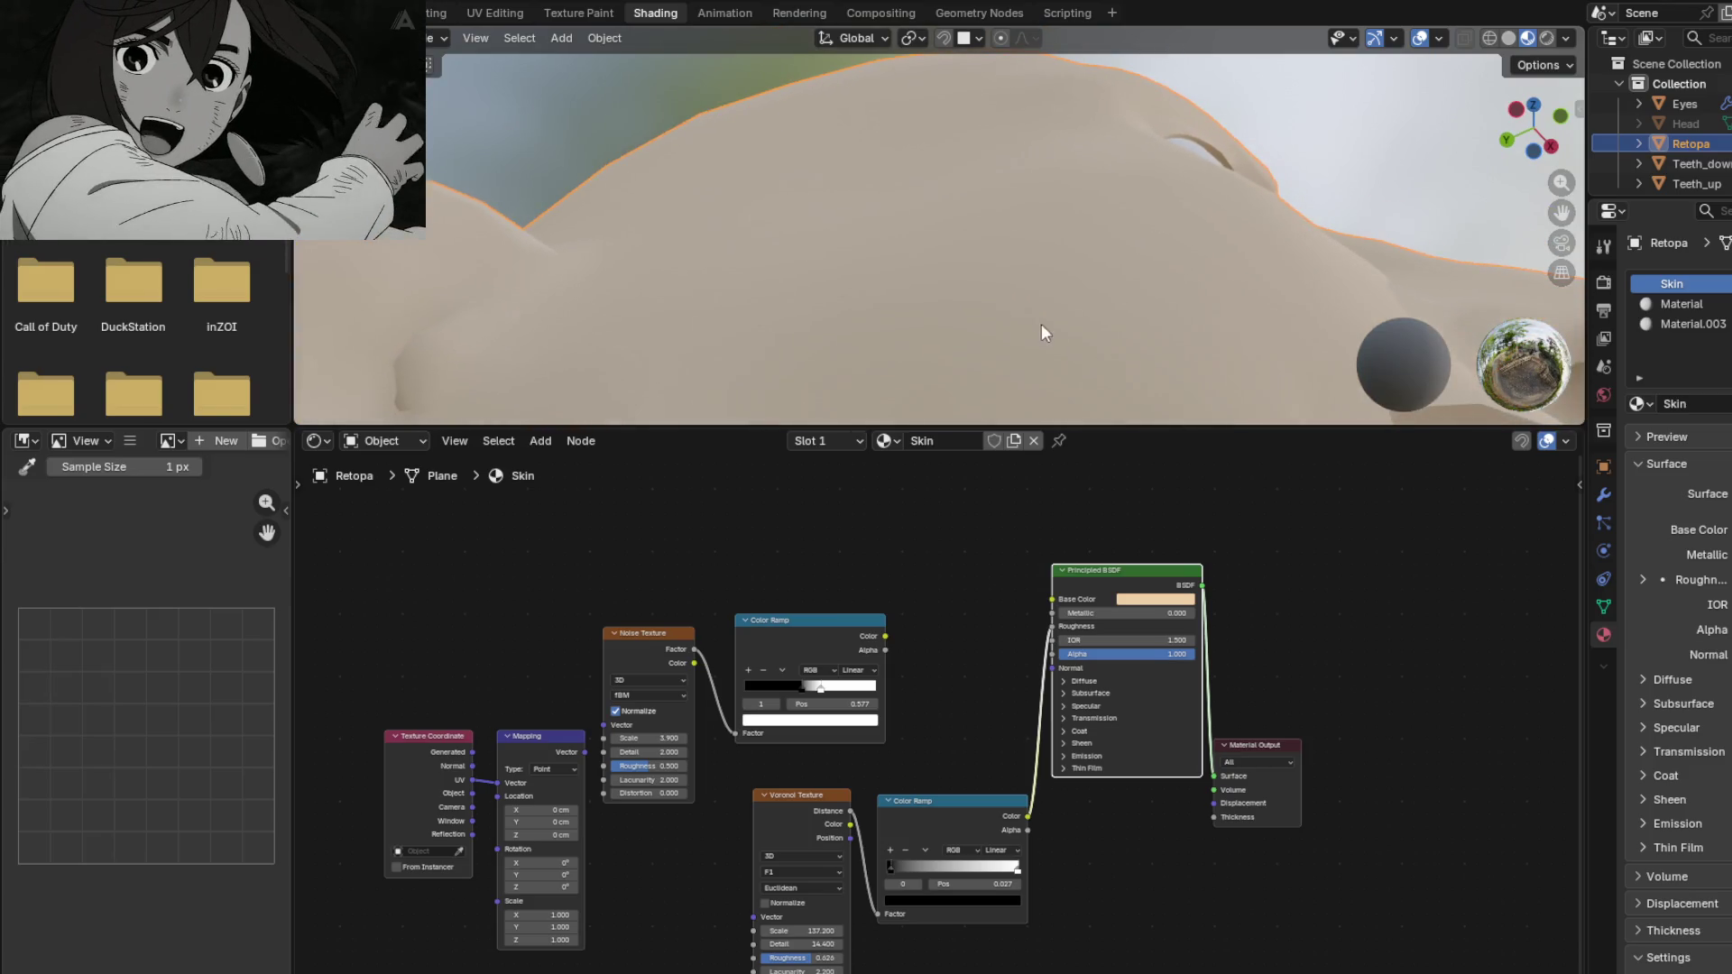
pyautogui.moveTo(1008, 262)
pyautogui.mouseDown(button='middle')
pyautogui.moveTo(939, 265)
pyautogui.moveTo(951, 216)
pyautogui.moveTo(1044, 224)
pyautogui.moveTo(1028, 286)
pyautogui.moveTo(992, 285)
pyautogui.moveTo(1124, 361)
pyautogui.moveTo(879, 357)
pyautogui.moveTo(802, 236)
pyautogui.moveTo(812, 279)
pyautogui.moveTo(799, 214)
pyautogui.moveTo(832, 261)
pyautogui.mouseUp(button='middle')
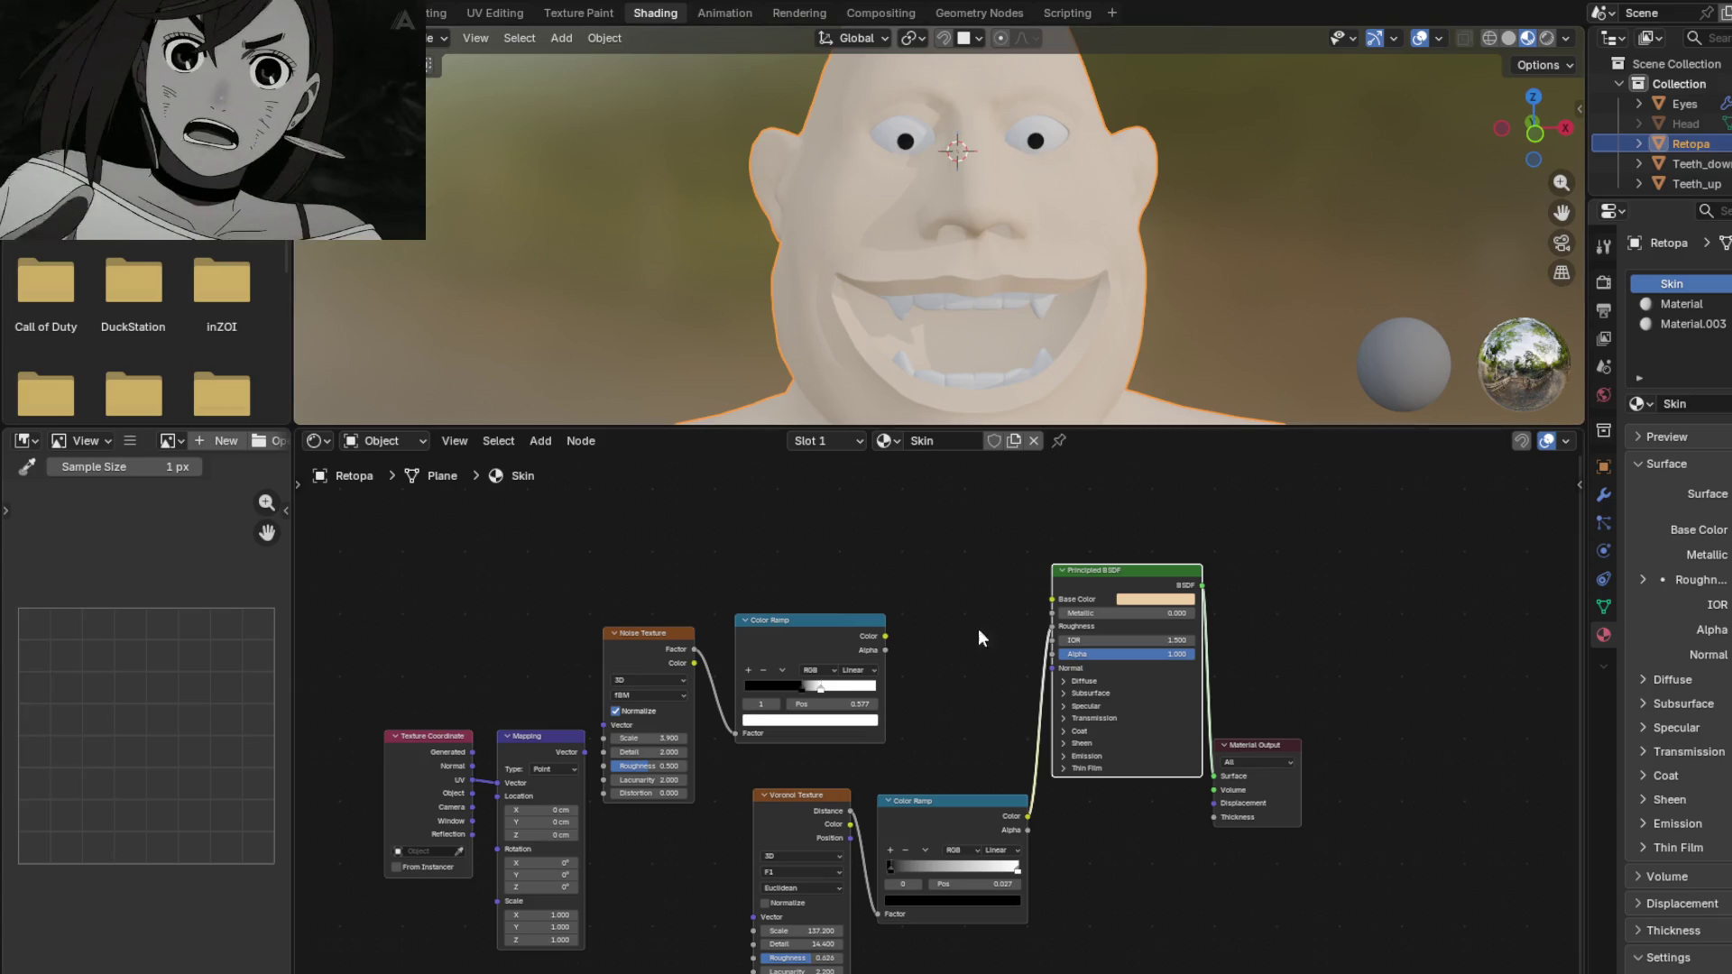
pyautogui.moveTo(1051, 626); pyautogui.dragTo(976, 675)
pyautogui.moveTo(1014, 244)
pyautogui.mouseDown(button='middle')
pyautogui.moveTo(945, 230)
pyautogui.moveTo(998, 301)
pyautogui.mouseUp(button='middle')
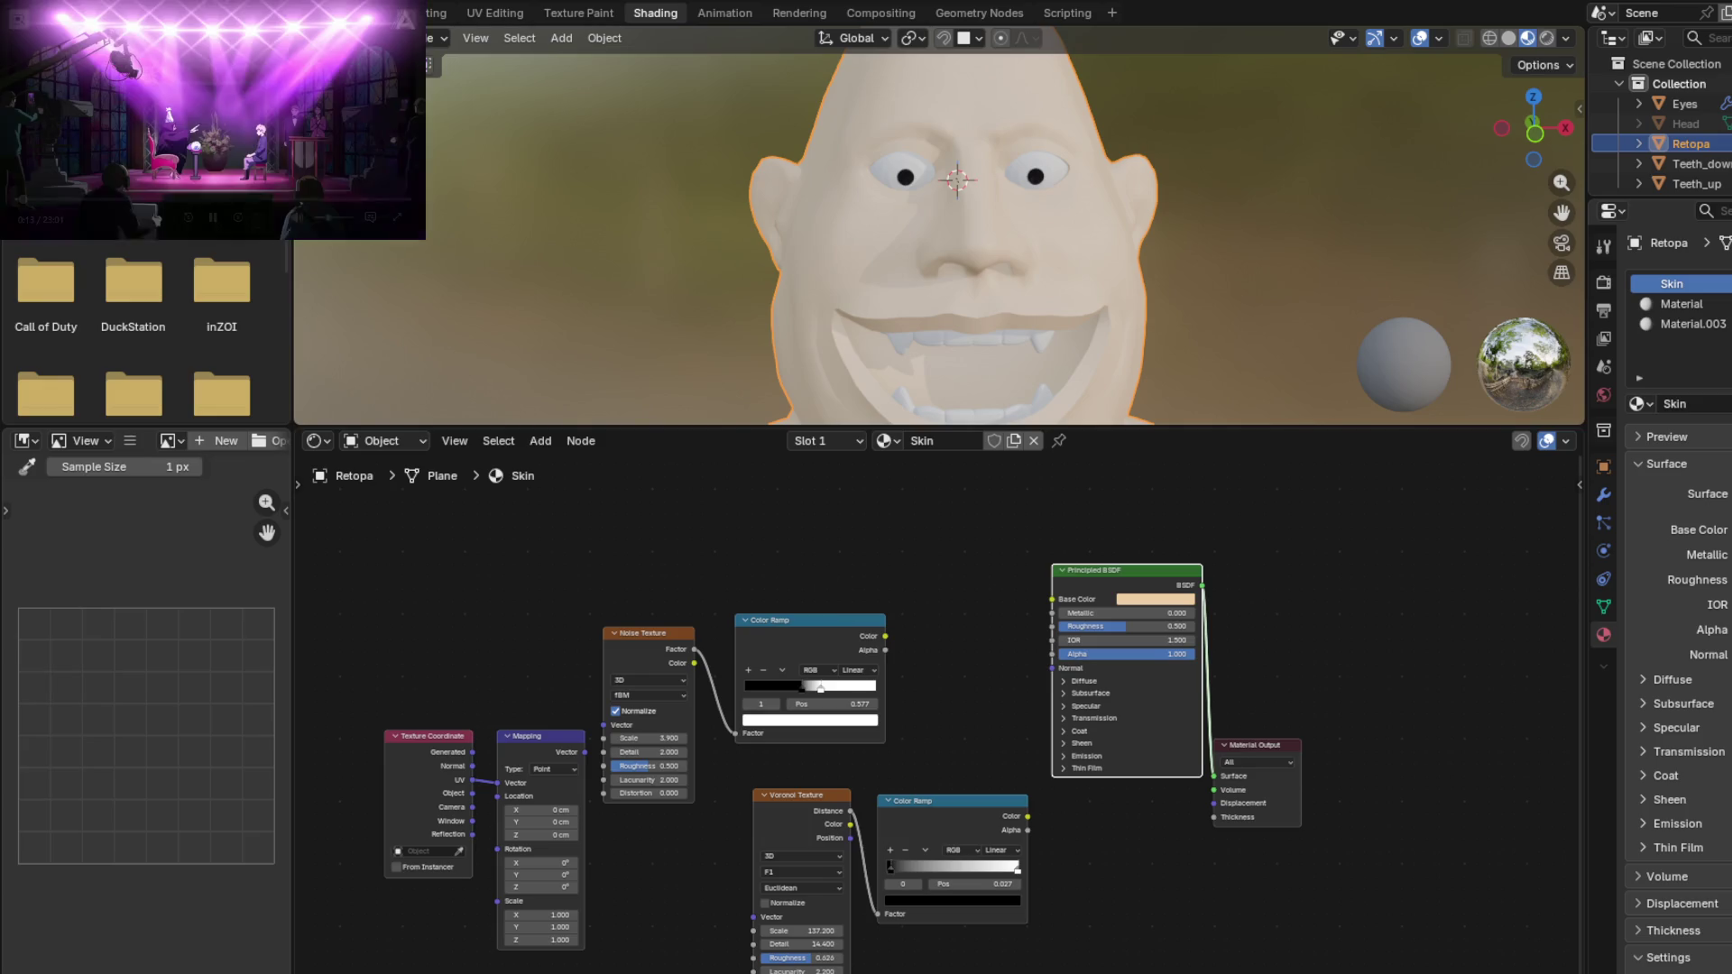
pyautogui.moveTo(424, 238)
pyautogui.mouseDown()
pyautogui.moveTo(827, 473)
pyautogui.moveTo(809, 459)
pyautogui.mouseUp()
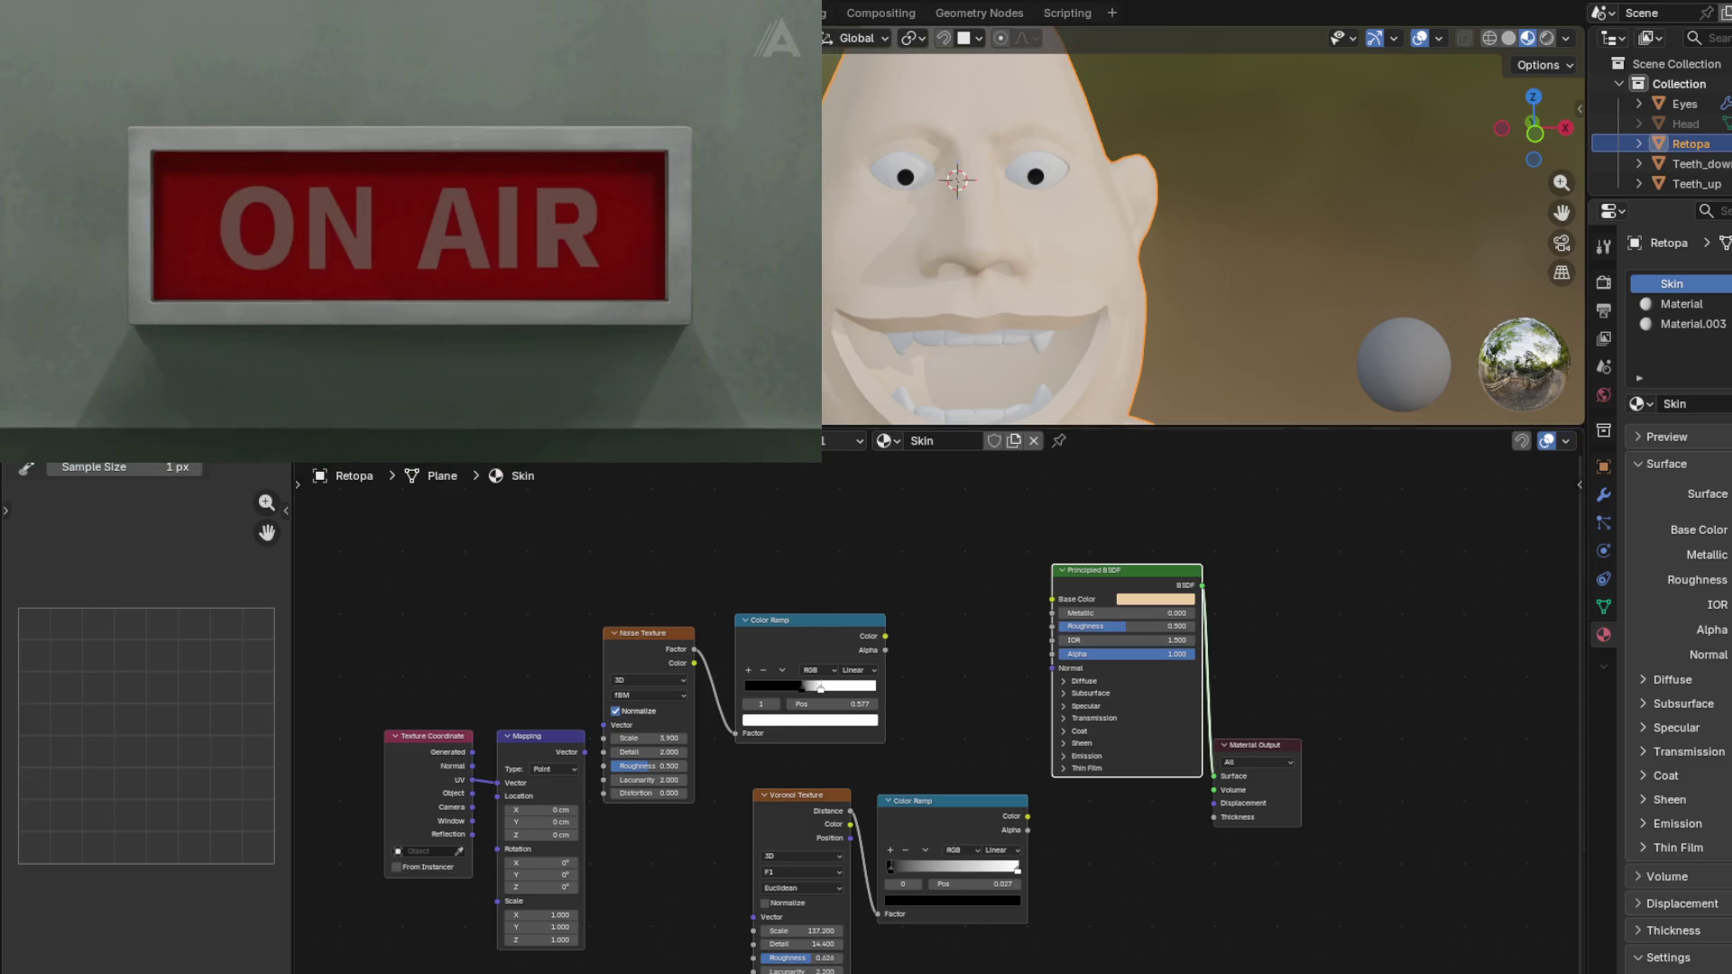
# Step: Enlarge the 3D view, centre the ogre's face, and enter Edit Mode on the Retopa mesh
pyautogui.moveTo(923, 431); pyautogui.dragTo(923, 645)
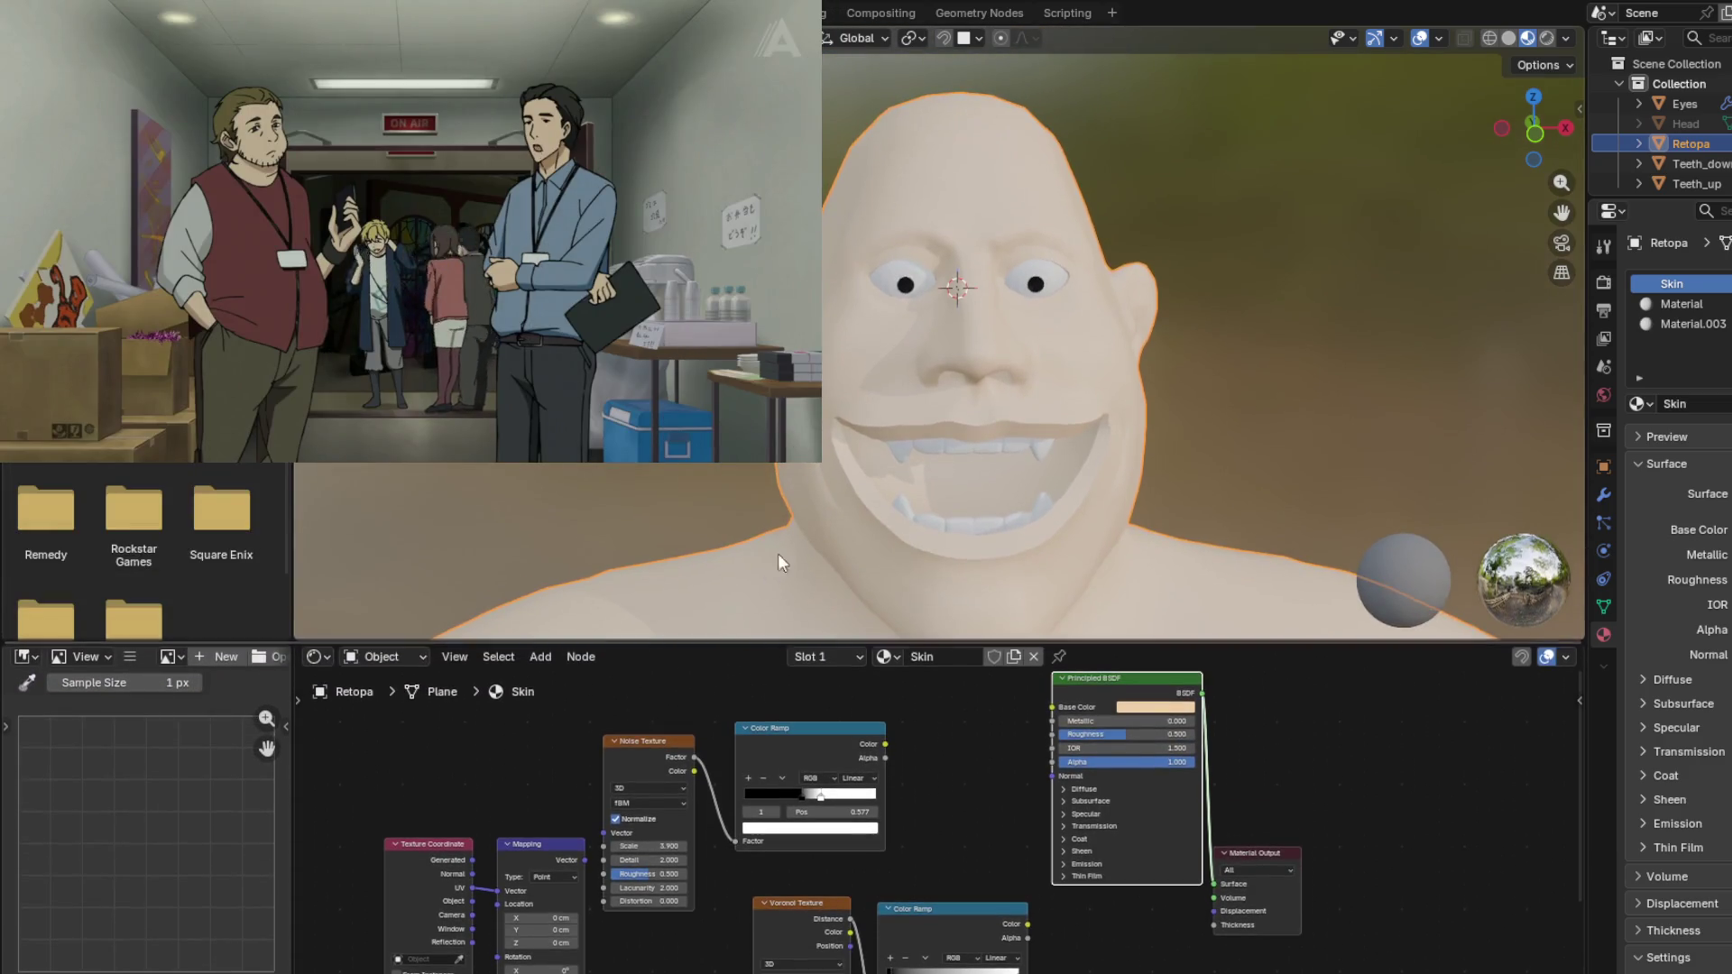
pyautogui.moveTo(923, 424); pyautogui.dragTo(992, 431, button='middle')
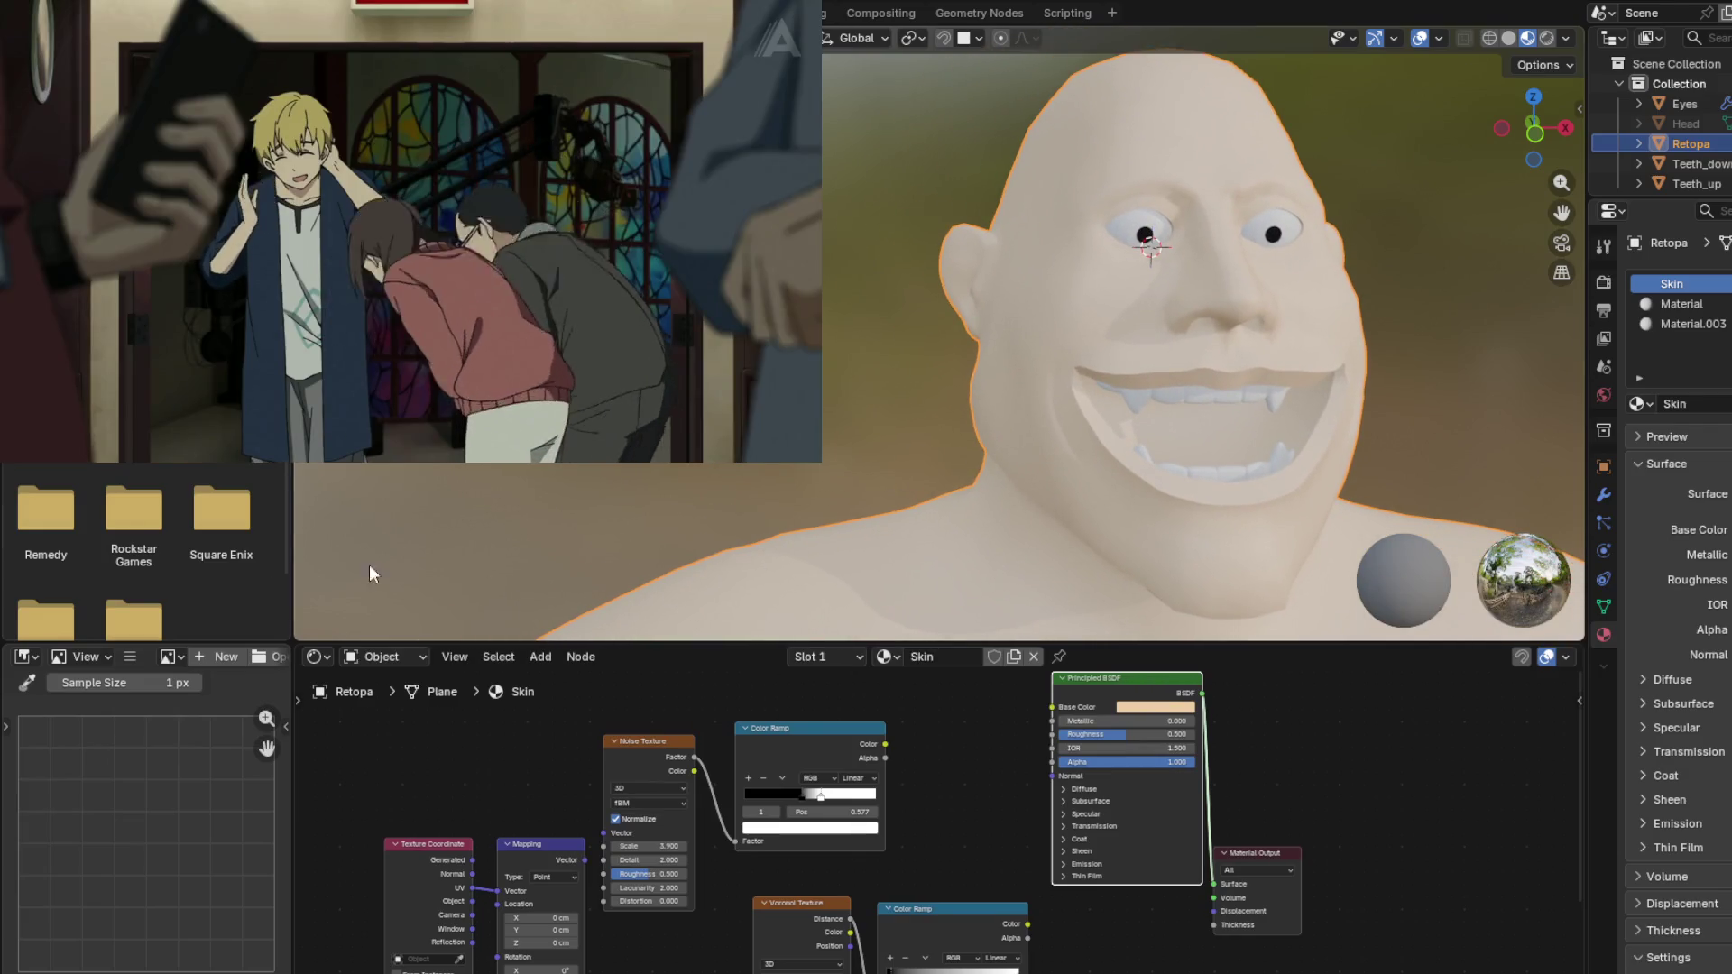
pyautogui.moveTo(776, 397)
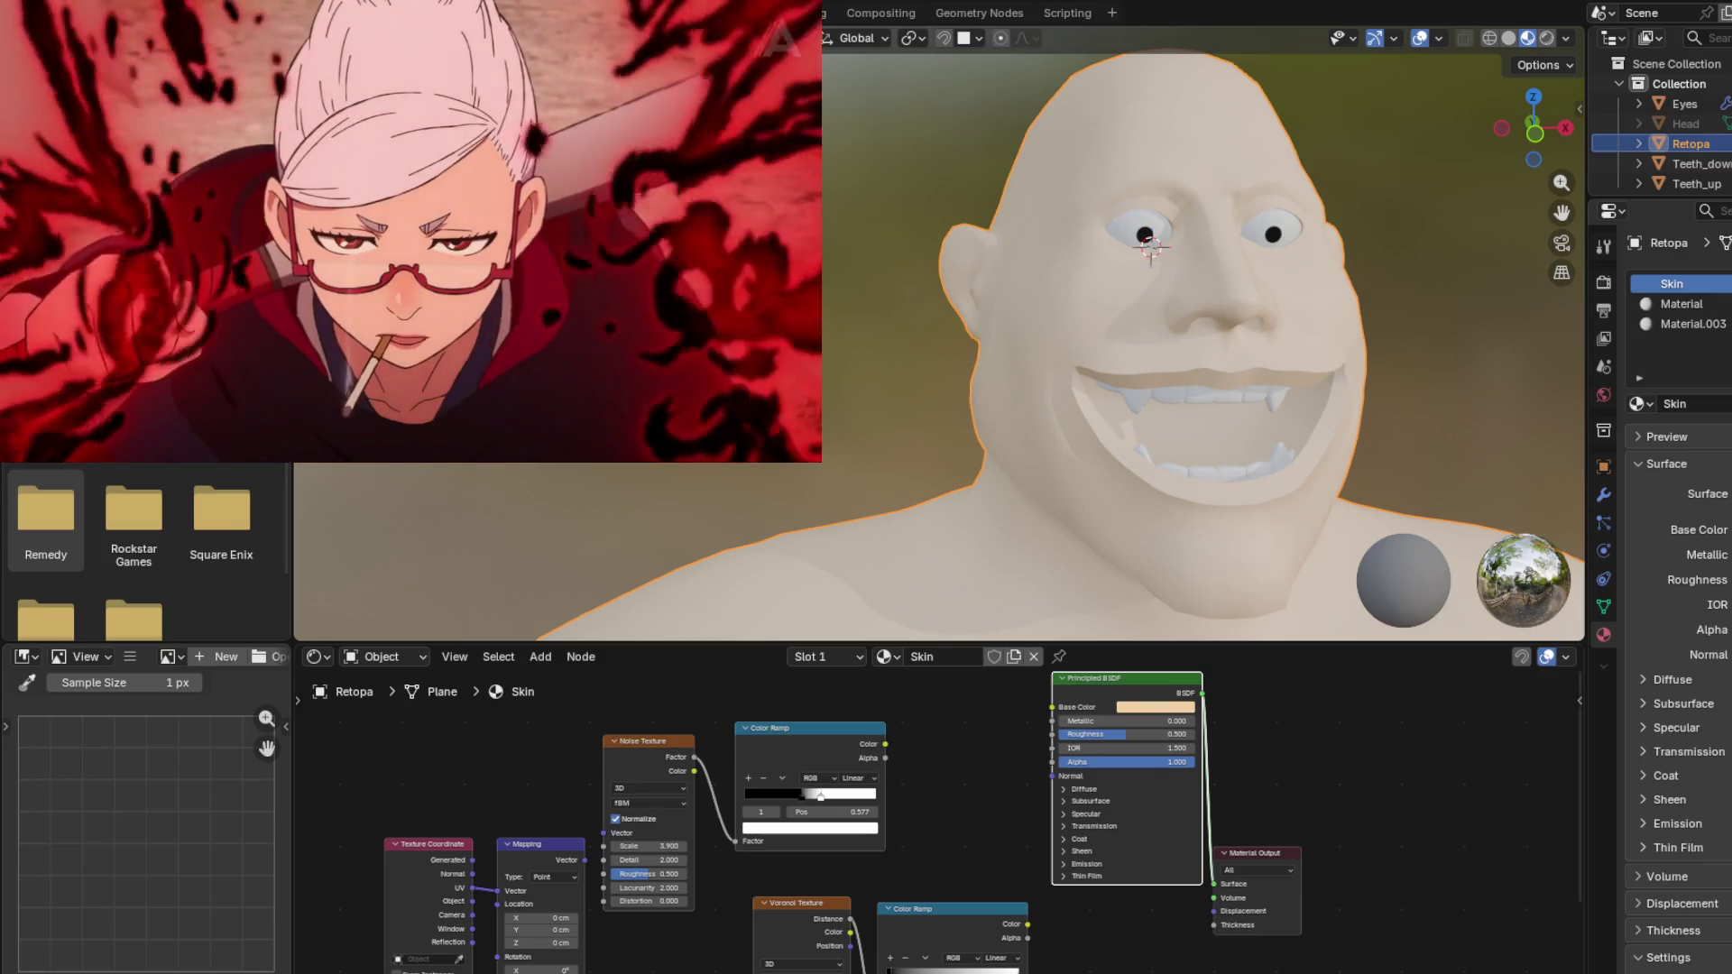
pyautogui.moveTo(821, 2); pyautogui.dragTo(534, 5)
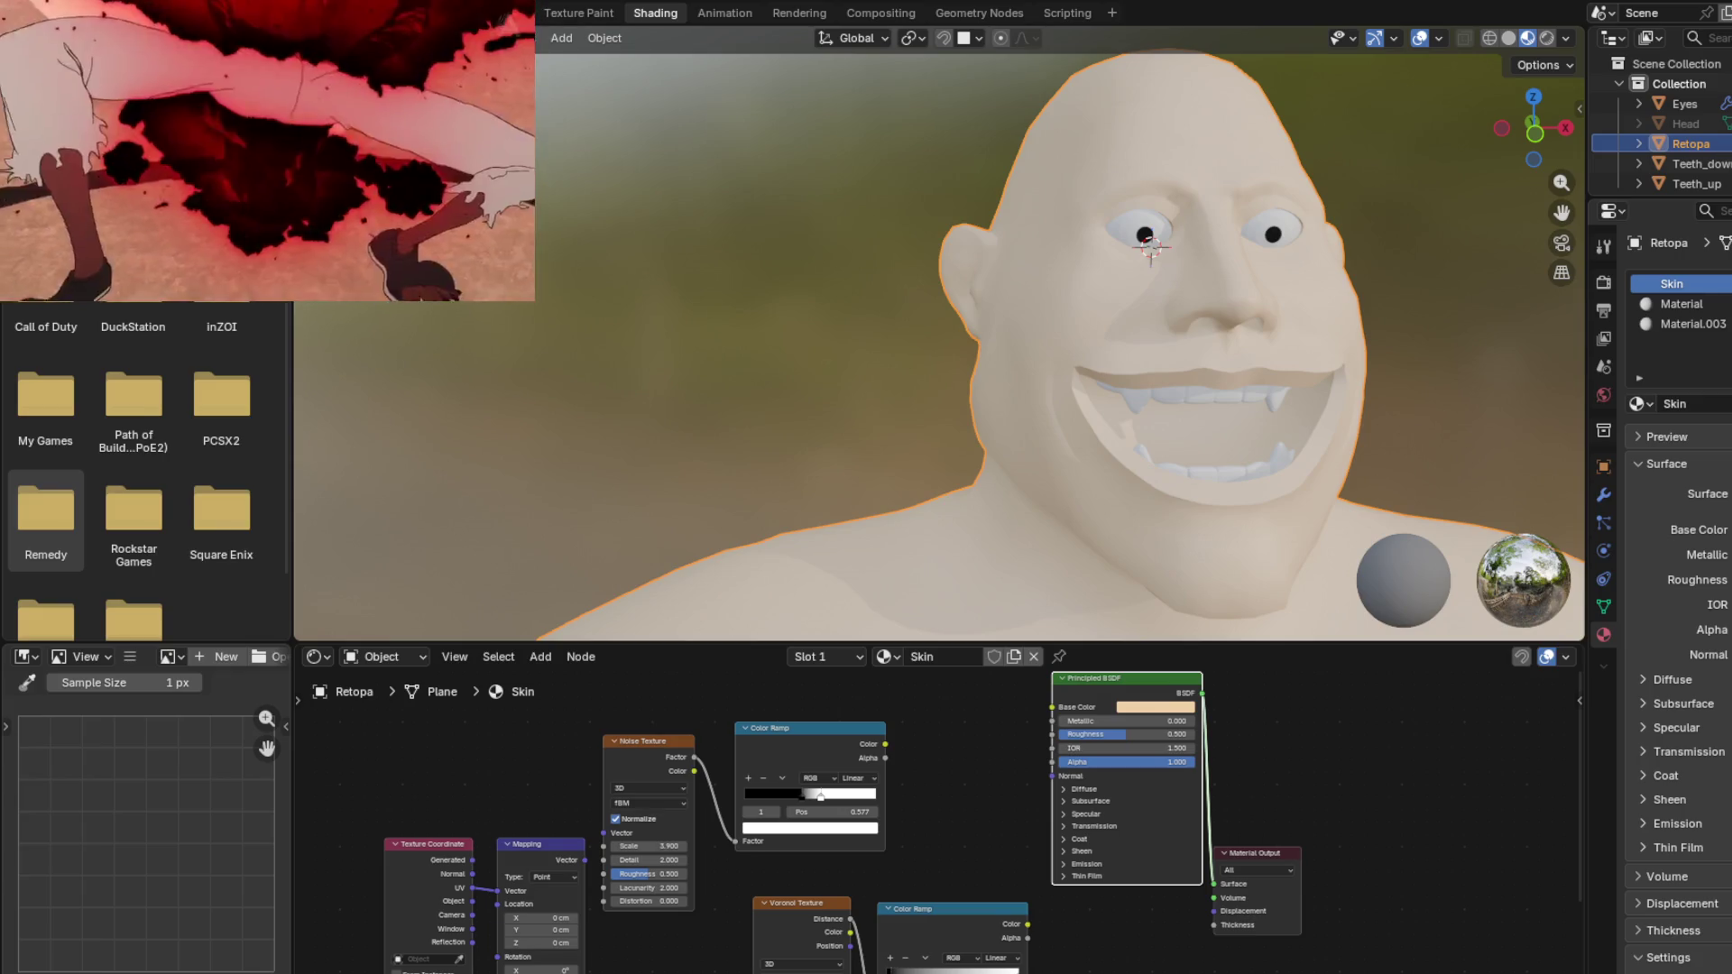
pyautogui.moveTo(395, 89)
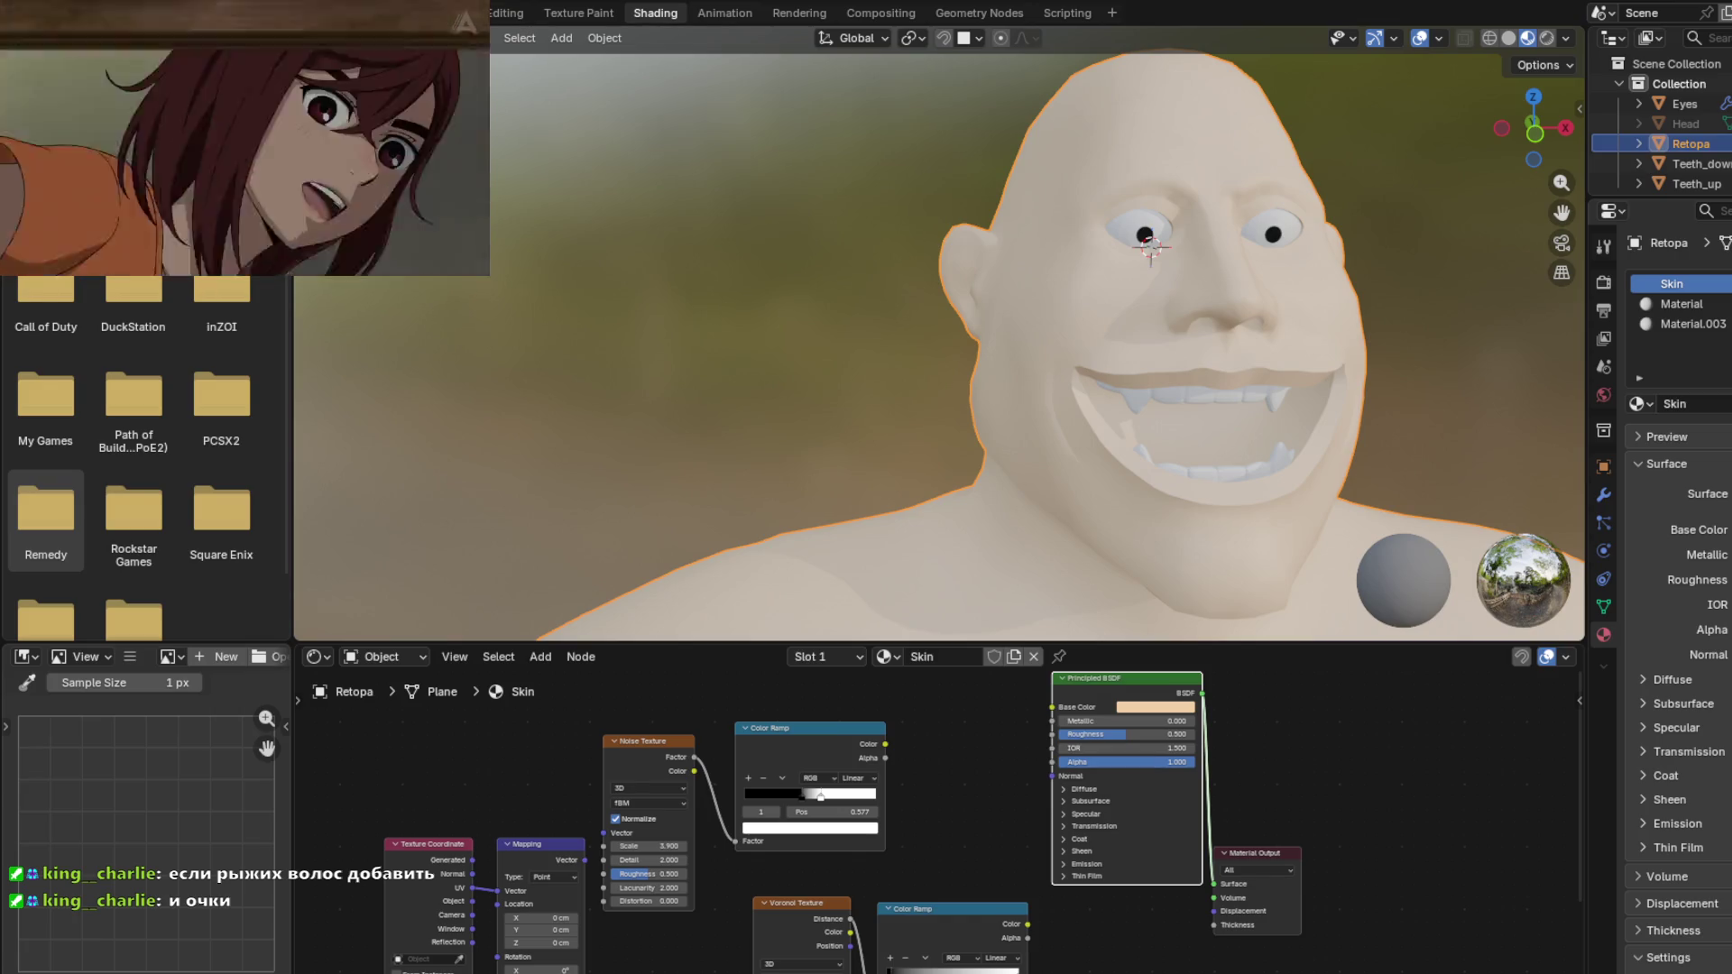
pyautogui.moveTo(834, 493)
pyautogui.keyDown('shift'); pyautogui.mouseDown(button='middle')
pyautogui.moveTo(773, 439)
pyautogui.moveTo(545, 453)
pyautogui.moveTo(597, 462)
pyautogui.moveTo(644, 412)
pyautogui.moveTo(774, 420)
pyautogui.moveTo(610, 456)
pyautogui.mouseUp(button='middle'); pyautogui.keyUp('shift')
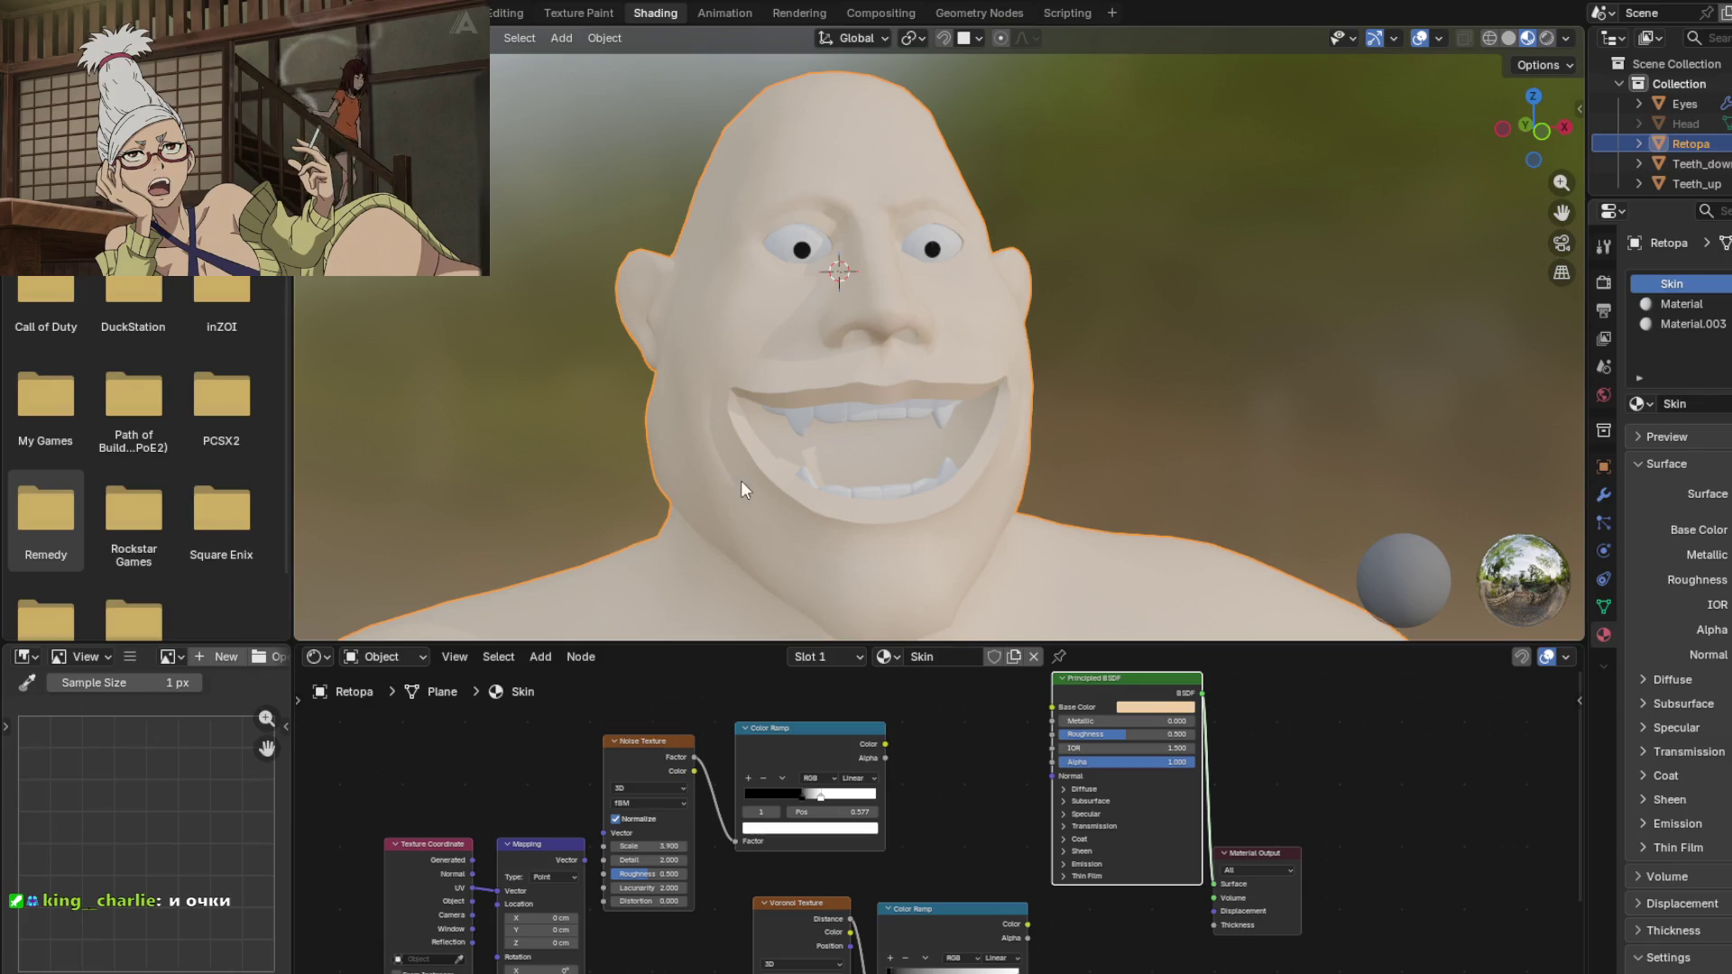
pyautogui.scroll(2, 820, 462)
pyautogui.press('Tab')
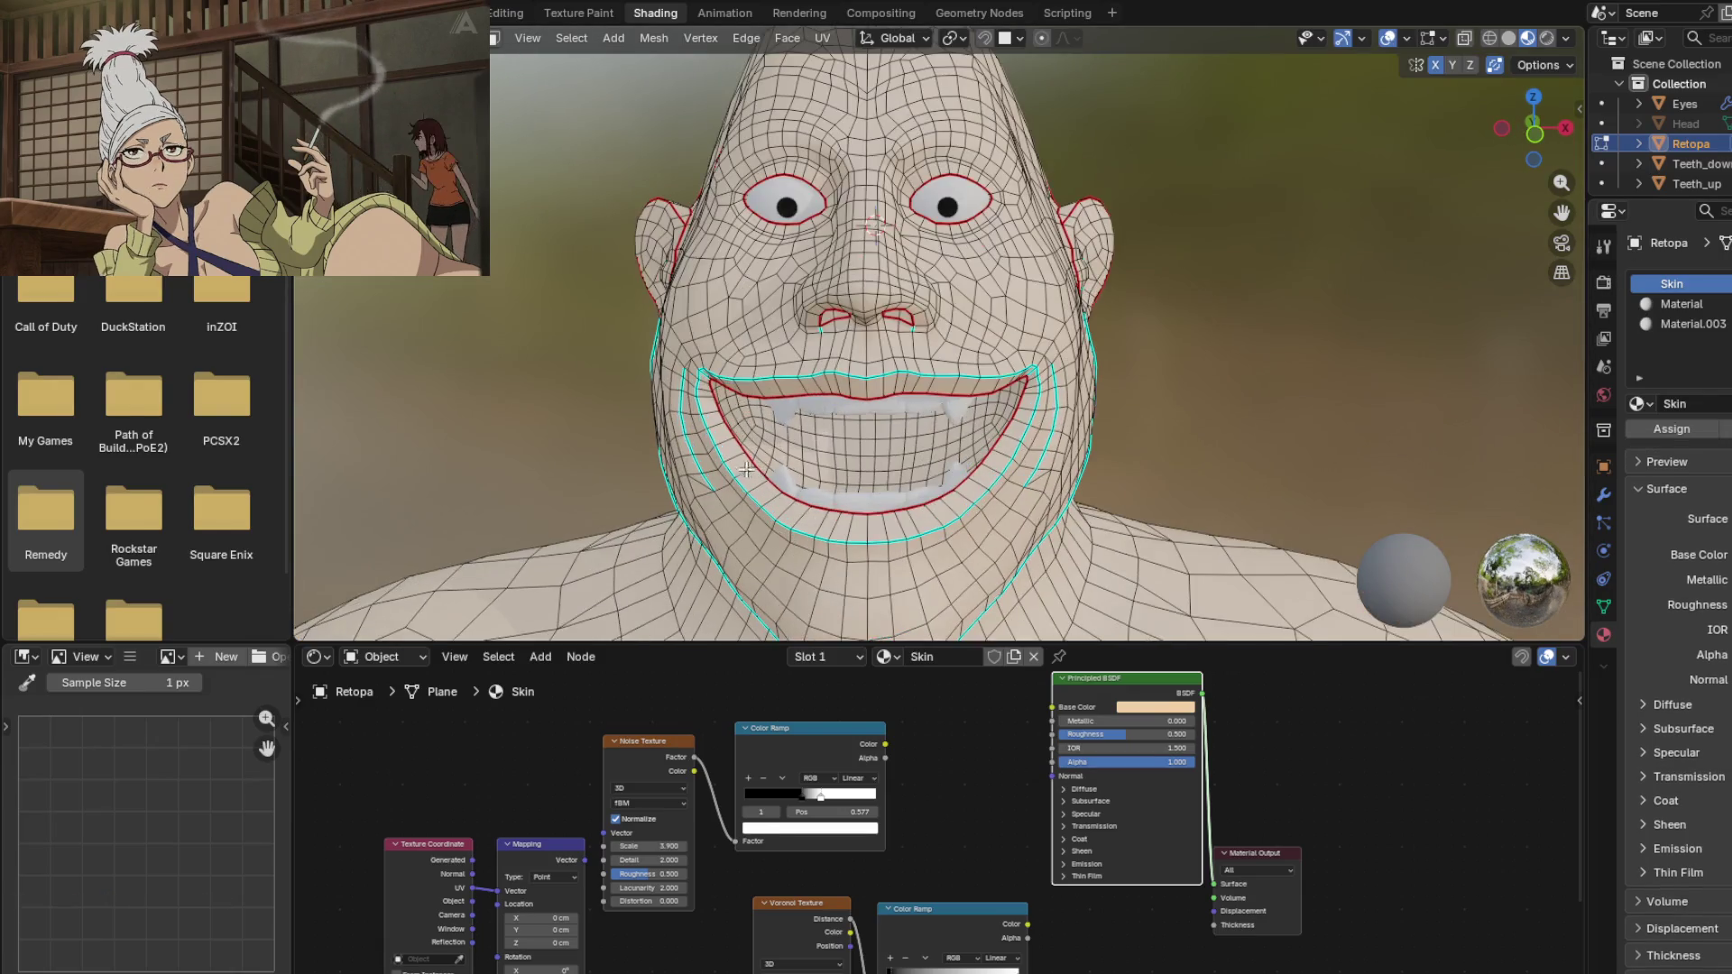
# Step: Select the lip faces and rename the second material slot to 'Lips'
pyautogui.press('l')
pyautogui.moveTo(740, 463); pyautogui.dragTo(767, 453, button='middle')
pyautogui.click(1681, 304)
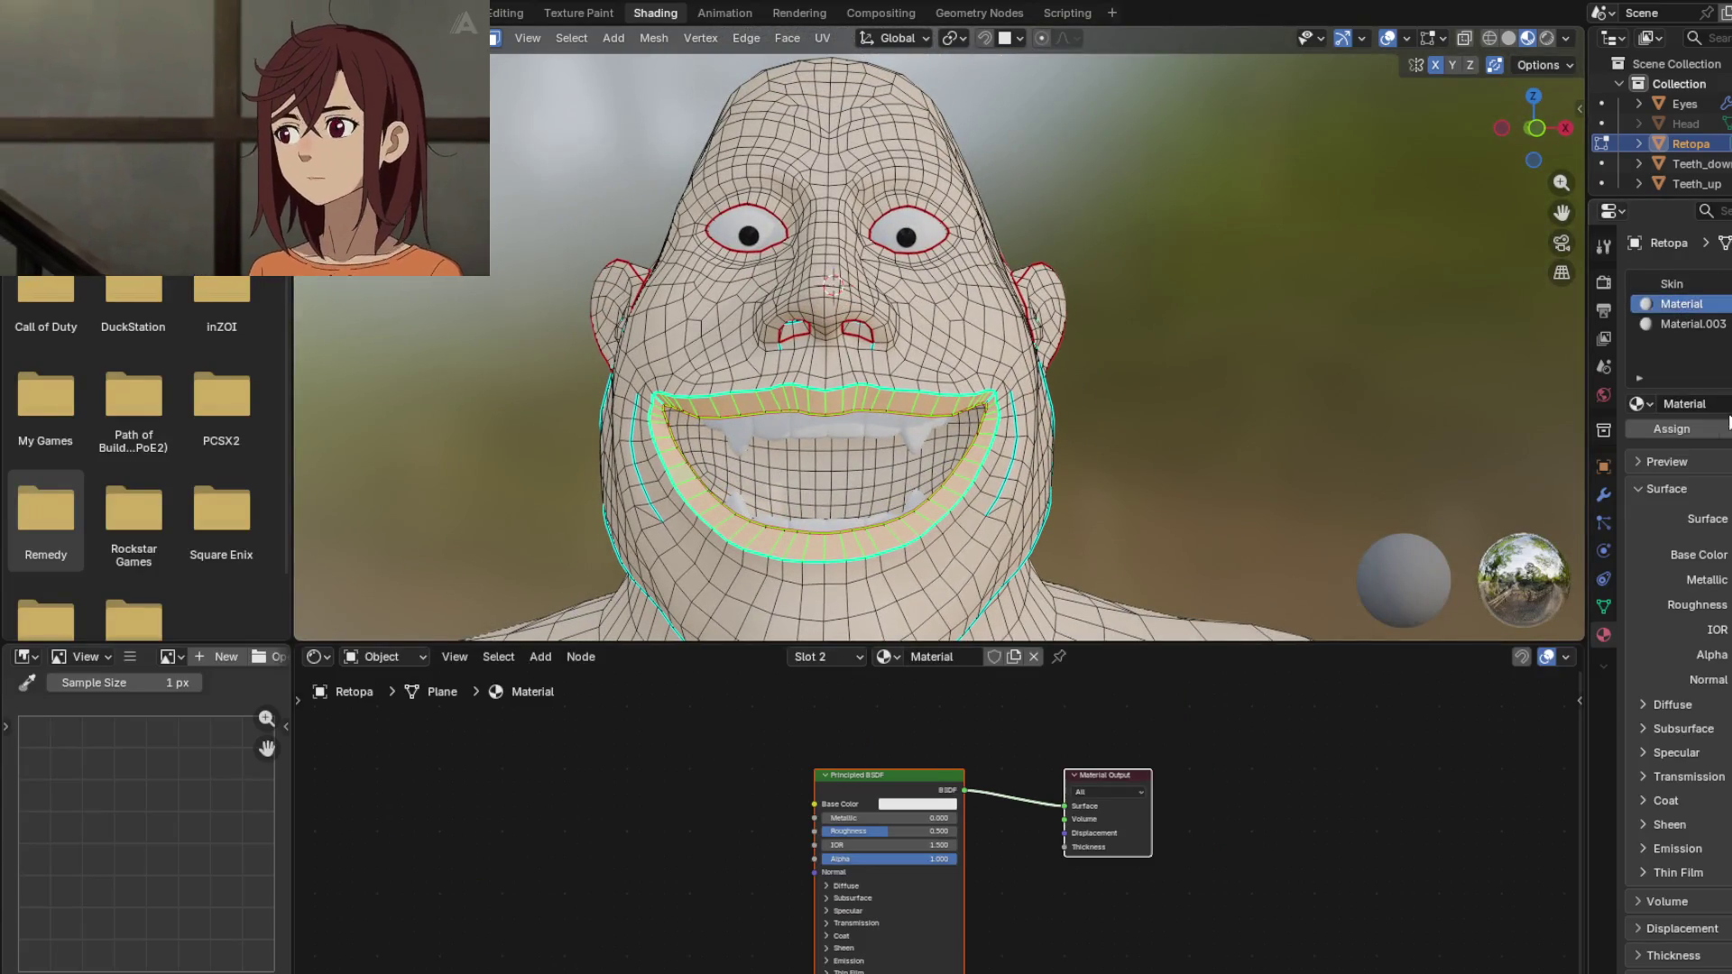
pyautogui.write('L')
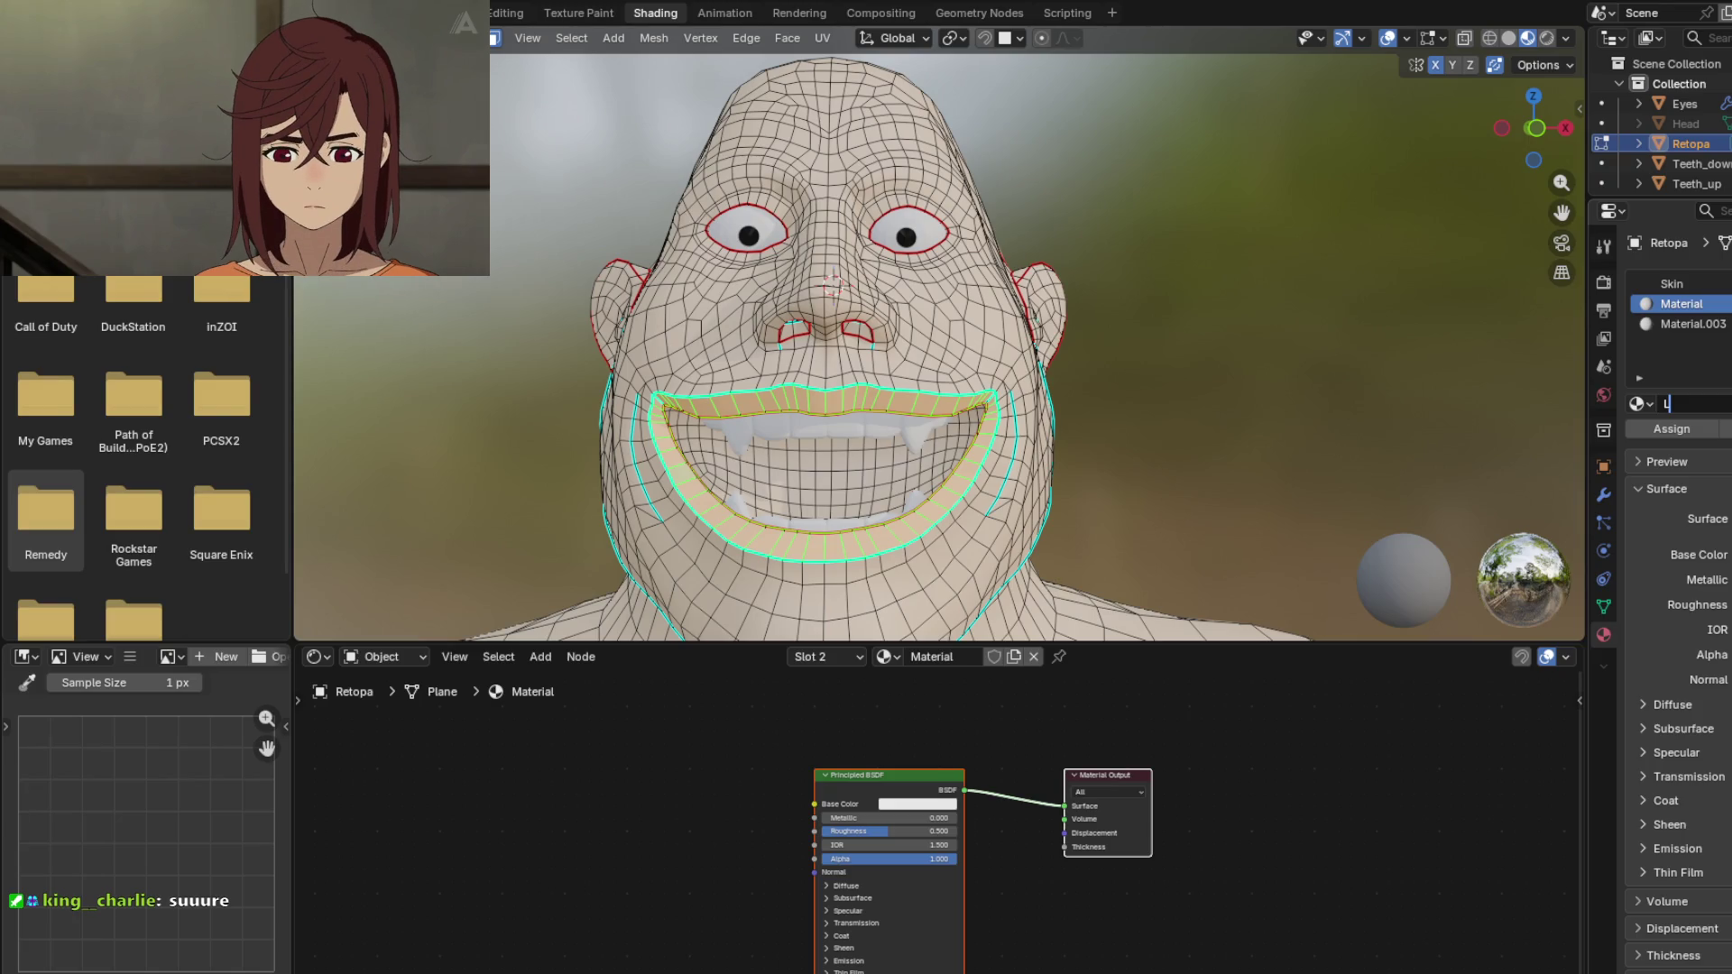
pyautogui.write('ips')
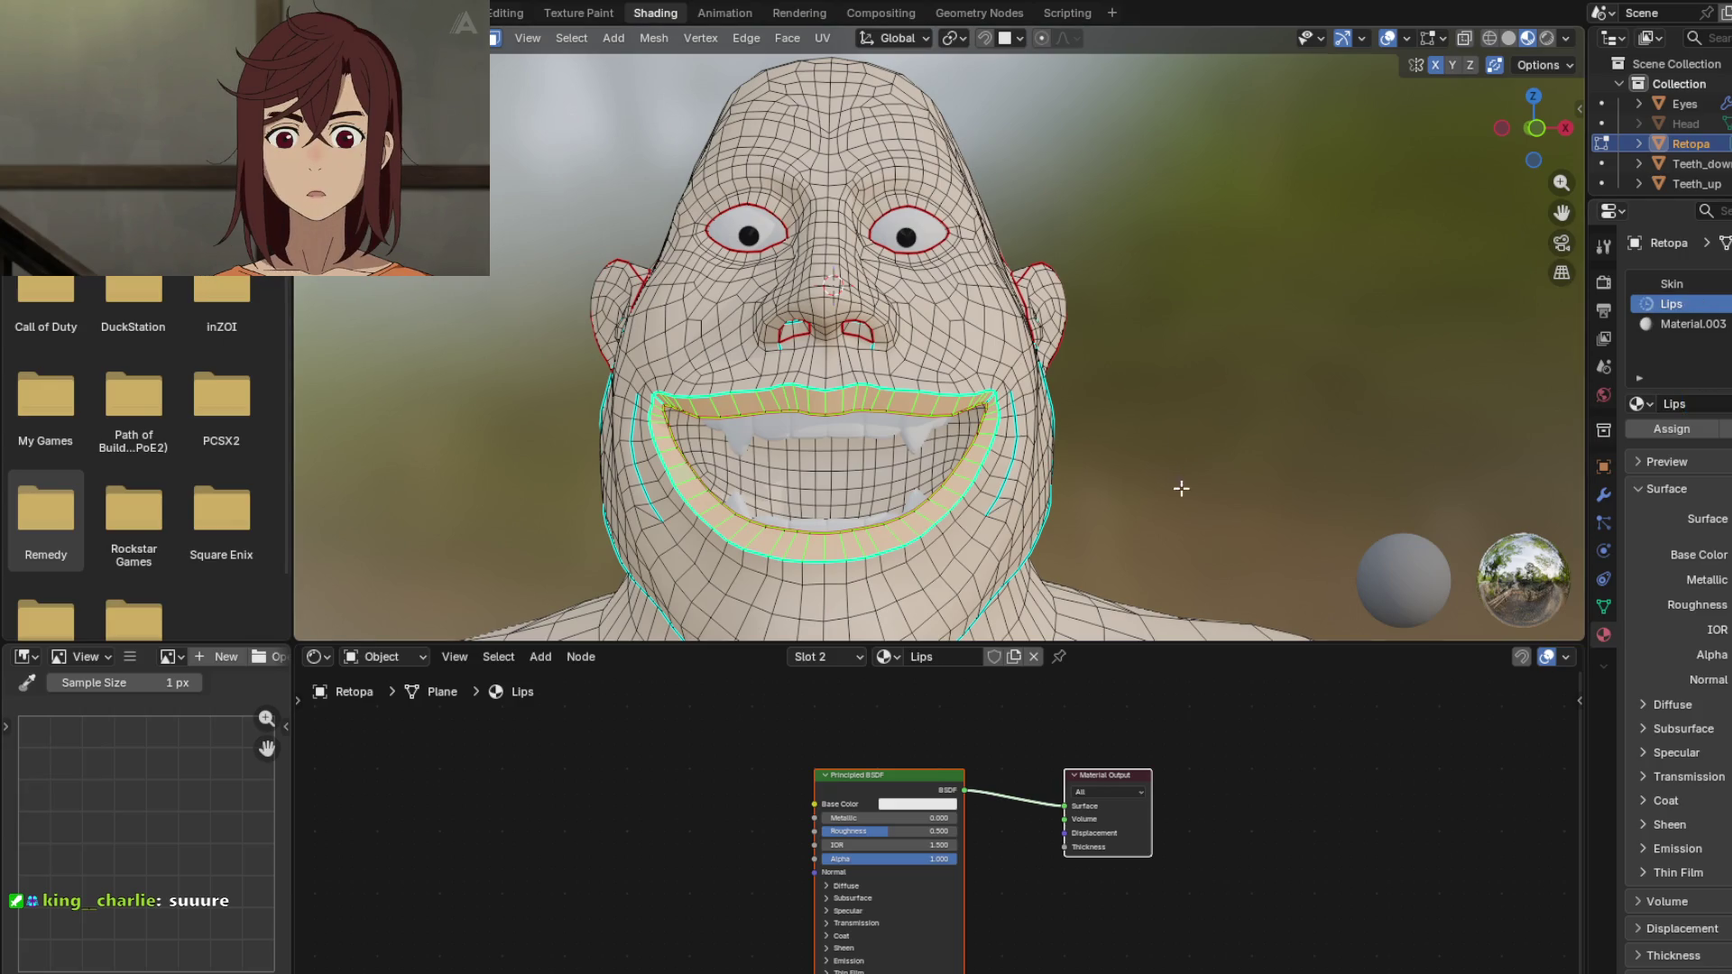
# Step: Reselect the Skin material slot and return the head to Object Mode
pyautogui.keyDown('shift'); pyautogui.moveTo(1127, 451); pyautogui.dragTo(1150, 410, button='middle'); pyautogui.keyUp('shift')
pyautogui.moveTo(859, 781); pyautogui.dragTo(895, 769)
pyautogui.click(762, 541)
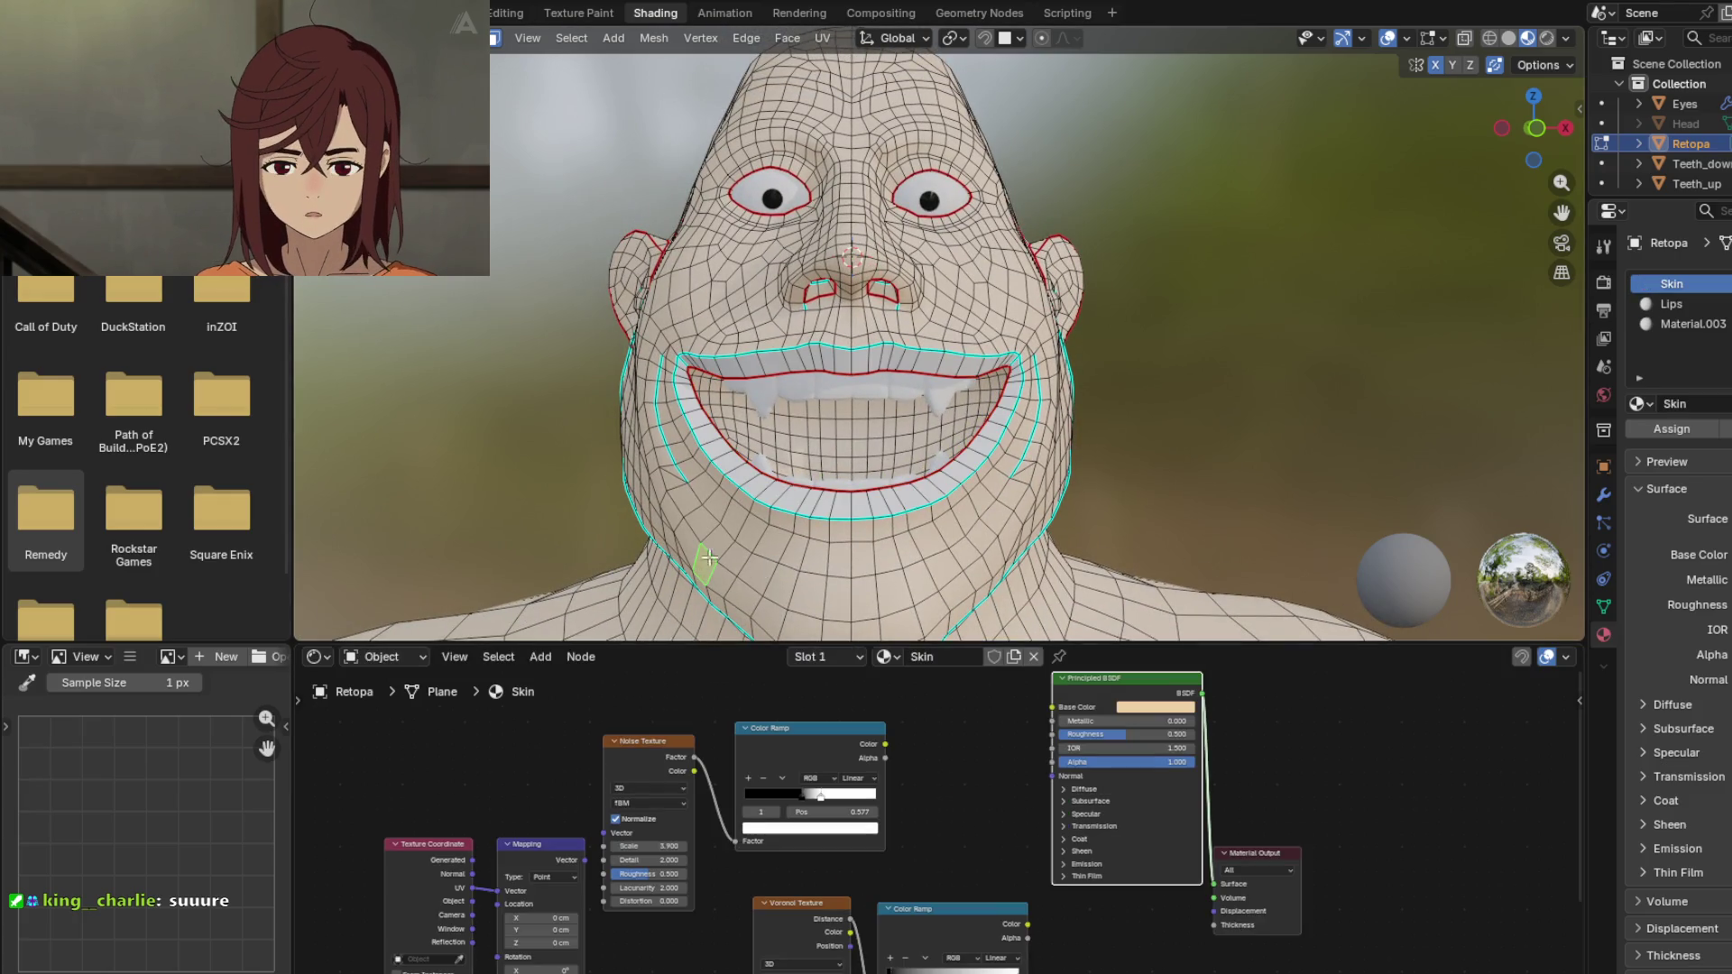
pyautogui.press('Tab')
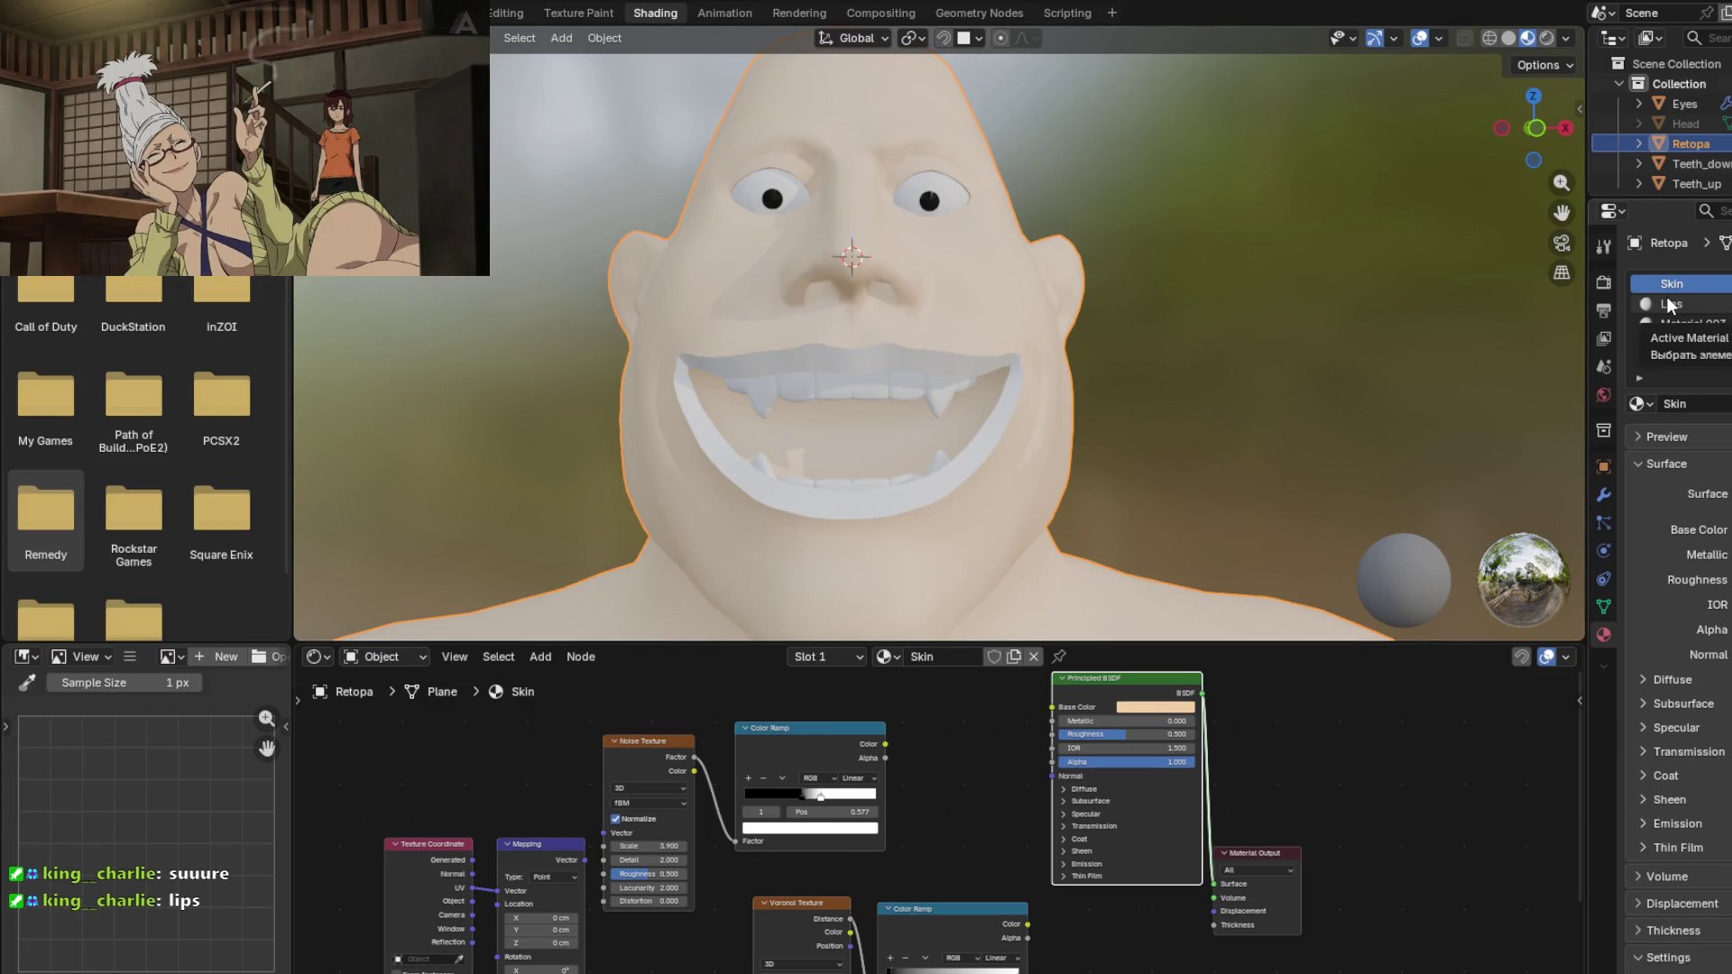
# Step: Zero the Skin roughness, then raise it to about 1.0 for a matte look
pyautogui.press('BackSpace')
pyautogui.moveTo(806, 381)
pyautogui.mouseDown(button='middle')
pyautogui.moveTo(922, 359)
pyautogui.moveTo(832, 243)
pyautogui.moveTo(802, 312)
pyautogui.moveTo(837, 462)
pyautogui.moveTo(839, 424)
pyautogui.mouseUp(button='middle')
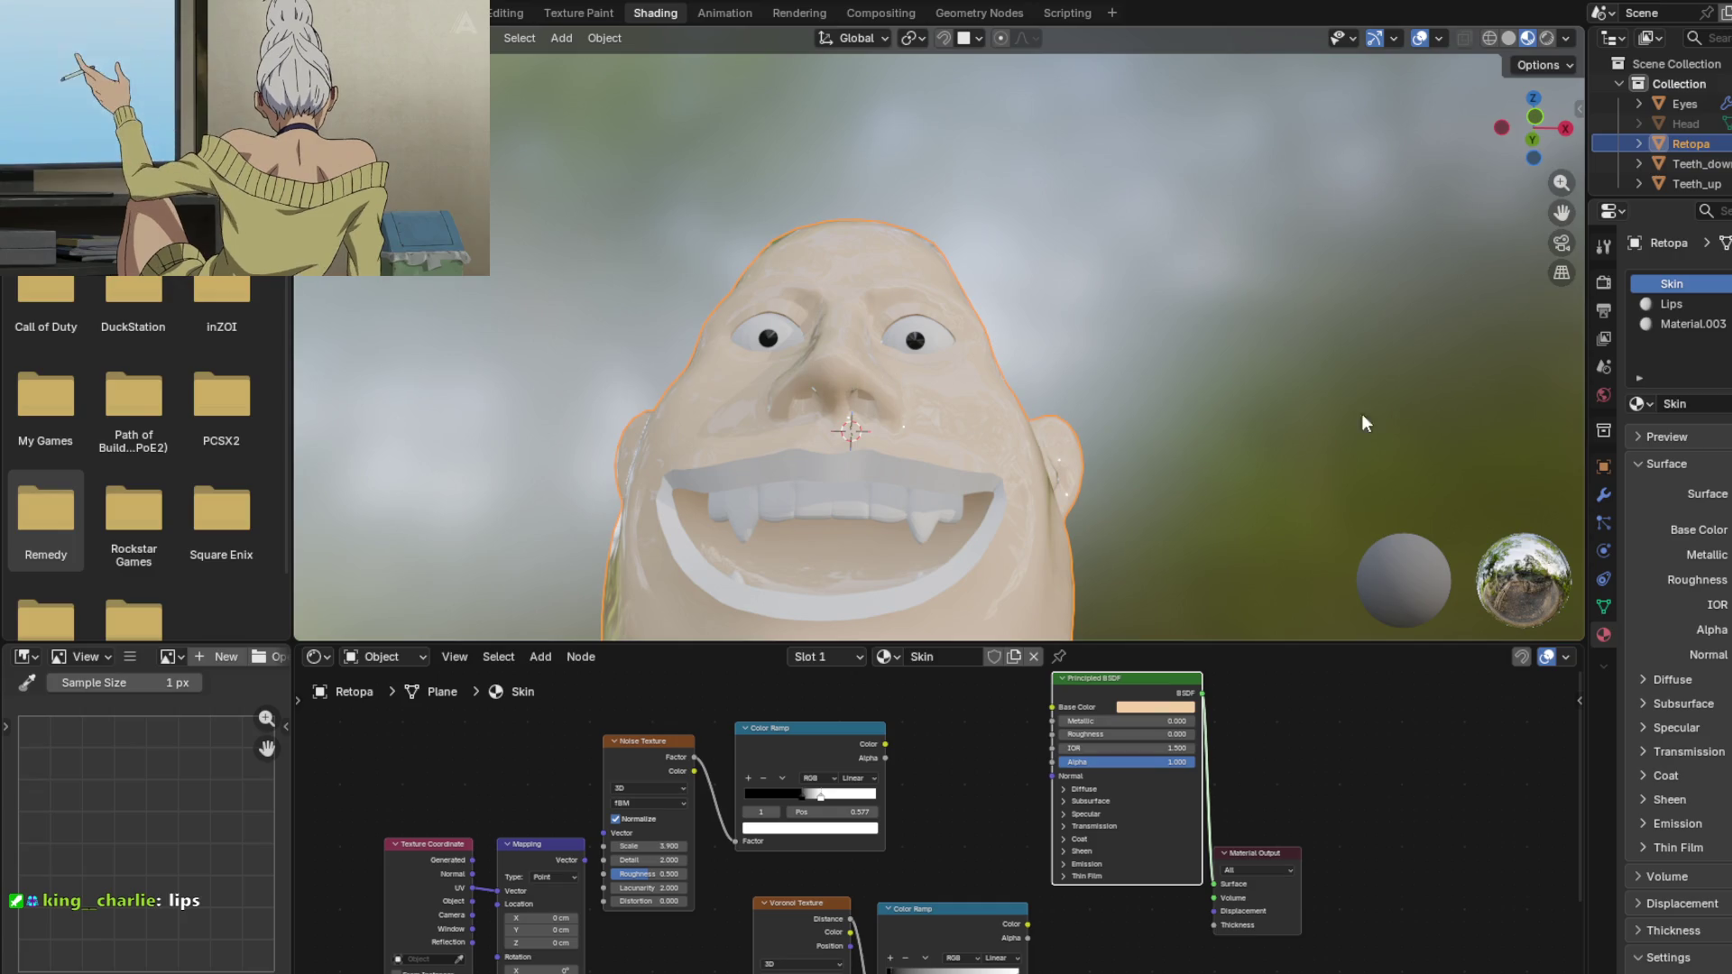
pyautogui.moveTo(1109, 734); pyautogui.dragTo(1191, 734)
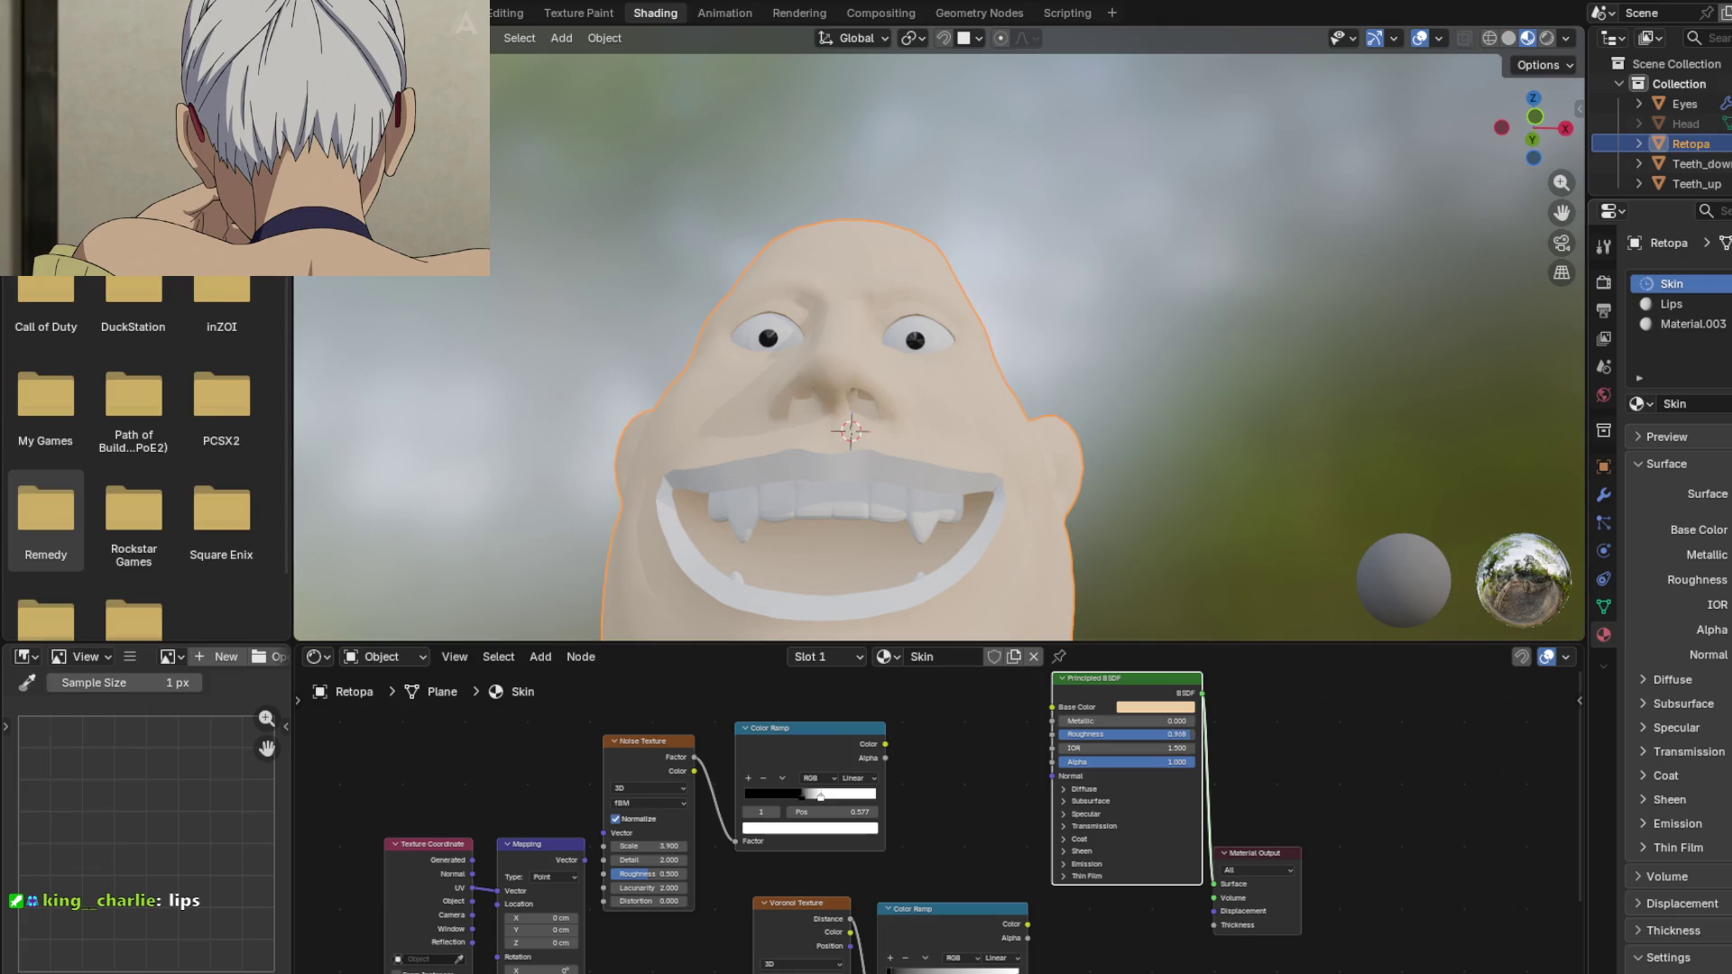
pyautogui.moveTo(995, 503)
pyautogui.mouseDown(button='middle')
pyautogui.moveTo(1171, 482)
pyautogui.moveTo(1119, 428)
pyautogui.moveTo(1012, 566)
pyautogui.moveTo(1097, 325)
pyautogui.mouseUp(button='middle')
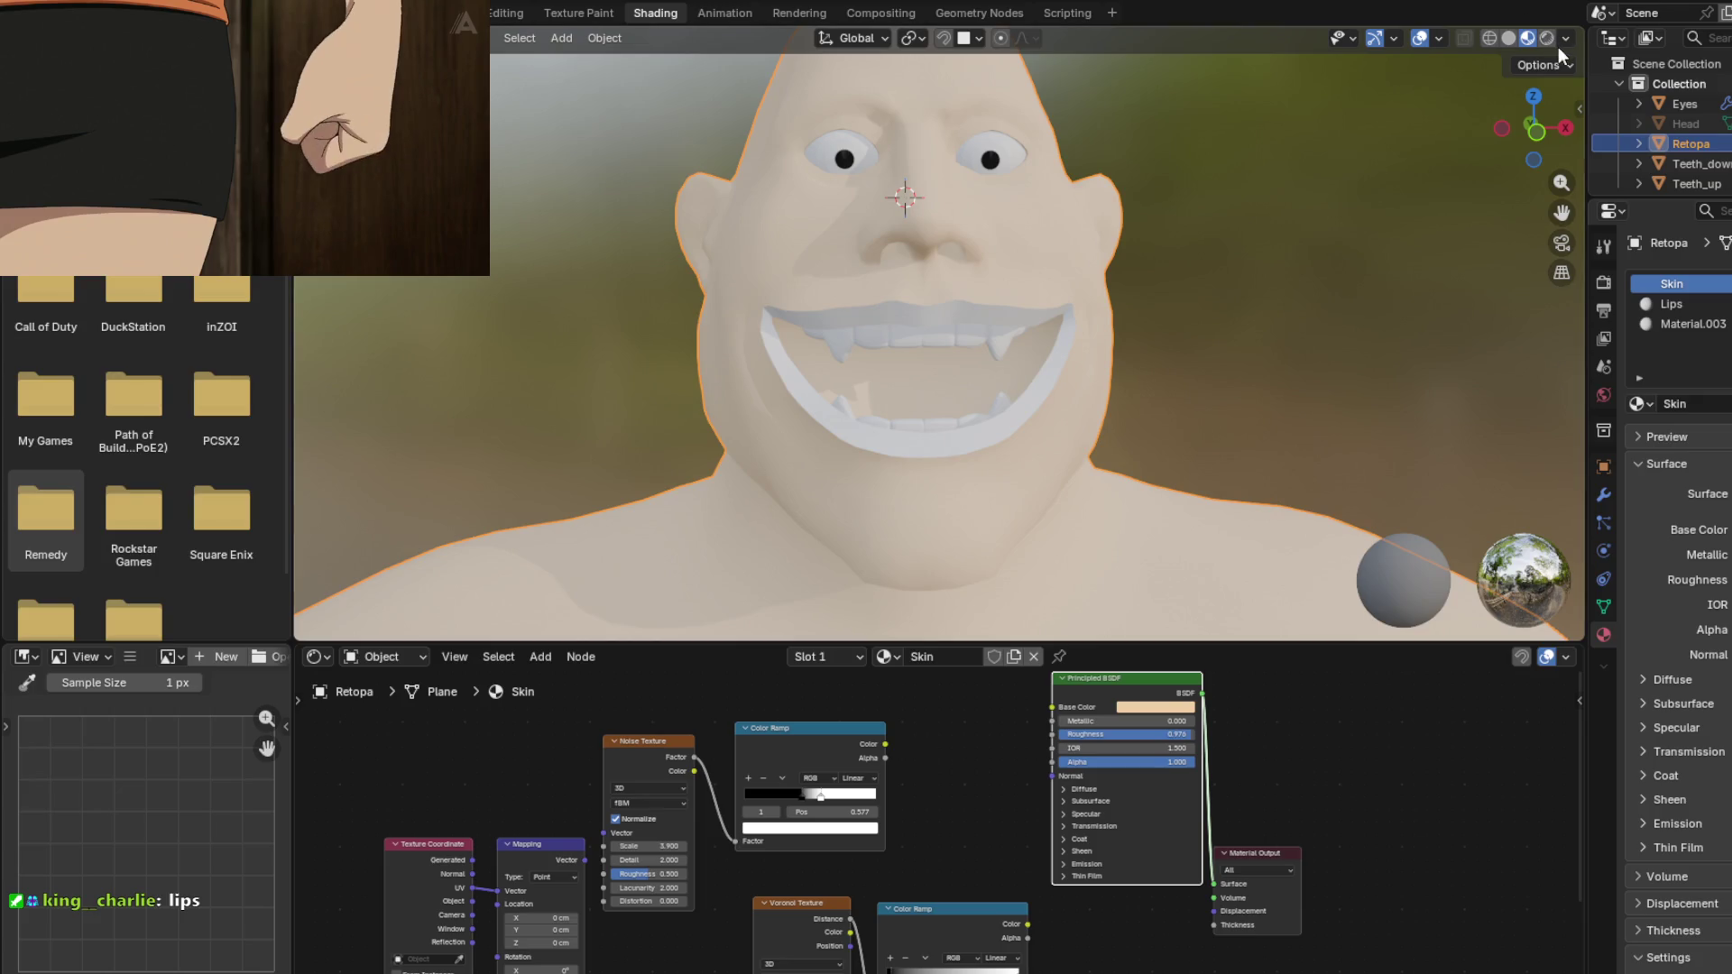
# Step: Preview Rendered shading, return to Material Preview, and select the Lips material
pyautogui.click(1548, 39)
pyautogui.click(1530, 36)
pyautogui.scroll(2, 1086, 399)
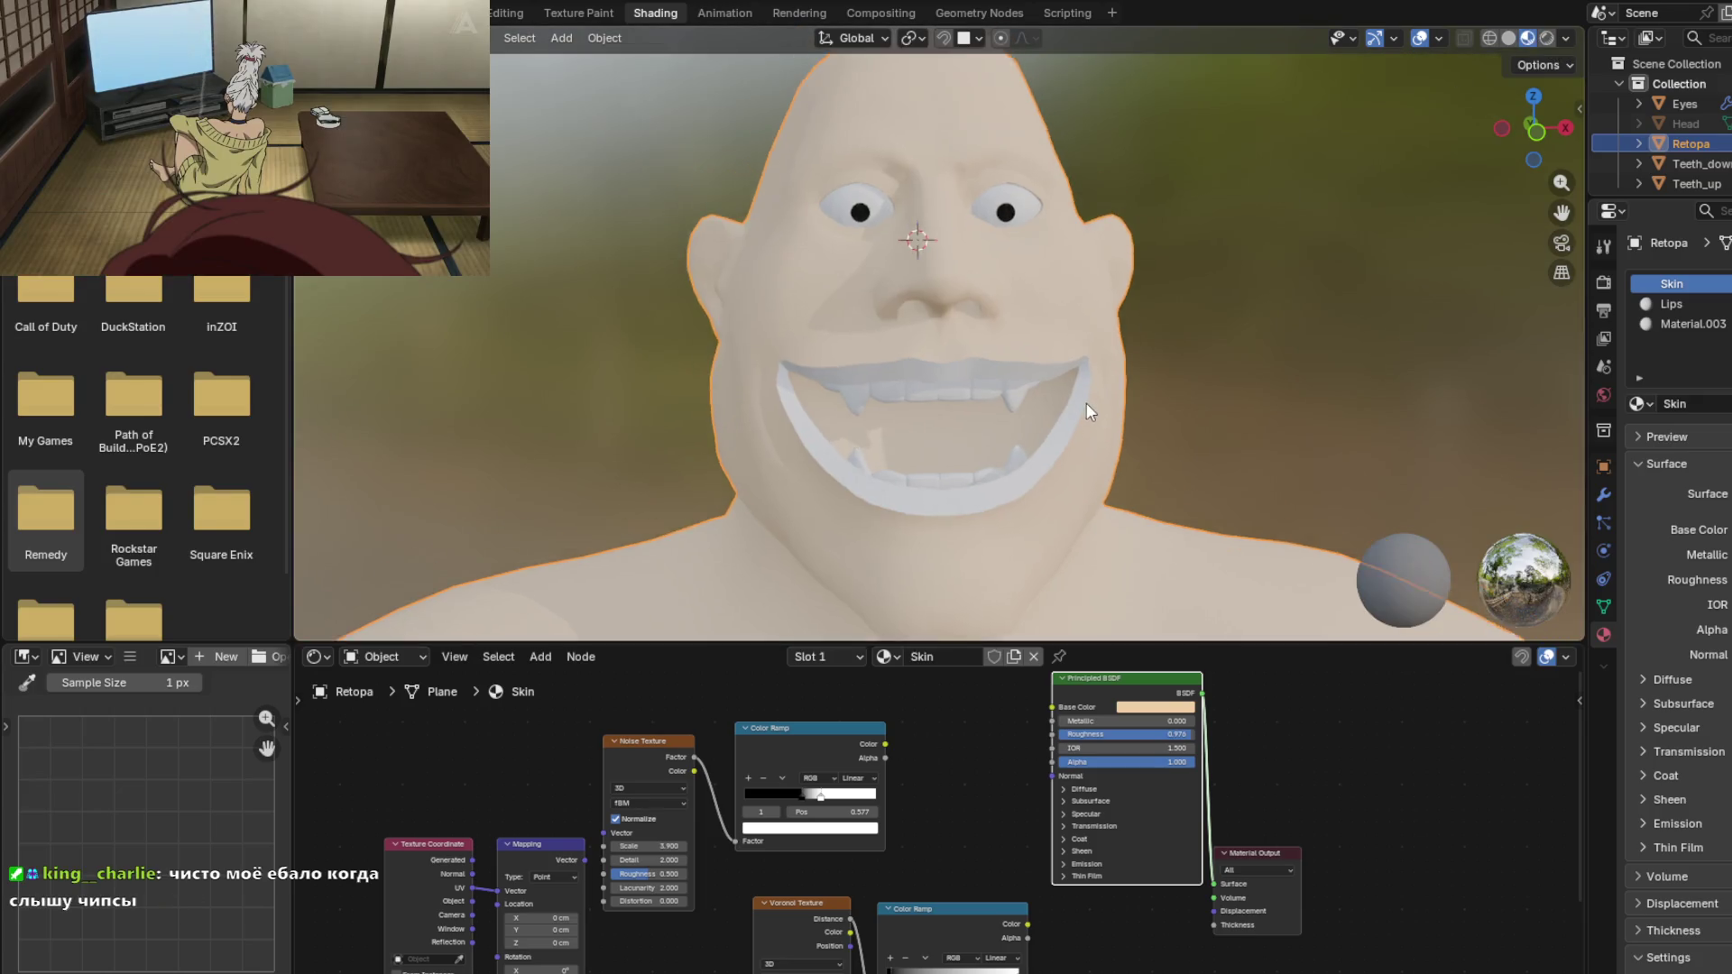
pyautogui.moveTo(1025, 339); pyautogui.dragTo(1032, 355, button='middle')
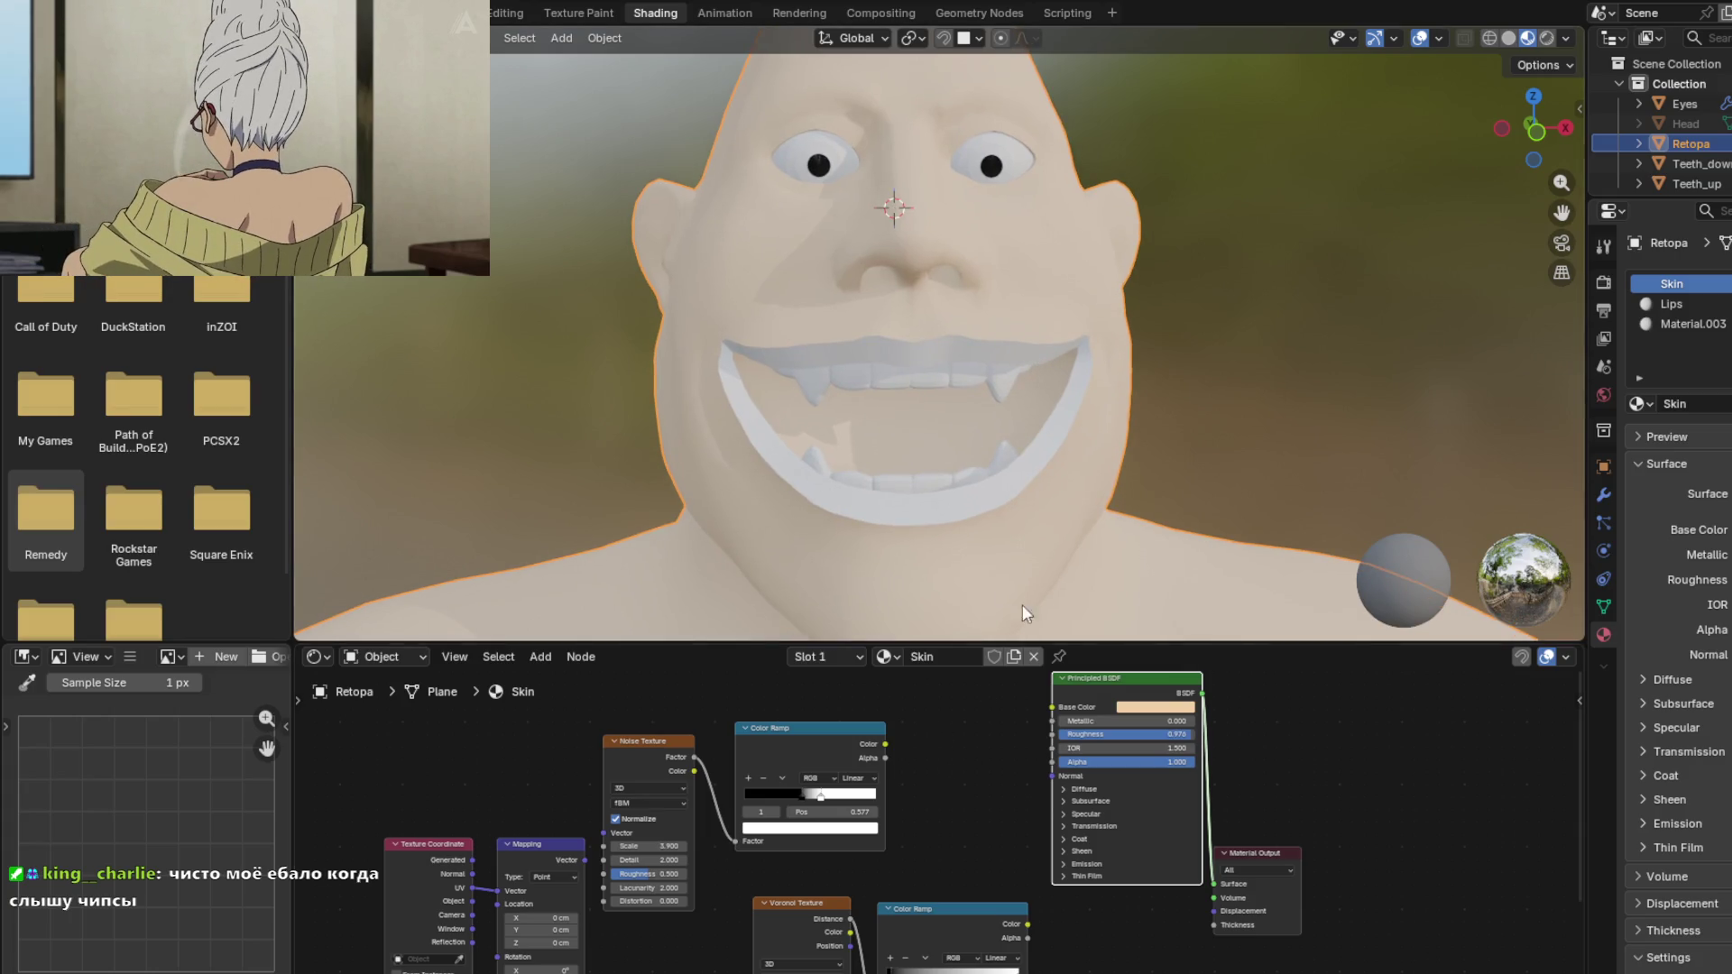
pyautogui.click(1679, 308)
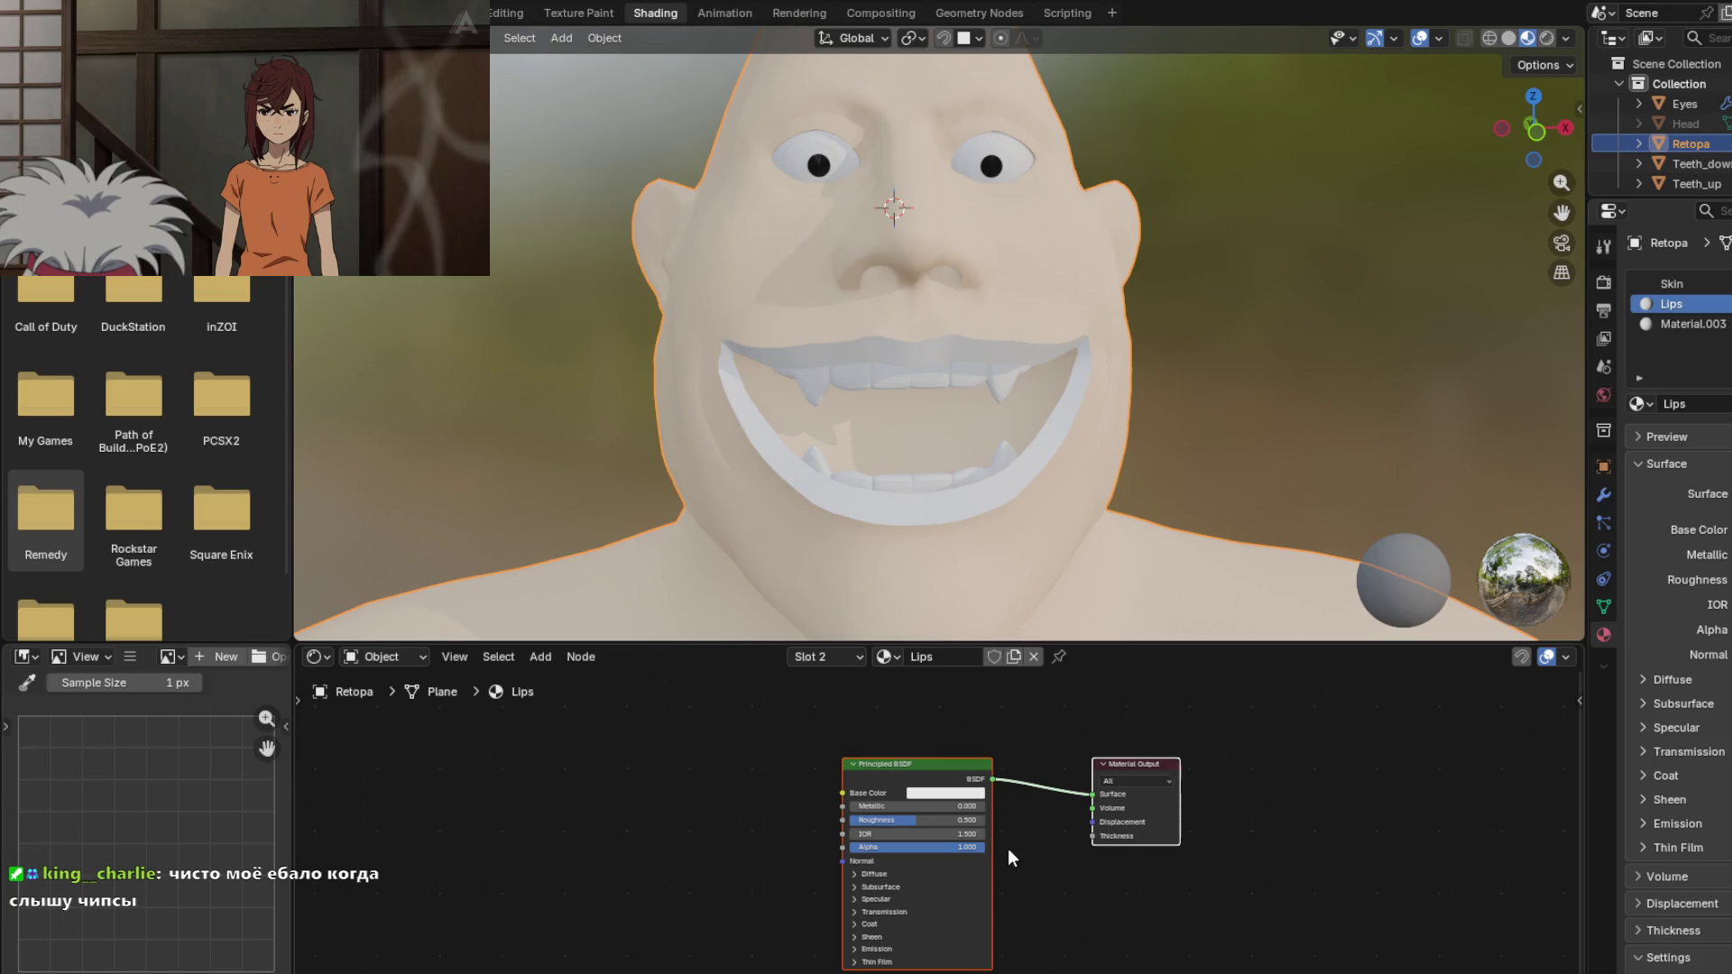
# Step: Tint the Lips Base Color light pink #FFCACA and compare it with the Skin material
pyautogui.click(915, 793)
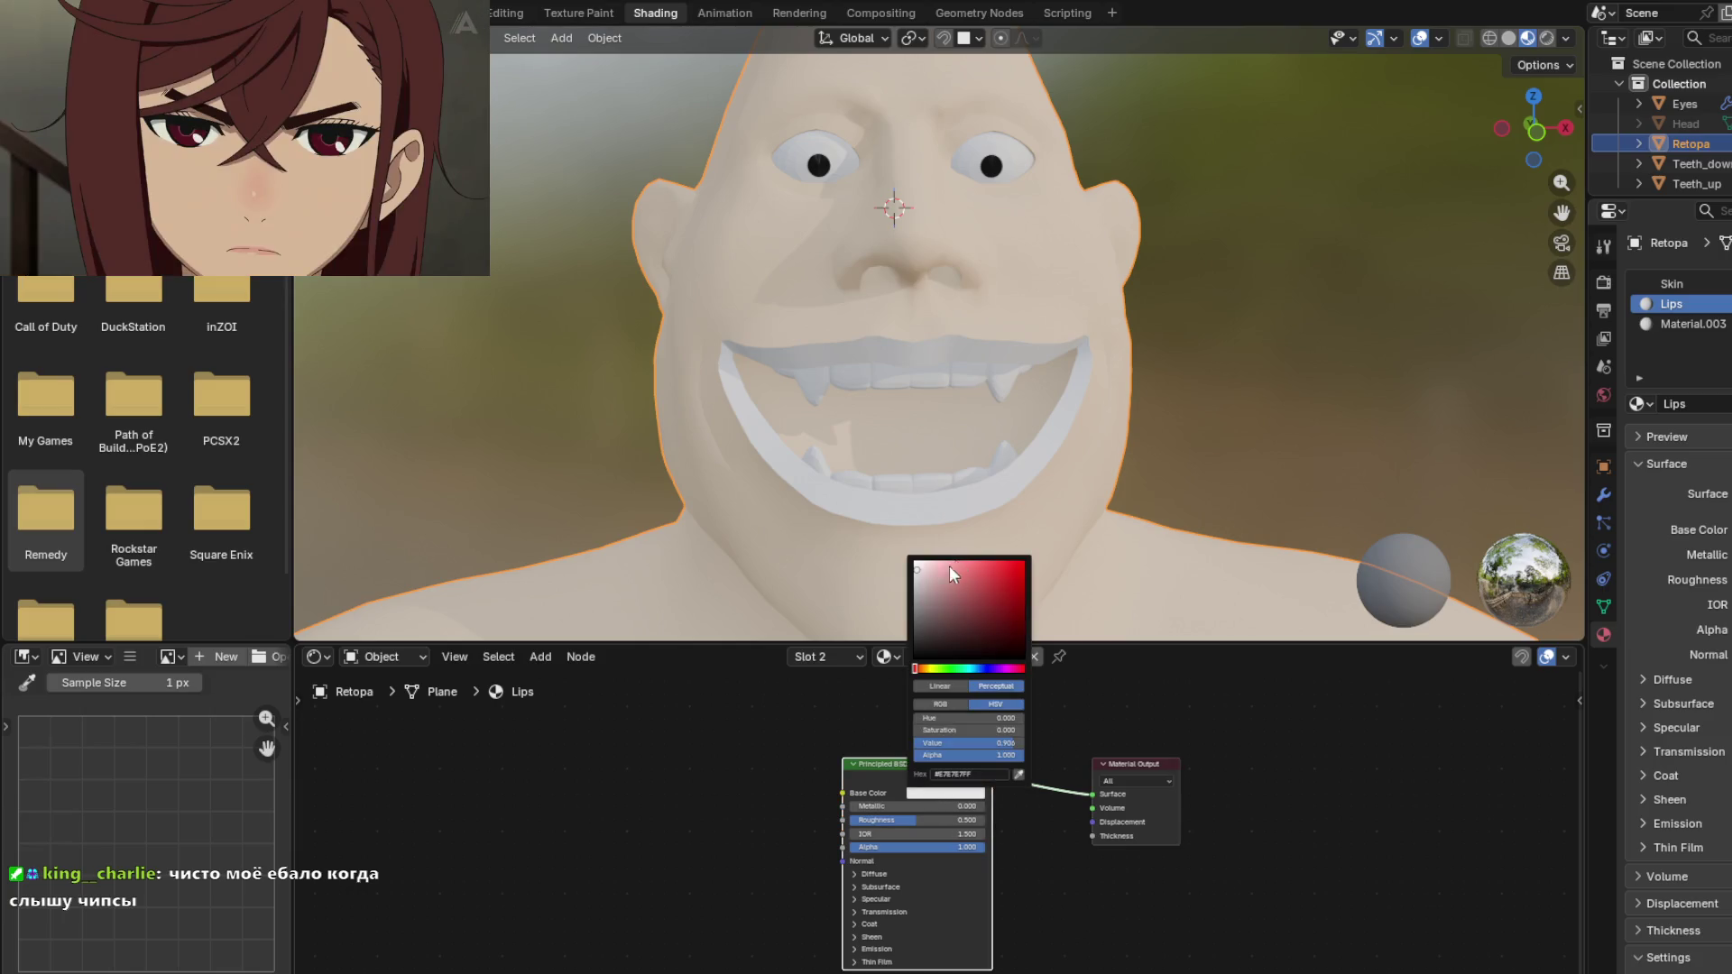
pyautogui.moveTo(917, 669)
pyautogui.mouseDown()
pyautogui.moveTo(1007, 669)
pyautogui.moveTo(915, 669)
pyautogui.mouseUp()
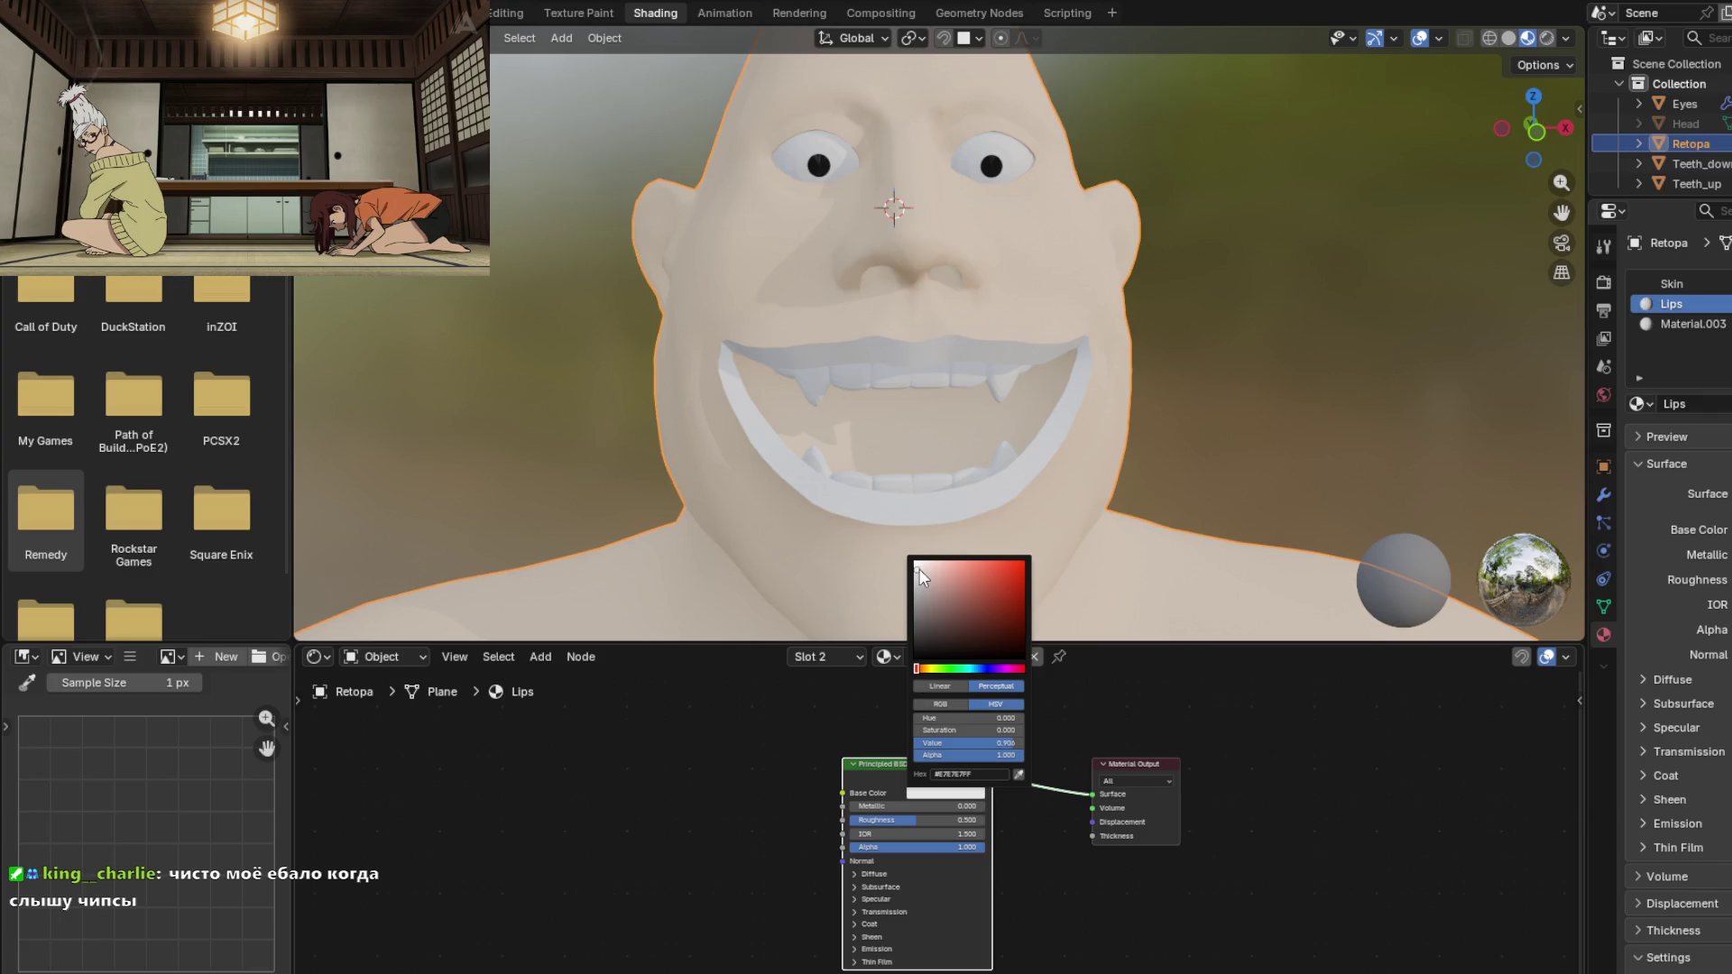
pyautogui.moveTo(684, 484)
pyautogui.mouseDown(button='middle')
pyautogui.moveTo(711, 490)
pyautogui.moveTo(718, 426)
pyautogui.moveTo(817, 483)
pyautogui.mouseUp(button='middle')
pyautogui.scroll(3, 720, 388)
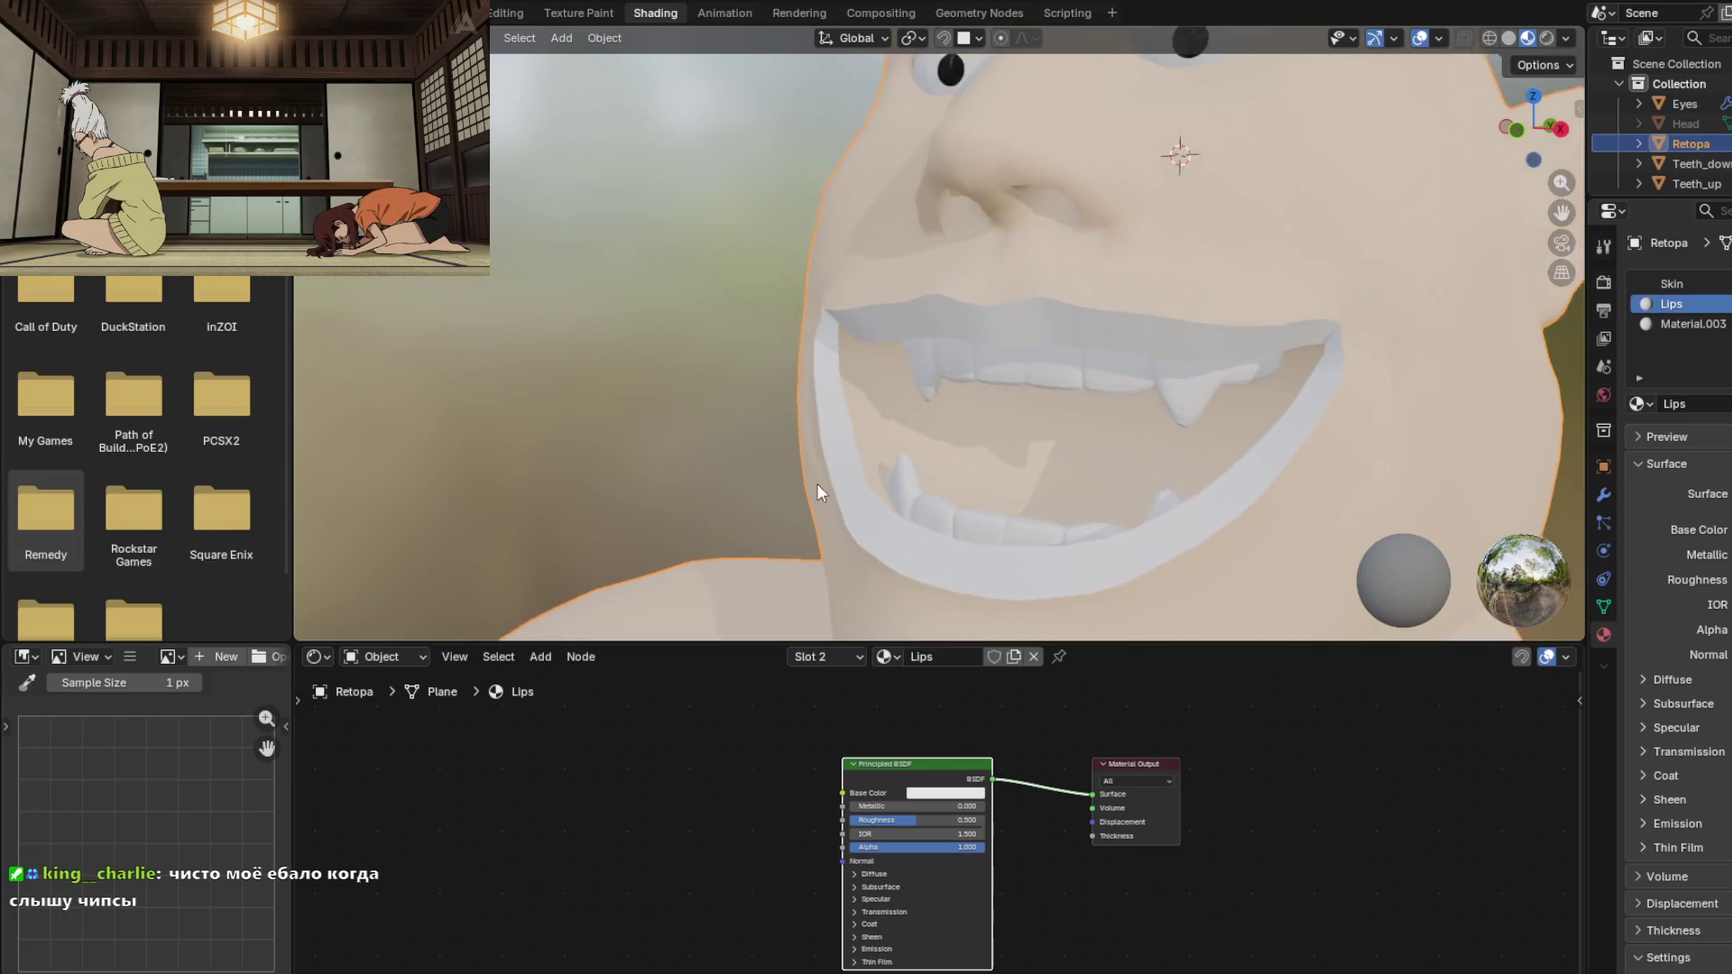
pyautogui.click(922, 793)
pyautogui.moveTo(916, 570); pyautogui.dragTo(934, 565)
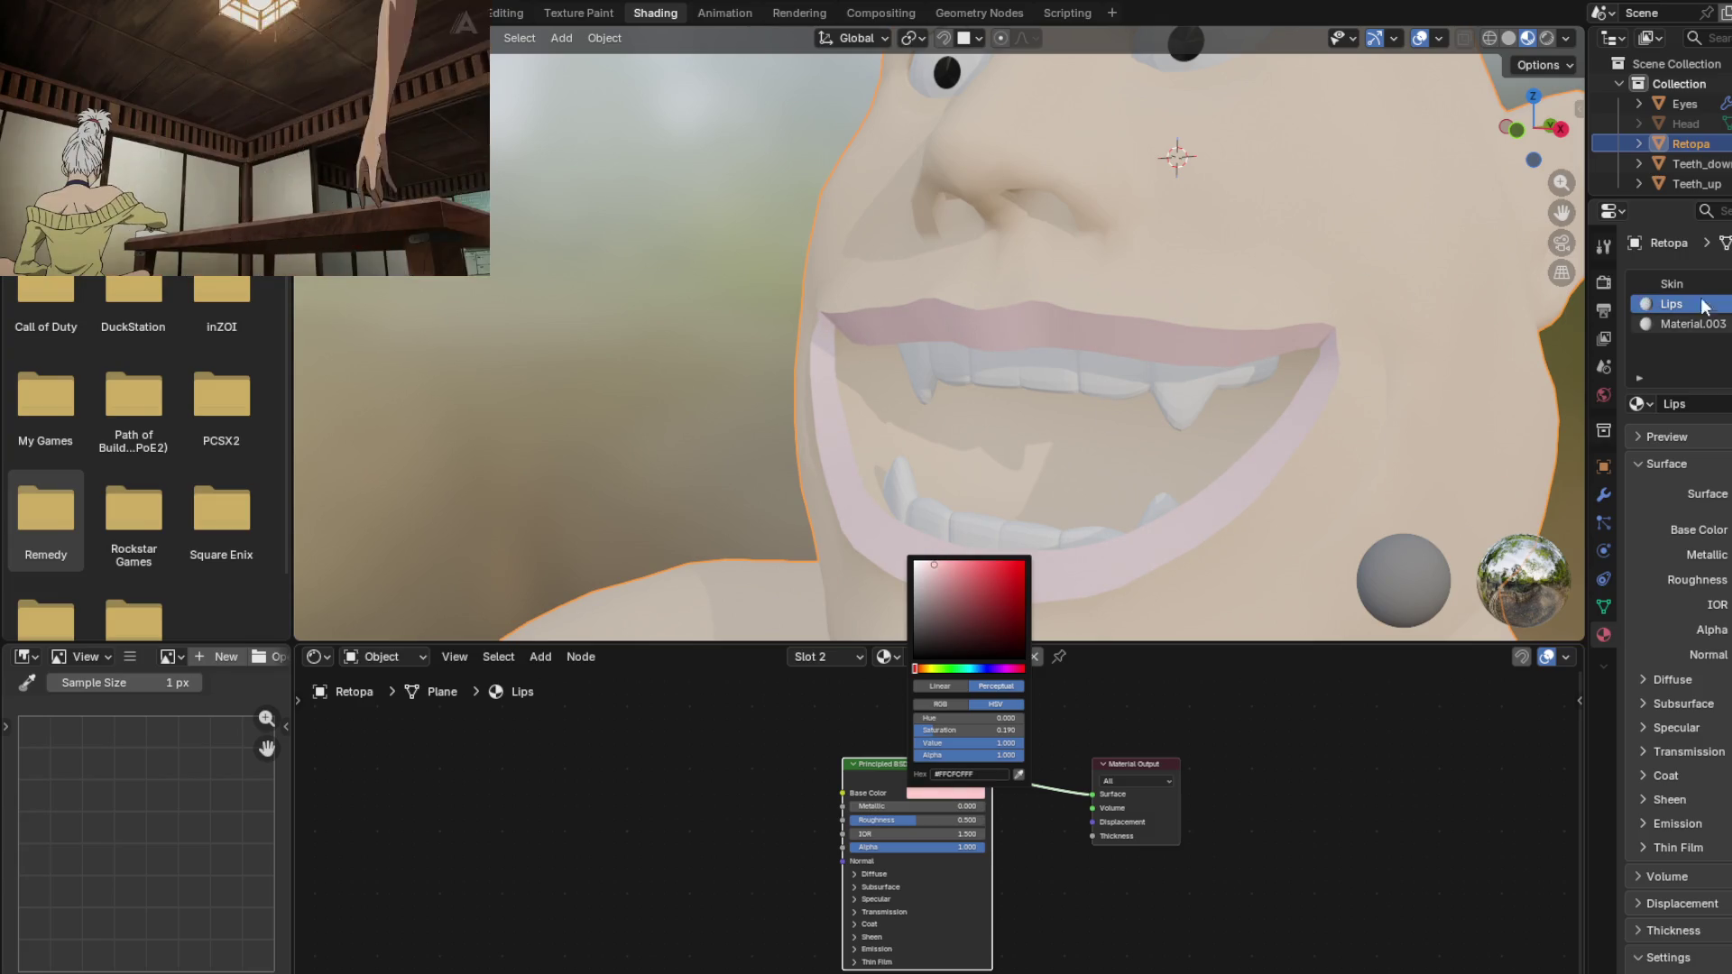
pyautogui.click(1655, 286)
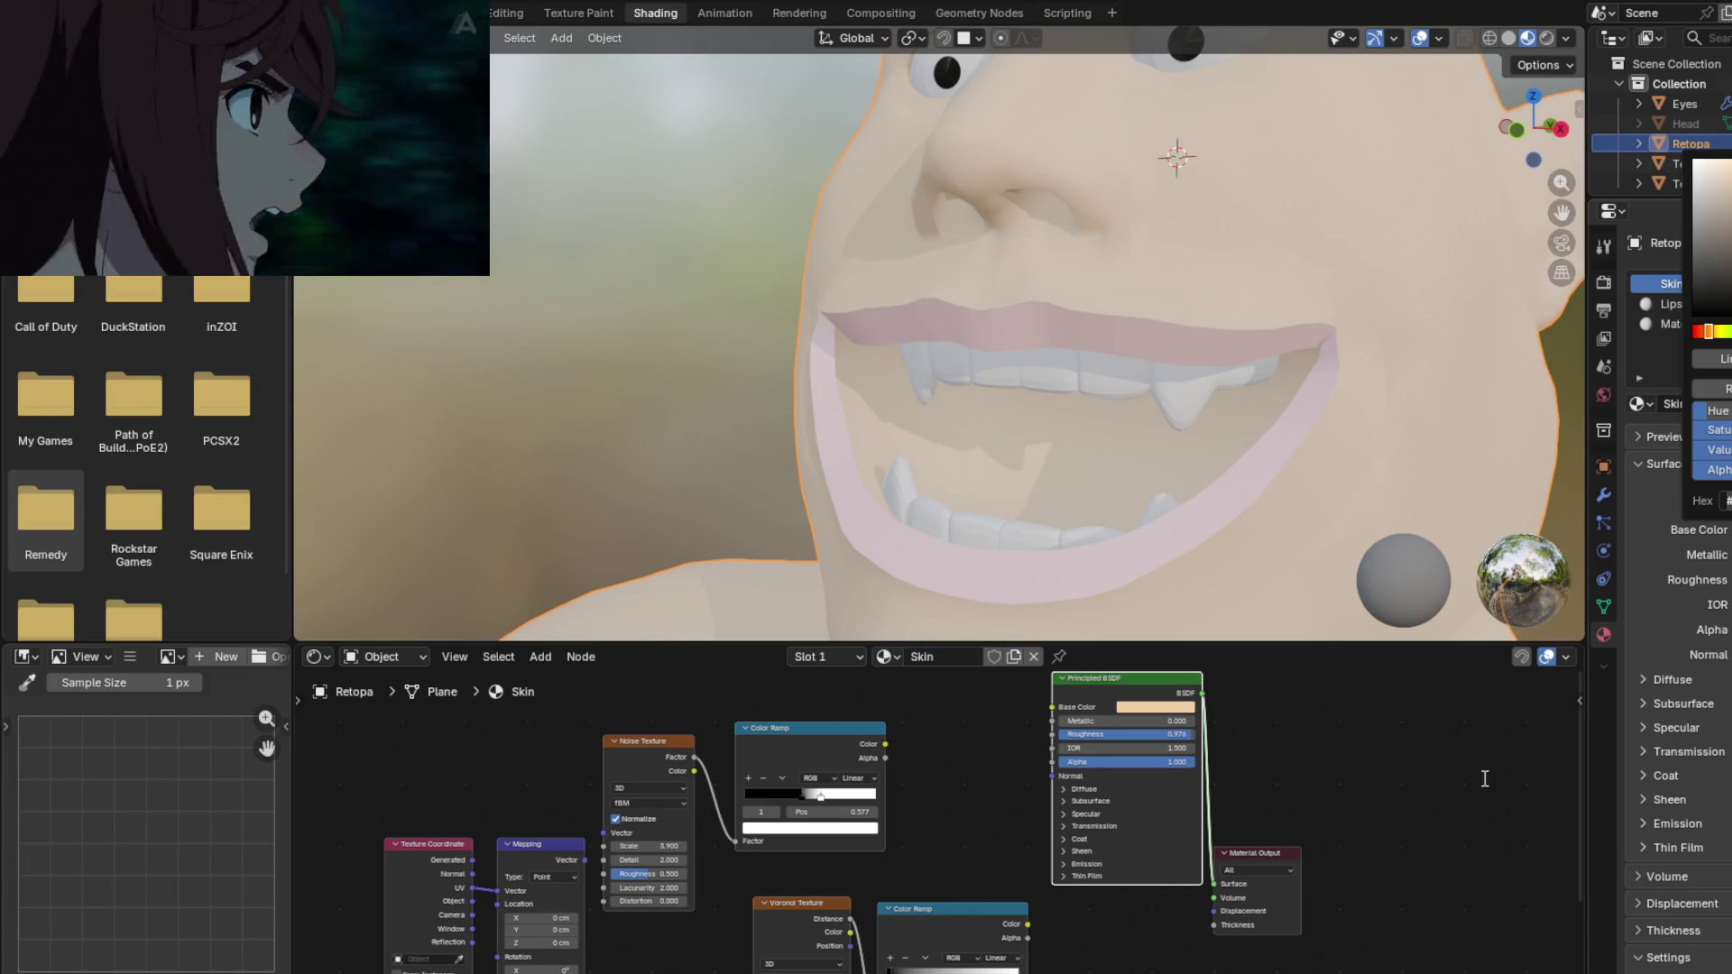
pyautogui.click(1658, 305)
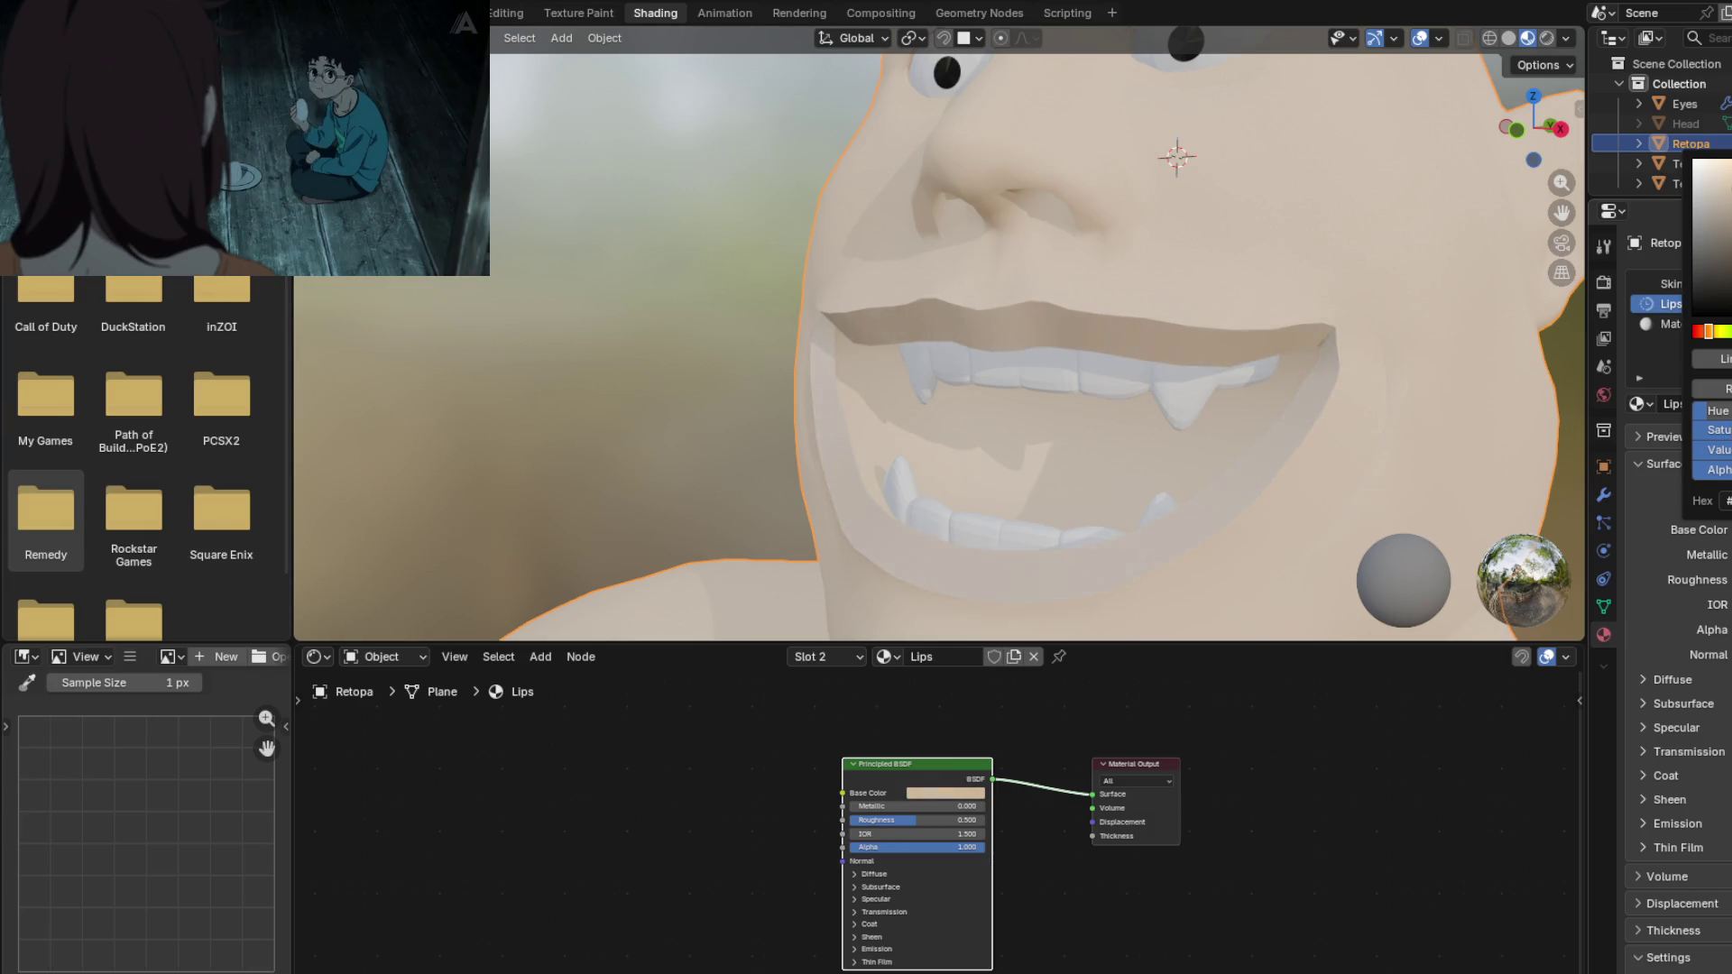
# Step: Give Lips a pale salmon Base Color and lower its Roughness to about 0.34
pyautogui.moveTo(1714, 253); pyautogui.dragTo(1724, 180)
pyautogui.moveTo(1050, 447)
pyautogui.mouseDown(button='middle')
pyautogui.moveTo(1281, 327)
pyautogui.moveTo(1156, 311)
pyautogui.moveTo(934, 459)
pyautogui.mouseUp(button='middle')
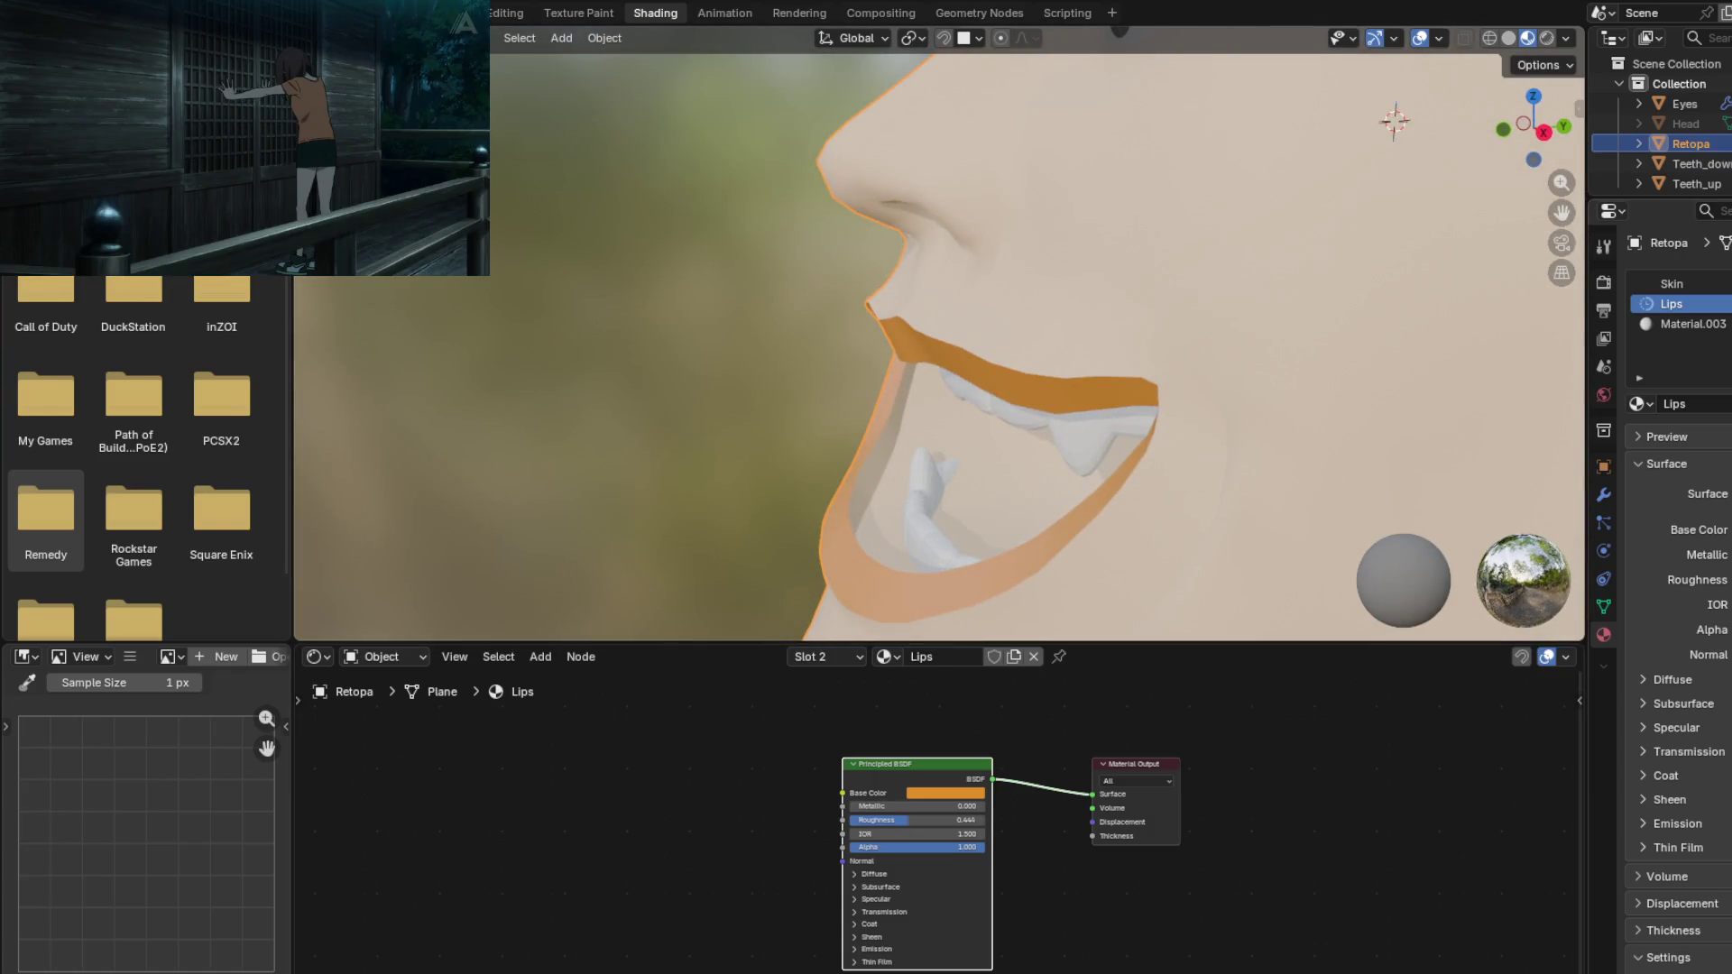
pyautogui.moveTo(1723, 580); pyautogui.dragTo(1678, 580)
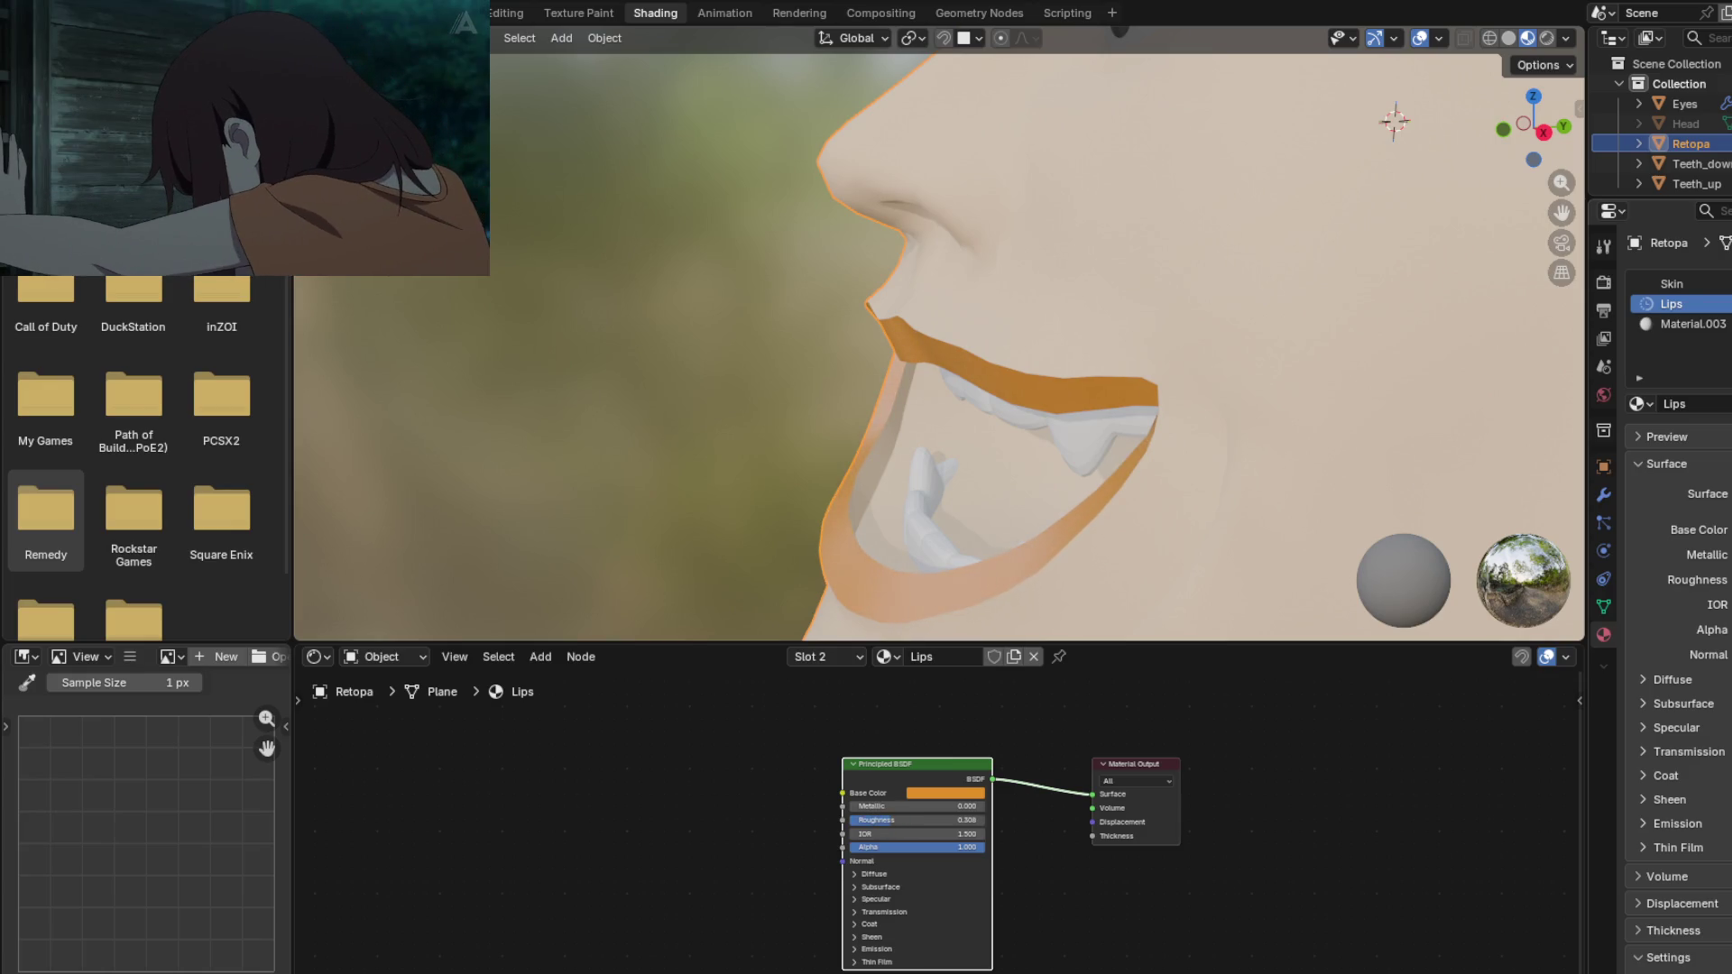
pyautogui.moveTo(884, 379)
pyautogui.mouseDown(button='middle')
pyautogui.moveTo(1193, 410)
pyautogui.moveTo(1096, 408)
pyautogui.mouseUp(button='middle')
pyautogui.click(1725, 529)
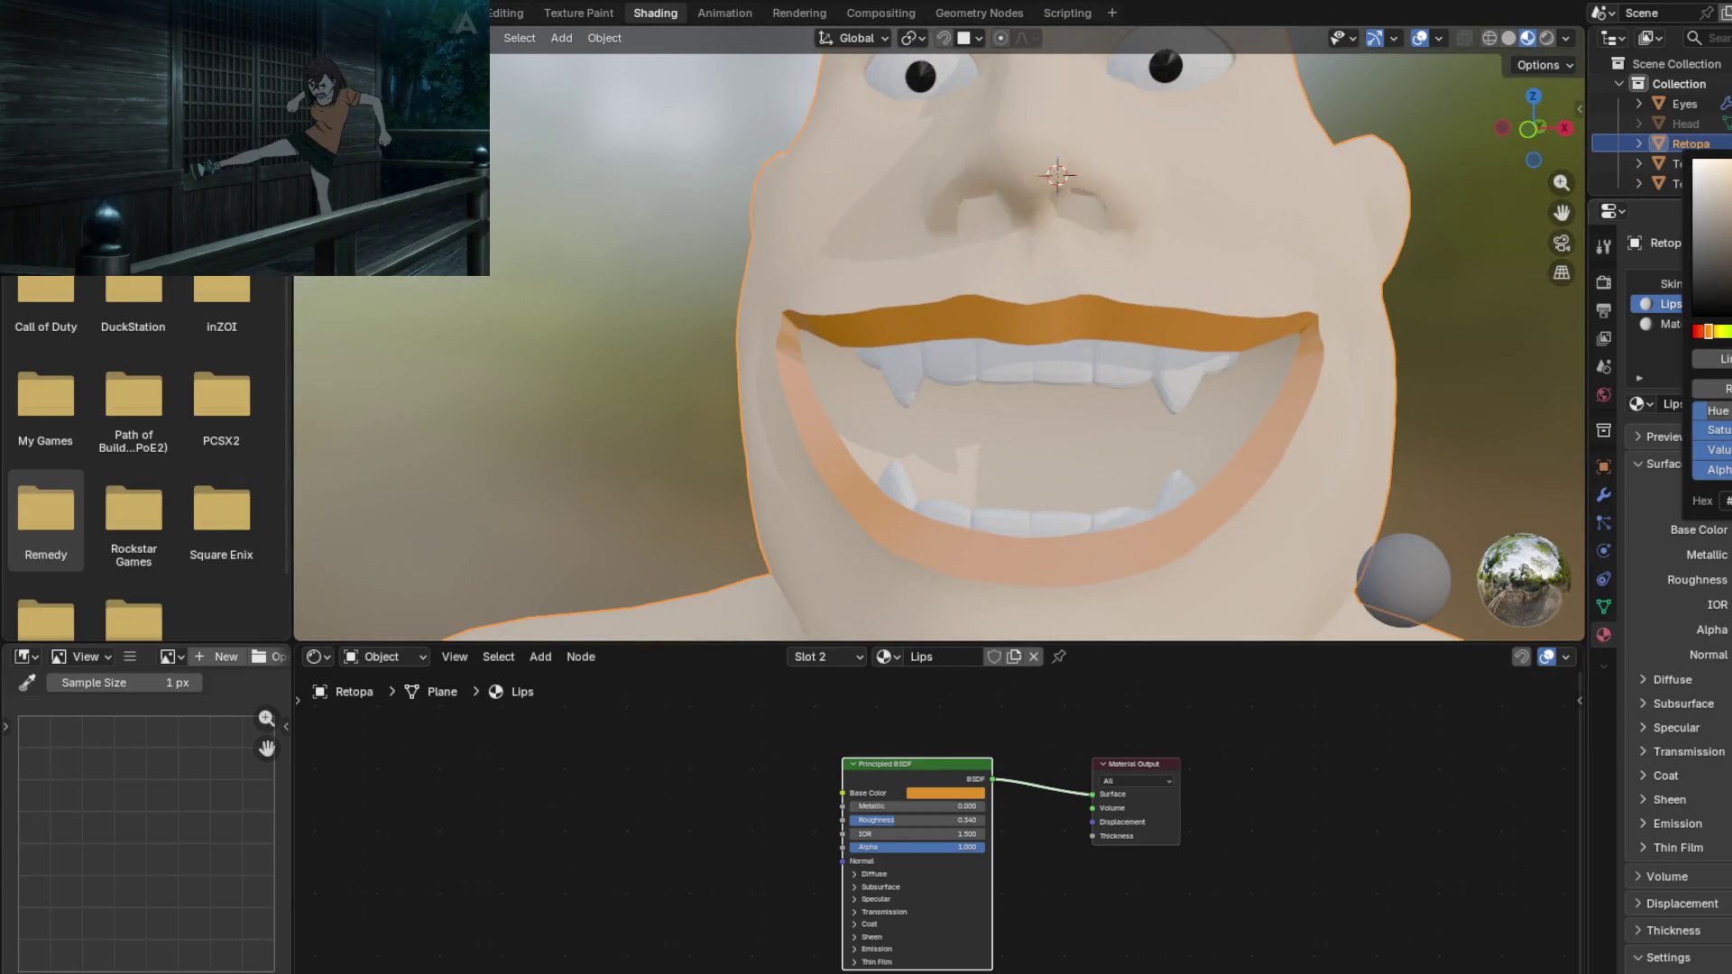
pyautogui.moveTo(1710, 331); pyautogui.dragTo(1702, 331)
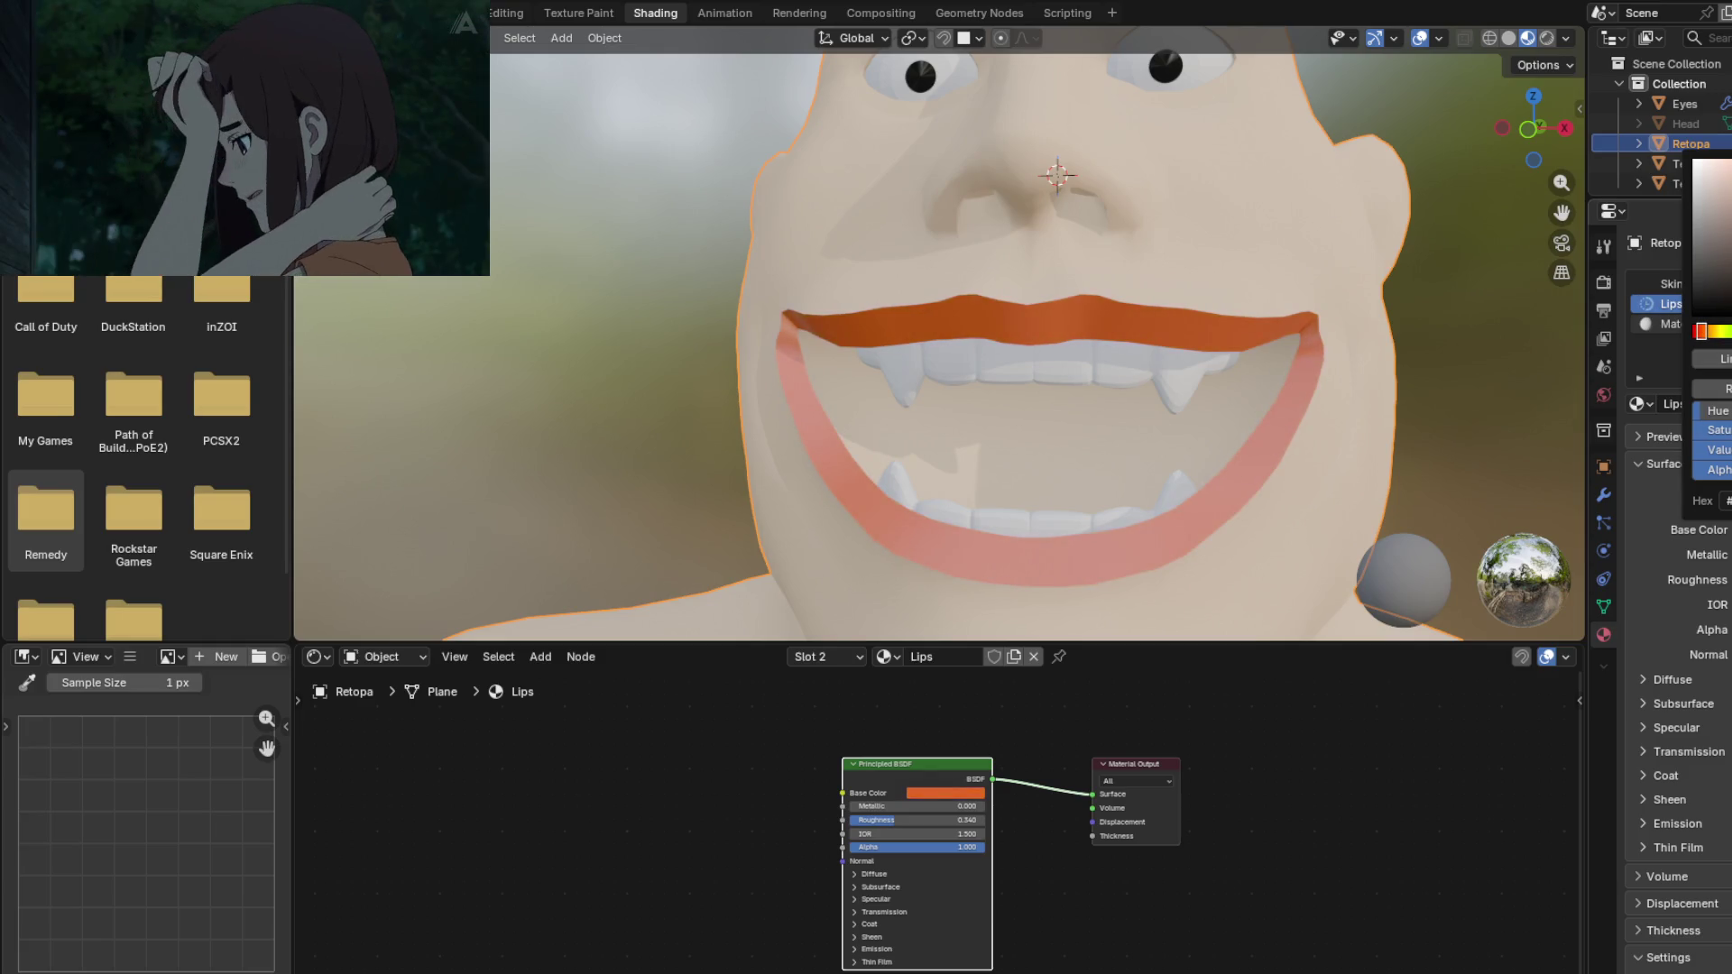
pyautogui.moveTo(1723, 225); pyautogui.dragTo(1709, 221)
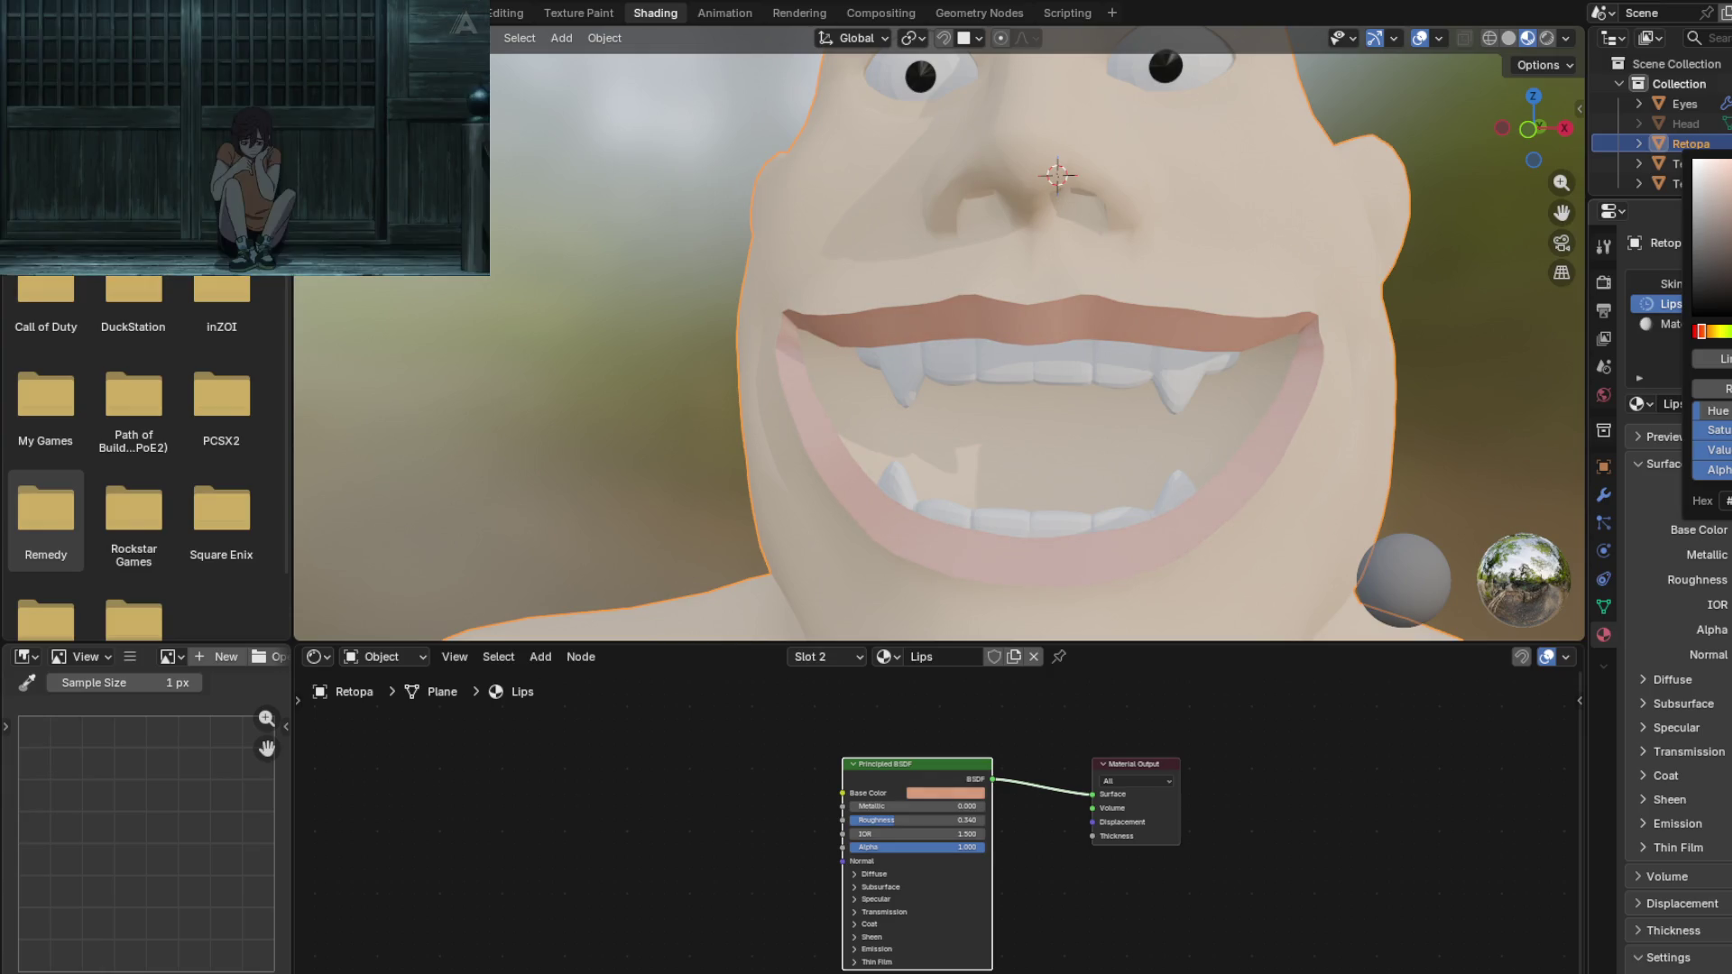
pyautogui.moveTo(830, 382)
pyautogui.mouseDown(button='middle')
pyautogui.moveTo(1210, 418)
pyautogui.moveTo(1058, 420)
pyautogui.moveTo(1017, 360)
pyautogui.moveTo(951, 340)
pyautogui.moveTo(962, 275)
pyautogui.moveTo(1167, 394)
pyautogui.moveTo(994, 410)
pyautogui.moveTo(1088, 321)
pyautogui.moveTo(1110, 408)
pyautogui.moveTo(951, 382)
pyautogui.moveTo(982, 445)
pyautogui.moveTo(987, 399)
pyautogui.moveTo(1130, 428)
pyautogui.moveTo(1021, 425)
pyautogui.mouseUp(button='middle')
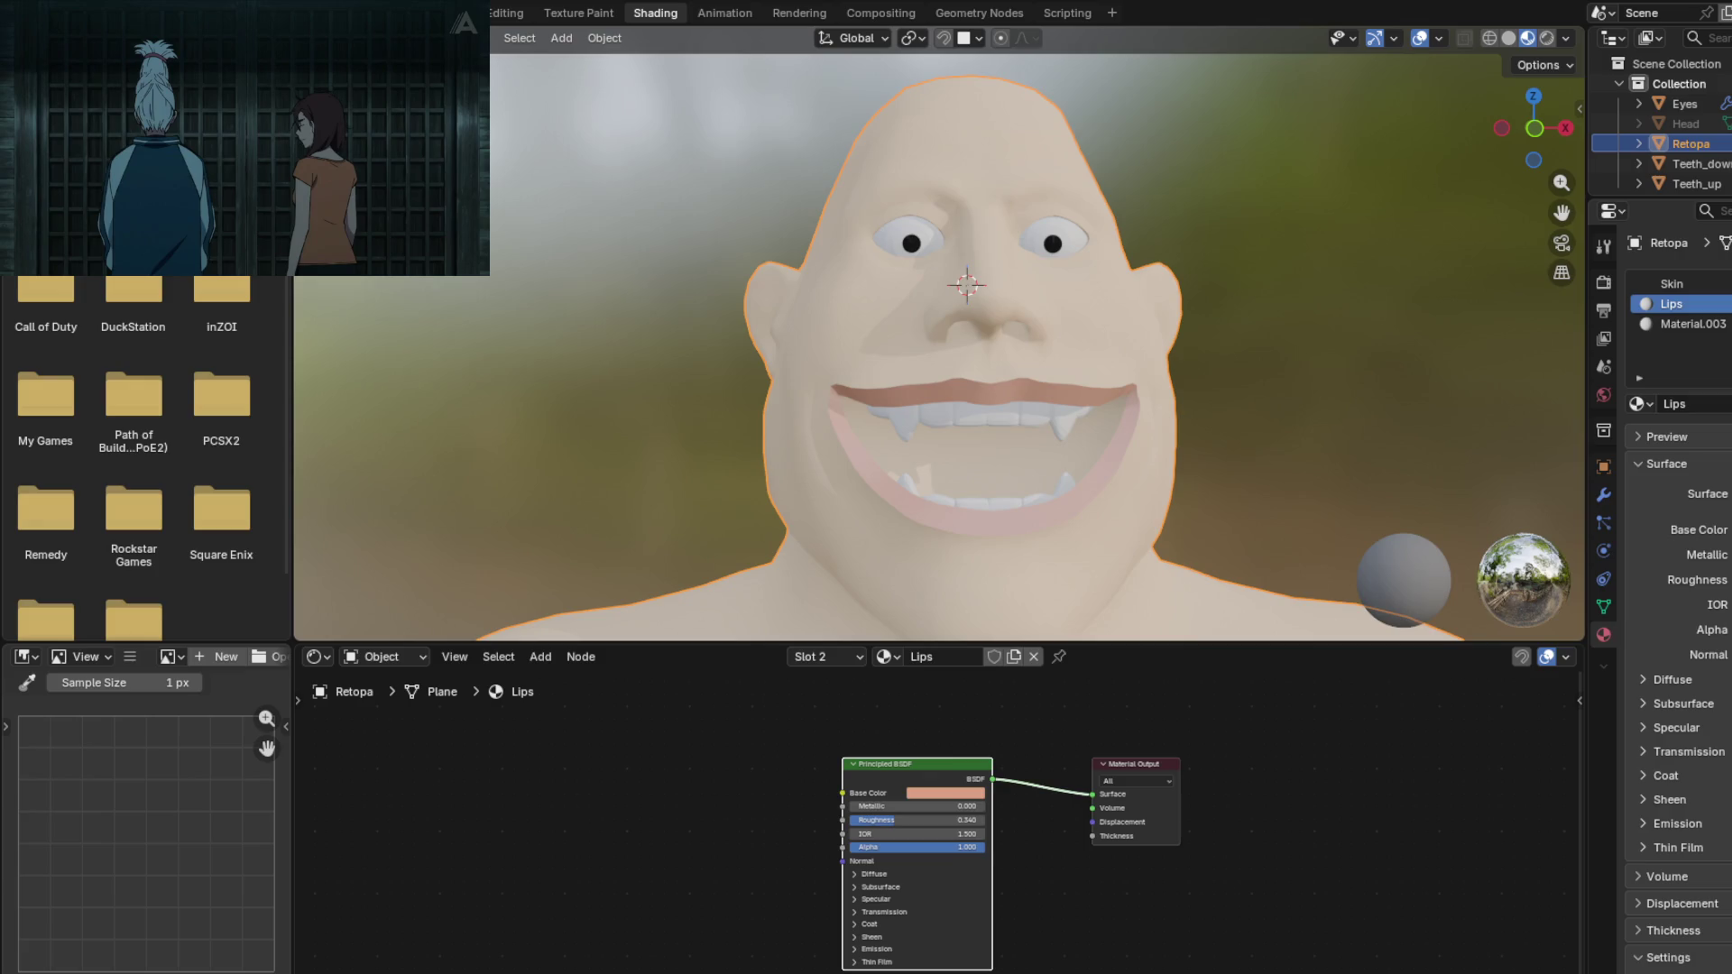
pyautogui.moveTo(487, 352)
pyautogui.mouseDown(button='middle')
pyautogui.moveTo(844, 412)
pyautogui.moveTo(747, 513)
pyautogui.moveTo(857, 479)
pyautogui.moveTo(810, 430)
pyautogui.moveTo(595, 397)
pyautogui.moveTo(669, 405)
pyautogui.moveTo(705, 432)
pyautogui.mouseUp(button='middle')
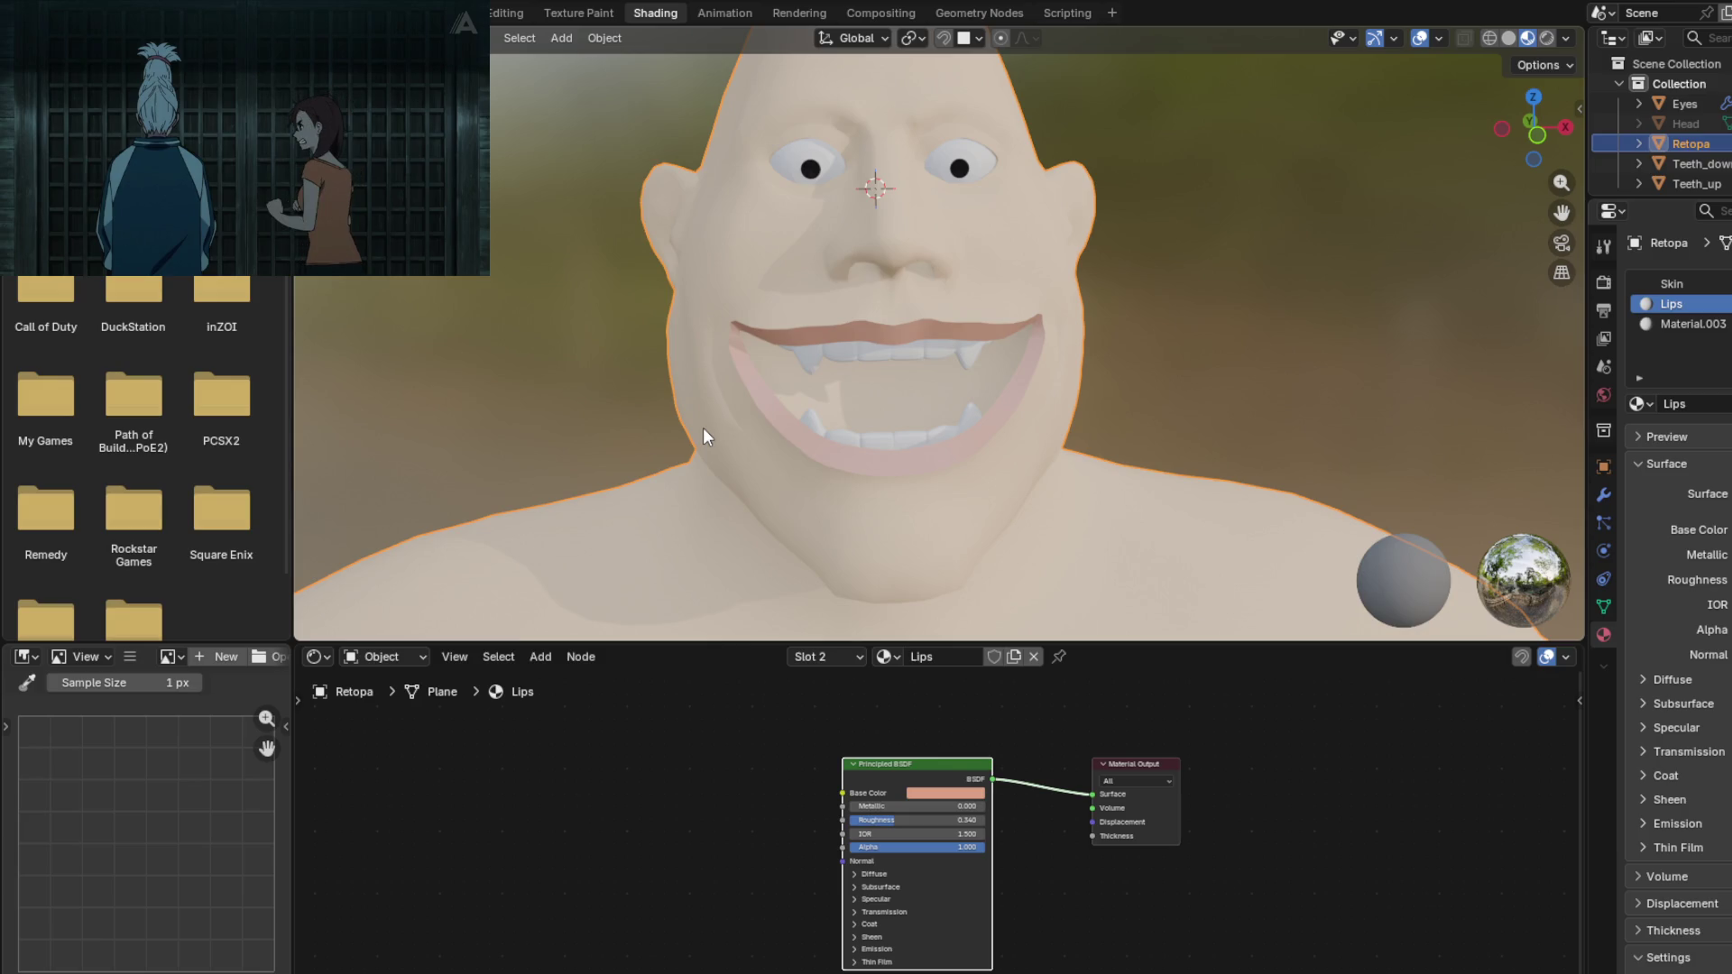
pyautogui.moveTo(736, 457)
pyautogui.mouseDown(button='middle')
pyautogui.moveTo(796, 432)
pyautogui.moveTo(799, 460)
pyautogui.moveTo(1021, 482)
pyautogui.moveTo(1118, 466)
pyautogui.mouseUp(button='middle')
pyautogui.moveTo(985, 469)
pyautogui.mouseDown(button='middle')
pyautogui.moveTo(998, 491)
pyautogui.moveTo(1043, 468)
pyautogui.mouseUp(button='middle')
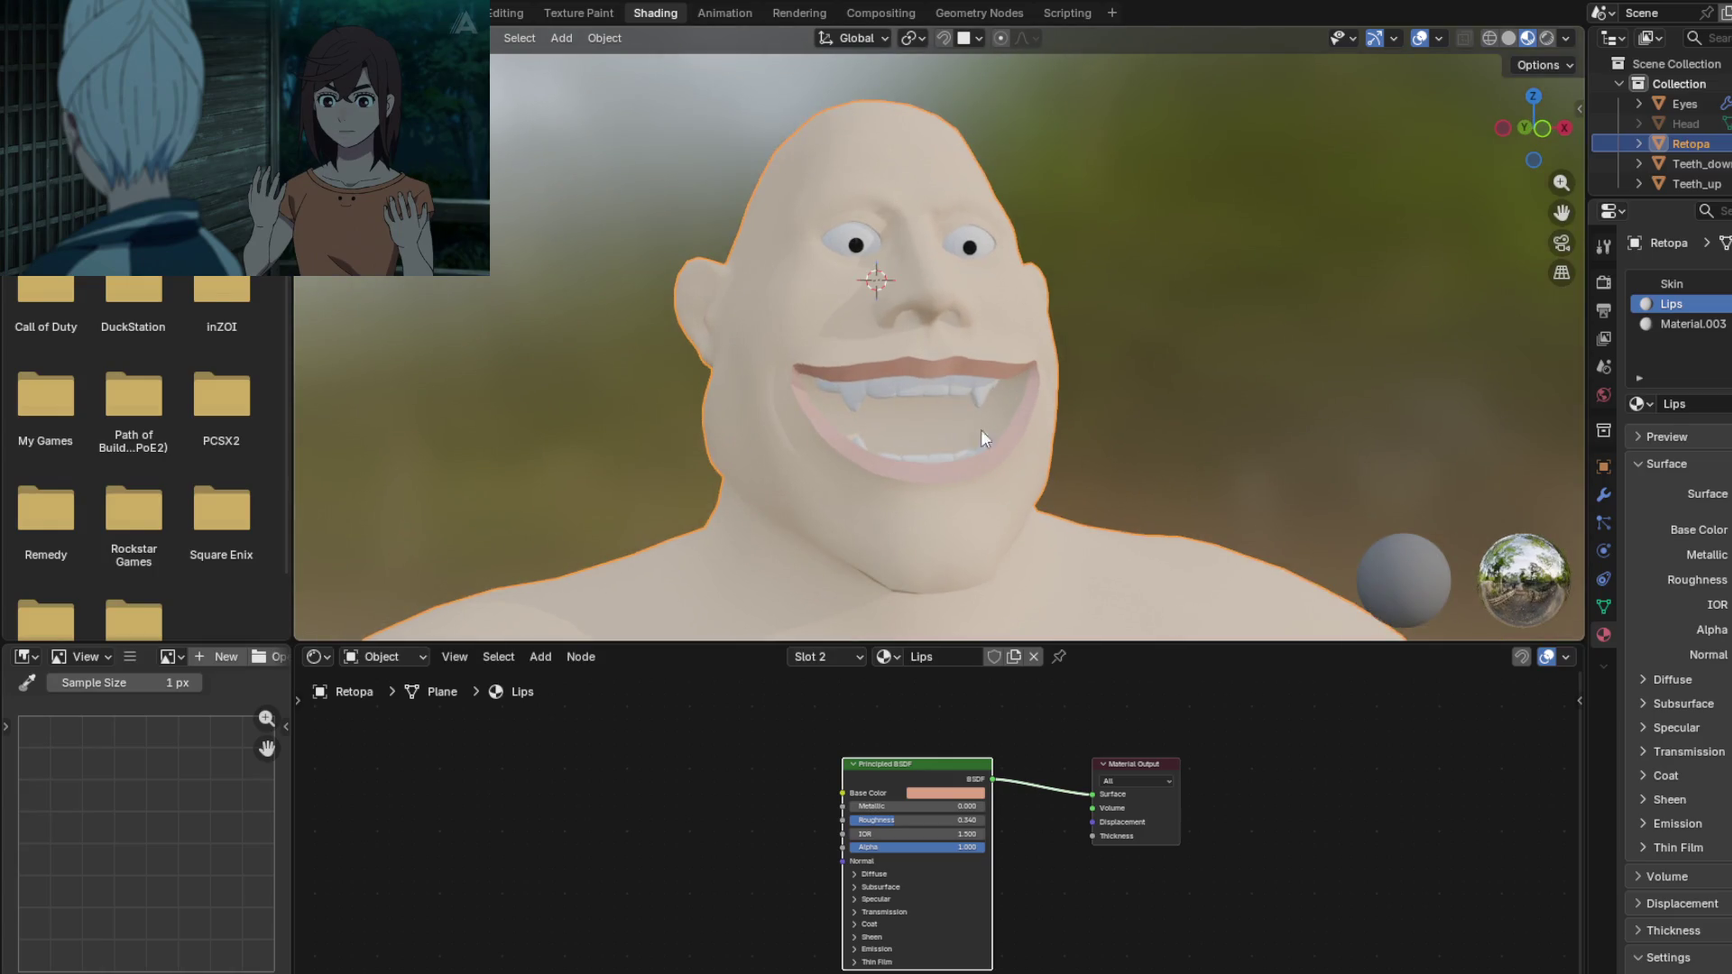
pyautogui.scroll(5, 902, 361)
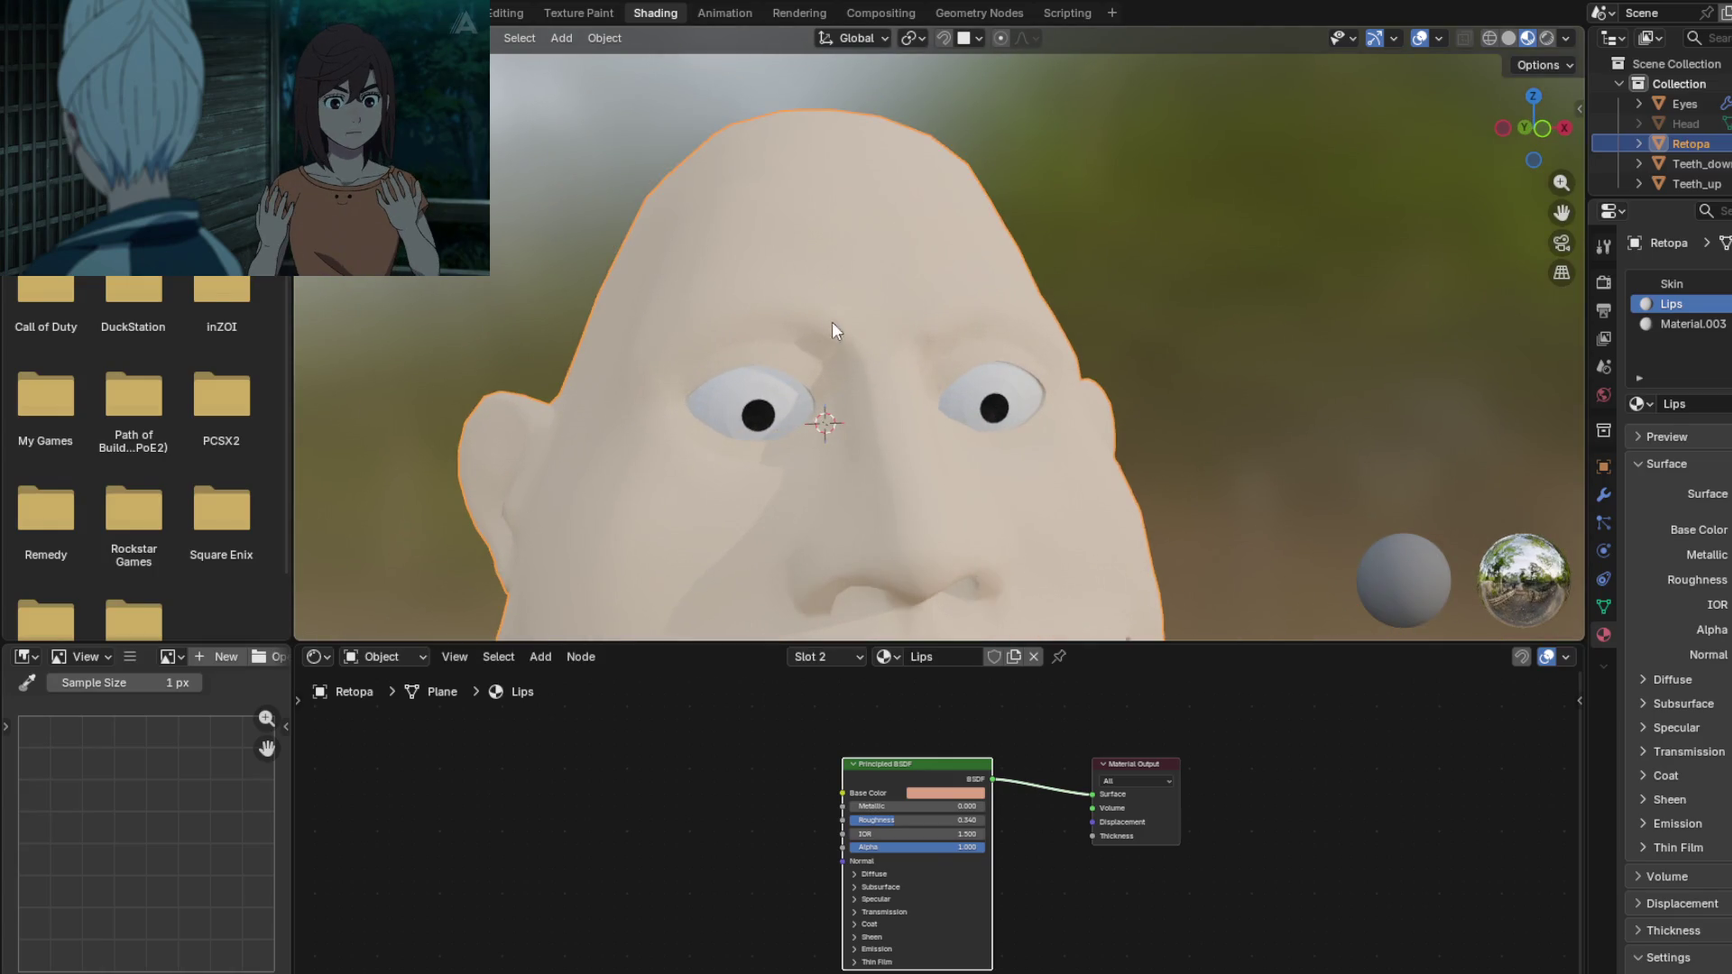
# Step: In Edit Mode, path-select the left brow line and grow it into a face band
pyautogui.press('Tab')
pyautogui.scroll(2, 828, 319)
pyautogui.keyDown('shift'); pyautogui.moveTo(803, 352); pyautogui.dragTo(918, 406, button='middle'); pyautogui.keyUp('shift')
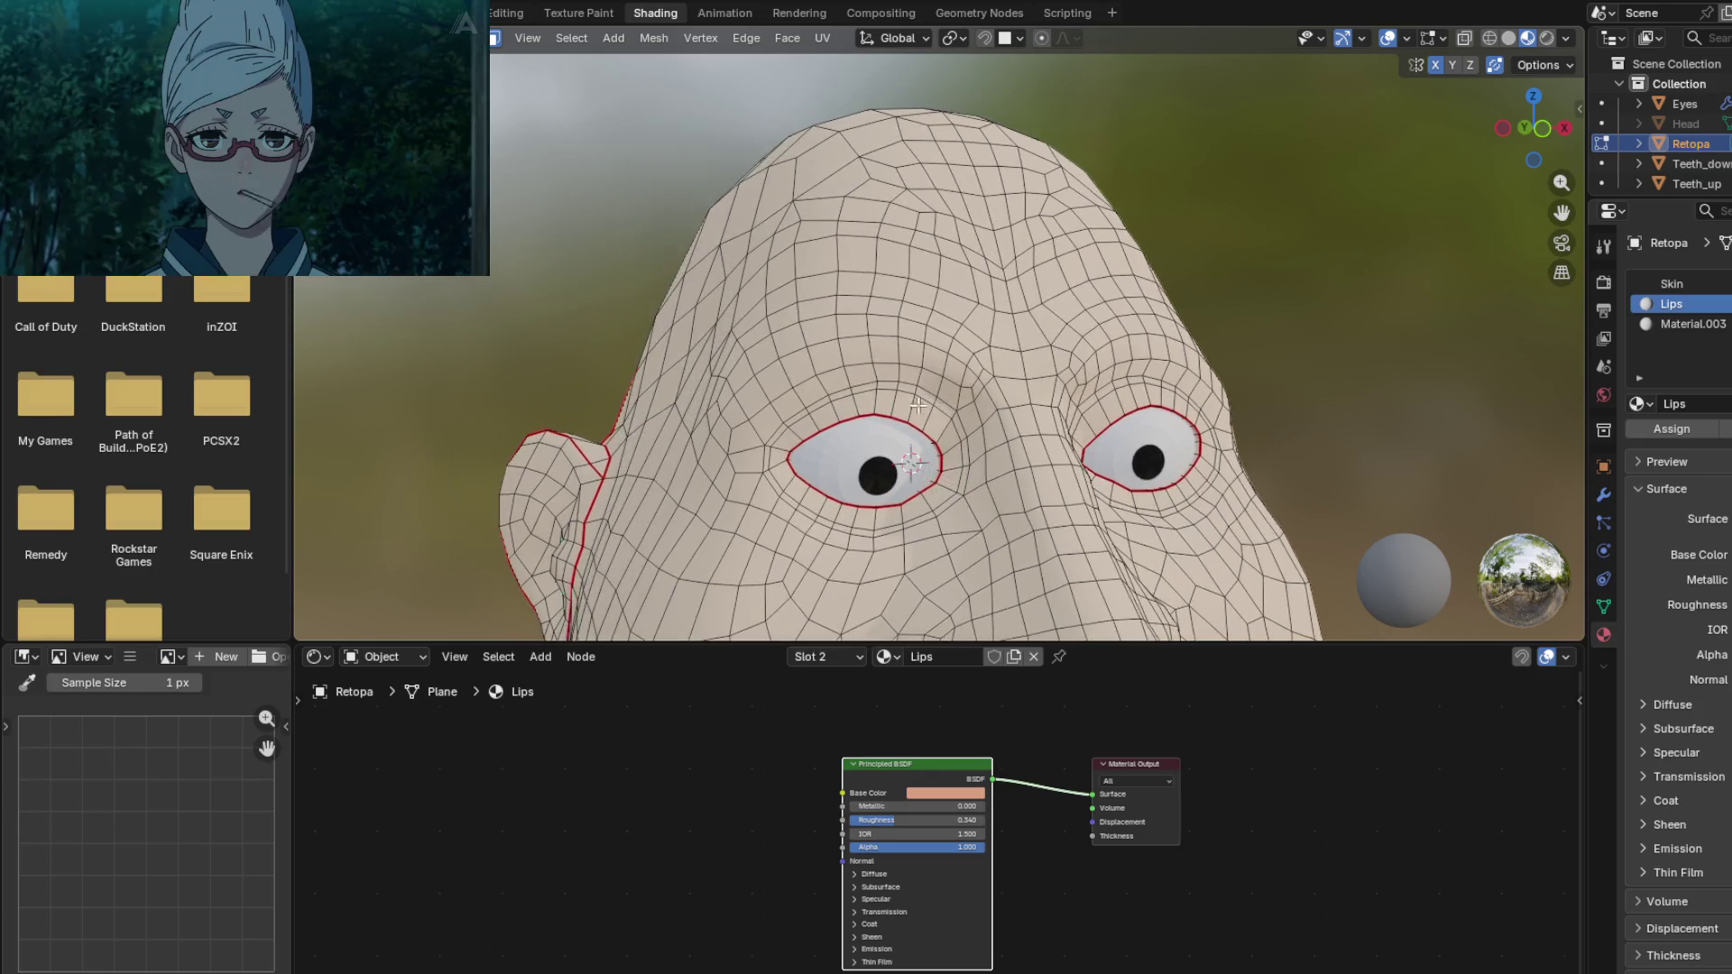
pyautogui.keyDown('alt'); pyautogui.click(773, 408); pyautogui.keyUp('alt')
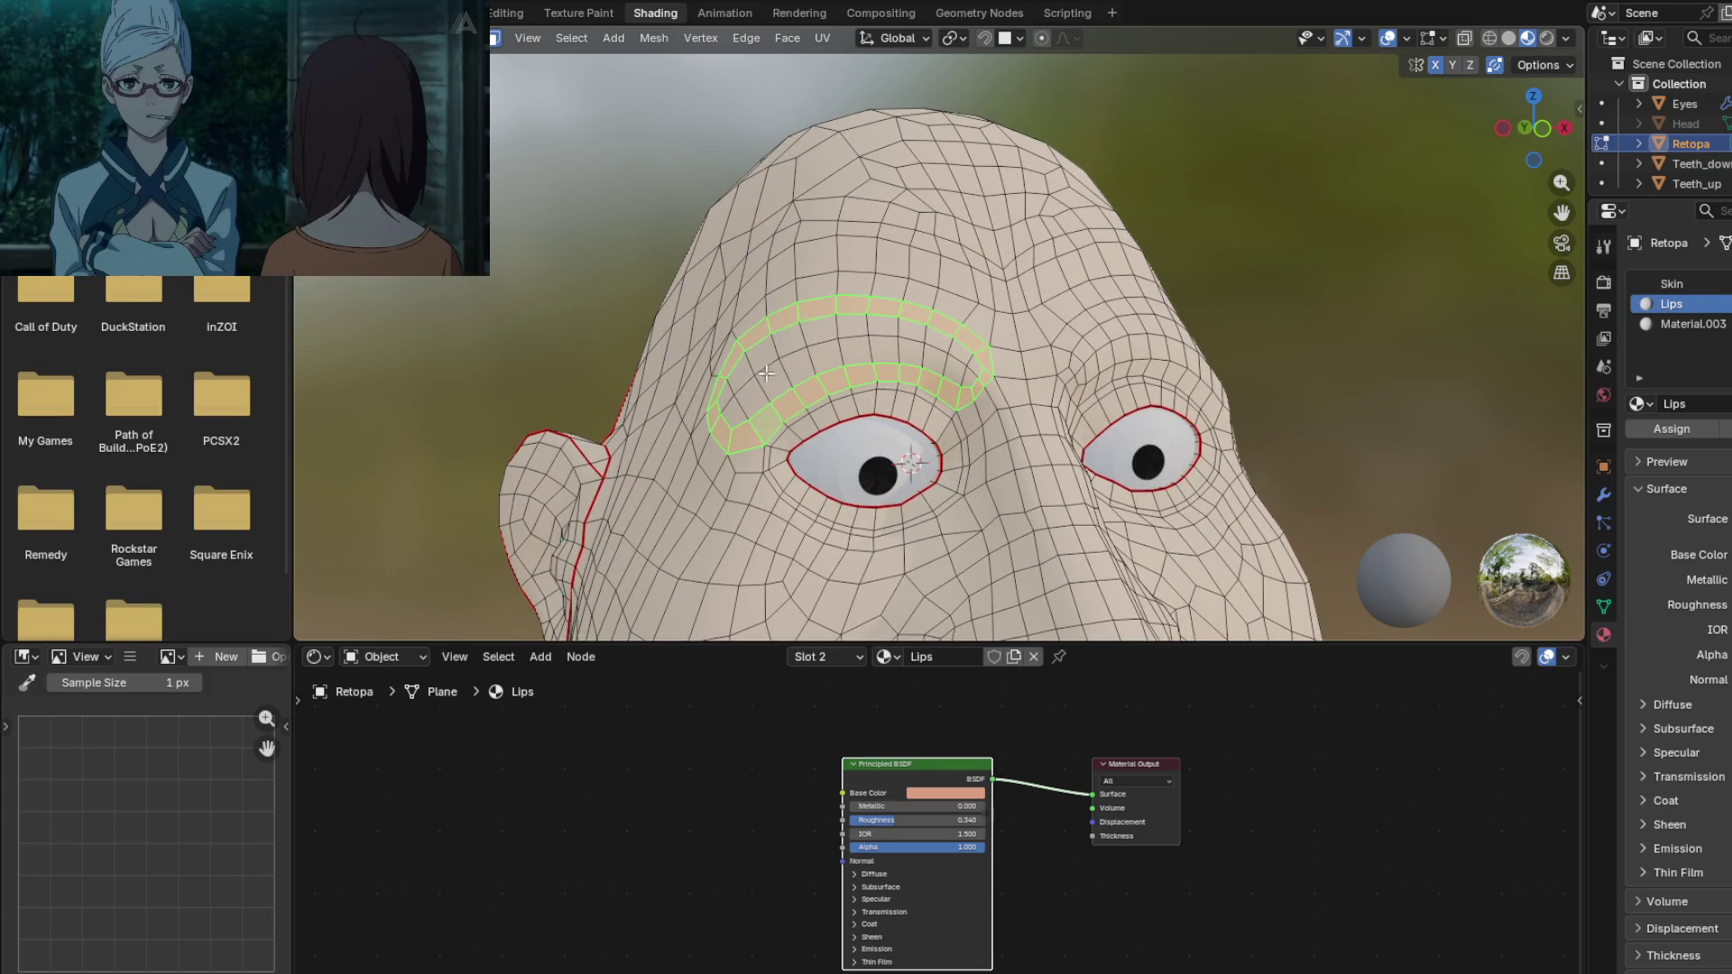
pyautogui.click(733, 403)
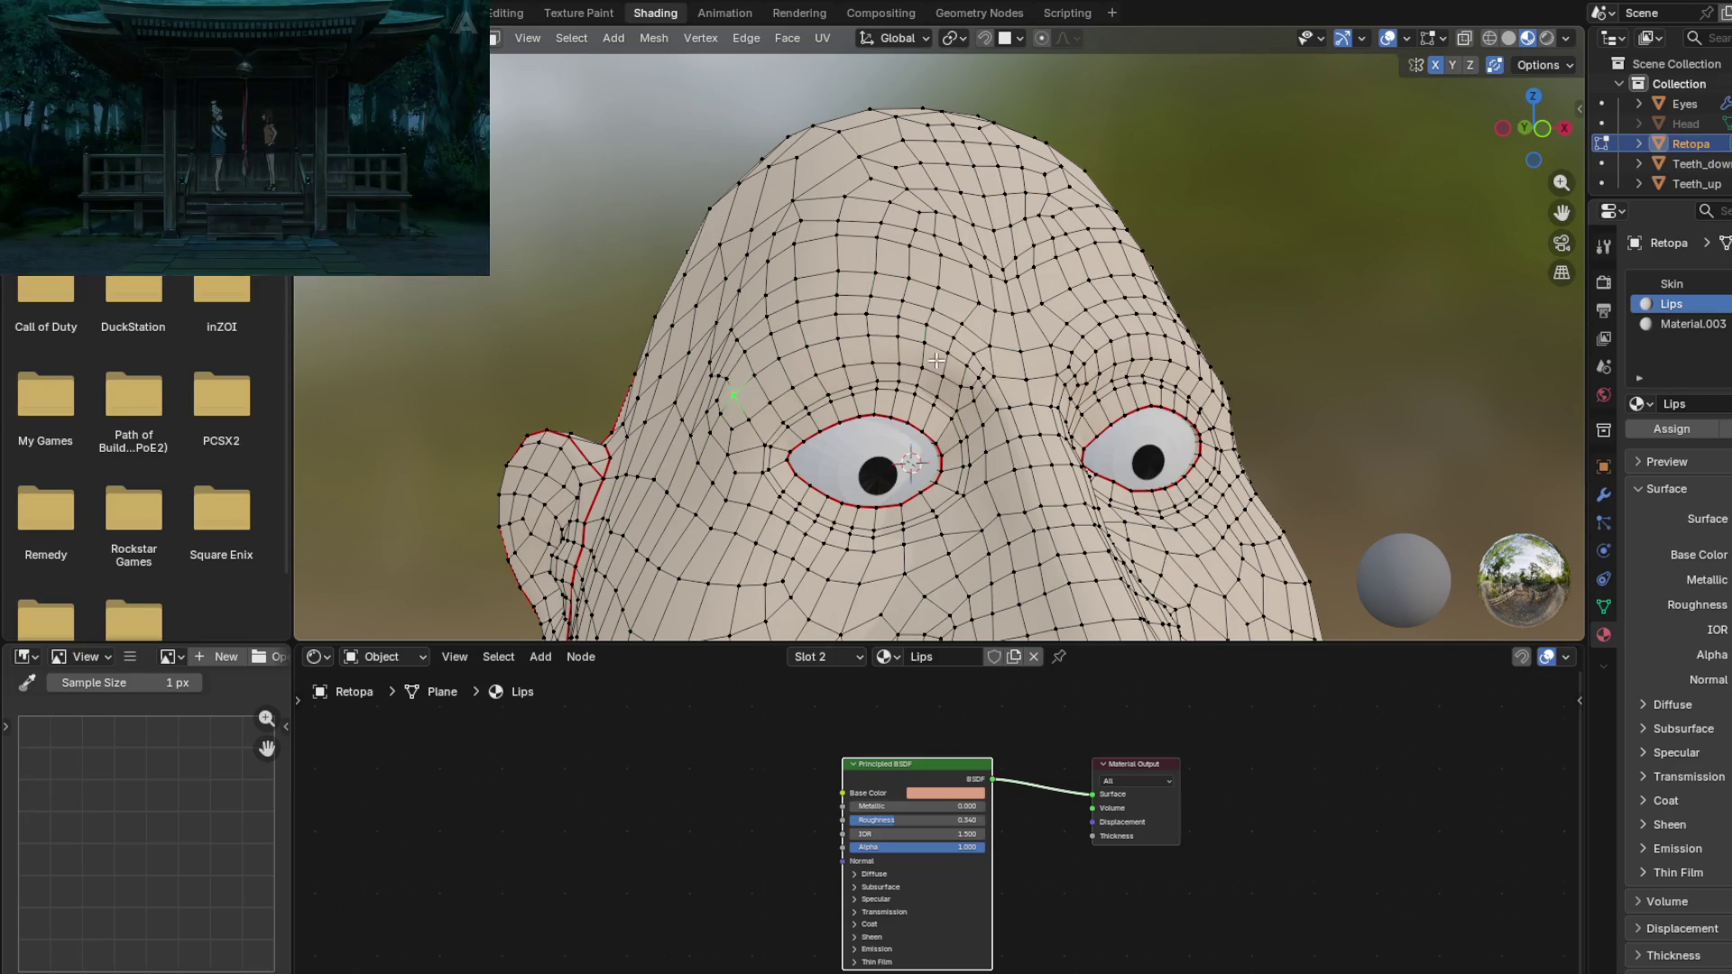
pyautogui.keyDown('ctrl'); pyautogui.click(947, 356); pyautogui.keyUp('ctrl')
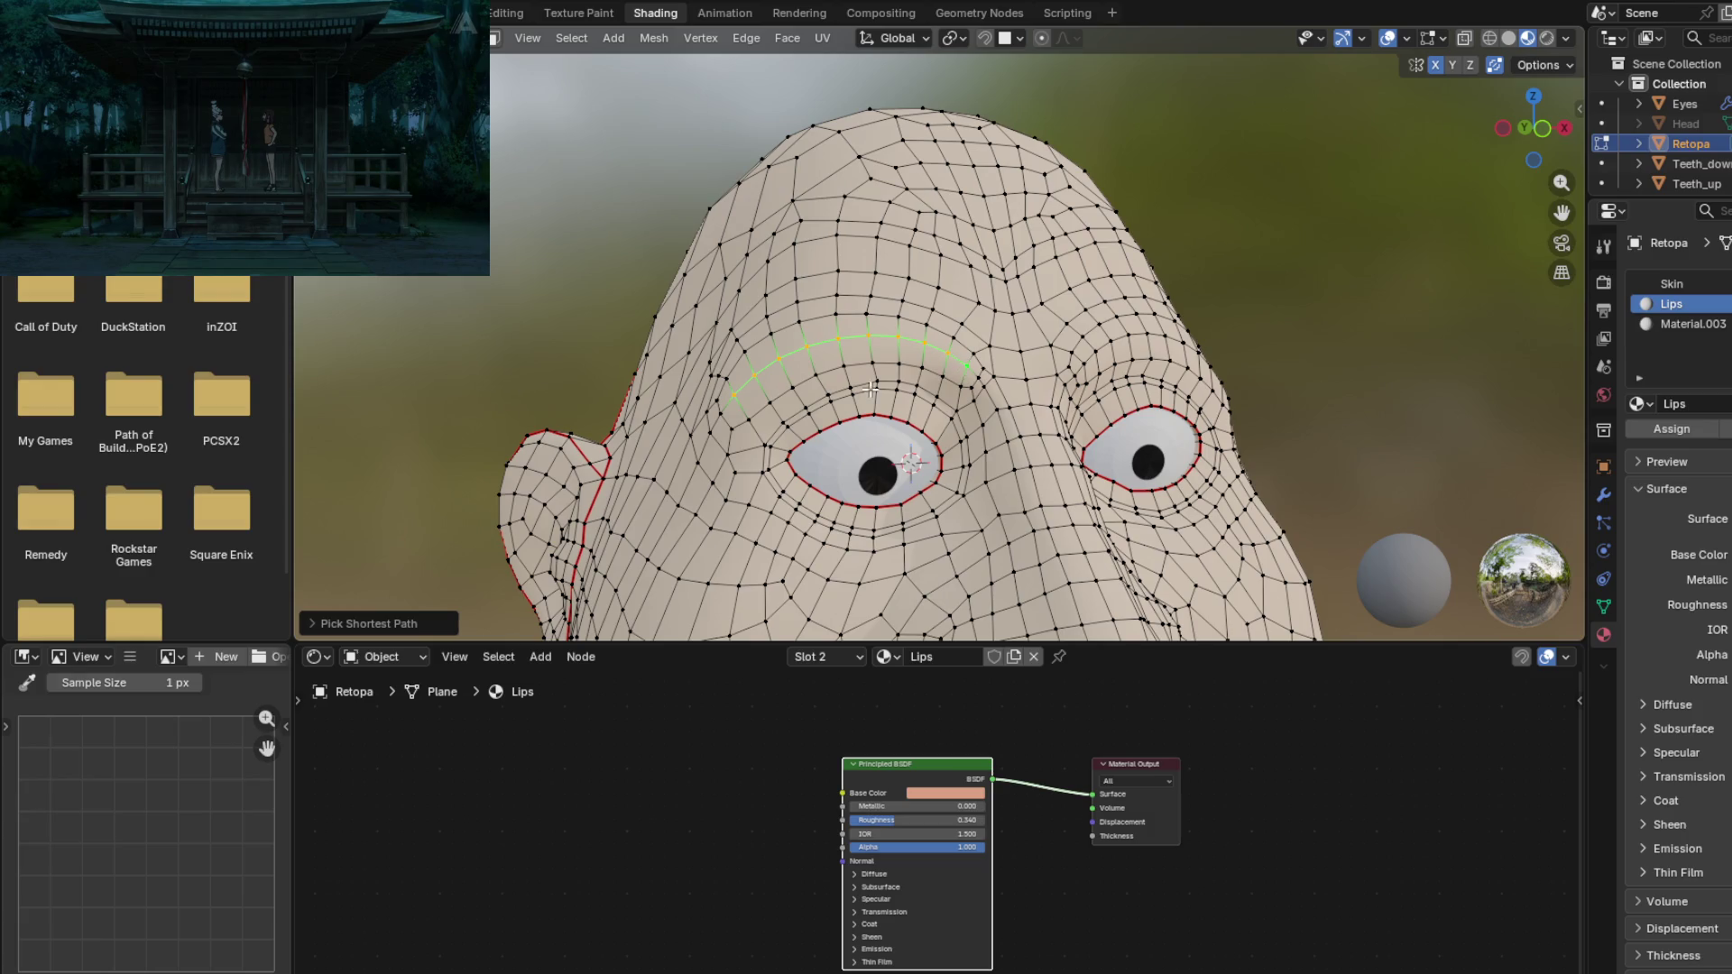
pyautogui.press('ctrl+KP_Add')
# Step: Assign Material.003 to the left brow faces and inspect the result in Object Mode
pyautogui.moveTo(940, 317)
pyautogui.mouseDown(button='middle')
pyautogui.moveTo(1094, 302)
pyautogui.moveTo(939, 330)
pyautogui.mouseUp(button='middle')
pyautogui.keyDown('shift'); pyautogui.moveTo(1147, 427); pyautogui.dragTo(1113, 379, button='middle'); pyautogui.keyUp('shift')
pyautogui.click(1690, 322)
pyautogui.click(1663, 428)
pyautogui.press('Tab')
pyautogui.scroll(-1, 978, 401)
pyautogui.moveTo(977, 400)
pyautogui.mouseDown(button='middle')
pyautogui.moveTo(1158, 375)
pyautogui.moveTo(989, 376)
pyautogui.moveTo(935, 417)
pyautogui.moveTo(1167, 495)
pyautogui.moveTo(1052, 375)
pyautogui.moveTo(924, 451)
pyautogui.moveTo(970, 411)
pyautogui.moveTo(970, 368)
pyautogui.moveTo(916, 416)
pyautogui.moveTo(952, 332)
pyautogui.moveTo(926, 328)
pyautogui.mouseUp(button='middle')
# Step: Mirror the brow selection with Select Mirror and assign Material.003 to the right brow
pyautogui.press('Tab')
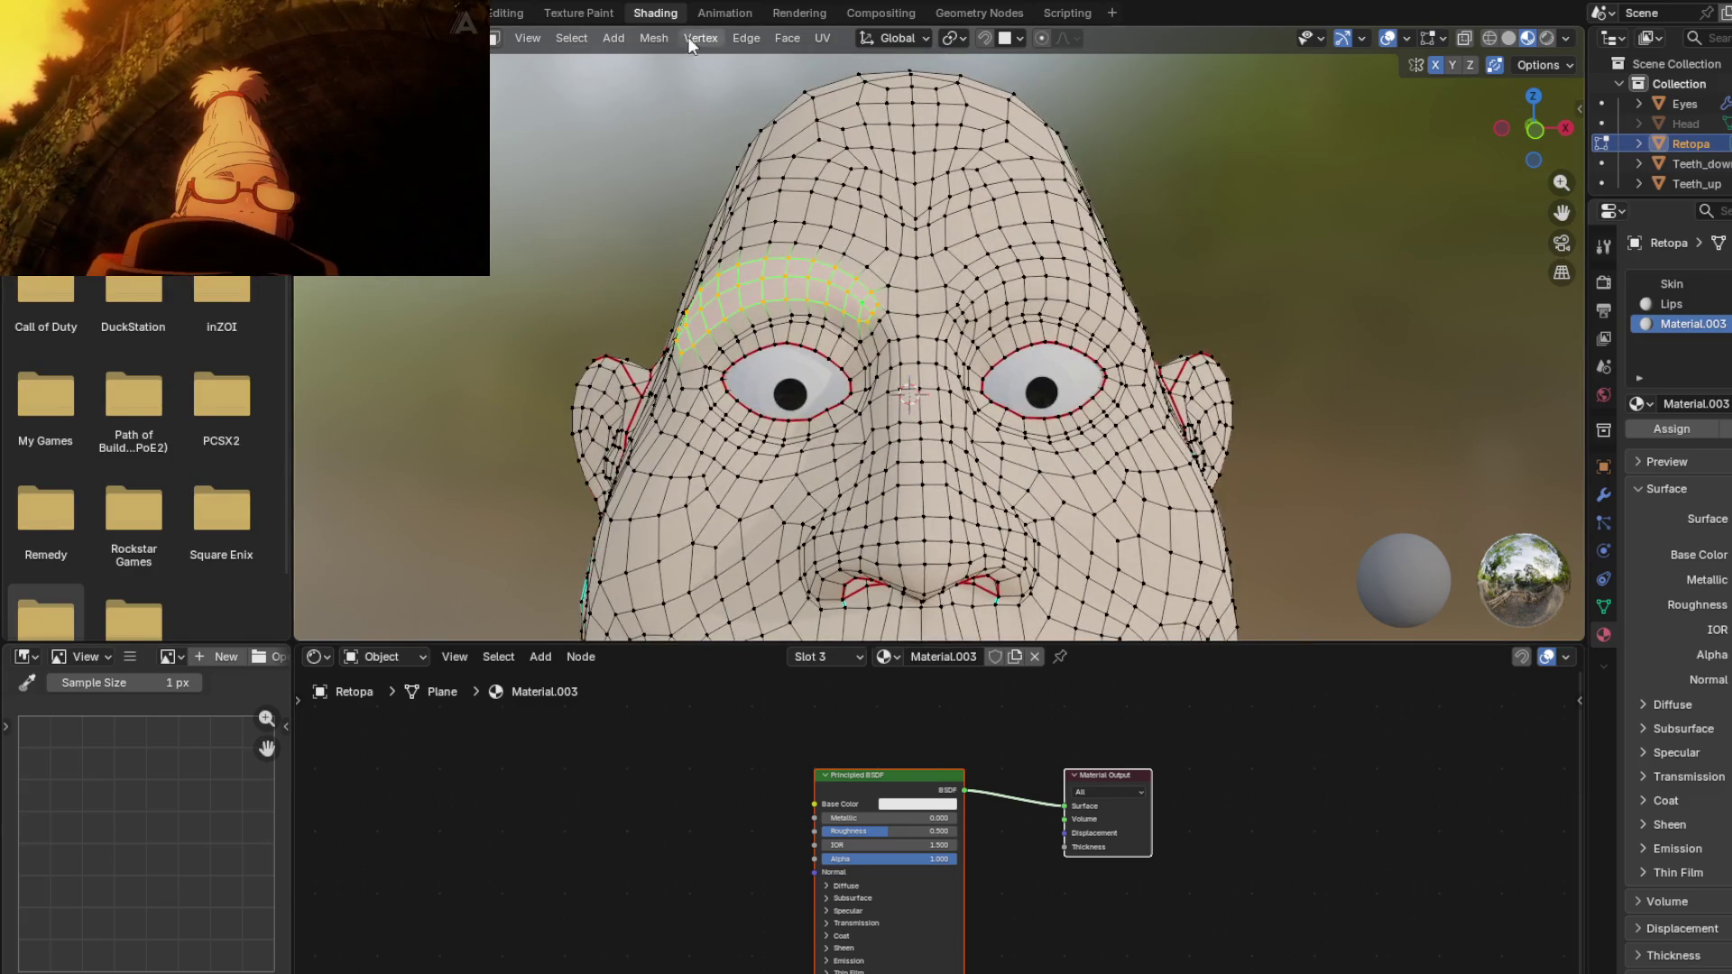
pyautogui.click(572, 38)
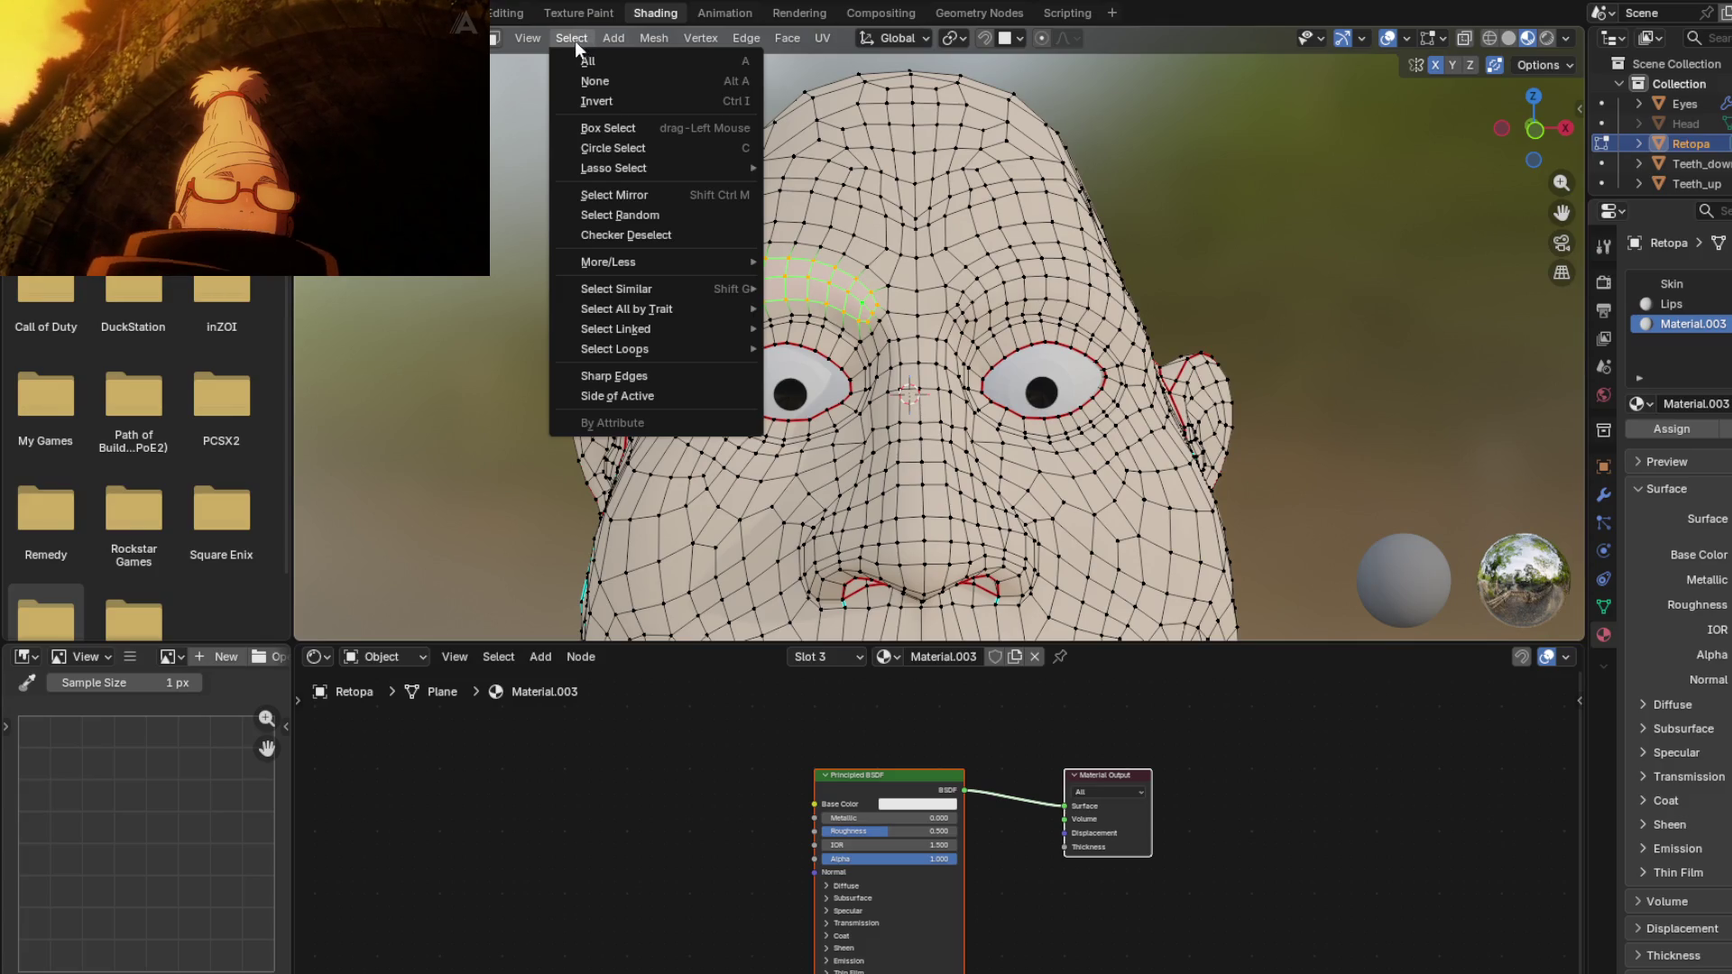
pyautogui.click(642, 196)
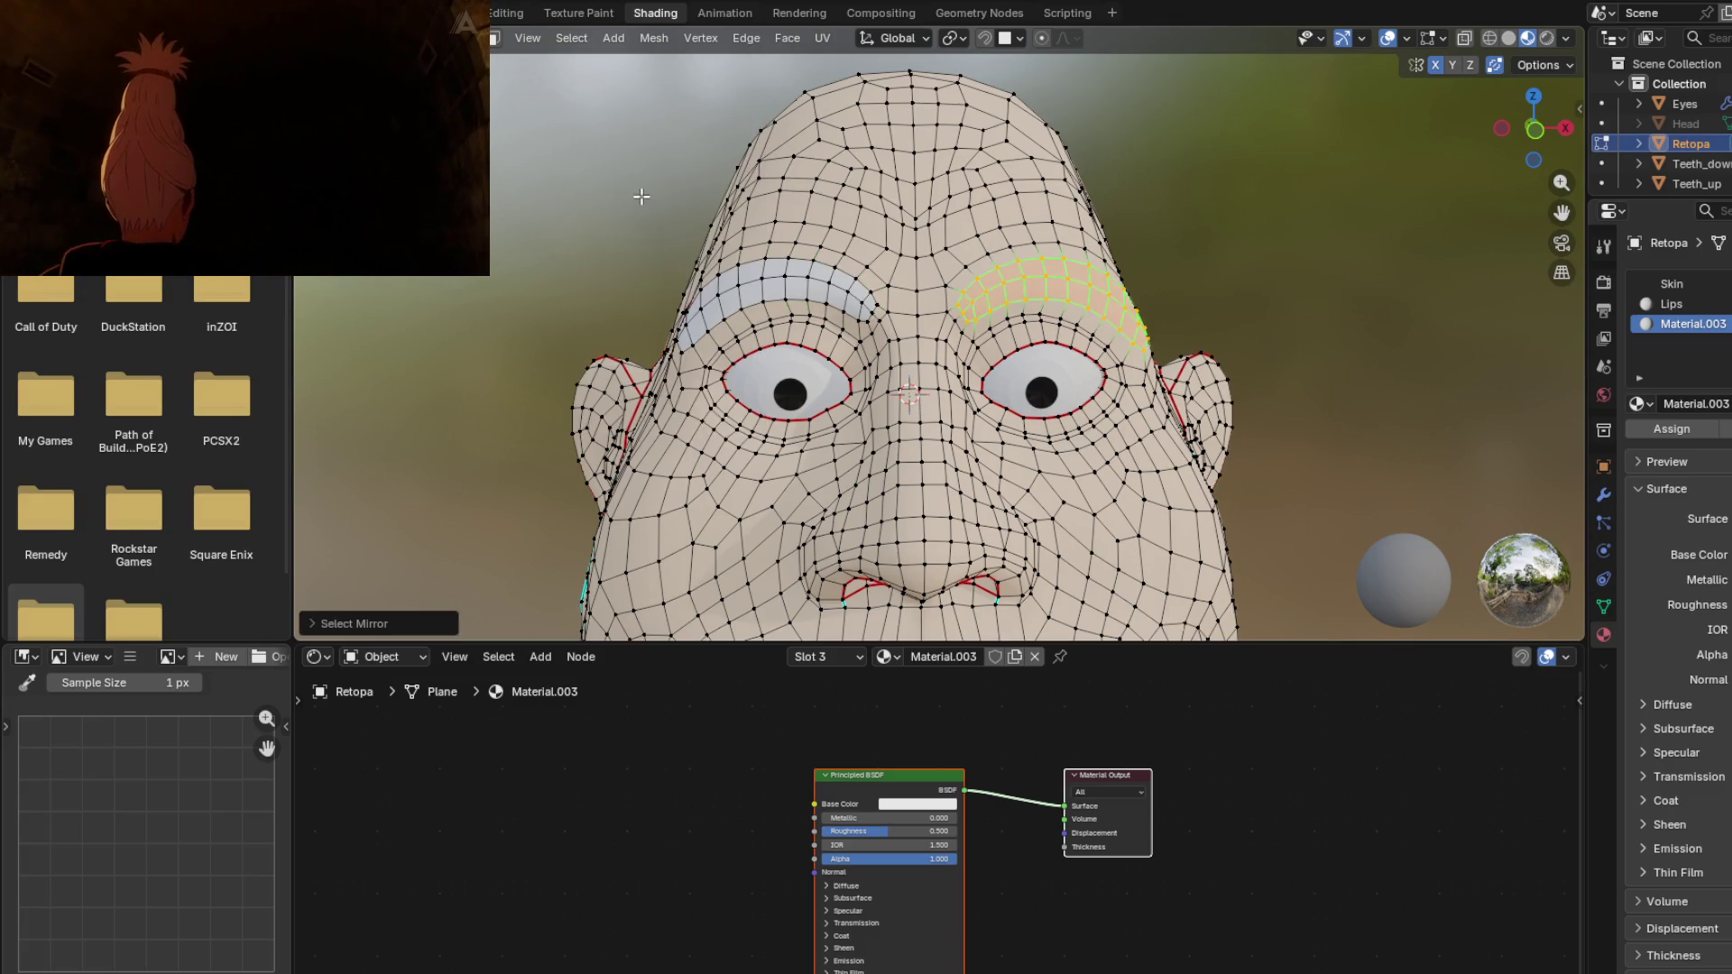
pyautogui.click(1674, 431)
pyautogui.moveTo(790, 365)
pyautogui.mouseDown(button='middle')
pyautogui.moveTo(816, 289)
pyautogui.moveTo(839, 330)
pyautogui.mouseUp(button='middle')
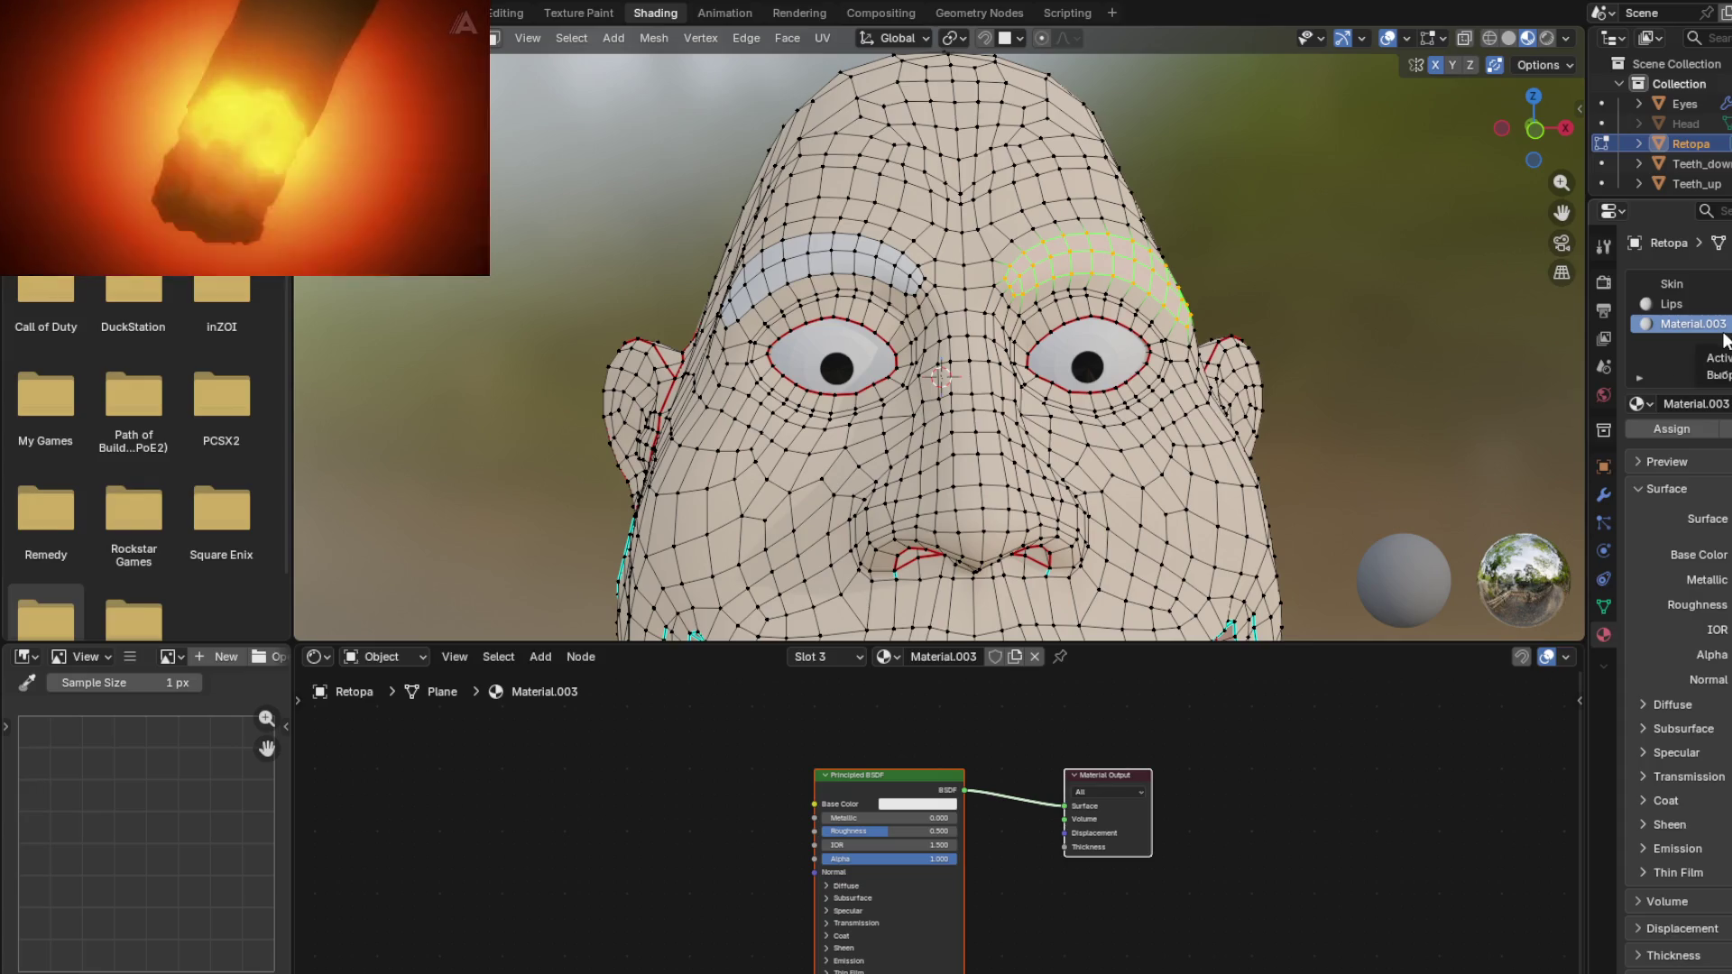
pyautogui.moveTo(991, 478)
pyautogui.mouseDown(button='middle')
pyautogui.moveTo(958, 420)
pyautogui.moveTo(1011, 488)
pyautogui.mouseUp(button='middle')
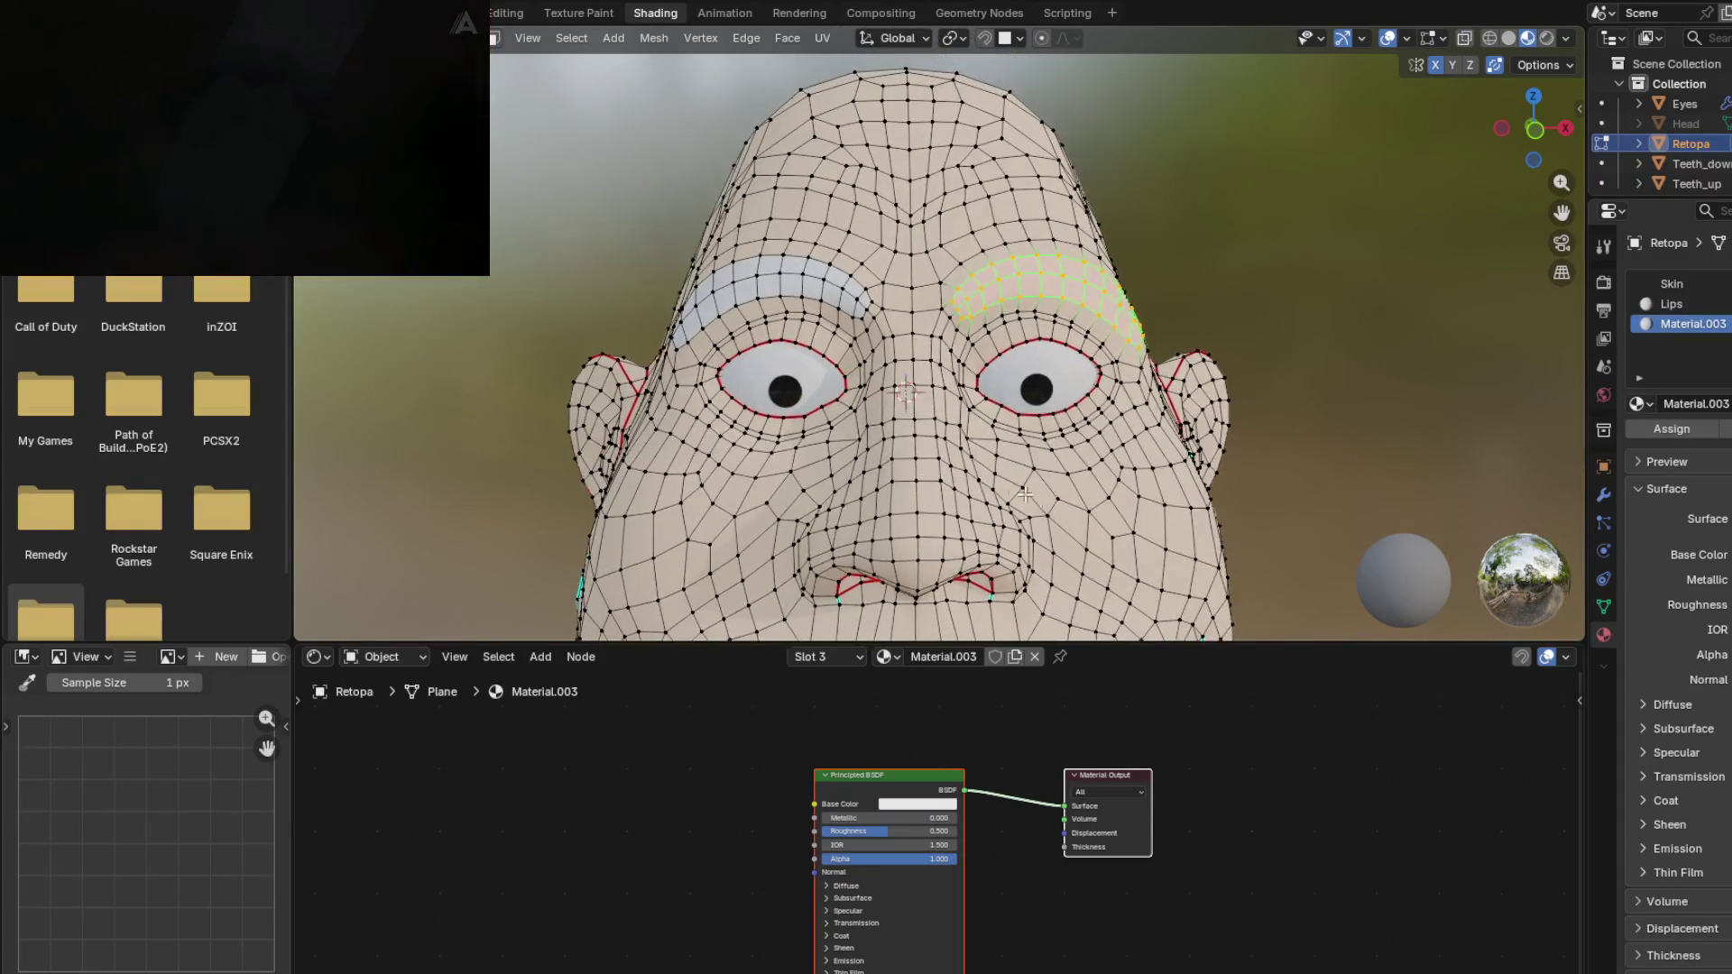
pyautogui.press('Tab')
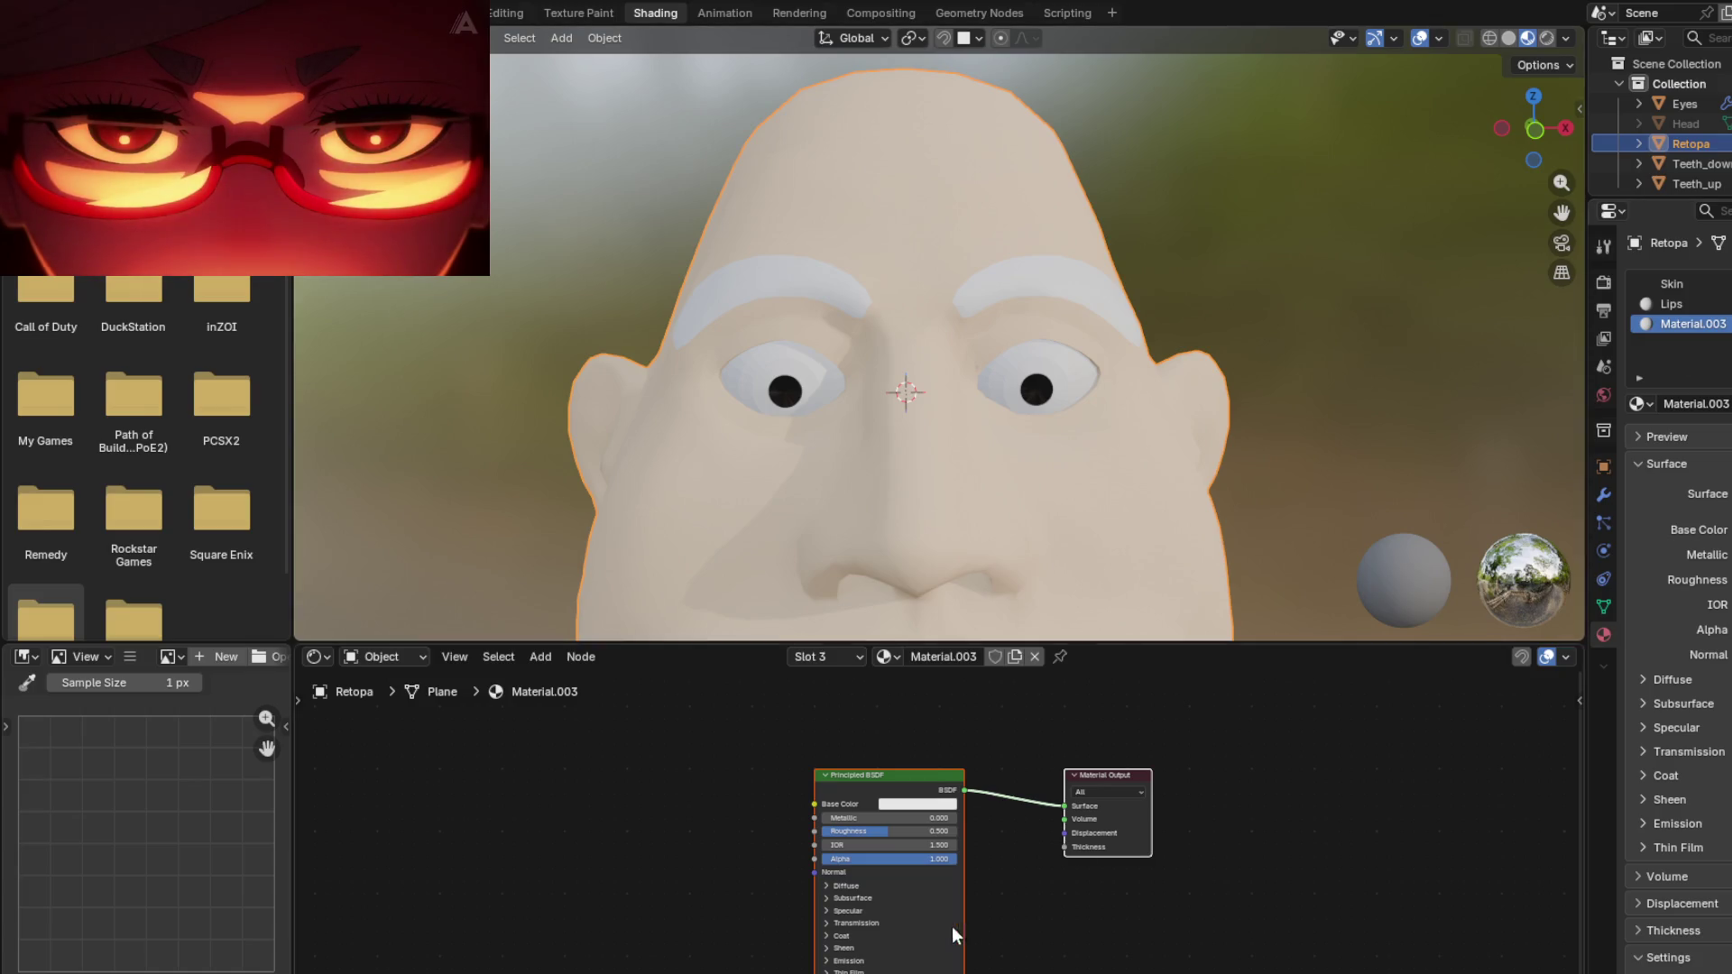
# Step: Give Material.003 a near-black base colour #0C0C0C and roughness 1.0 for dark gray eyebrows
pyautogui.click(908, 806)
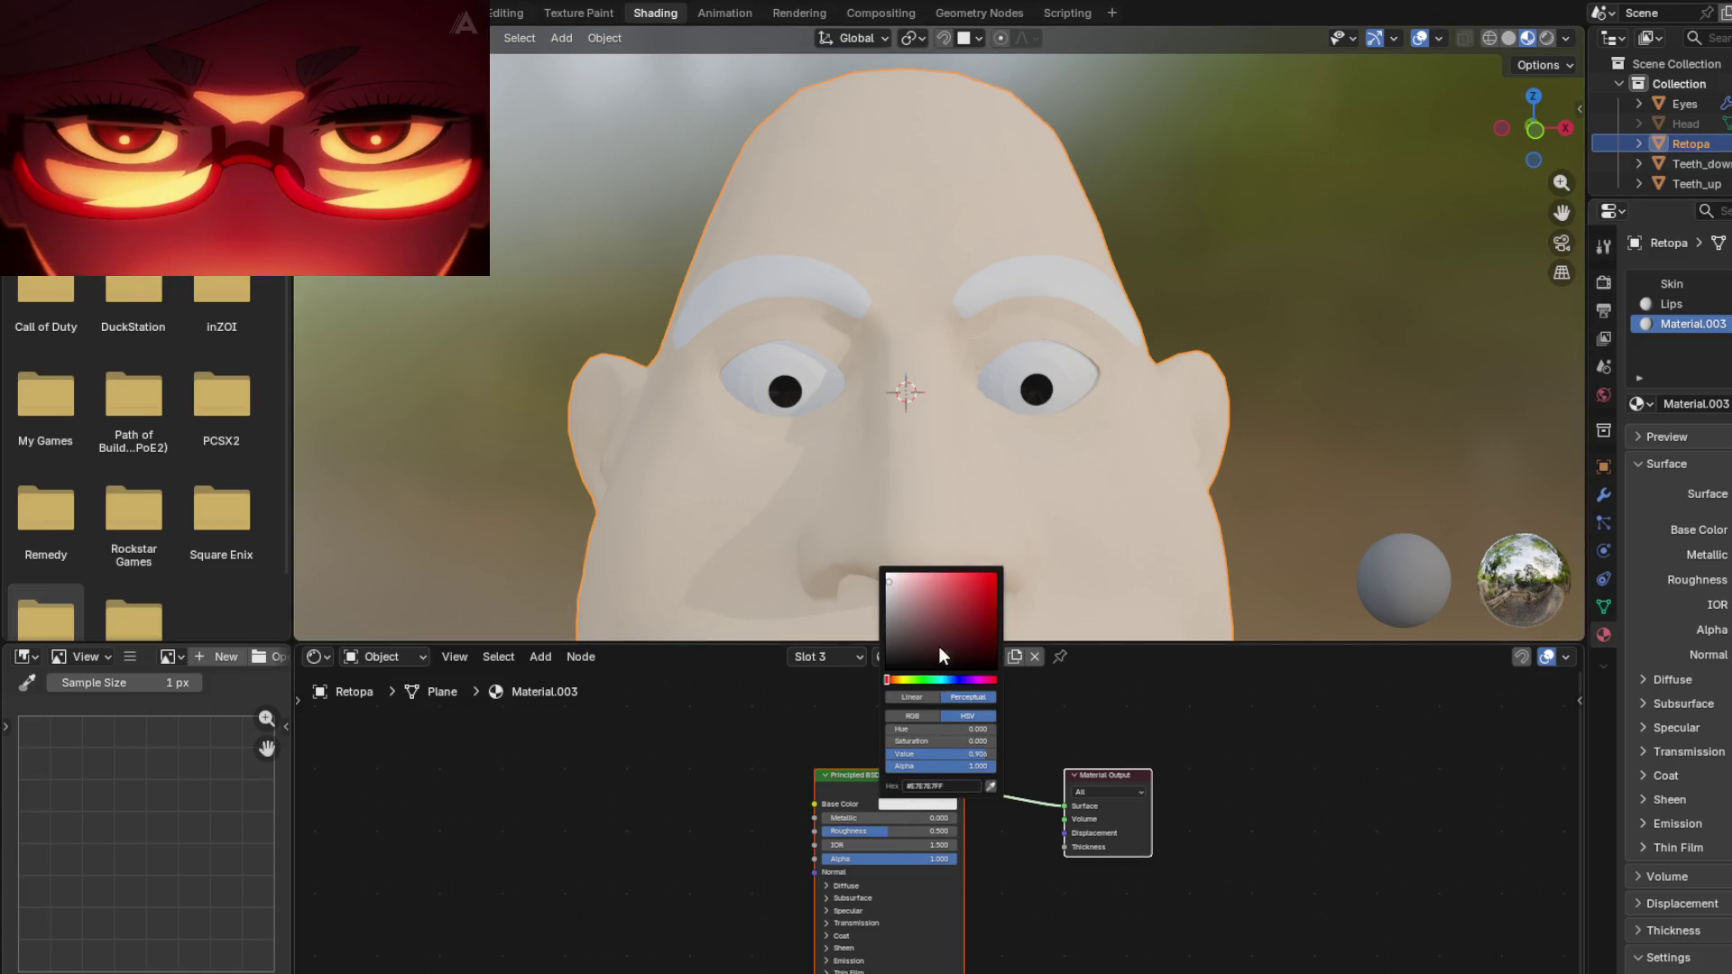
pyautogui.moveTo(895, 589)
pyautogui.mouseDown()
pyautogui.moveTo(889, 665)
pyautogui.moveTo(889, 650)
pyautogui.mouseUp()
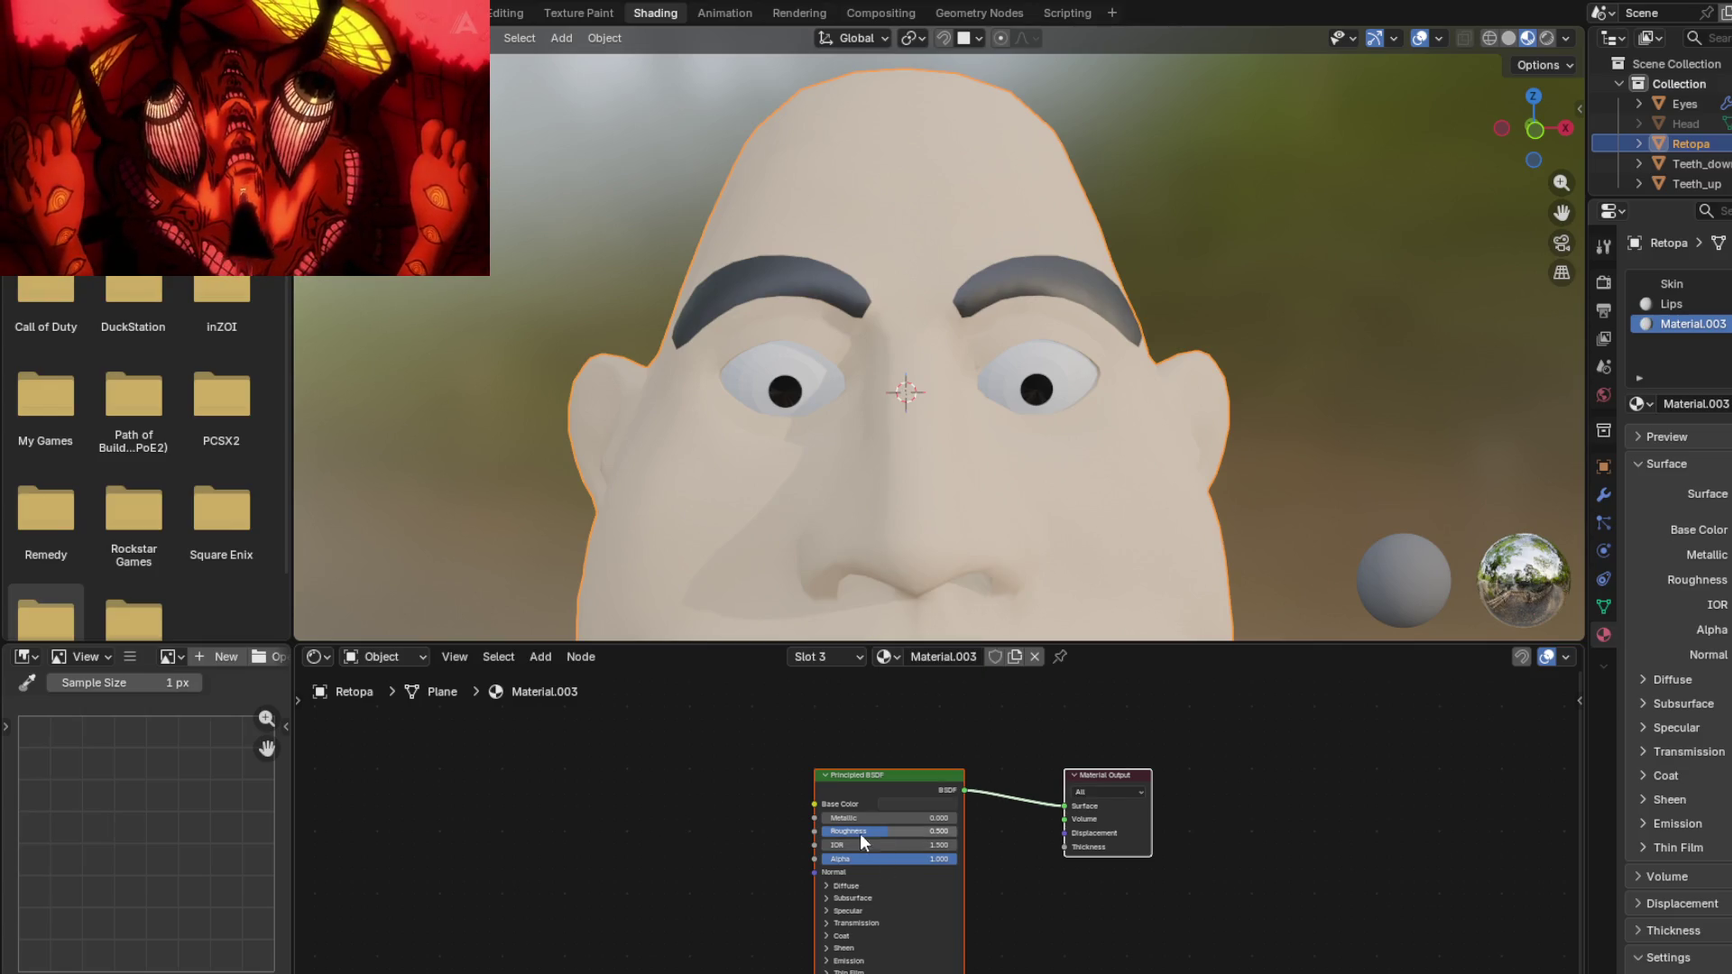
pyautogui.moveTo(889, 831); pyautogui.dragTo(956, 831)
pyautogui.moveTo(649, 424)
pyautogui.mouseDown(button='middle')
pyautogui.moveTo(820, 425)
pyautogui.moveTo(915, 500)
pyautogui.moveTo(966, 403)
pyautogui.moveTo(947, 289)
pyautogui.moveTo(850, 439)
pyautogui.moveTo(966, 453)
pyautogui.moveTo(958, 289)
pyautogui.moveTo(850, 383)
pyautogui.moveTo(820, 365)
pyautogui.moveTo(829, 411)
pyautogui.moveTo(865, 437)
pyautogui.mouseUp(button='middle')
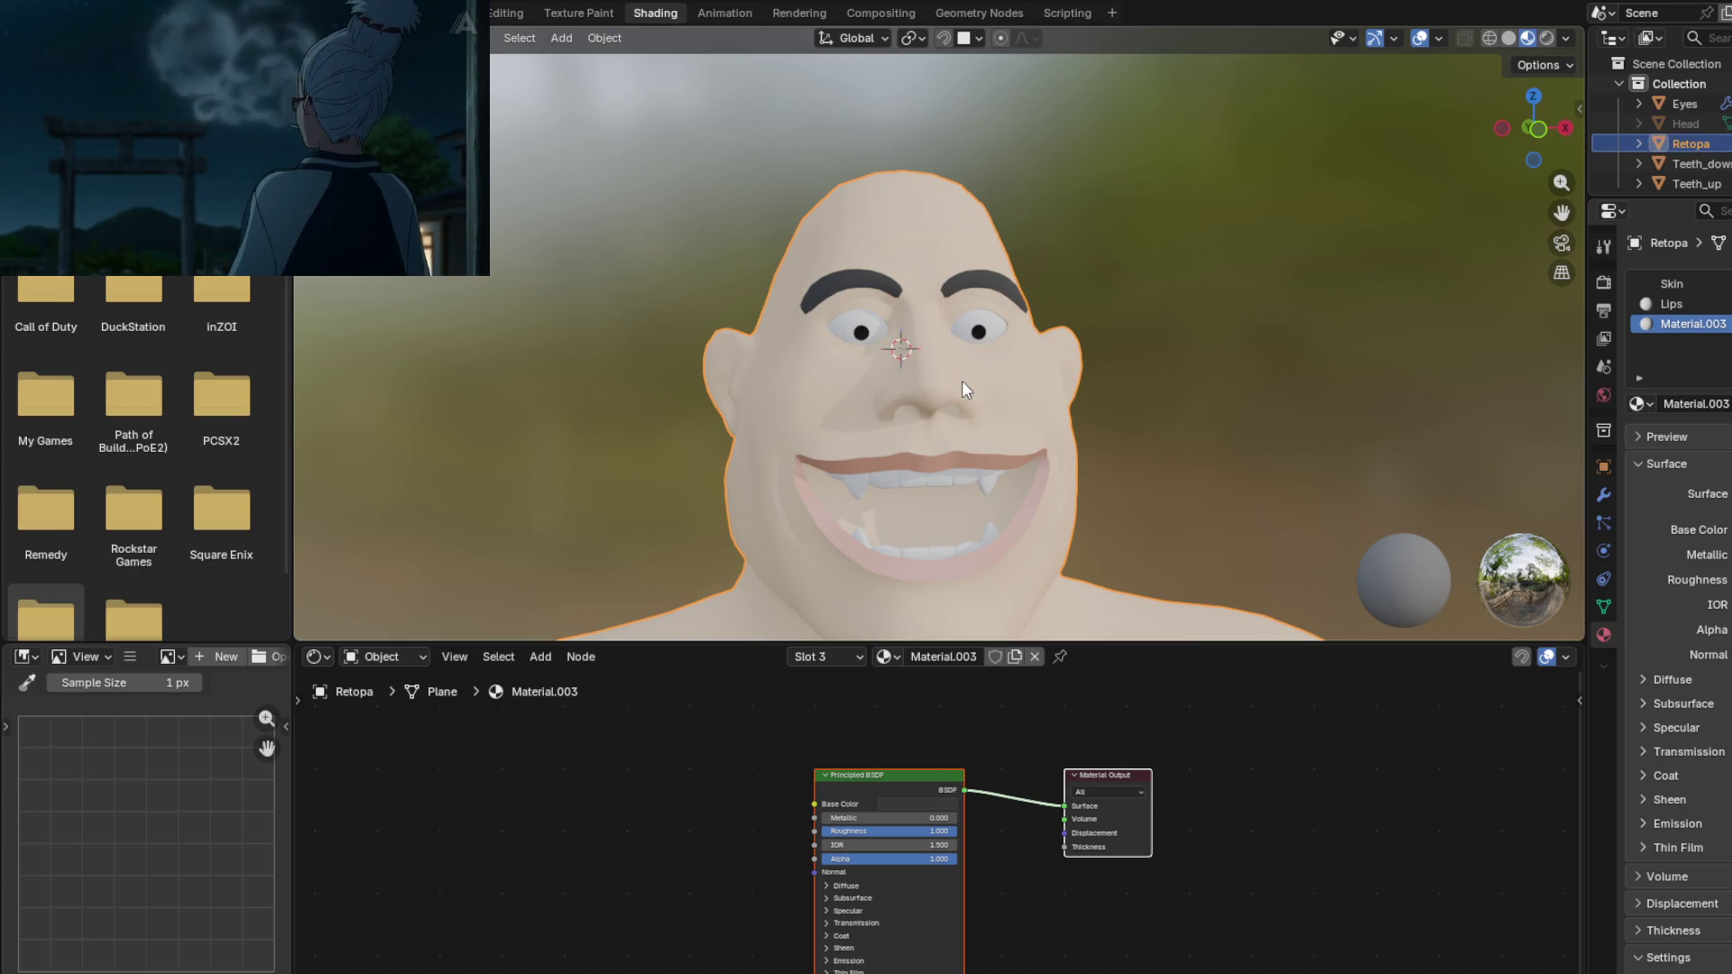
pyautogui.moveTo(1003, 407)
pyautogui.mouseDown(button='middle')
pyautogui.moveTo(994, 424)
pyautogui.moveTo(929, 365)
pyautogui.moveTo(967, 429)
pyautogui.moveTo(1099, 427)
pyautogui.moveTo(1167, 369)
pyautogui.moveTo(1179, 329)
pyautogui.moveTo(1042, 430)
pyautogui.moveTo(938, 370)
pyautogui.moveTo(944, 353)
pyautogui.moveTo(958, 380)
pyautogui.mouseUp(button='middle')
pyautogui.scroll(5, 994, 424)
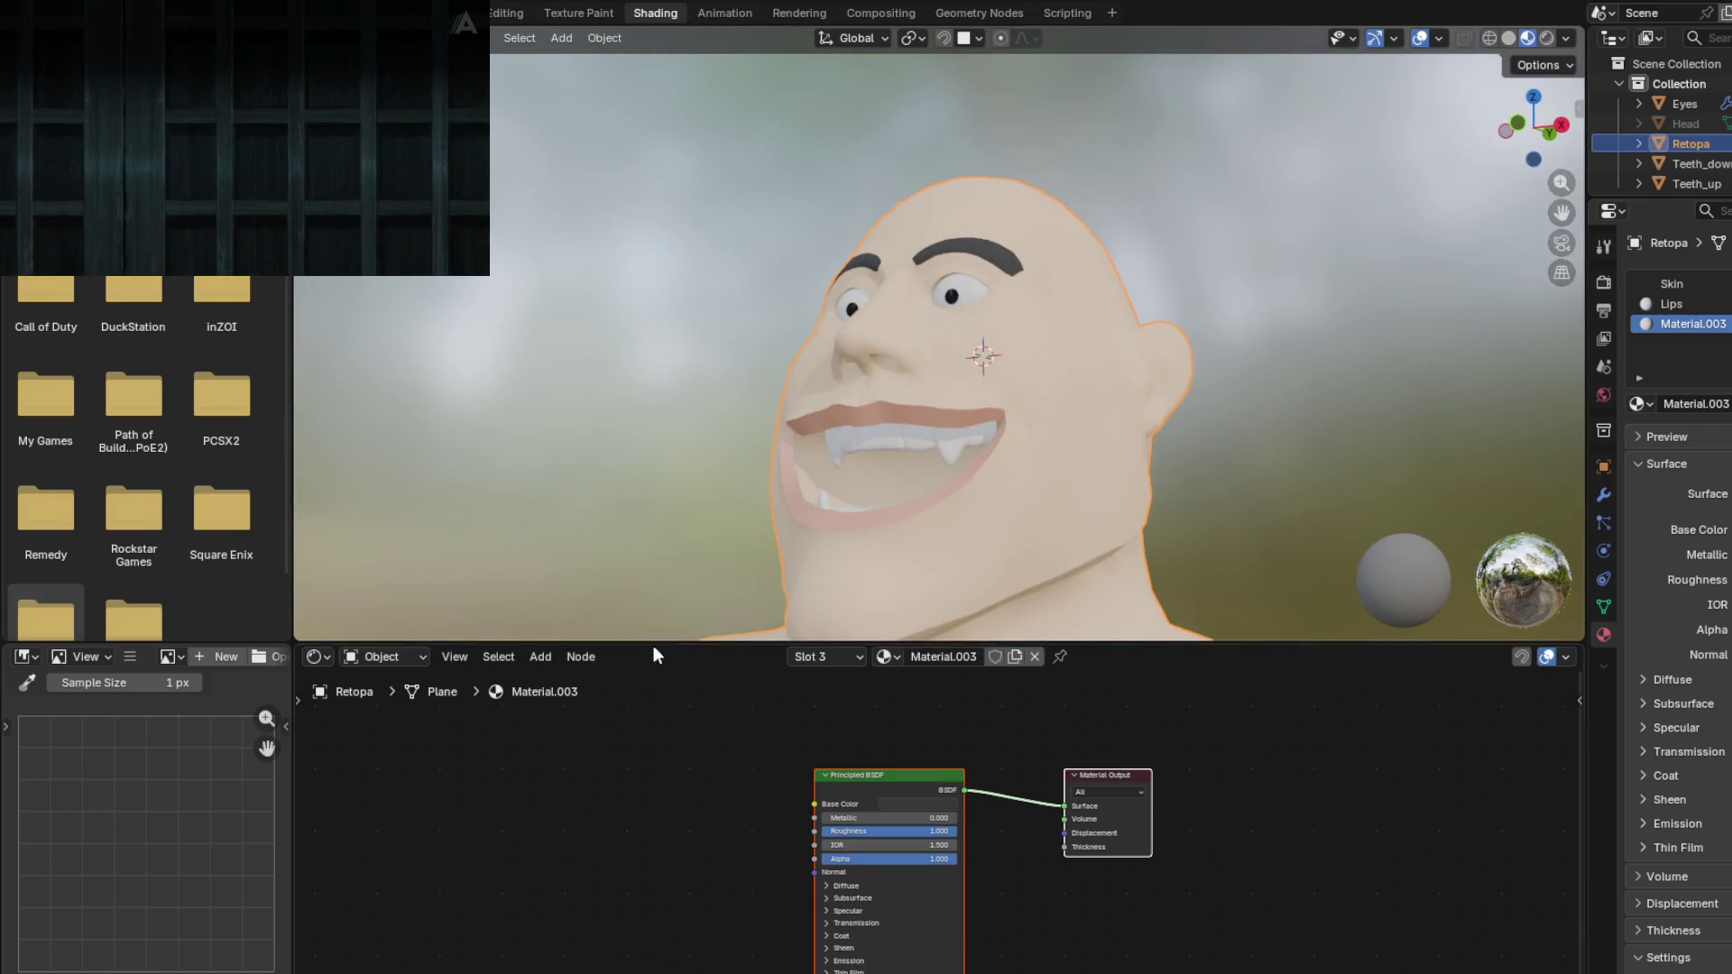
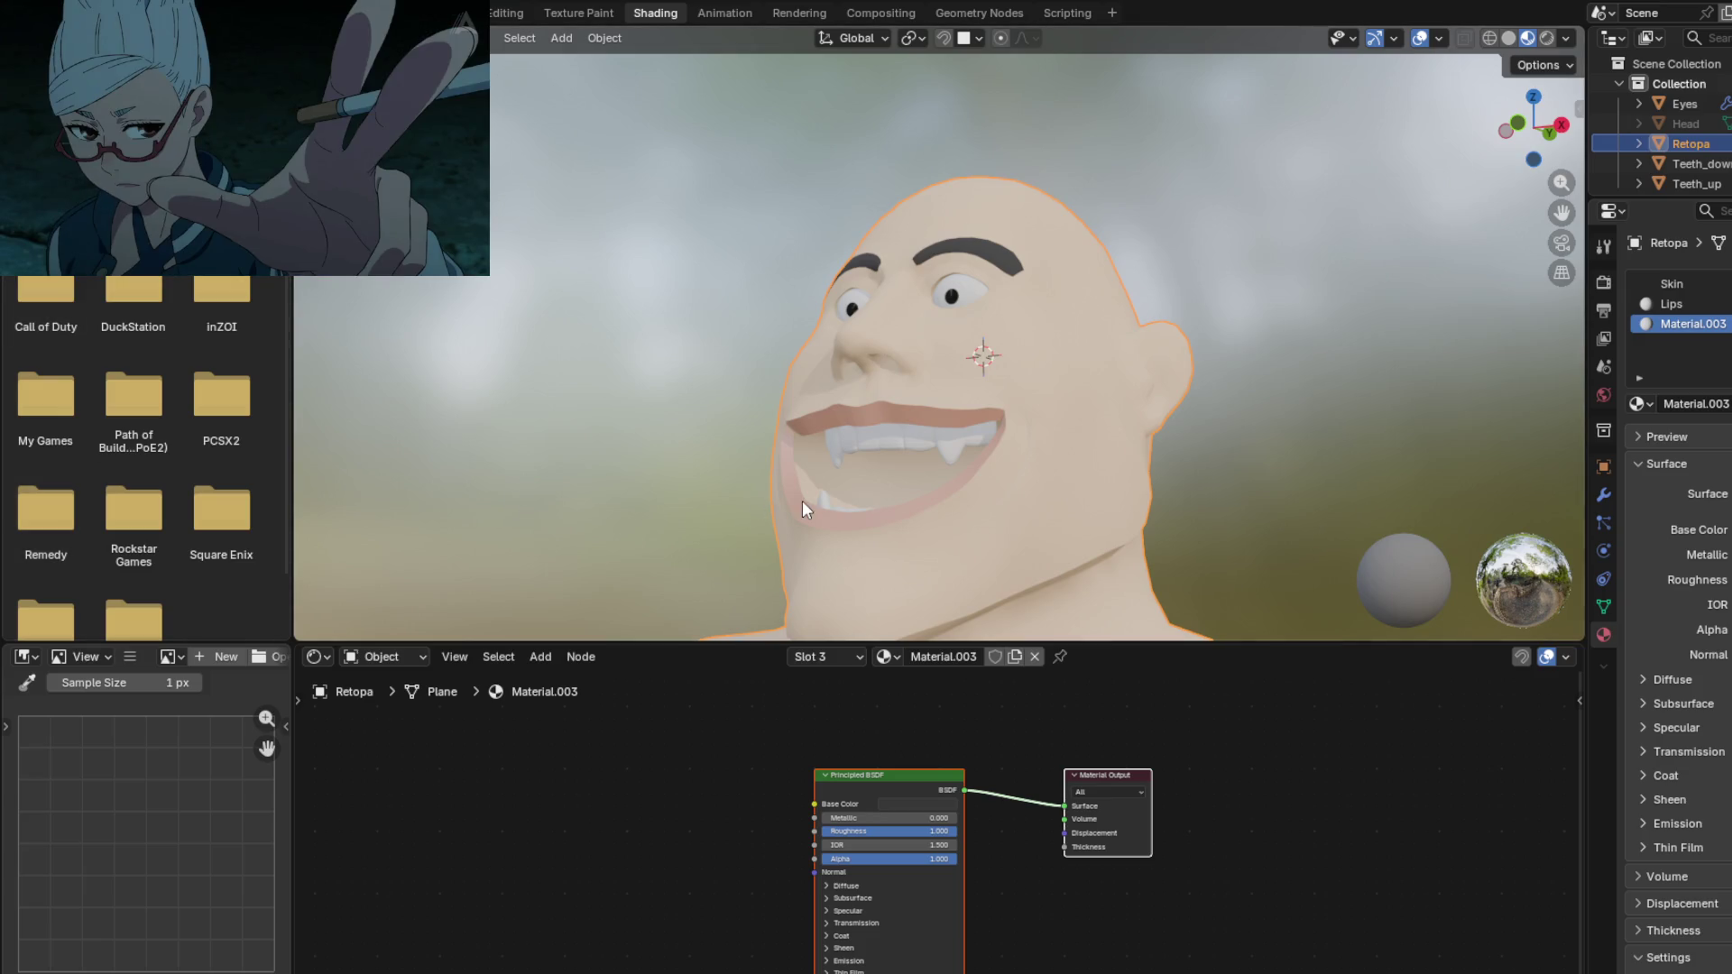
# Step: Enter Edit Mode on the Retopa head mesh, looking up at the face and chin
pyautogui.moveTo(1032, 467)
pyautogui.mouseDown(button='middle')
pyautogui.moveTo(858, 381)
pyautogui.moveTo(896, 387)
pyautogui.mouseUp(button='middle')
pyautogui.scroll(3, 760, 396)
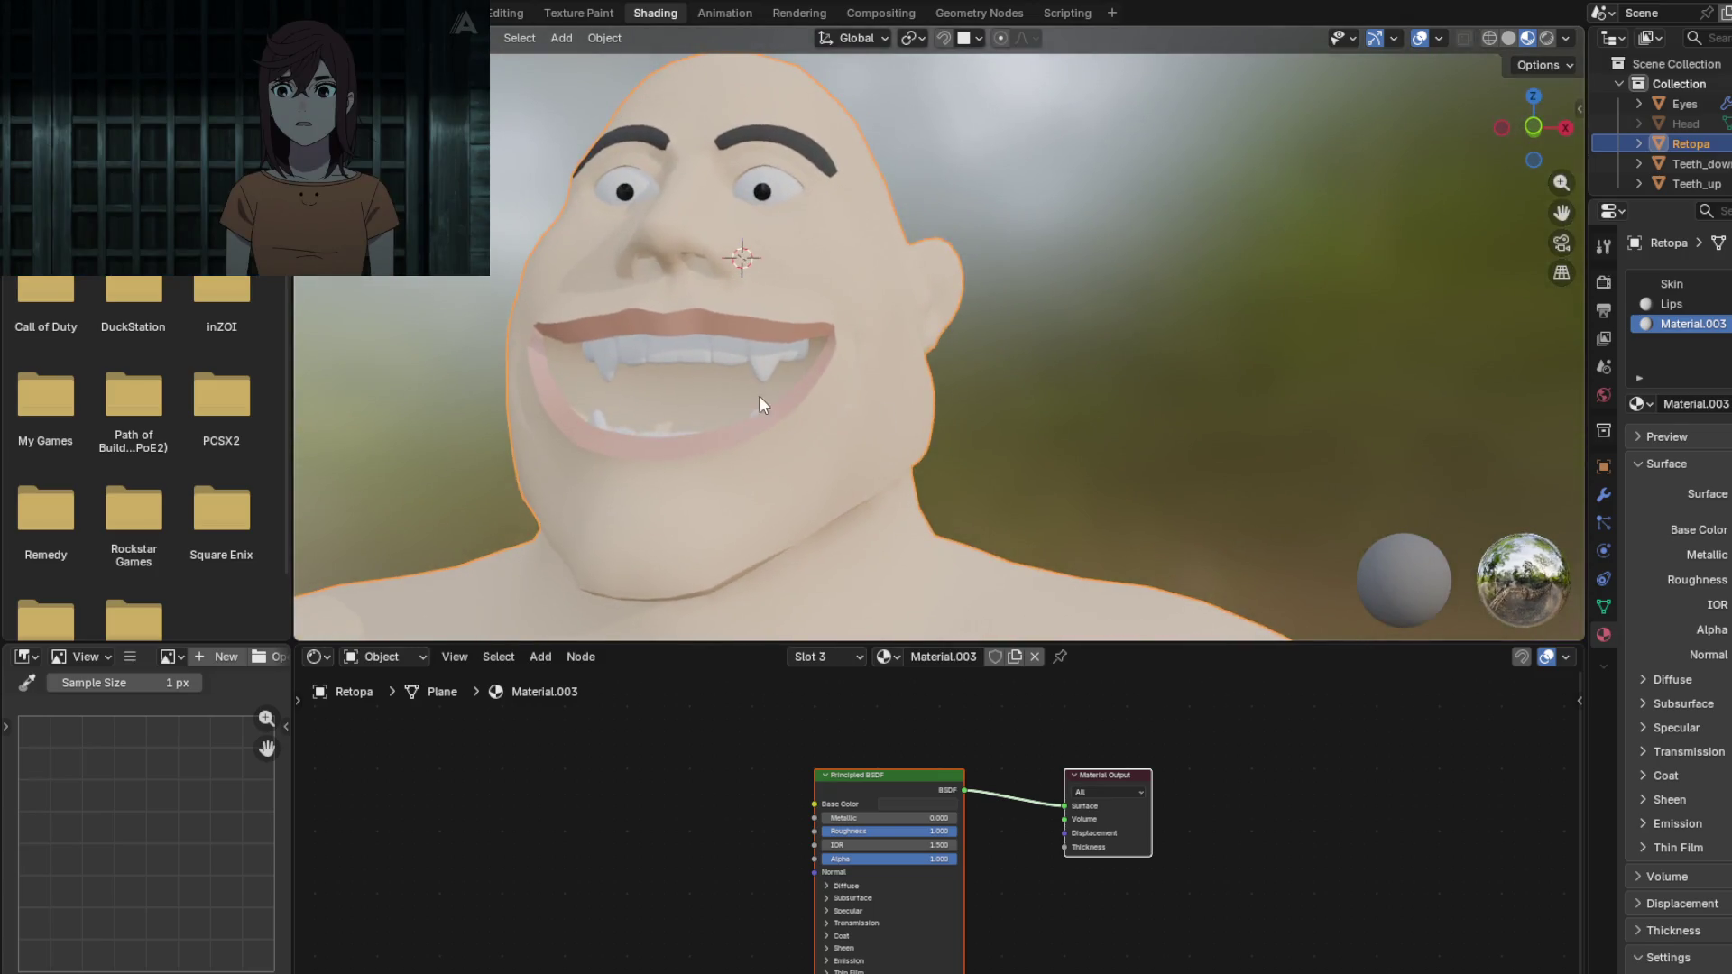
pyautogui.press('Tab')
pyautogui.moveTo(742, 400)
pyautogui.mouseDown(button='middle')
pyautogui.moveTo(864, 375)
pyautogui.moveTo(740, 369)
pyautogui.mouseUp(button='middle')
pyautogui.scroll(4, 740, 369)
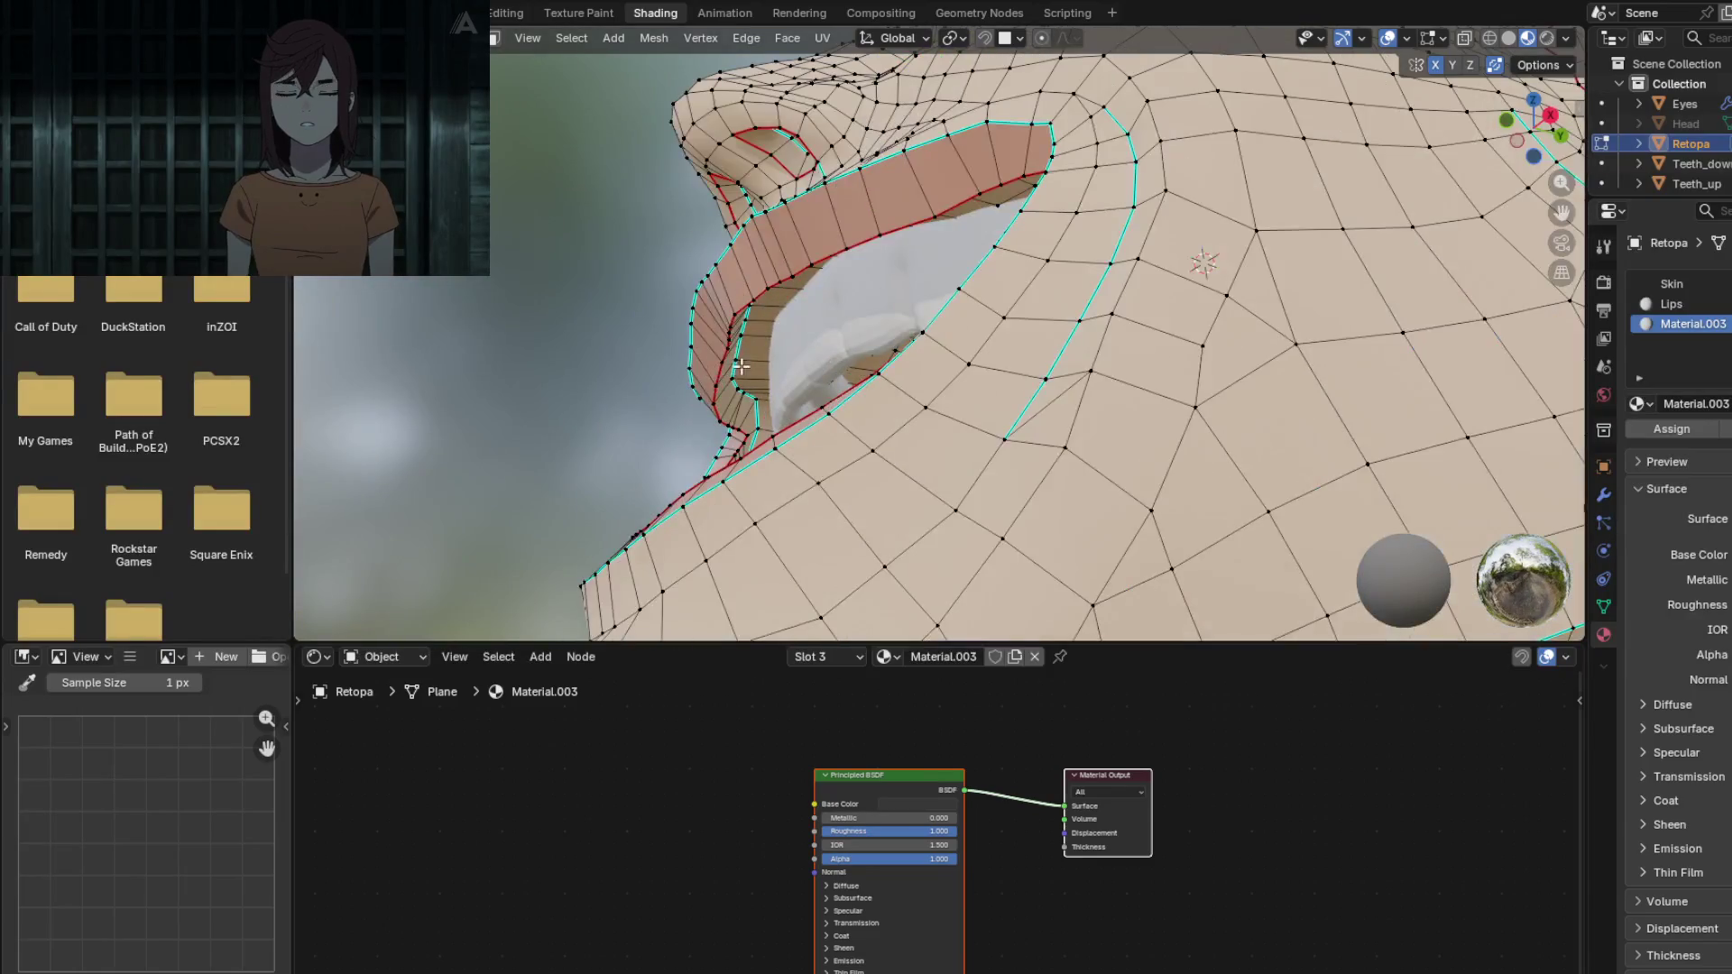
# Step: Orbit around the lips to inspect their edge loops from the front and side
pyautogui.moveTo(745, 332)
pyautogui.mouseDown(button='middle')
pyautogui.moveTo(811, 388)
pyautogui.moveTo(708, 400)
pyautogui.moveTo(722, 348)
pyautogui.mouseUp(button='middle')
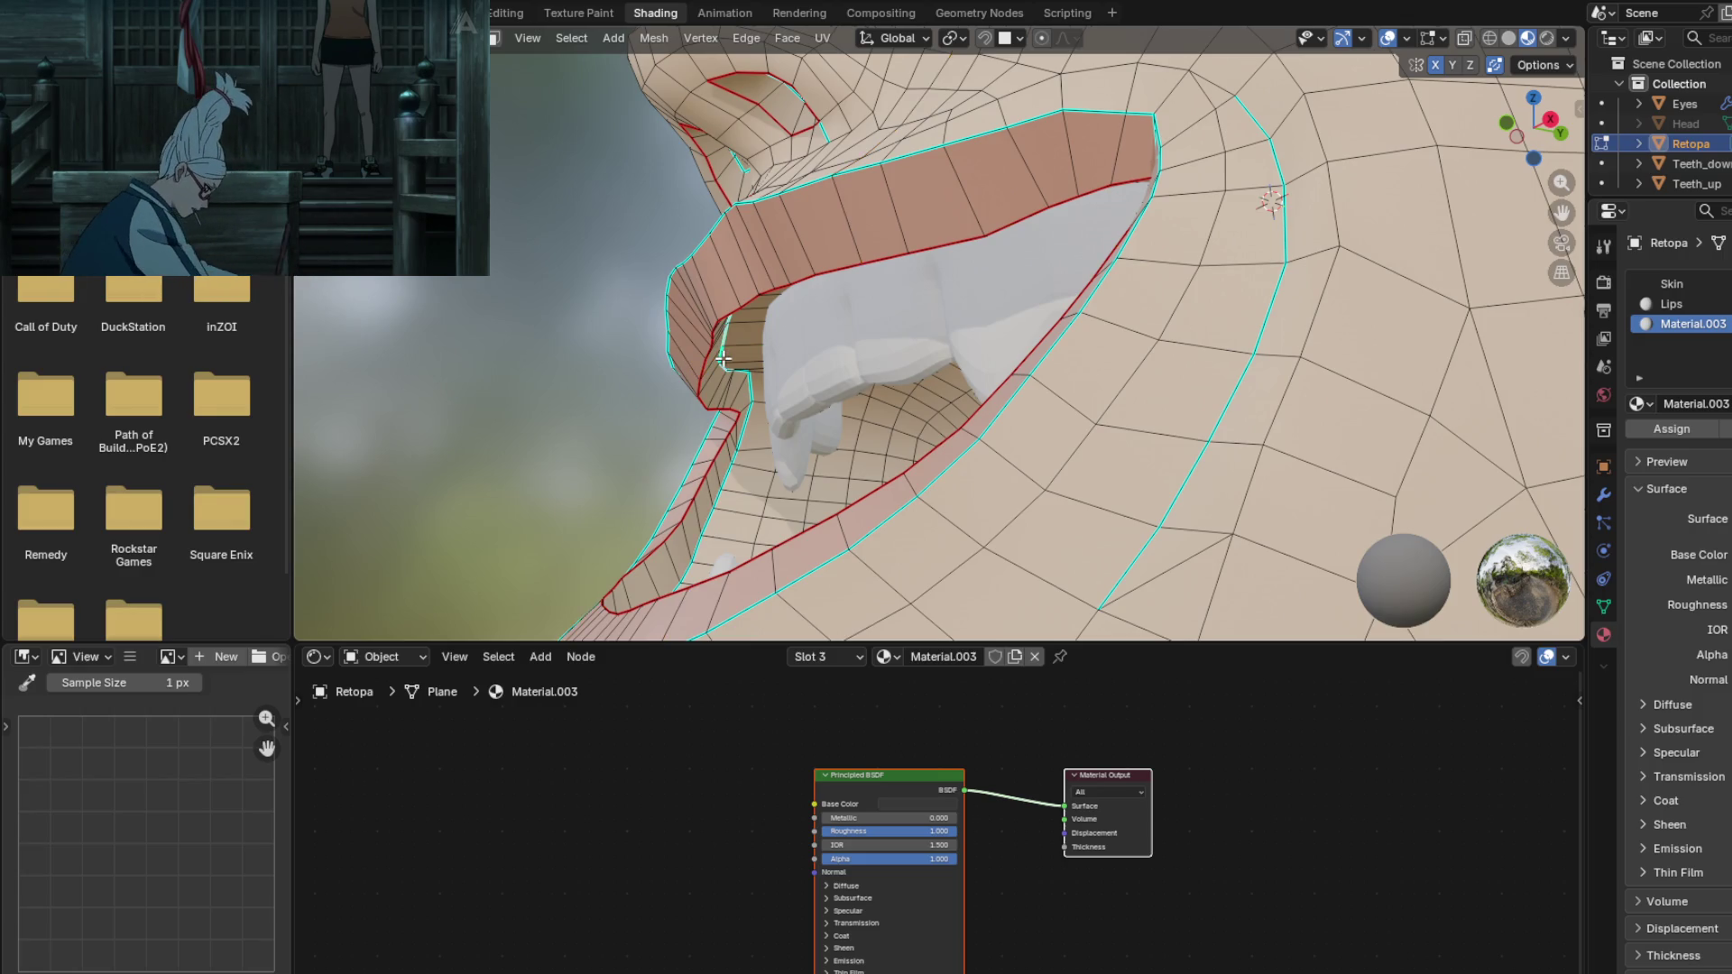
pyautogui.moveTo(727, 388); pyautogui.dragTo(753, 234, button='middle')
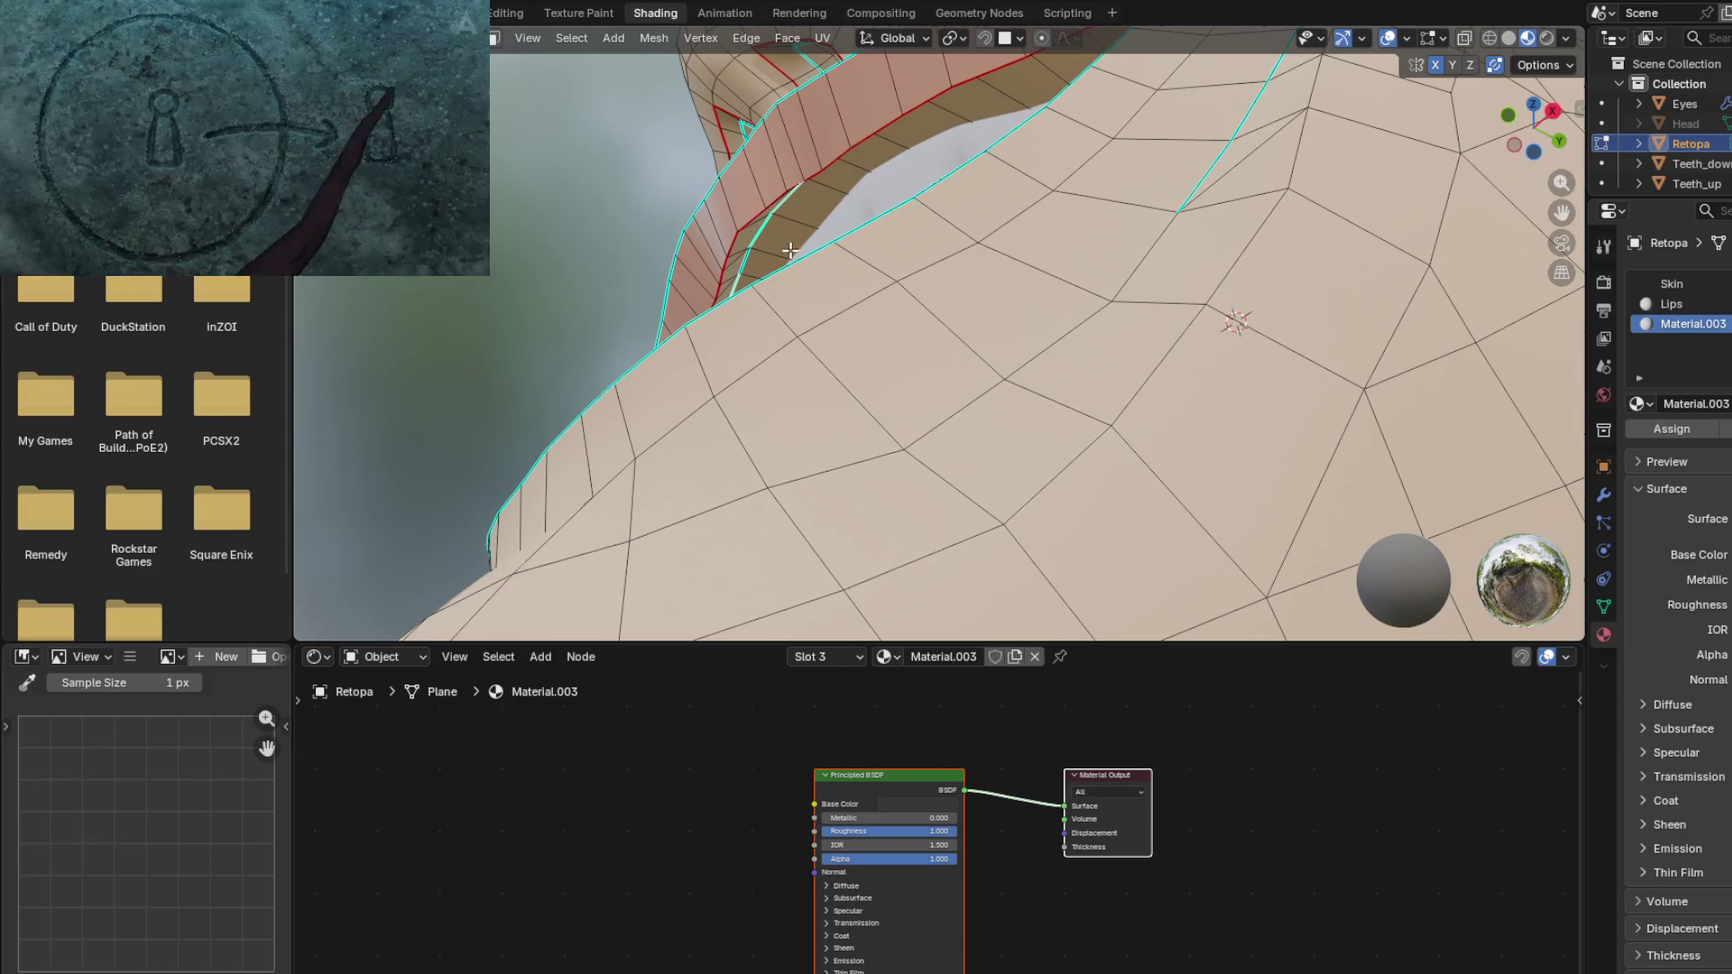
pyautogui.hotkey('ctrl', 'r')
pyautogui.moveTo(746, 260); pyautogui.dragTo(1192, 373, button='middle')
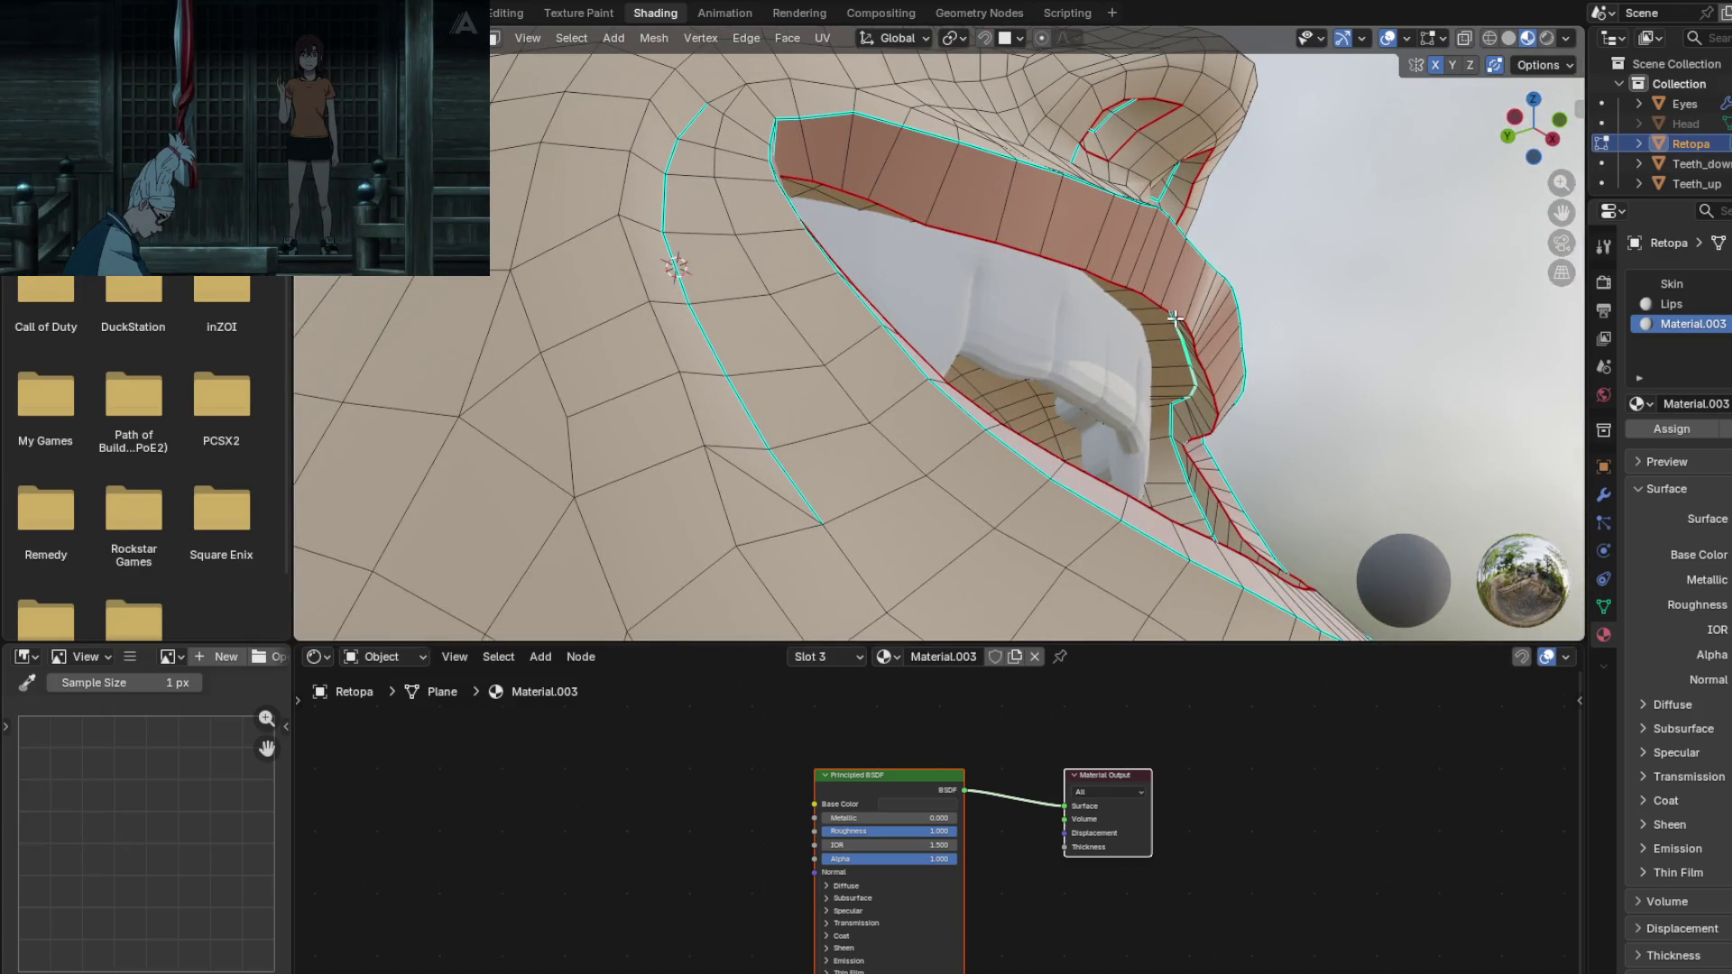
pyautogui.moveTo(1189, 365)
pyautogui.mouseDown(button='middle')
pyautogui.moveTo(893, 341)
pyautogui.moveTo(1006, 354)
pyautogui.moveTo(965, 442)
pyautogui.moveTo(926, 336)
pyautogui.moveTo(580, 430)
pyautogui.moveTo(559, 378)
pyautogui.mouseUp(button='middle')
pyautogui.click(572, 38)
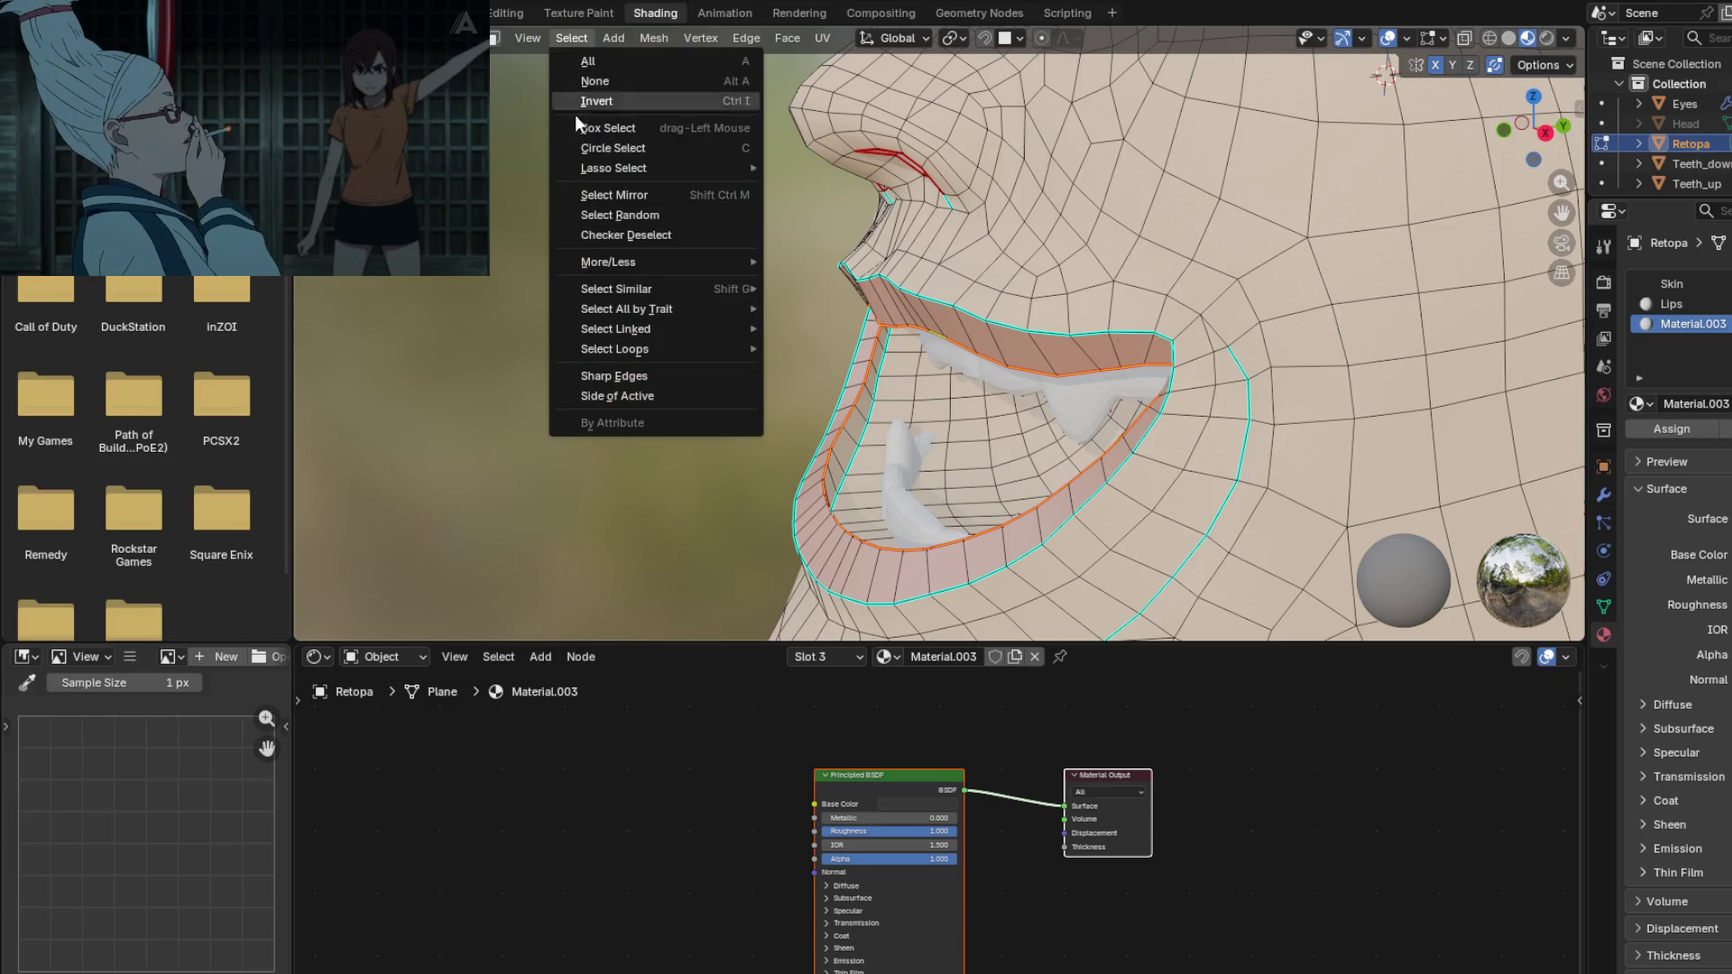
# Step: Select the inner-mouth region and assign it a new material in a new slot
pyautogui.moveTo(700, 347)
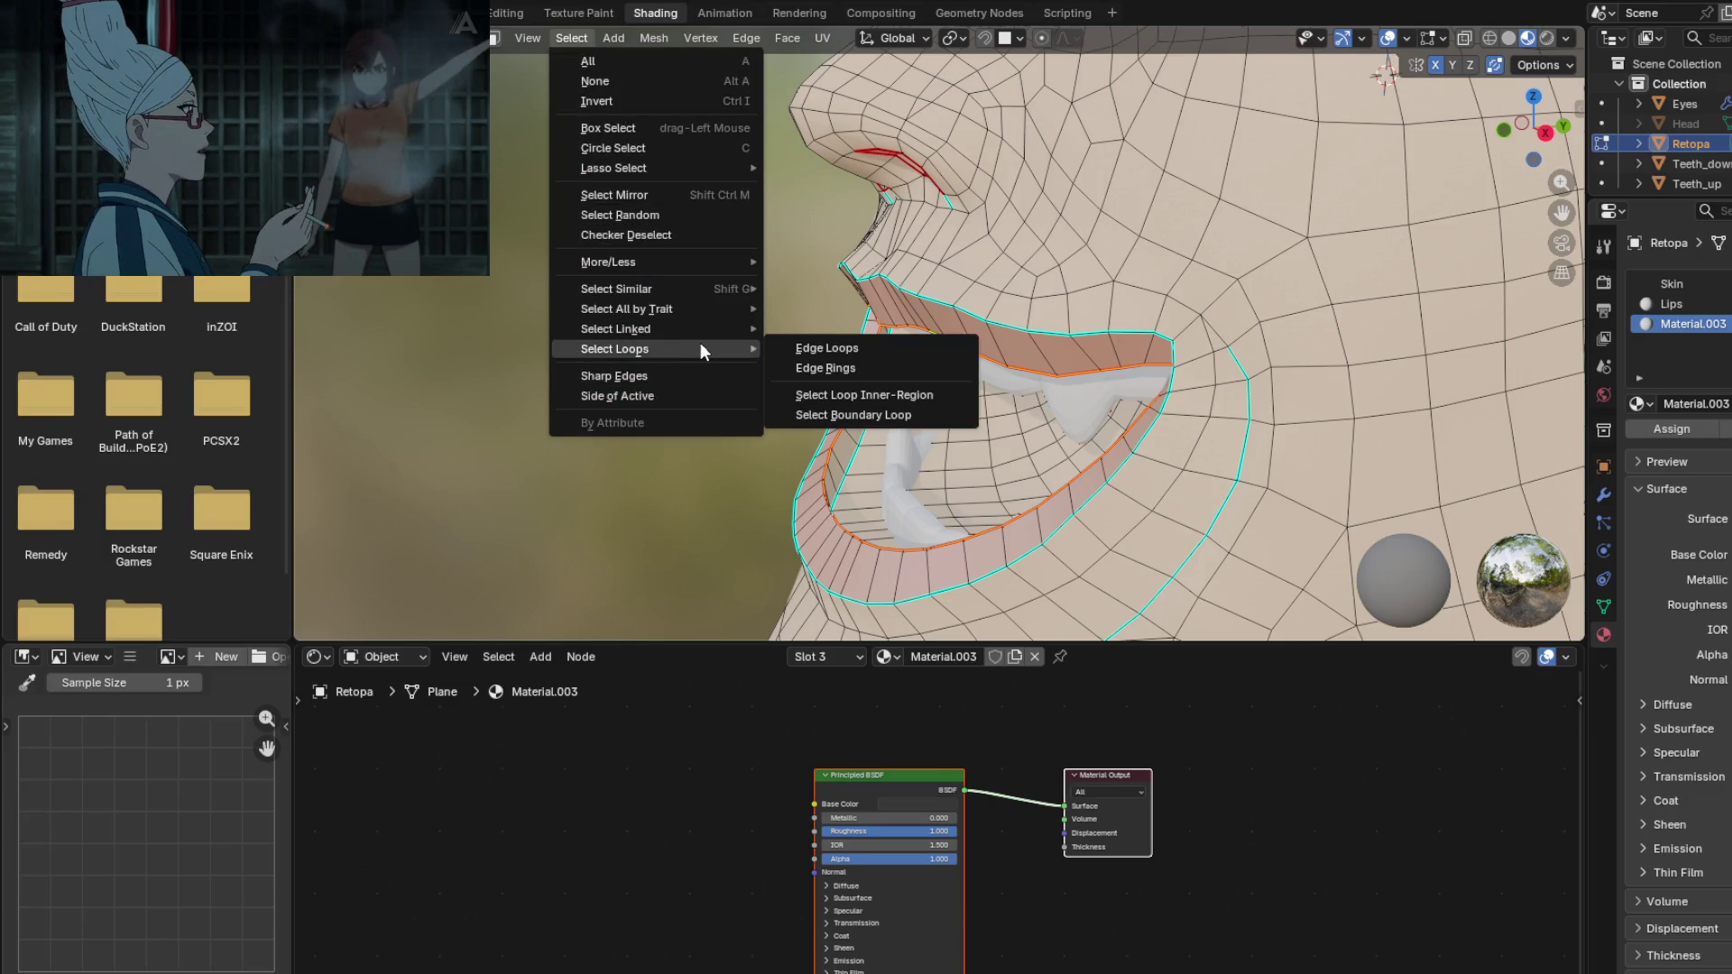
pyautogui.click(893, 397)
pyautogui.moveTo(903, 399)
pyautogui.mouseDown(button='middle')
pyautogui.moveTo(1102, 284)
pyautogui.moveTo(1075, 415)
pyautogui.mouseUp(button='middle')
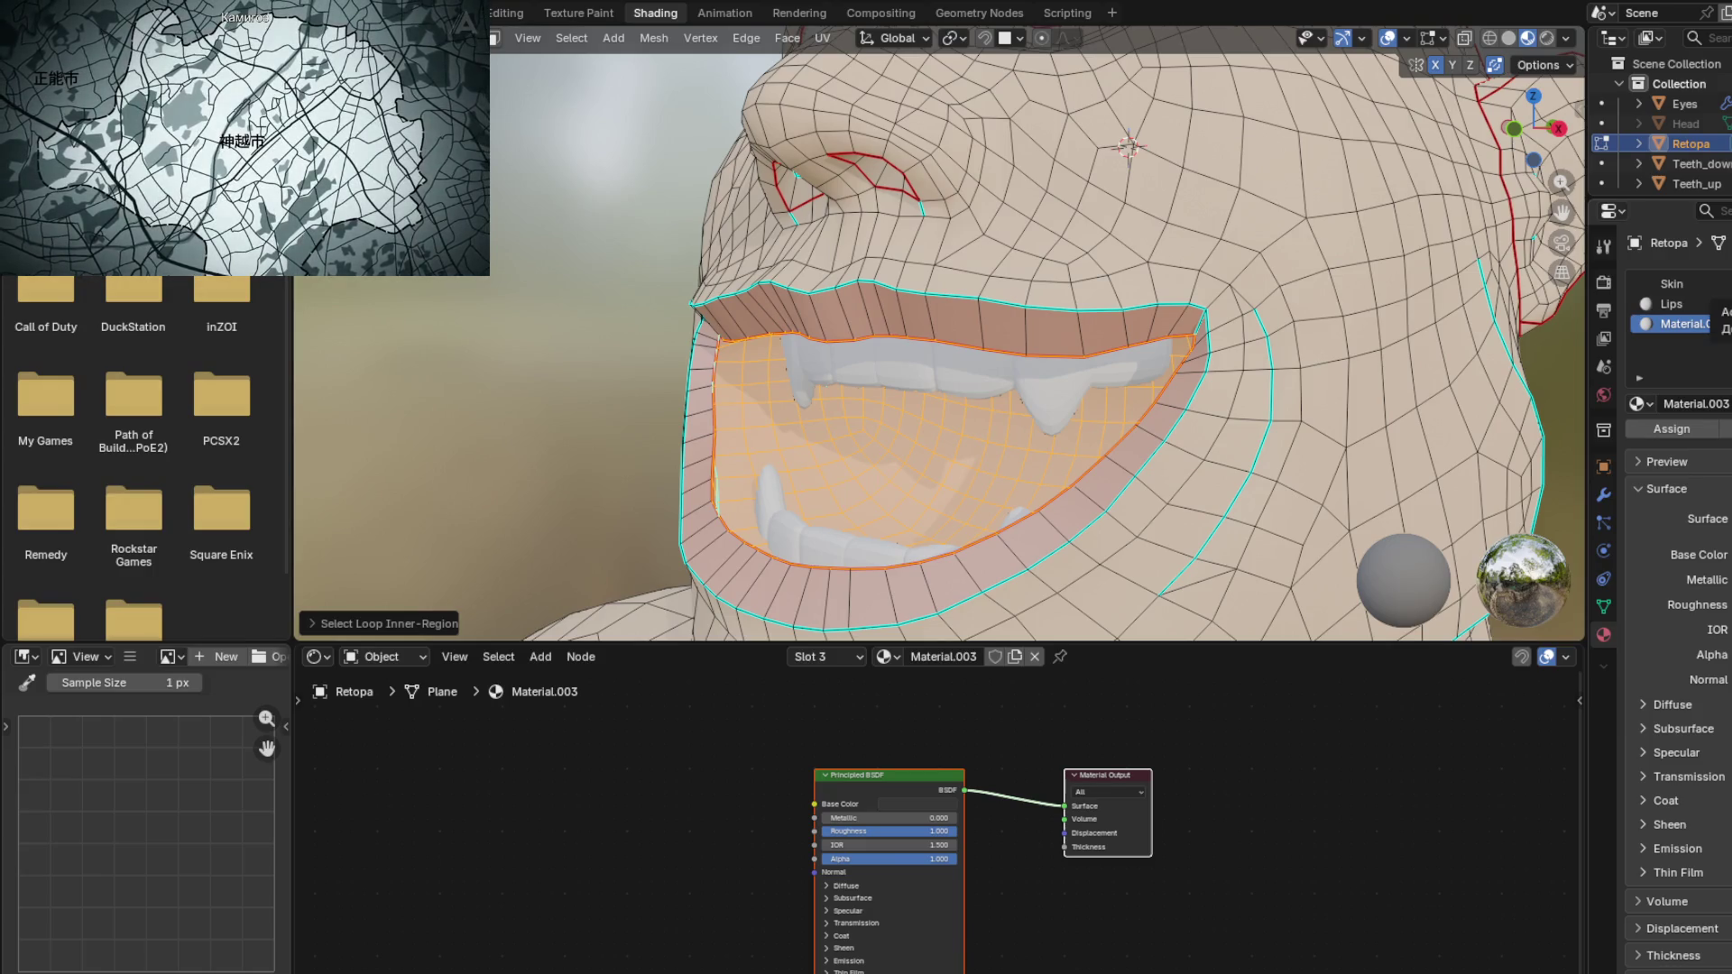
pyautogui.click(1727, 285)
pyautogui.click(1725, 408)
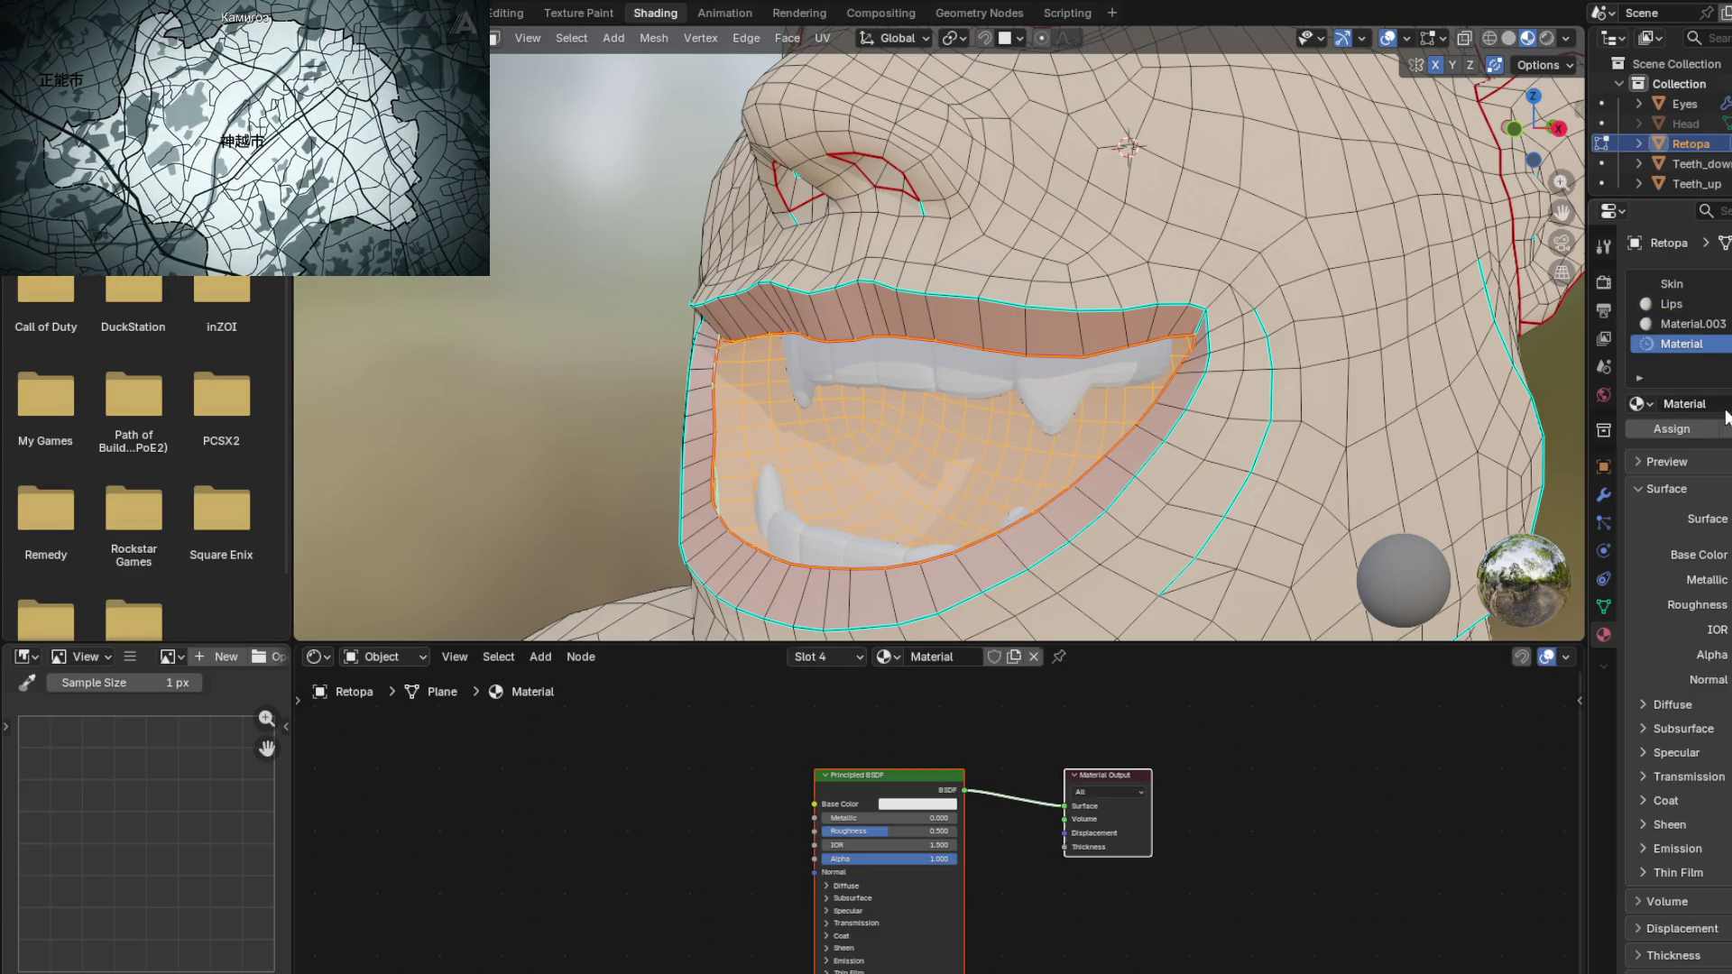
pyautogui.click(1669, 432)
pyautogui.moveTo(1218, 406); pyautogui.dragTo(1147, 397, button='middle')
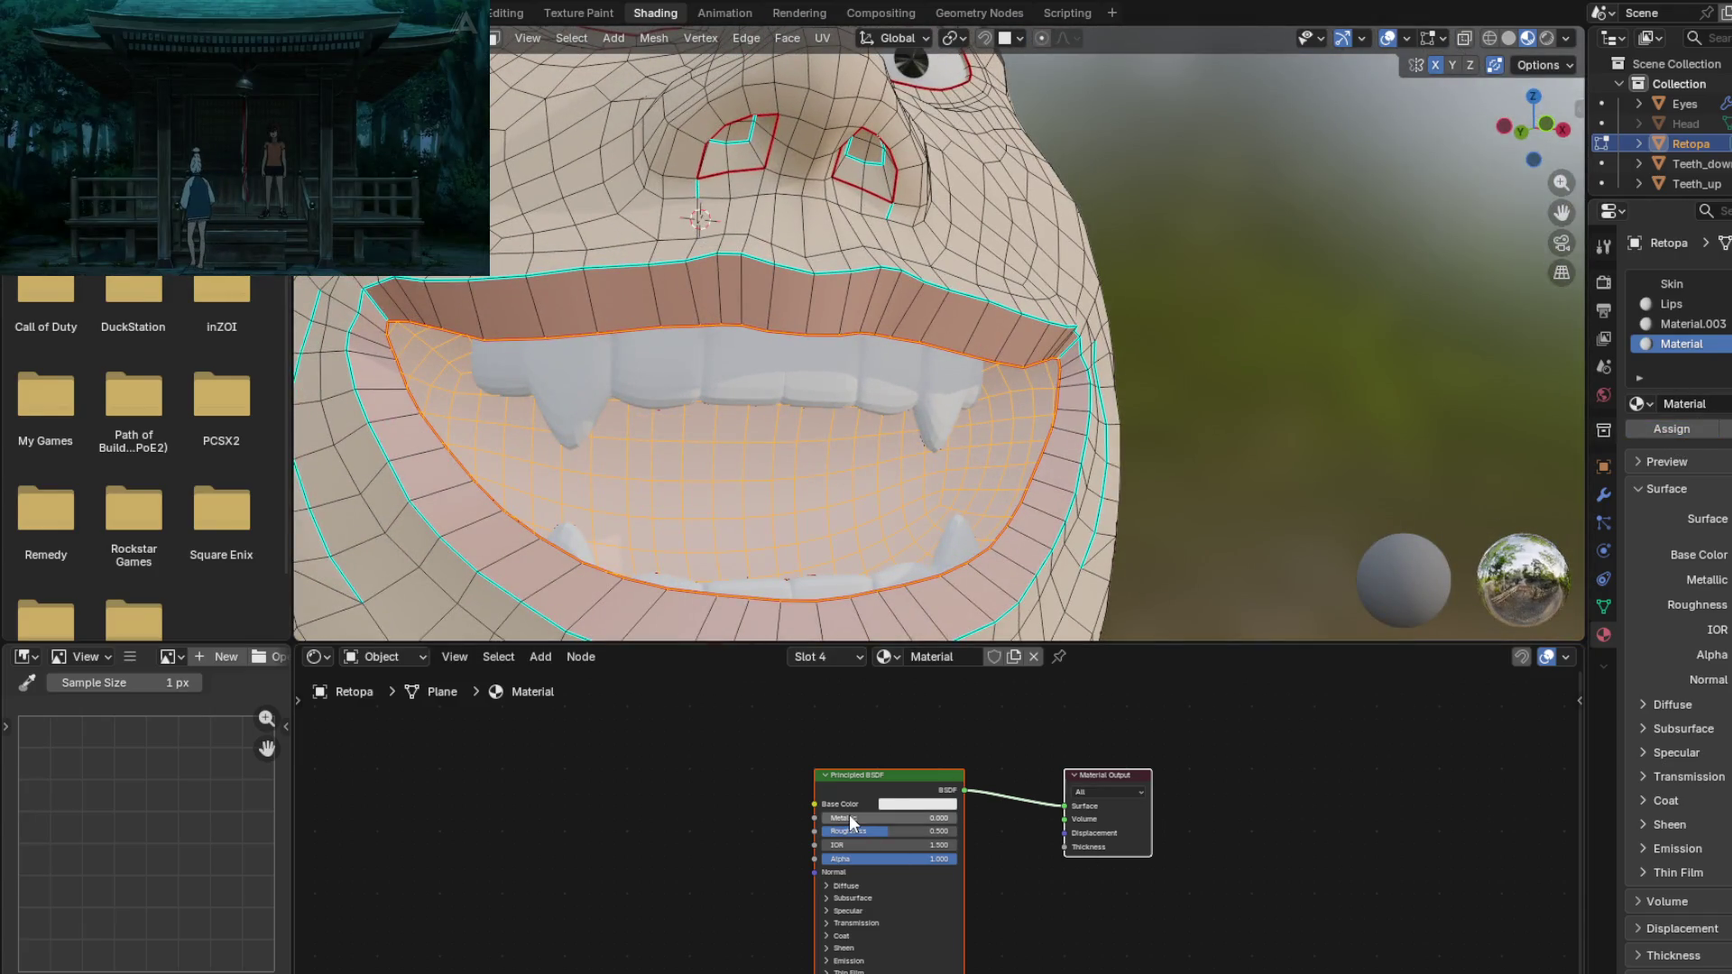
# Step: Set the new mouth material's Base Color to pink and return to Object Mode
pyautogui.click(907, 796)
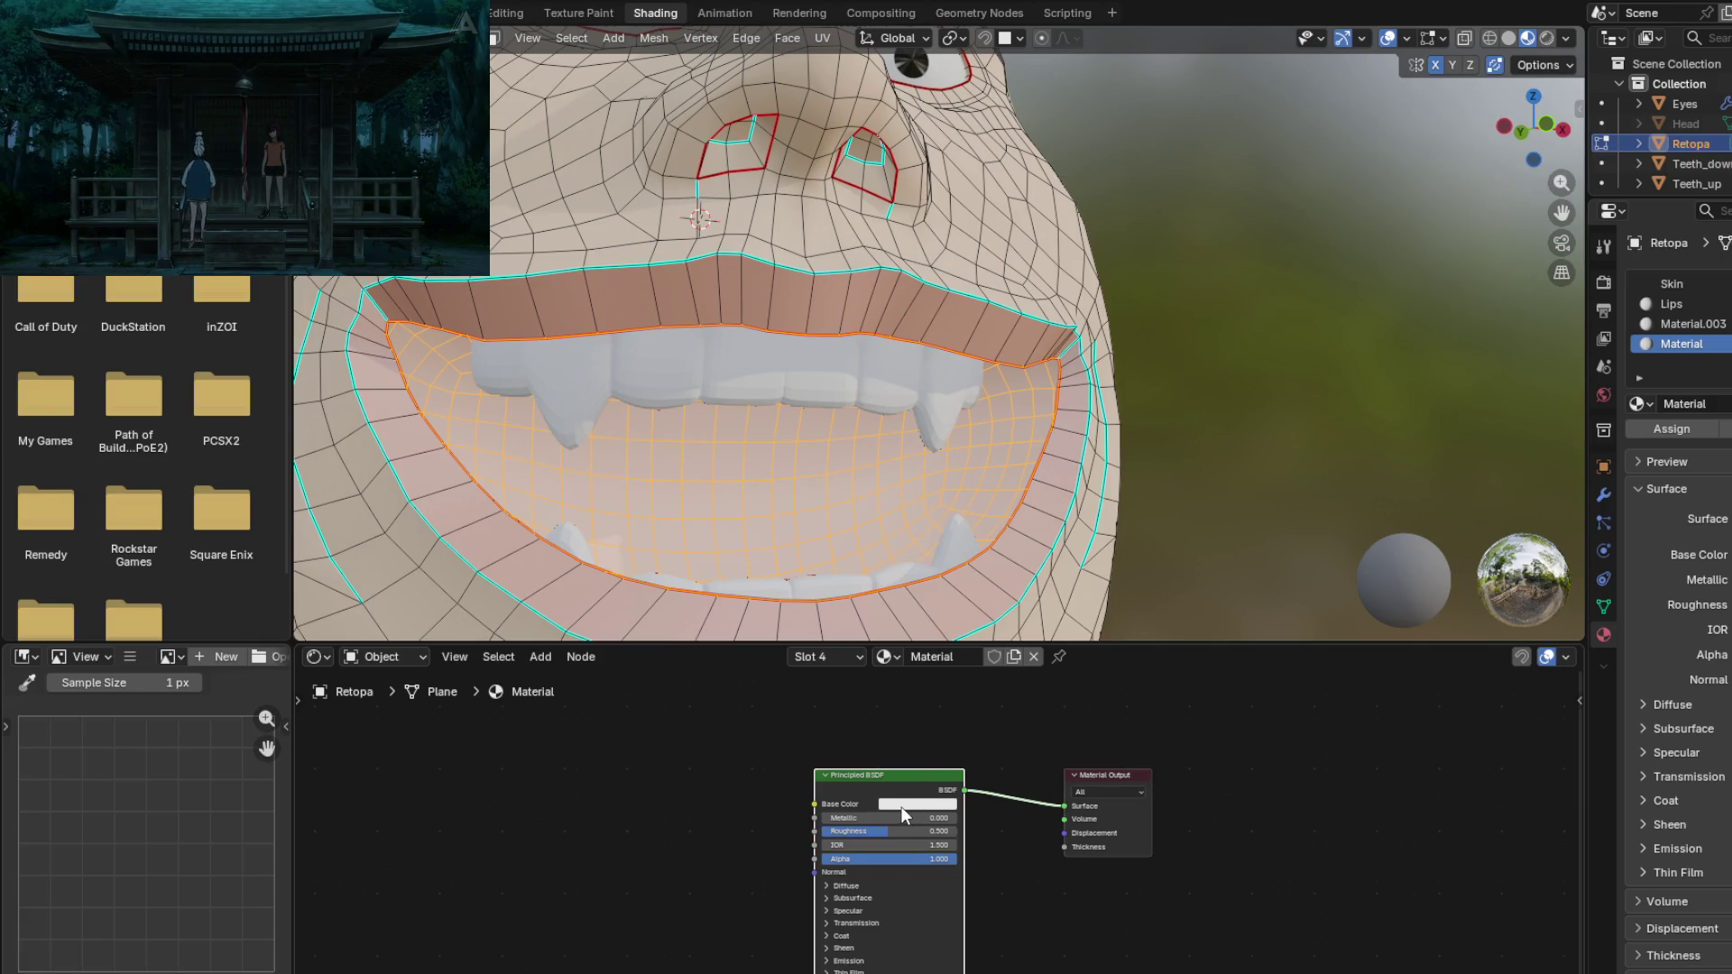
pyautogui.click(906, 807)
pyautogui.moveTo(891, 581); pyautogui.dragTo(942, 576)
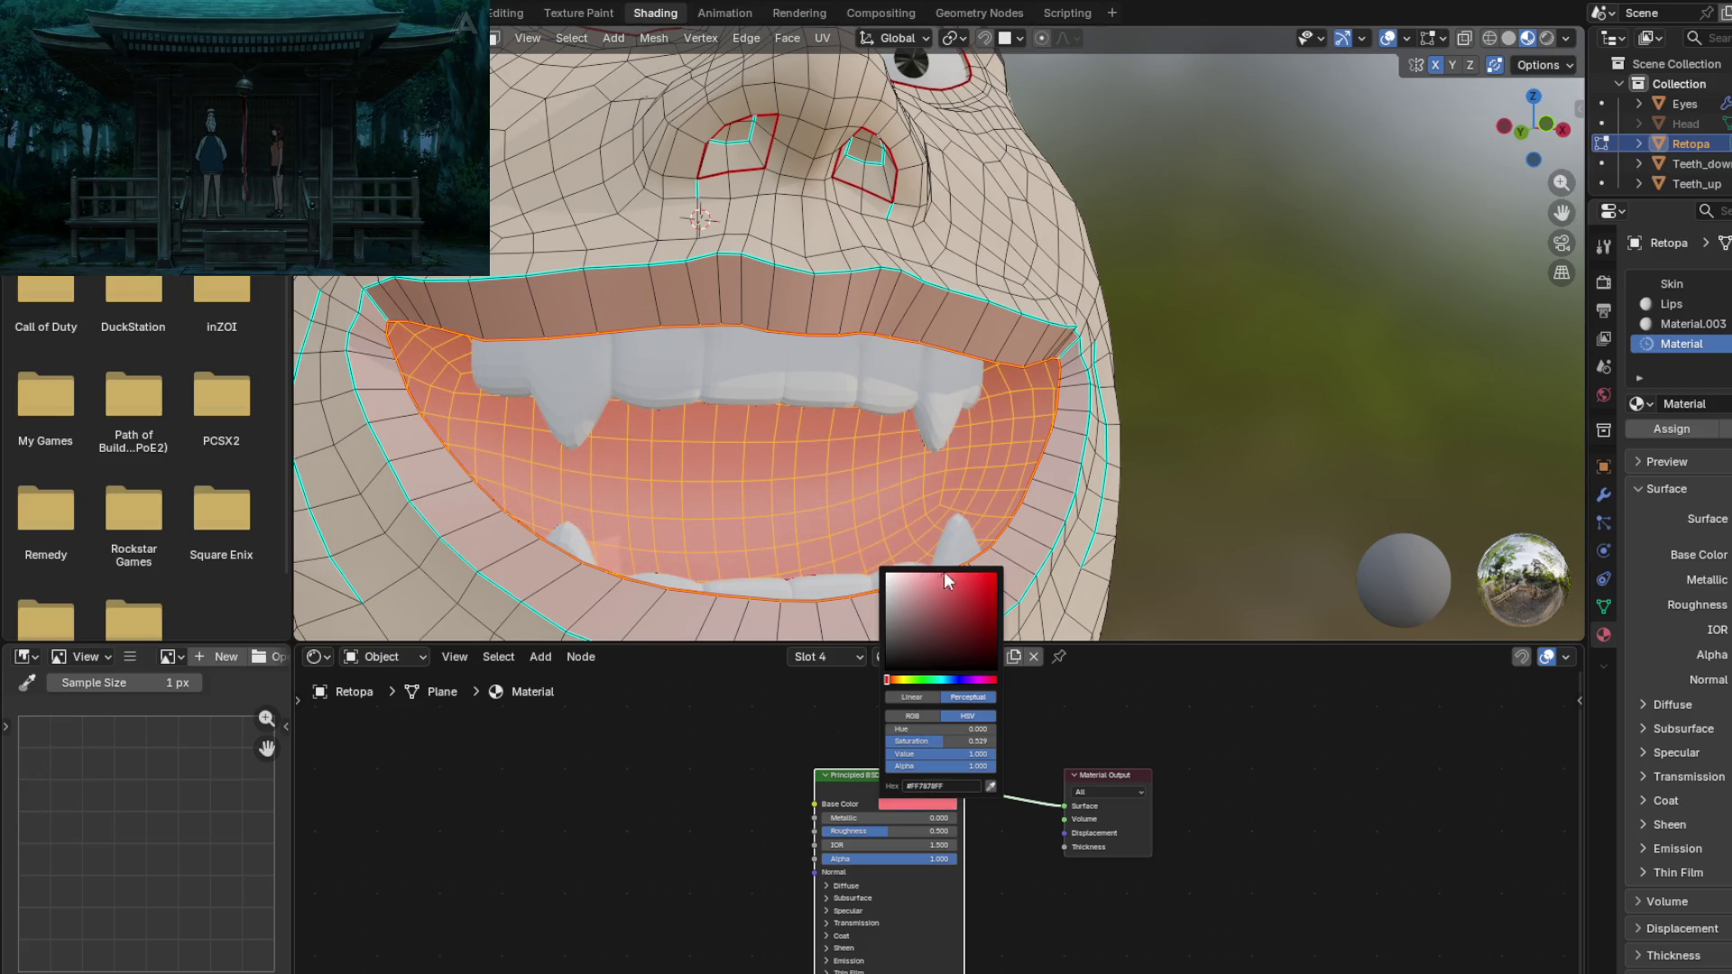
pyautogui.scroll(3, 937, 475)
pyautogui.press('Tab')
pyautogui.moveTo(936, 474); pyautogui.dragTo(815, 532, button='middle')
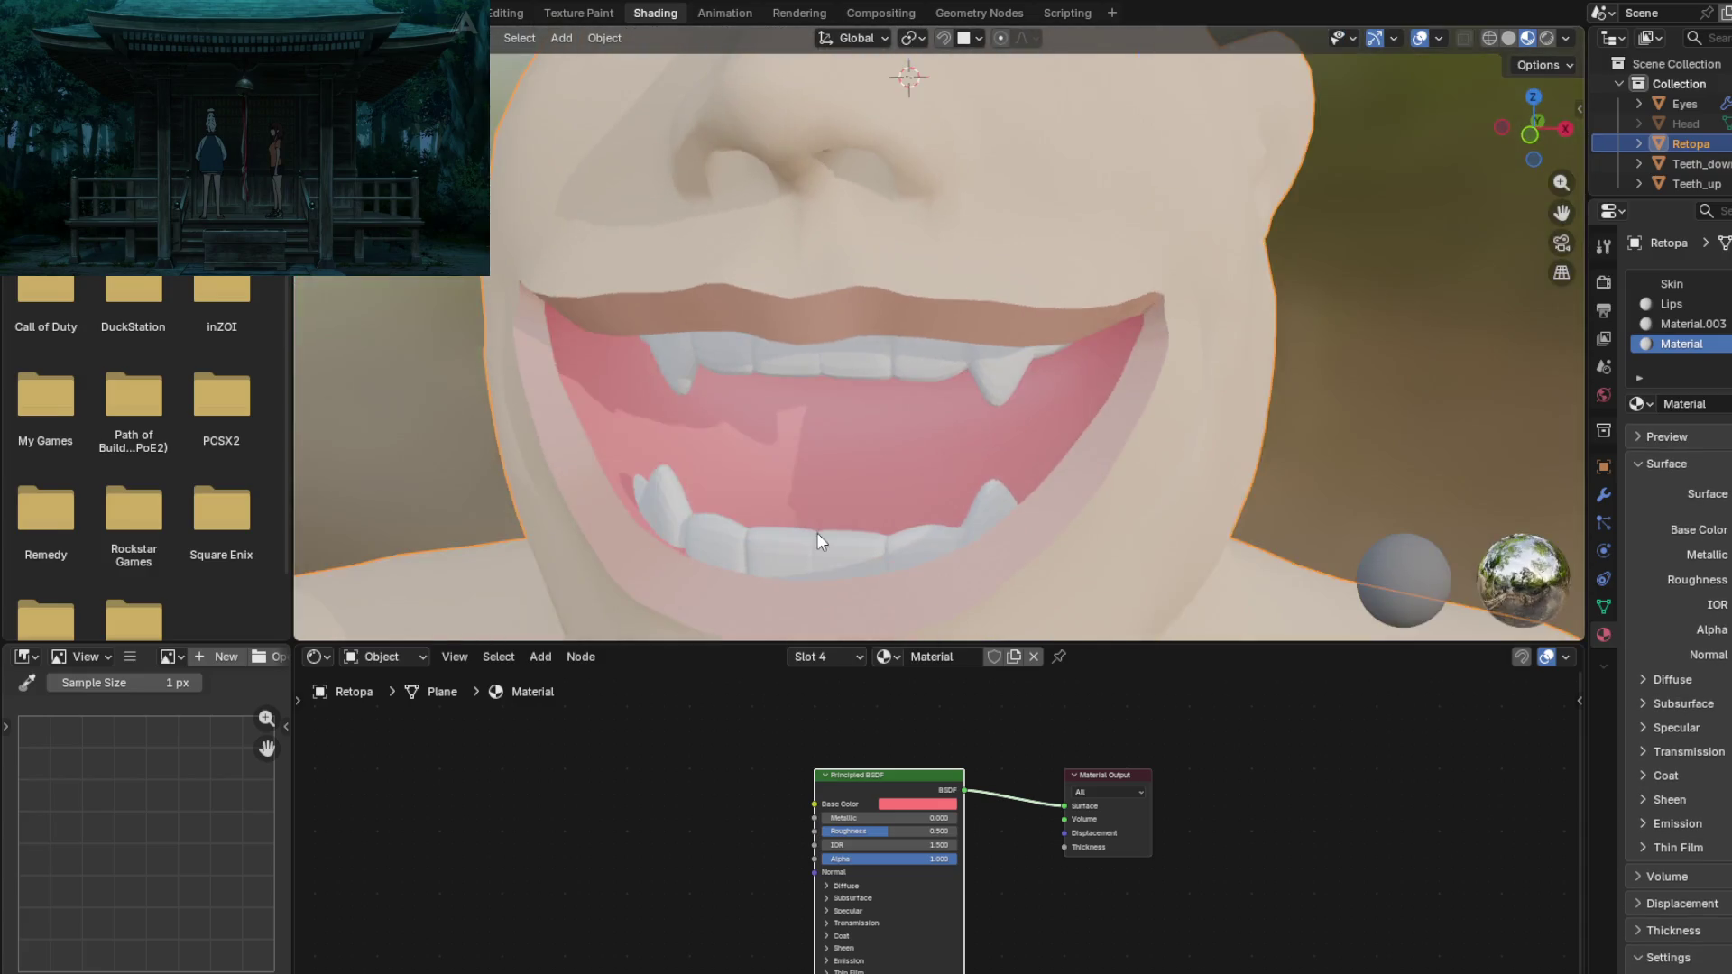
# Step: Bring the mouth material's Principled BSDF Roughness down to about 0.36, checking the shading
pyautogui.scroll(-5, 815, 532)
pyautogui.scroll(2, 895, 440)
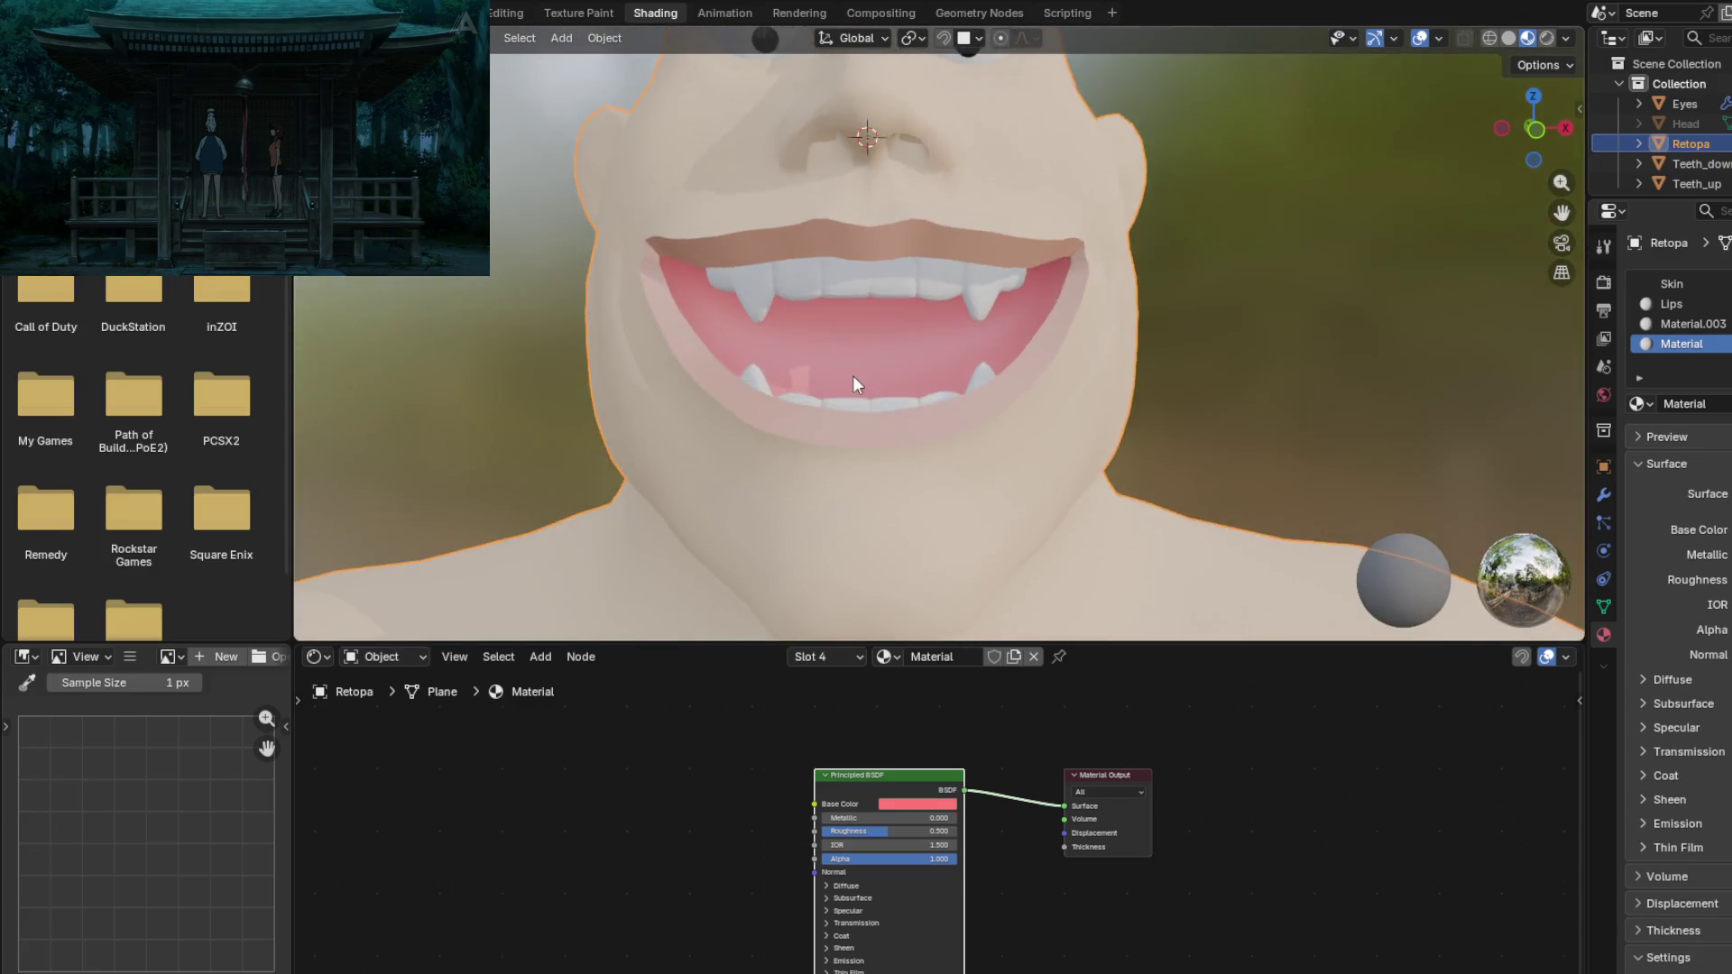
pyautogui.scroll(-3, 853, 376)
pyautogui.scroll(2, 866, 469)
pyautogui.scroll(-2, 864, 418)
pyautogui.moveTo(870, 457)
pyautogui.mouseDown(button='middle')
pyautogui.moveTo(1026, 447)
pyautogui.moveTo(911, 512)
pyautogui.moveTo(1073, 545)
pyautogui.moveTo(1090, 505)
pyautogui.moveTo(1080, 461)
pyautogui.moveTo(986, 436)
pyautogui.moveTo(815, 444)
pyautogui.moveTo(805, 429)
pyautogui.moveTo(880, 474)
pyautogui.moveTo(875, 523)
pyautogui.mouseUp(button='middle')
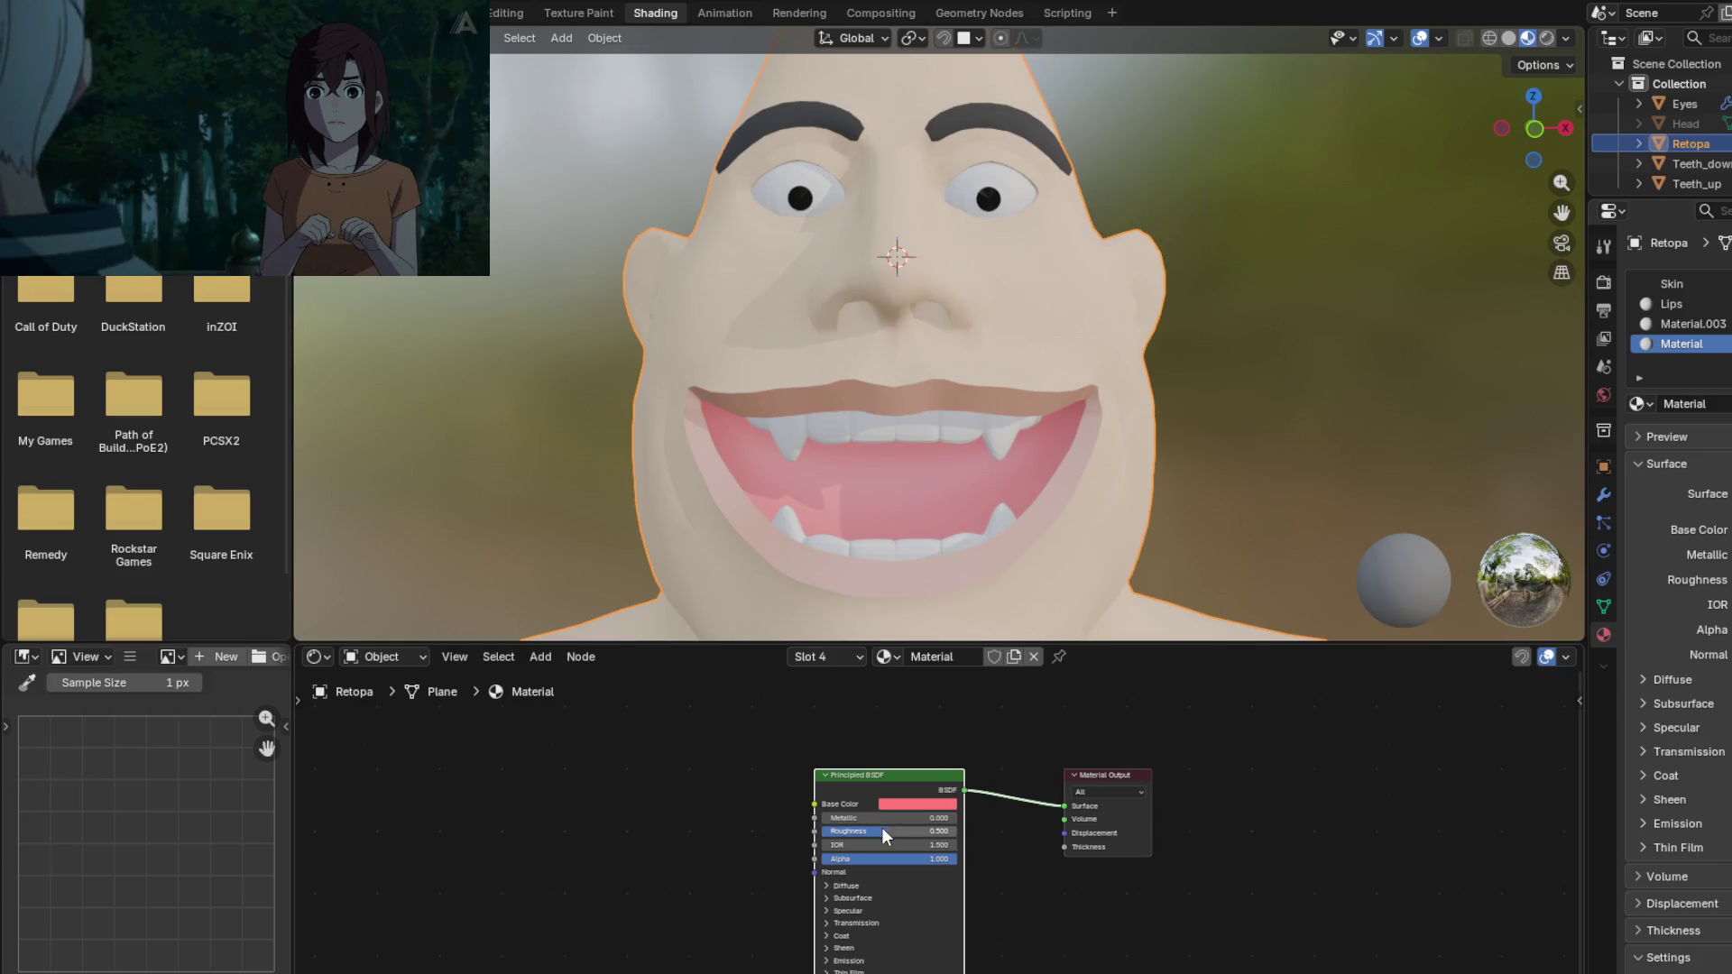
pyautogui.moveTo(881, 827); pyautogui.dragTo(922, 828)
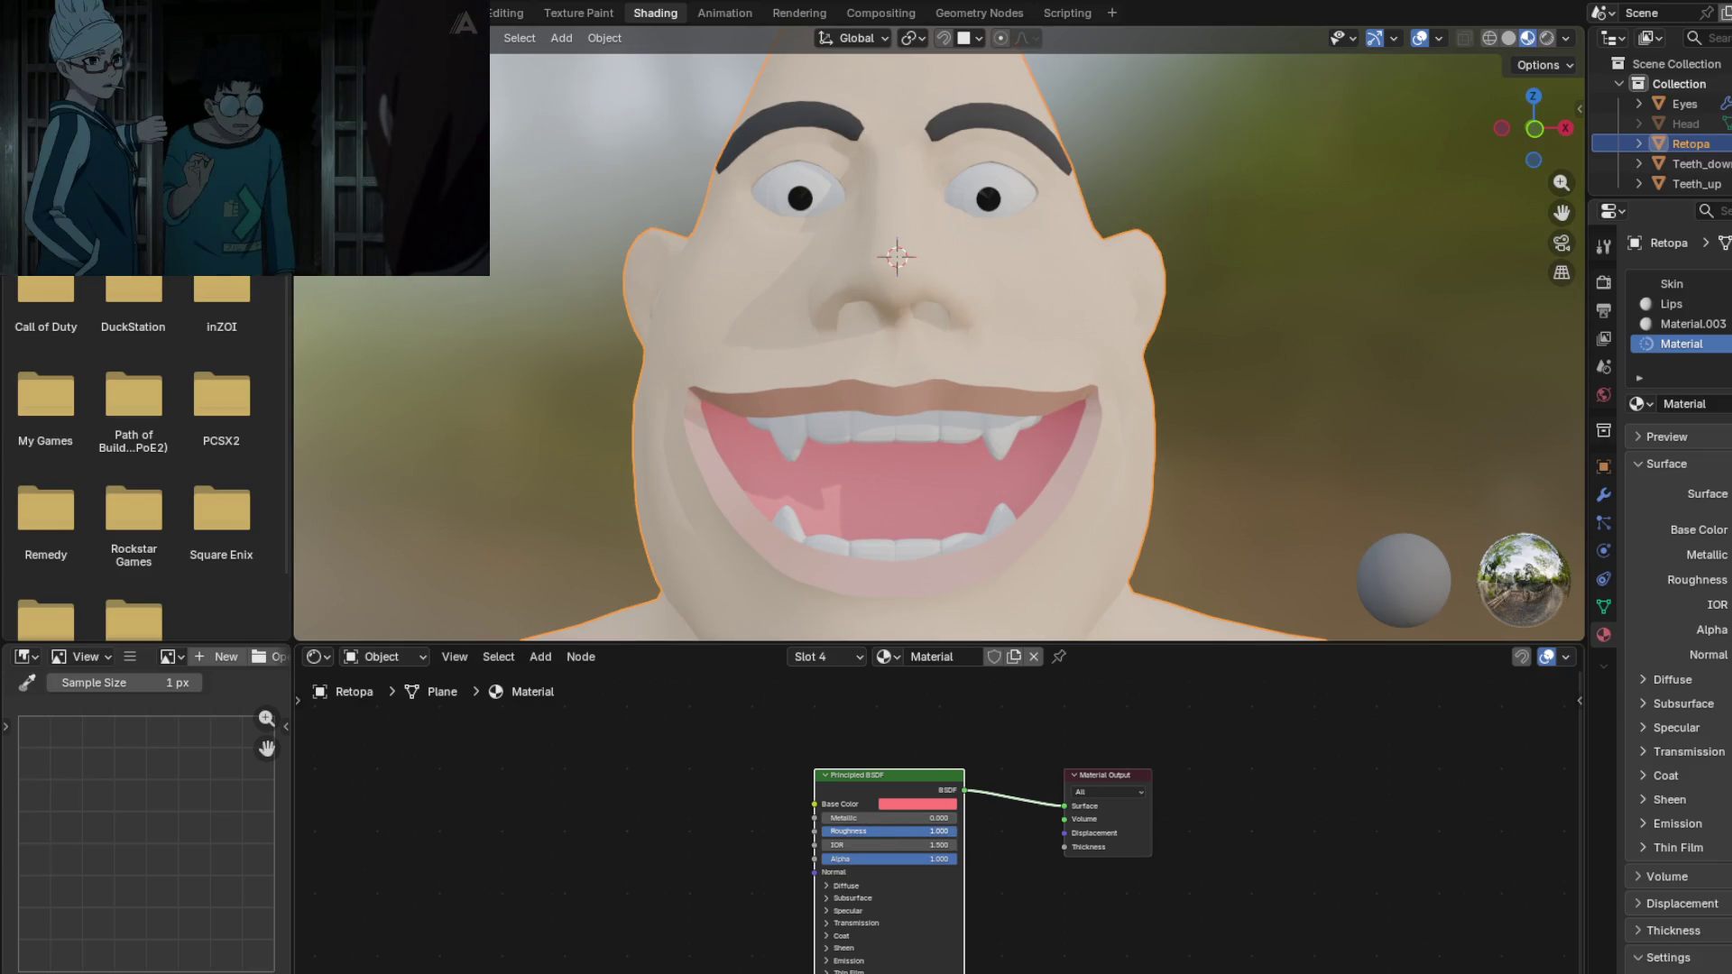
pyautogui.moveTo(938, 831); pyautogui.dragTo(853, 831)
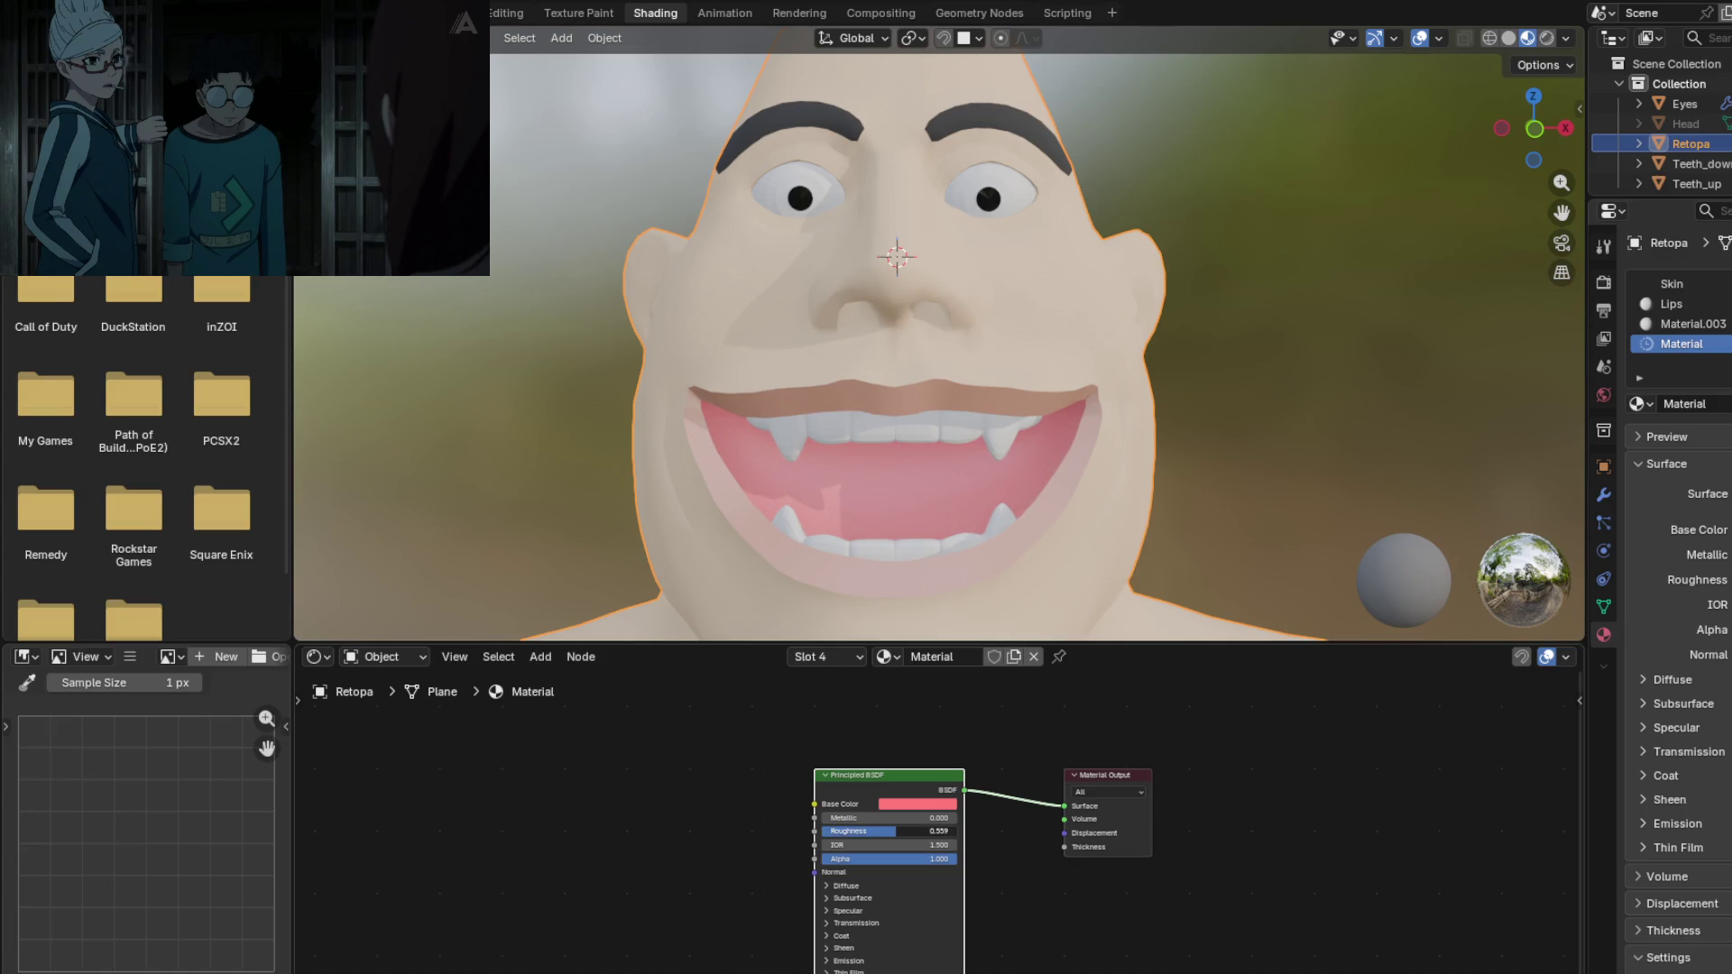
pyautogui.moveTo(828, 495)
pyautogui.mouseDown(button='middle')
pyautogui.moveTo(961, 430)
pyautogui.moveTo(824, 429)
pyautogui.moveTo(917, 437)
pyautogui.moveTo(902, 336)
pyautogui.moveTo(1034, 357)
pyautogui.moveTo(915, 449)
pyautogui.moveTo(833, 432)
pyautogui.moveTo(853, 333)
pyautogui.moveTo(814, 393)
pyautogui.mouseUp(button='middle')
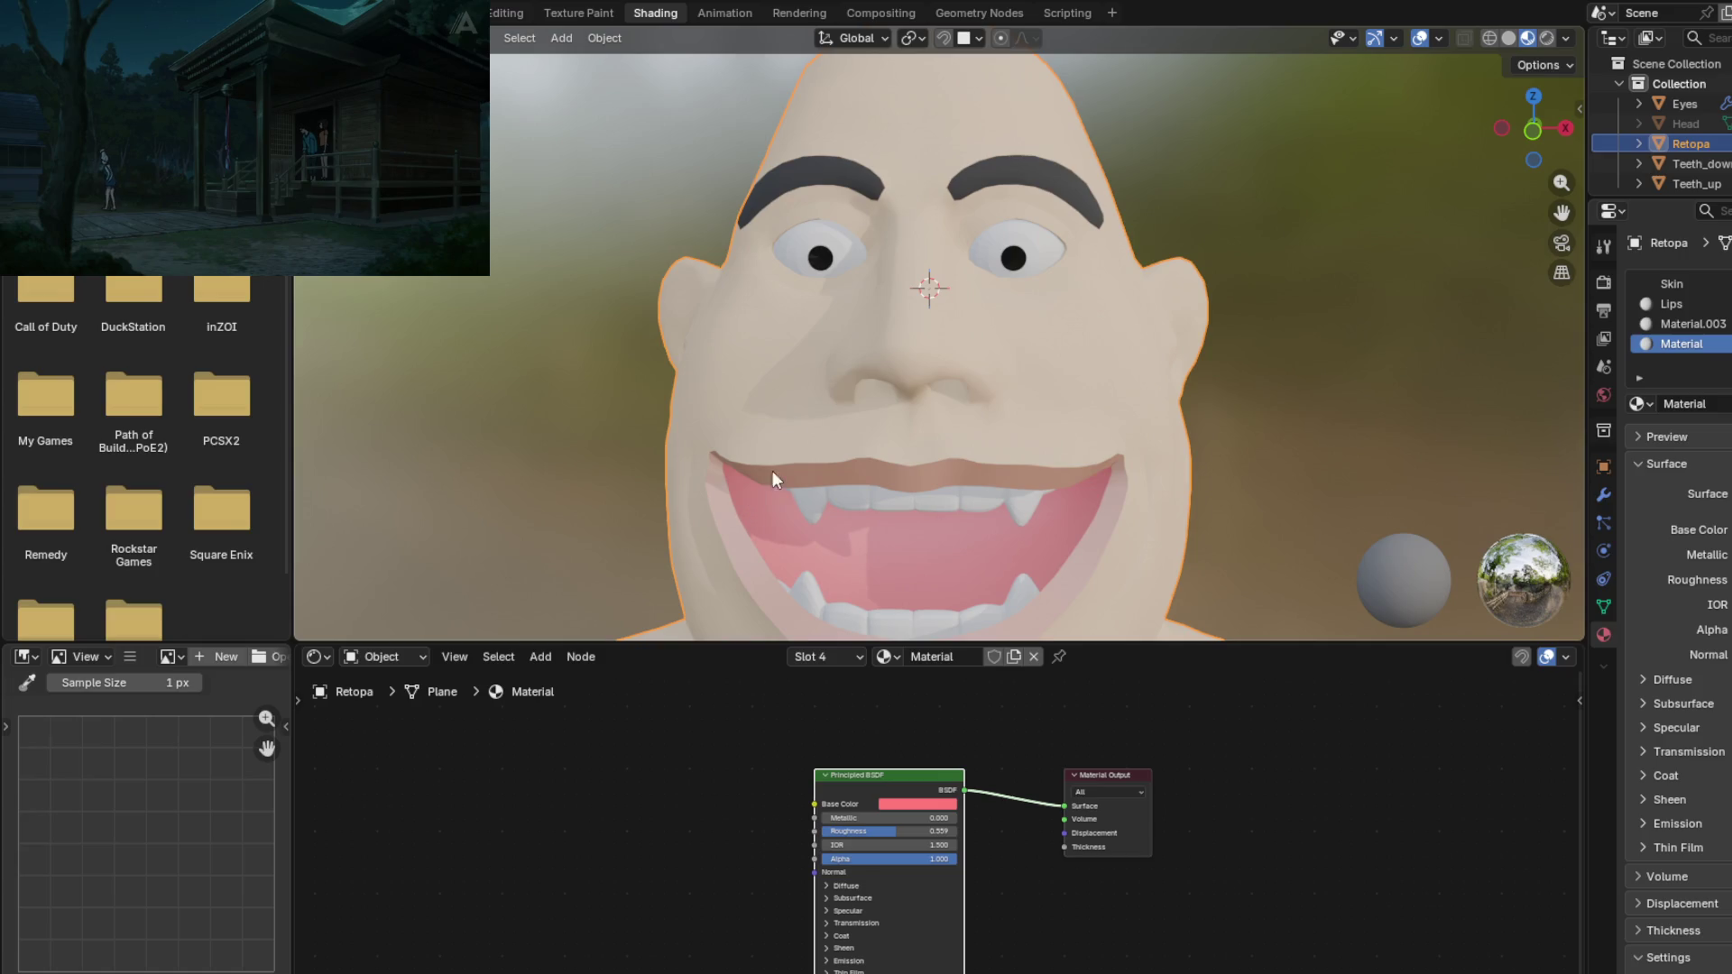
# Step: Orbit and pan around the head to review the mouth, chin and shoulders
pyautogui.scroll(-3, 780, 484)
pyautogui.moveTo(826, 506)
pyautogui.keyDown('shift'); pyautogui.mouseDown(button='middle')
pyautogui.moveTo(862, 306)
pyautogui.moveTo(854, 392)
pyautogui.moveTo(942, 395)
pyautogui.moveTo(885, 487)
pyautogui.moveTo(877, 348)
pyautogui.moveTo(1074, 417)
pyautogui.moveTo(913, 394)
pyautogui.moveTo(848, 351)
pyautogui.moveTo(847, 424)
pyautogui.moveTo(982, 456)
pyautogui.moveTo(1032, 447)
pyautogui.moveTo(943, 424)
pyautogui.moveTo(1074, 442)
pyautogui.moveTo(706, 435)
pyautogui.moveTo(831, 491)
pyautogui.moveTo(906, 486)
pyautogui.moveTo(869, 491)
pyautogui.mouseUp(button='middle'); pyautogui.keyUp('shift')
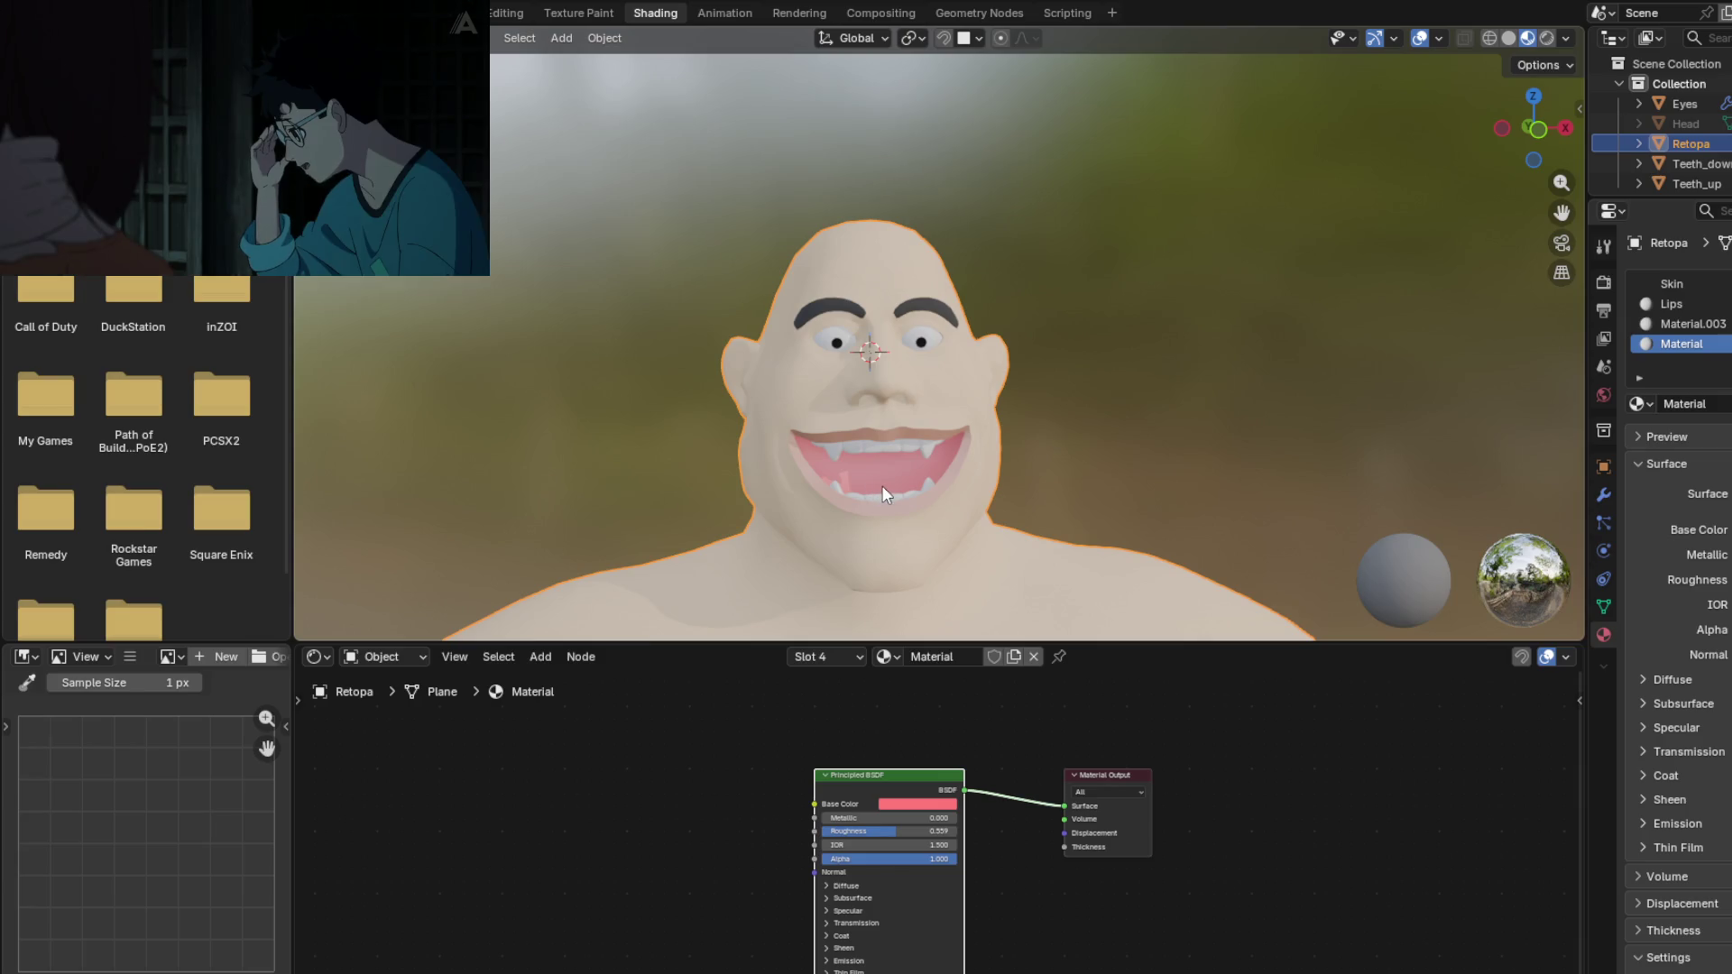
pyautogui.moveTo(942, 472)
pyautogui.mouseDown(button='middle')
pyautogui.moveTo(929, 419)
pyautogui.moveTo(895, 397)
pyautogui.moveTo(803, 428)
pyautogui.moveTo(912, 383)
pyautogui.moveTo(1026, 413)
pyautogui.moveTo(961, 482)
pyautogui.moveTo(1157, 496)
pyautogui.moveTo(1050, 479)
pyautogui.moveTo(912, 412)
pyautogui.moveTo(854, 414)
pyautogui.moveTo(858, 289)
pyautogui.moveTo(881, 489)
pyautogui.moveTo(913, 502)
pyautogui.moveTo(918, 560)
pyautogui.moveTo(906, 415)
pyautogui.mouseUp(button='middle')
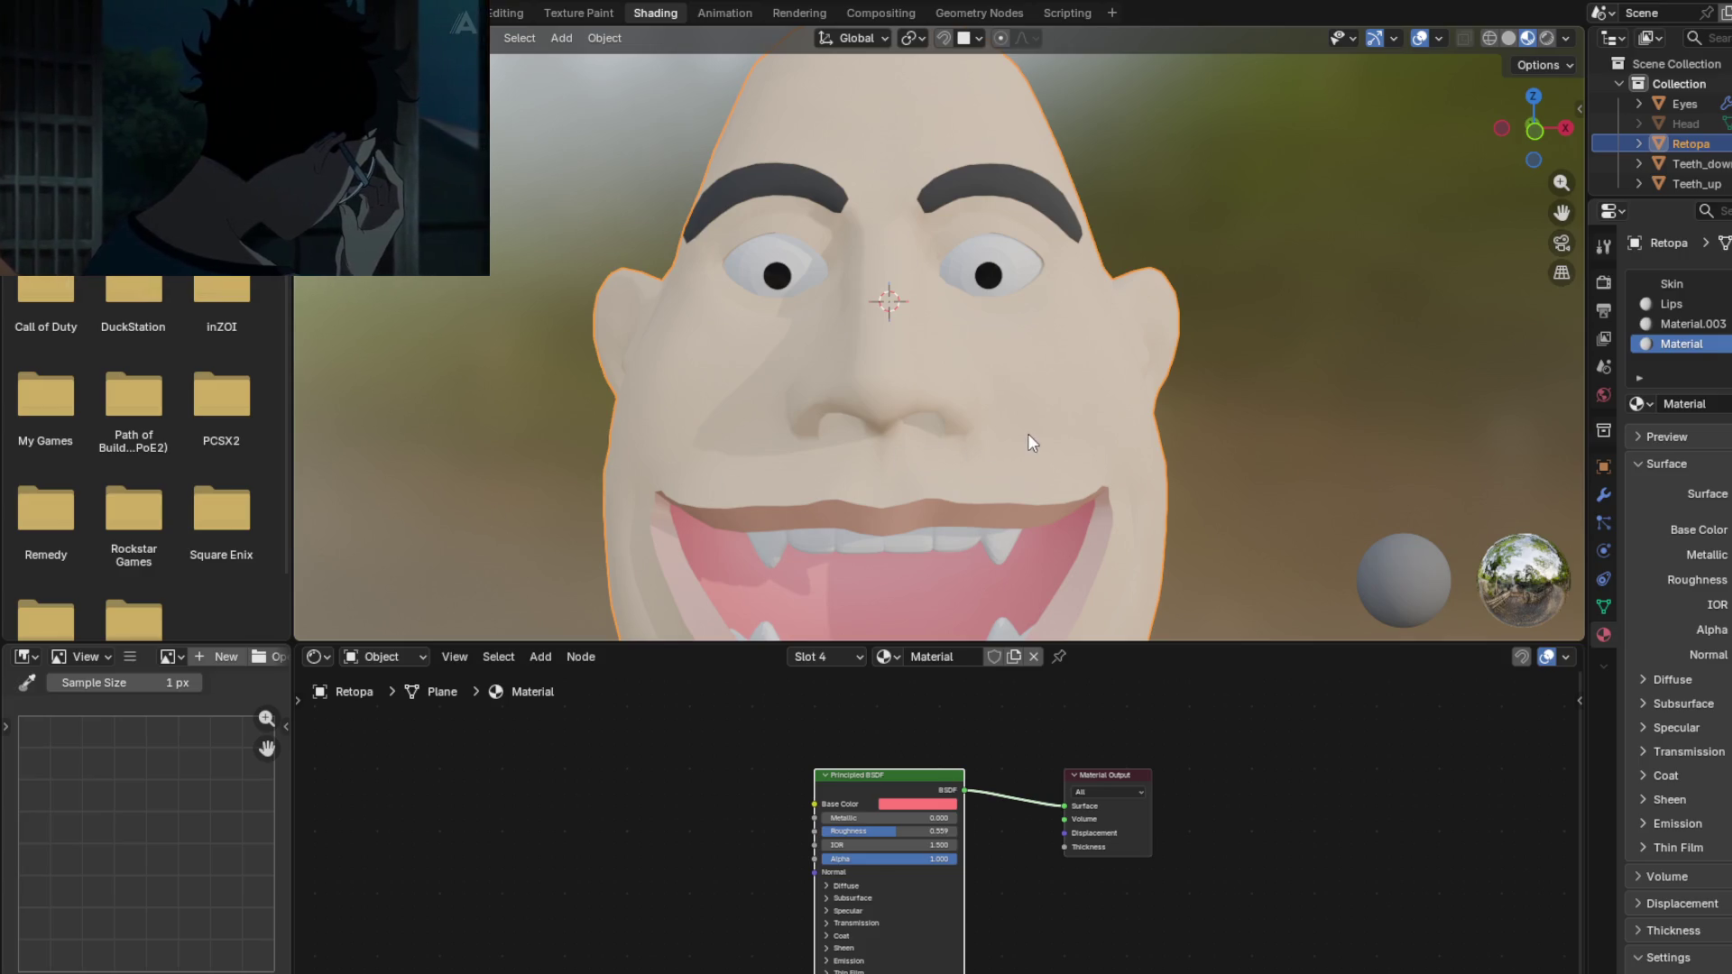
pyautogui.moveTo(978, 397)
pyautogui.mouseDown(button='middle')
pyautogui.moveTo(978, 429)
pyautogui.moveTo(986, 356)
pyautogui.moveTo(981, 375)
pyautogui.moveTo(1054, 413)
pyautogui.moveTo(977, 448)
pyautogui.moveTo(960, 442)
pyautogui.moveTo(1109, 422)
pyautogui.moveTo(1037, 429)
pyautogui.moveTo(1144, 442)
pyautogui.moveTo(902, 414)
pyautogui.moveTo(980, 431)
pyautogui.mouseUp(button='middle')
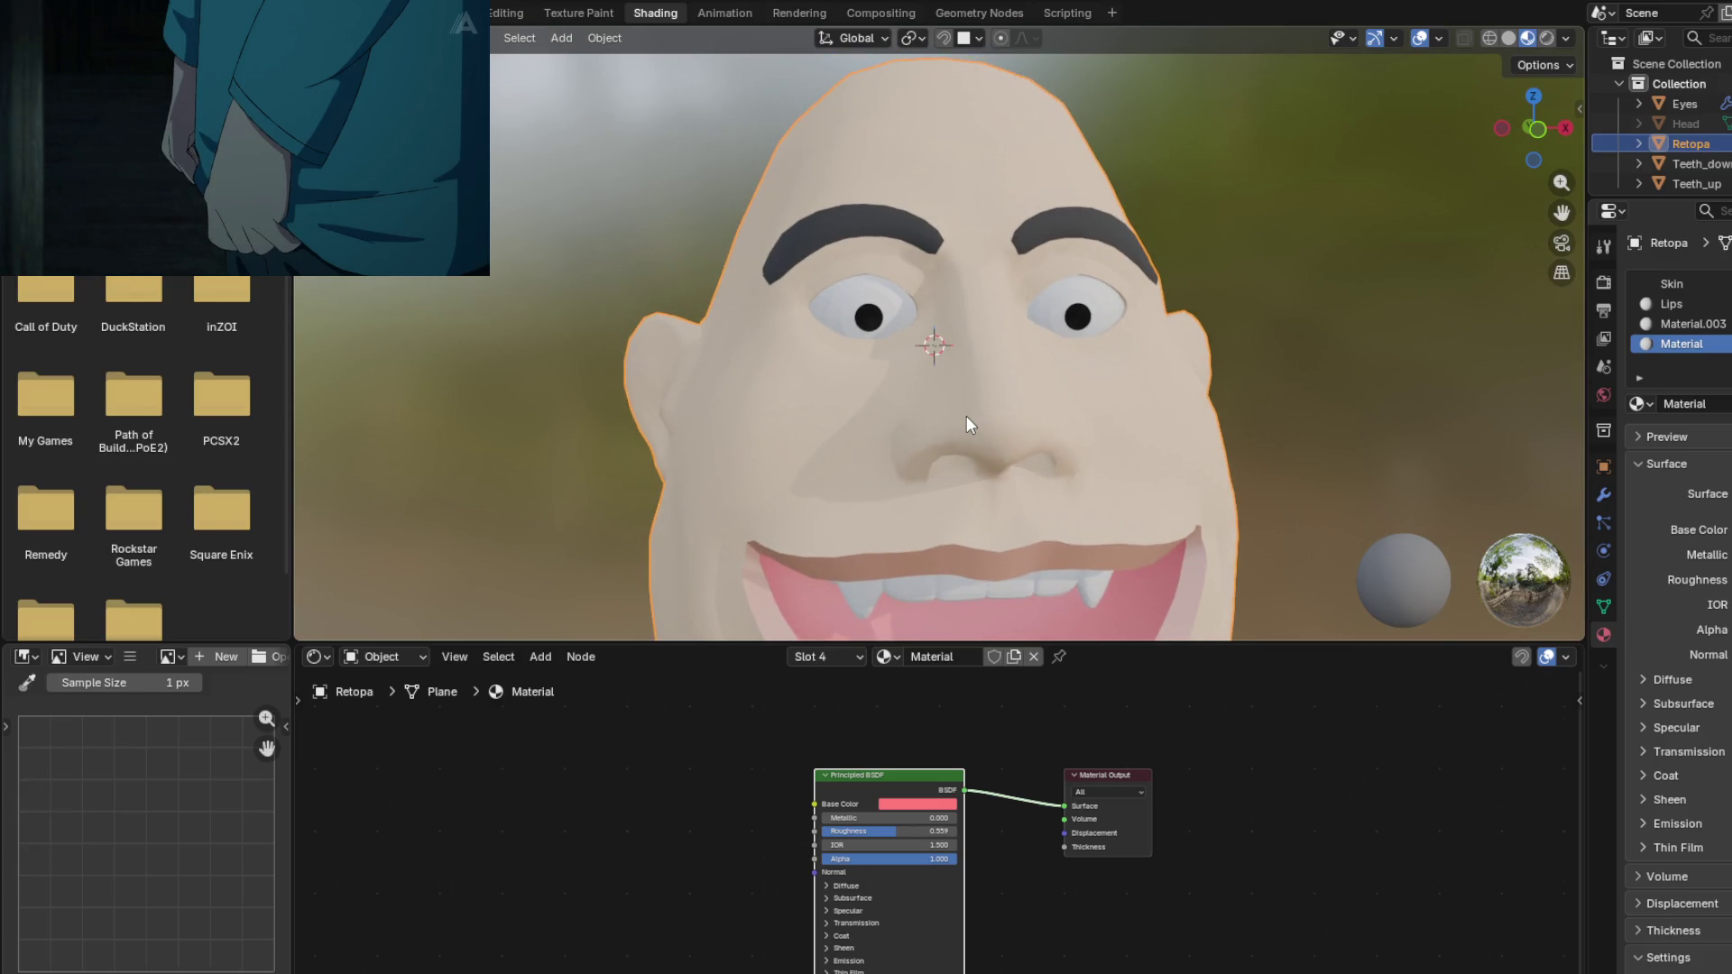
pyautogui.keyDown('shift'); pyautogui.moveTo(967, 422); pyautogui.dragTo(940, 381, button='middle'); pyautogui.keyUp('shift')
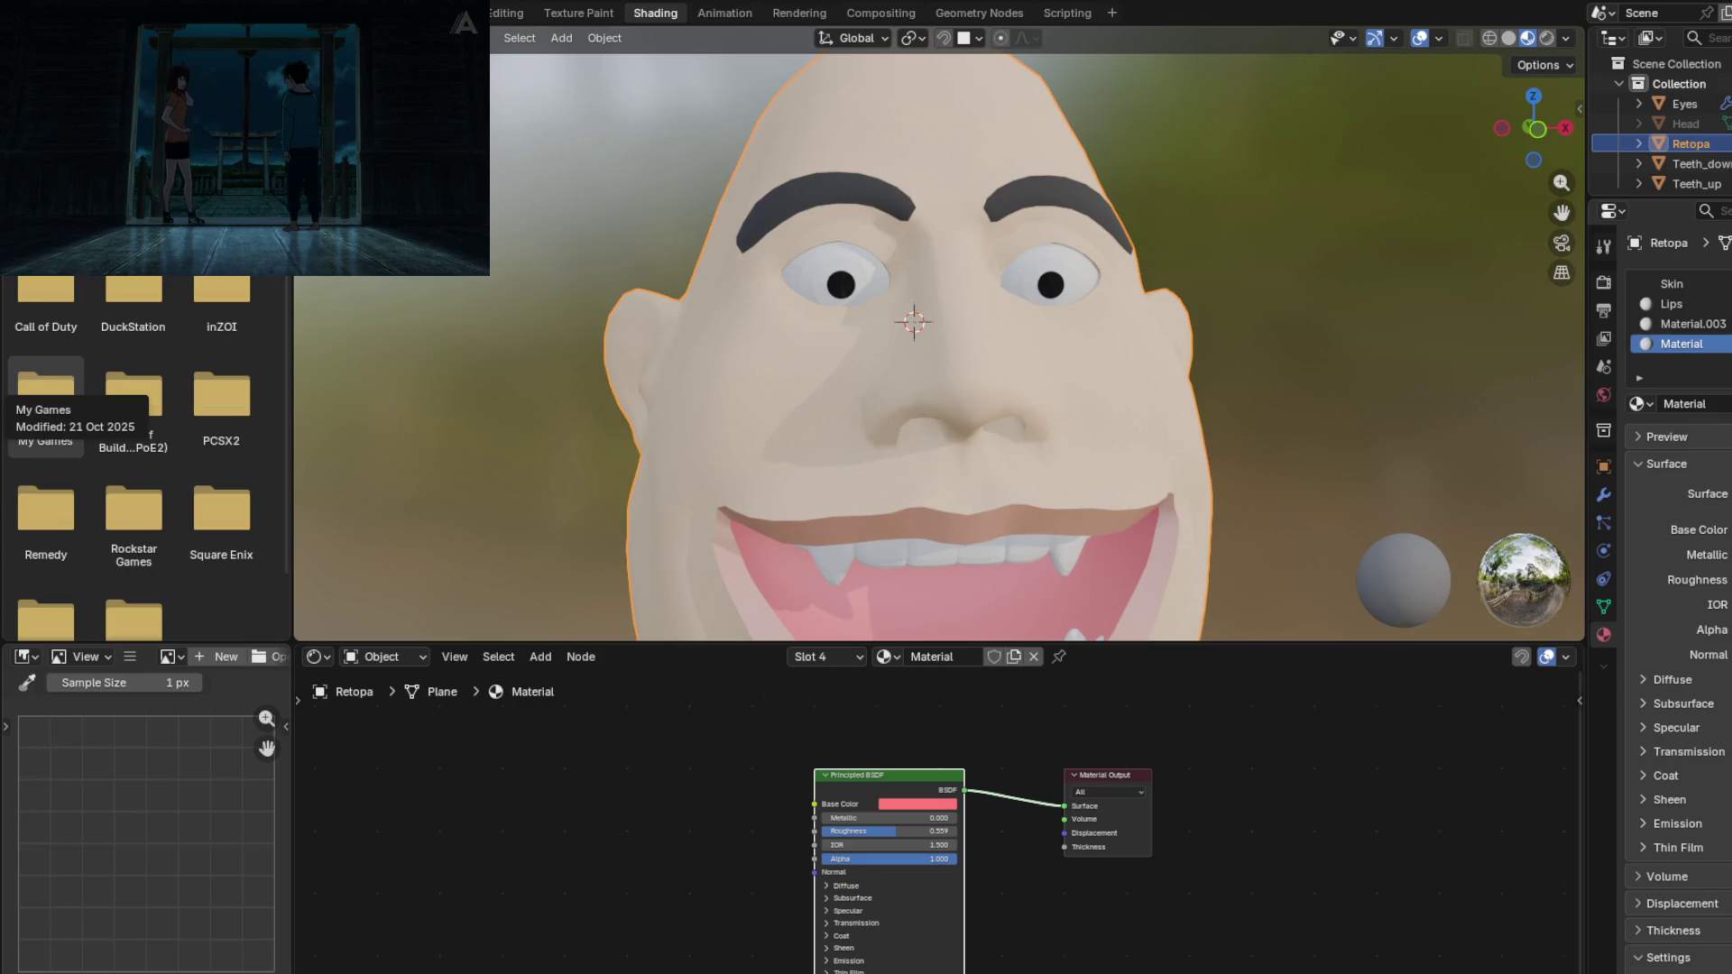
pyautogui.keyDown('shift'); pyautogui.moveTo(1133, 490); pyautogui.dragTo(1100, 469, button='middle'); pyautogui.keyUp('shift')
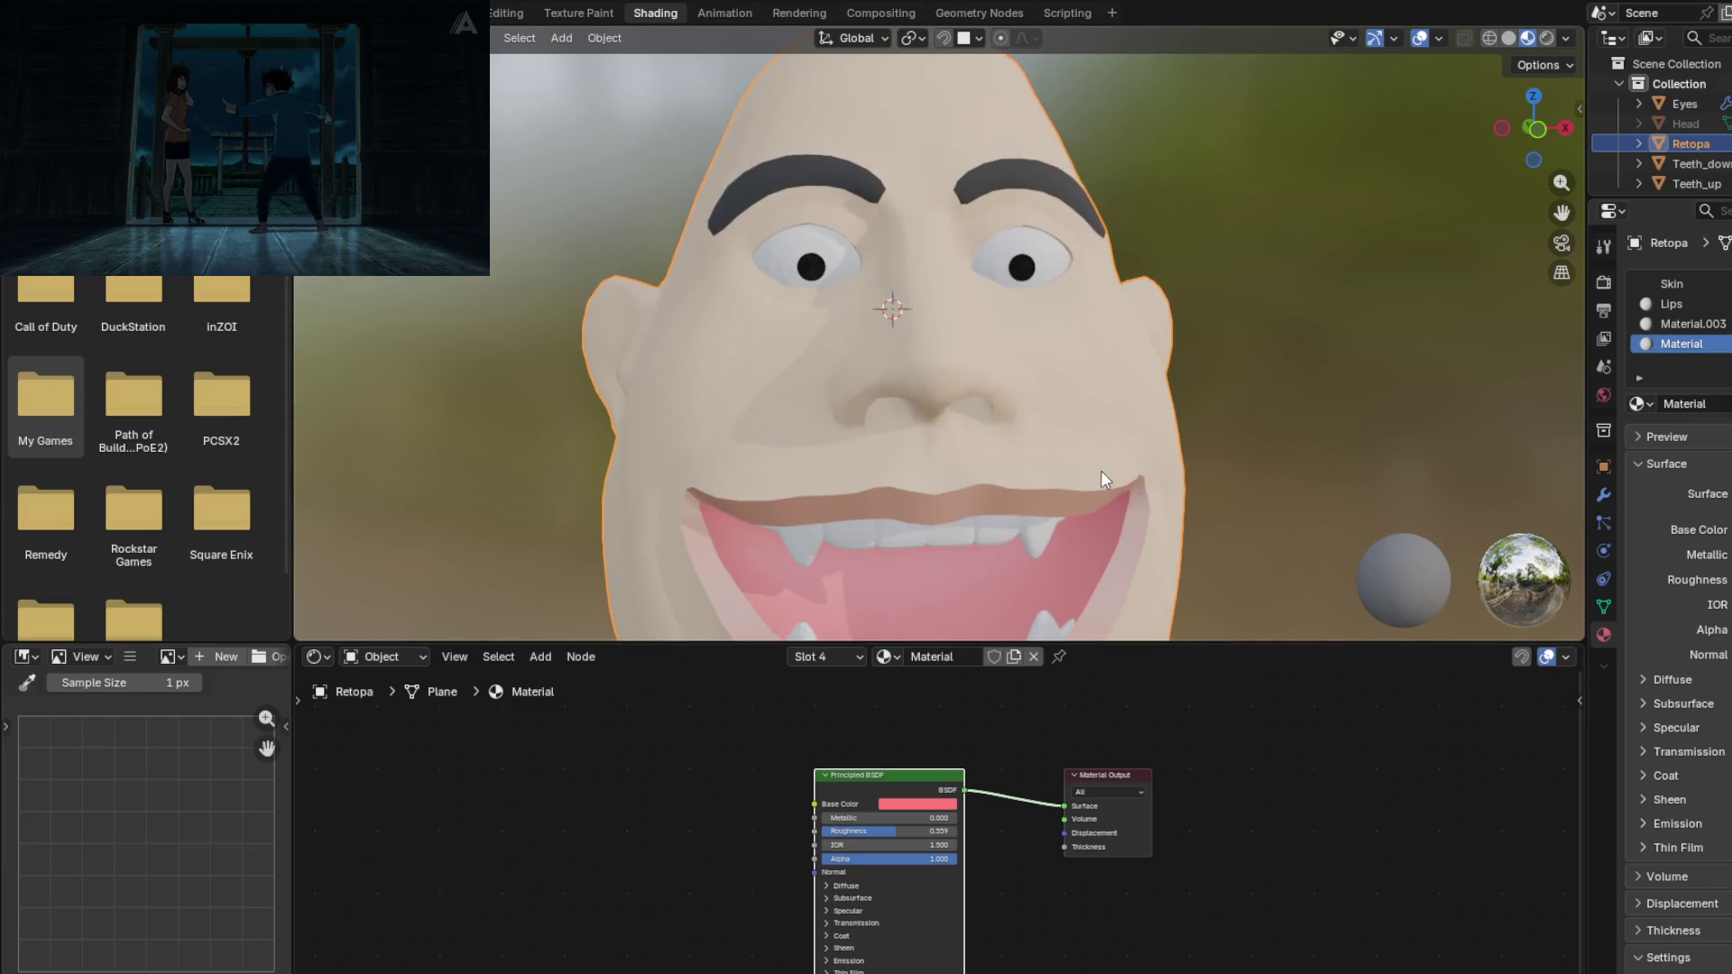
# Step: Switch to the Layout workspace and select the Teeth_down lower teeth object
pyautogui.click(456, 13)
pyautogui.moveTo(826, 576)
pyautogui.mouseDown(button='middle')
pyautogui.moveTo(797, 581)
pyautogui.moveTo(879, 590)
pyautogui.moveTo(950, 633)
pyautogui.moveTo(922, 633)
pyautogui.mouseUp(button='middle')
pyautogui.scroll(3, 797, 581)
pyautogui.click(780, 574)
# Step: In Edit Mode, recalculate the Teeth_down normals to point inside
pyautogui.press('Tab')
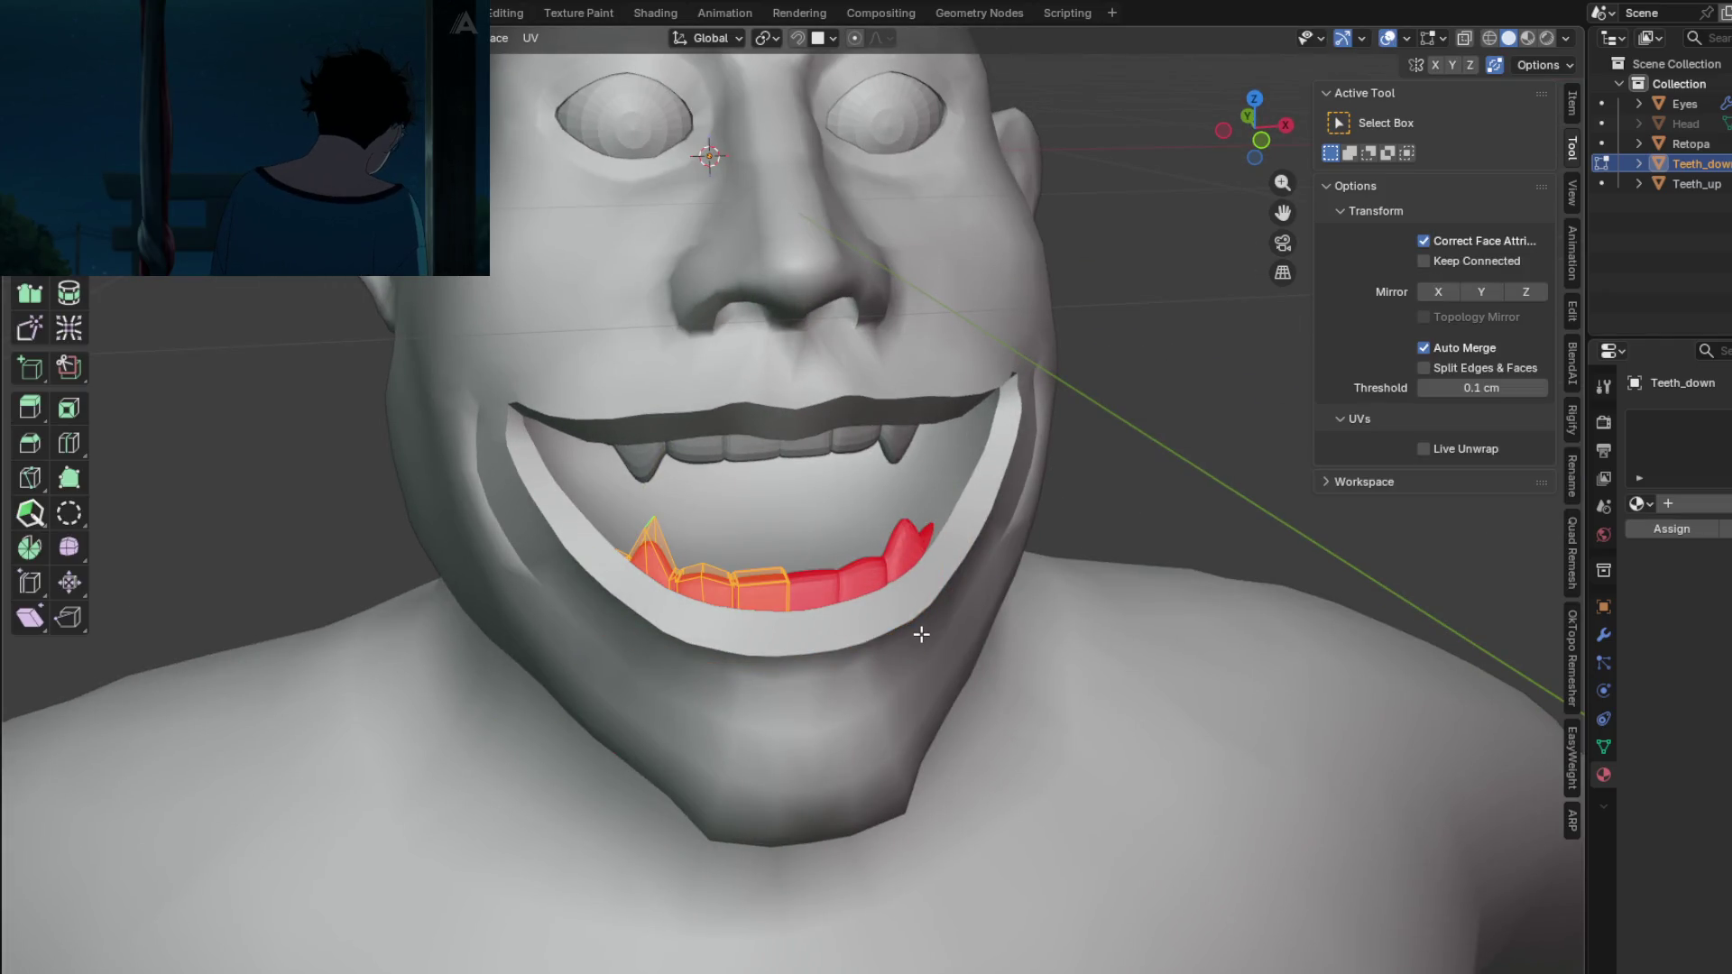
pyautogui.hotkey('alt', 'n')
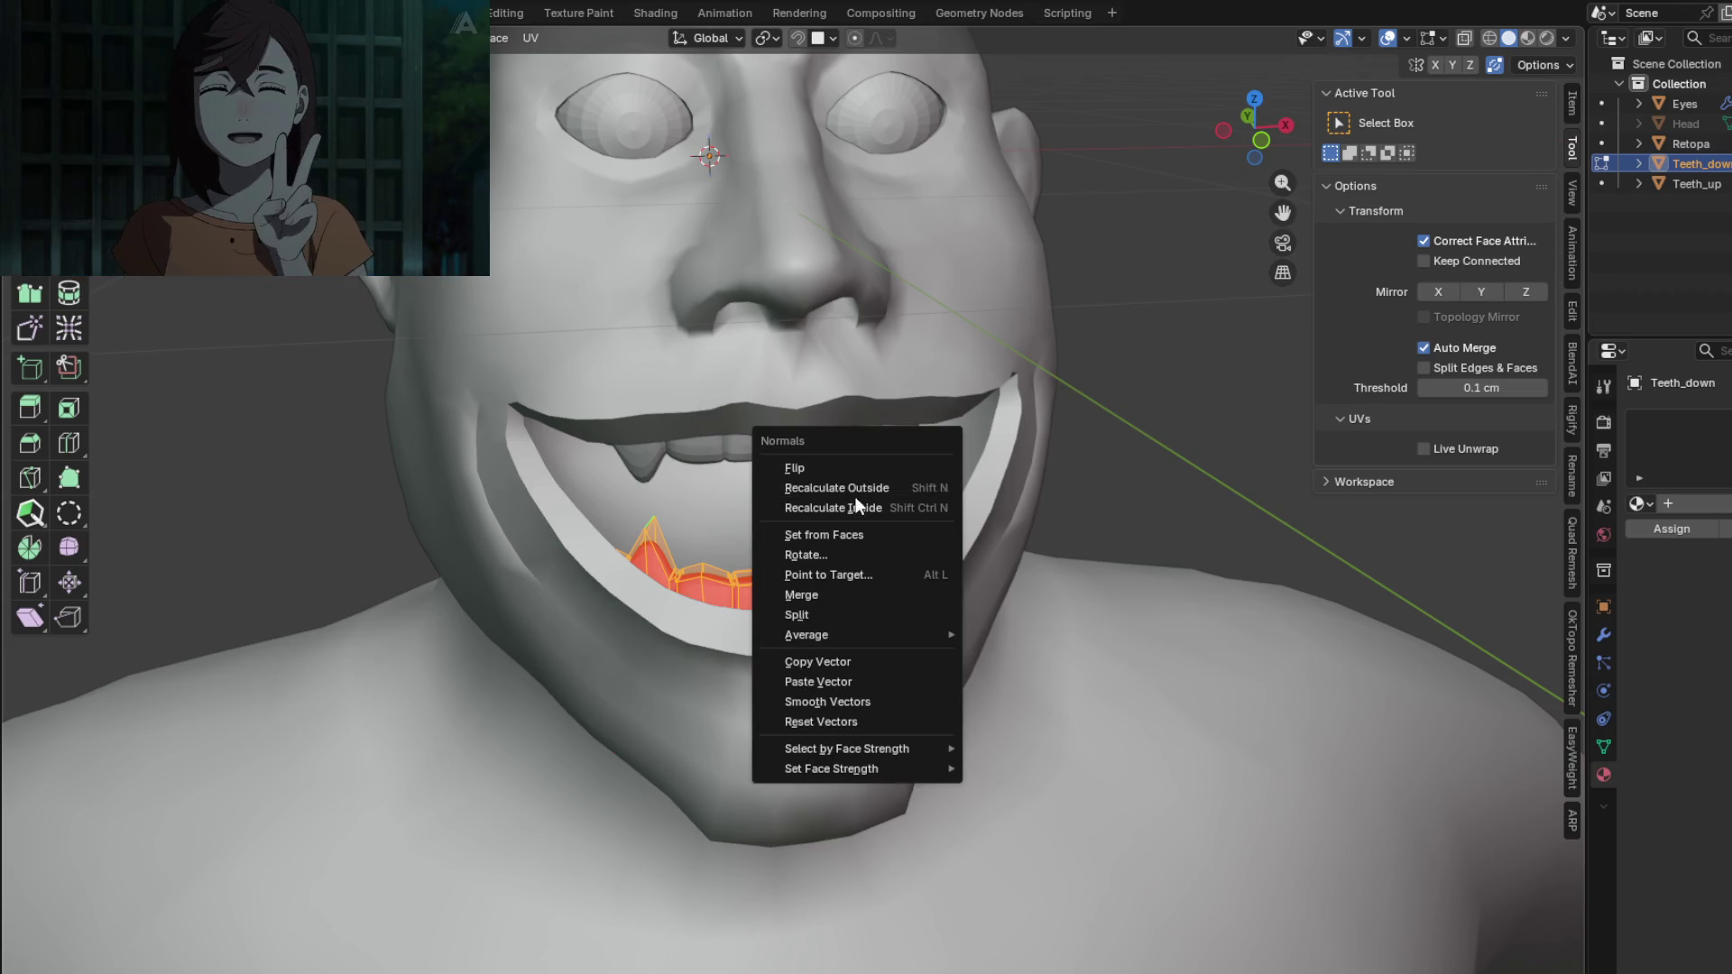
pyautogui.click(863, 507)
pyautogui.moveTo(862, 507)
pyautogui.mouseDown(button='middle')
pyautogui.moveTo(929, 566)
pyautogui.moveTo(880, 530)
pyautogui.moveTo(910, 532)
pyautogui.moveTo(837, 498)
pyautogui.moveTo(850, 574)
pyautogui.mouseUp(button='middle')
# Step: Flip the lower teeth normals, check them from the front, and return to Object Mode
pyautogui.hotkey('alt', 'n')
pyautogui.click(851, 526)
pyautogui.press('KP_1')
pyautogui.press('KP_1')
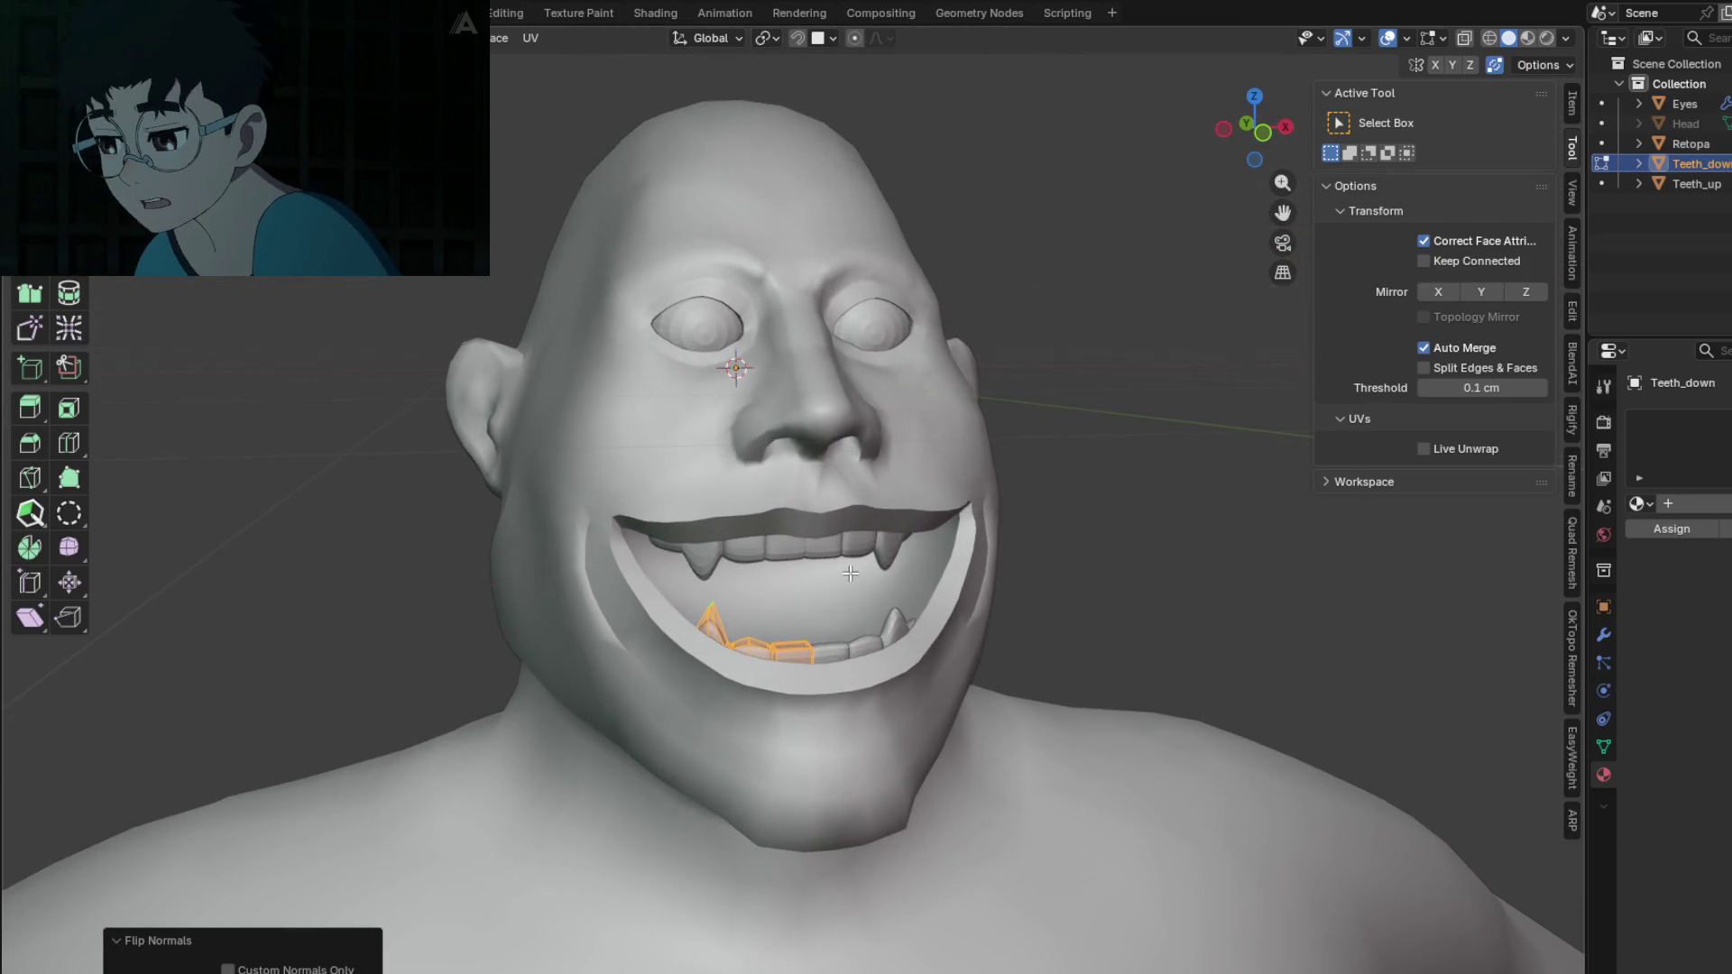
pyautogui.moveTo(882, 614)
pyautogui.mouseDown(button='middle')
pyautogui.moveTo(939, 592)
pyautogui.moveTo(917, 610)
pyautogui.moveTo(971, 700)
pyautogui.moveTo(1032, 715)
pyautogui.moveTo(761, 699)
pyautogui.moveTo(806, 647)
pyautogui.mouseUp(button='middle')
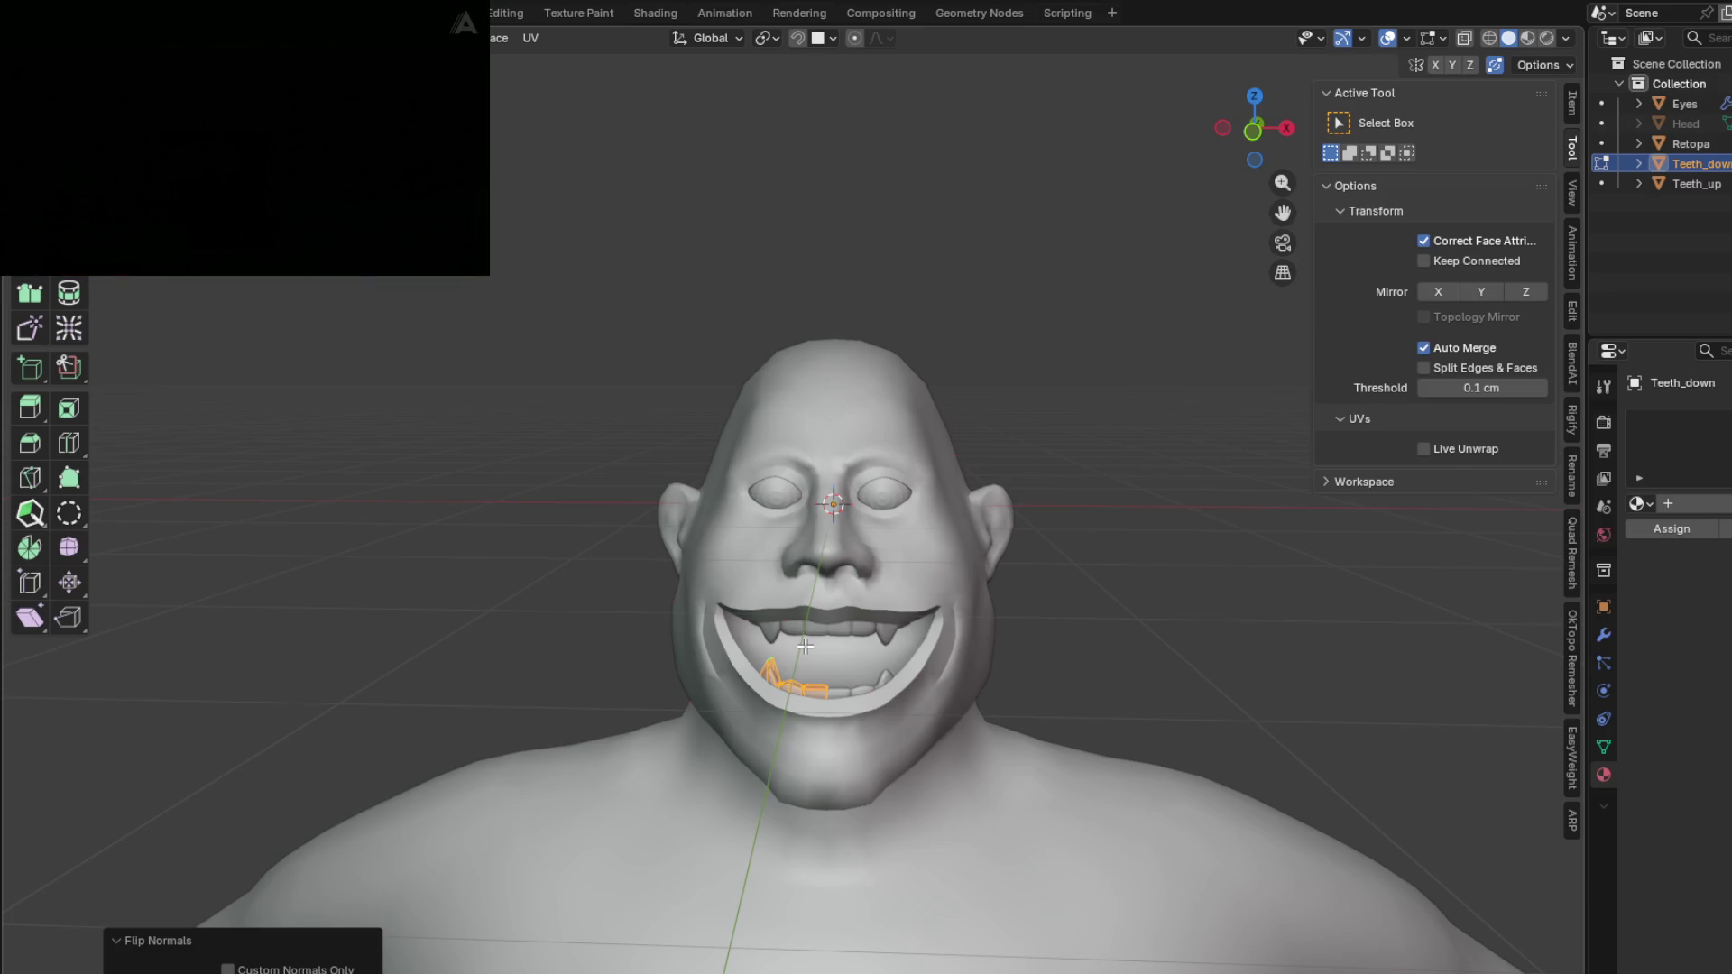
pyautogui.moveTo(883, 735)
pyautogui.mouseDown(button='middle')
pyautogui.moveTo(911, 738)
pyautogui.moveTo(901, 706)
pyautogui.mouseUp(button='middle')
pyautogui.press('Tab')
# Step: View the head from the front and orbit around it to check the teeth
pyautogui.press('KP_1')
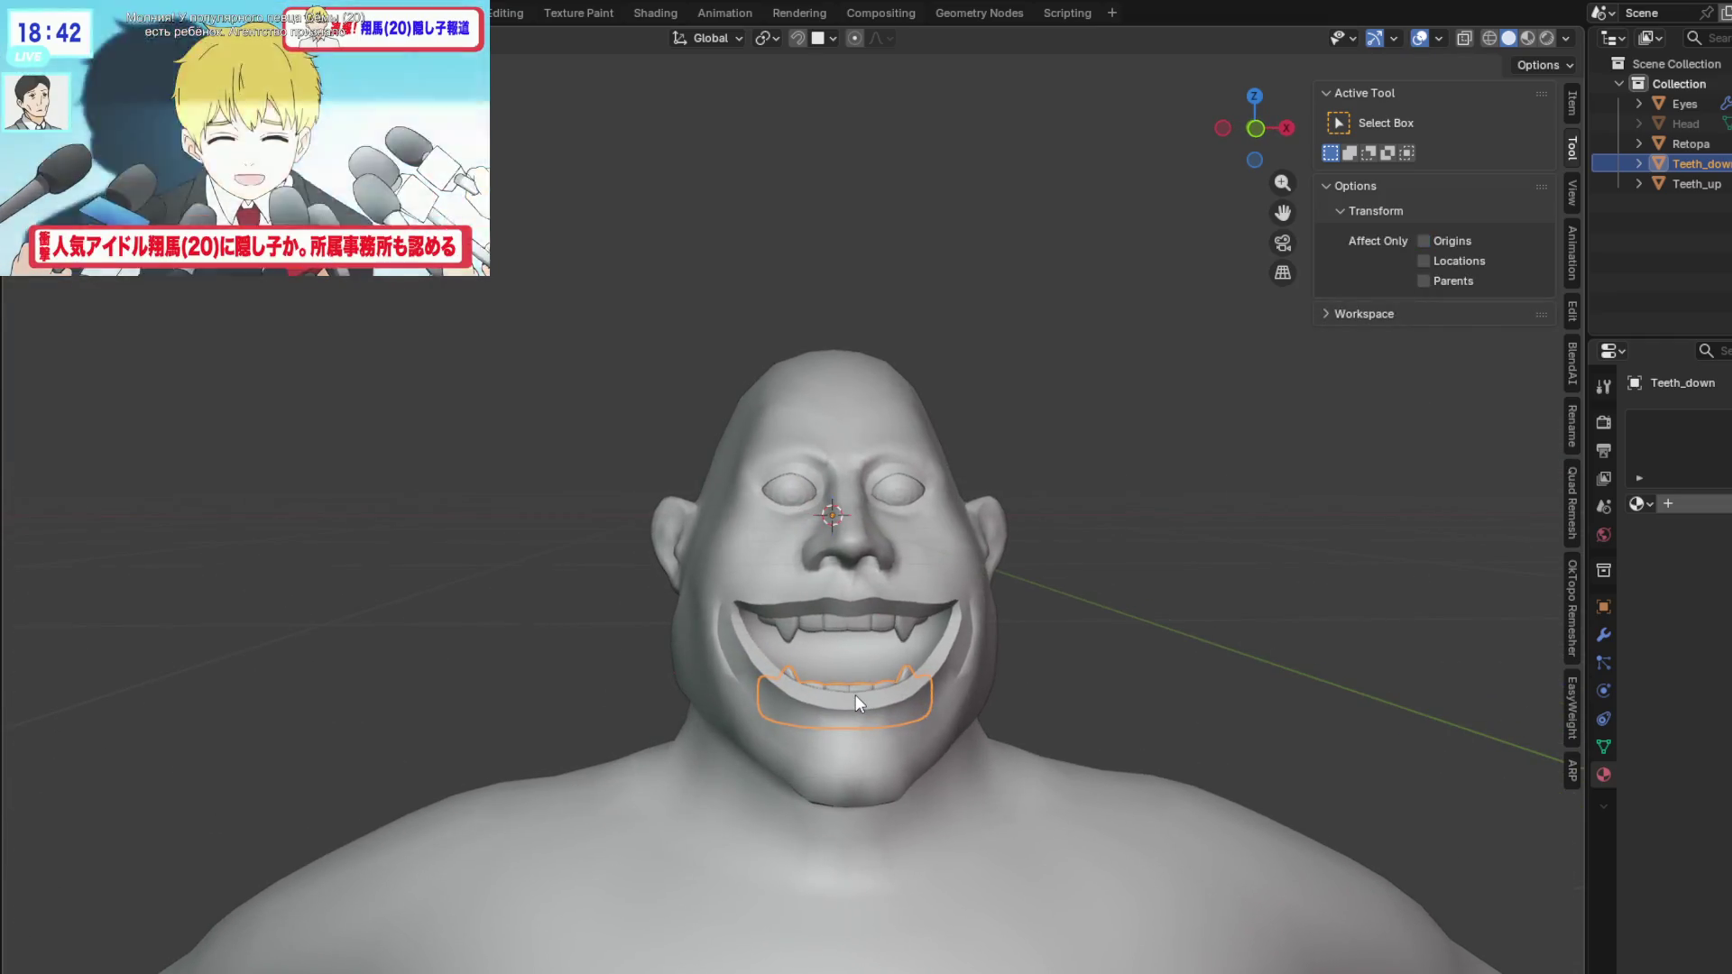
pyautogui.moveTo(830, 727)
pyautogui.mouseDown(button='middle')
pyautogui.moveTo(848, 685)
pyautogui.moveTo(814, 718)
pyautogui.mouseUp(button='middle')
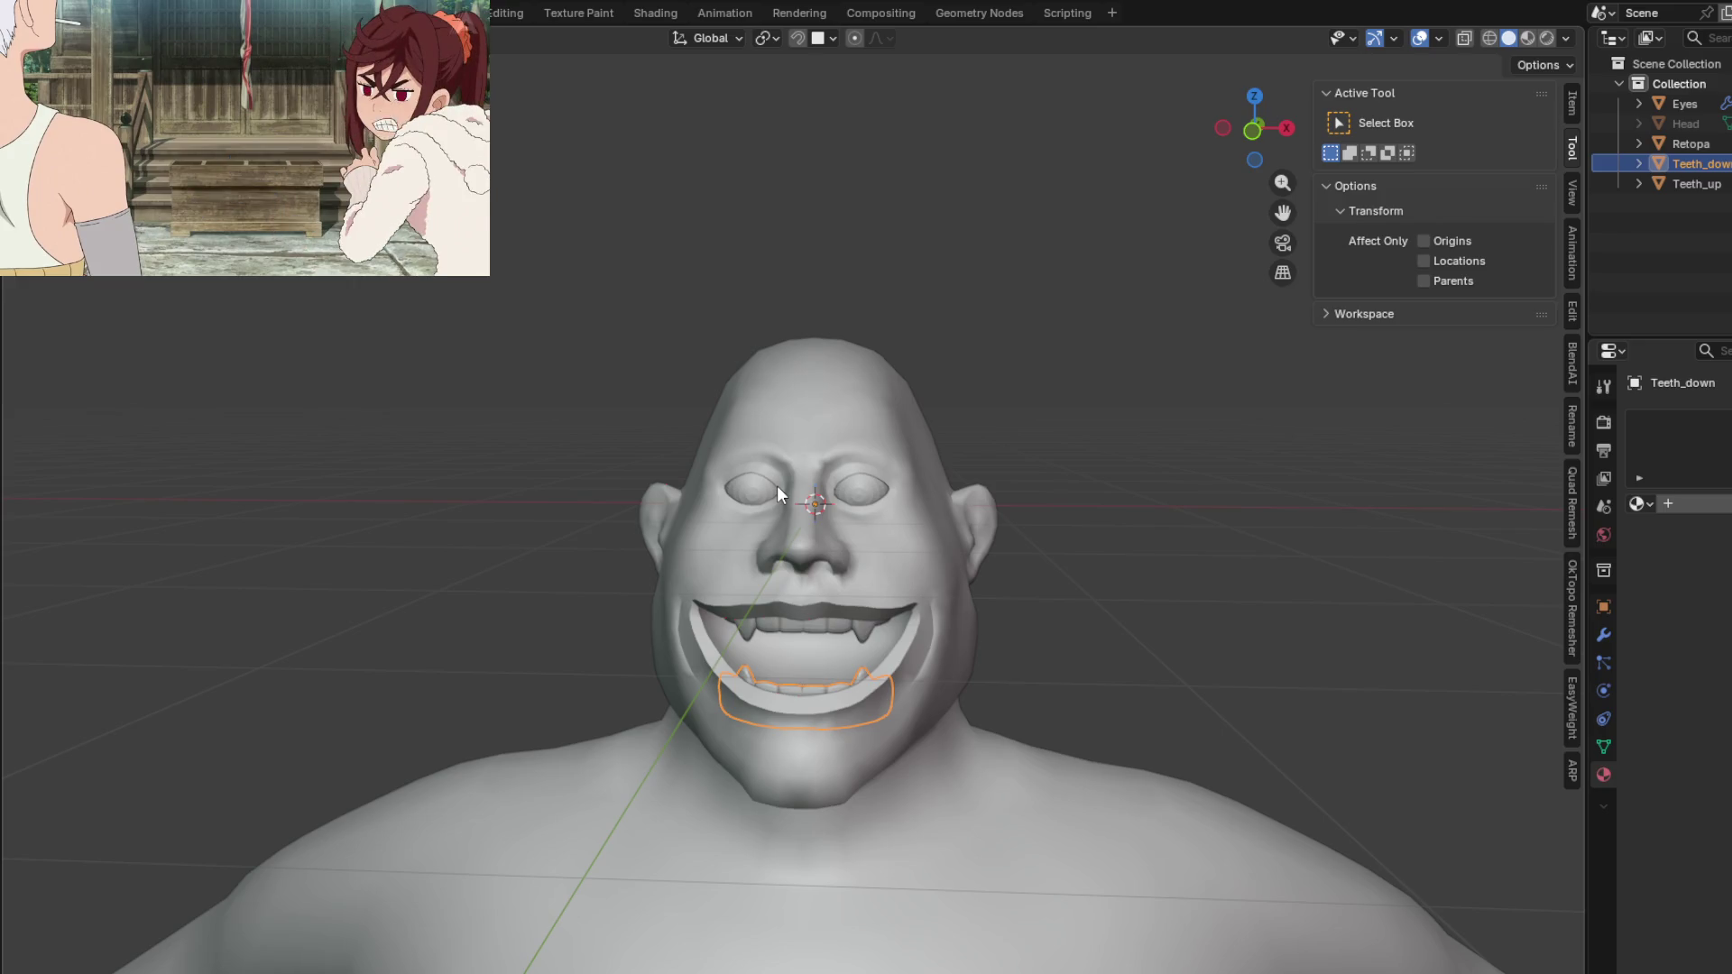
pyautogui.moveTo(939, 597)
pyautogui.mouseDown(button='middle')
pyautogui.moveTo(944, 570)
pyautogui.moveTo(862, 543)
pyautogui.moveTo(953, 550)
pyautogui.moveTo(899, 544)
pyautogui.moveTo(862, 451)
pyautogui.moveTo(860, 494)
pyautogui.moveTo(940, 525)
pyautogui.moveTo(1047, 522)
pyautogui.moveTo(893, 530)
pyautogui.moveTo(804, 410)
pyautogui.moveTo(947, 496)
pyautogui.moveTo(850, 555)
pyautogui.moveTo(920, 545)
pyautogui.mouseUp(button='middle')
pyautogui.scroll(2, 870, 498)
pyautogui.press('Tab')
pyautogui.press('Tab')
# Step: Select Retopa, enter Edit Mode, and orbit to inspect the mouth topology
pyautogui.click(789, 487)
pyautogui.press('Tab')
pyautogui.moveTo(939, 607)
pyautogui.mouseDown(button='middle')
pyautogui.moveTo(912, 560)
pyautogui.moveTo(932, 528)
pyautogui.moveTo(905, 503)
pyautogui.moveTo(935, 569)
pyautogui.mouseUp(button='middle')
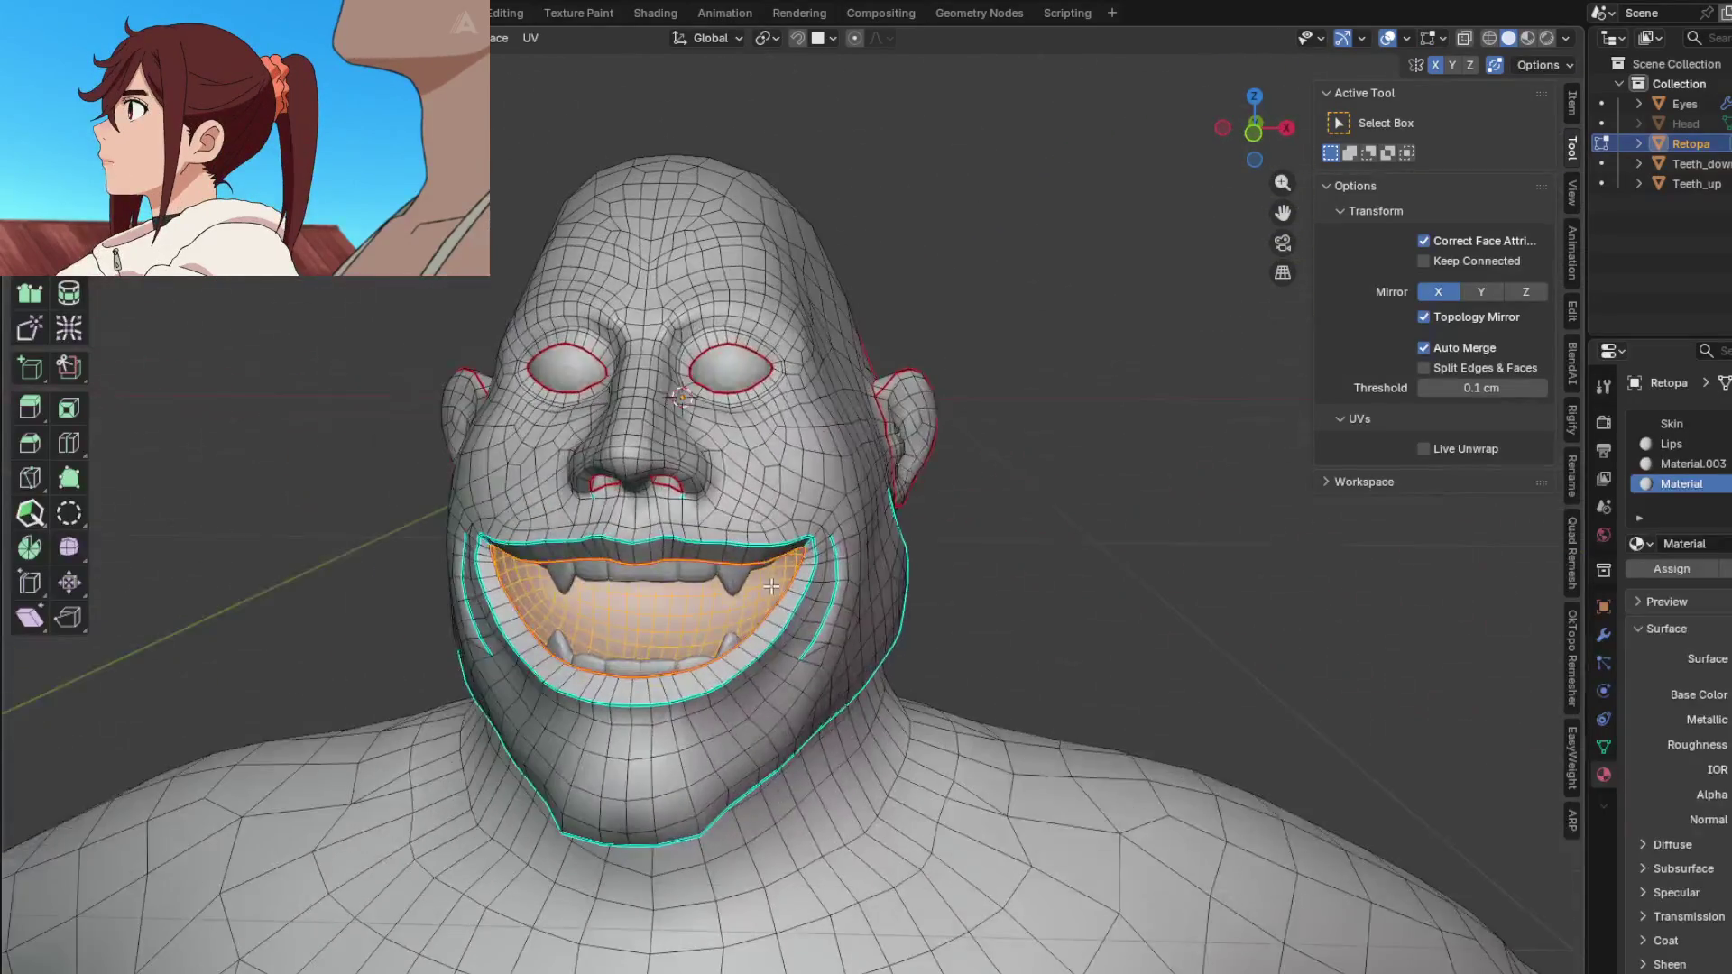
pyautogui.moveTo(1086, 538)
pyautogui.mouseDown(button='middle')
pyautogui.moveTo(867, 561)
pyautogui.moveTo(1140, 534)
pyautogui.moveTo(1083, 498)
pyautogui.moveTo(1028, 583)
pyautogui.moveTo(979, 578)
pyautogui.moveTo(1030, 557)
pyautogui.moveTo(949, 502)
pyautogui.mouseUp(button='middle')
# Step: Add a cube and scale it down to about a third of its size
pyautogui.press('Tab')
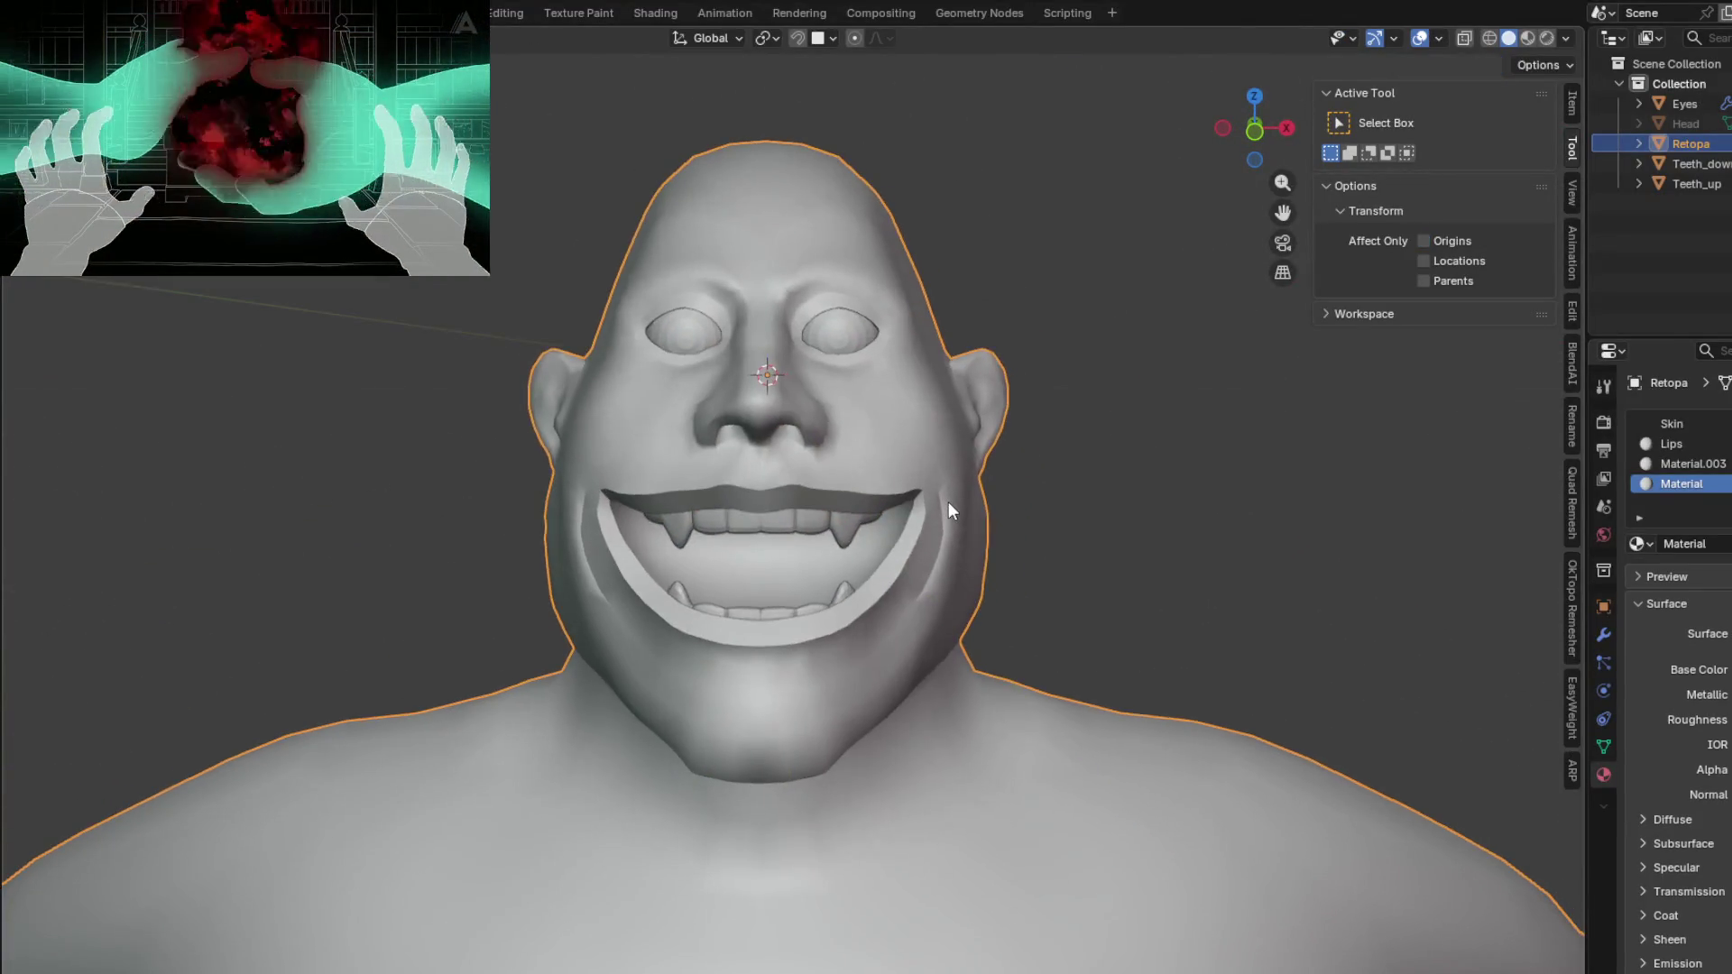
pyautogui.hotkey('shift', 'a')
pyautogui.moveTo(944, 534)
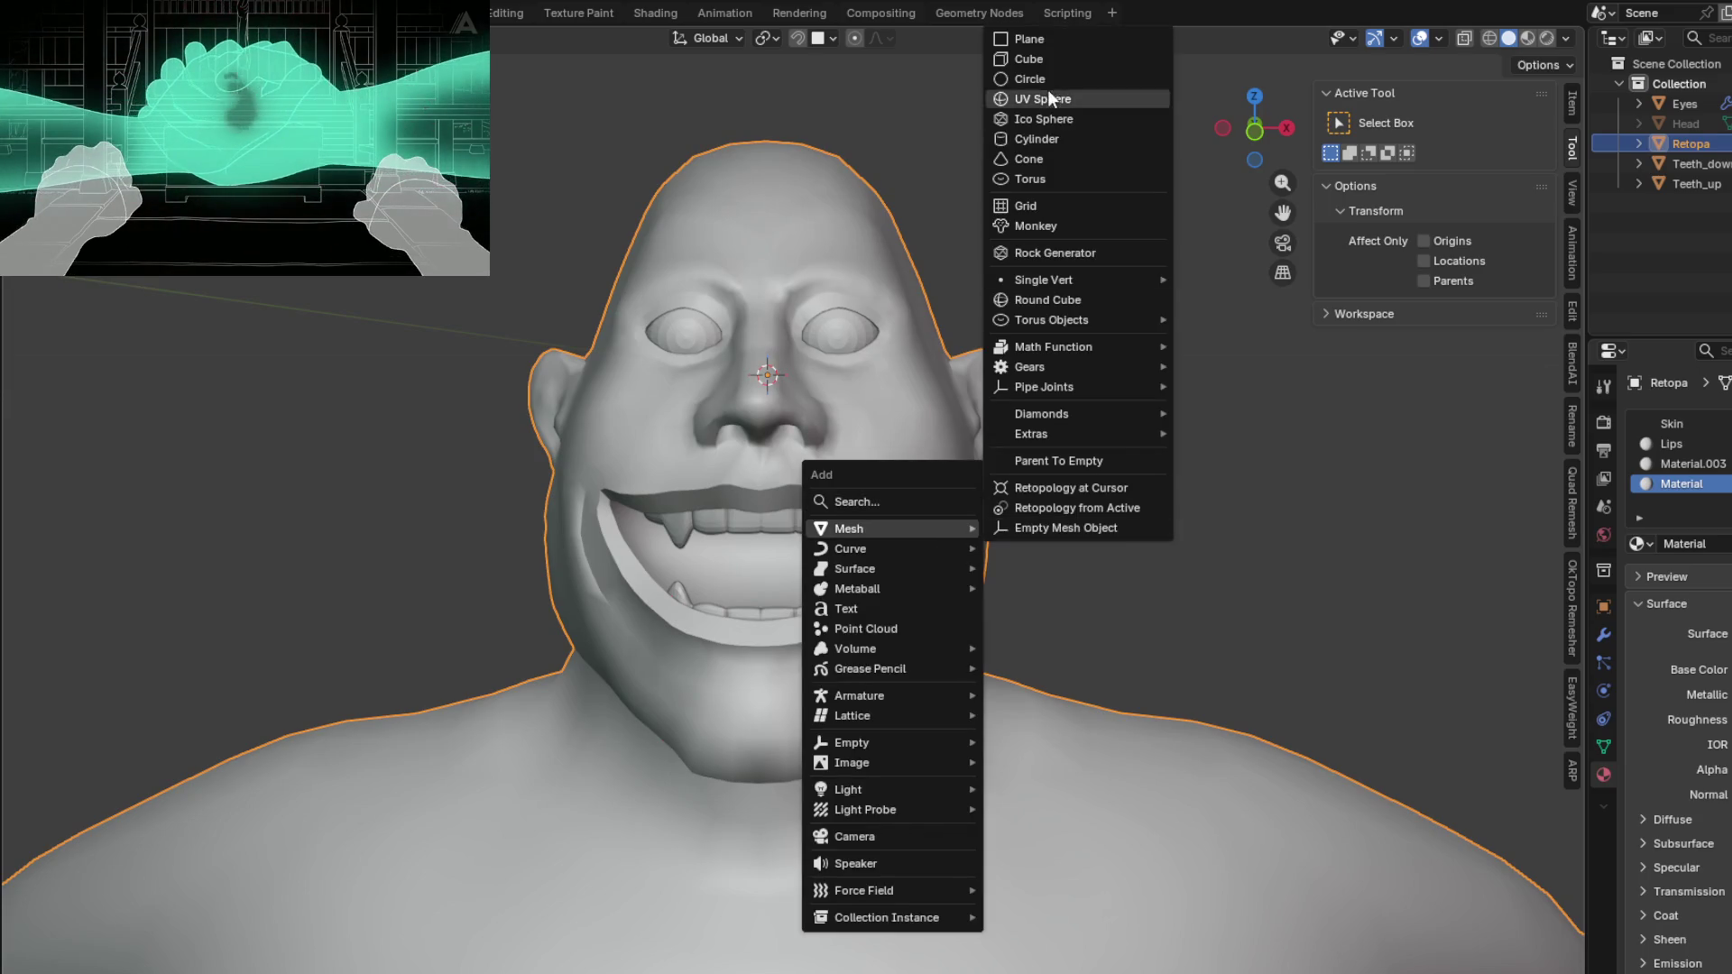
pyautogui.click(1043, 58)
pyautogui.press('Tab')
pyautogui.press('s')
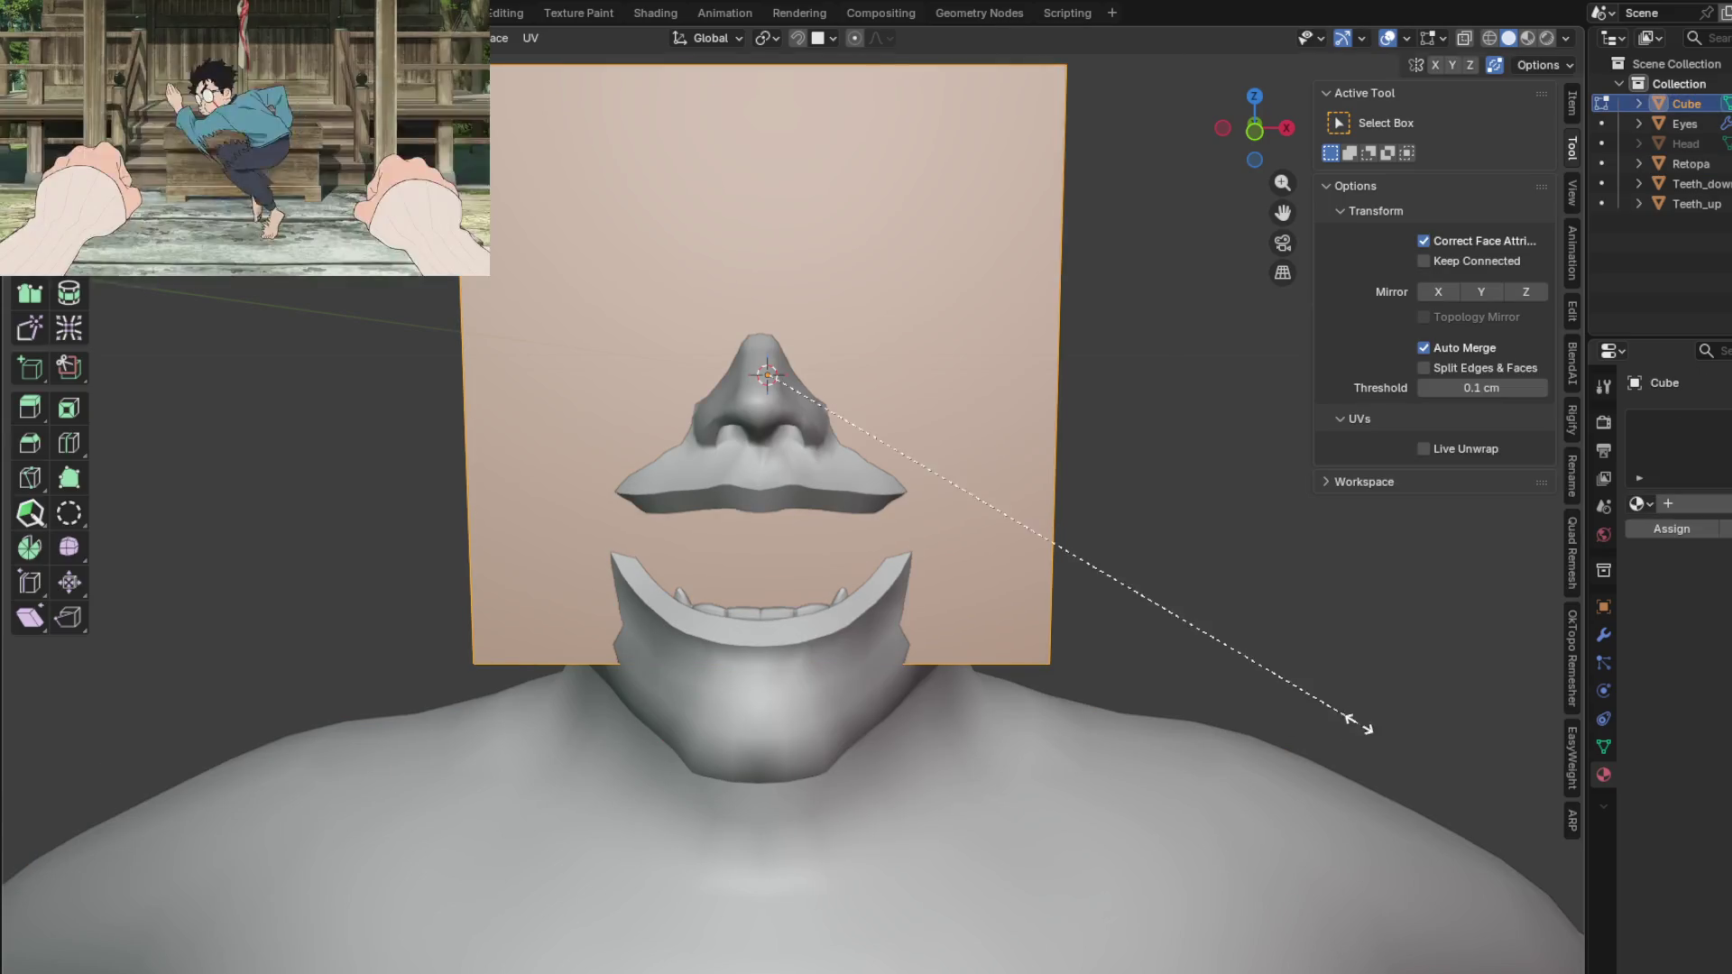
pyautogui.click(1009, 391)
# Step: With X-ray on, move the cube along Y into the mouth
pyautogui.press('g')
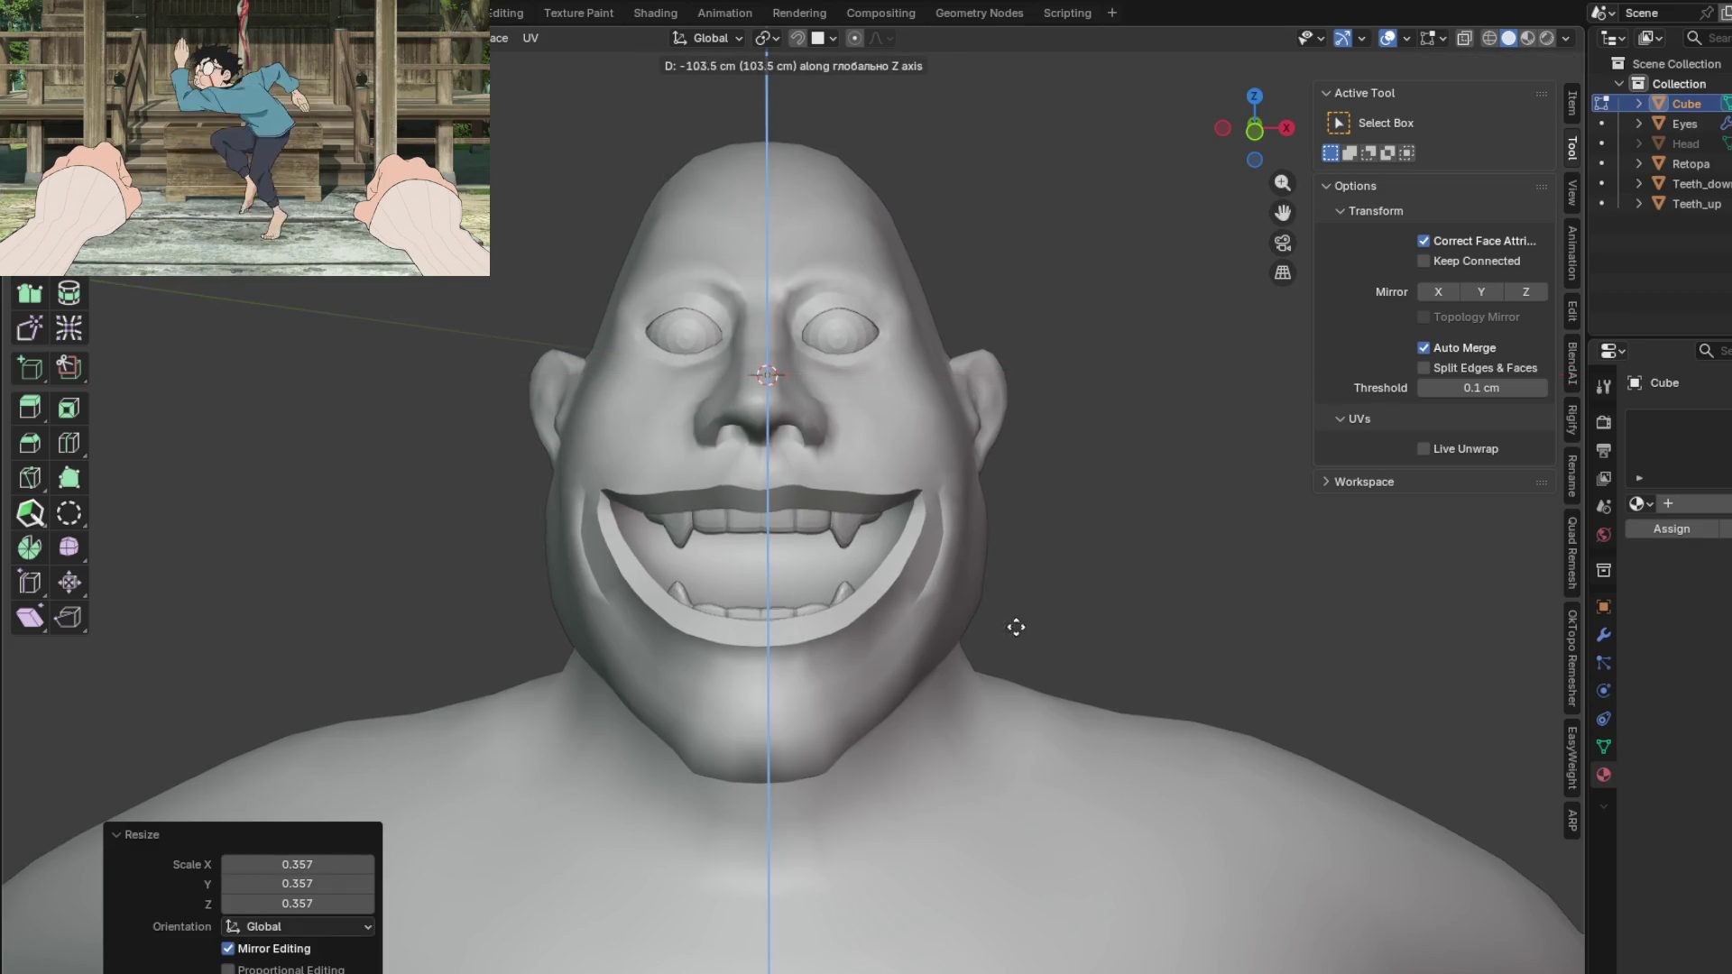
pyautogui.rightClick(1029, 618)
pyautogui.hotkey('alt', 'z')
pyautogui.press('g')
pyautogui.press('y')
pyautogui.click(1055, 657)
pyautogui.press('ctrl+KP_3')
# Step: Resize the cube from the side, then turn X-ray off in Object Mode
pyautogui.press('s')
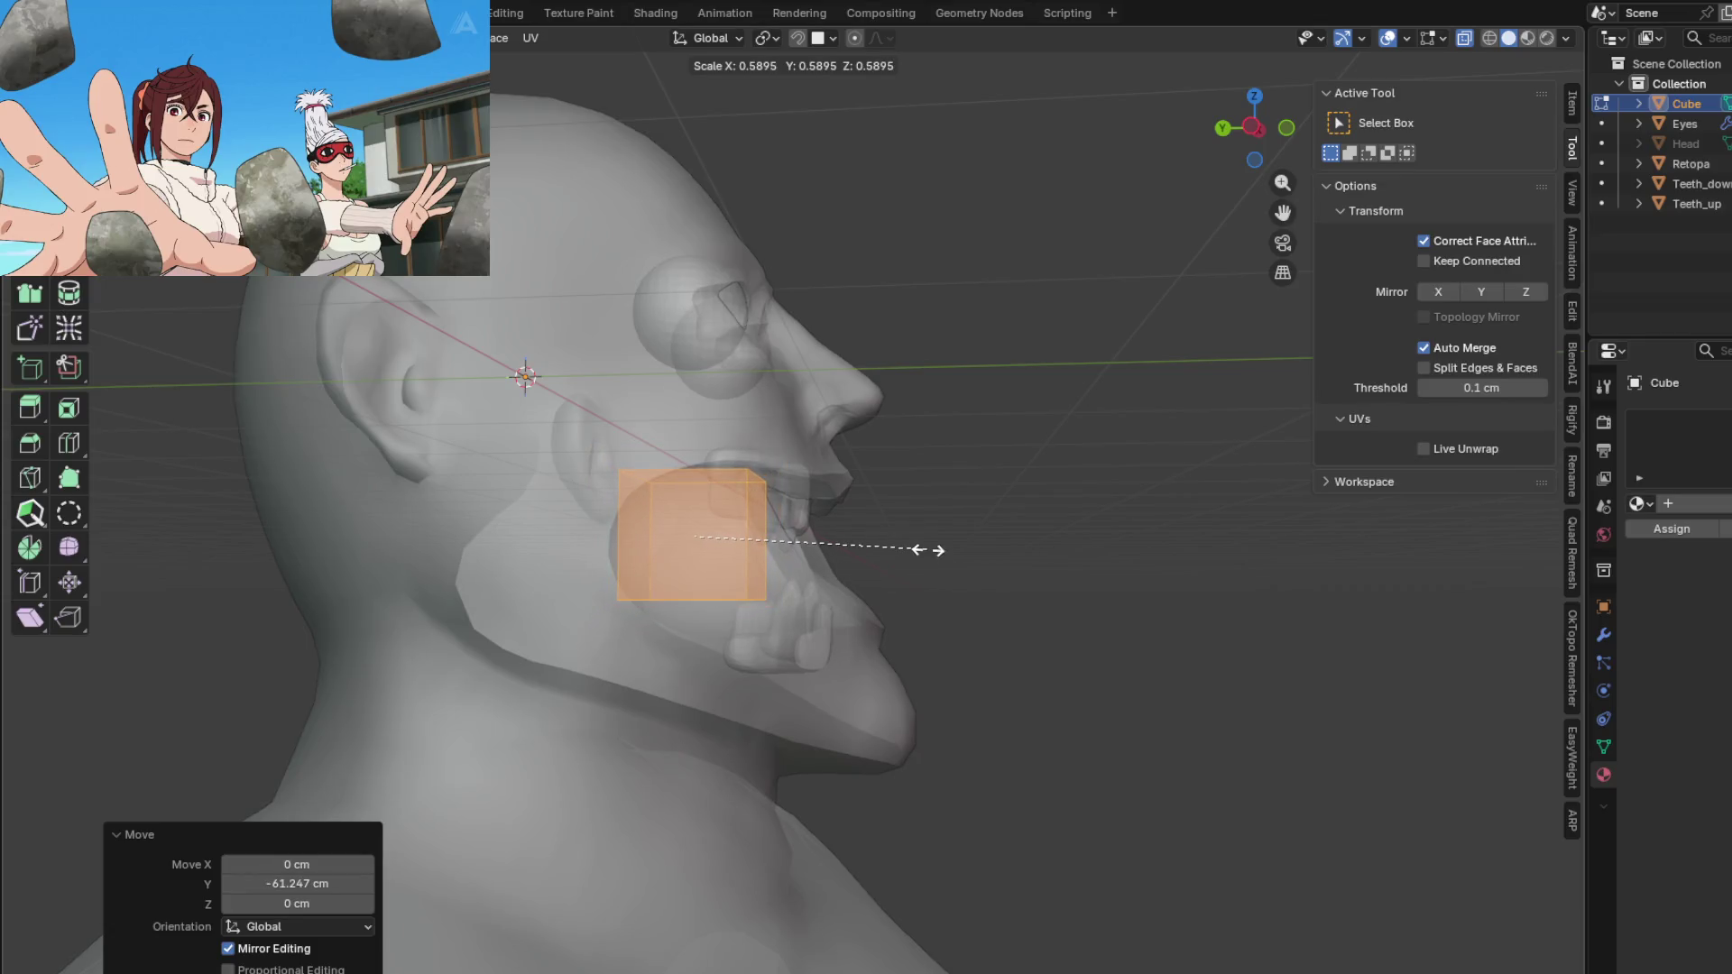
pyautogui.moveTo(945, 587)
pyautogui.mouseDown(button='middle')
pyautogui.moveTo(804, 487)
pyautogui.moveTo(769, 522)
pyautogui.mouseUp(button='middle')
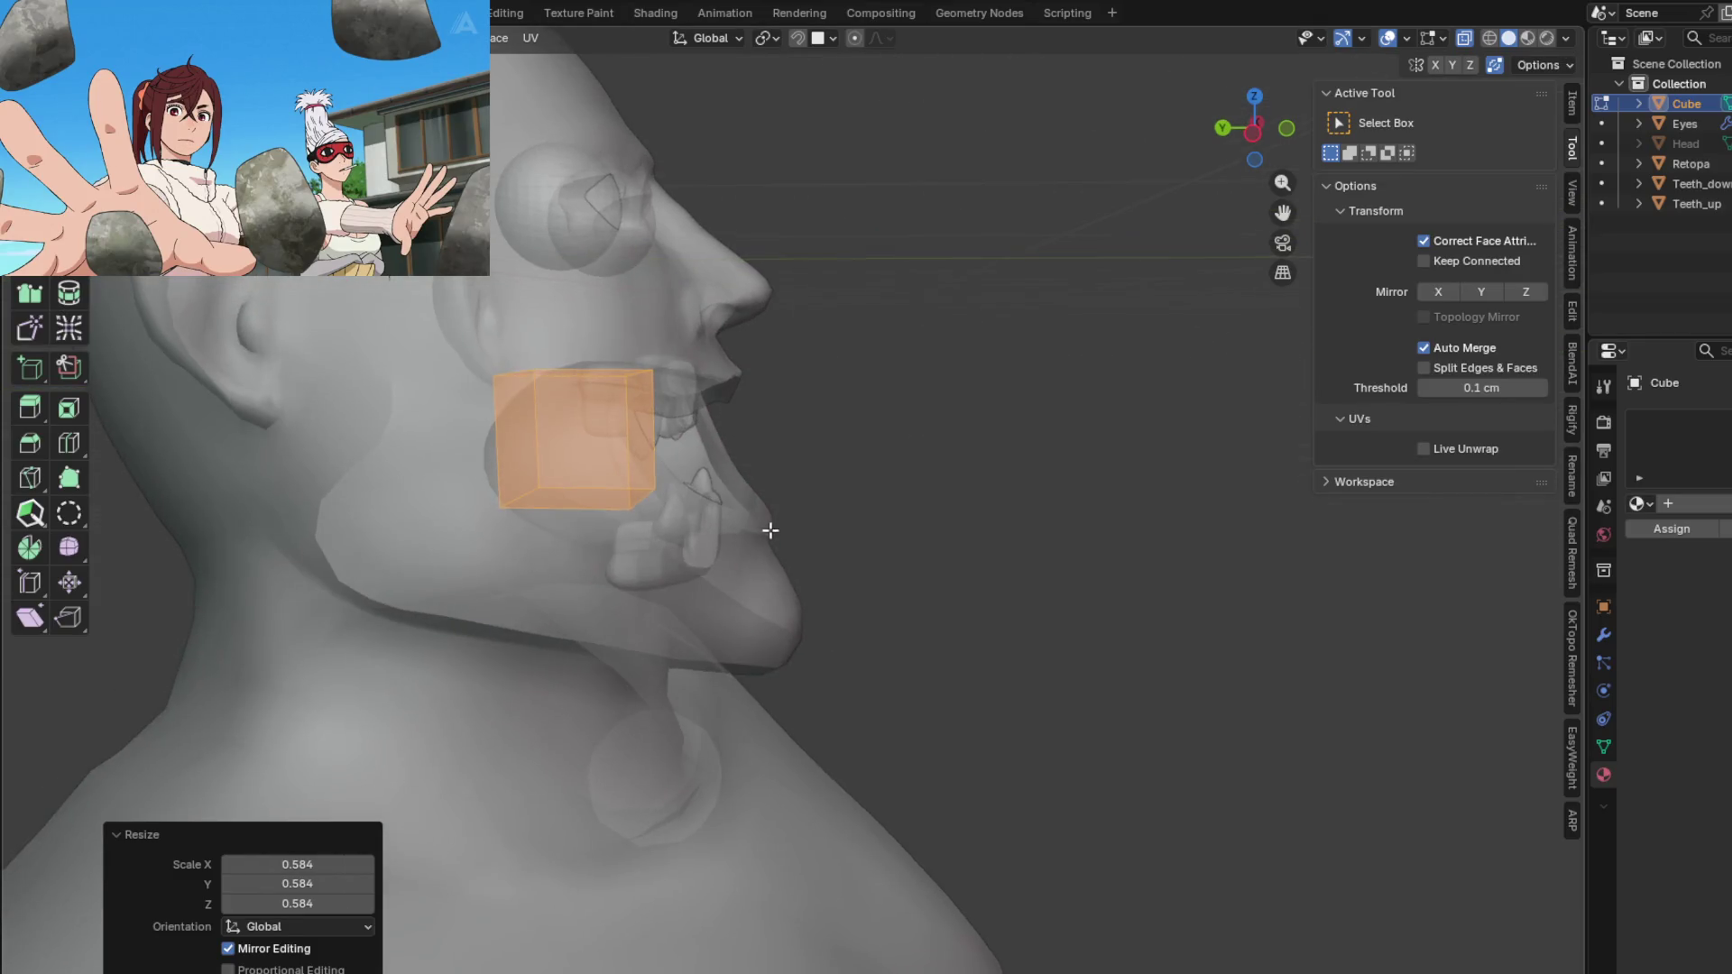
pyautogui.scroll(5, 742, 425)
pyautogui.press('Tab')
pyautogui.hotkey('alt', 'z')
pyautogui.scroll(-5, 716, 456)
pyautogui.moveTo(716, 456); pyautogui.dragTo(597, 473, button='middle')
pyautogui.moveTo(792, 464)
pyautogui.mouseDown(button='middle')
pyautogui.moveTo(875, 686)
pyautogui.moveTo(1017, 650)
pyautogui.moveTo(933, 626)
pyautogui.moveTo(830, 663)
pyautogui.moveTo(896, 684)
pyautogui.moveTo(979, 658)
pyautogui.mouseUp(button='middle')
pyautogui.scroll(4, 1018, 650)
# Step: Lower the cube along Z into the mouth and drop one face about 18 cm
pyautogui.press('g')
pyautogui.press('z')
pyautogui.click(957, 679)
pyautogui.press('Tab')
pyautogui.press('g')
pyautogui.press('z')
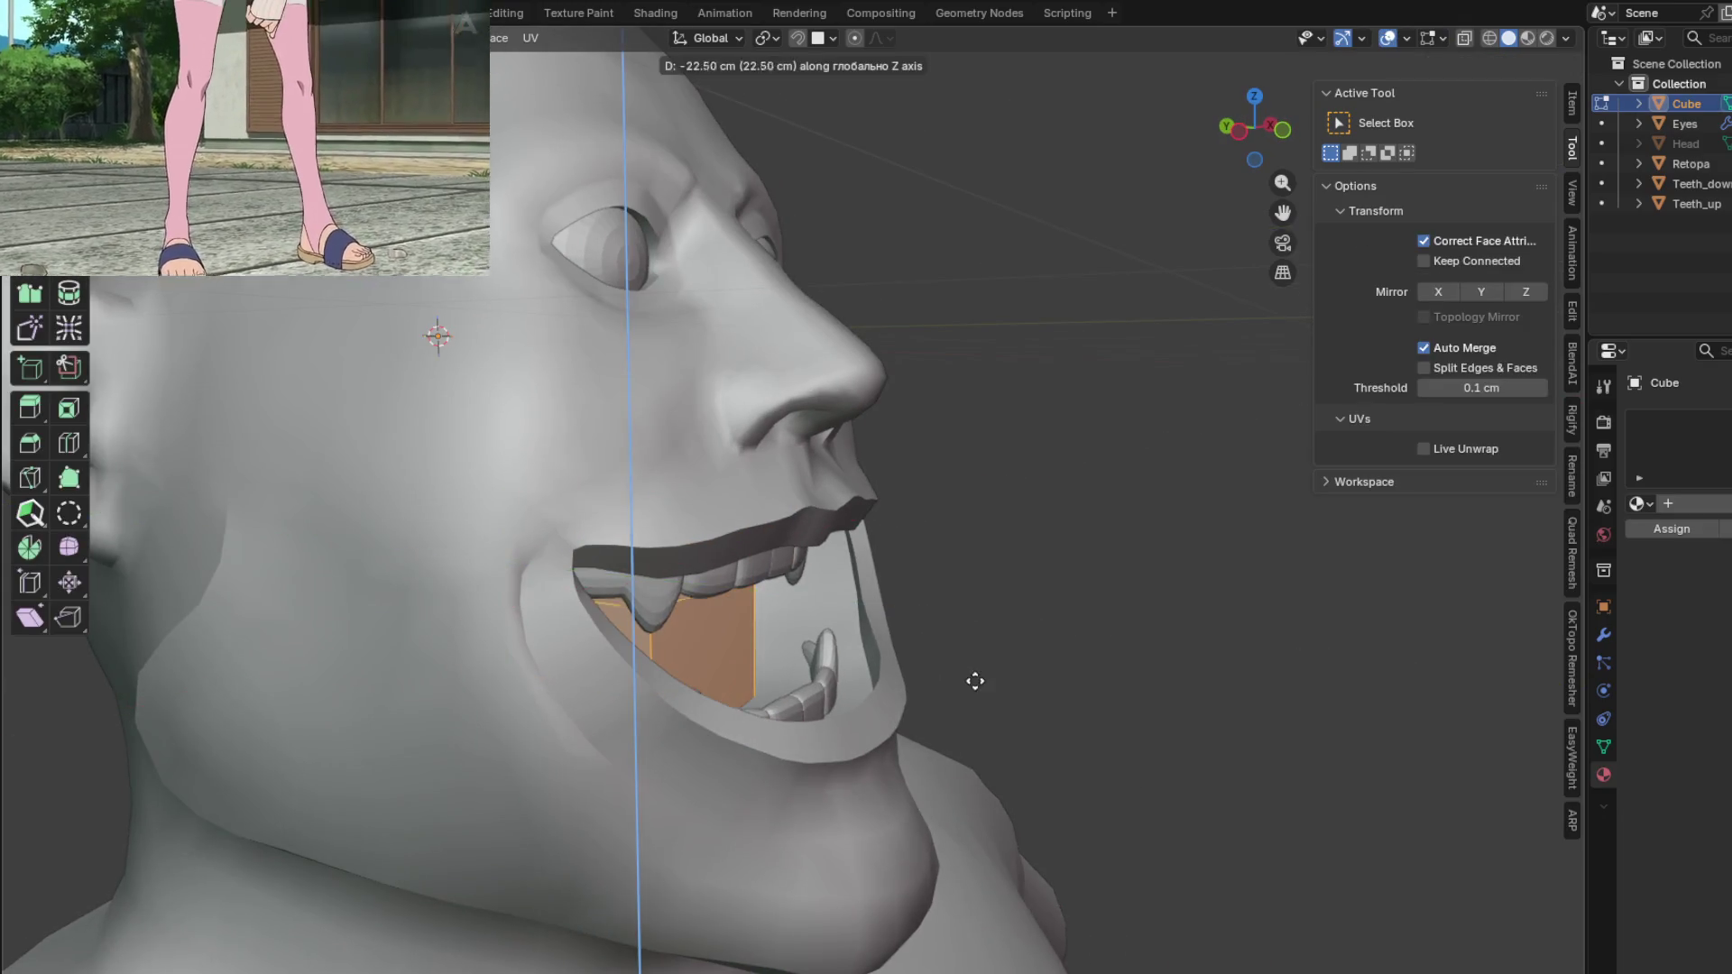
pyautogui.click(982, 661)
pyautogui.press('Tab')
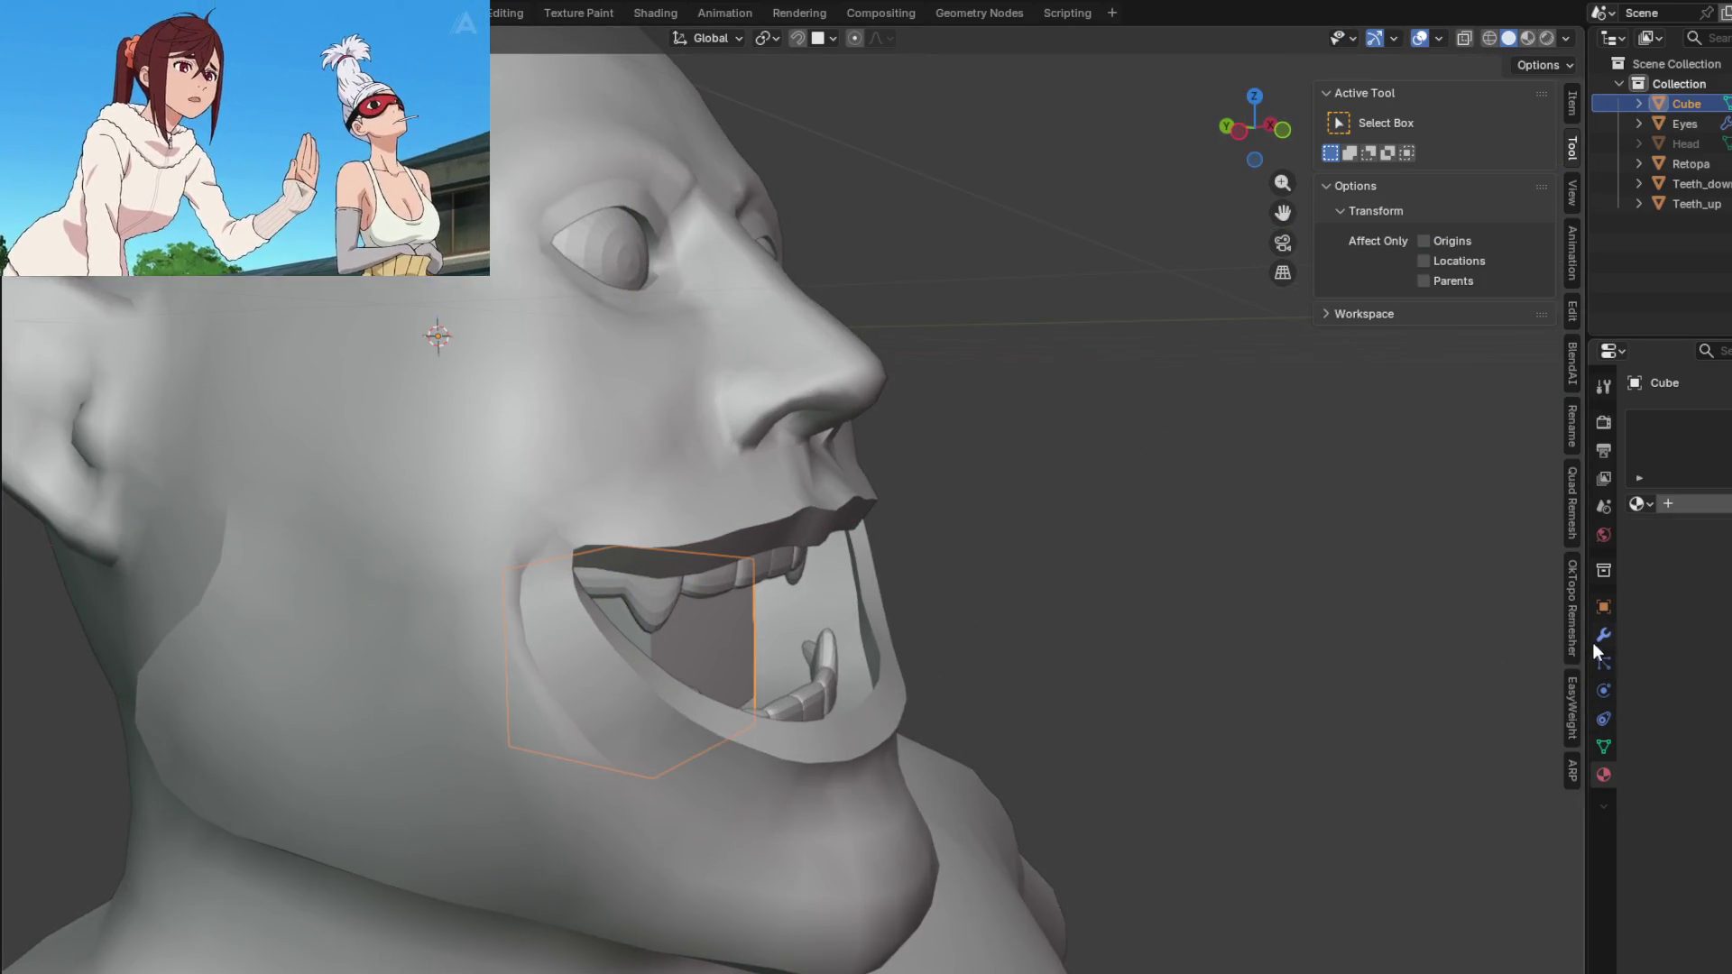
# Step: Add a level 2 Subdivision Surface modifier to round the cube
pyautogui.click(1603, 635)
pyautogui.moveTo(1496, 613)
pyautogui.mouseDown(button='middle')
pyautogui.moveTo(896, 634)
pyautogui.moveTo(976, 679)
pyautogui.moveTo(902, 652)
pyautogui.moveTo(831, 674)
pyautogui.moveTo(922, 688)
pyautogui.moveTo(911, 629)
pyautogui.moveTo(1015, 671)
pyautogui.moveTo(967, 666)
pyautogui.moveTo(970, 599)
pyautogui.moveTo(909, 649)
pyautogui.moveTo(932, 646)
pyautogui.moveTo(876, 609)
pyautogui.moveTo(947, 665)
pyautogui.moveTo(934, 675)
pyautogui.moveTo(1027, 648)
pyautogui.moveTo(990, 679)
pyautogui.moveTo(1017, 665)
pyautogui.moveTo(917, 684)
pyautogui.moveTo(1067, 571)
pyautogui.moveTo(917, 589)
pyautogui.moveTo(992, 643)
pyautogui.mouseUp(button='middle')
pyautogui.hotkey('ctrl', '2')
pyautogui.scroll(2, 907, 647)
# Step: With X-ray on in Edit Mode, widen the cube along Y
pyautogui.press('Tab')
pyautogui.hotkey('alt', 'z')
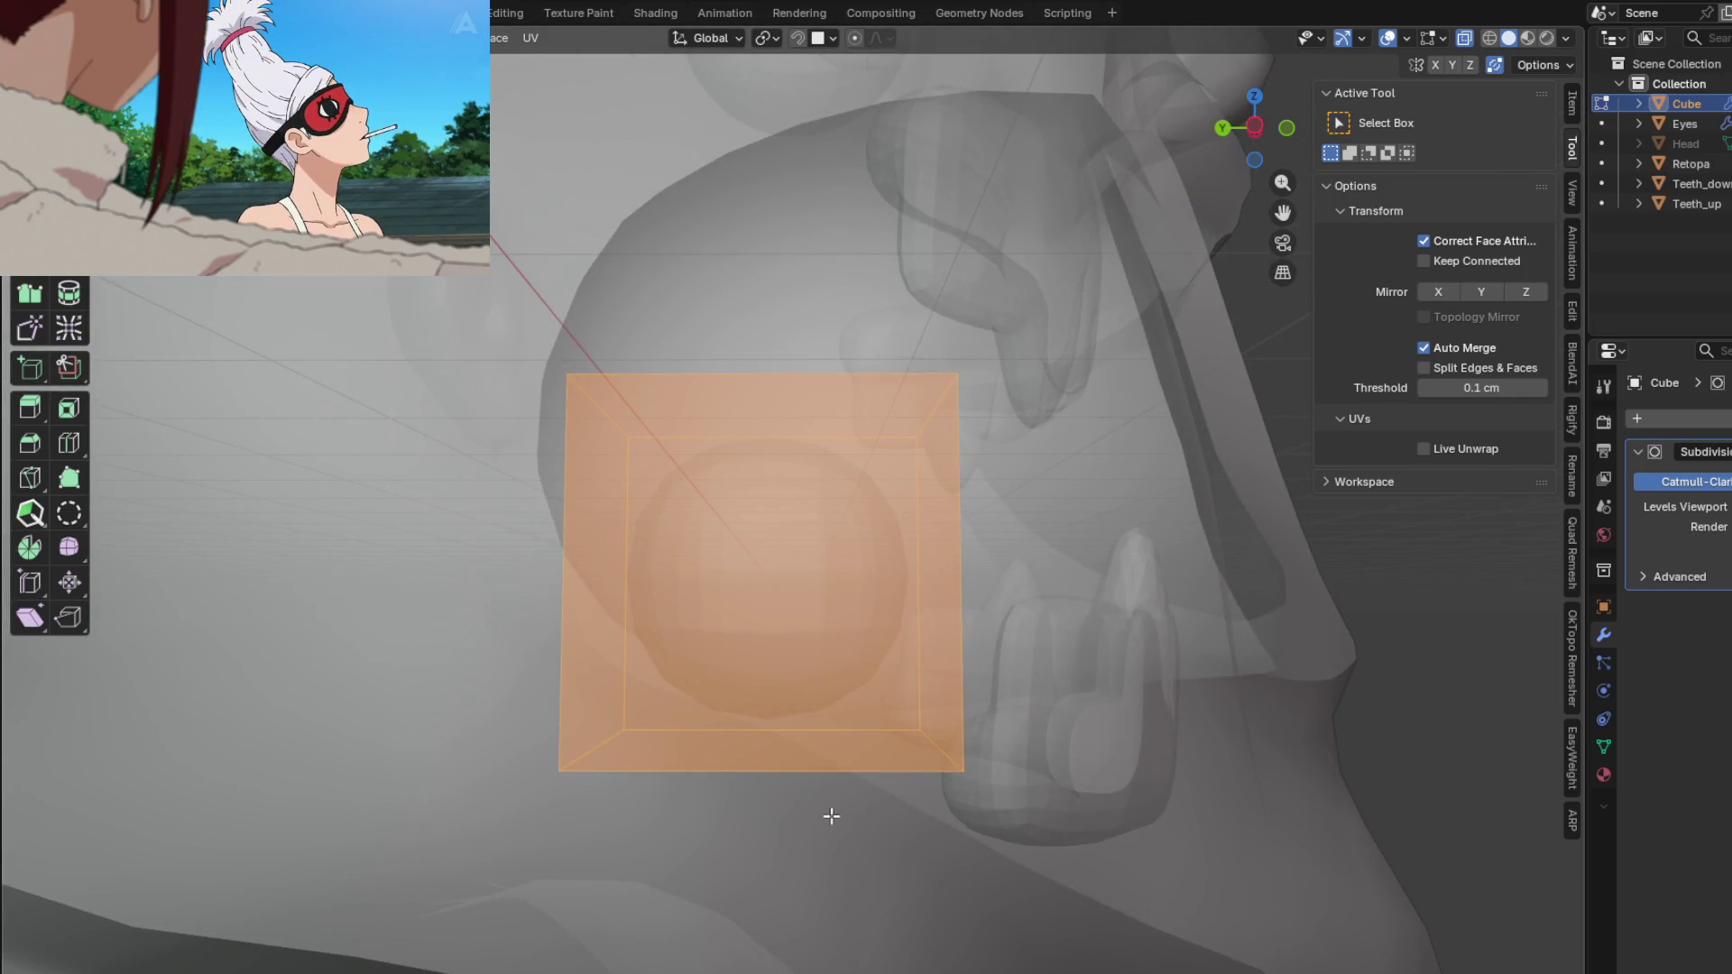
pyautogui.moveTo(920, 521)
pyautogui.mouseDown(button='middle')
pyautogui.moveTo(938, 591)
pyautogui.moveTo(893, 598)
pyautogui.mouseUp(button='middle')
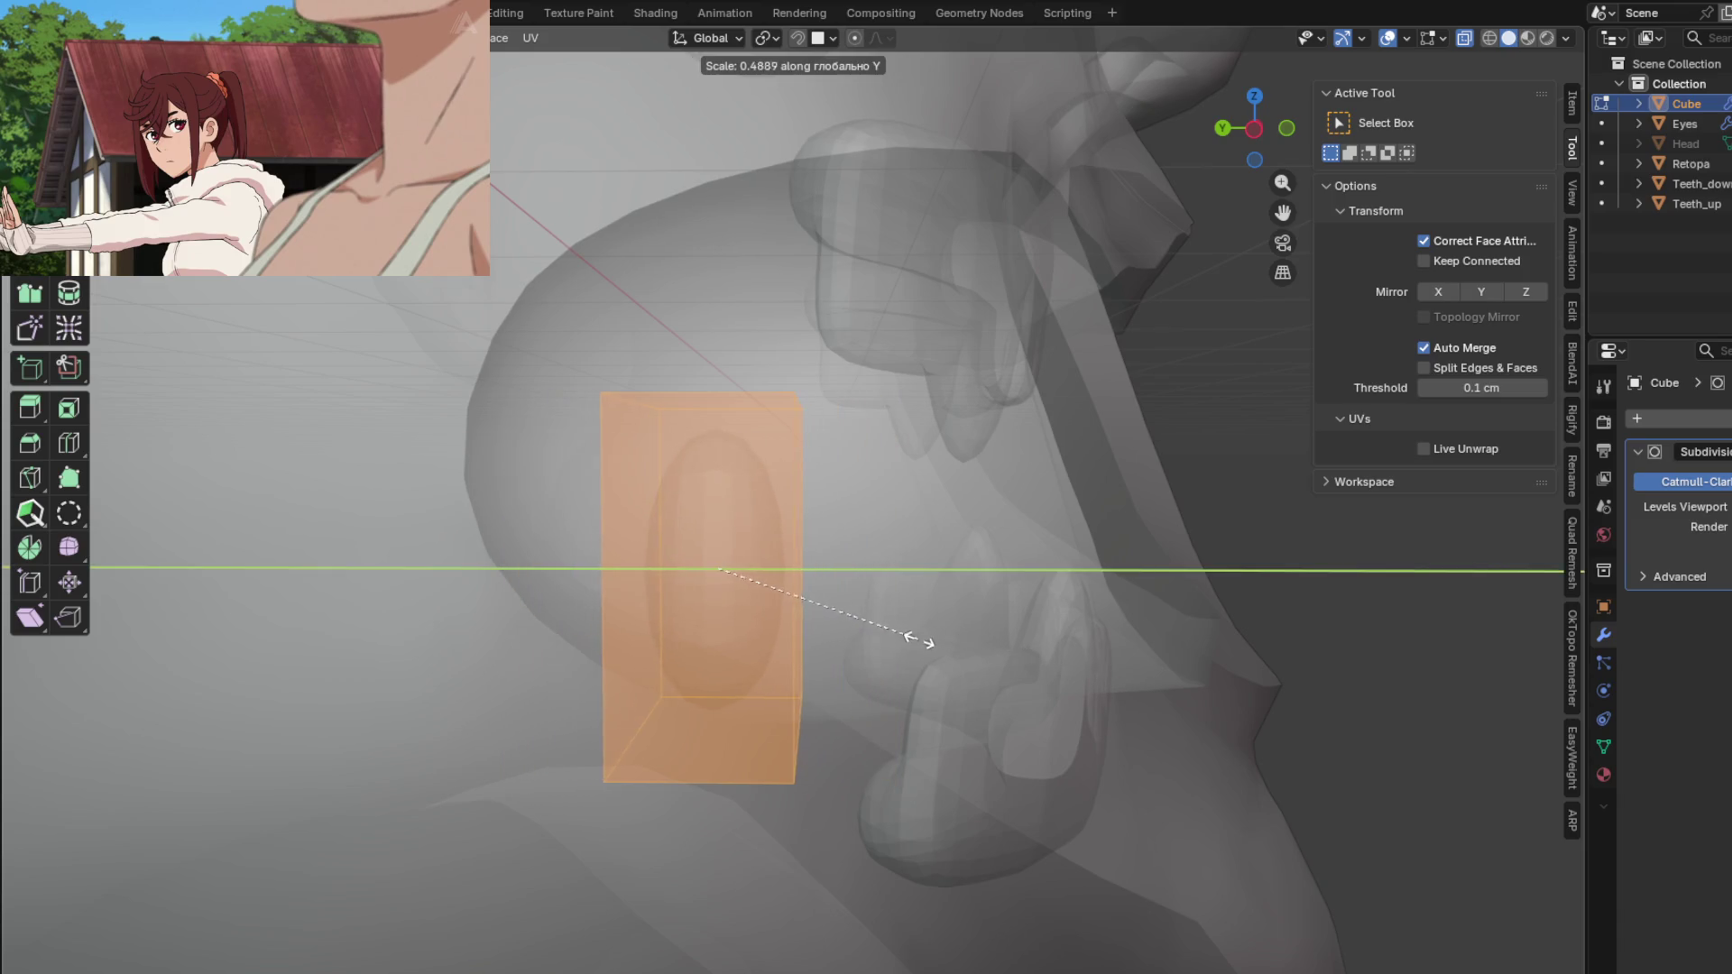
pyautogui.click(1054, 695)
pyautogui.moveTo(739, 812)
pyautogui.mouseDown(button='middle')
pyautogui.moveTo(708, 794)
pyautogui.moveTo(705, 837)
pyautogui.mouseUp(button='middle')
# Step: Crease the cube's bottom face edges and scale that face
pyautogui.click(710, 789)
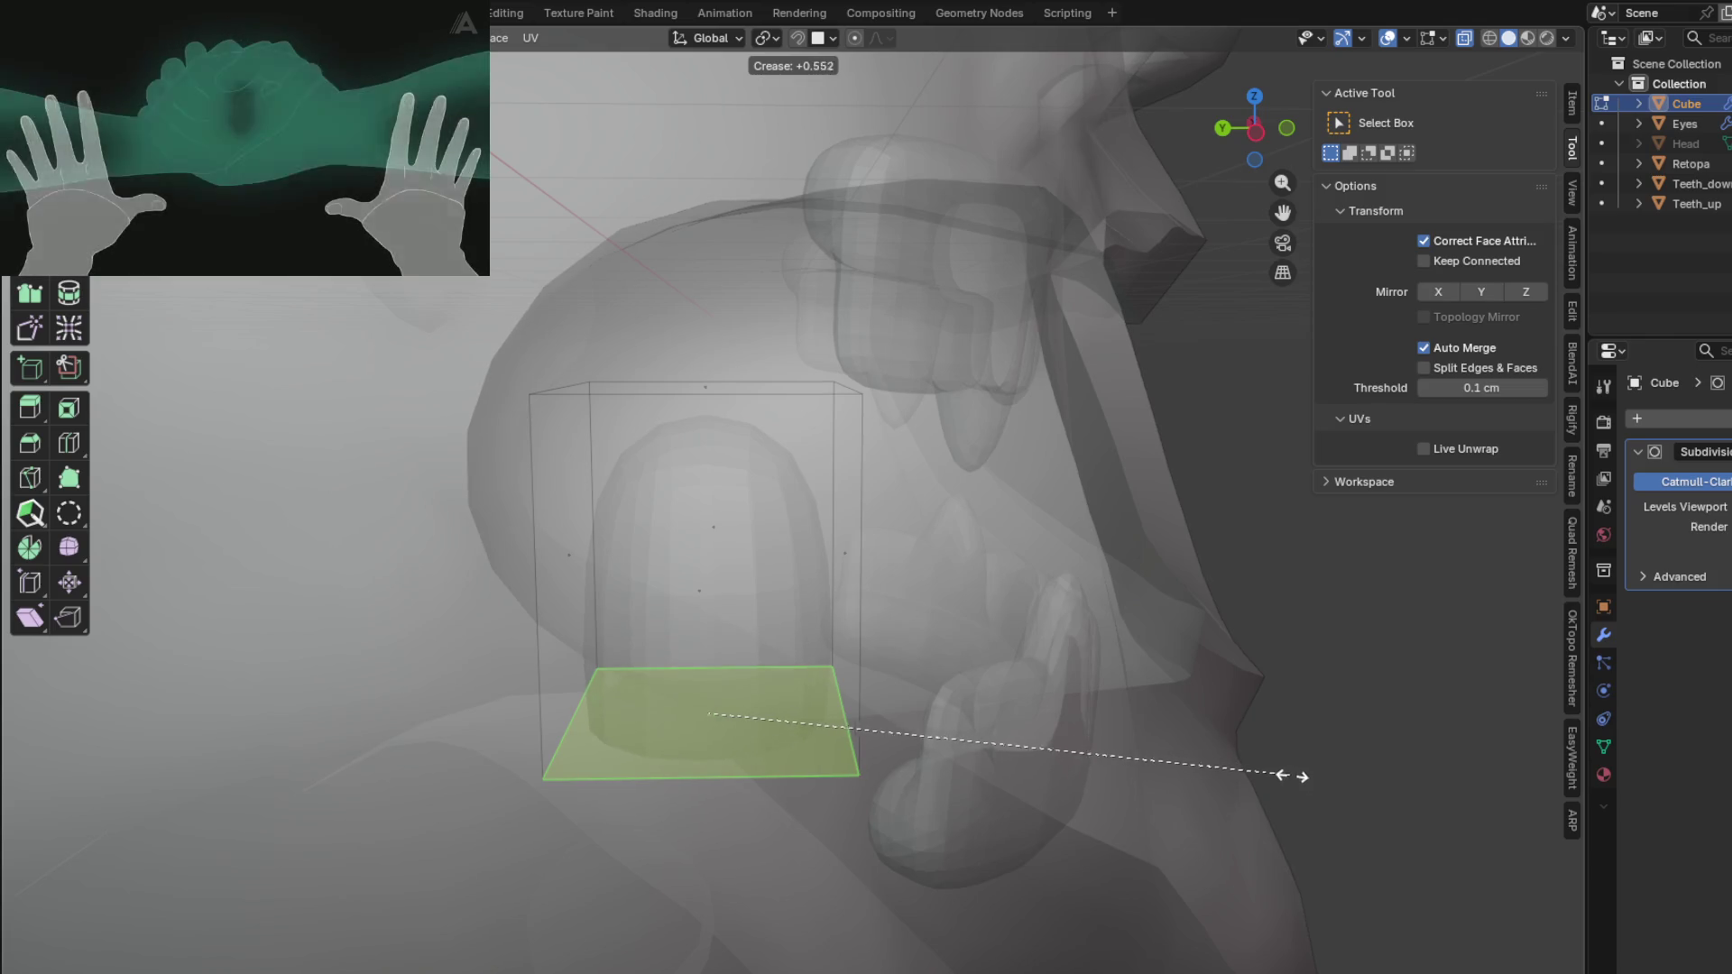
pyautogui.click(1281, 774)
pyautogui.moveTo(1101, 719)
pyautogui.mouseDown(button='middle')
pyautogui.moveTo(1199, 665)
pyautogui.moveTo(1147, 787)
pyautogui.moveTo(998, 766)
pyautogui.mouseUp(button='middle')
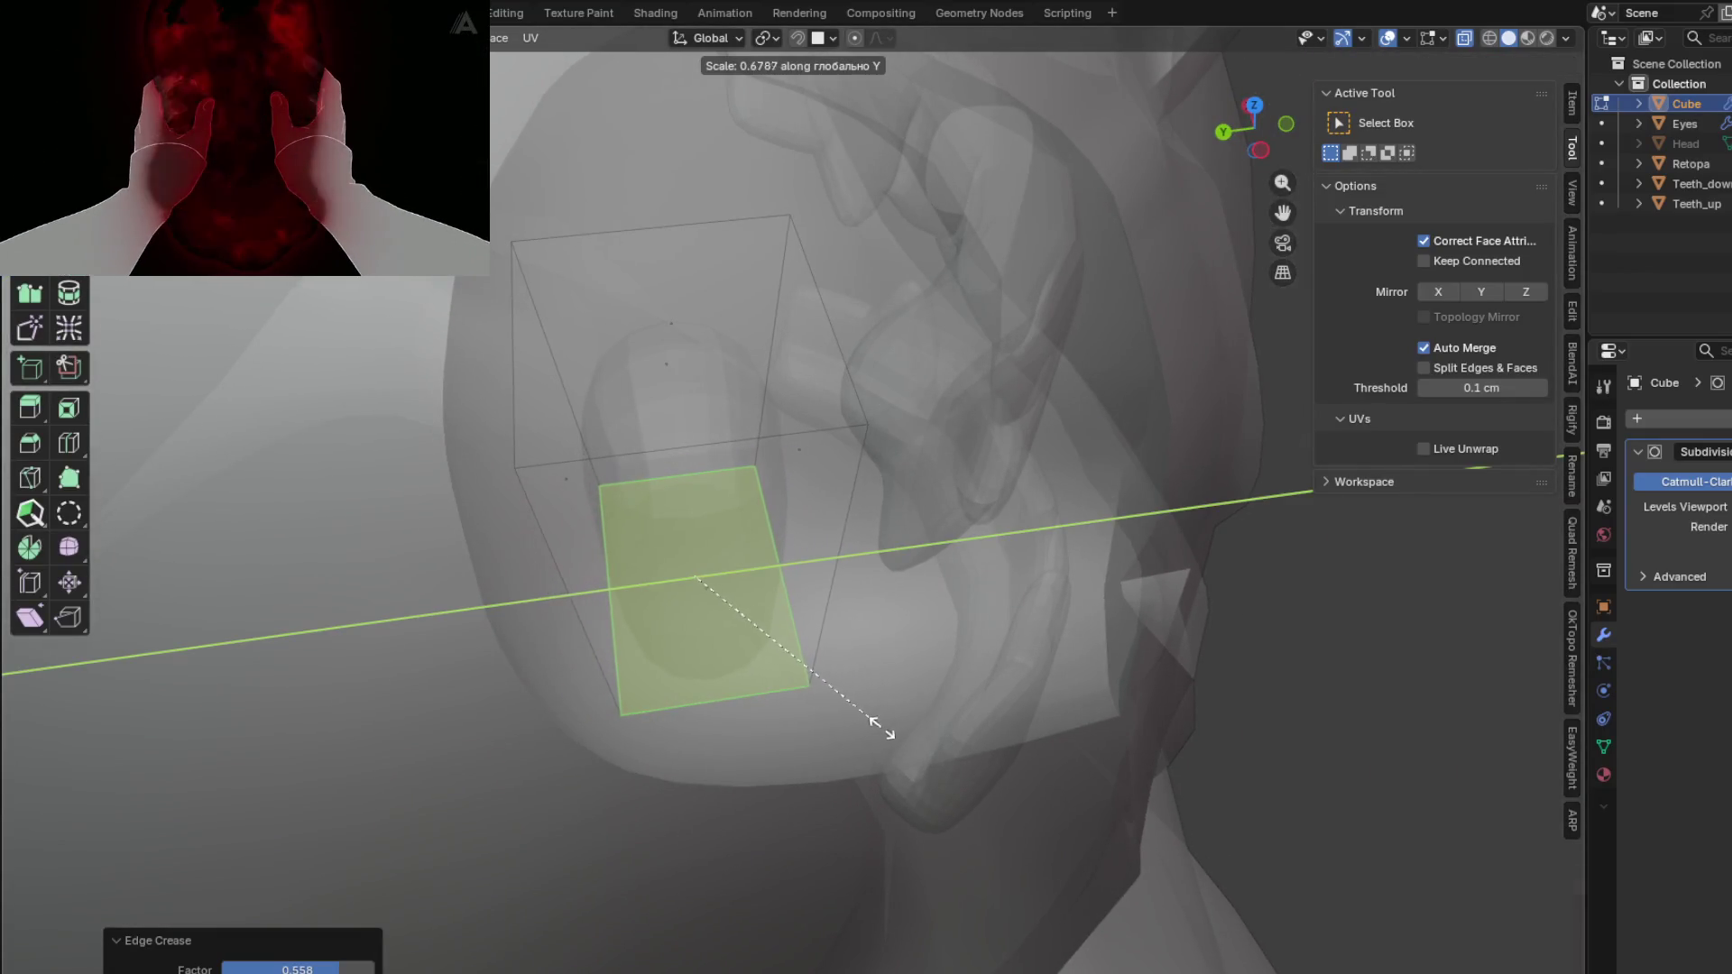
pyautogui.click(1001, 727)
# Step: Narrow the whole cube front to back
pyautogui.press('a')
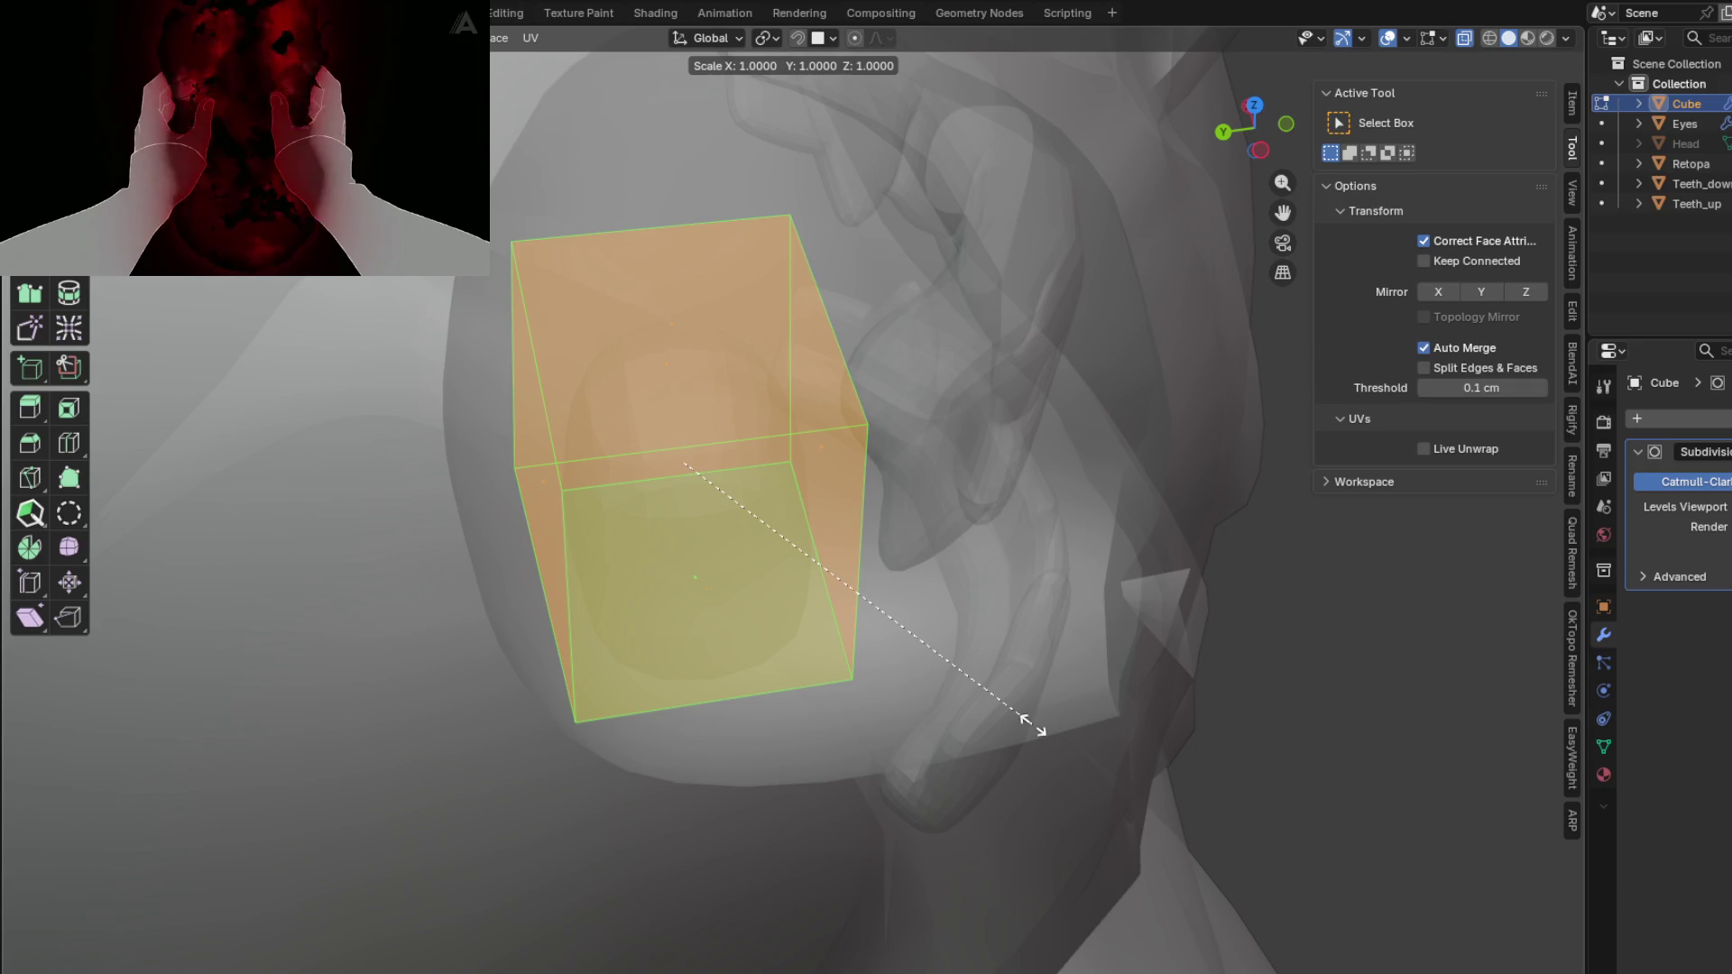
pyautogui.press('y')
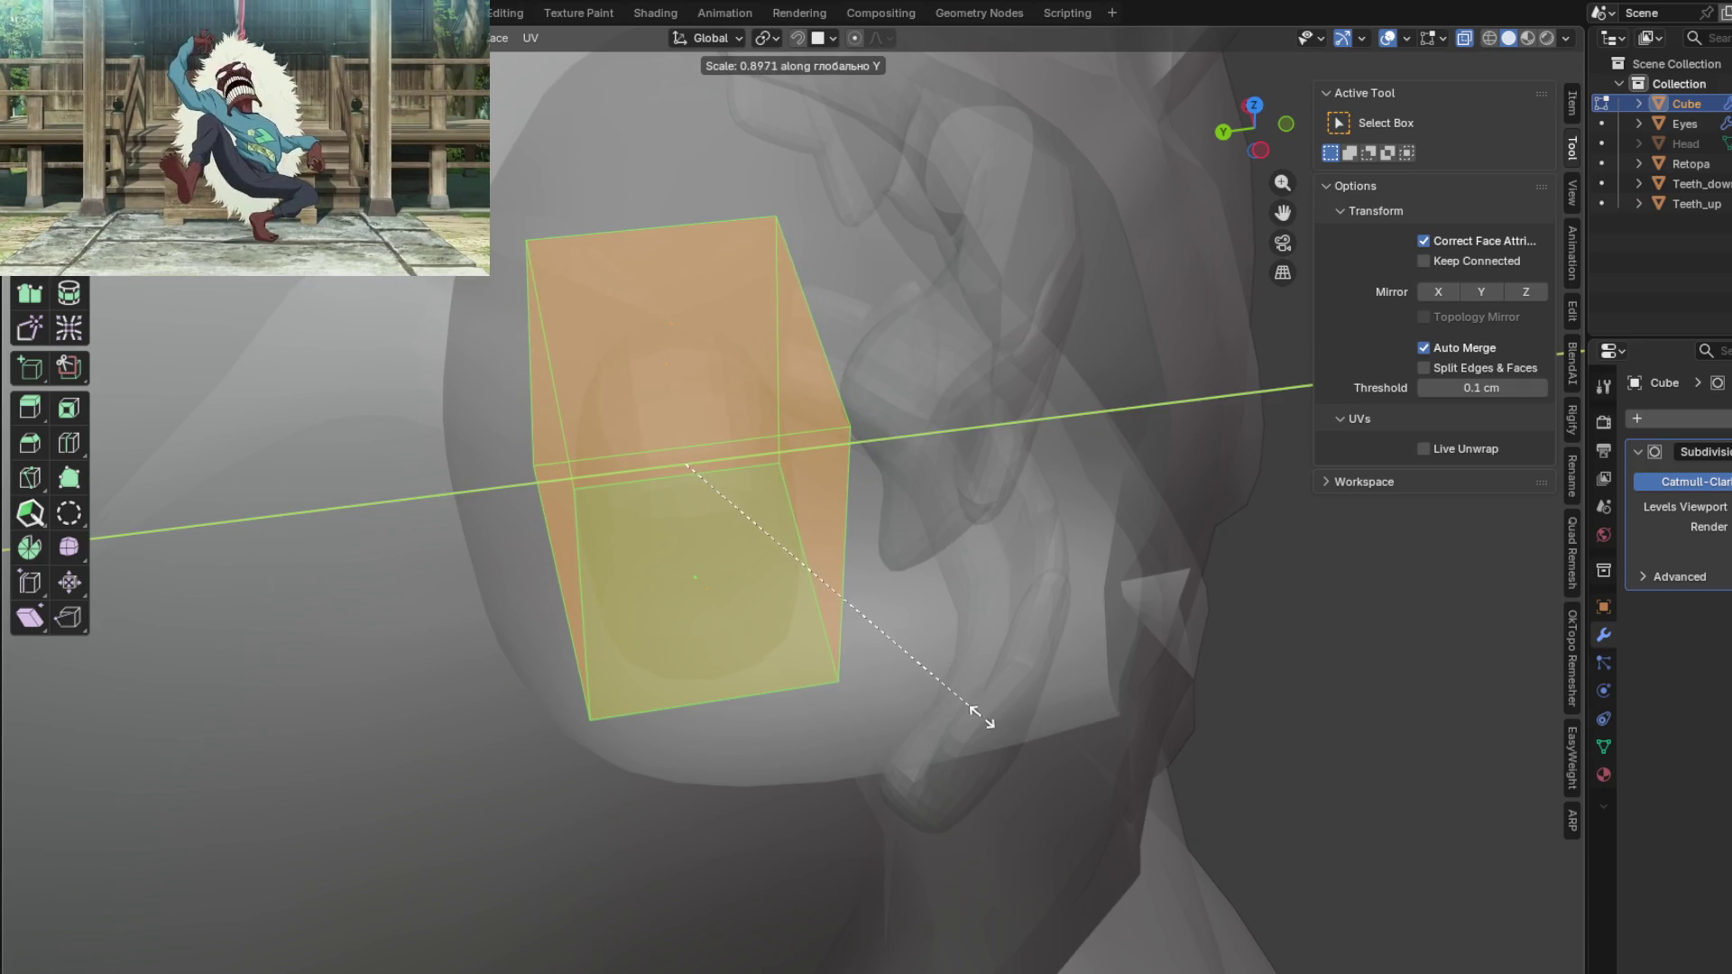
pyautogui.click(982, 718)
pyautogui.moveTo(958, 644)
pyautogui.mouseDown(button='middle')
pyautogui.moveTo(1038, 697)
pyautogui.moveTo(1016, 647)
pyautogui.moveTo(1048, 587)
pyautogui.moveTo(1002, 593)
pyautogui.moveTo(988, 577)
pyautogui.moveTo(1023, 527)
pyautogui.moveTo(1015, 573)
pyautogui.mouseUp(button='middle')
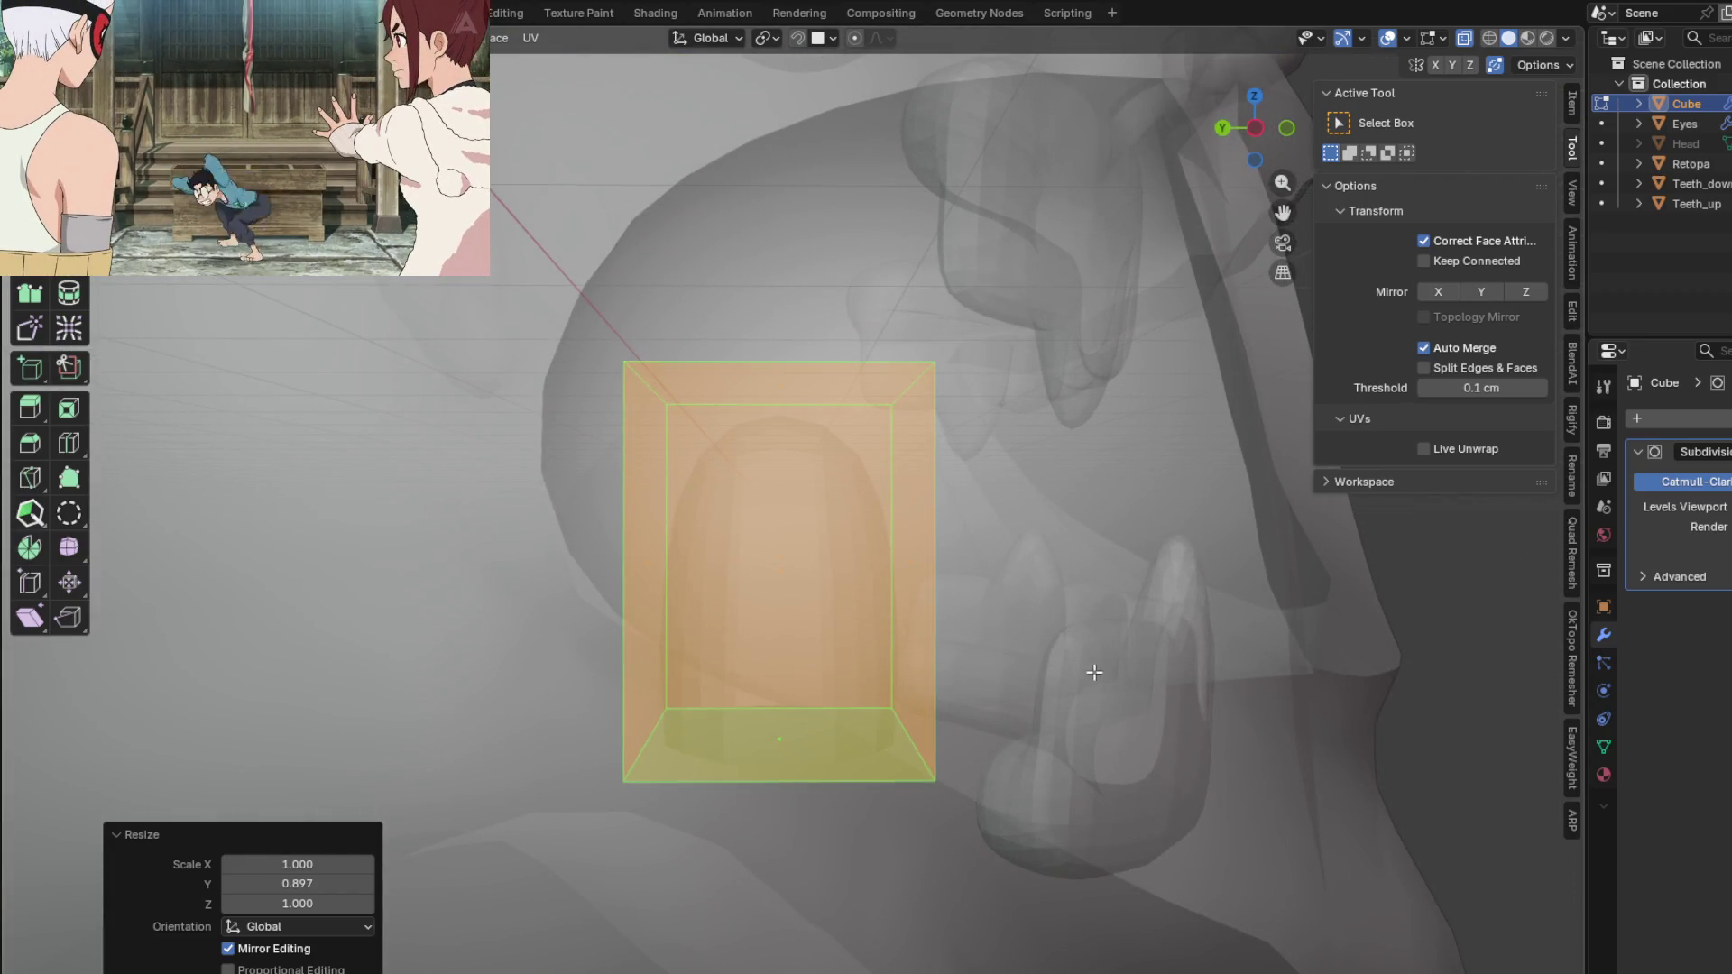
# Step: Shift the tongue cube about 6.6 cm along Y and raise it 5.2 cm
pyautogui.press('g')
pyautogui.press('y')
pyautogui.click(1052, 666)
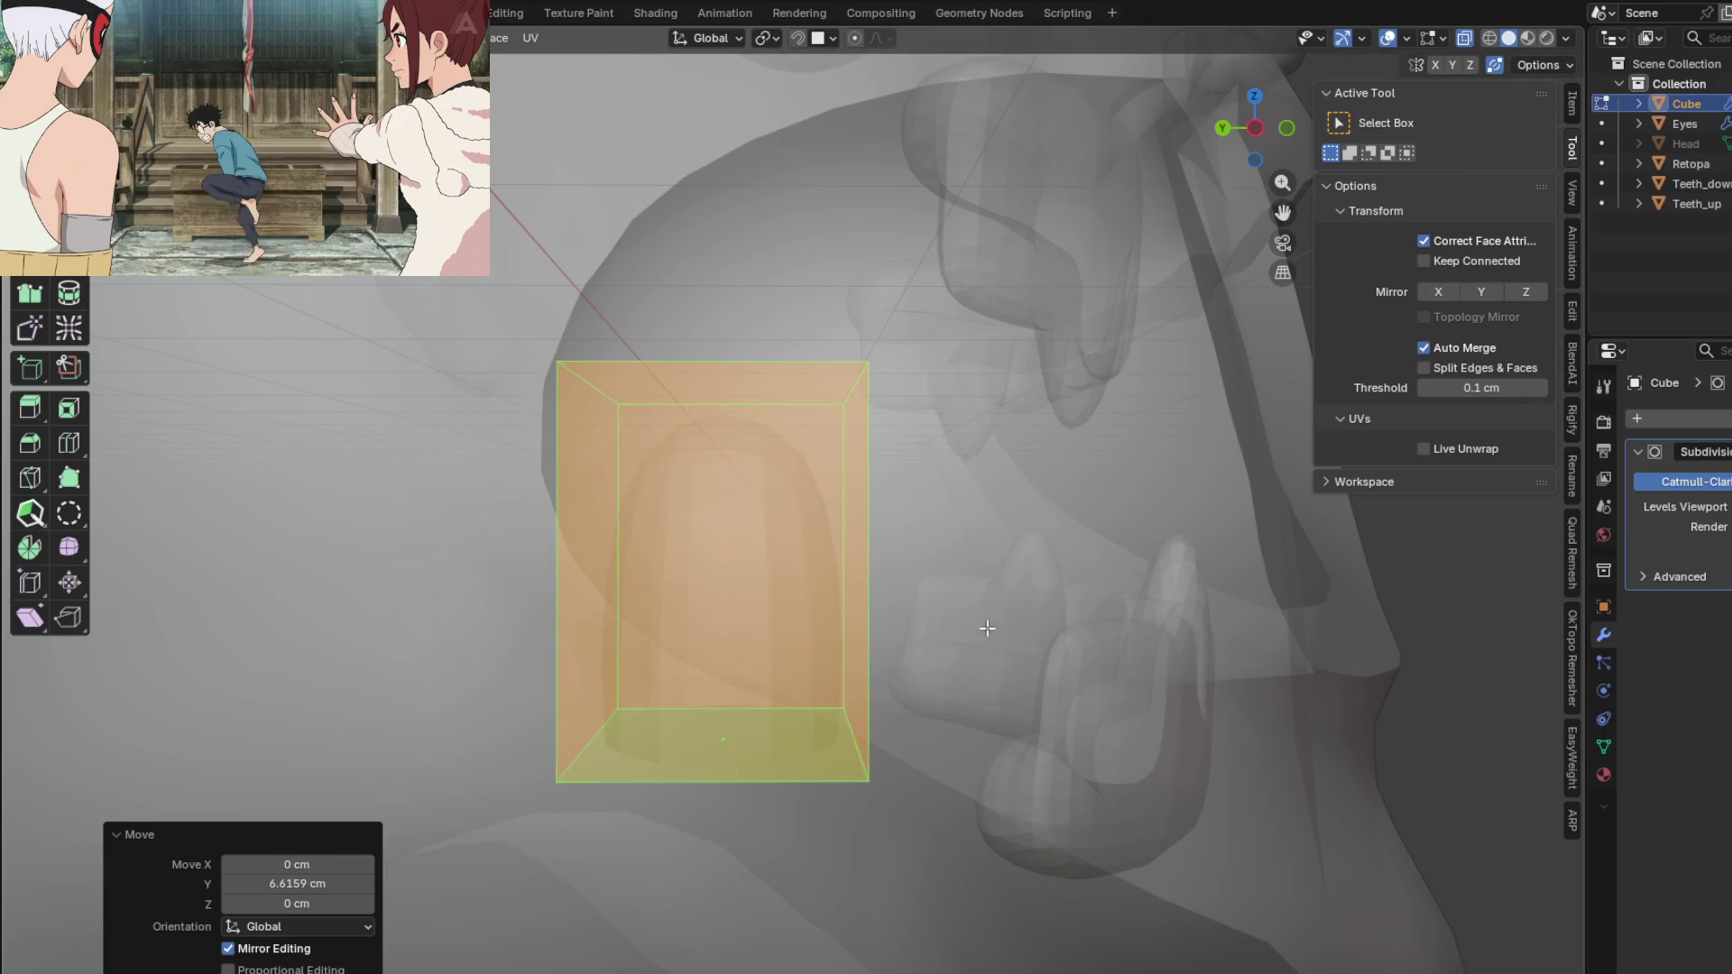
pyautogui.press('g')
pyautogui.press('z')
pyautogui.click(985, 698)
pyautogui.moveTo(985, 697)
pyautogui.mouseDown(button='middle')
pyautogui.moveTo(912, 715)
pyautogui.moveTo(1005, 677)
pyautogui.moveTo(850, 686)
pyautogui.moveTo(1037, 676)
pyautogui.moveTo(925, 686)
pyautogui.moveTo(1010, 725)
pyautogui.moveTo(982, 680)
pyautogui.moveTo(862, 695)
pyautogui.moveTo(885, 699)
pyautogui.mouseUp(button='middle')
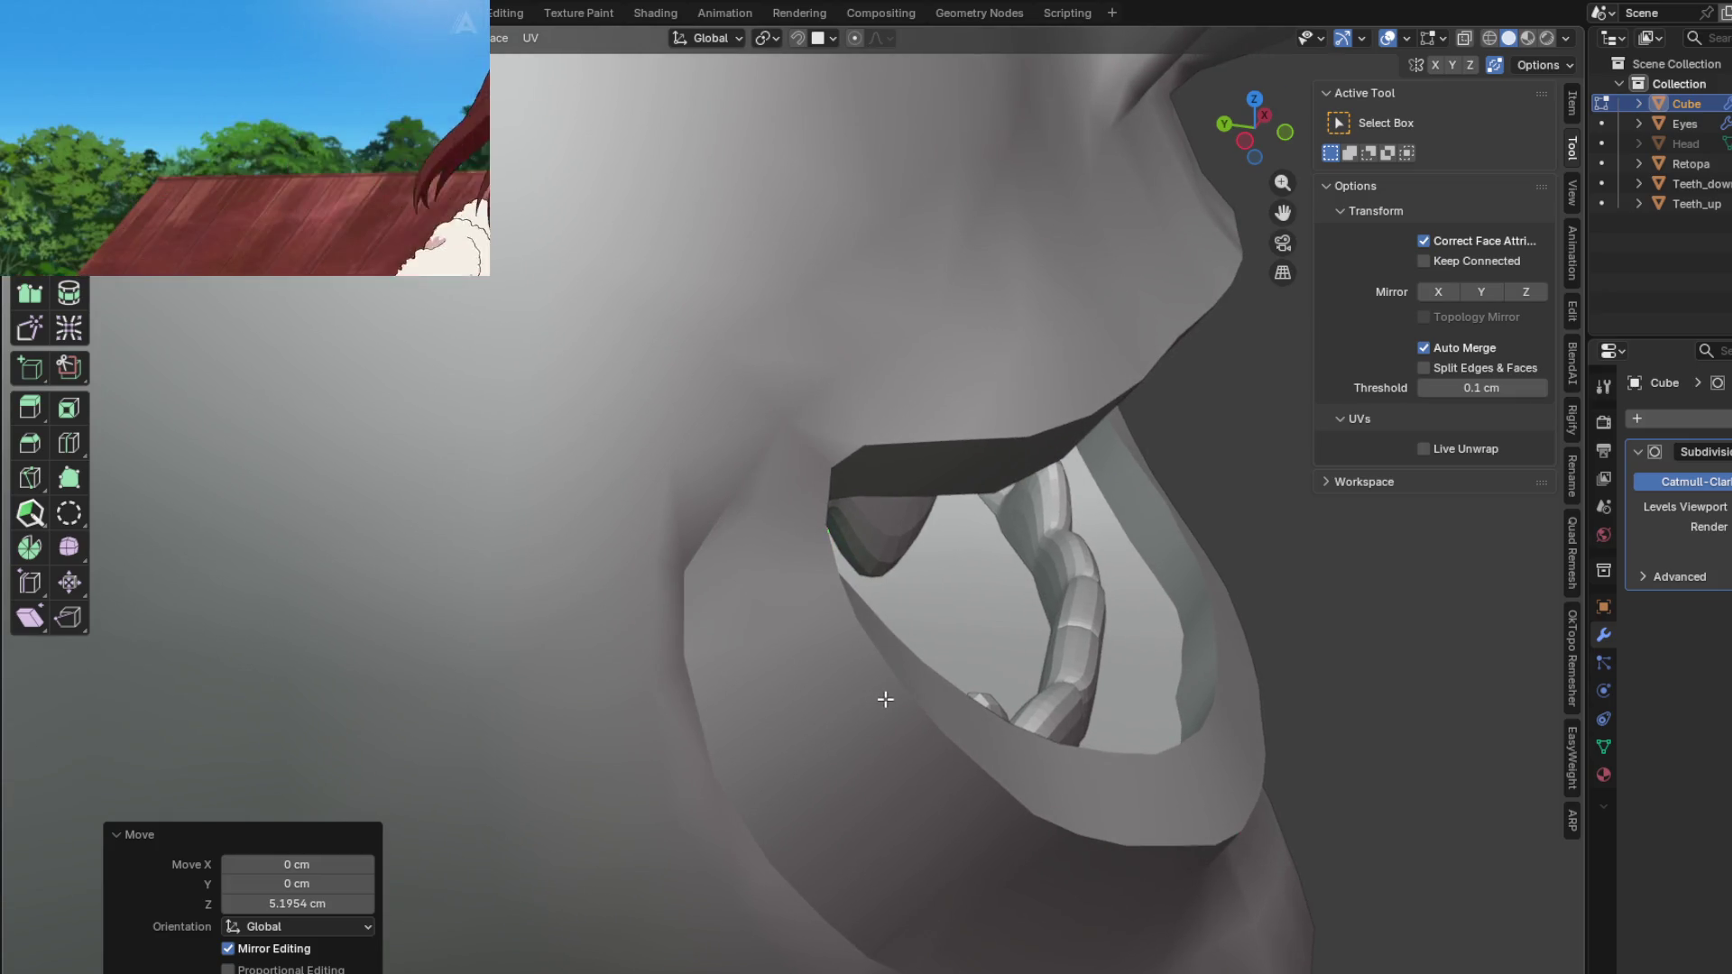
# Step: Select the tongue cube's top face using X-ray and test-move it
pyautogui.moveTo(885, 699)
pyautogui.mouseDown(button='middle')
pyautogui.moveTo(814, 407)
pyautogui.moveTo(928, 502)
pyautogui.mouseUp(button='middle')
pyautogui.hotkey('alt', 'z')
pyautogui.click(719, 416)
pyautogui.moveTo(720, 416); pyautogui.dragTo(902, 478, button='middle')
pyautogui.hotkey('alt', 'z')
pyautogui.hotkey('alt', 'z')
pyautogui.press('g')
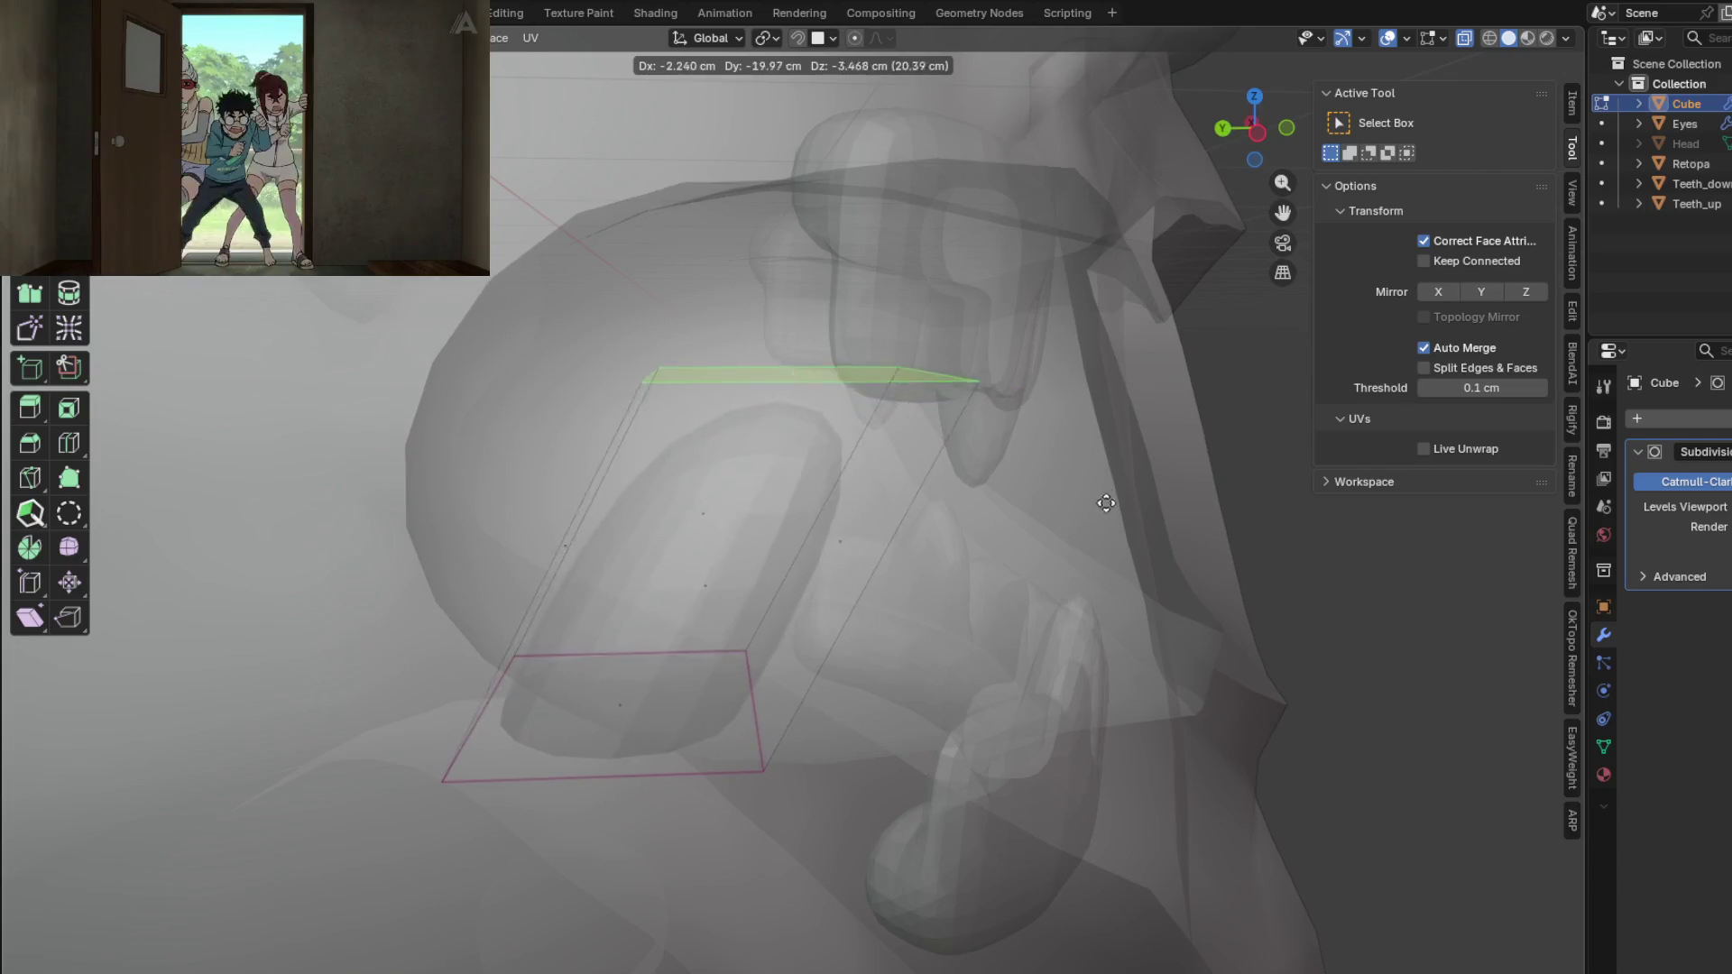
pyautogui.click(1069, 516)
pyautogui.press('r')
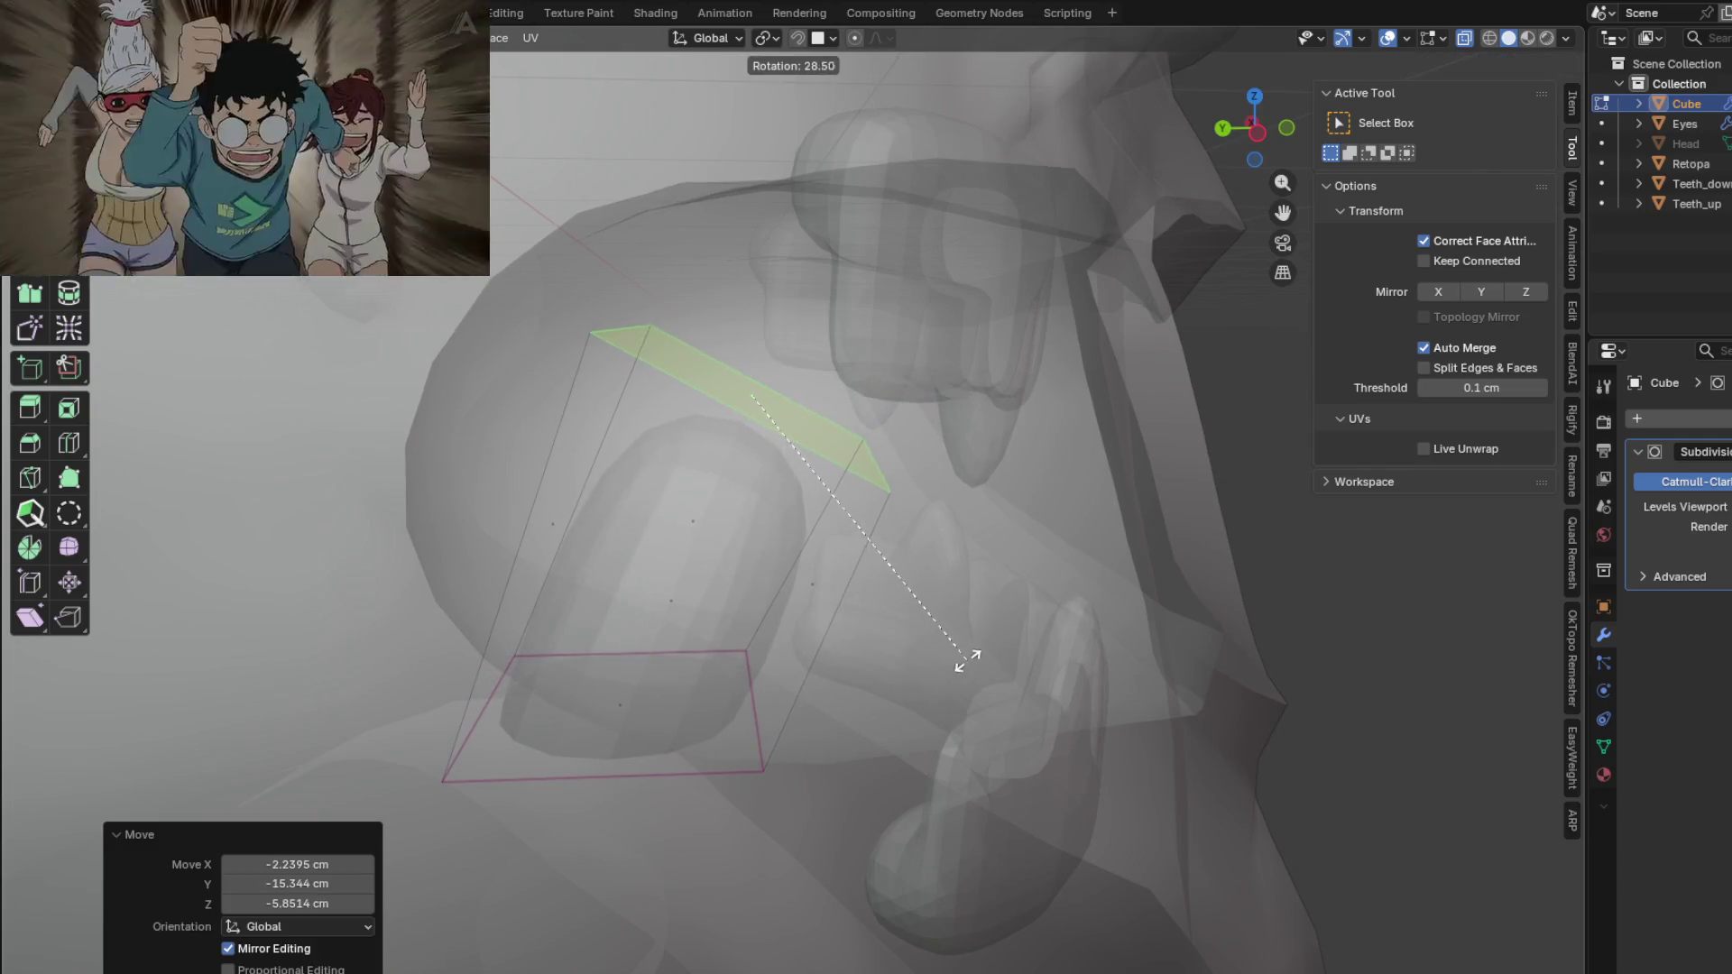
pyautogui.rightClick(1031, 556)
pyautogui.moveTo(1031, 557)
pyautogui.mouseDown(button='middle')
pyautogui.moveTo(1019, 505)
pyautogui.moveTo(1011, 548)
pyautogui.moveTo(1014, 522)
pyautogui.mouseUp(button='middle')
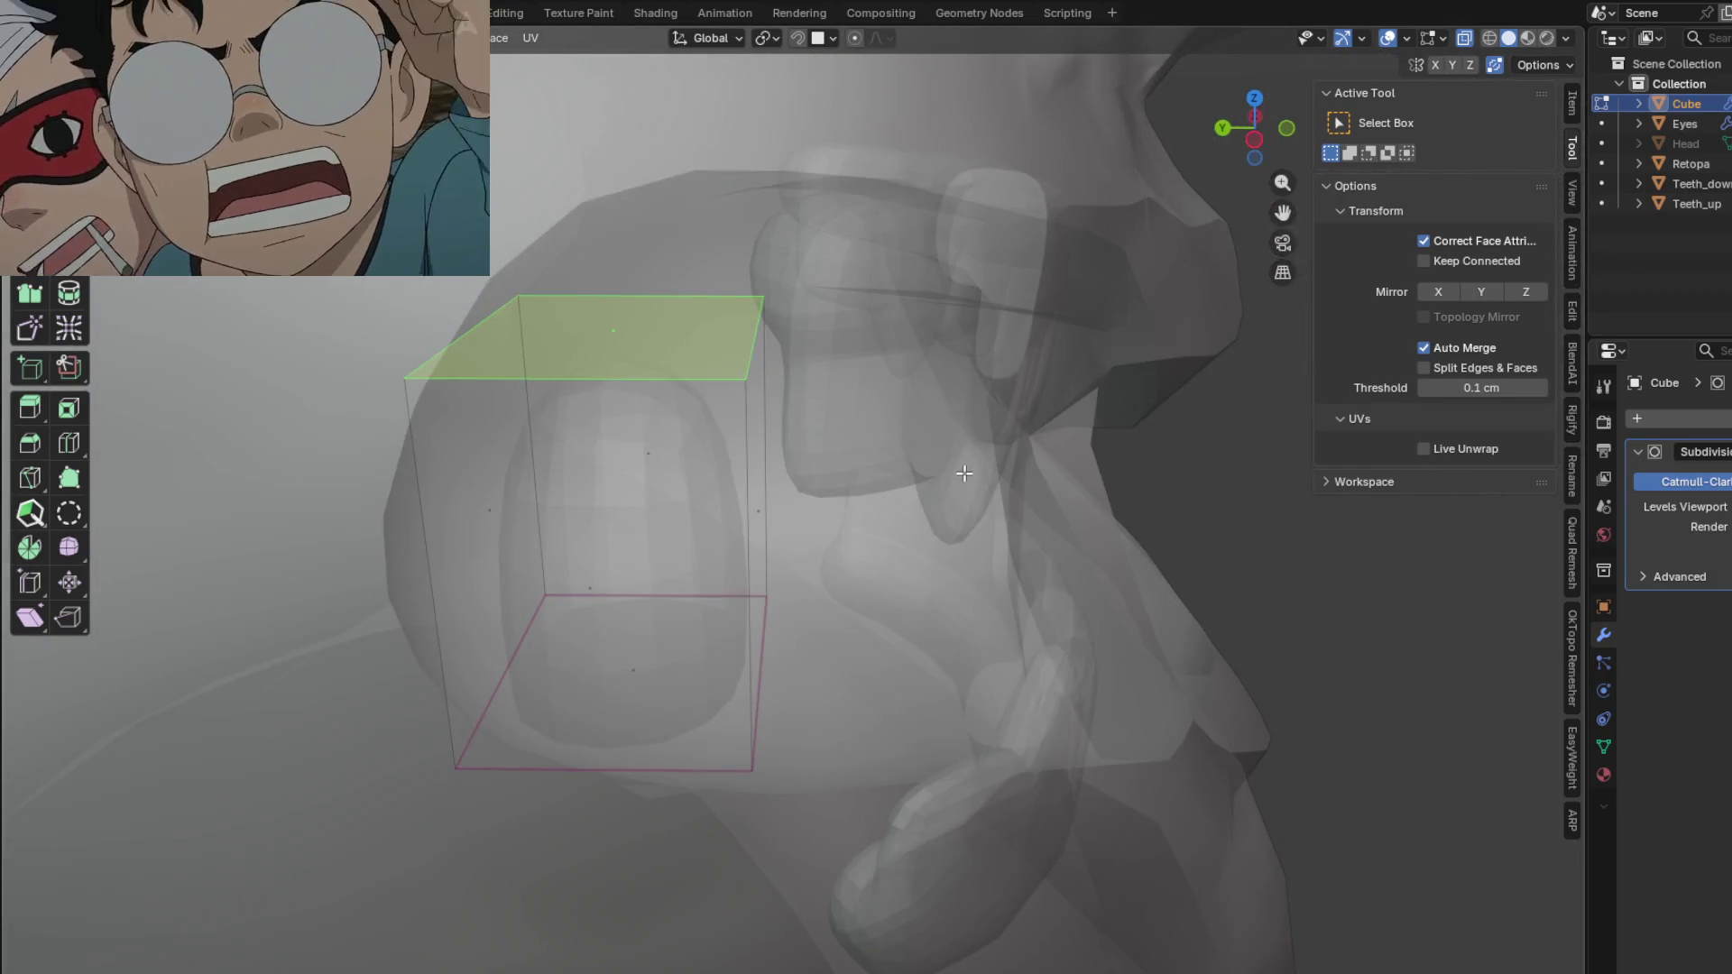
# Step: Raise the top face about 10.7 cm along Z and add a horizontal loop cut
pyautogui.press('g')
pyautogui.press('y')
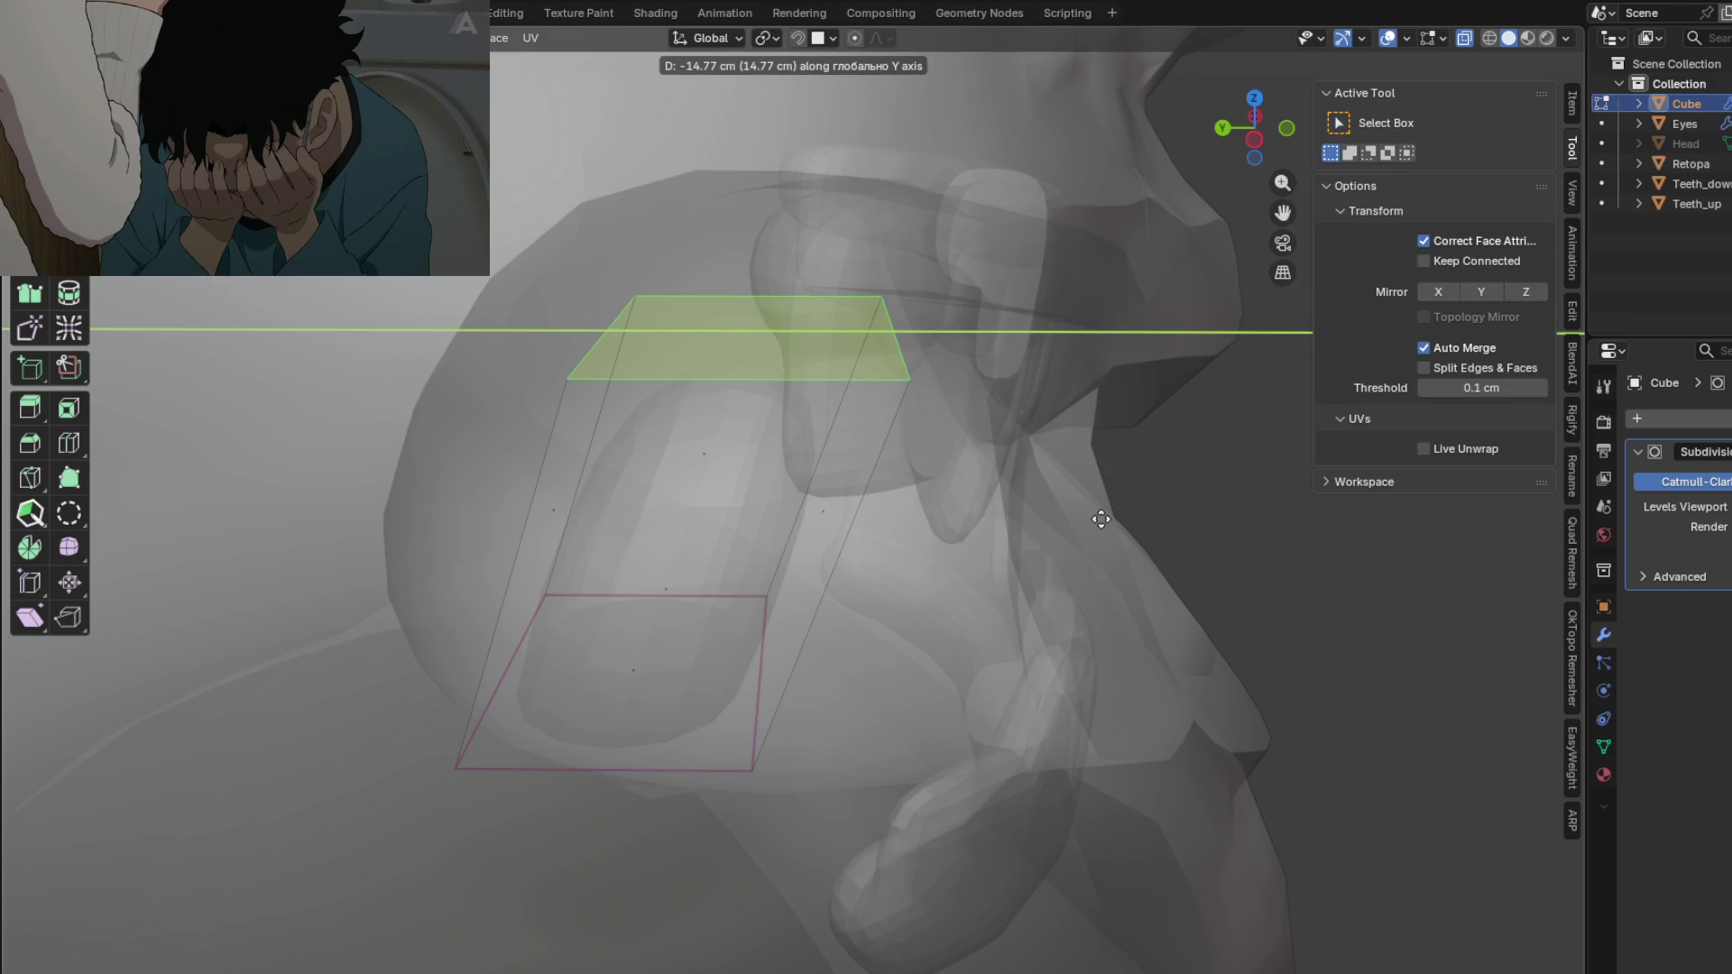
pyautogui.press('z')
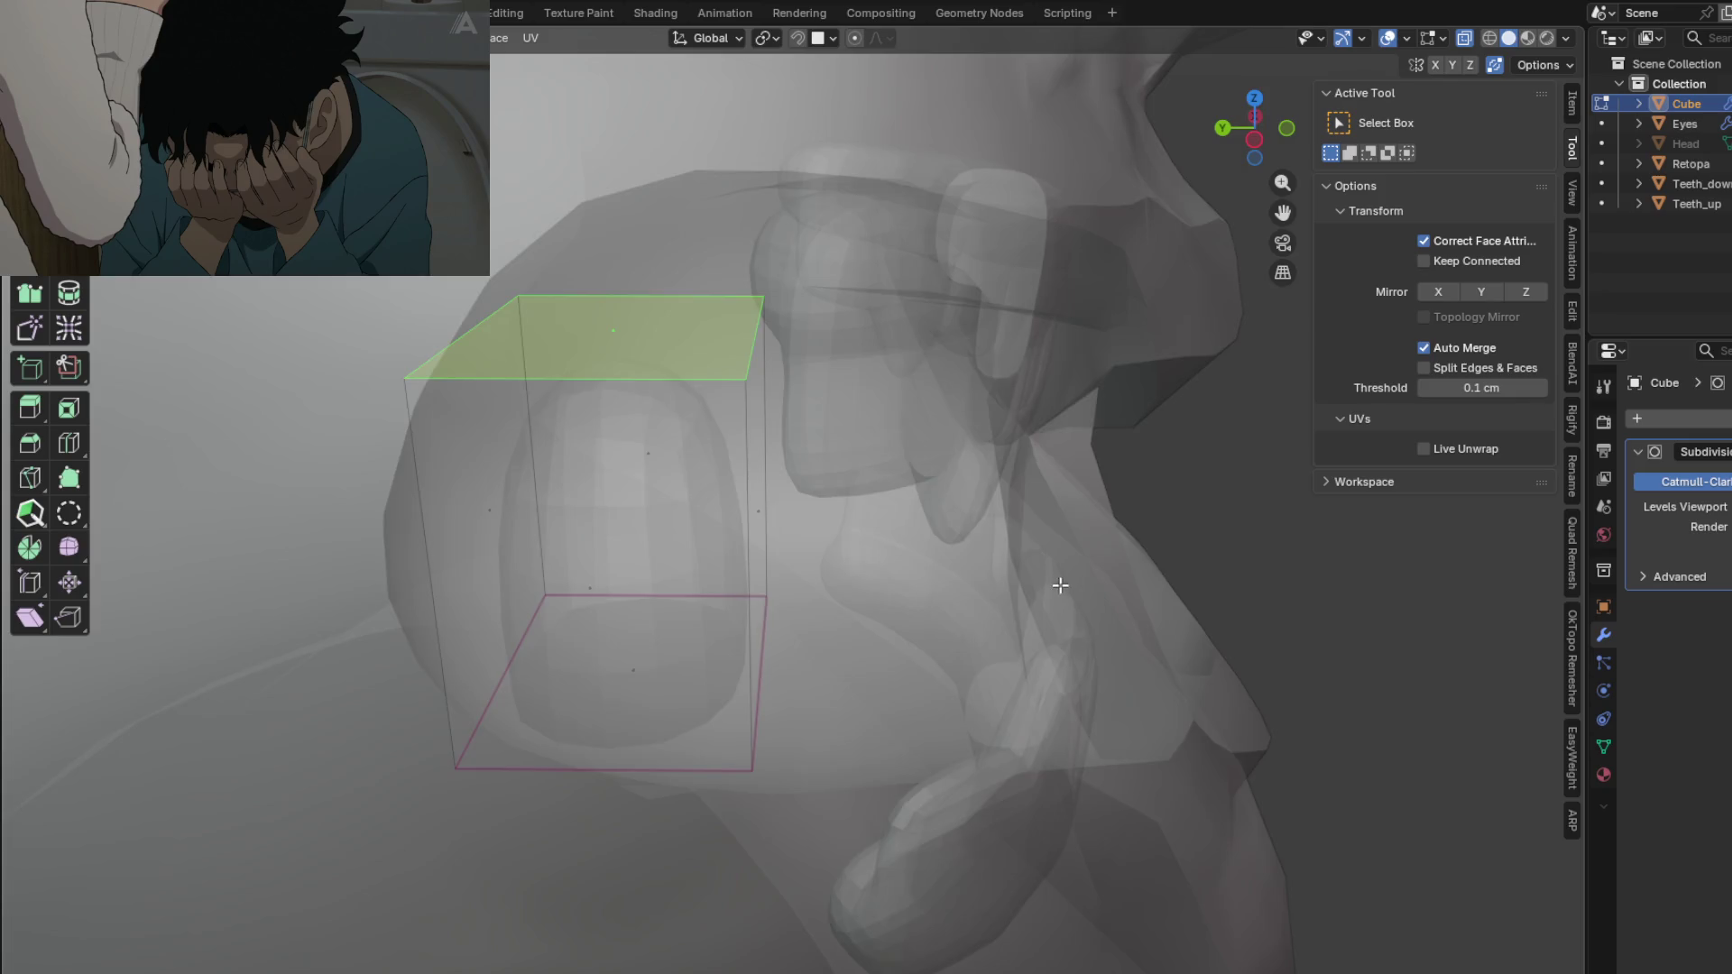
pyautogui.click(1075, 452)
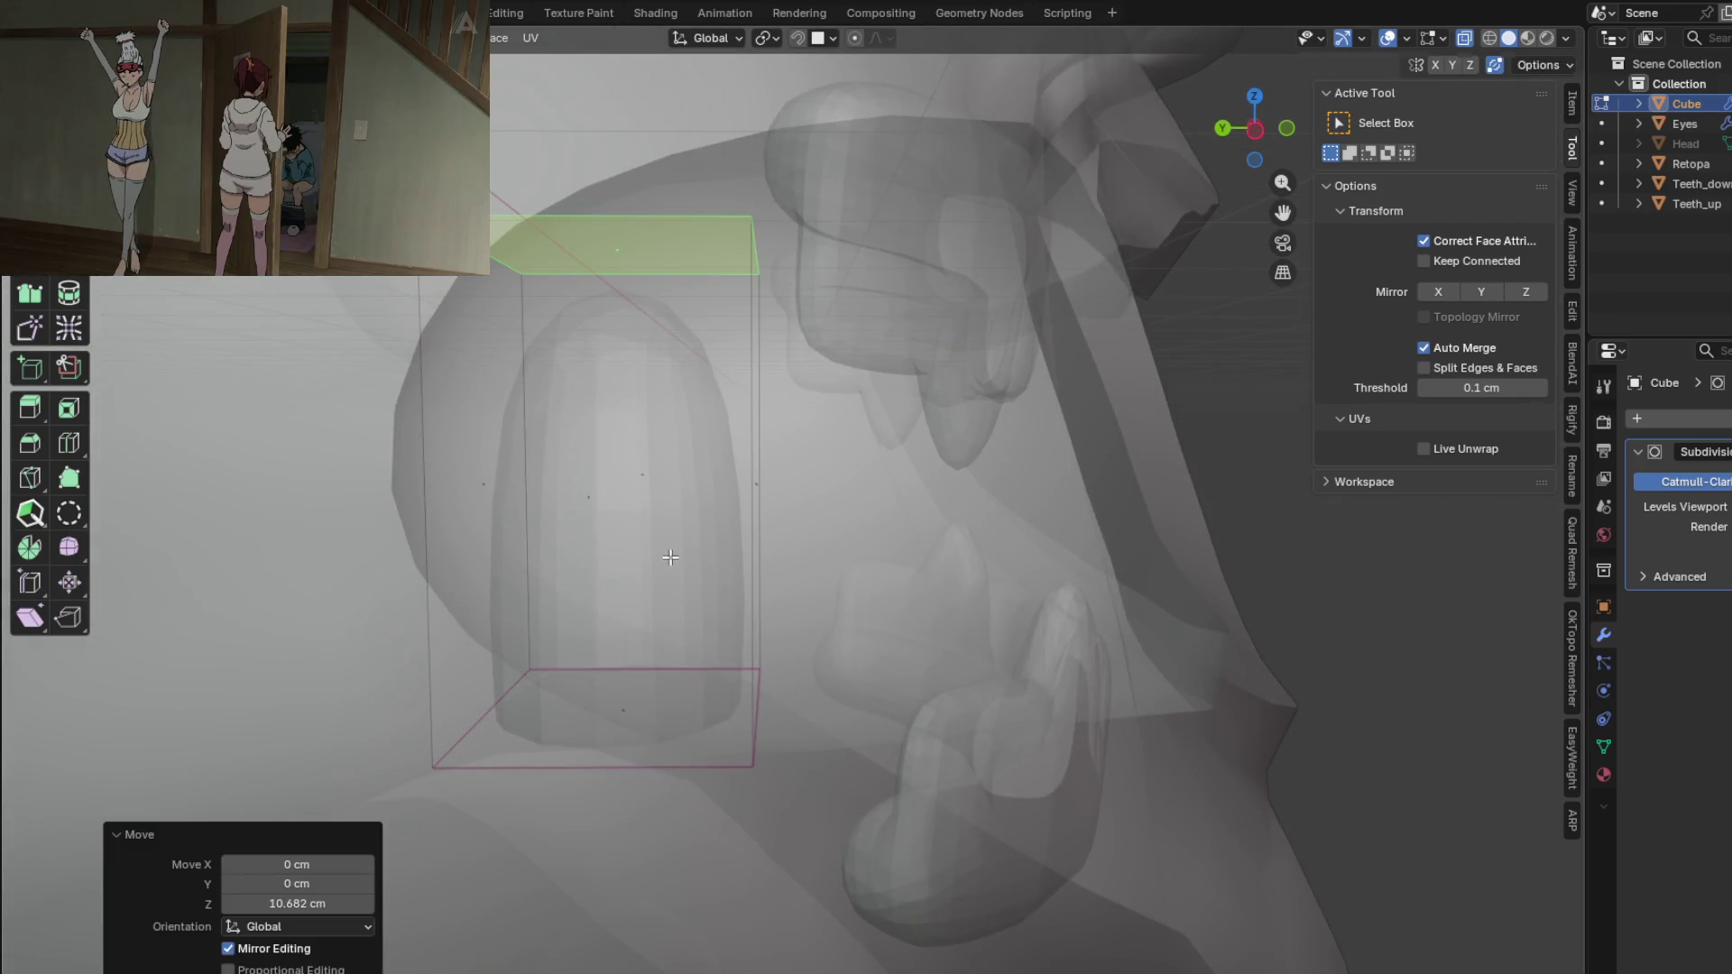
pyautogui.click(728, 505)
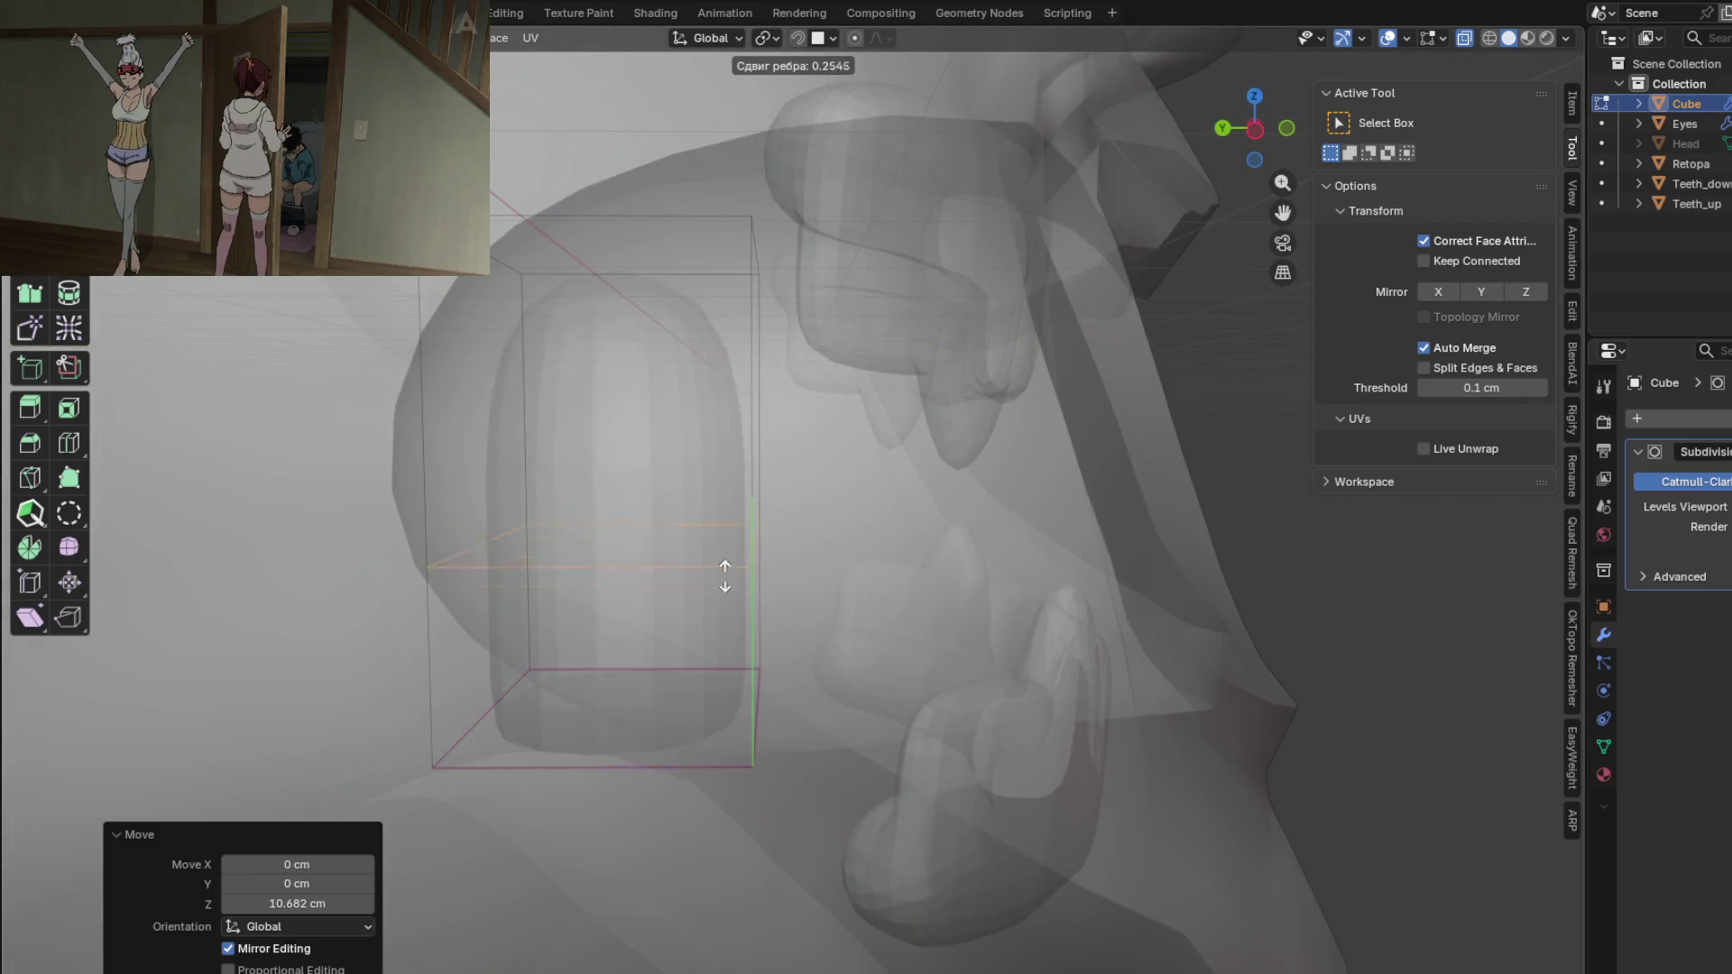
pyautogui.click(747, 566)
# Step: Lower the new edge loop about 12 cm along Z
pyautogui.moveTo(749, 567); pyautogui.dragTo(781, 535, button='middle')
pyautogui.press('g')
pyautogui.press('z')
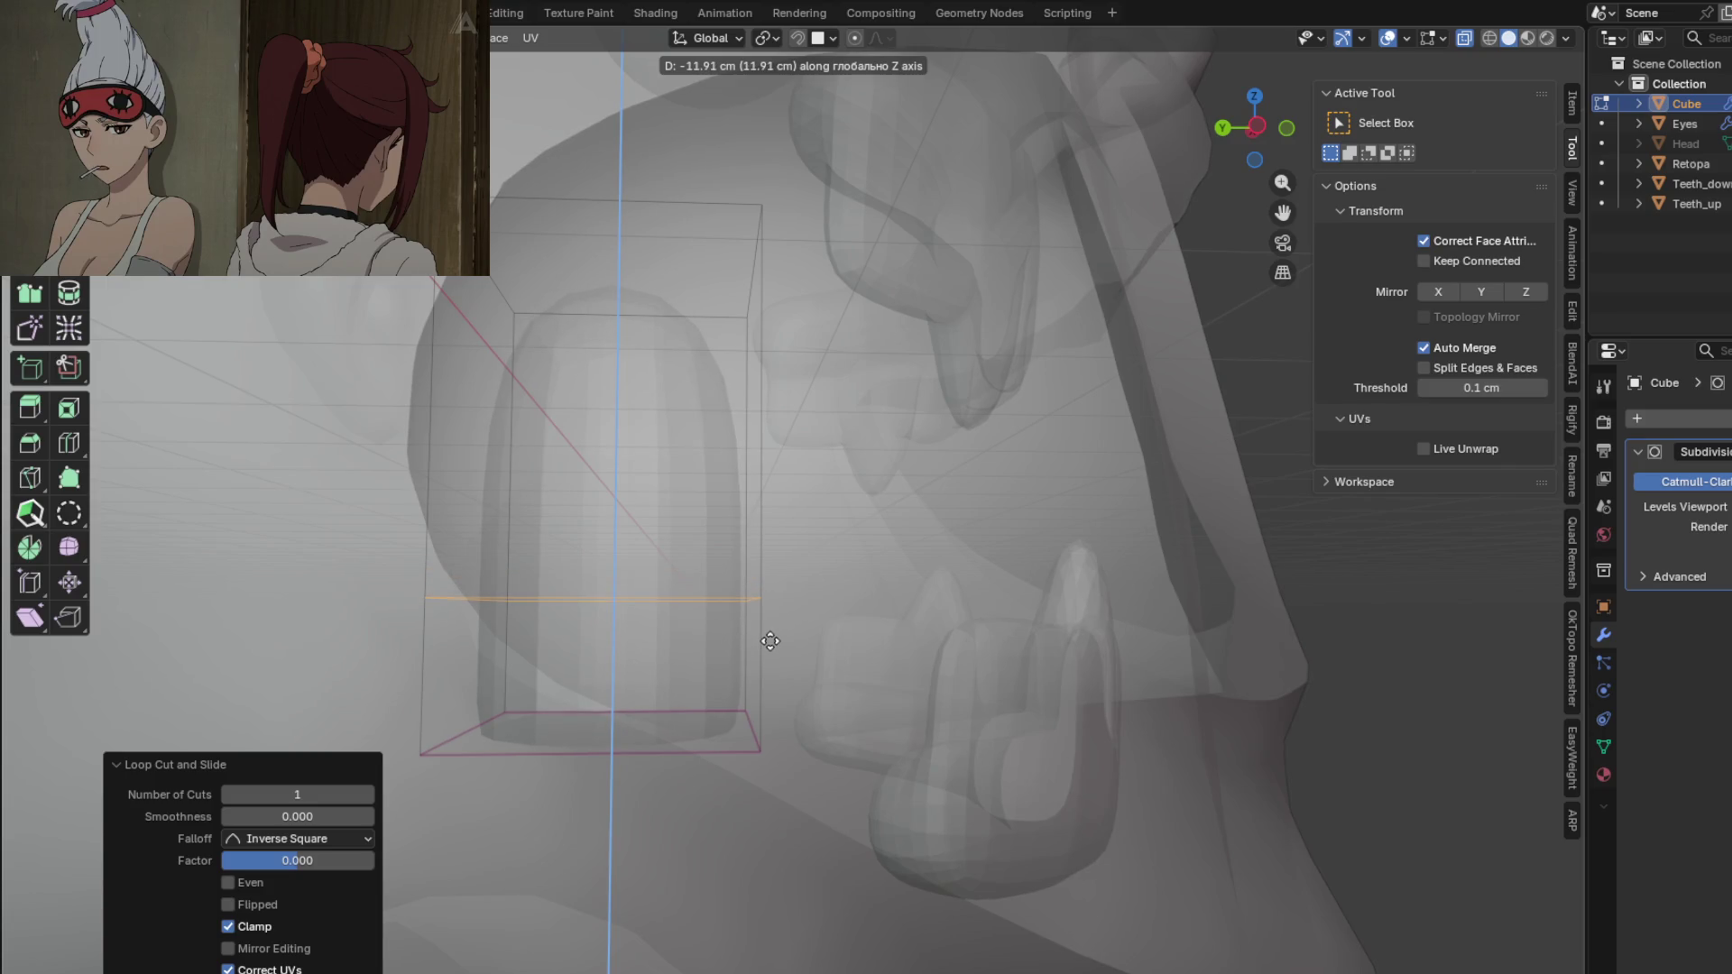
pyautogui.click(770, 640)
# Step: In face select, shift the cage's top face about 19 cm back along Y
pyautogui.moveTo(803, 645); pyautogui.dragTo(863, 599, button='middle')
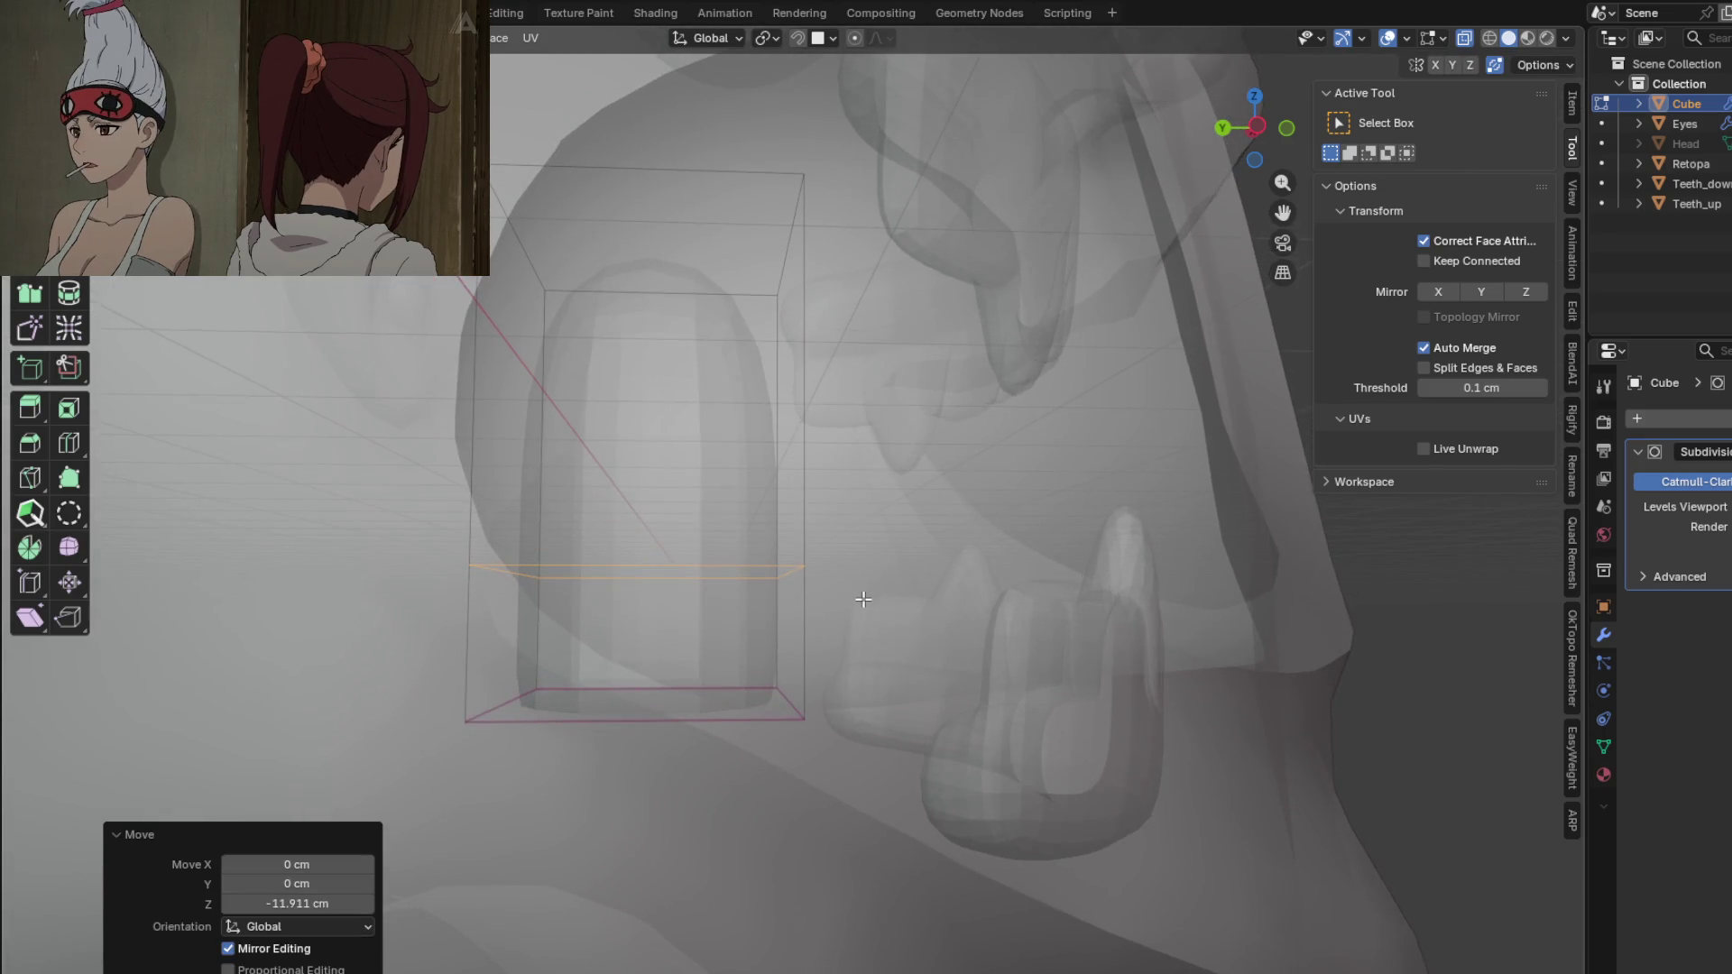
pyautogui.moveTo(942, 540); pyautogui.dragTo(901, 543, button='middle')
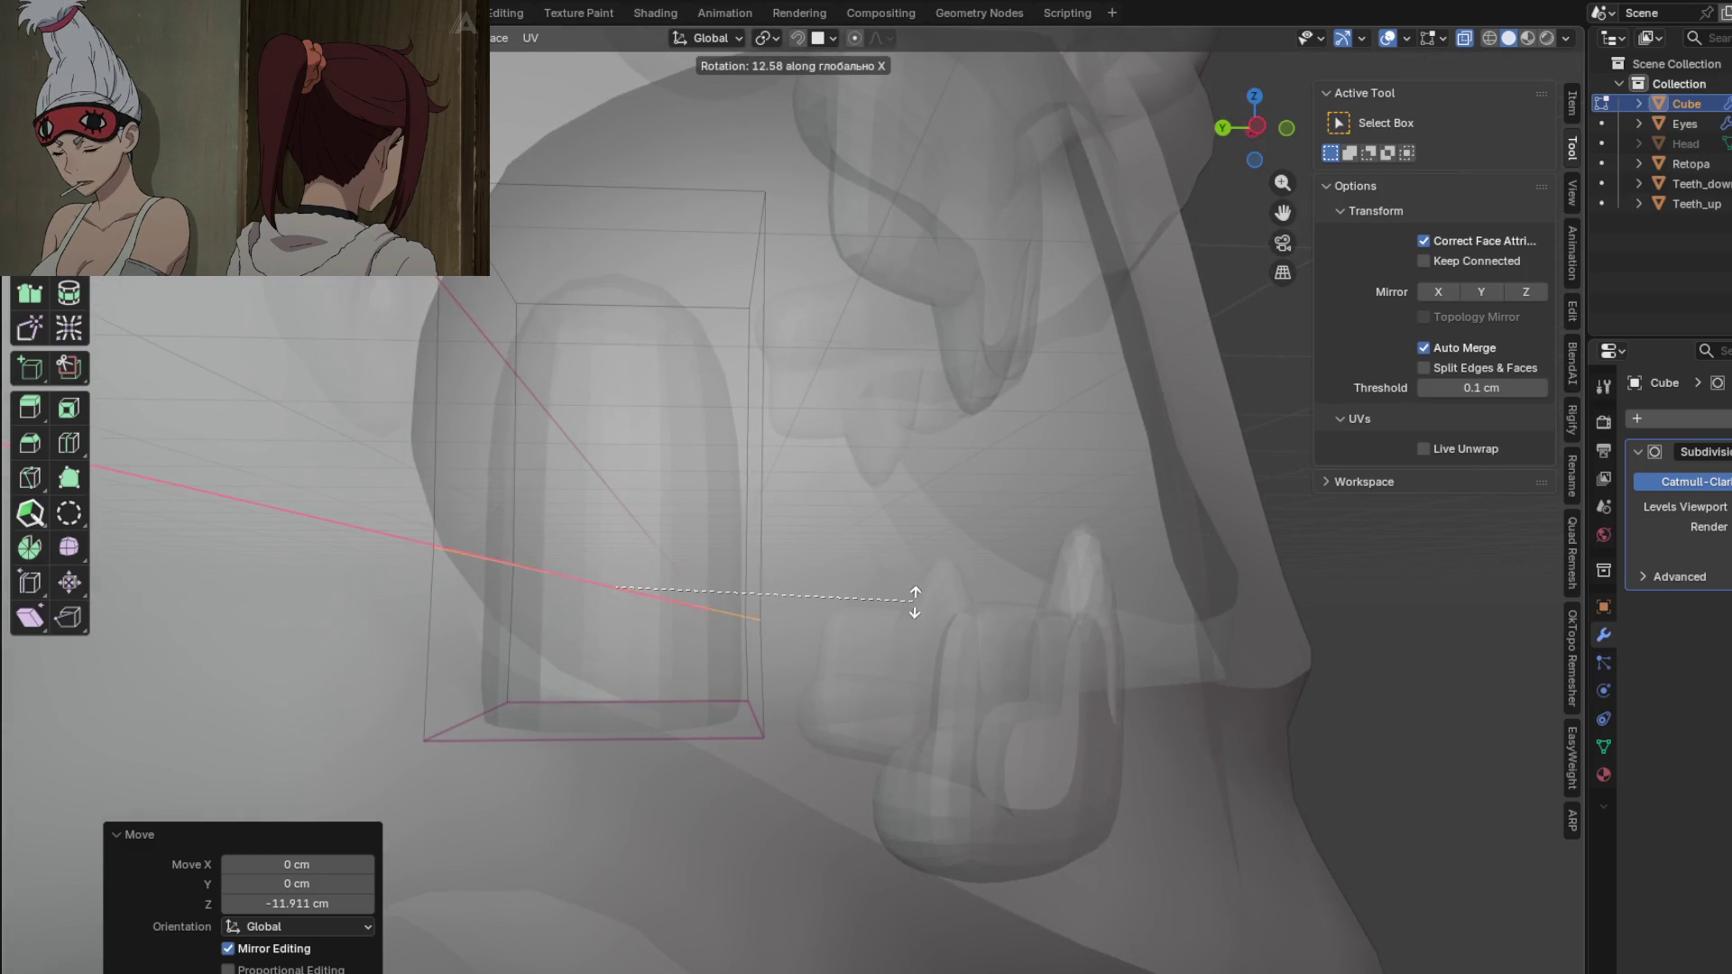
pyautogui.moveTo(896, 562)
pyautogui.mouseDown(button='middle')
pyautogui.moveTo(938, 613)
pyautogui.moveTo(916, 631)
pyautogui.moveTo(871, 544)
pyautogui.mouseUp(button='middle')
pyautogui.press('3')
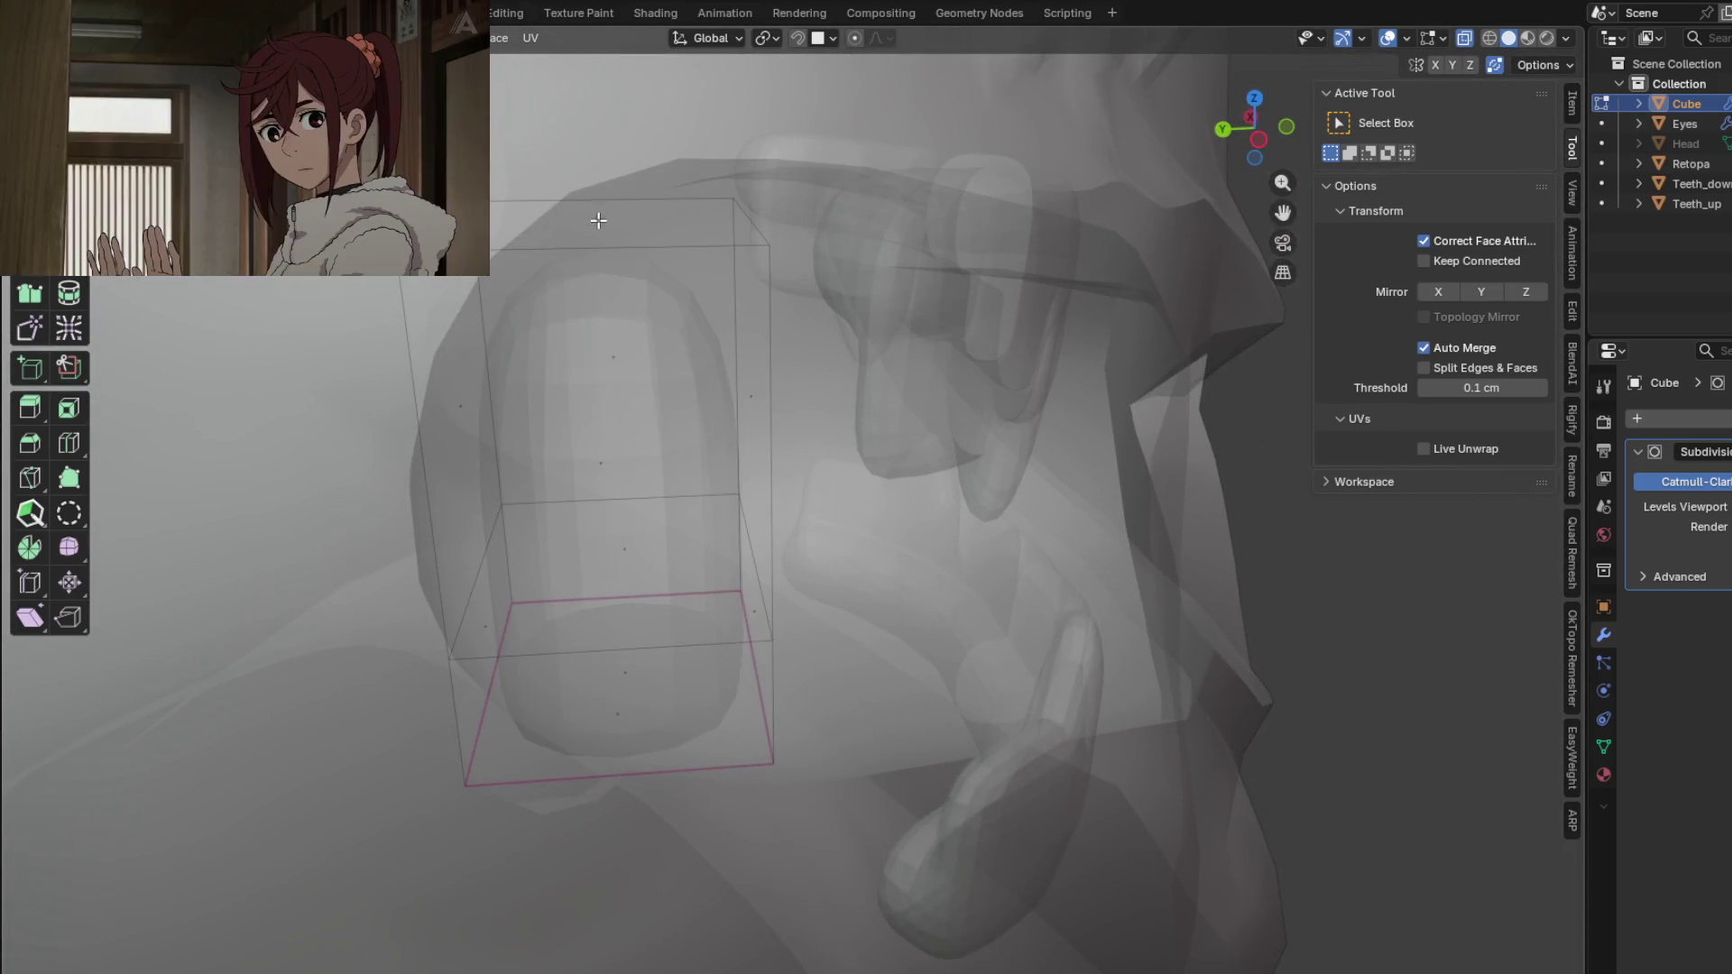
pyautogui.moveTo(822, 394); pyautogui.dragTo(830, 329, button='middle')
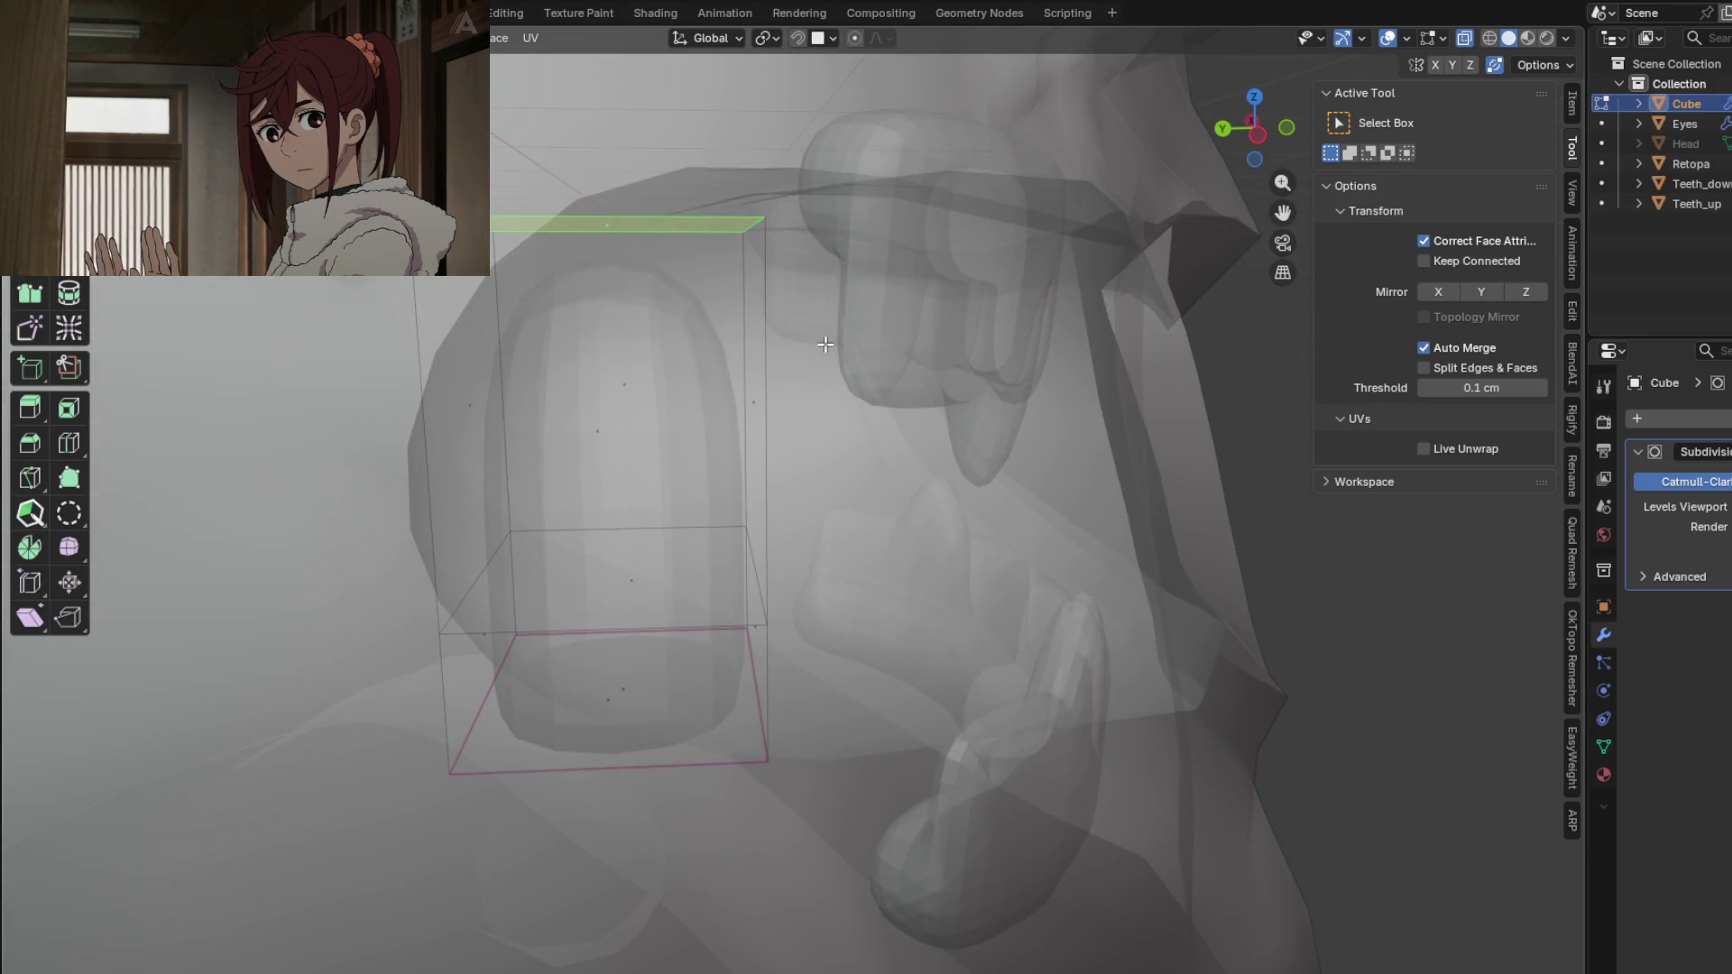
pyautogui.press('g')
pyautogui.press('y')
pyautogui.click(1002, 372)
pyautogui.moveTo(1002, 373)
pyautogui.keyDown('shift'); pyautogui.mouseDown(button='middle')
pyautogui.moveTo(797, 329)
pyautogui.moveTo(798, 307)
pyautogui.moveTo(839, 325)
pyautogui.moveTo(854, 370)
pyautogui.moveTo(824, 344)
pyautogui.moveTo(846, 428)
pyautogui.moveTo(840, 523)
pyautogui.mouseUp(button='middle'); pyautogui.keyUp('shift')
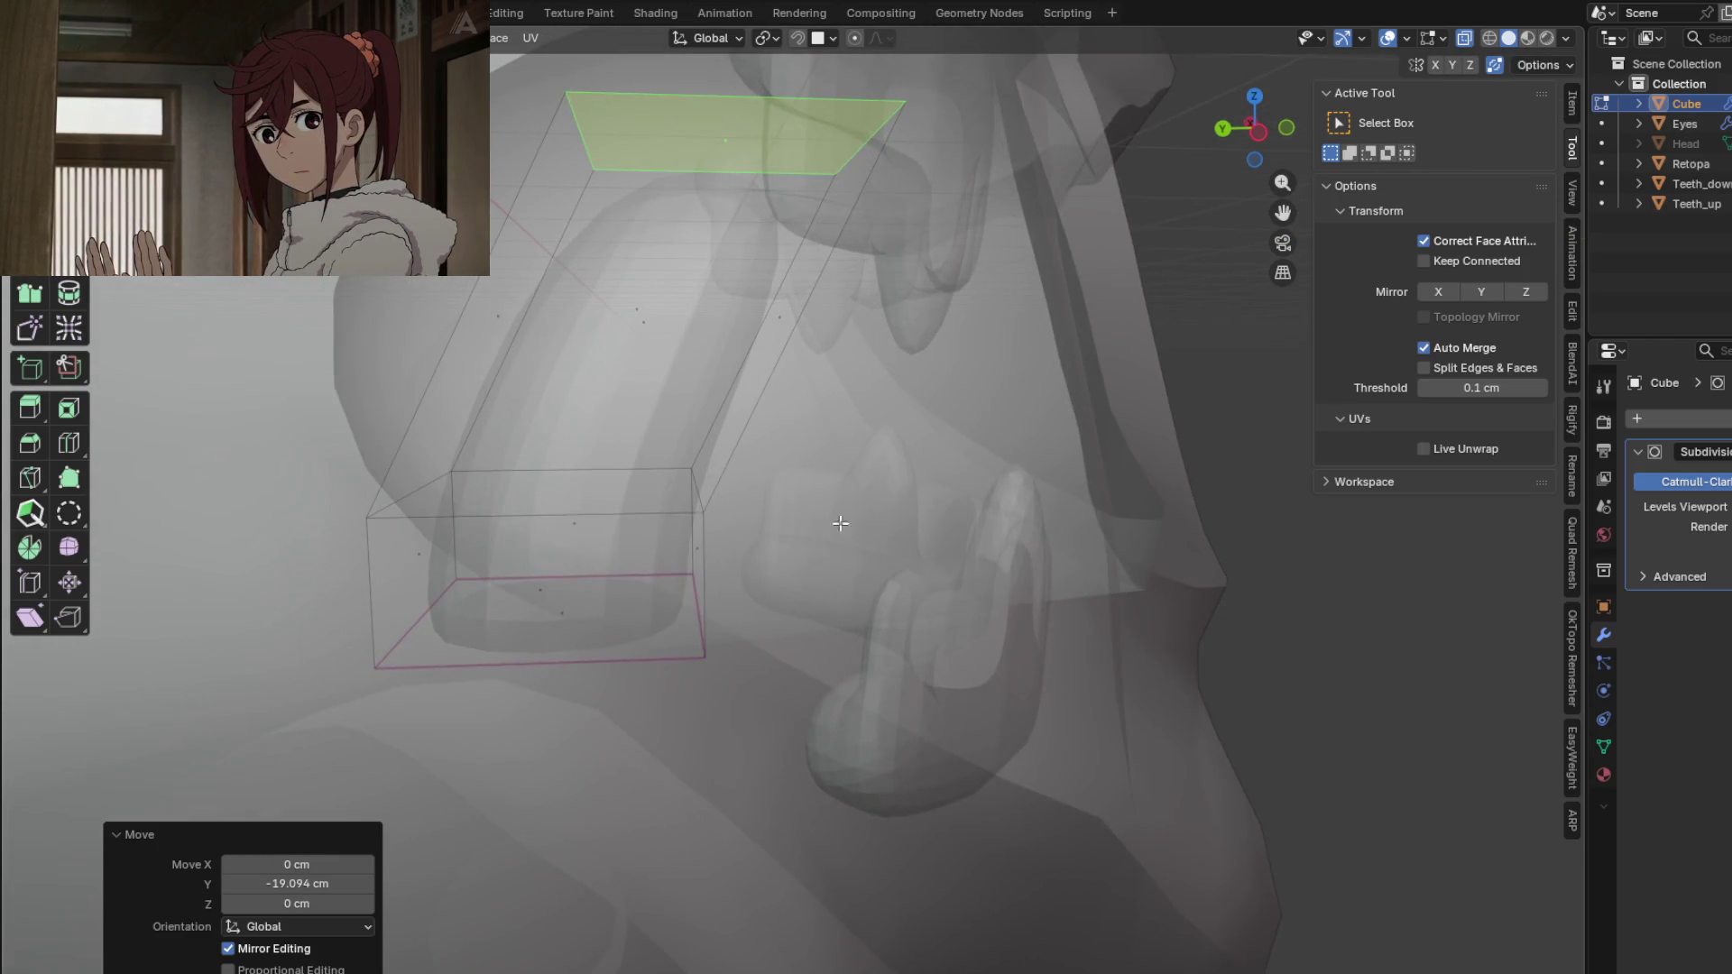
# Step: Select the cage's middle edge loop, rotate it, and shift it along Y
pyautogui.press('2')
pyautogui.keyDown('alt'); pyautogui.click(663, 514); pyautogui.keyUp('alt')
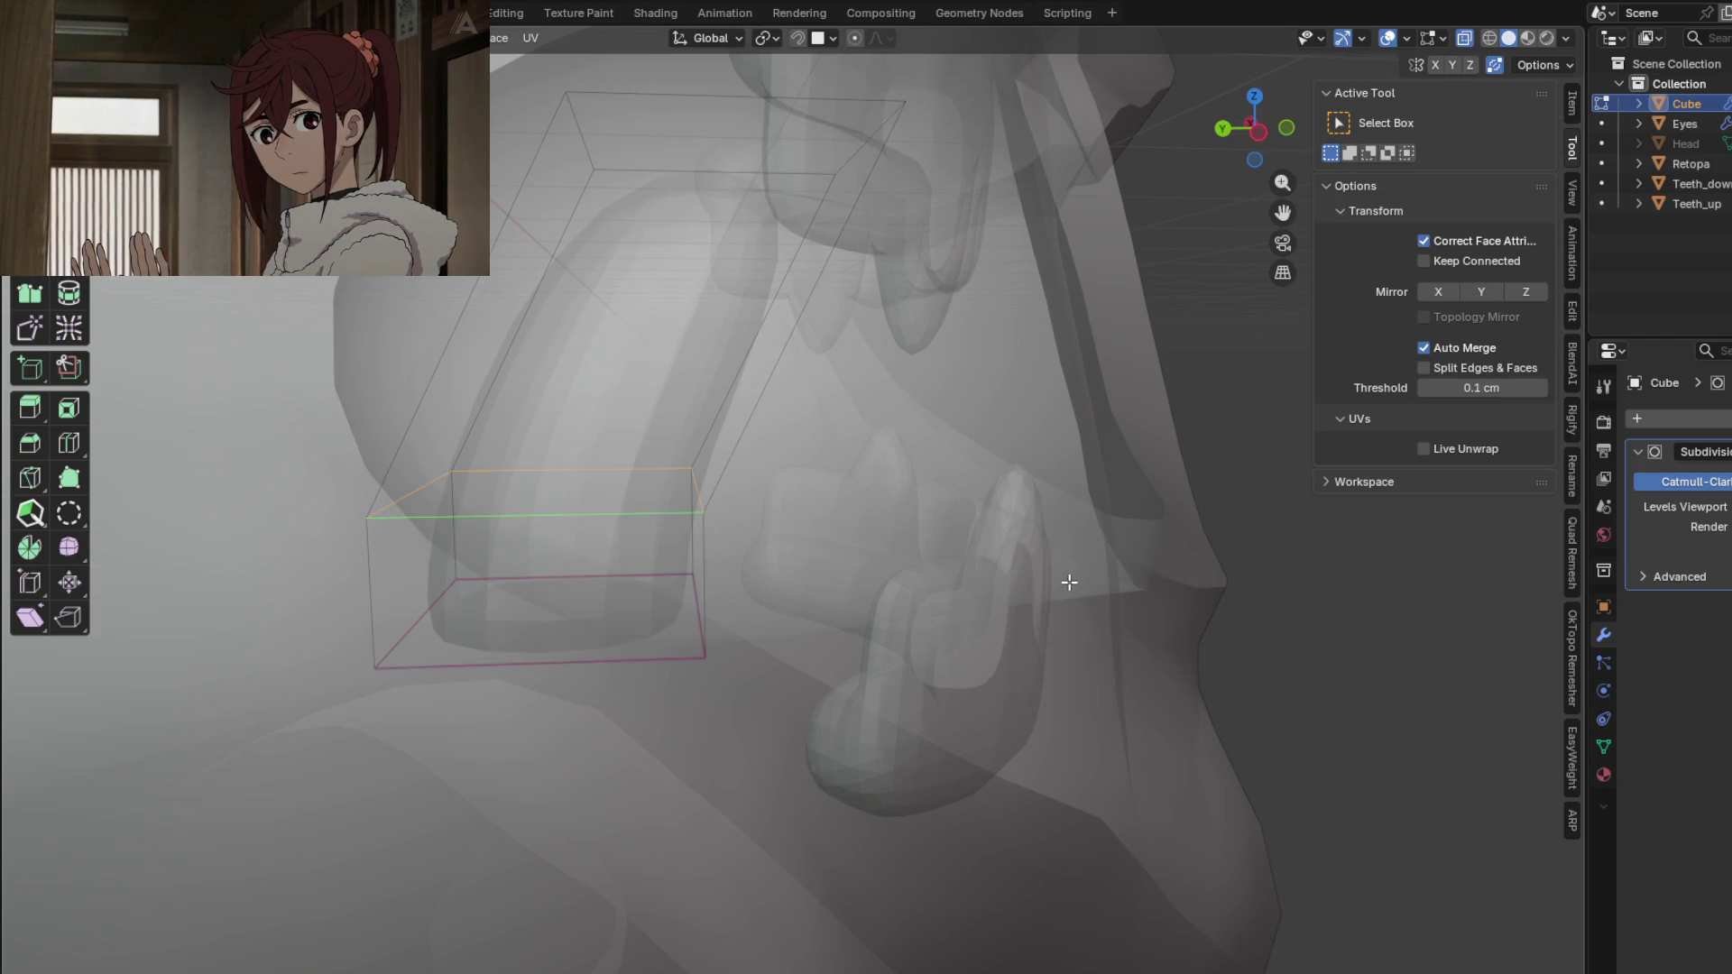
pyautogui.click(1005, 784)
pyautogui.press('g')
pyautogui.press('y')
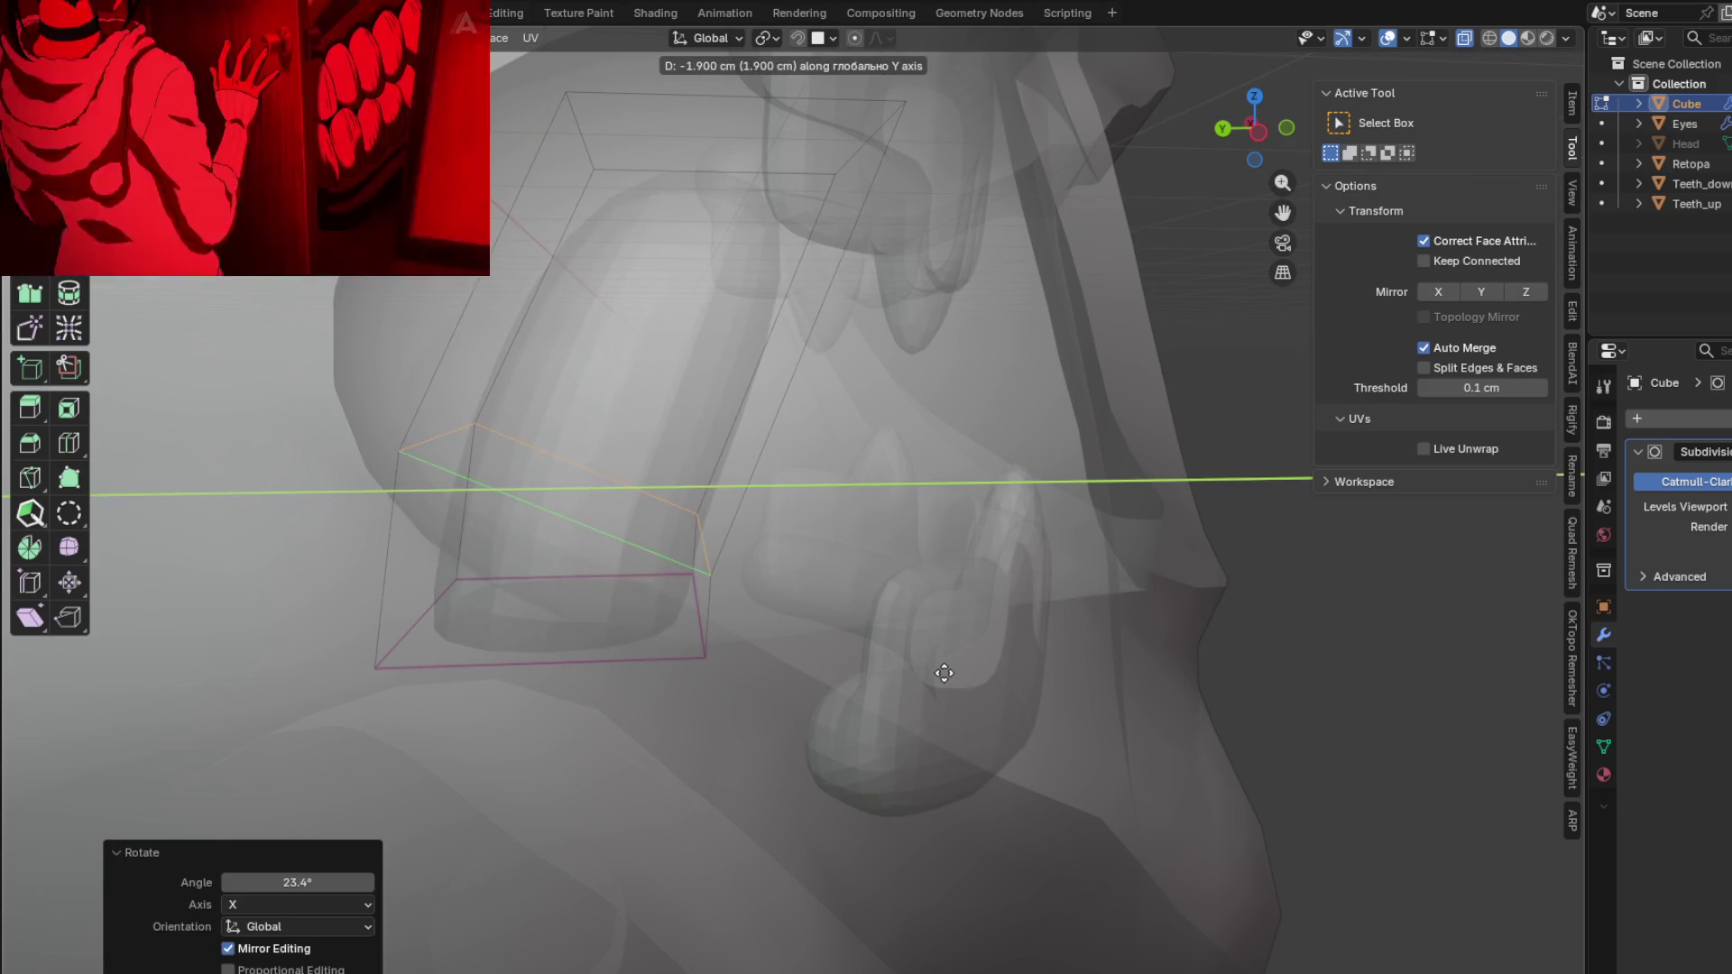
pyautogui.click(944, 673)
# Step: Select the whole cube cage and tilt it about the X axis
pyautogui.keyDown('shift'); pyautogui.scroll(2, 959, 661); pyautogui.keyUp('shift')
pyautogui.moveTo(959, 661)
pyautogui.keyDown('shift'); pyautogui.mouseDown(button='middle')
pyautogui.moveTo(1028, 529)
pyautogui.moveTo(1041, 461)
pyautogui.mouseUp(button='middle'); pyautogui.keyUp('shift')
pyautogui.scroll(3, 982, 584)
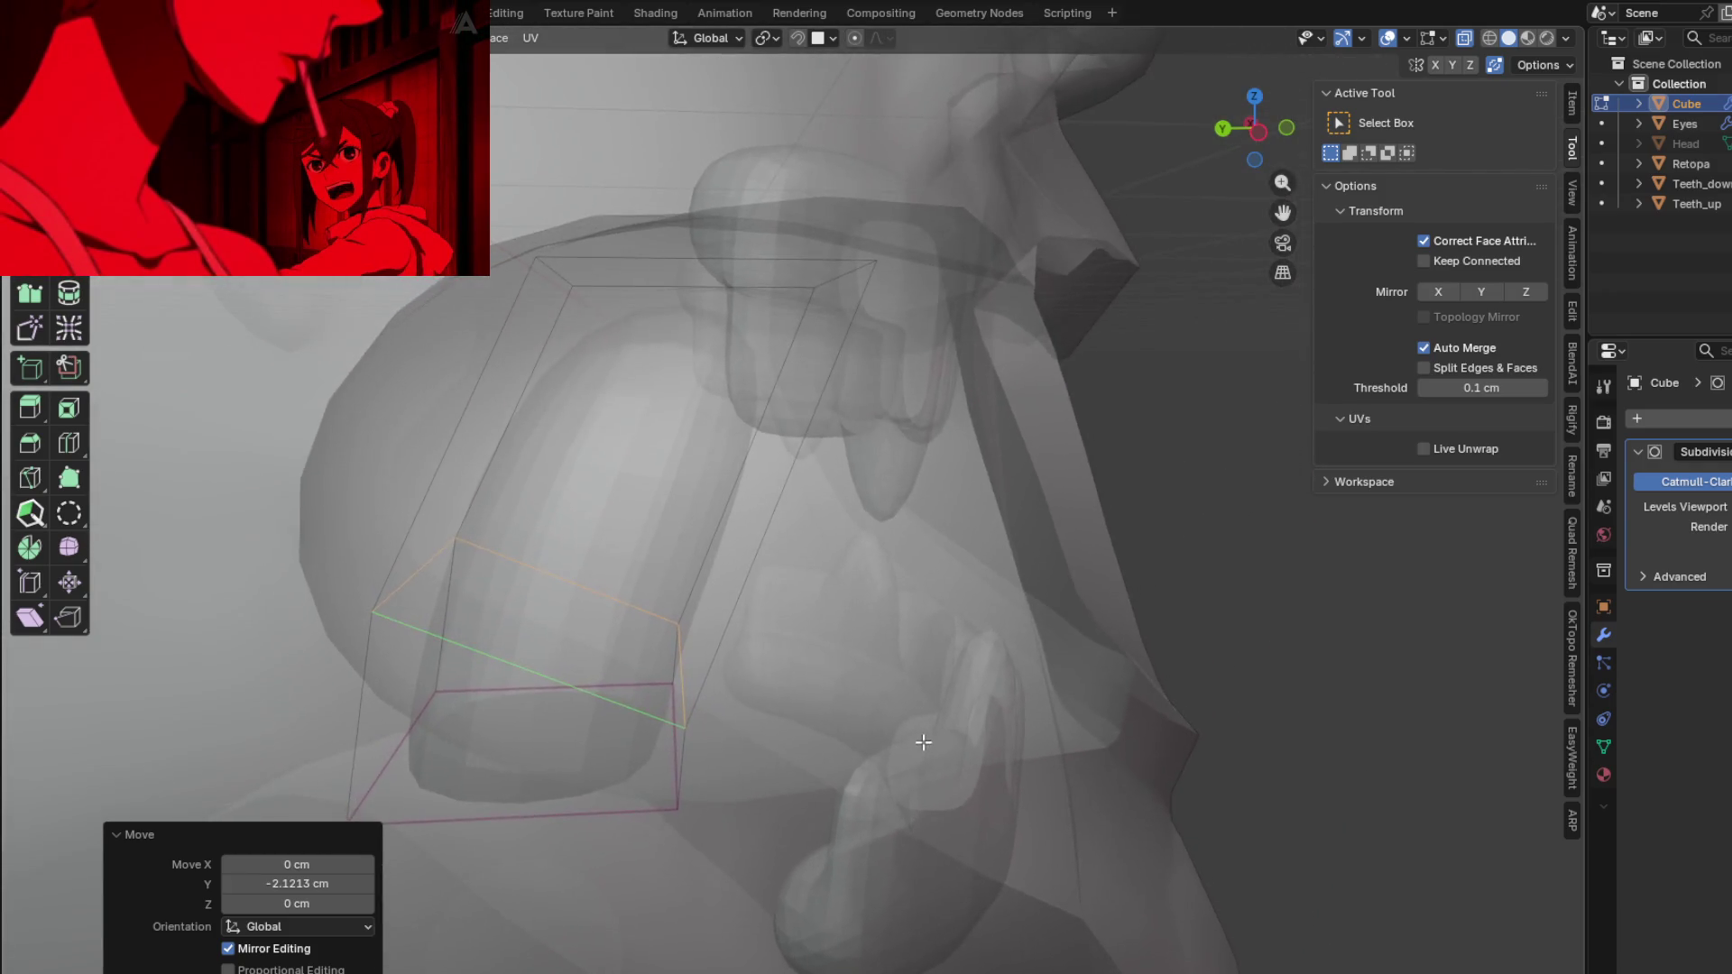
pyautogui.scroll(3, 873, 654)
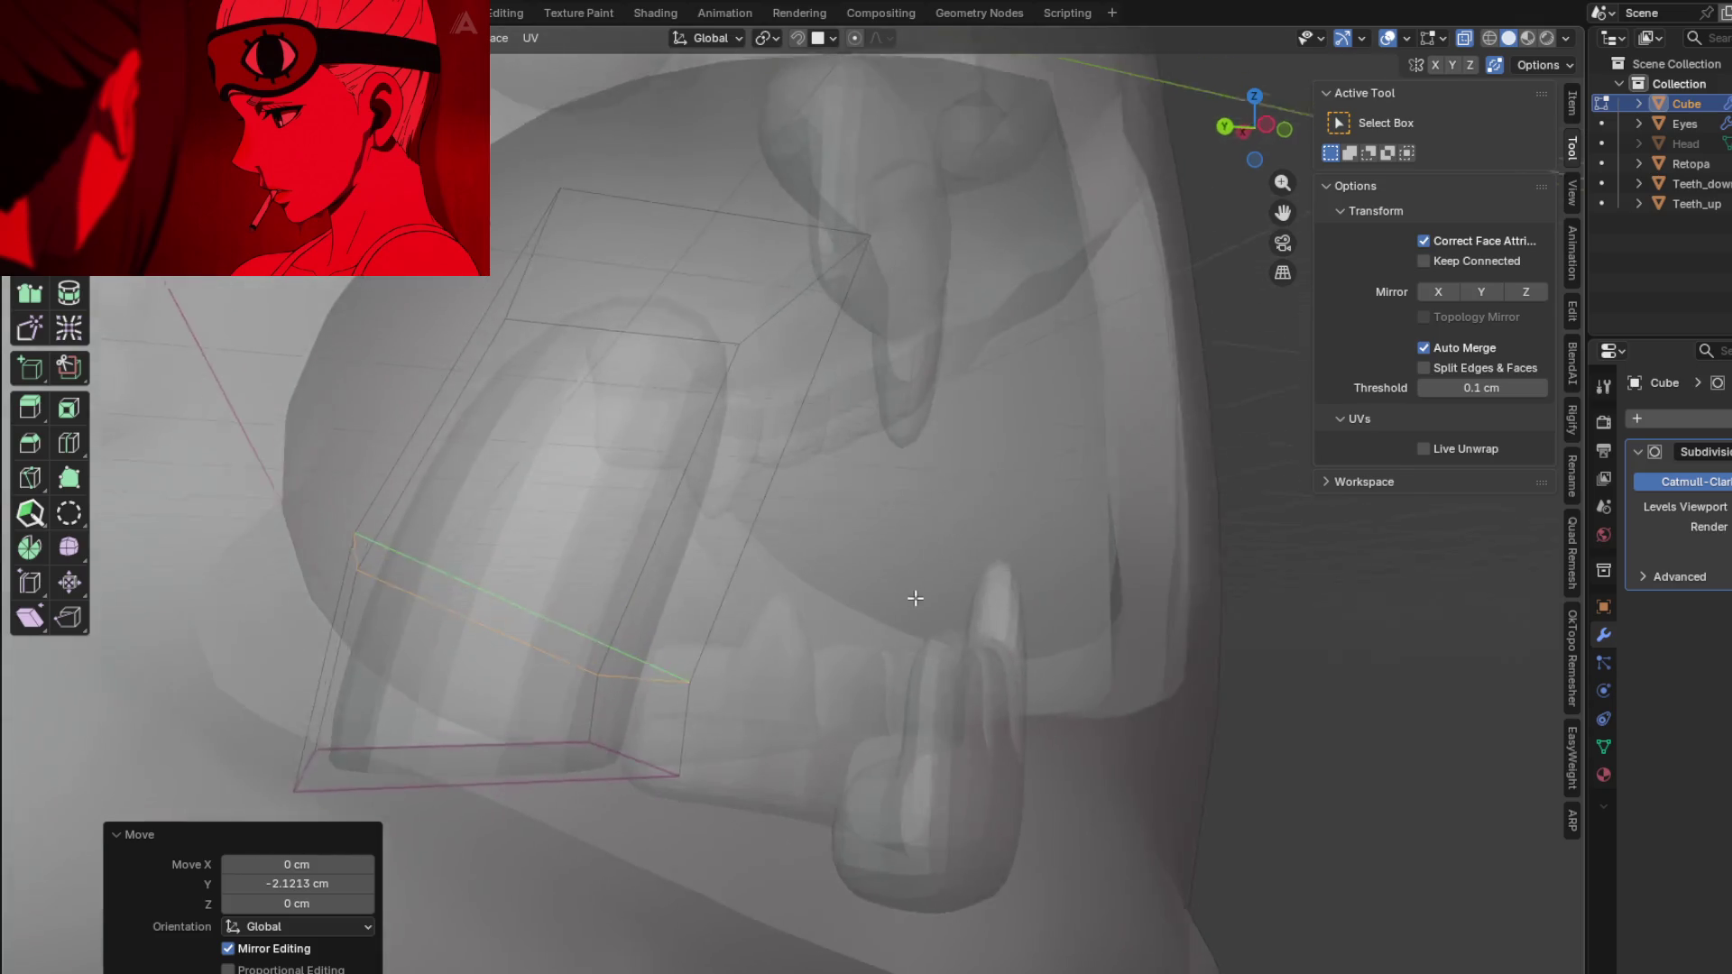
pyautogui.scroll(-3, 875, 640)
pyautogui.scroll(1, 857, 649)
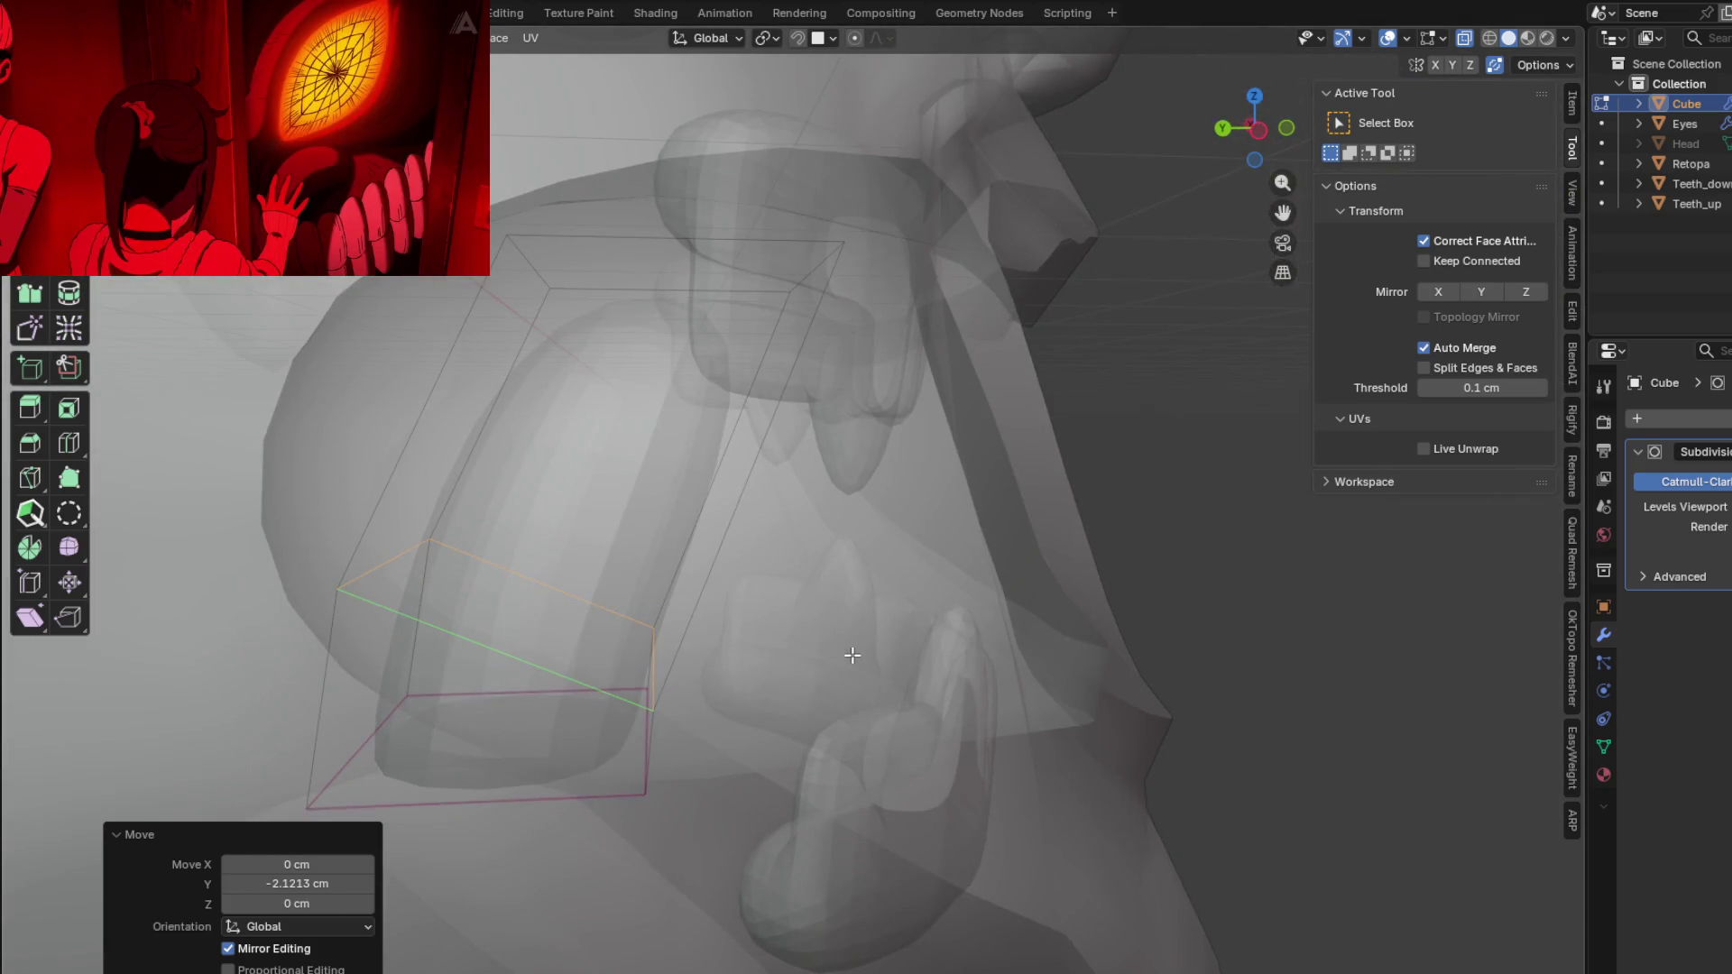
pyautogui.press('a')
pyautogui.press('r')
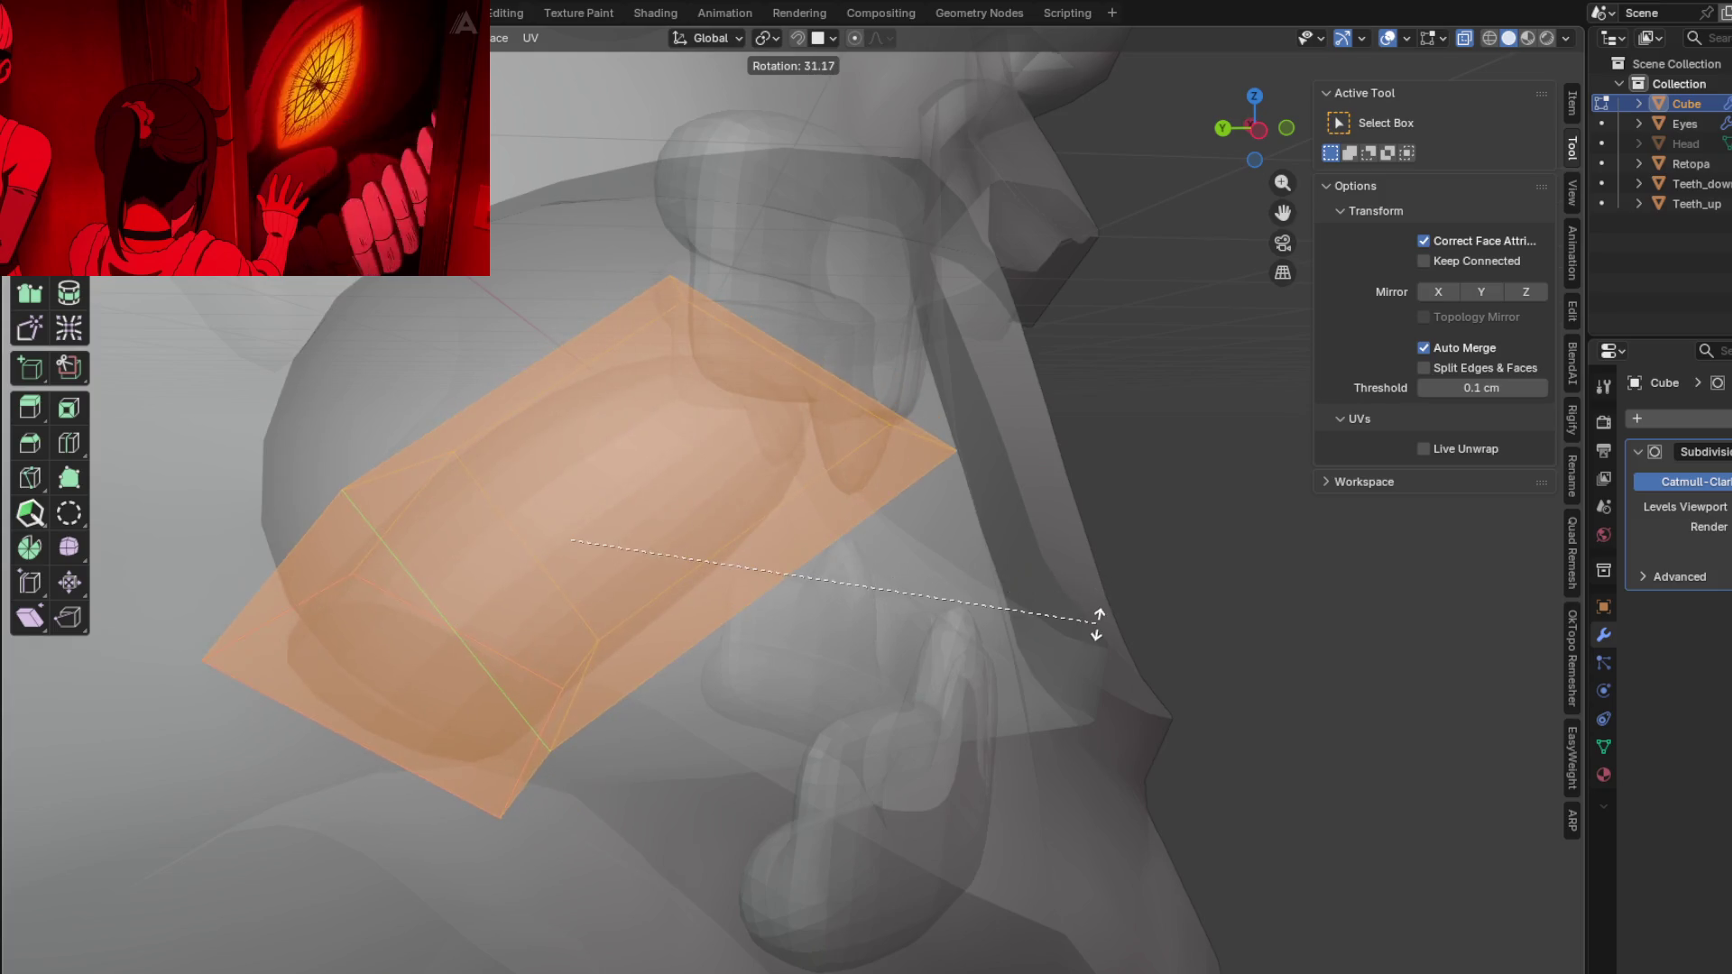
pyautogui.press('x')
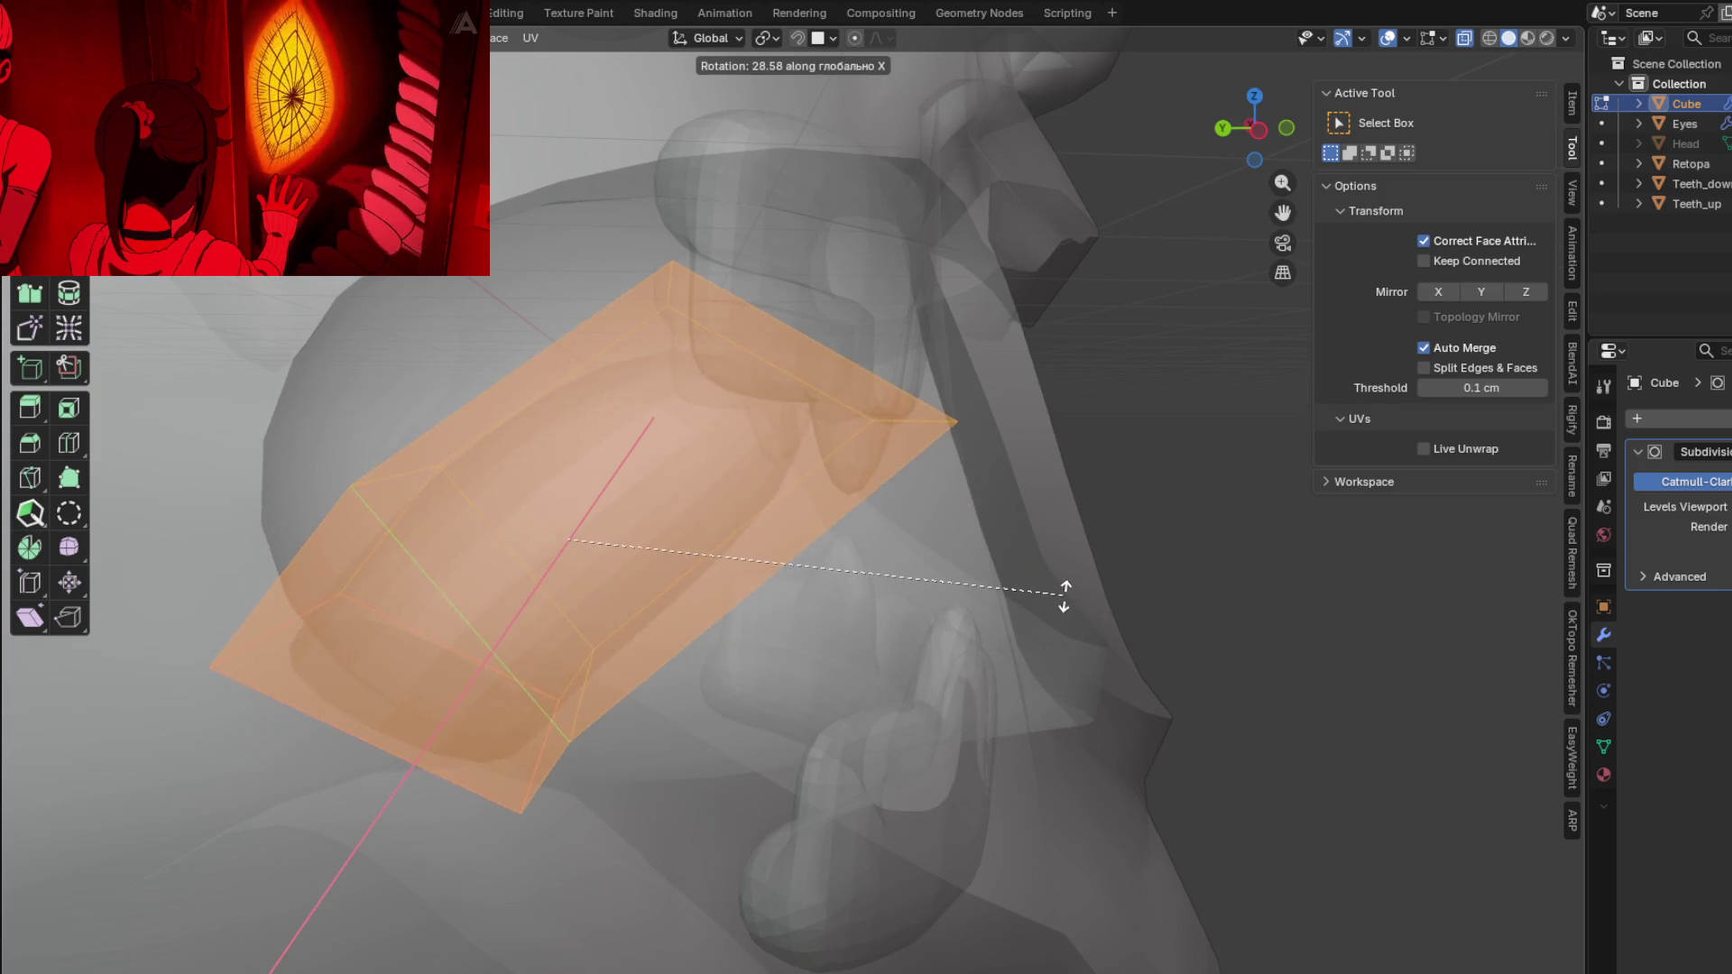
pyautogui.click(1043, 511)
# Step: Select only the cage's top face
pyautogui.scroll(3, 1035, 526)
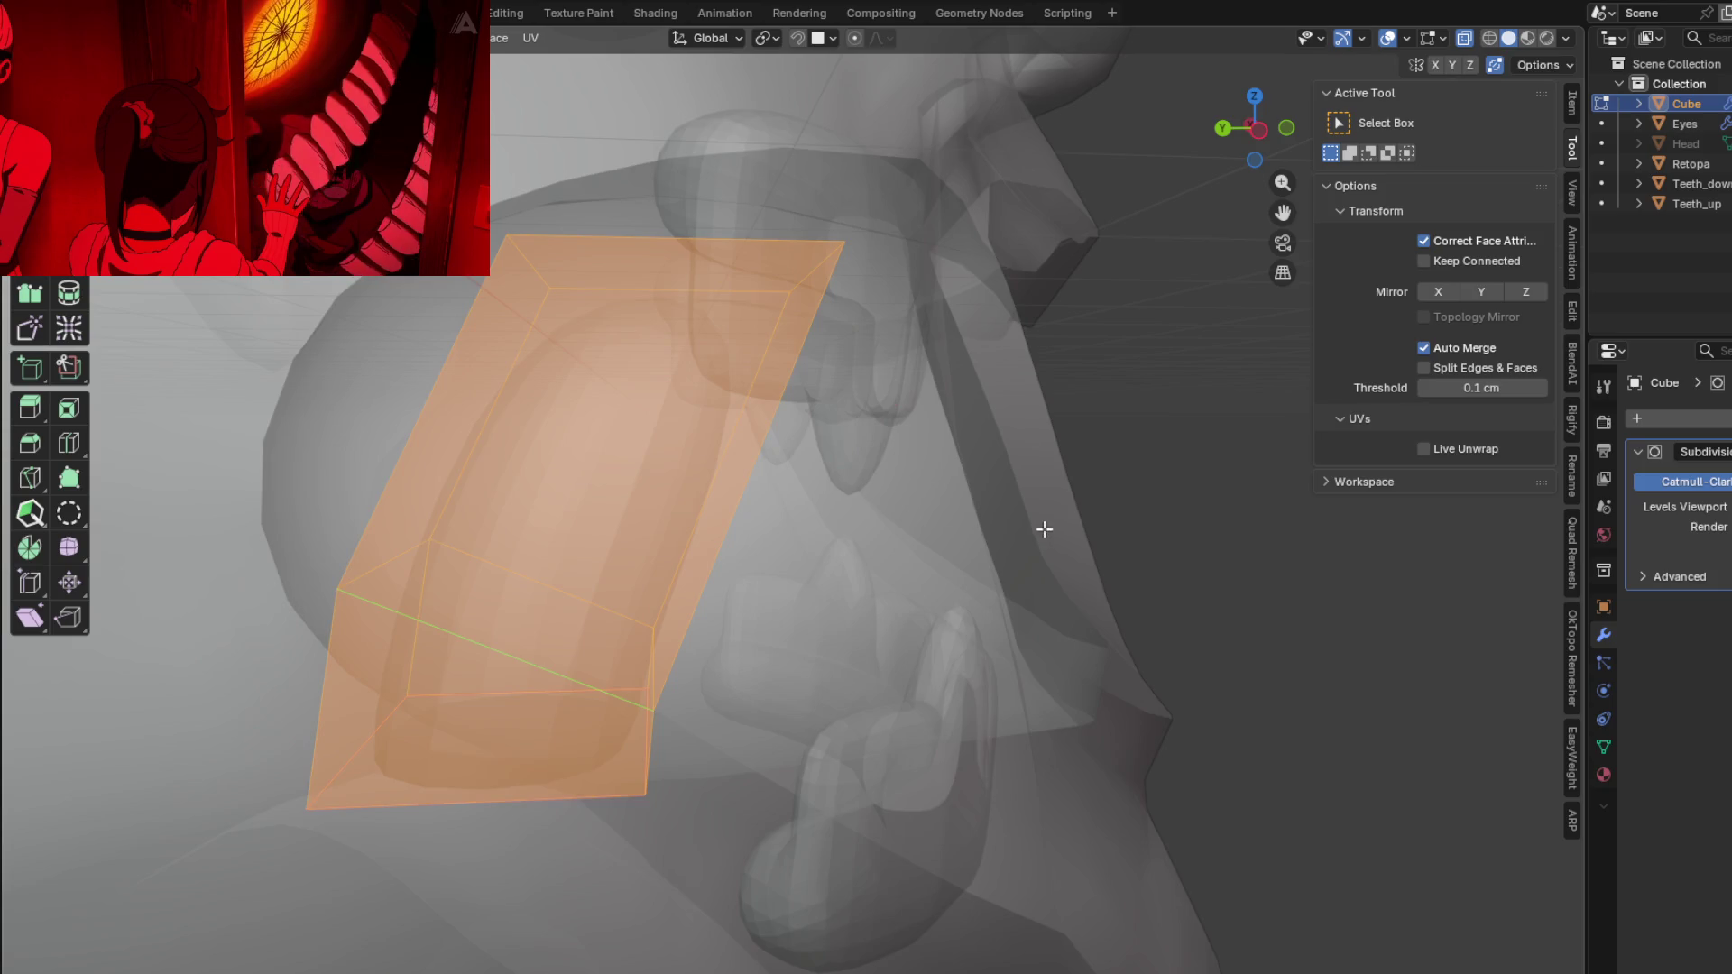
pyautogui.keyDown('shift'); pyautogui.moveTo(917, 533); pyautogui.dragTo(947, 611, button='middle'); pyautogui.keyUp('shift')
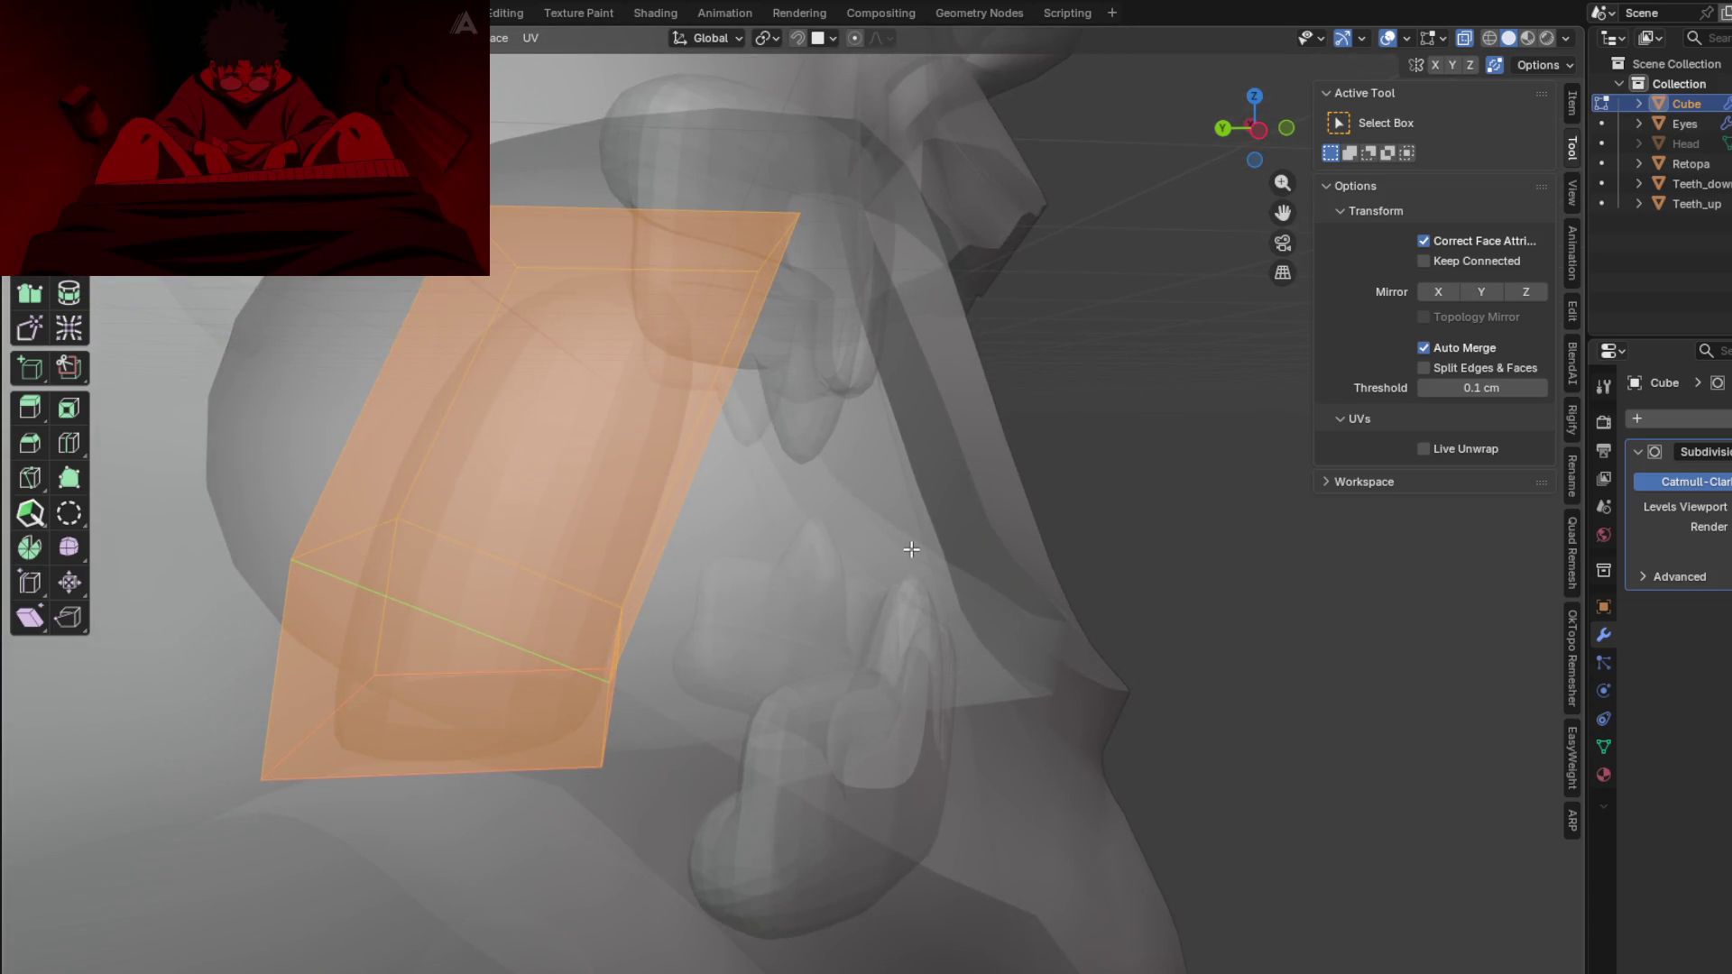
pyautogui.keyDown('shift'); pyautogui.scroll(3, 912, 549); pyautogui.keyUp('shift')
pyautogui.moveTo(868, 487); pyautogui.dragTo(857, 504, button='middle')
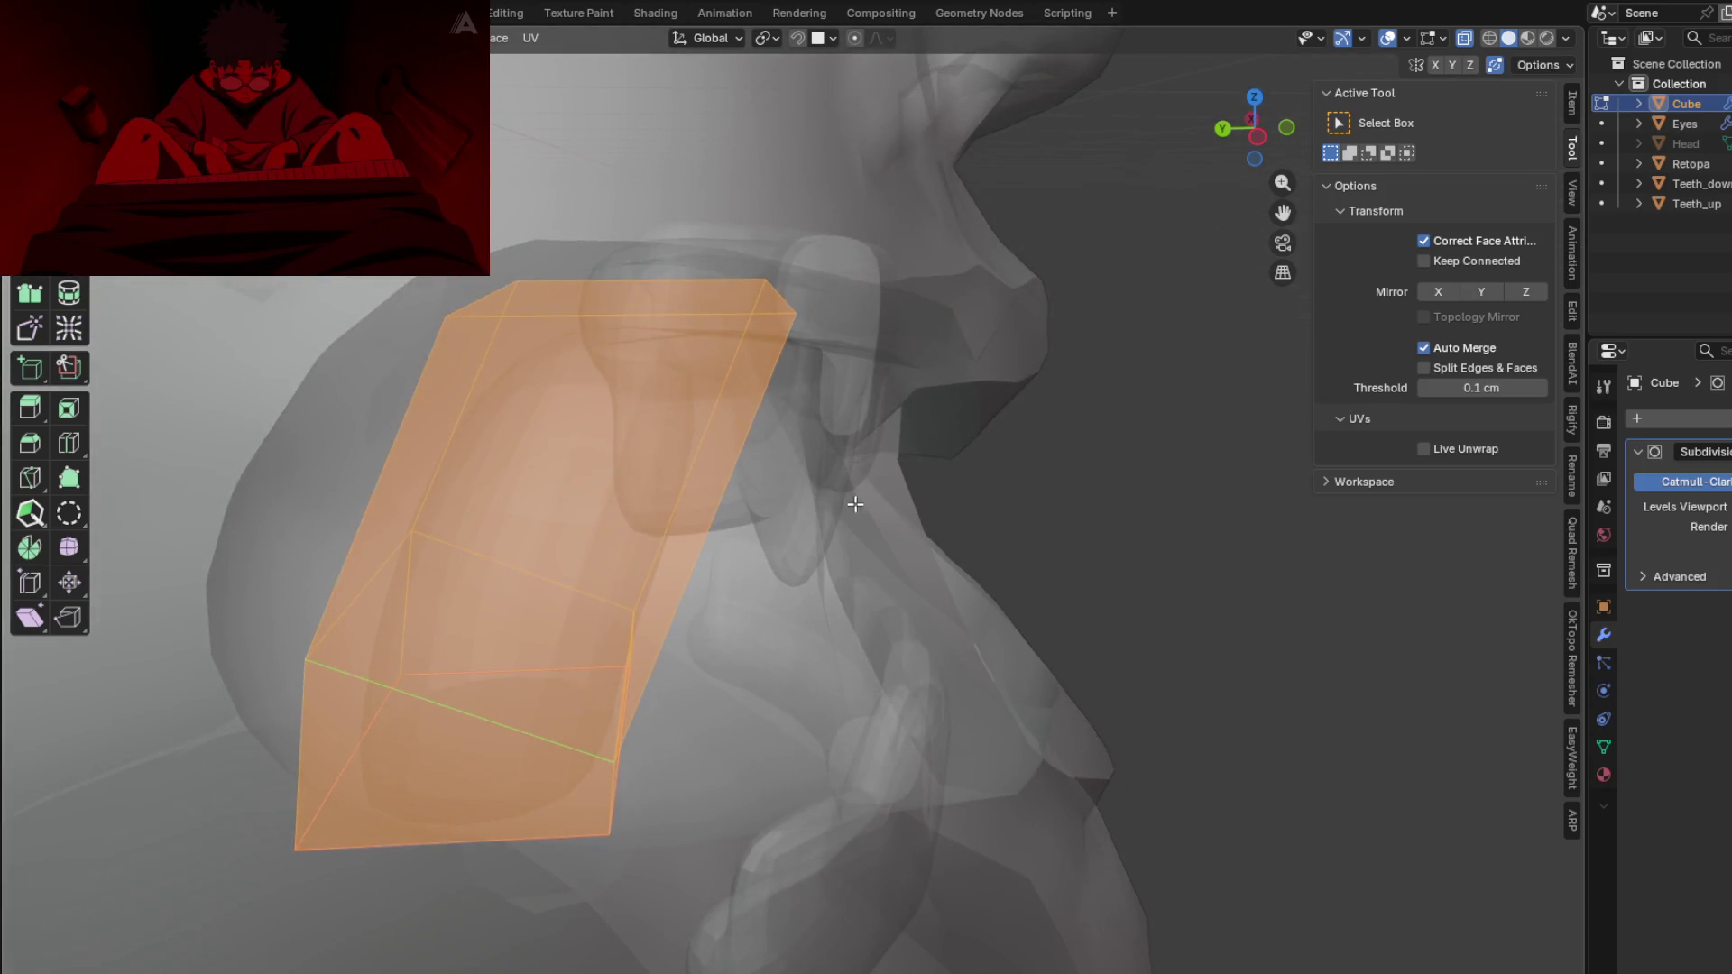
pyautogui.click(636, 297)
pyautogui.moveTo(777, 463); pyautogui.dragTo(785, 445, button='middle')
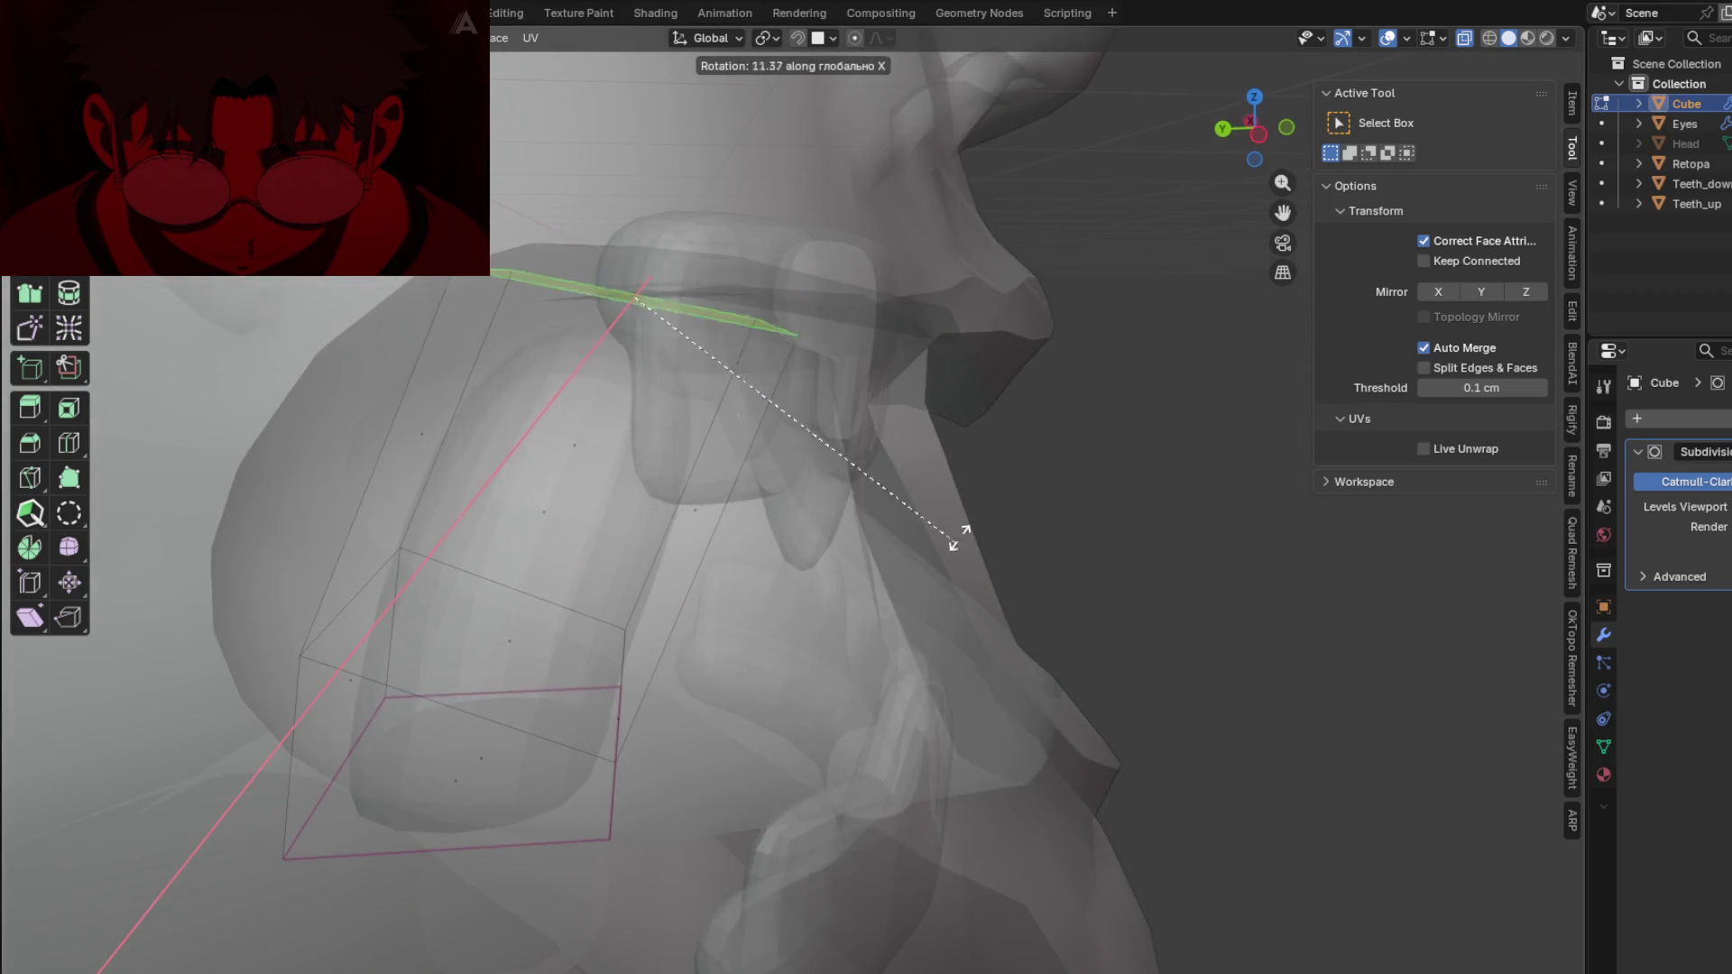
# Step: Finish rotating the top face and start adjusting it along Z
pyautogui.click(1048, 391)
pyautogui.press('g')
pyautogui.press('z')
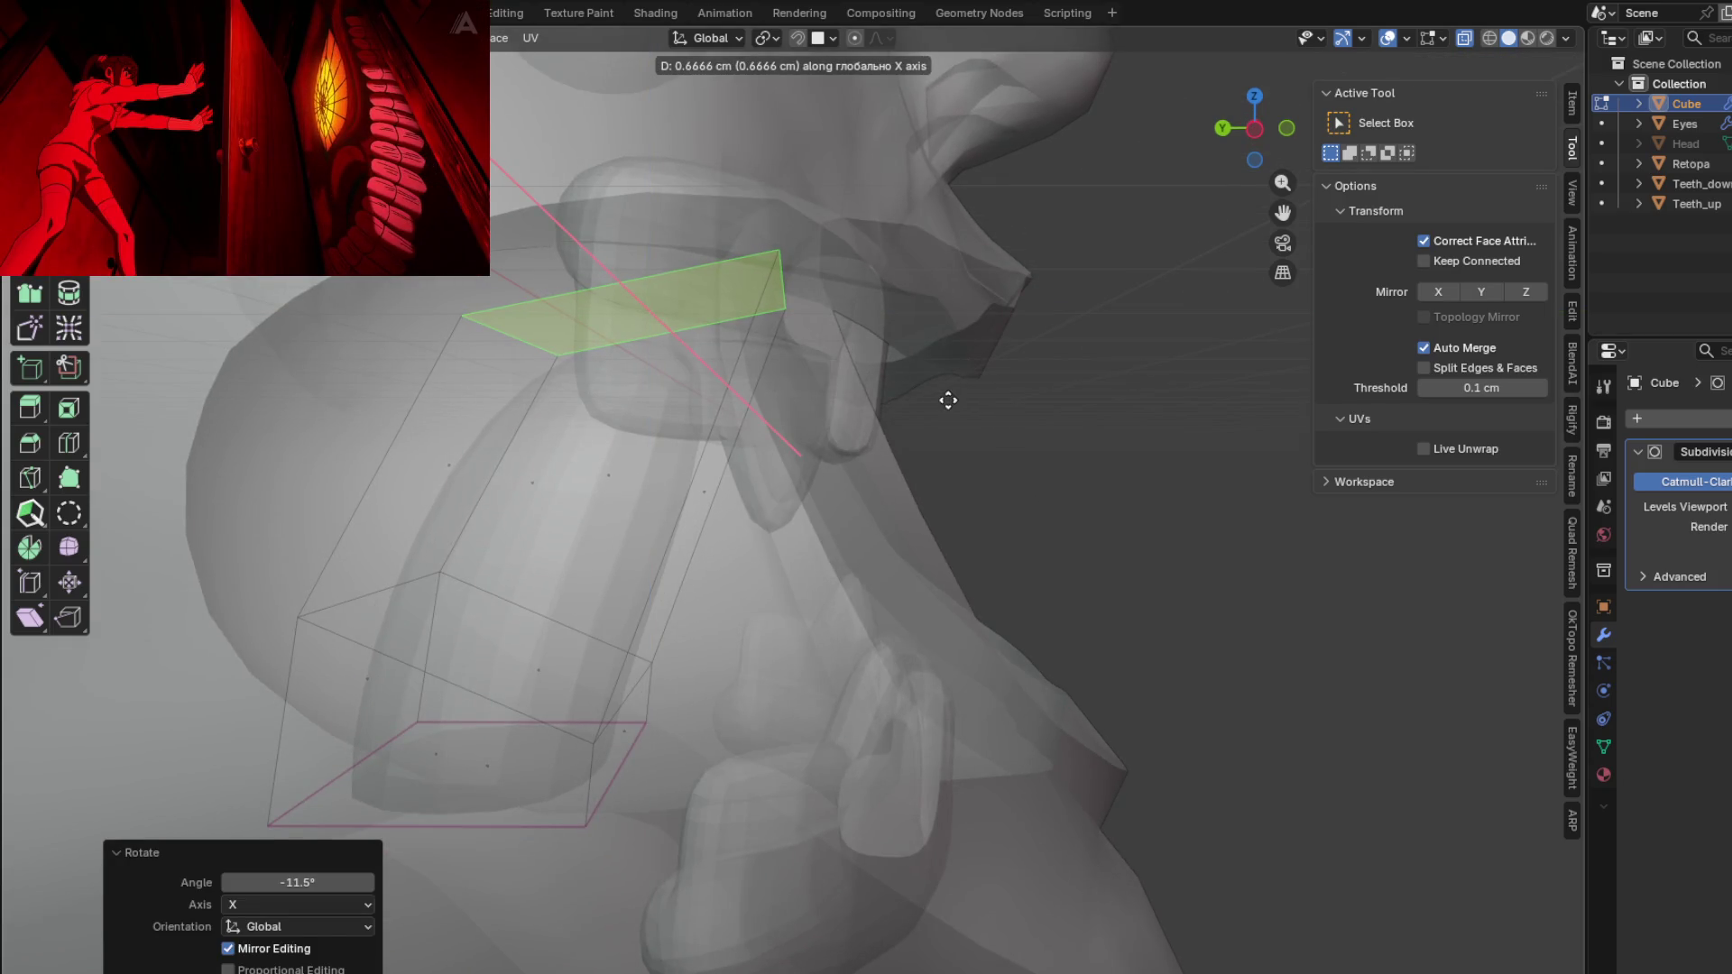
pyautogui.press('g')
pyautogui.press('g')
pyautogui.moveTo(953, 412)
pyautogui.mouseDown(button='middle')
pyautogui.moveTo(1094, 484)
pyautogui.moveTo(1106, 518)
pyautogui.mouseUp(button='middle')
# Step: Move the selected face along Y and Z, then rotate it 73.1°
pyautogui.press('g')
pyautogui.press('x')
pyautogui.press('y')
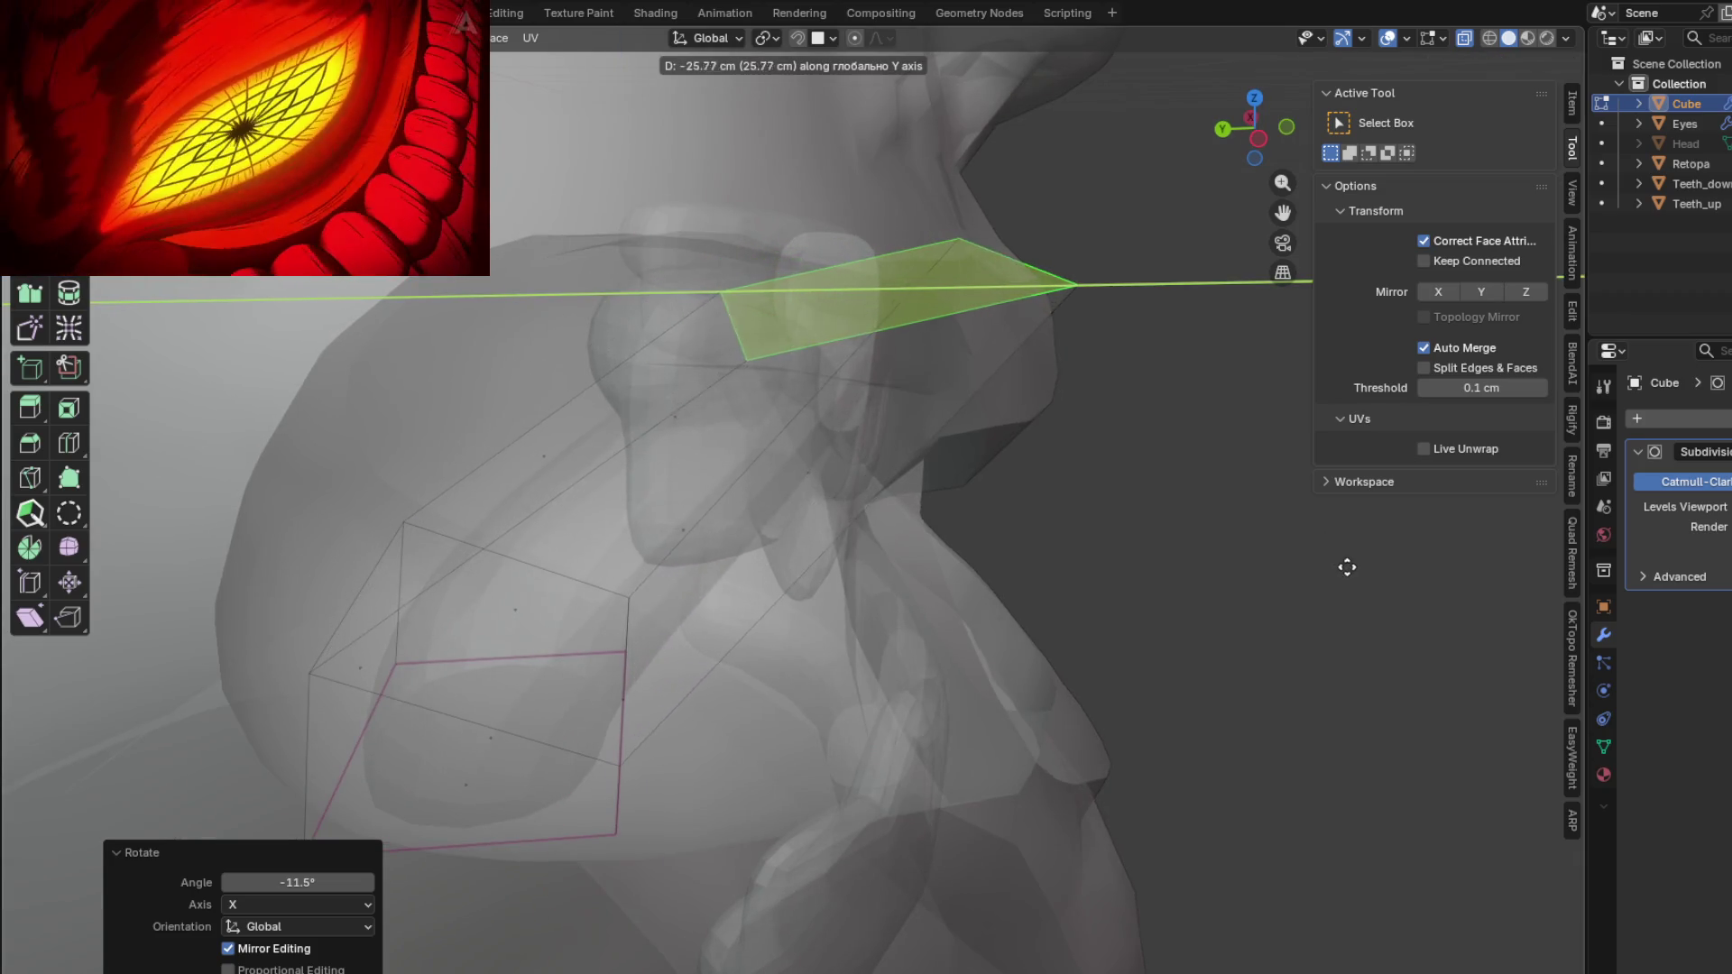
pyautogui.click(1256, 553)
pyautogui.press('g')
pyautogui.press('z')
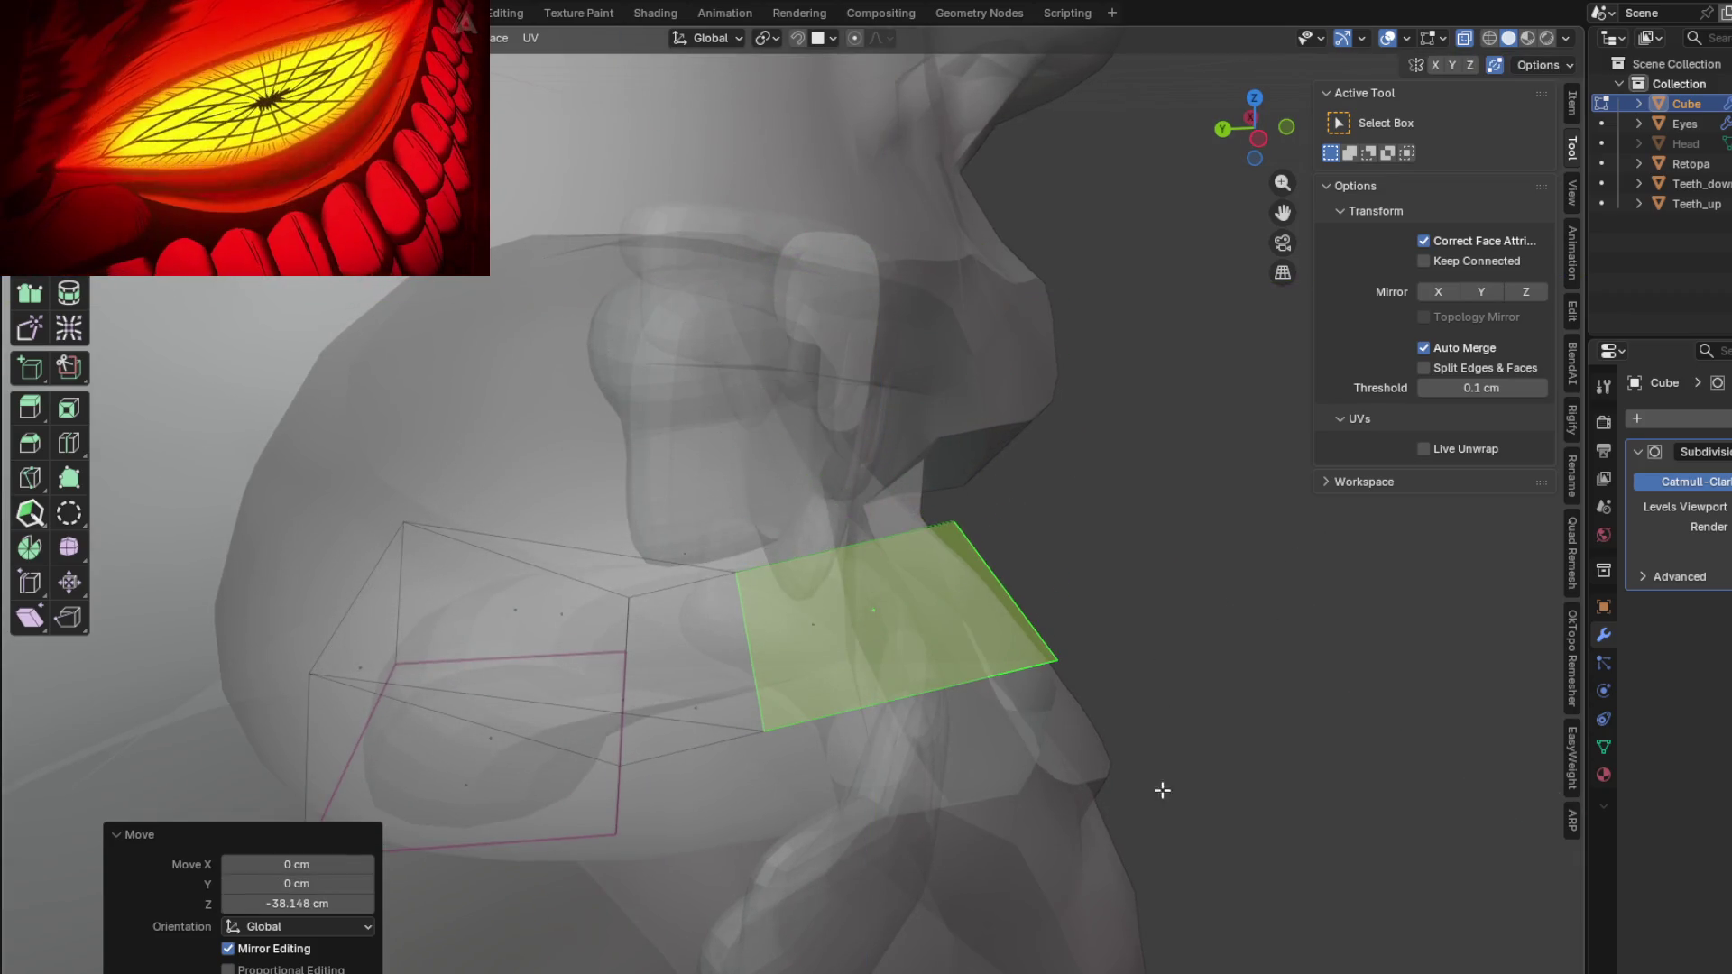
pyautogui.click(1160, 797)
pyautogui.moveTo(1160, 796); pyautogui.dragTo(1125, 630, button='middle')
pyautogui.press('r')
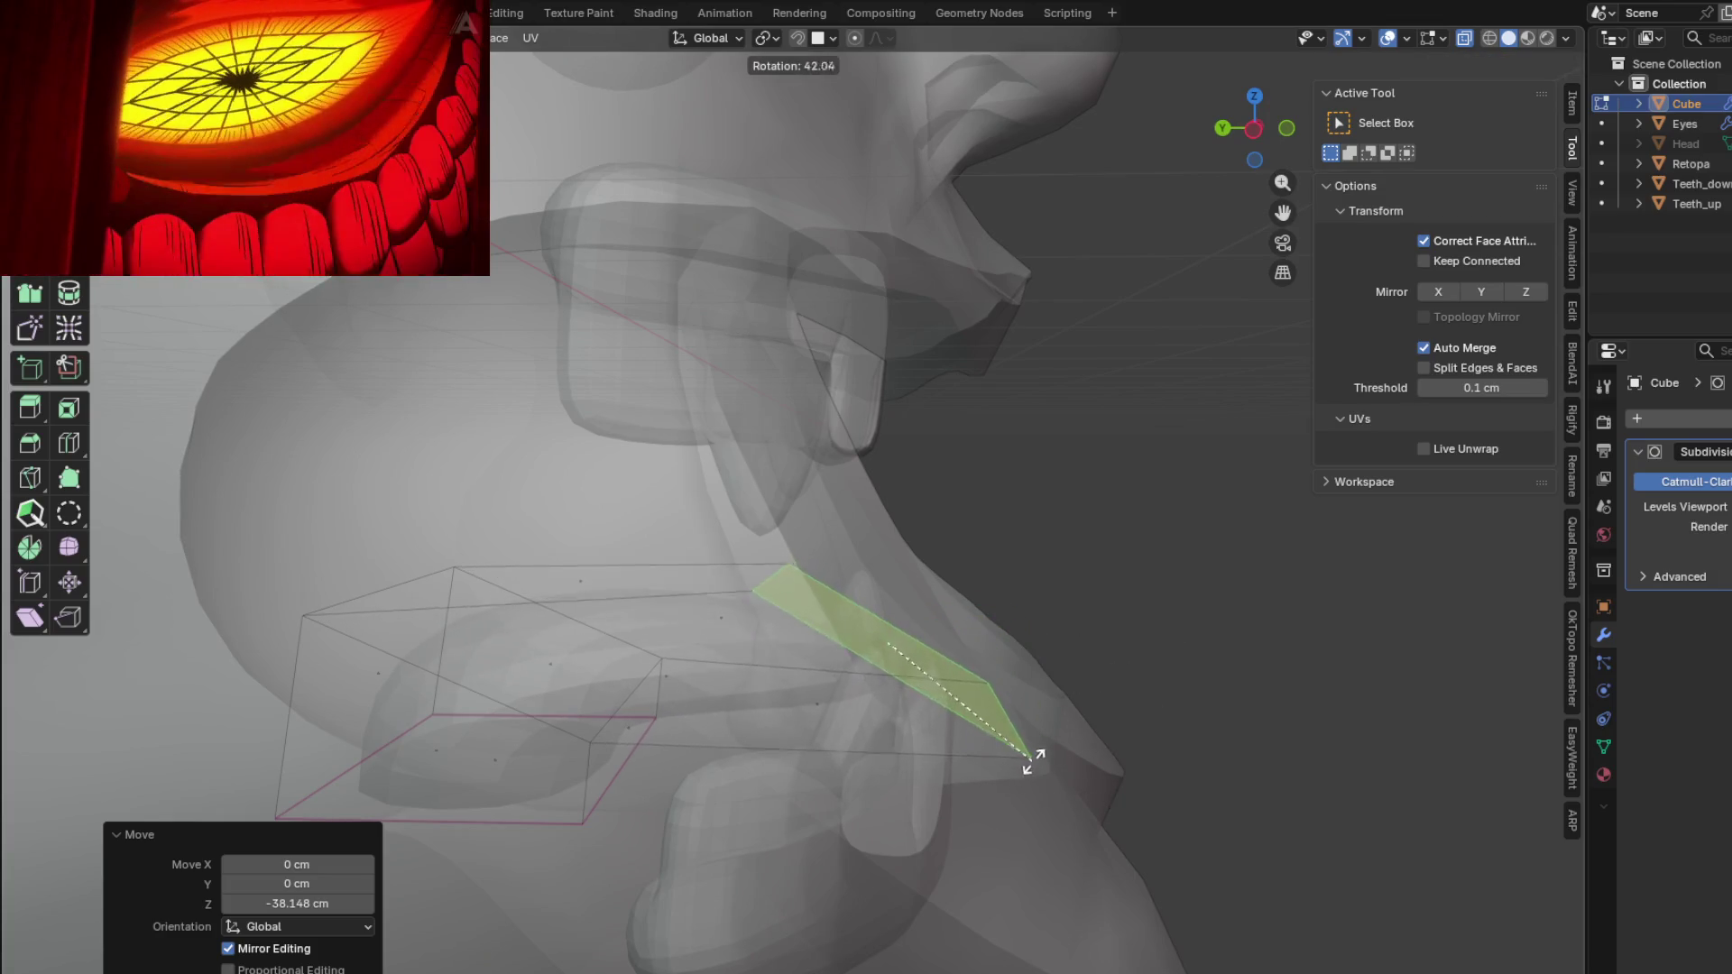
pyautogui.click(954, 812)
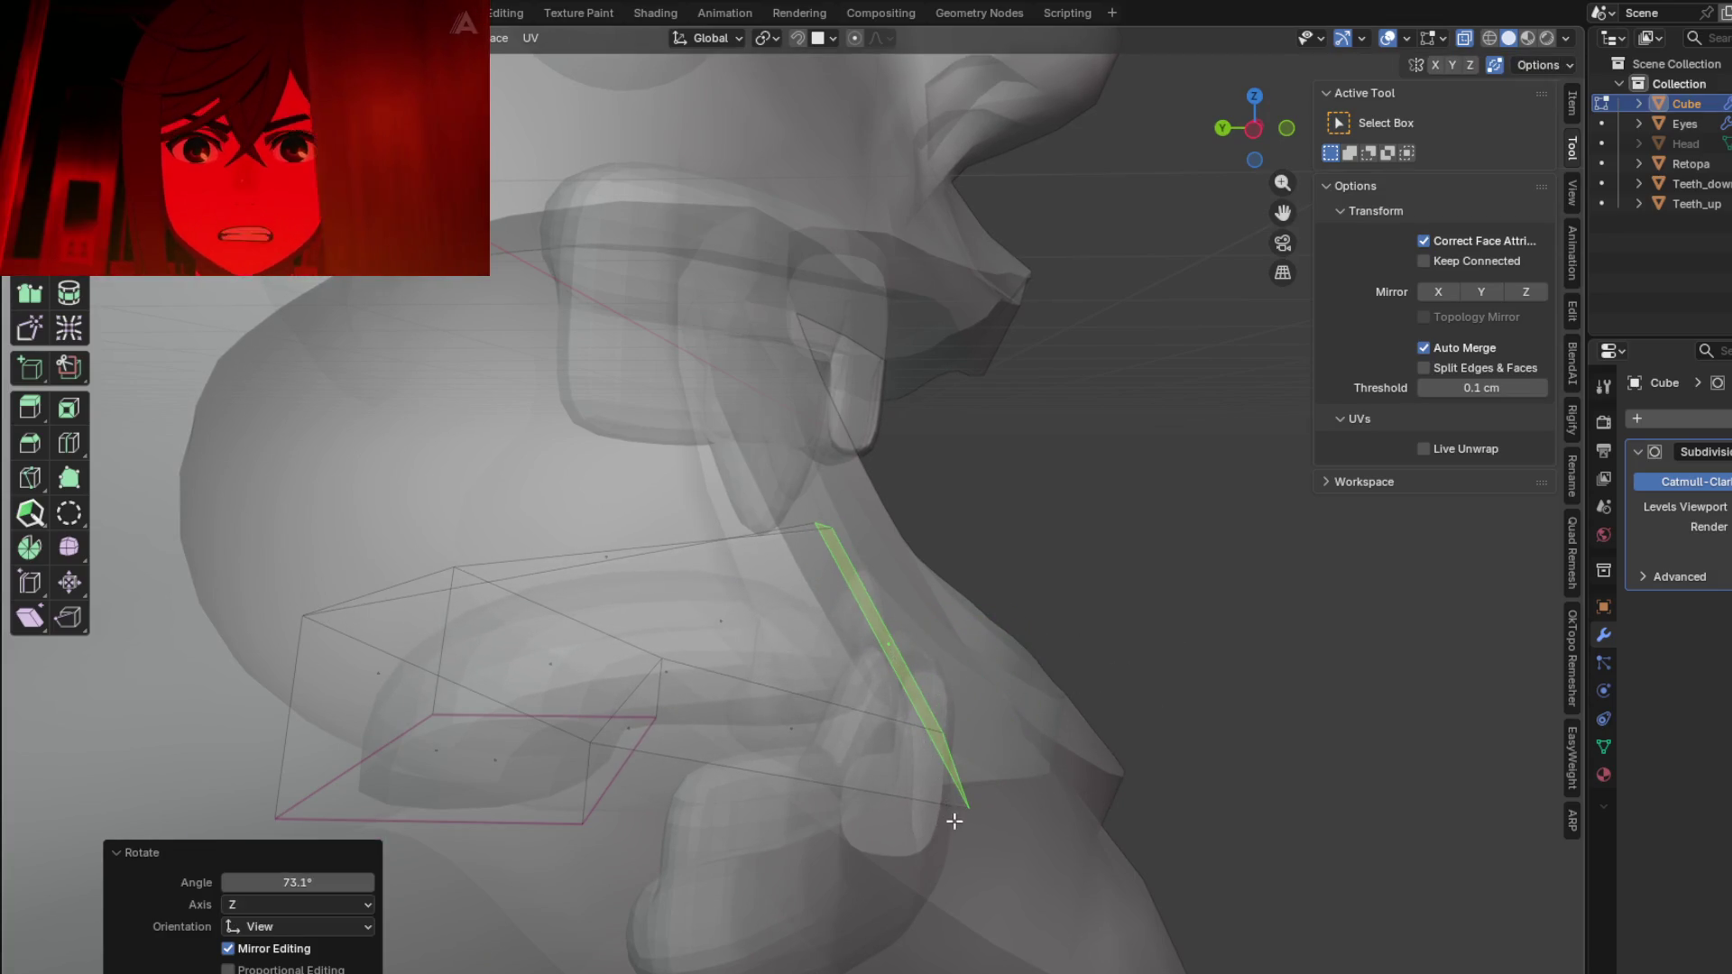
pyautogui.moveTo(881, 735)
pyautogui.mouseDown(button='middle')
pyautogui.moveTo(780, 670)
pyautogui.moveTo(826, 722)
pyautogui.moveTo(954, 636)
pyautogui.moveTo(824, 734)
pyautogui.moveTo(895, 643)
pyautogui.moveTo(836, 649)
pyautogui.moveTo(1001, 675)
pyautogui.moveTo(885, 655)
pyautogui.mouseUp(button='middle')
# Step: Check the mouth with X-ray off, then rotate slightly and scale the face to 1.157
pyautogui.hotkey('alt', 'z')
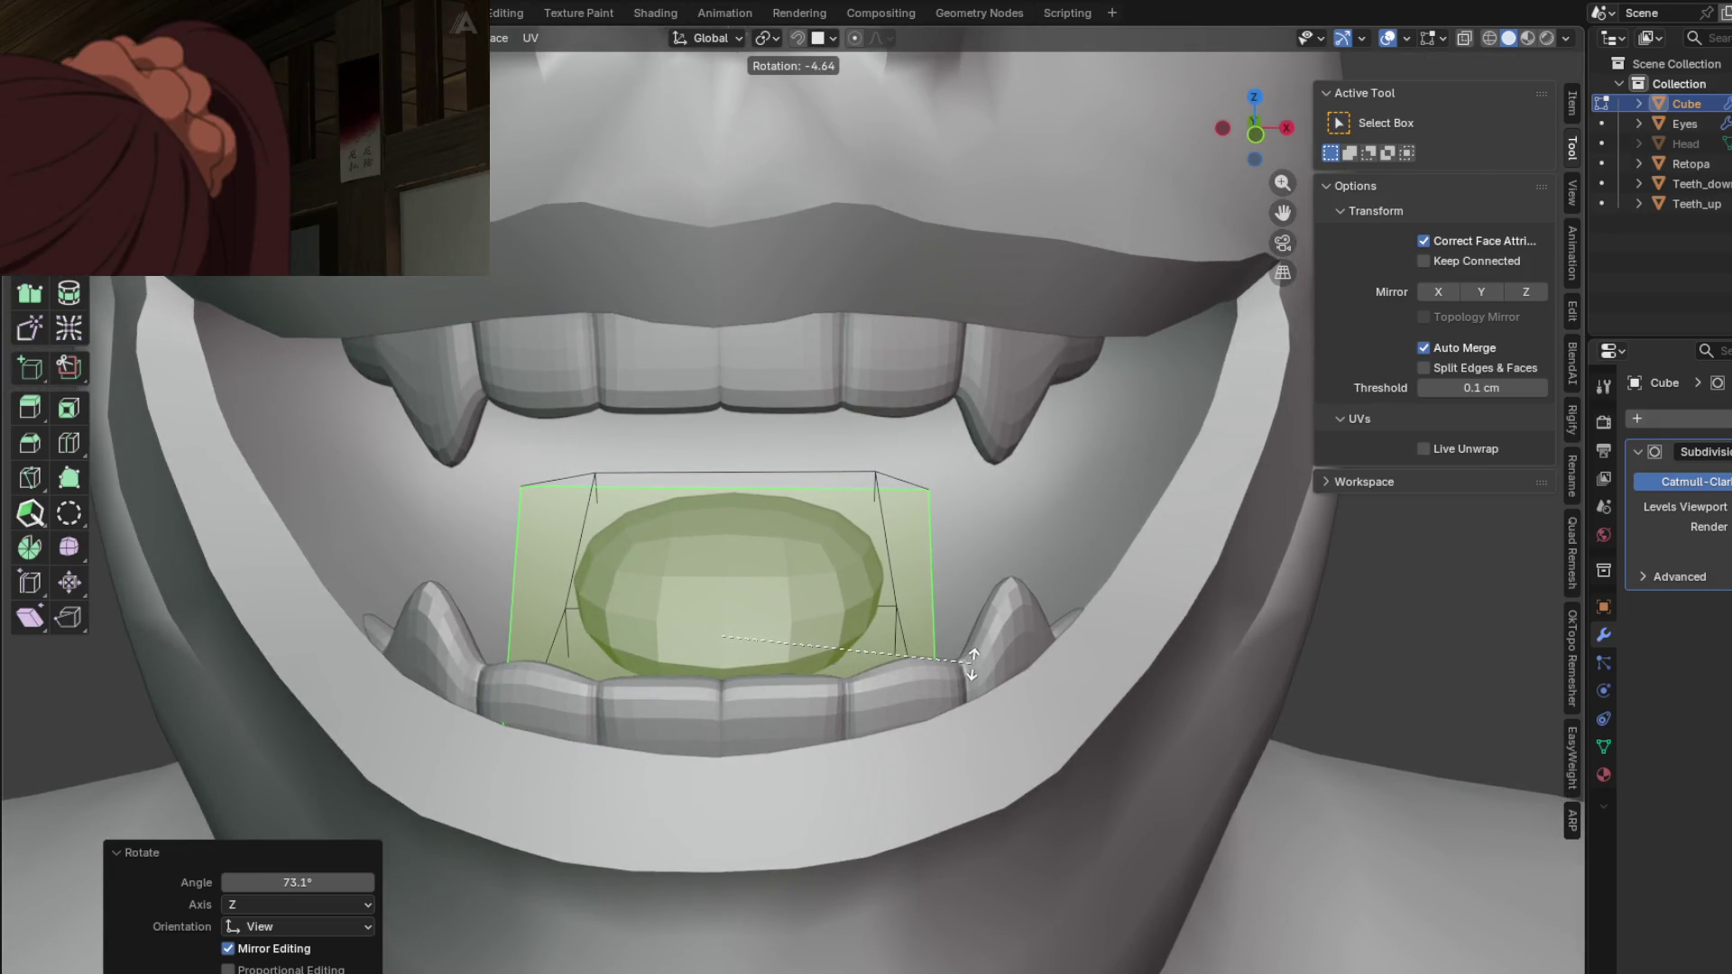
pyautogui.click(973, 665)
pyautogui.moveTo(973, 664)
pyautogui.mouseDown(button='middle')
pyautogui.moveTo(1094, 680)
pyautogui.moveTo(1067, 707)
pyautogui.moveTo(1011, 639)
pyautogui.moveTo(911, 648)
pyautogui.mouseUp(button='middle')
pyautogui.moveTo(929, 663)
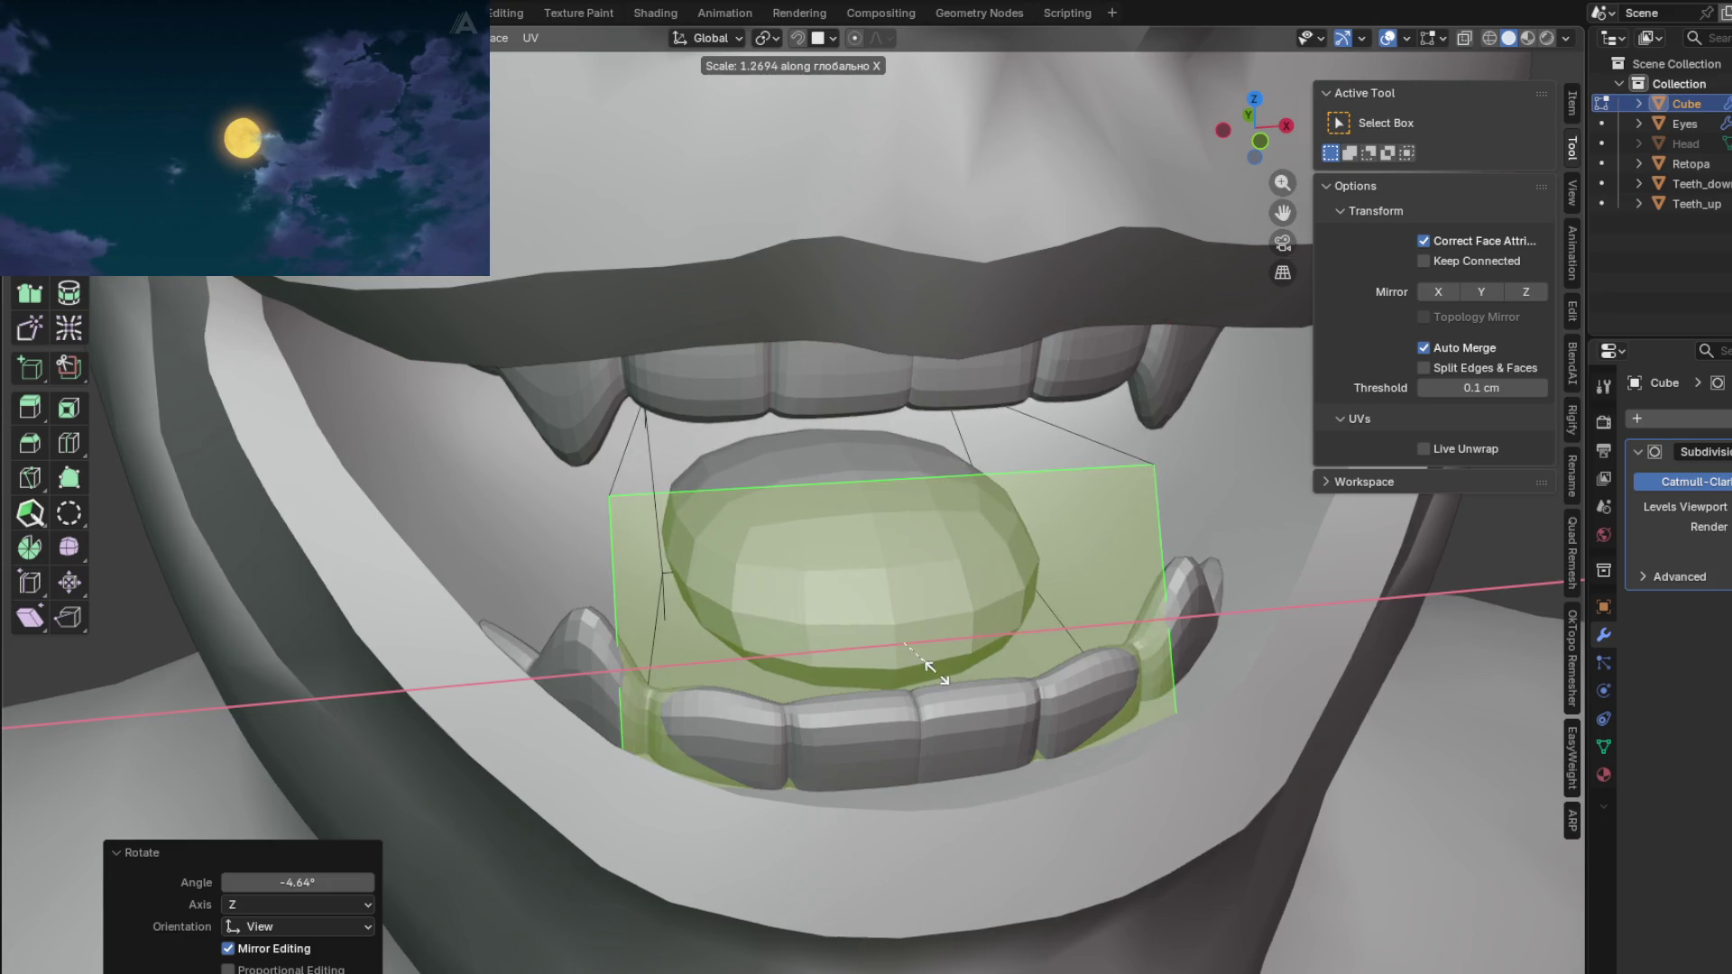
pyautogui.moveTo(932, 673)
pyautogui.mouseDown(button='middle')
pyautogui.moveTo(1032, 671)
pyautogui.moveTo(743, 590)
pyautogui.moveTo(846, 588)
pyautogui.mouseUp(button='middle')
pyautogui.hotkey('alt', 'z')
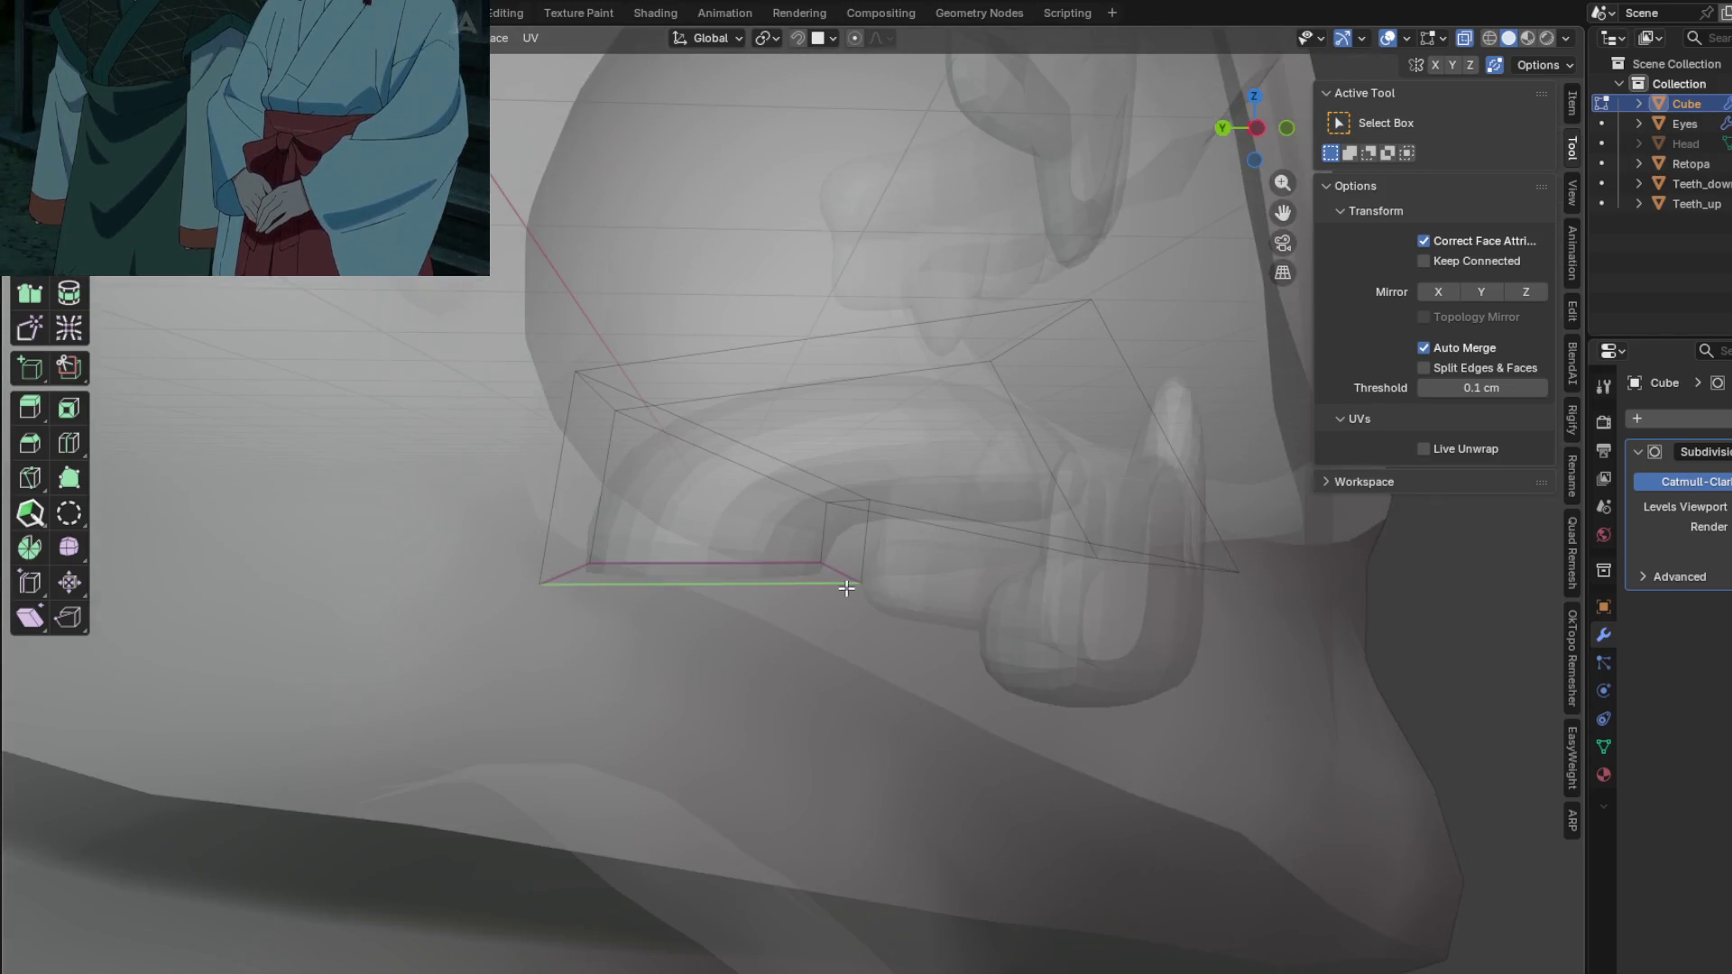
pyautogui.click(854, 640)
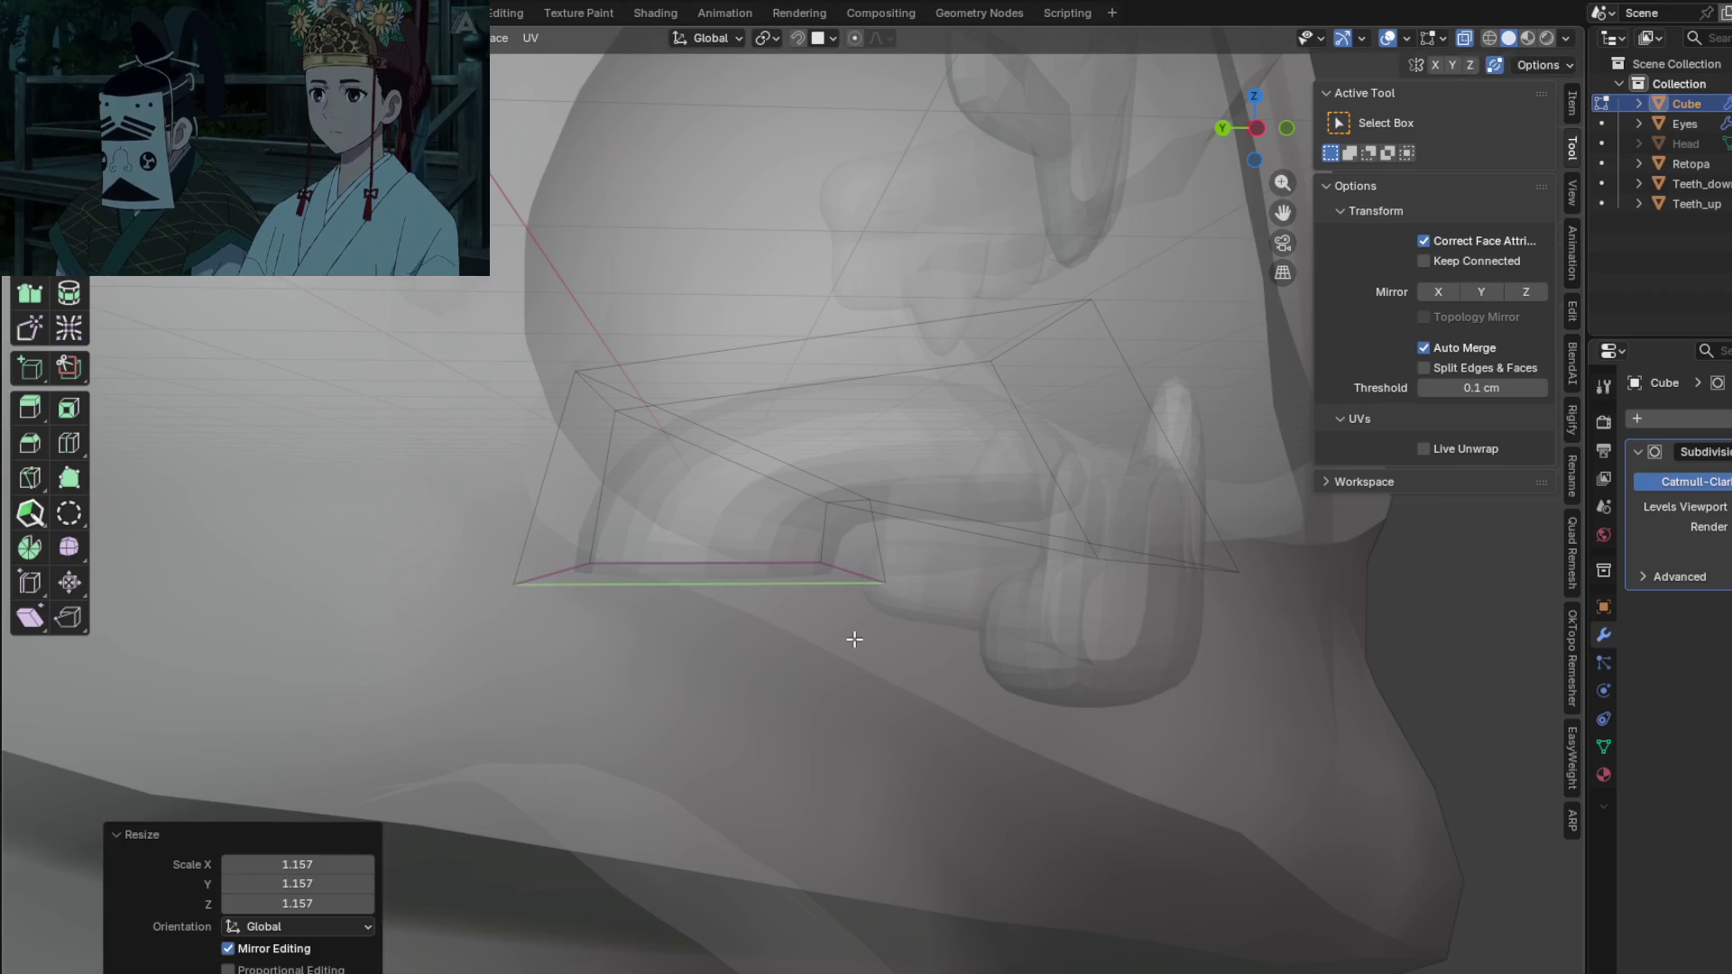
# Step: Shift the selection along the Y axis
pyautogui.press('g')
pyautogui.press('y')
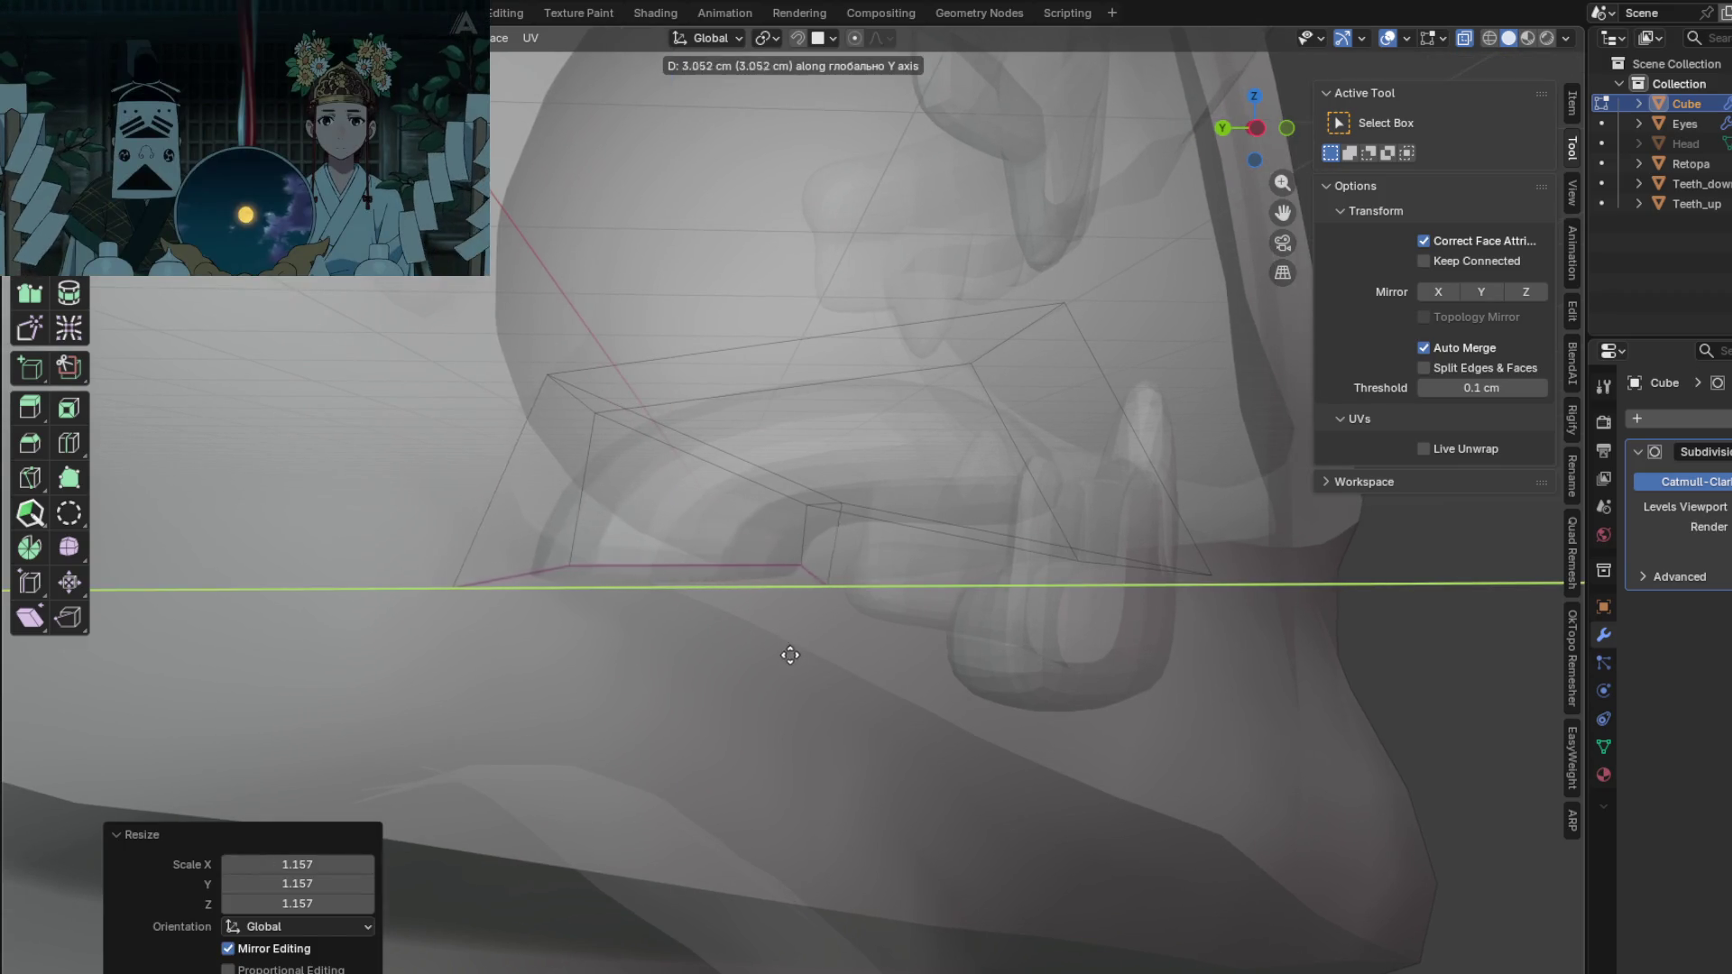
pyautogui.click(819, 664)
pyautogui.moveTo(836, 681)
pyautogui.mouseDown(button='middle')
pyautogui.moveTo(823, 746)
pyautogui.moveTo(885, 774)
pyautogui.moveTo(852, 672)
pyautogui.moveTo(804, 700)
pyautogui.moveTo(830, 661)
pyautogui.moveTo(747, 715)
pyautogui.moveTo(797, 727)
pyautogui.mouseUp(button='middle')
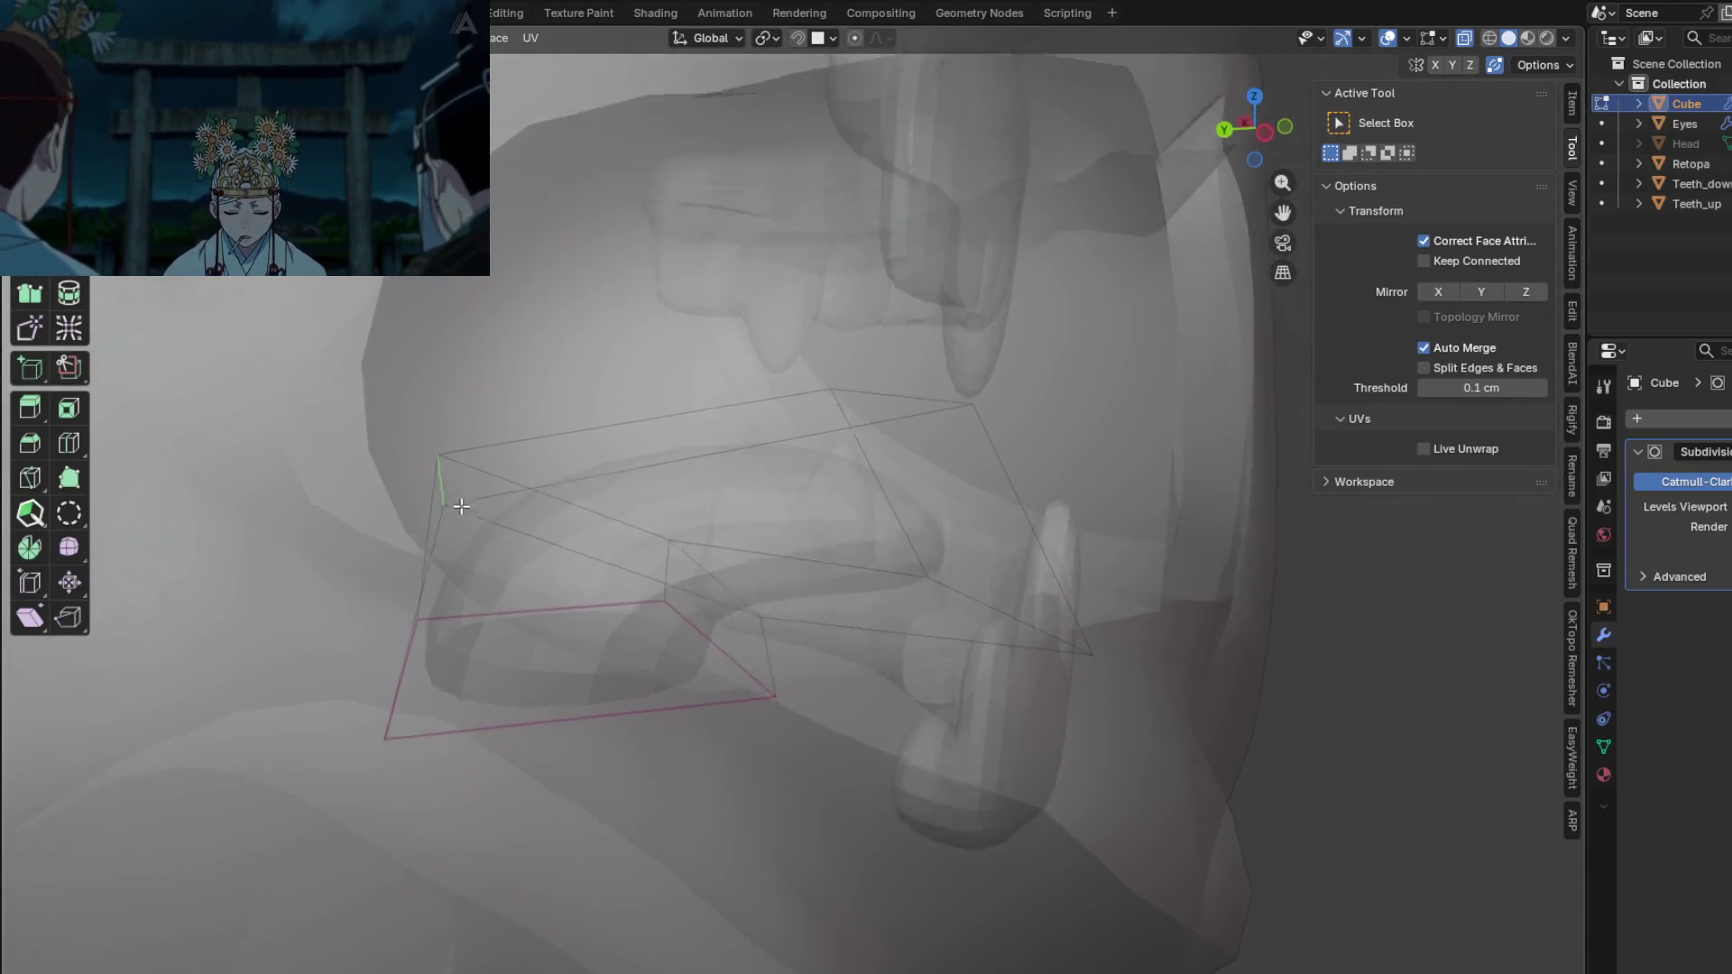
# Step: Reposition a single corner vertex of the tongue cage
pyautogui.click(442, 460)
pyautogui.press('g')
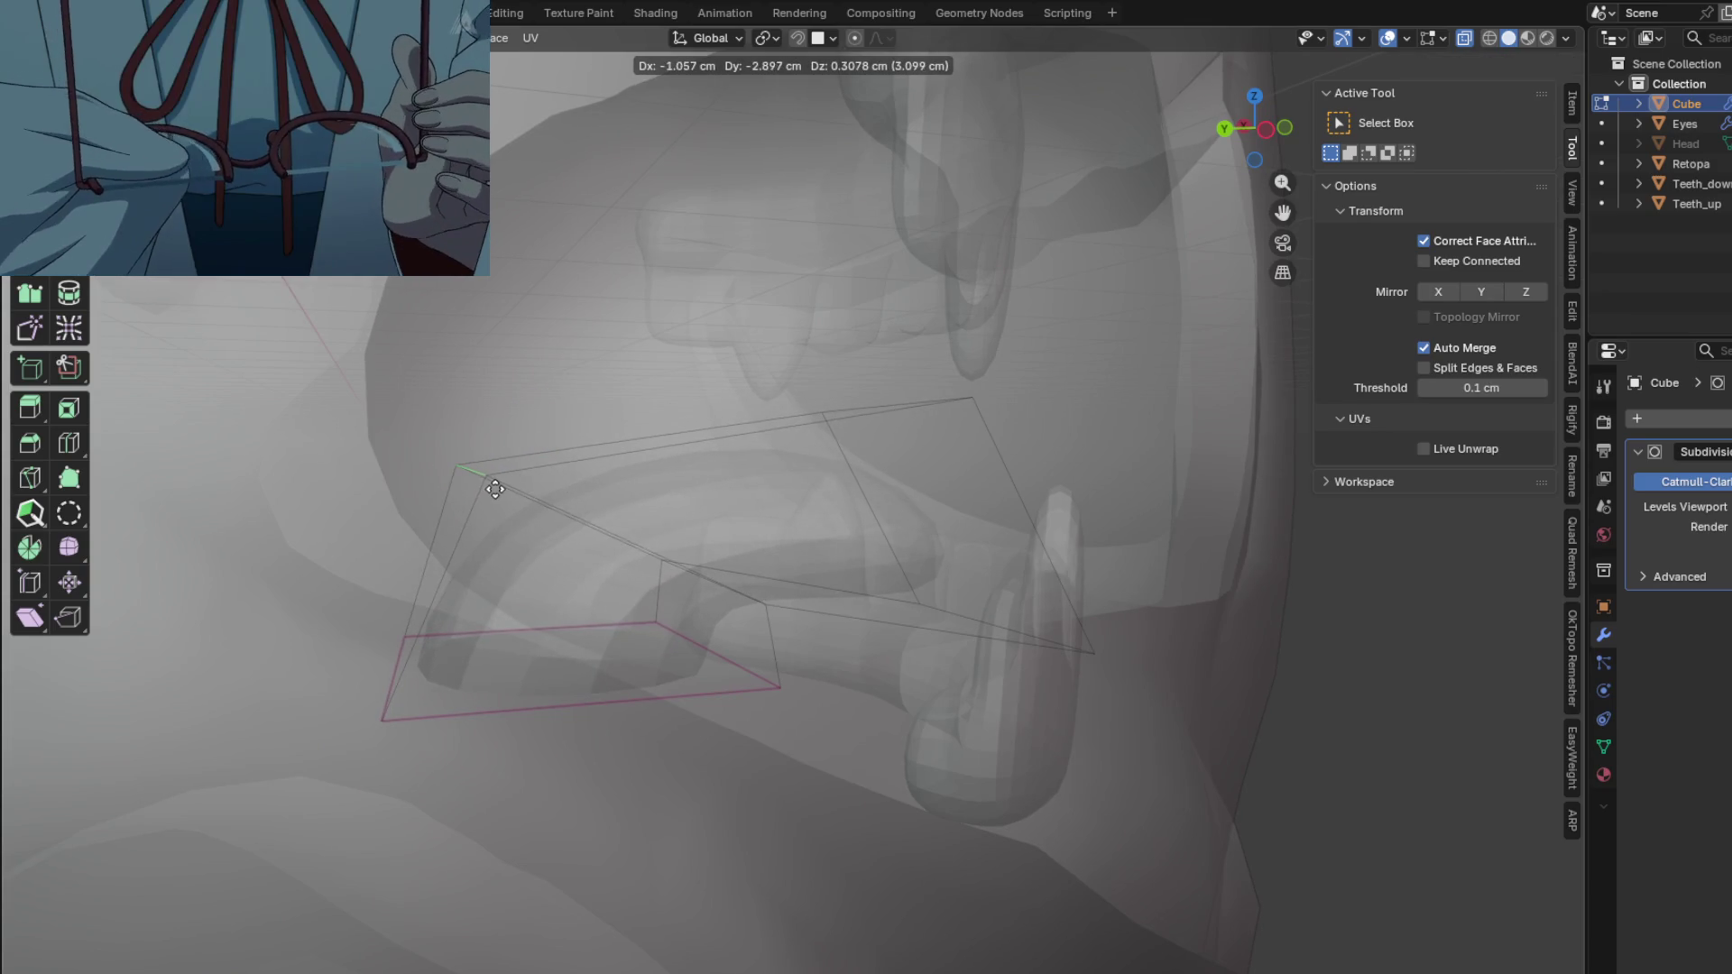
pyautogui.click(479, 493)
pyautogui.moveTo(480, 494); pyautogui.dragTo(773, 549, button='middle')
# Step: Edge-slide a loop on the tongue cage
pyautogui.moveTo(917, 535)
pyautogui.mouseDown(button='middle')
pyautogui.moveTo(785, 572)
pyautogui.moveTo(688, 680)
pyautogui.moveTo(674, 646)
pyautogui.moveTo(721, 515)
pyautogui.mouseUp(button='middle')
pyautogui.press('g')
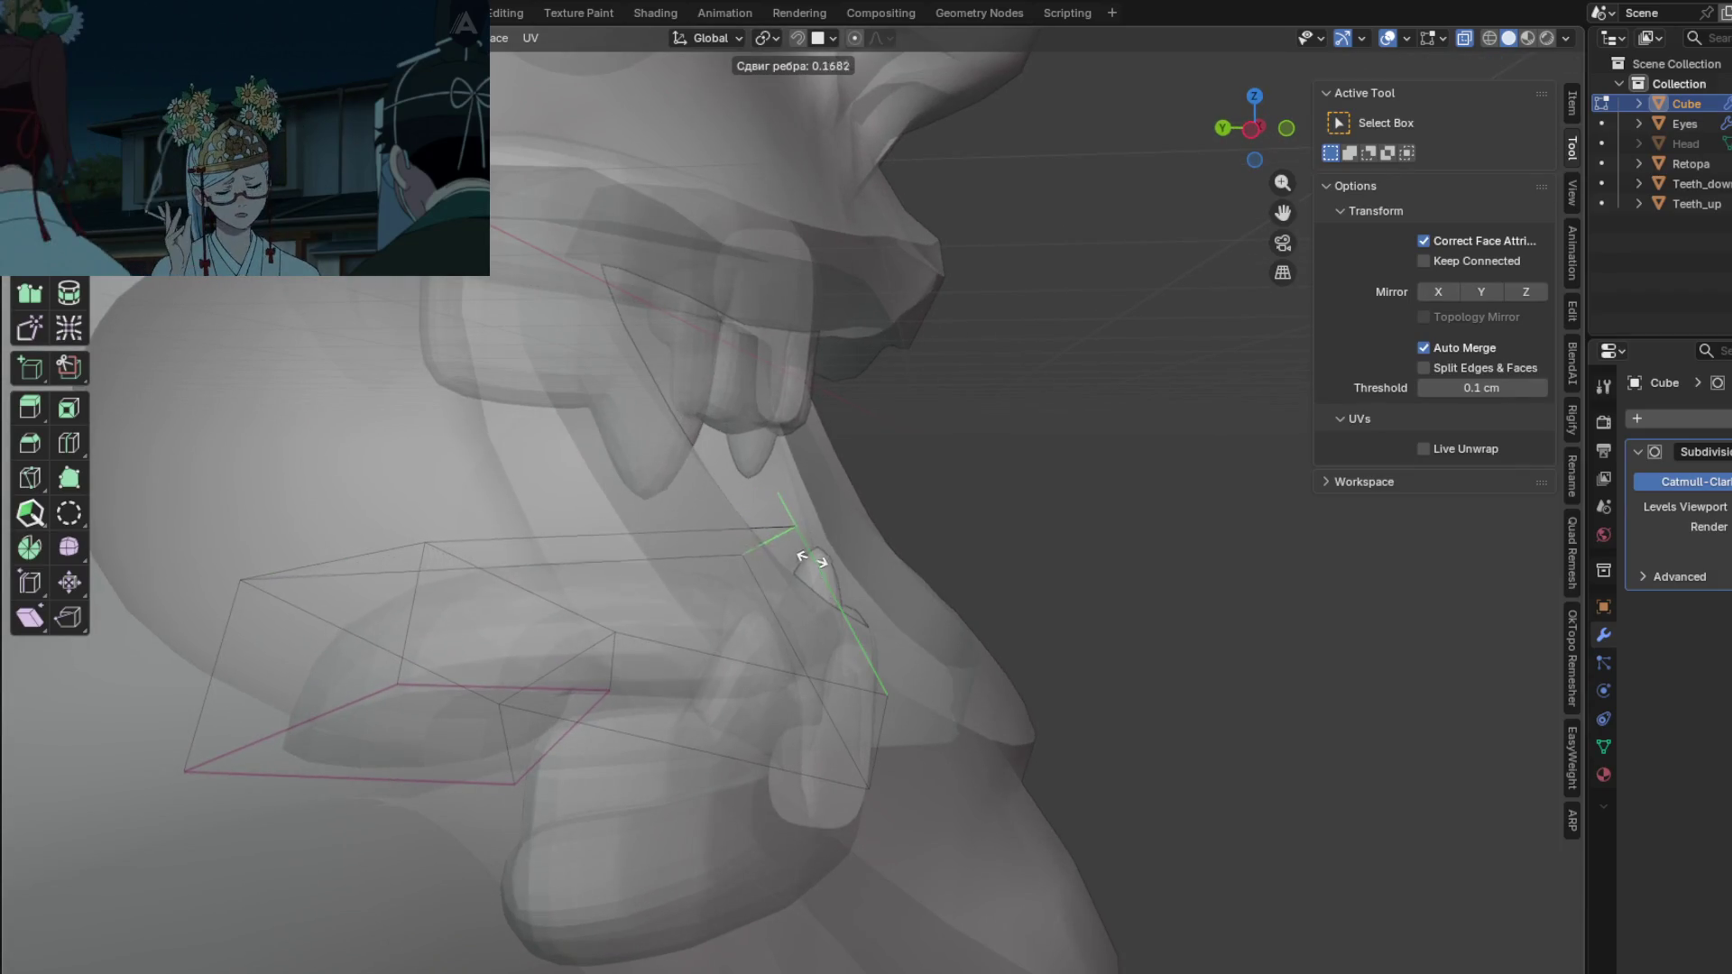
pyautogui.click(790, 582)
pyautogui.moveTo(727, 630); pyautogui.dragTo(614, 571, button='middle')
# Step: Crease the cage edges to about 0.2 and make the head opaque again
pyautogui.press('g')
pyautogui.press('g')
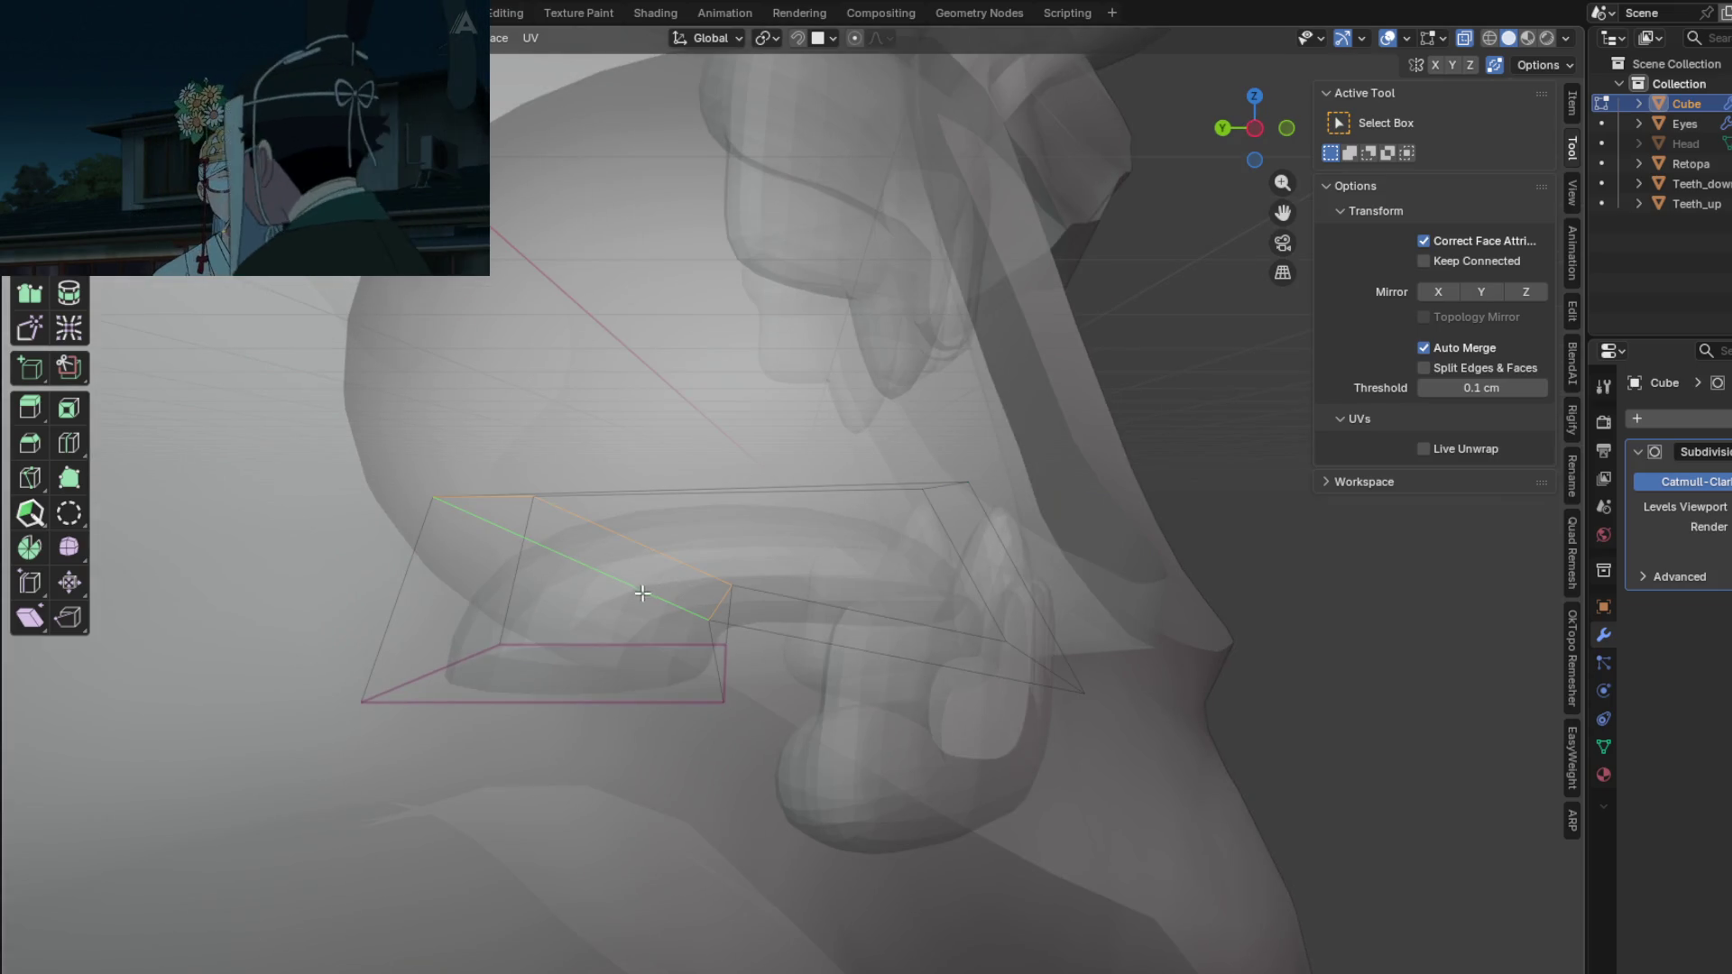
pyautogui.hotkey('ctrl', 'e')
pyautogui.press('Escape')
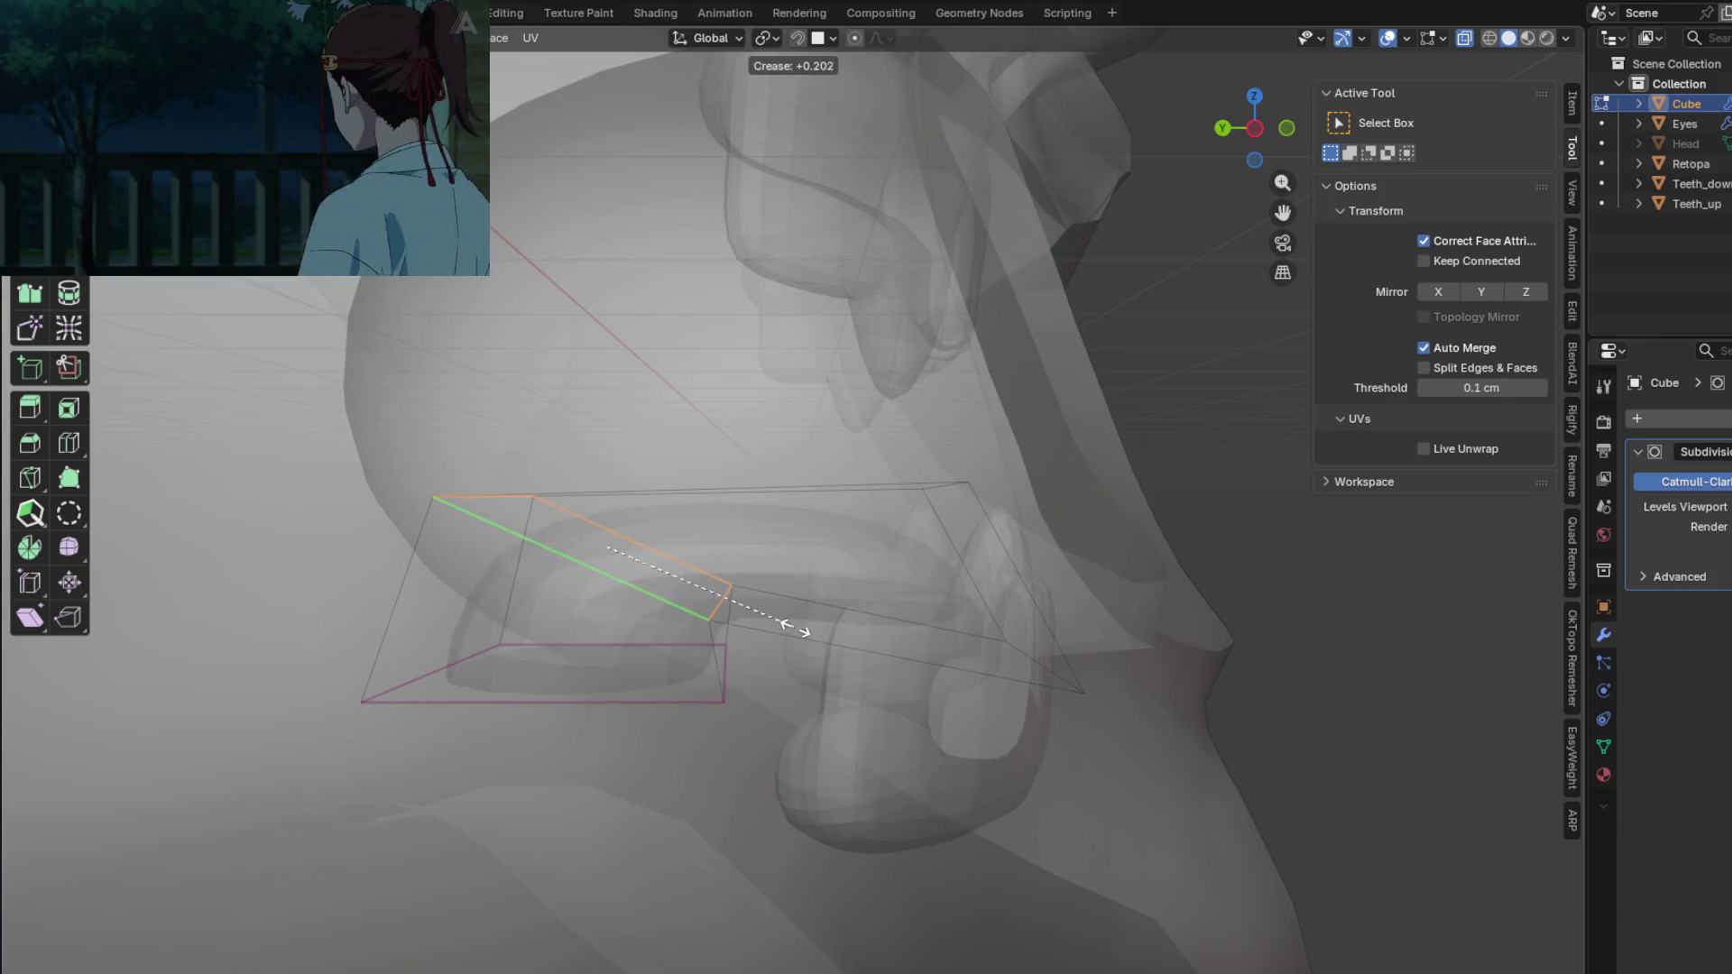
pyautogui.press('Escape')
pyautogui.moveTo(793, 627)
pyautogui.mouseDown(button='middle')
pyautogui.moveTo(686, 658)
pyautogui.moveTo(694, 672)
pyautogui.moveTo(619, 716)
pyautogui.moveTo(880, 658)
pyautogui.moveTo(591, 566)
pyautogui.moveTo(468, 599)
pyautogui.moveTo(523, 620)
pyautogui.moveTo(668, 561)
pyautogui.moveTo(713, 608)
pyautogui.mouseUp(button='middle')
pyautogui.hotkey('alt', 'z')
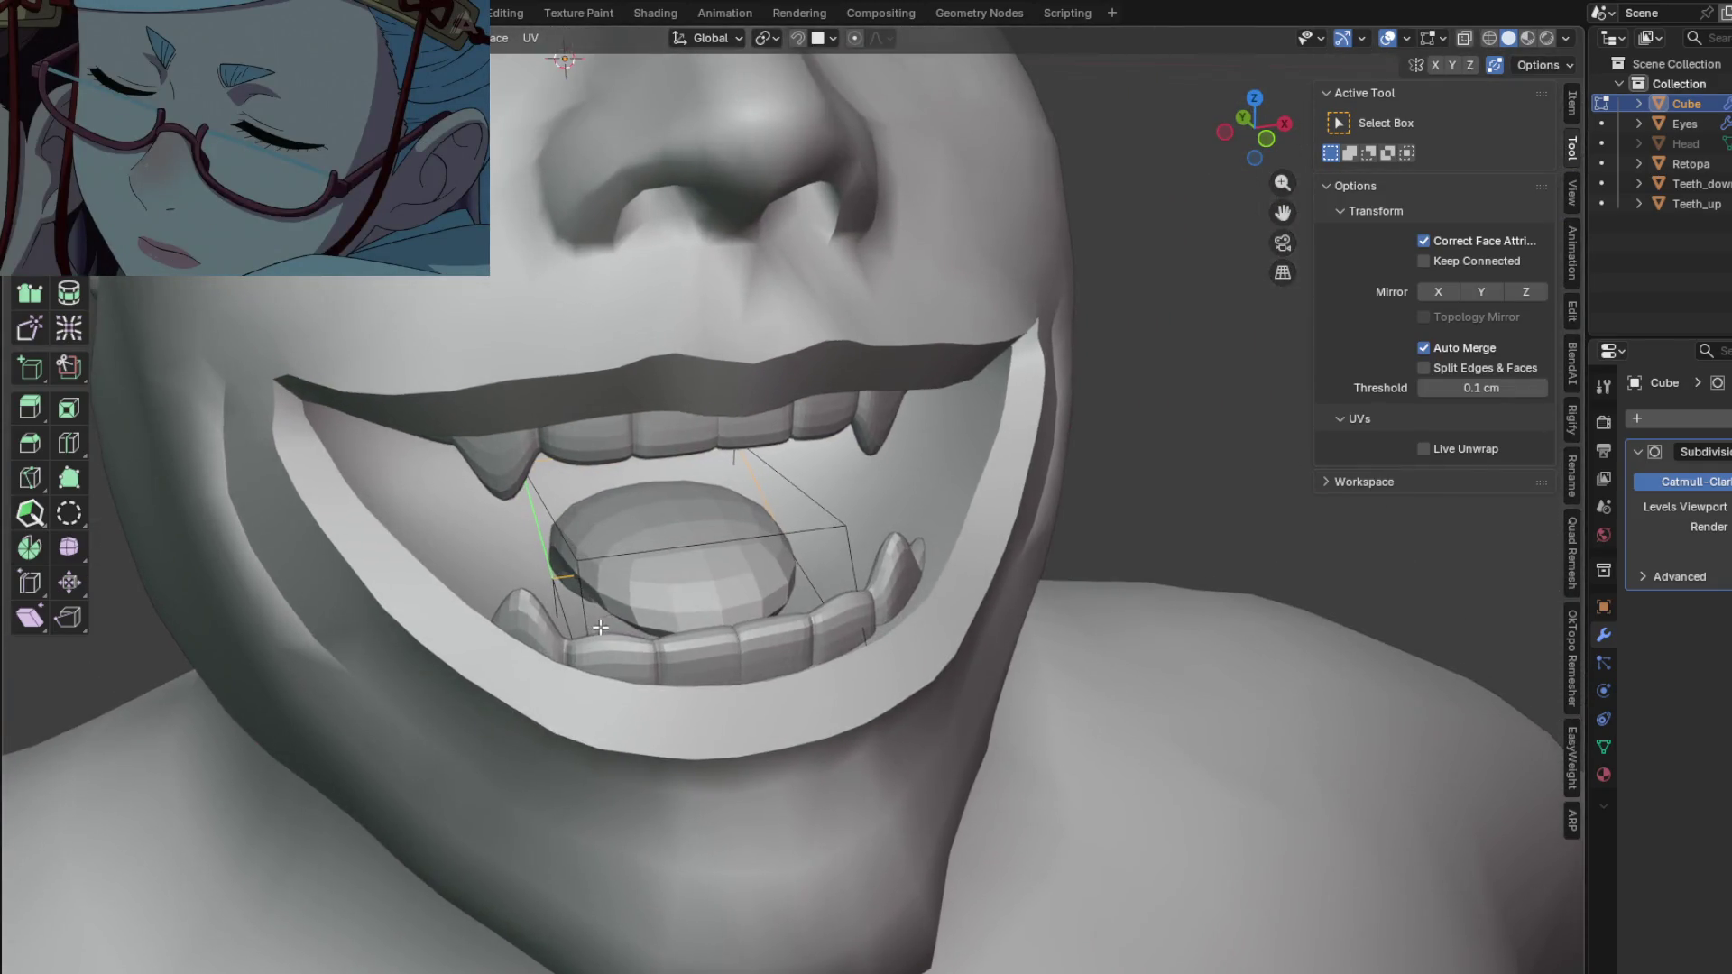
# Step: Select the tongue block and scale it wider along X
pyautogui.click(714, 609)
pyautogui.press('x')
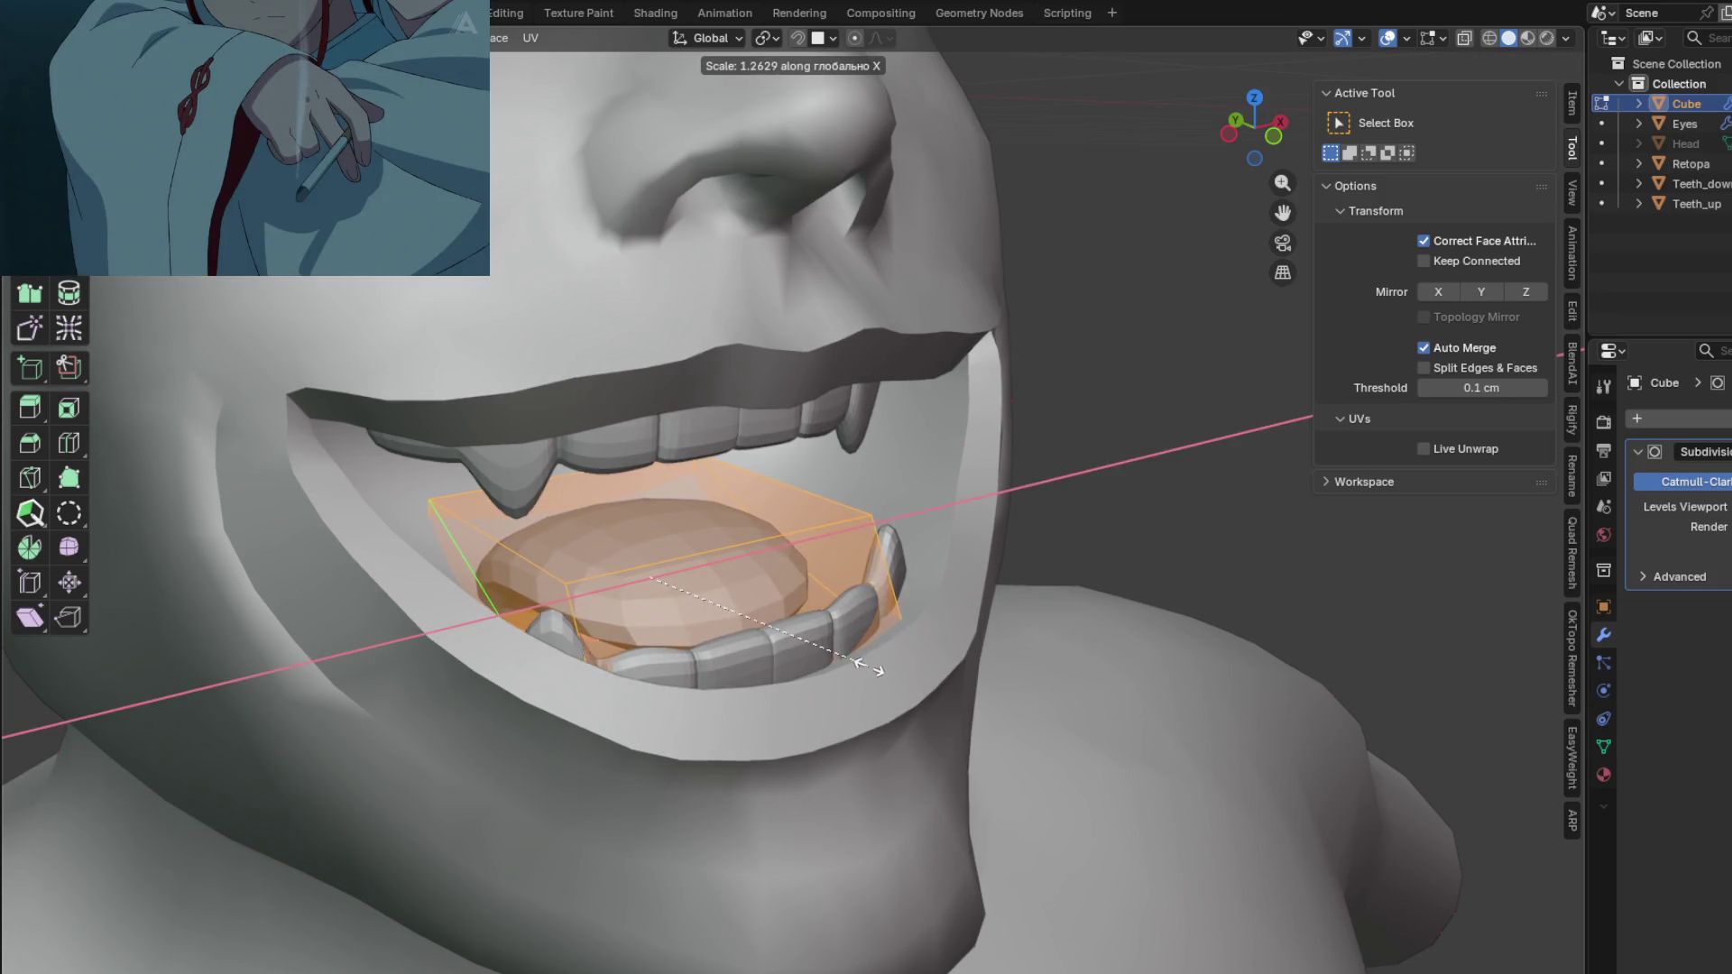
pyautogui.click(840, 668)
pyautogui.moveTo(839, 668)
pyautogui.mouseDown(button='middle')
pyautogui.moveTo(821, 659)
pyautogui.moveTo(857, 686)
pyautogui.moveTo(686, 533)
pyautogui.moveTo(698, 525)
pyautogui.mouseUp(button='middle')
pyautogui.scroll(-4, 821, 659)
pyautogui.scroll(3, 808, 648)
pyautogui.scroll(3, 857, 686)
# Step: Raise the tongue's top face 3.2511 cm along Z
pyautogui.click(681, 525)
pyautogui.moveTo(787, 608); pyautogui.dragTo(748, 610, button='middle')
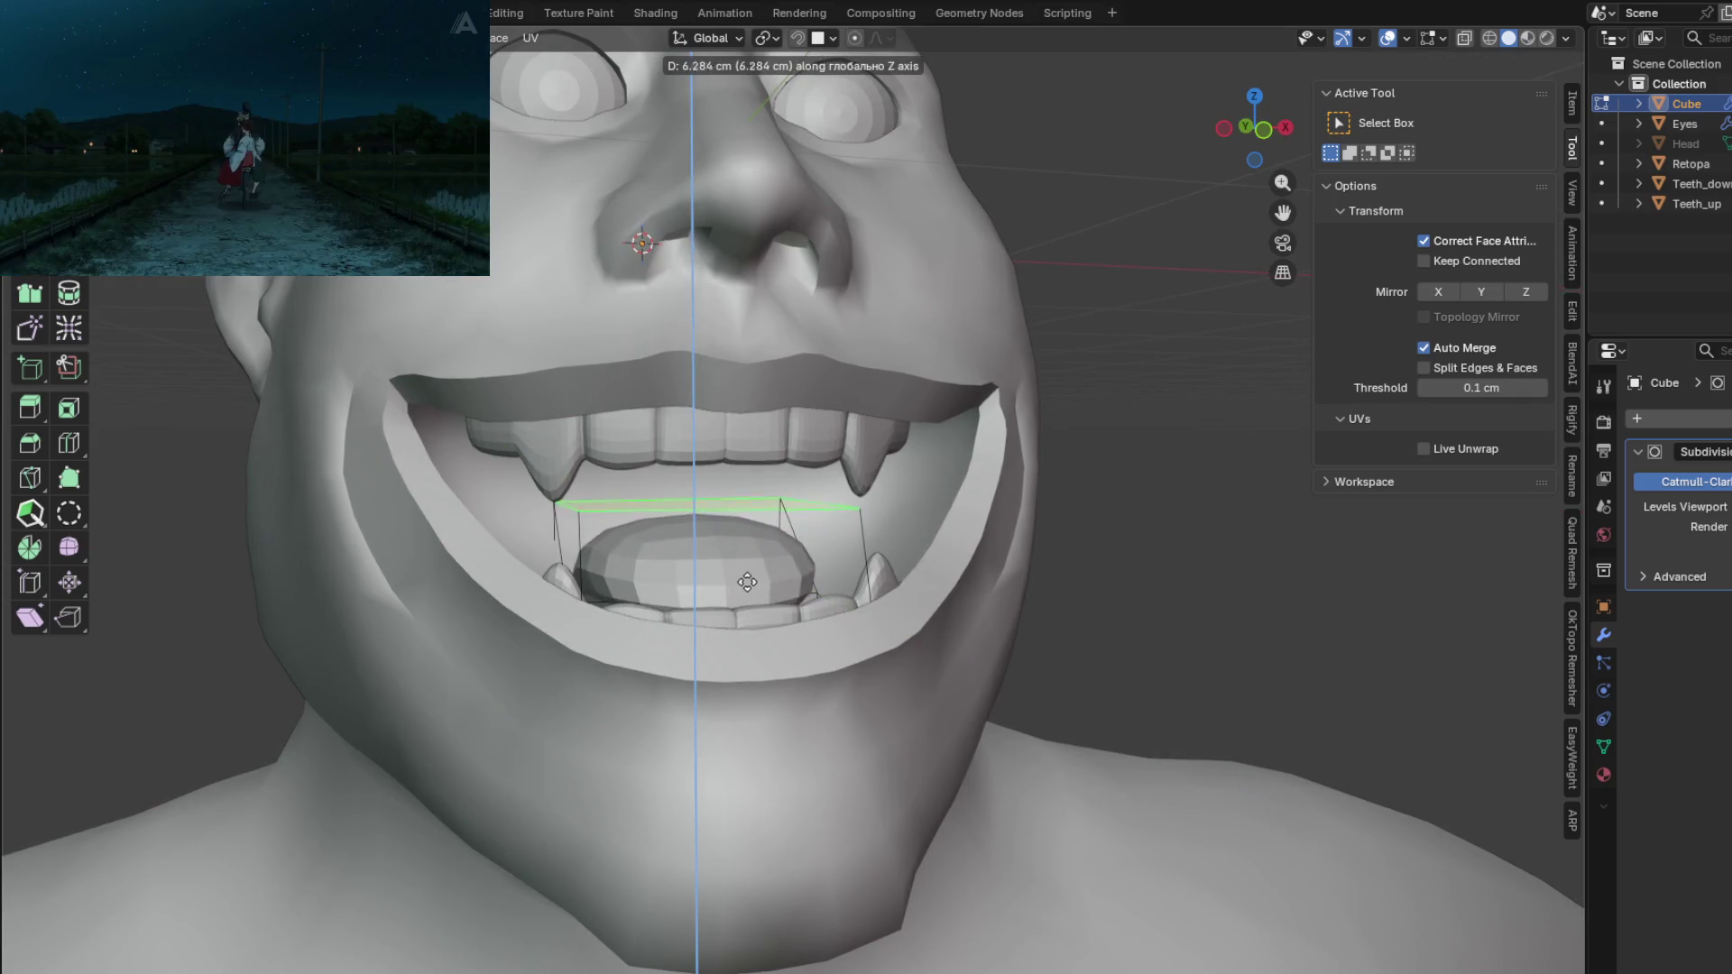
pyautogui.click(746, 596)
pyautogui.moveTo(746, 596)
pyautogui.mouseDown(button='middle')
pyautogui.moveTo(829, 599)
pyautogui.moveTo(792, 557)
pyautogui.moveTo(757, 600)
pyautogui.moveTo(721, 600)
pyautogui.moveTo(789, 640)
pyautogui.moveTo(776, 636)
pyautogui.moveTo(944, 599)
pyautogui.moveTo(858, 630)
pyautogui.moveTo(846, 656)
pyautogui.mouseUp(button='middle')
# Step: Edge-slide an edge by 0.207, then select the tongue's bottom edge in X-ray
pyautogui.click(829, 599)
pyautogui.click(803, 596)
pyautogui.hotkey('alt', 'z')
pyautogui.click(834, 638)
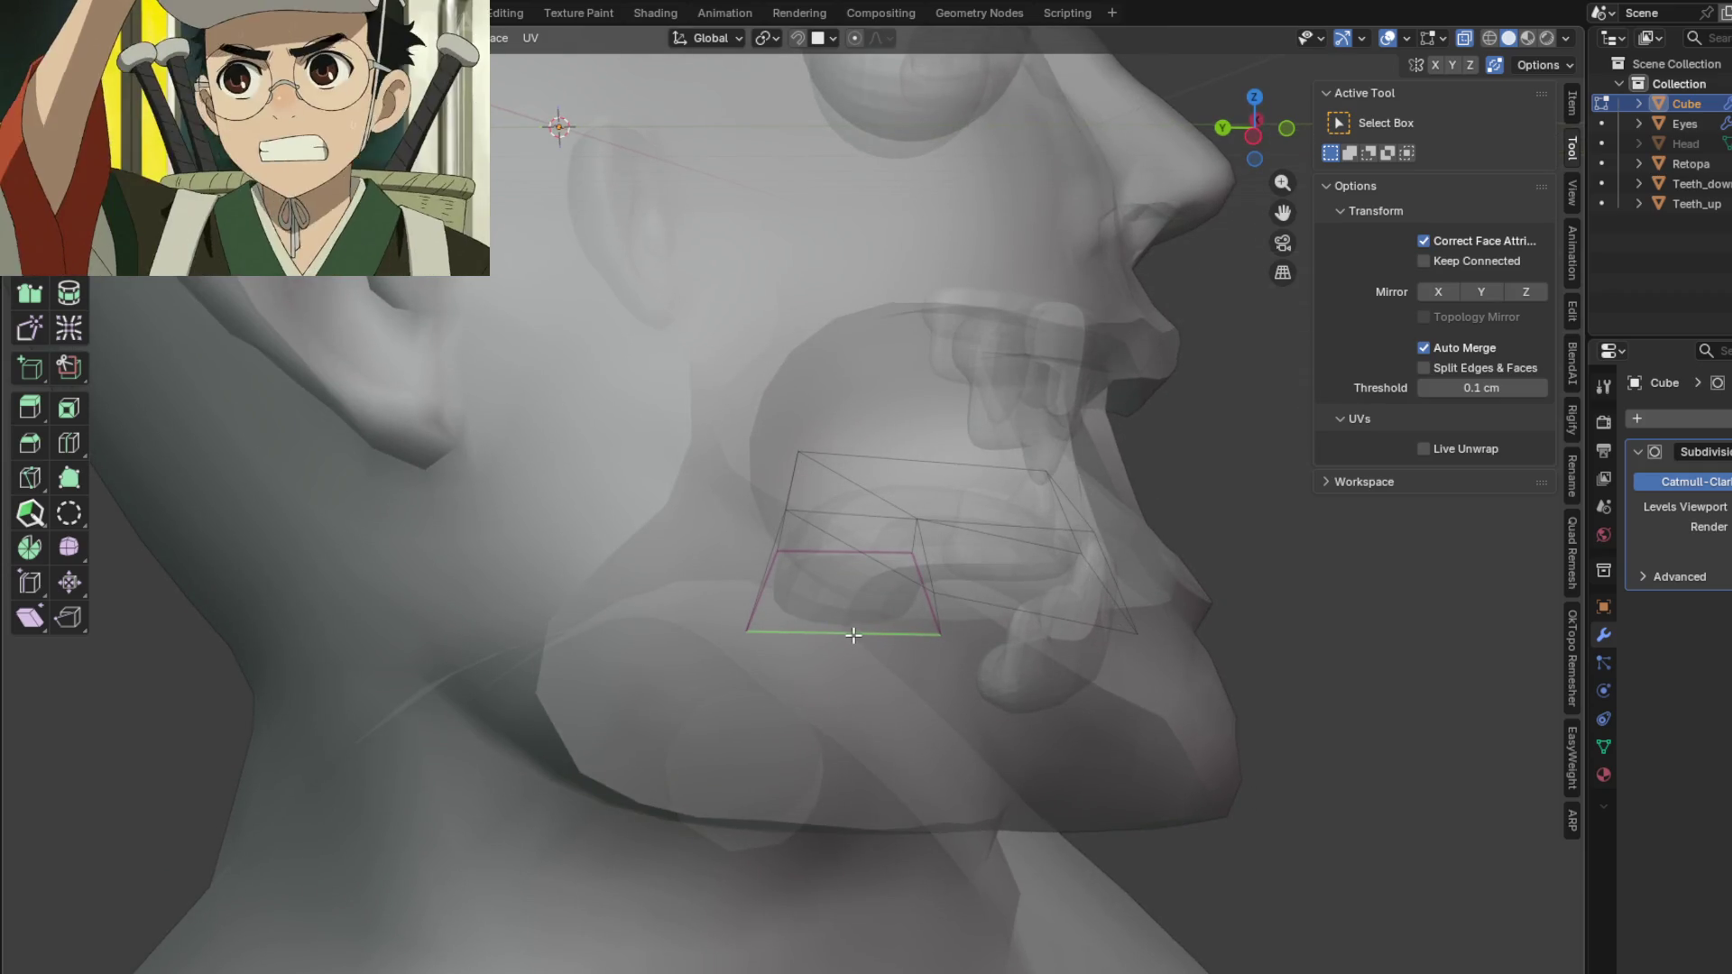
# Step: Push the tongue's bottom face back along Y
pyautogui.scroll(4, 839, 622)
pyautogui.moveTo(831, 561); pyautogui.dragTo(907, 578, button='middle')
pyautogui.press('g')
pyautogui.press('y')
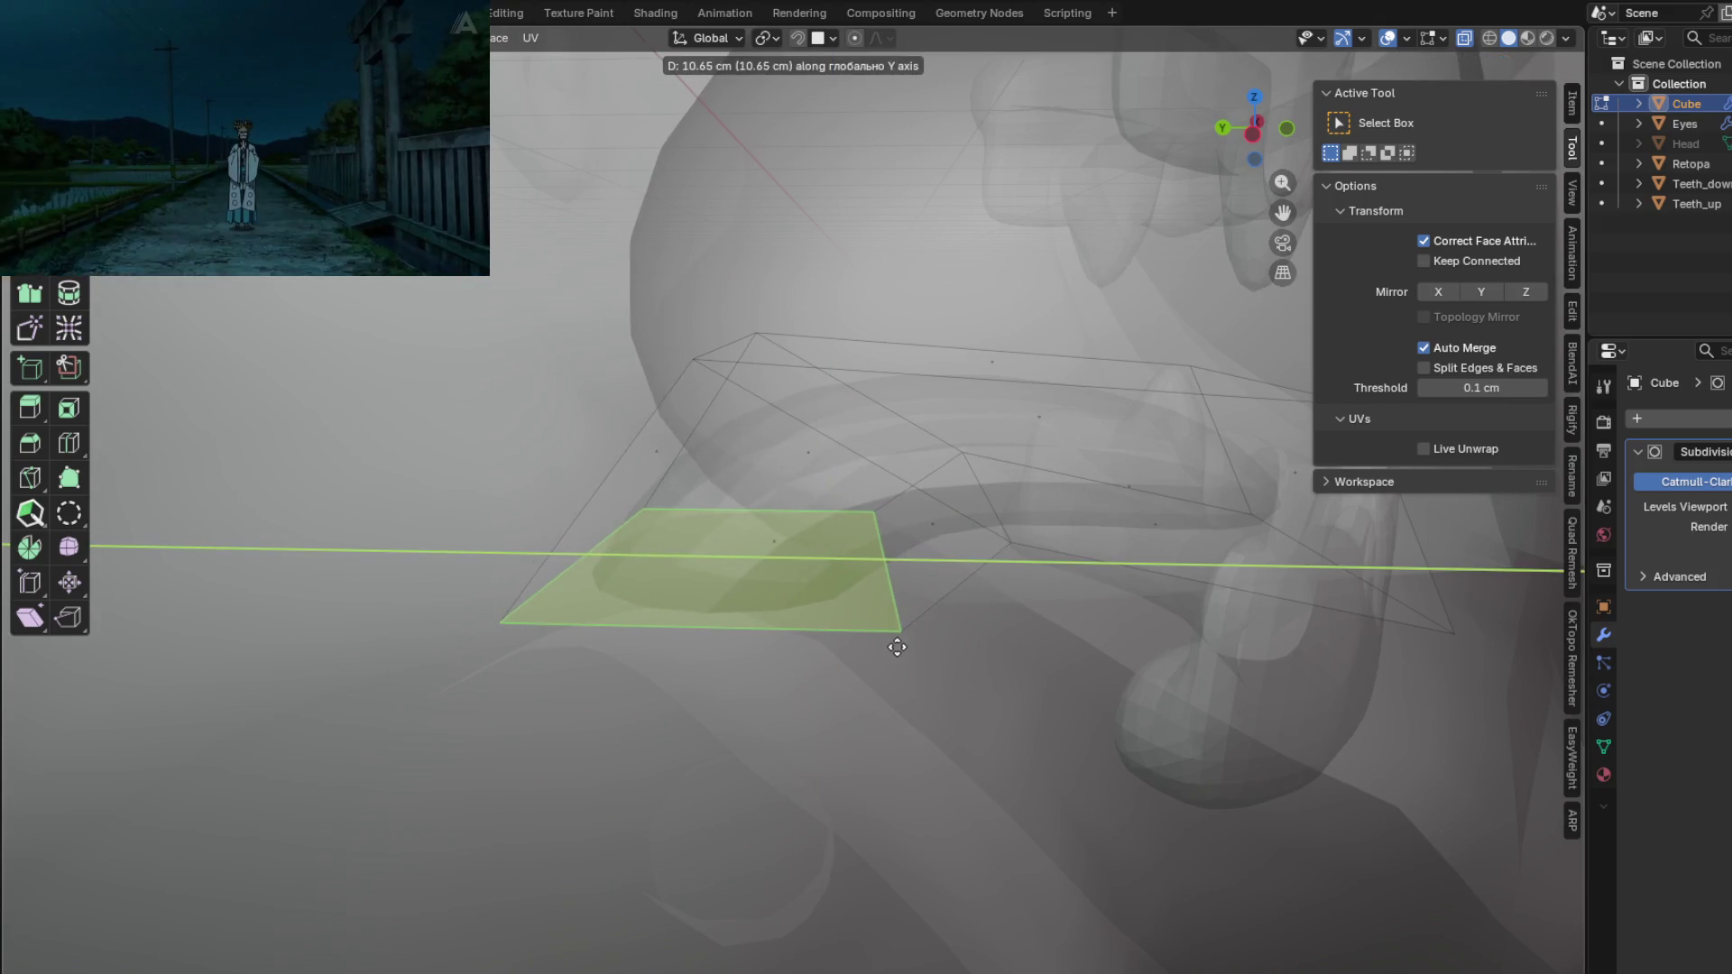
pyautogui.click(879, 650)
pyautogui.moveTo(881, 650)
pyautogui.mouseDown(button='middle')
pyautogui.moveTo(966, 607)
pyautogui.moveTo(1044, 650)
pyautogui.moveTo(917, 638)
pyautogui.moveTo(929, 564)
pyautogui.moveTo(1056, 646)
pyautogui.moveTo(943, 607)
pyautogui.mouseUp(button='middle')
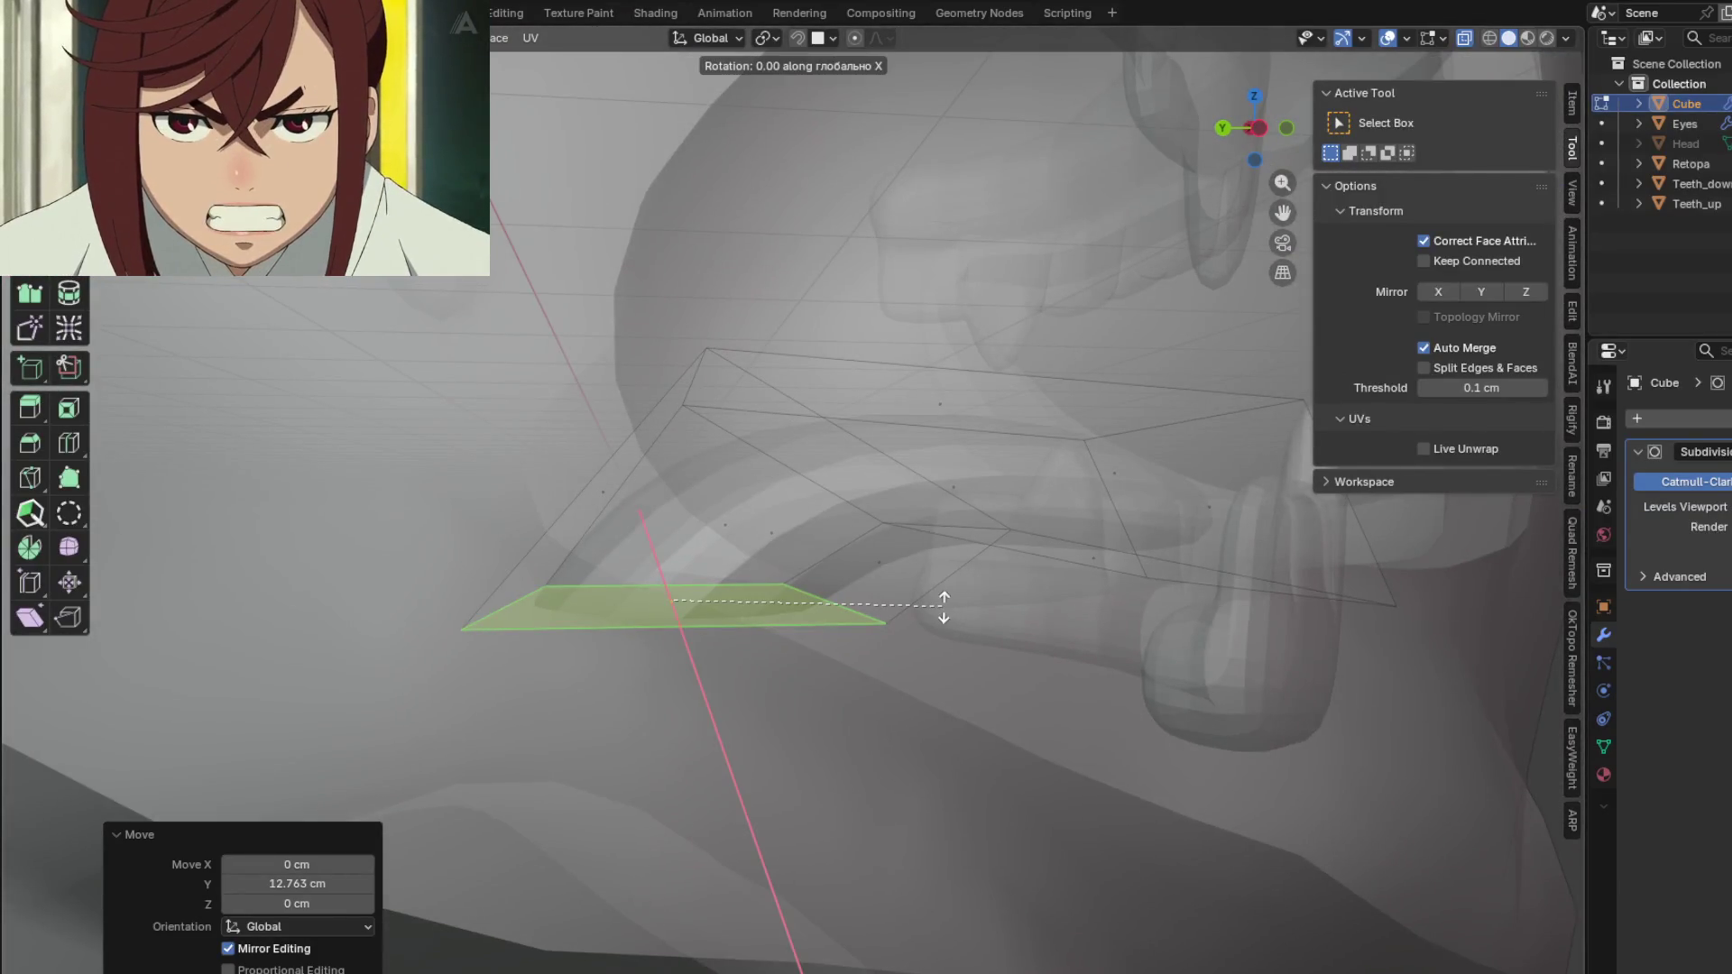
# Step: Tilt the bottom face 14.4° about X and nudge it along Y
pyautogui.click(917, 669)
pyautogui.moveTo(917, 668)
pyautogui.keyDown('shift'); pyautogui.mouseDown(button='middle')
pyautogui.moveTo(708, 665)
pyautogui.moveTo(785, 641)
pyautogui.mouseUp(button='middle'); pyautogui.keyUp('shift')
pyautogui.press('g')
pyautogui.press('y')
pyautogui.click(746, 677)
pyautogui.scroll(-10, 786, 641)
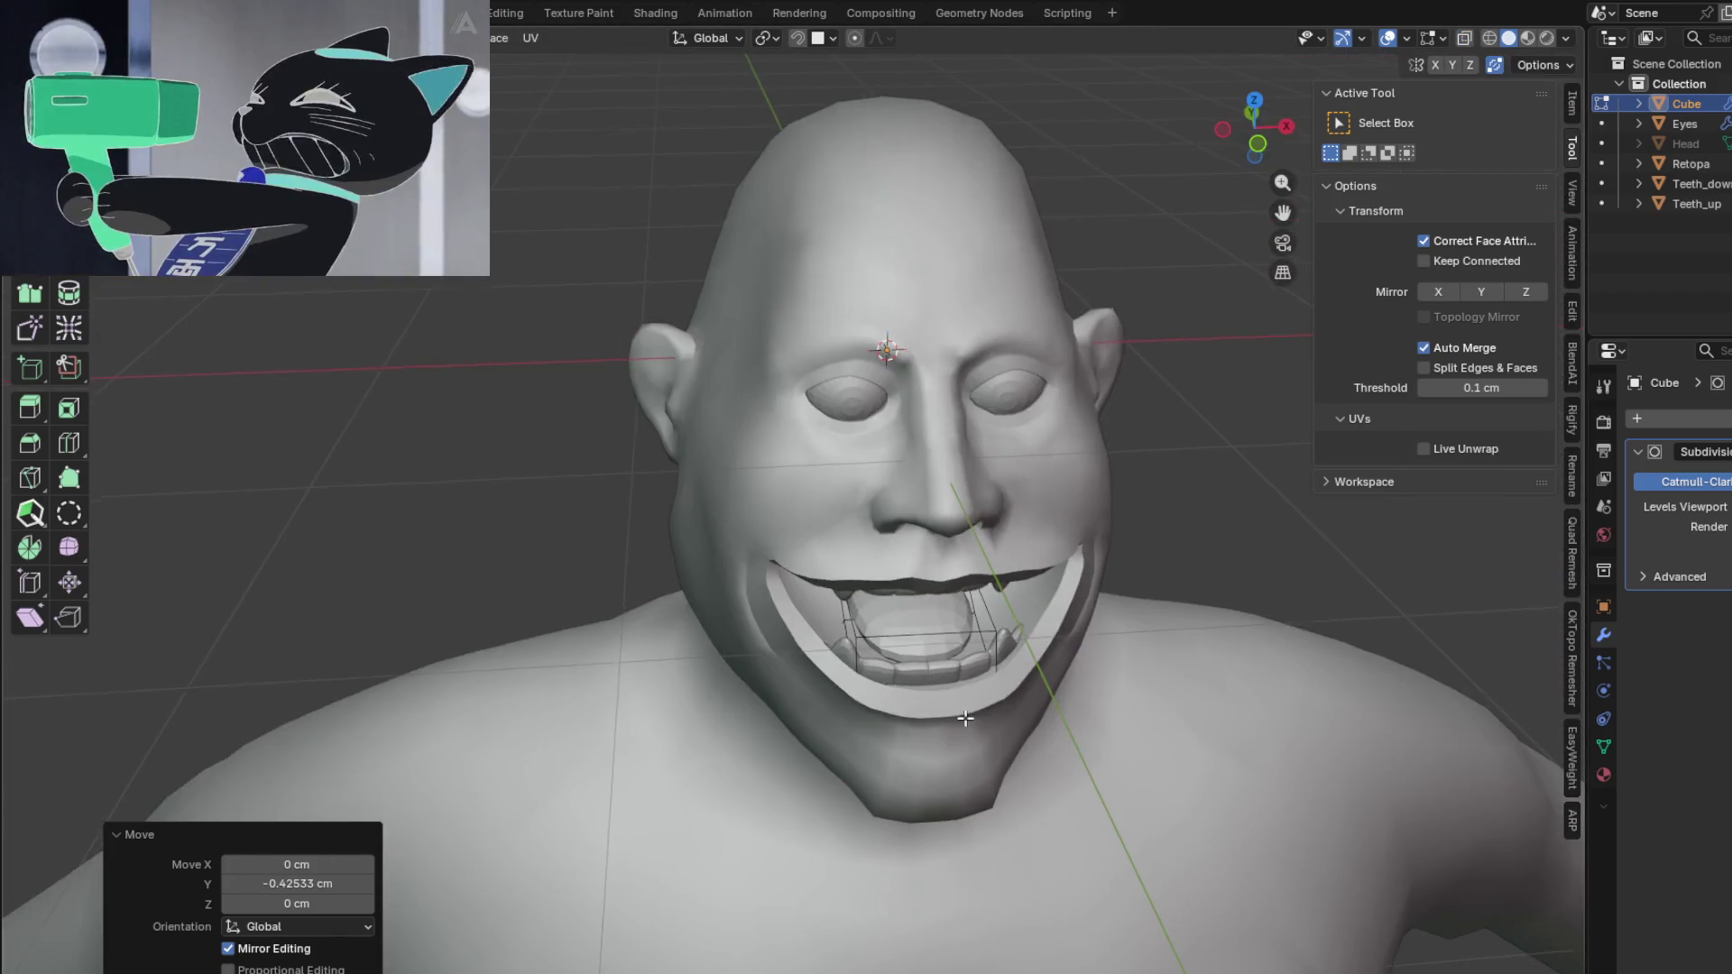
# Step: Add an edge loop to the tongue and lower it 4.4036 cm along Z
pyautogui.press('Tab')
pyautogui.moveTo(985, 657)
pyautogui.mouseDown(button='middle')
pyautogui.moveTo(933, 676)
pyautogui.moveTo(722, 578)
pyautogui.moveTo(664, 640)
pyautogui.mouseUp(button='middle')
pyautogui.moveTo(668, 576)
pyautogui.mouseDown(button='middle')
pyautogui.moveTo(733, 588)
pyautogui.moveTo(749, 528)
pyautogui.moveTo(688, 522)
pyautogui.mouseUp(button='middle')
pyautogui.scroll(3, 755, 562)
pyautogui.press('Tab')
pyautogui.click(723, 521)
pyautogui.scroll(2, 749, 528)
pyautogui.moveTo(672, 463)
pyautogui.mouseDown(button='middle')
pyautogui.moveTo(774, 440)
pyautogui.moveTo(598, 717)
pyautogui.moveTo(830, 756)
pyautogui.mouseUp(button='middle')
pyautogui.click(772, 466)
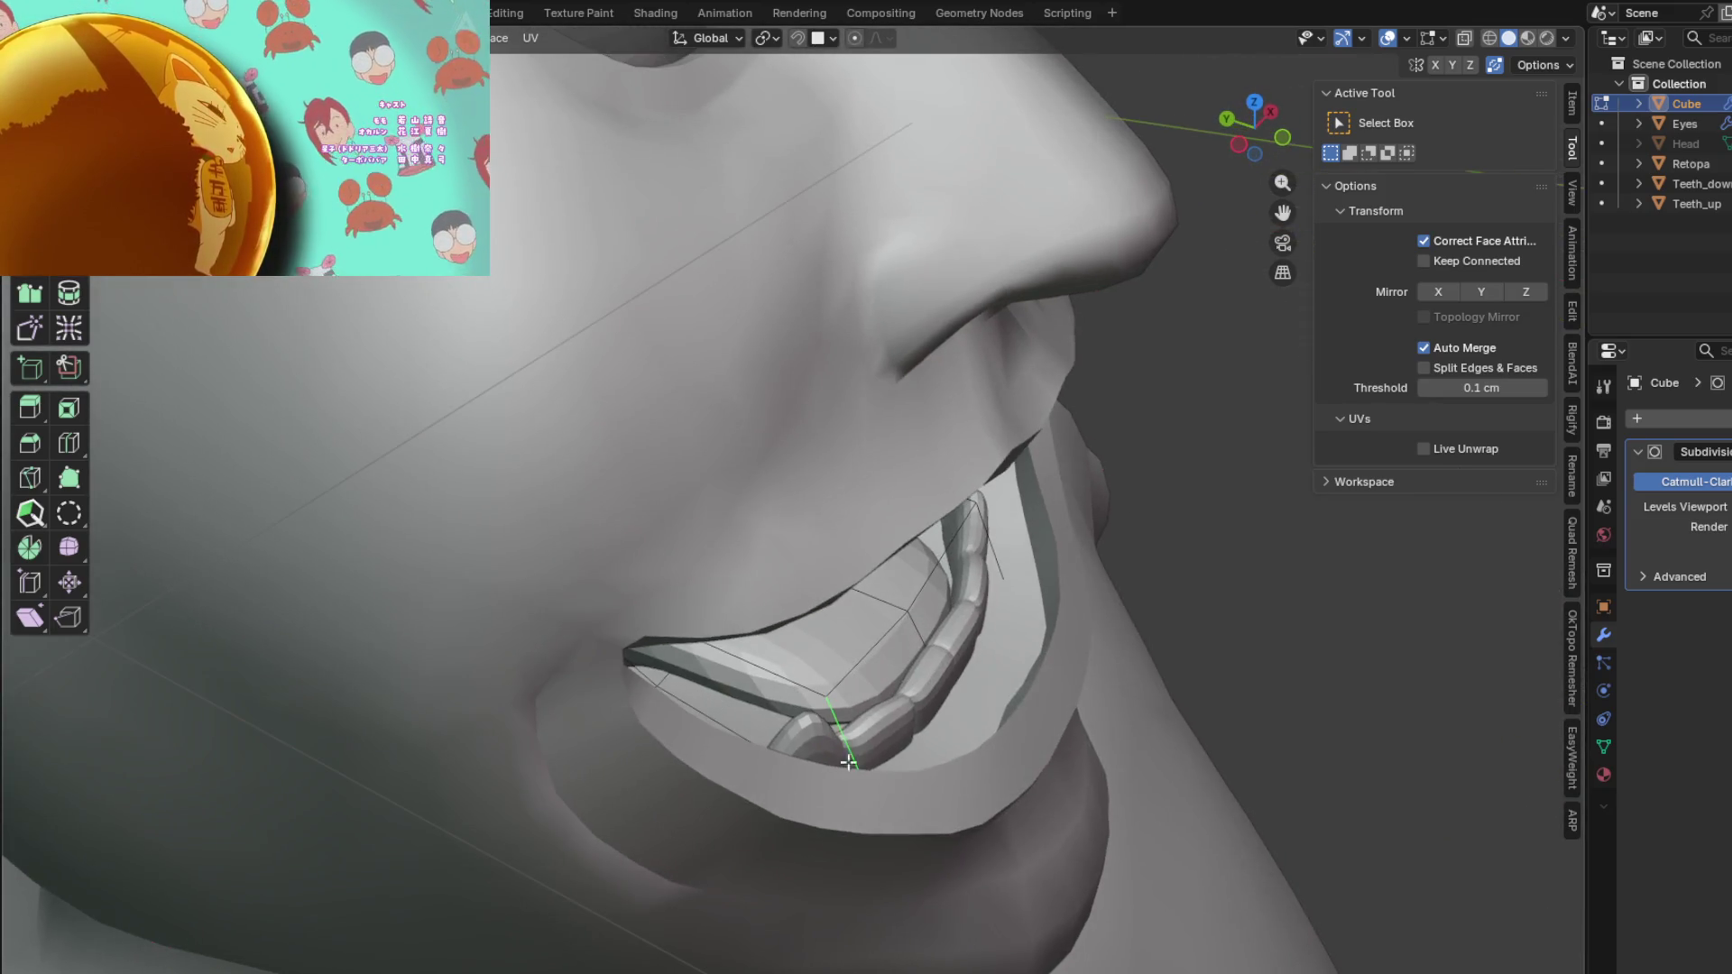
# Step: Move the tongue edge near the right teeth along Y
pyautogui.click(875, 754)
pyautogui.click(998, 552)
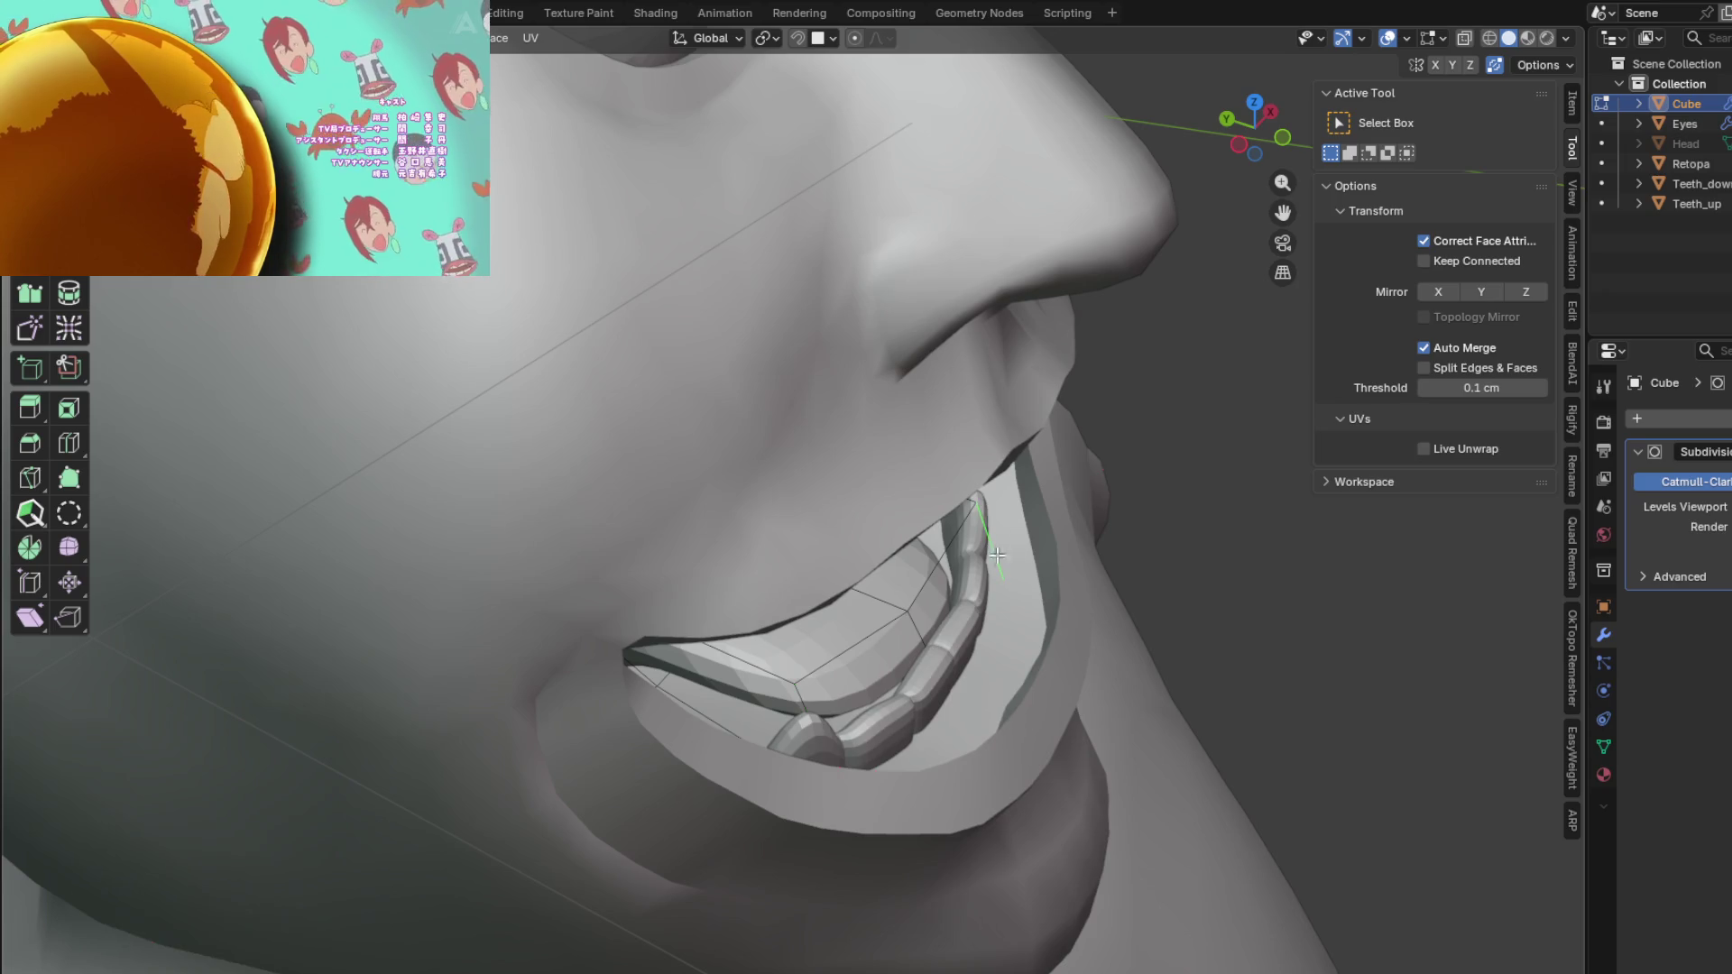
pyautogui.press('g')
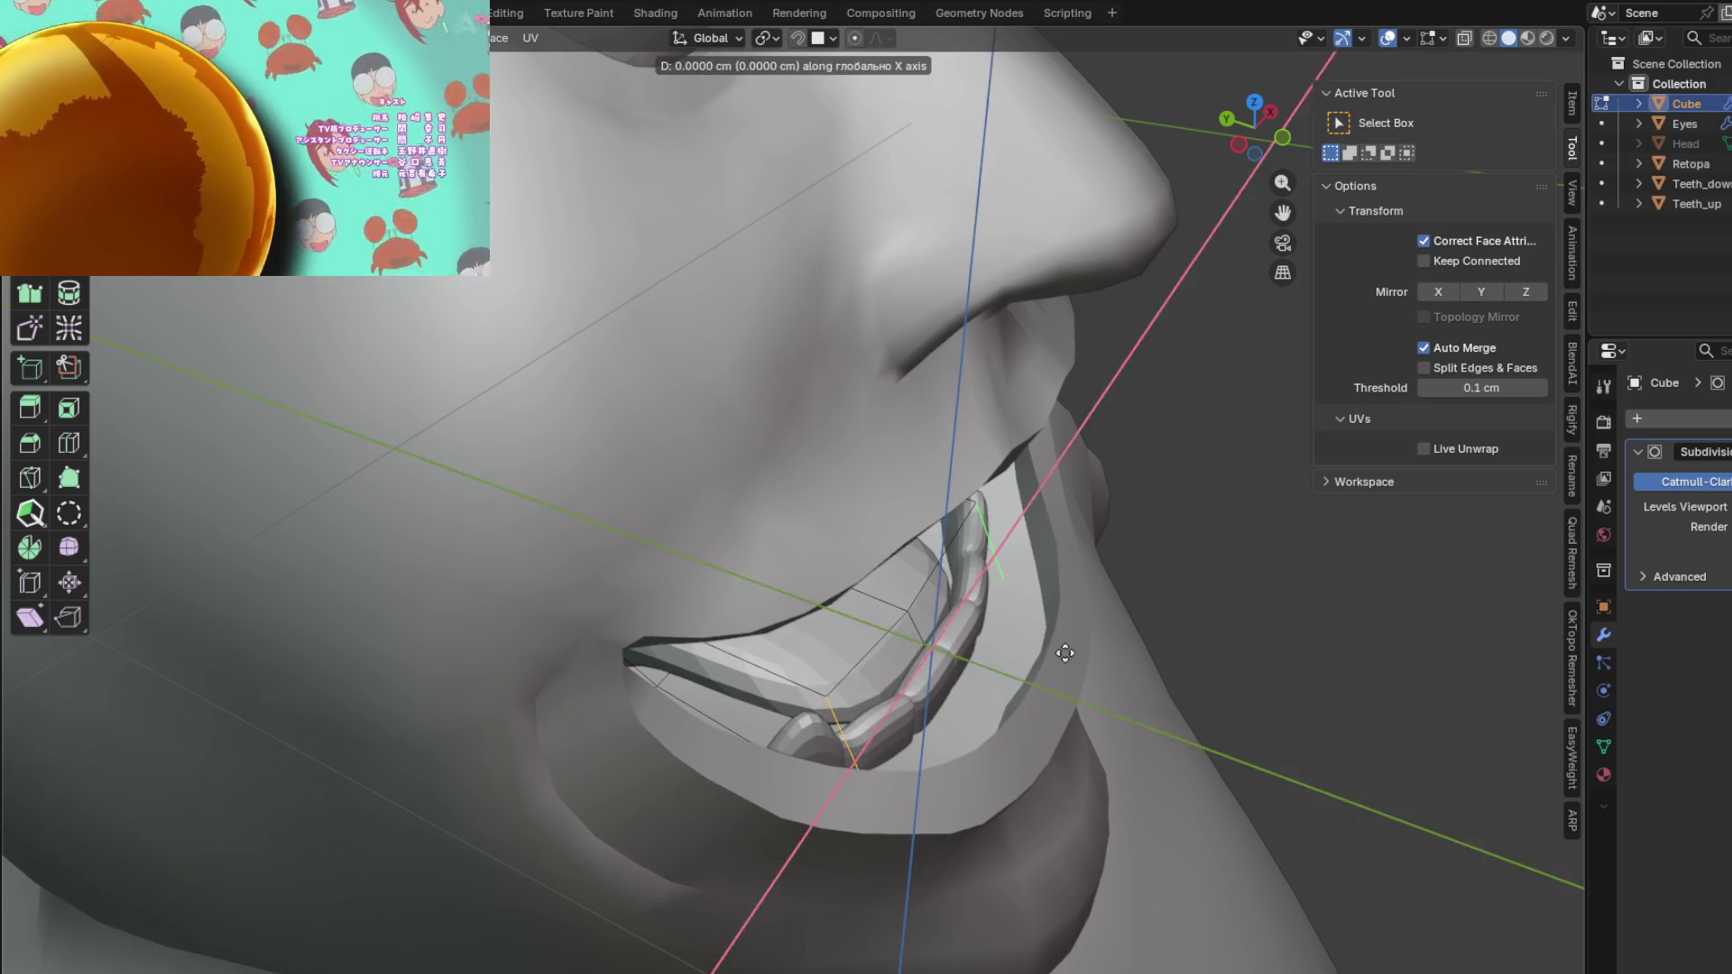
pyautogui.press('y')
pyautogui.click(1001, 642)
pyautogui.moveTo(1001, 641); pyautogui.dragTo(844, 621, button='middle')
pyautogui.moveTo(964, 615); pyautogui.dragTo(960, 629, button='middle')
# Step: Scale that edge to 0.663 and return to Object Mode
pyautogui.press('s')
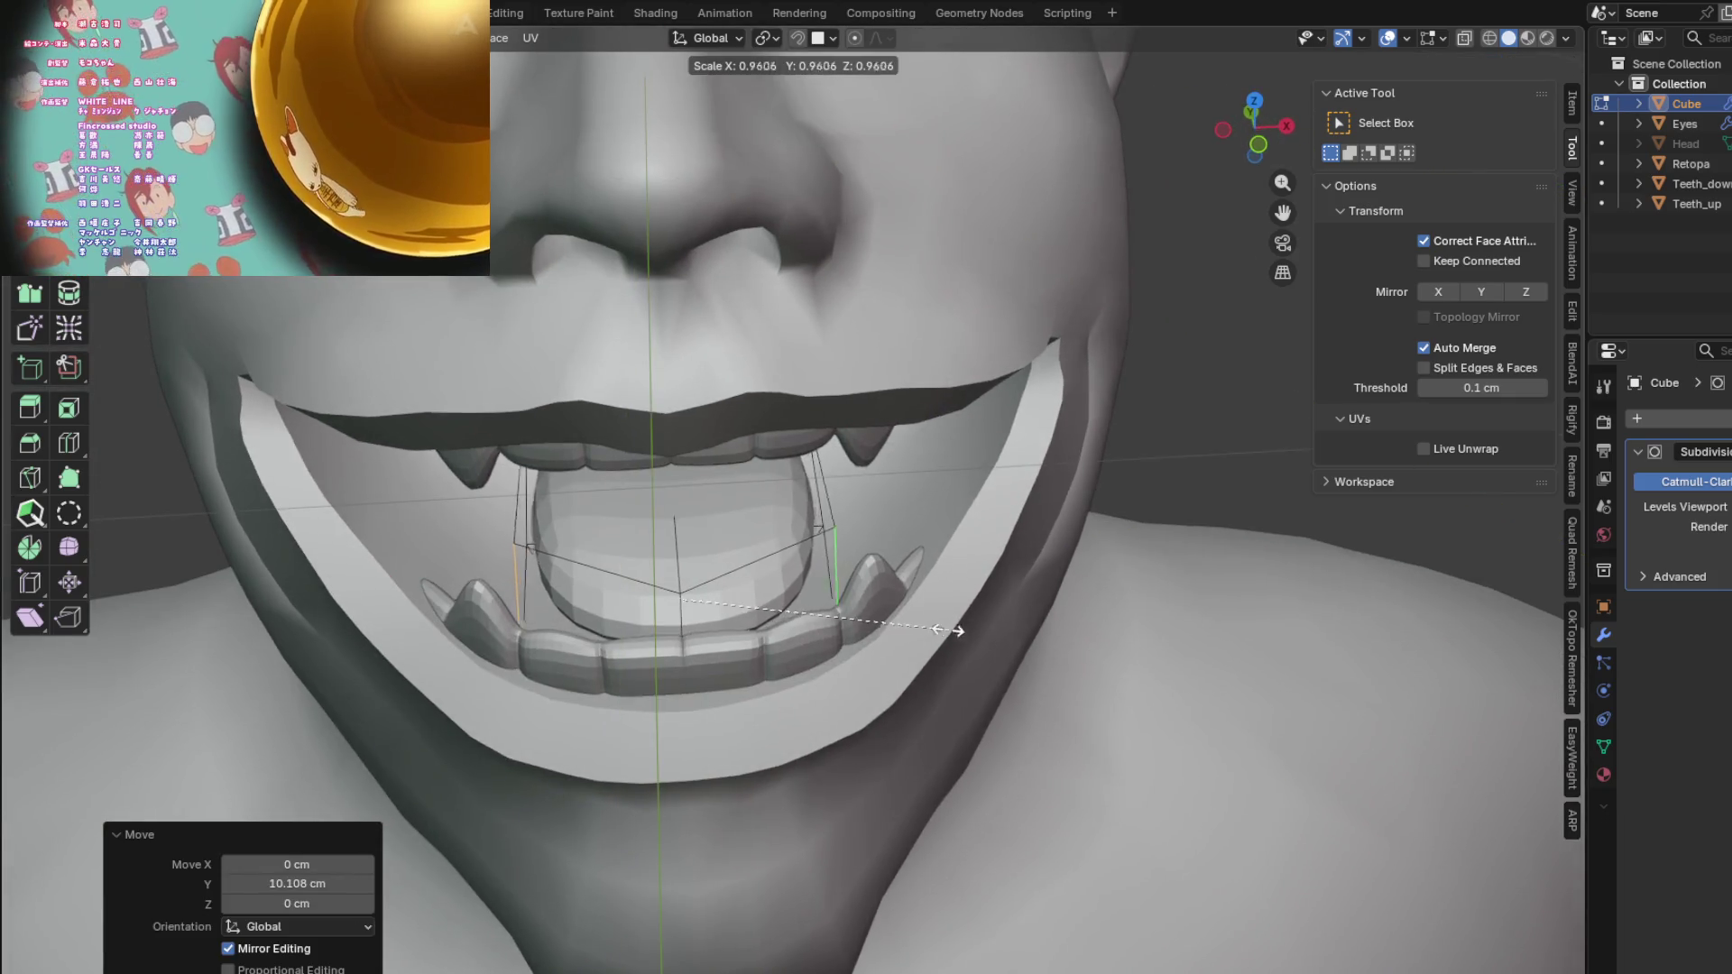
pyautogui.click(866, 627)
pyautogui.moveTo(866, 627)
pyautogui.mouseDown(button='middle')
pyautogui.moveTo(908, 572)
pyautogui.moveTo(880, 533)
pyautogui.moveTo(950, 555)
pyautogui.mouseUp(button='middle')
pyautogui.press('Tab')
pyautogui.scroll(-6, 850, 599)
pyautogui.moveTo(758, 632)
pyautogui.mouseDown(button='middle')
pyautogui.moveTo(713, 648)
pyautogui.moveTo(251, 656)
pyautogui.mouseUp(button='middle')
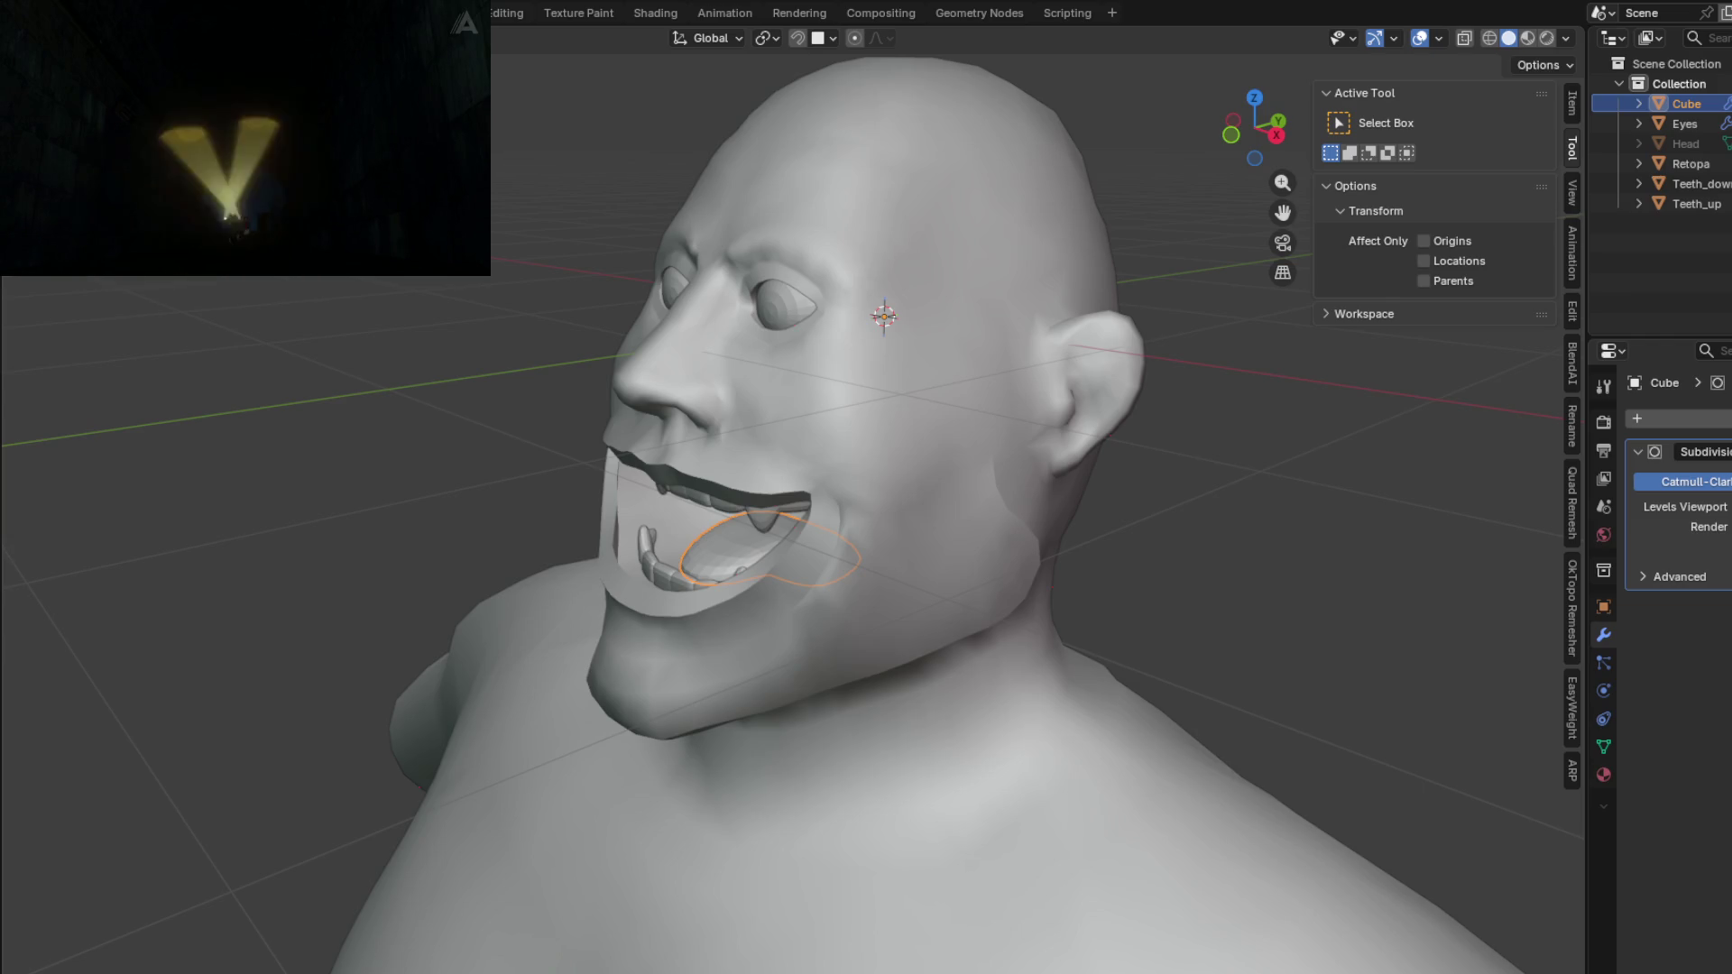
# Step: Toggle Edit Mode on and off, then view the head in the Shading workspace
pyautogui.moveTo(748, 334)
pyautogui.mouseDown(button='middle')
pyautogui.moveTo(798, 337)
pyautogui.moveTo(796, 402)
pyautogui.moveTo(868, 424)
pyautogui.moveTo(830, 411)
pyautogui.mouseUp(button='middle')
pyautogui.moveTo(929, 470)
pyautogui.mouseDown(button='middle')
pyautogui.moveTo(883, 446)
pyautogui.moveTo(864, 408)
pyautogui.moveTo(790, 420)
pyautogui.moveTo(788, 461)
pyautogui.mouseUp(button='middle')
pyautogui.press('Tab')
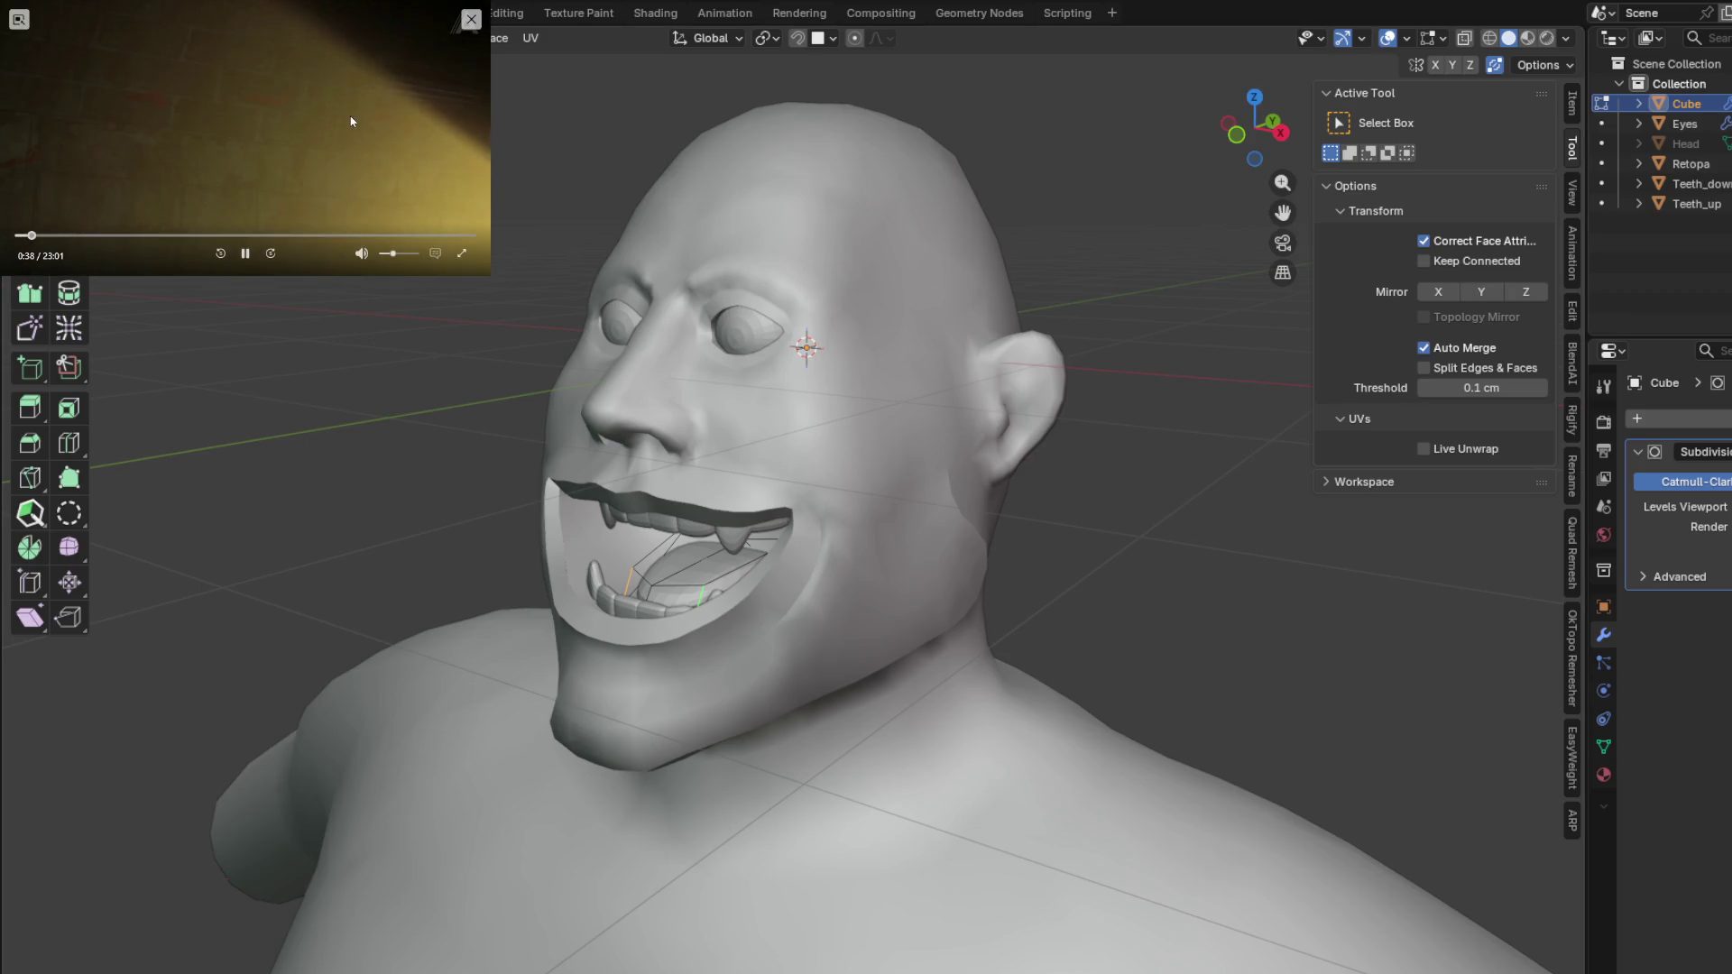
pyautogui.moveTo(454, 215)
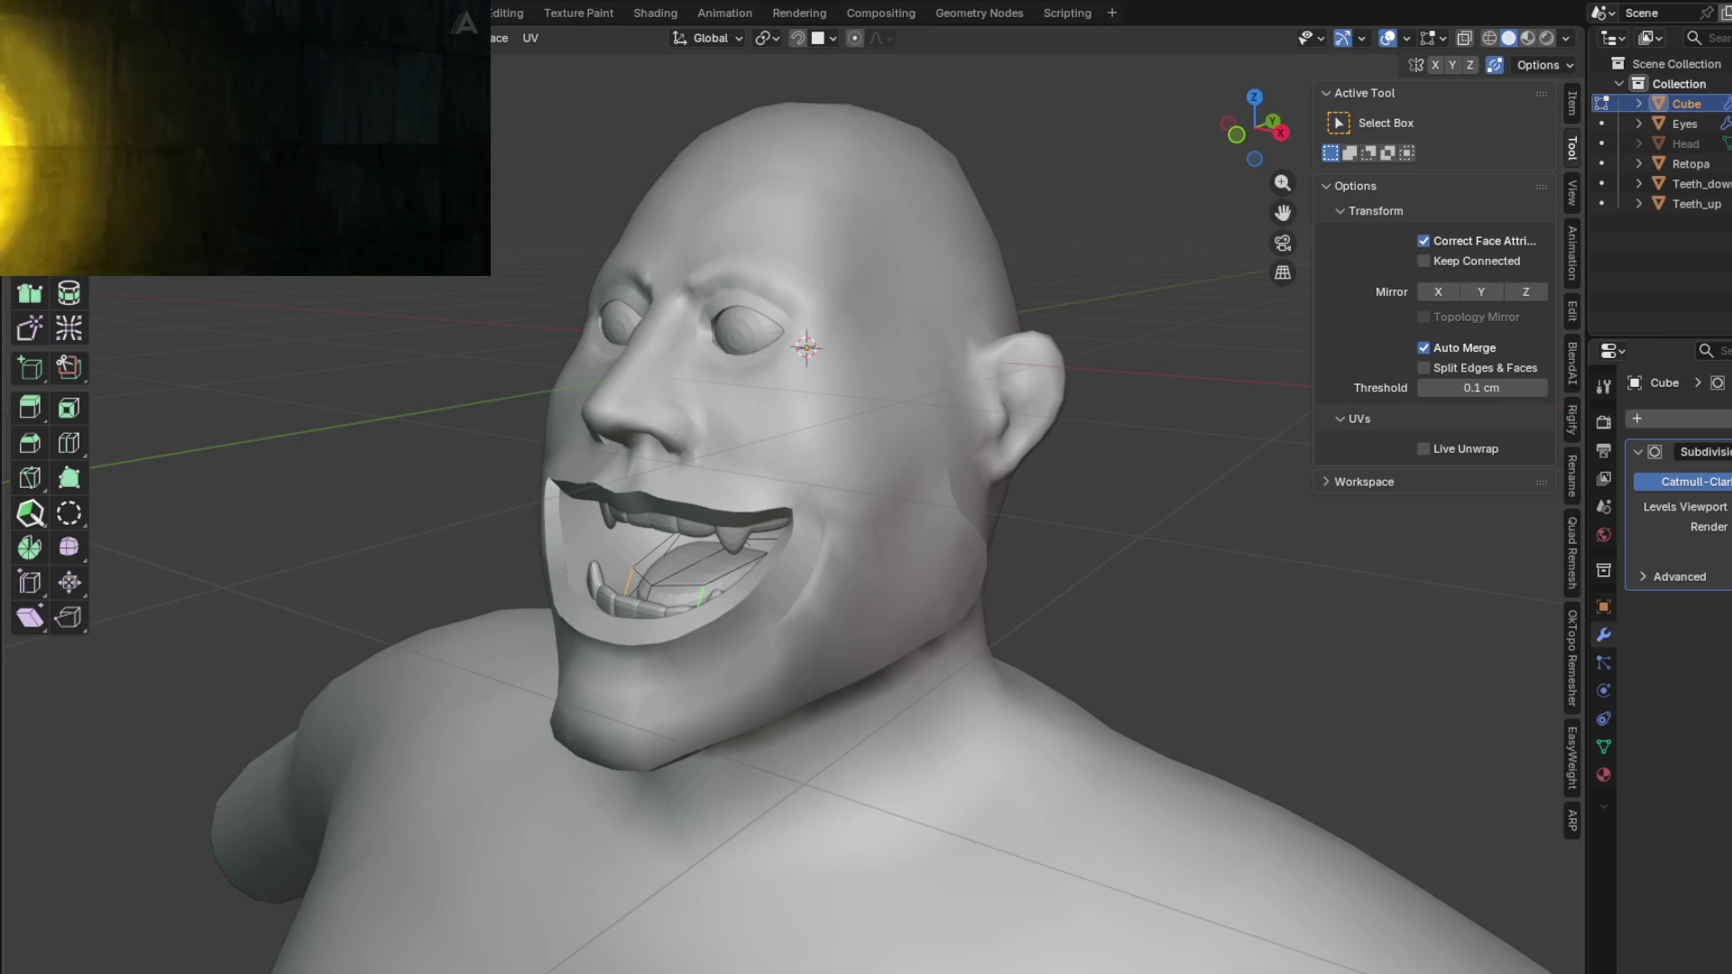
pyautogui.moveTo(776, 704)
pyautogui.mouseDown(button='middle')
pyautogui.moveTo(865, 708)
pyautogui.moveTo(736, 599)
pyautogui.moveTo(732, 566)
pyautogui.moveTo(643, 572)
pyautogui.mouseUp(button='middle')
pyautogui.press('Tab')
pyautogui.scroll(3, 610, 550)
pyautogui.scroll(-2, 719, 709)
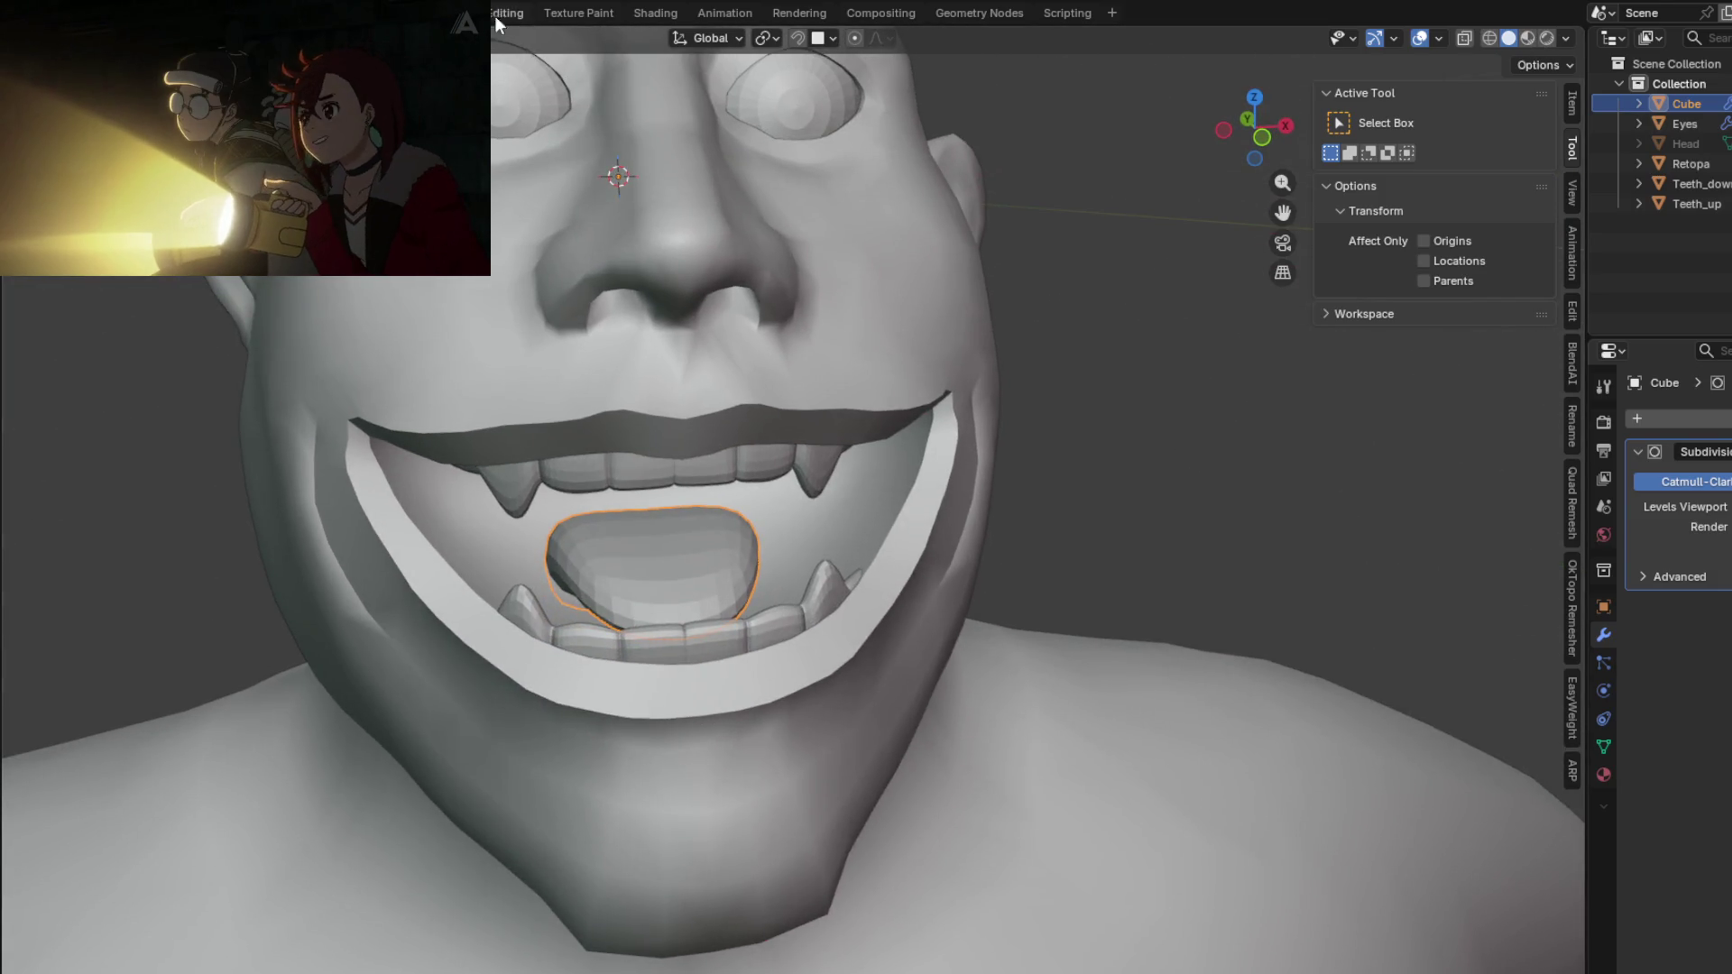
pyautogui.click(671, 13)
pyautogui.moveTo(958, 499)
pyautogui.mouseDown(button='middle')
pyautogui.moveTo(723, 296)
pyautogui.moveTo(772, 338)
pyautogui.moveTo(704, 316)
pyautogui.mouseUp(button='middle')
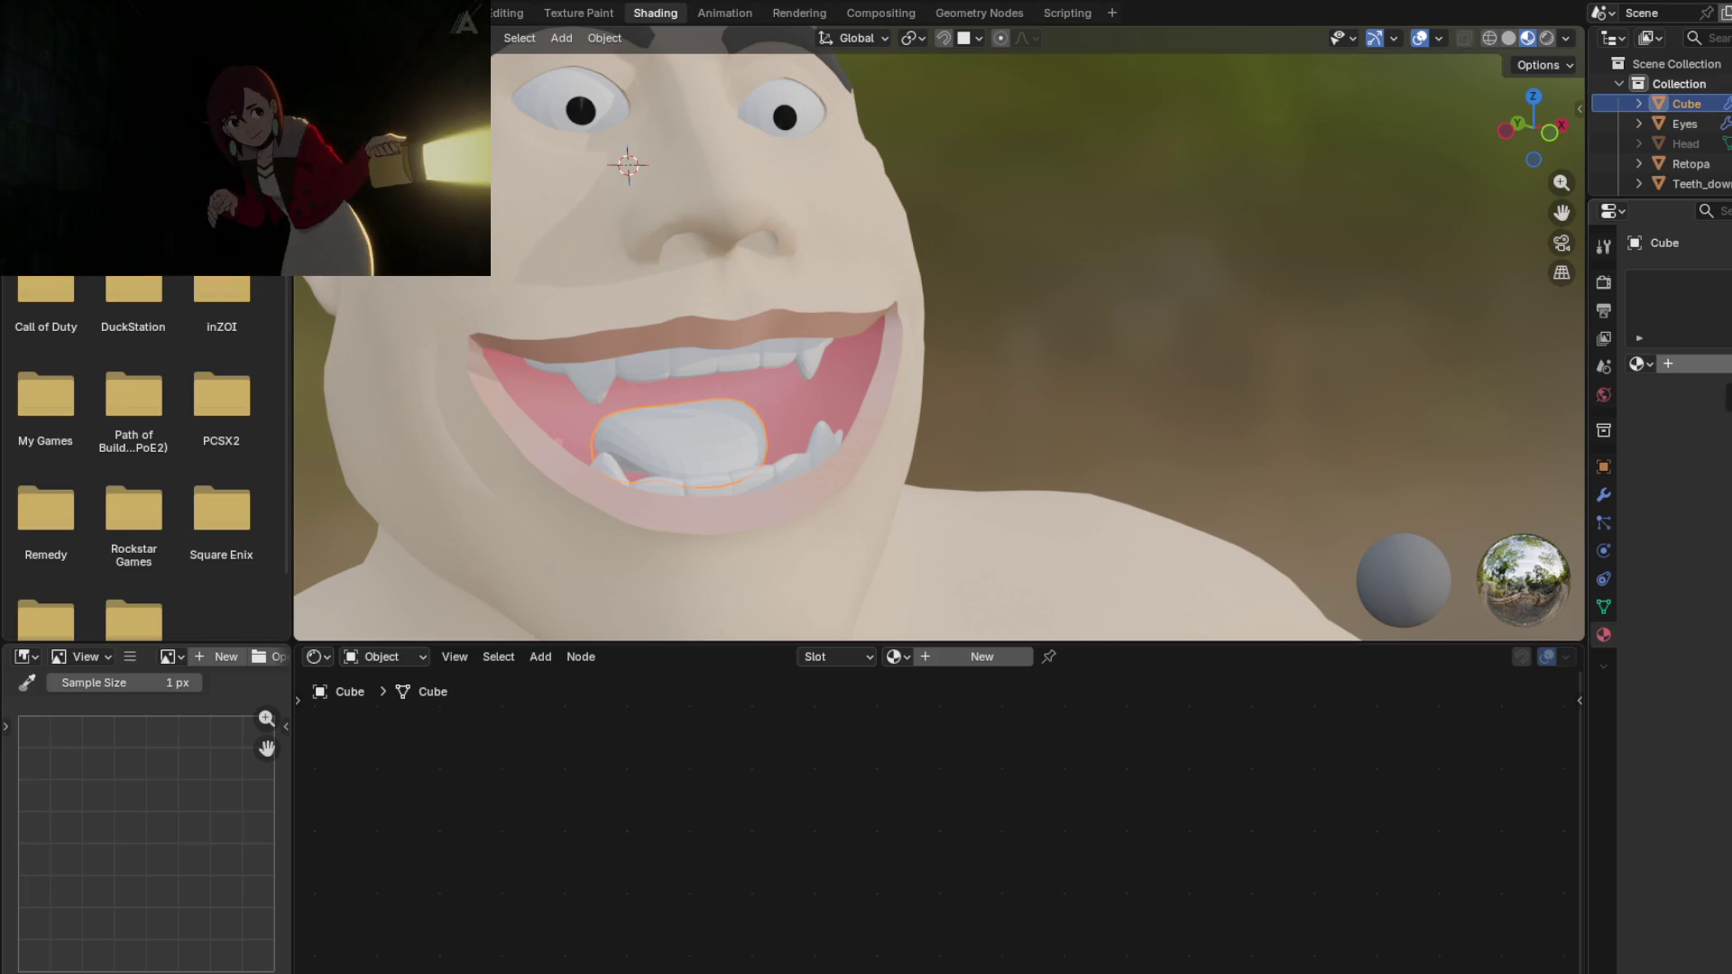
# Step: Give the tongue a new material with a pink base colour and smooth shading
pyautogui.click(1688, 363)
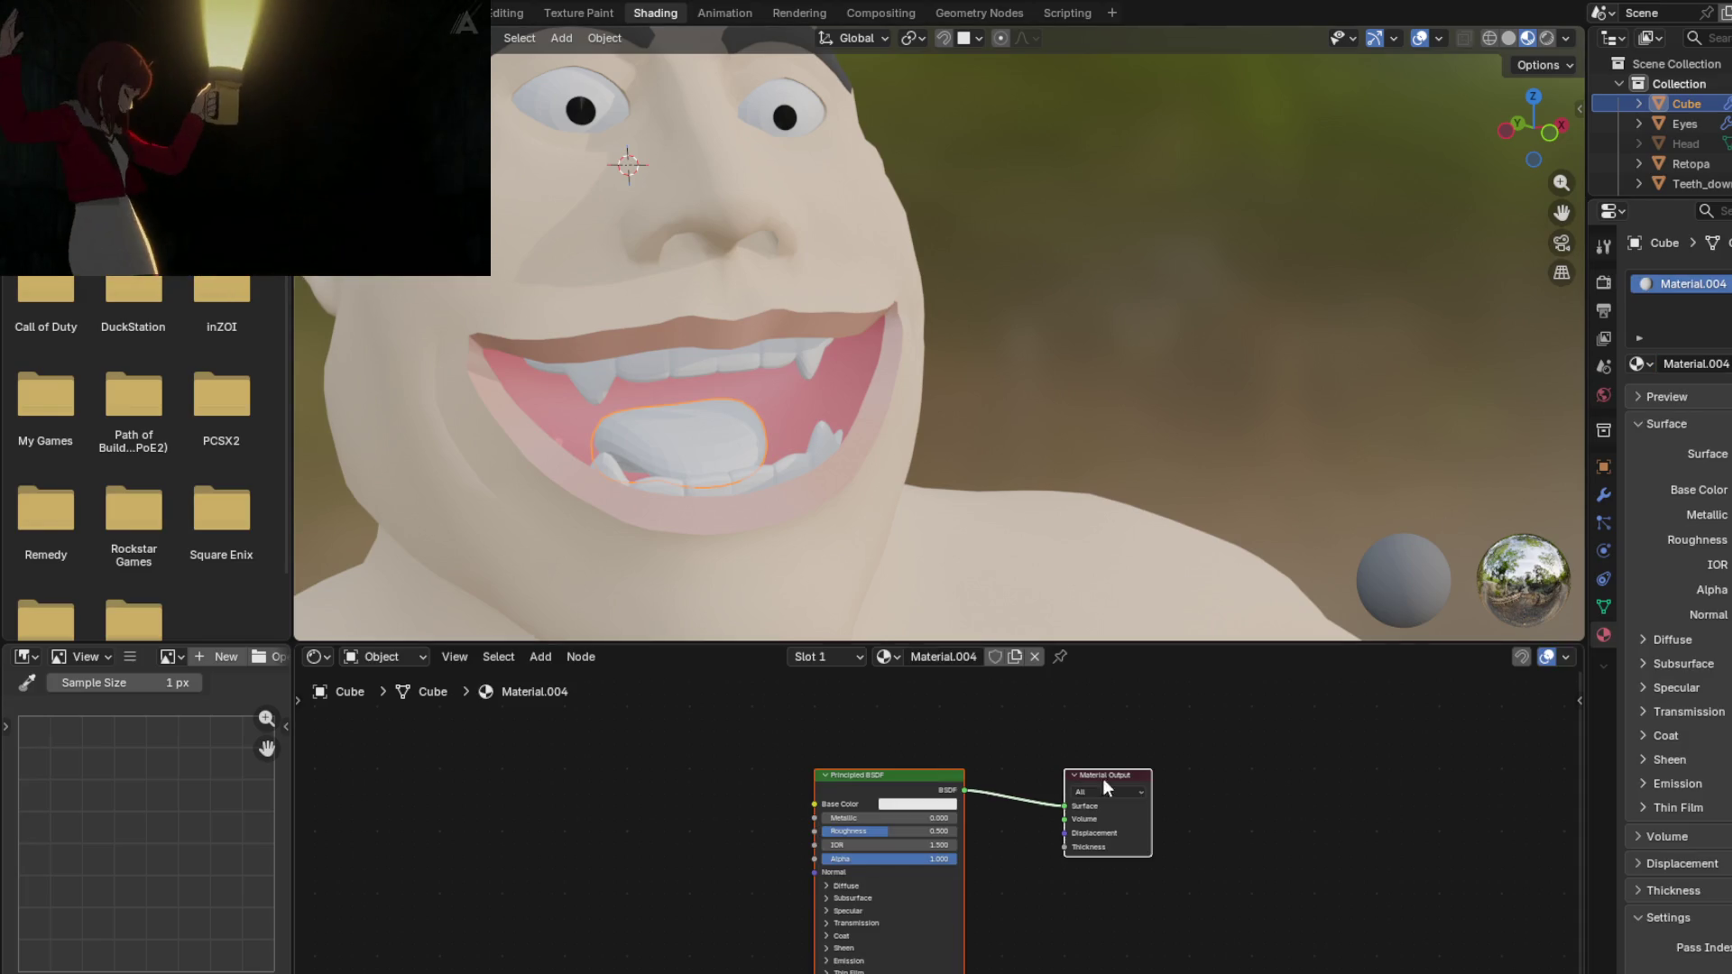
pyautogui.click(923, 802)
pyautogui.moveTo(895, 582); pyautogui.dragTo(944, 603)
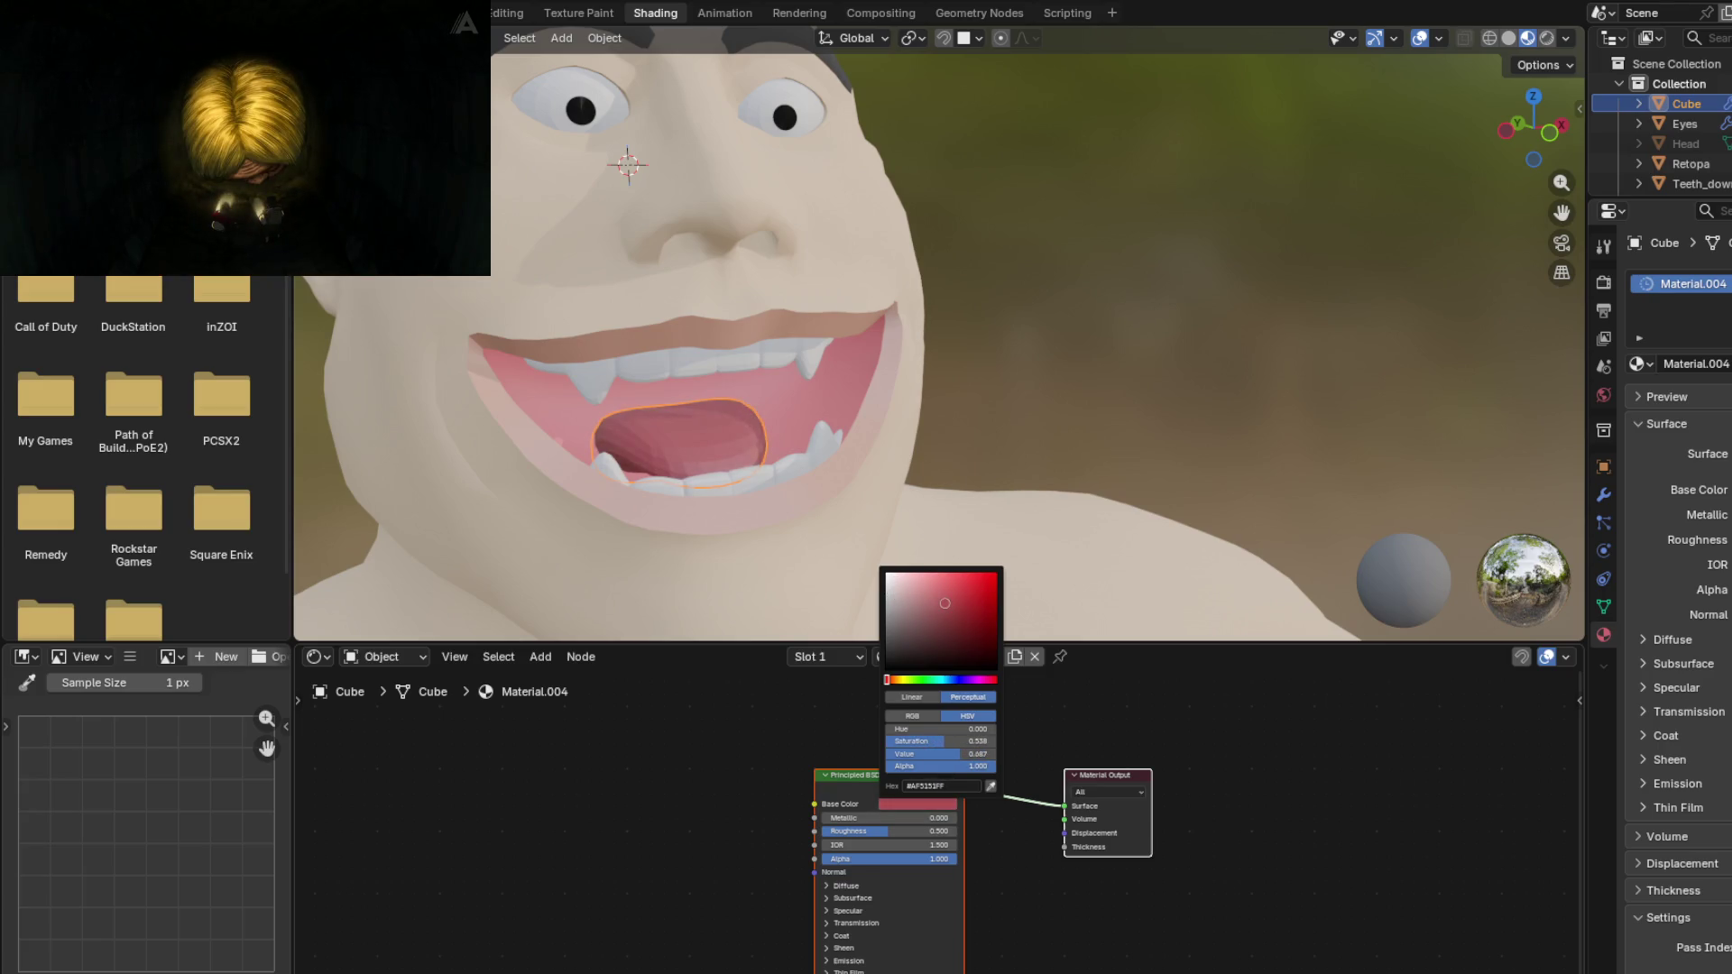
pyautogui.rightClick(612, 442)
pyautogui.click(612, 442)
# Step: Set the tongue material's roughness to 0.382 and review the head from around
pyautogui.moveTo(727, 484)
pyautogui.keyDown('shift'); pyautogui.mouseDown(button='middle')
pyautogui.moveTo(867, 490)
pyautogui.moveTo(894, 512)
pyautogui.moveTo(794, 490)
pyautogui.moveTo(779, 464)
pyautogui.moveTo(794, 495)
pyautogui.mouseUp(button='middle'); pyautogui.keyUp('shift')
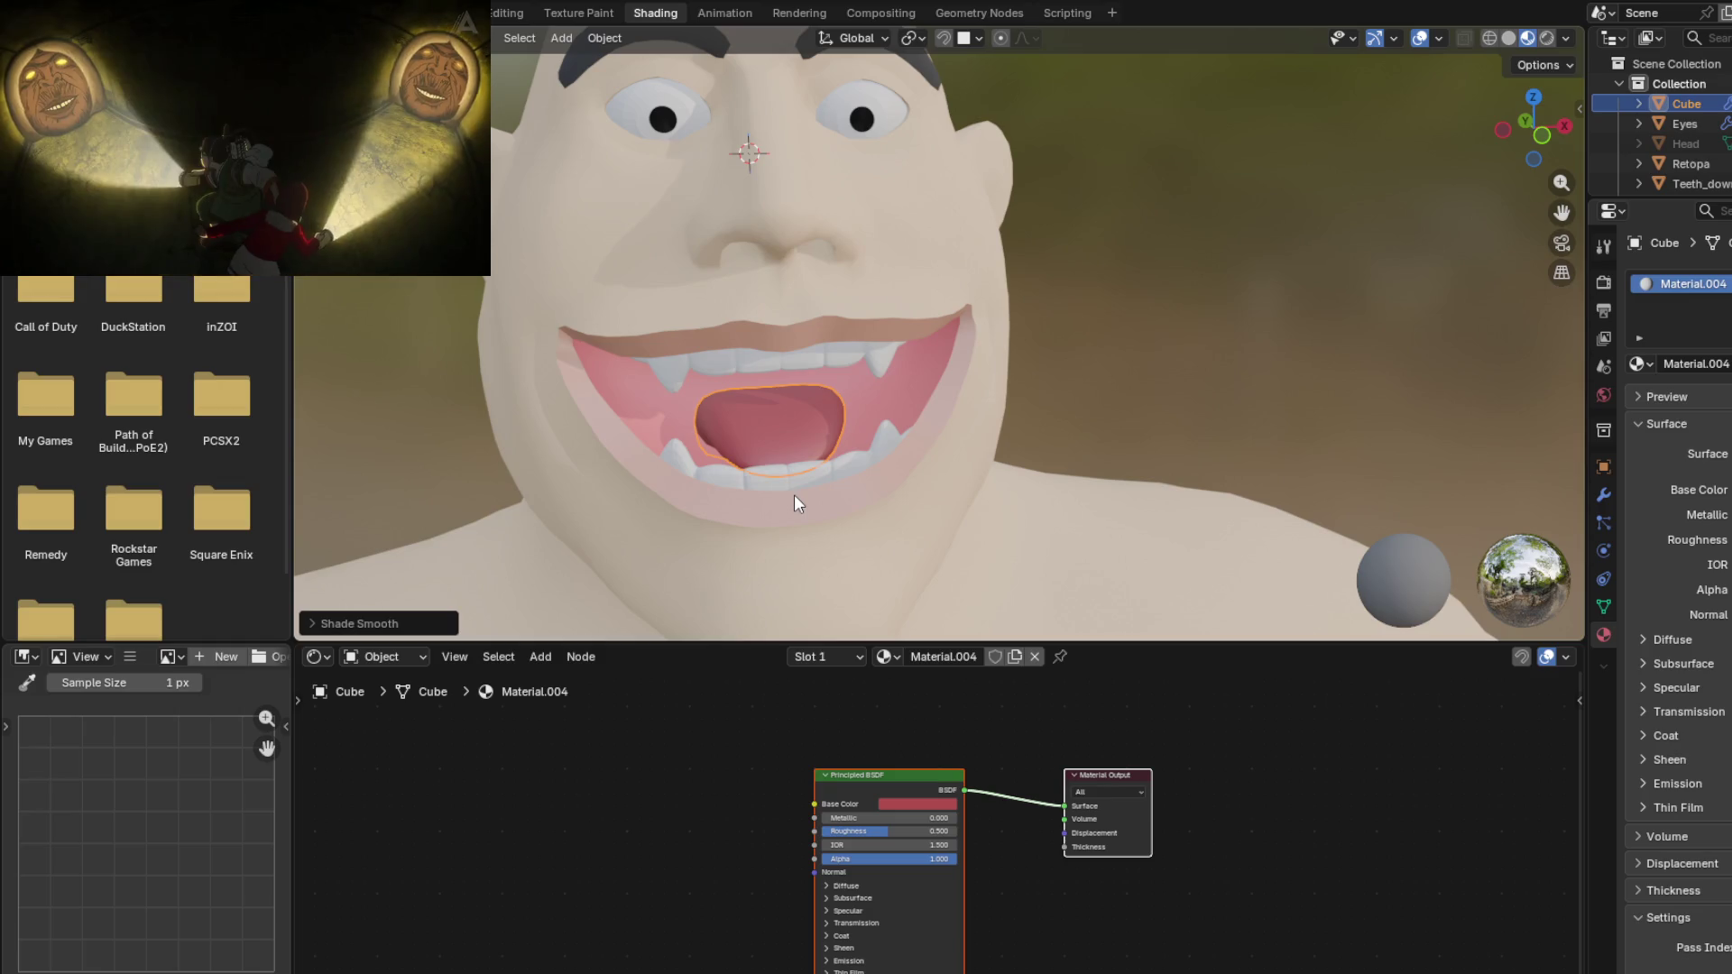
pyautogui.moveTo(794, 495); pyautogui.dragTo(864, 501, button='middle')
pyautogui.moveTo(883, 831); pyautogui.dragTo(867, 831)
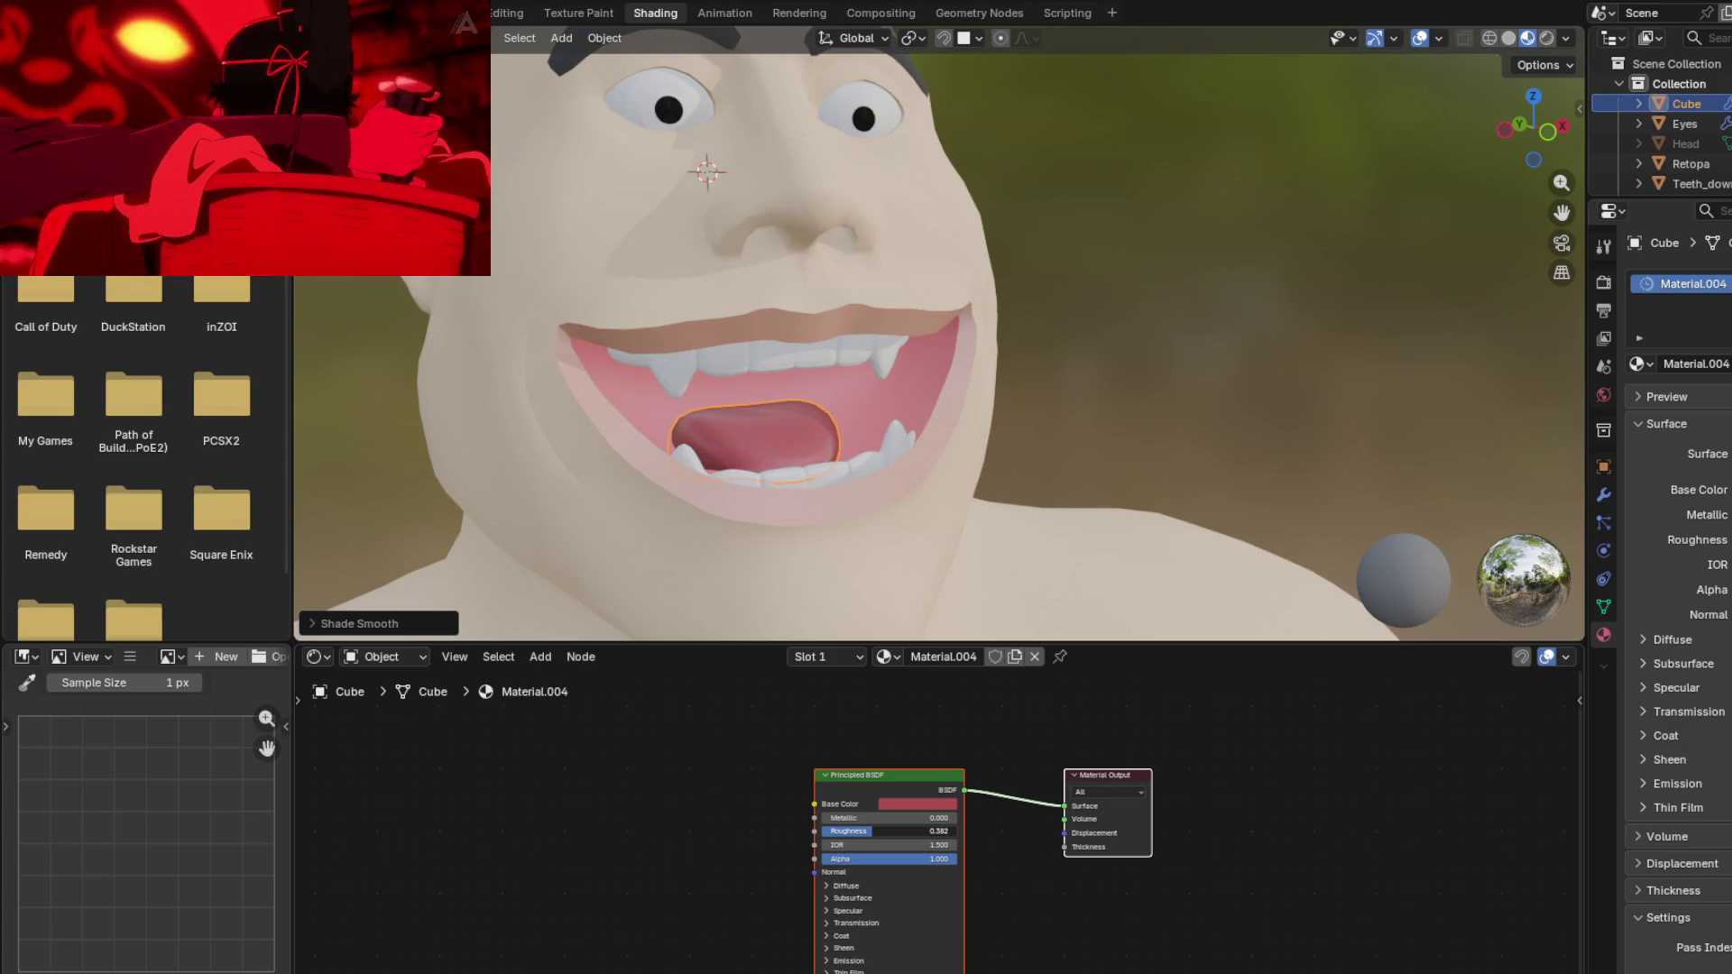
pyautogui.moveTo(866, 541)
pyautogui.mouseDown(button='middle')
pyautogui.moveTo(869, 494)
pyautogui.moveTo(765, 488)
pyautogui.moveTo(816, 469)
pyautogui.moveTo(819, 389)
pyautogui.moveTo(841, 455)
pyautogui.mouseUp(button='middle')
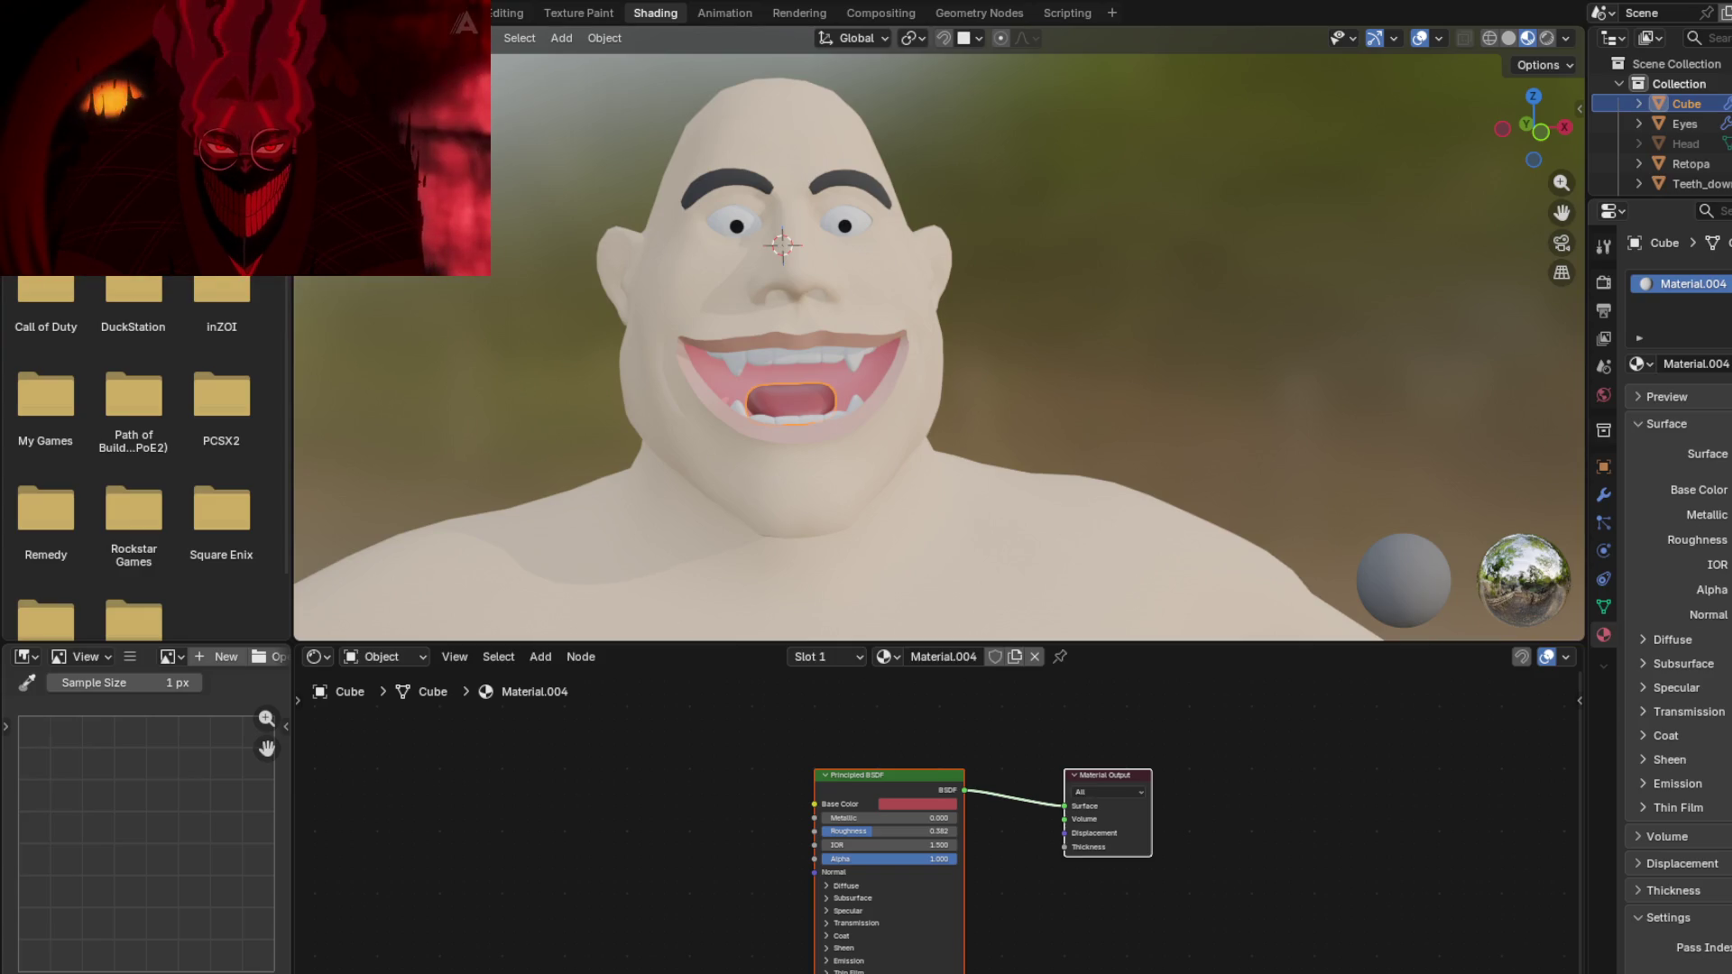
pyautogui.moveTo(376, 510); pyautogui.dragTo(637, 475, button='middle')
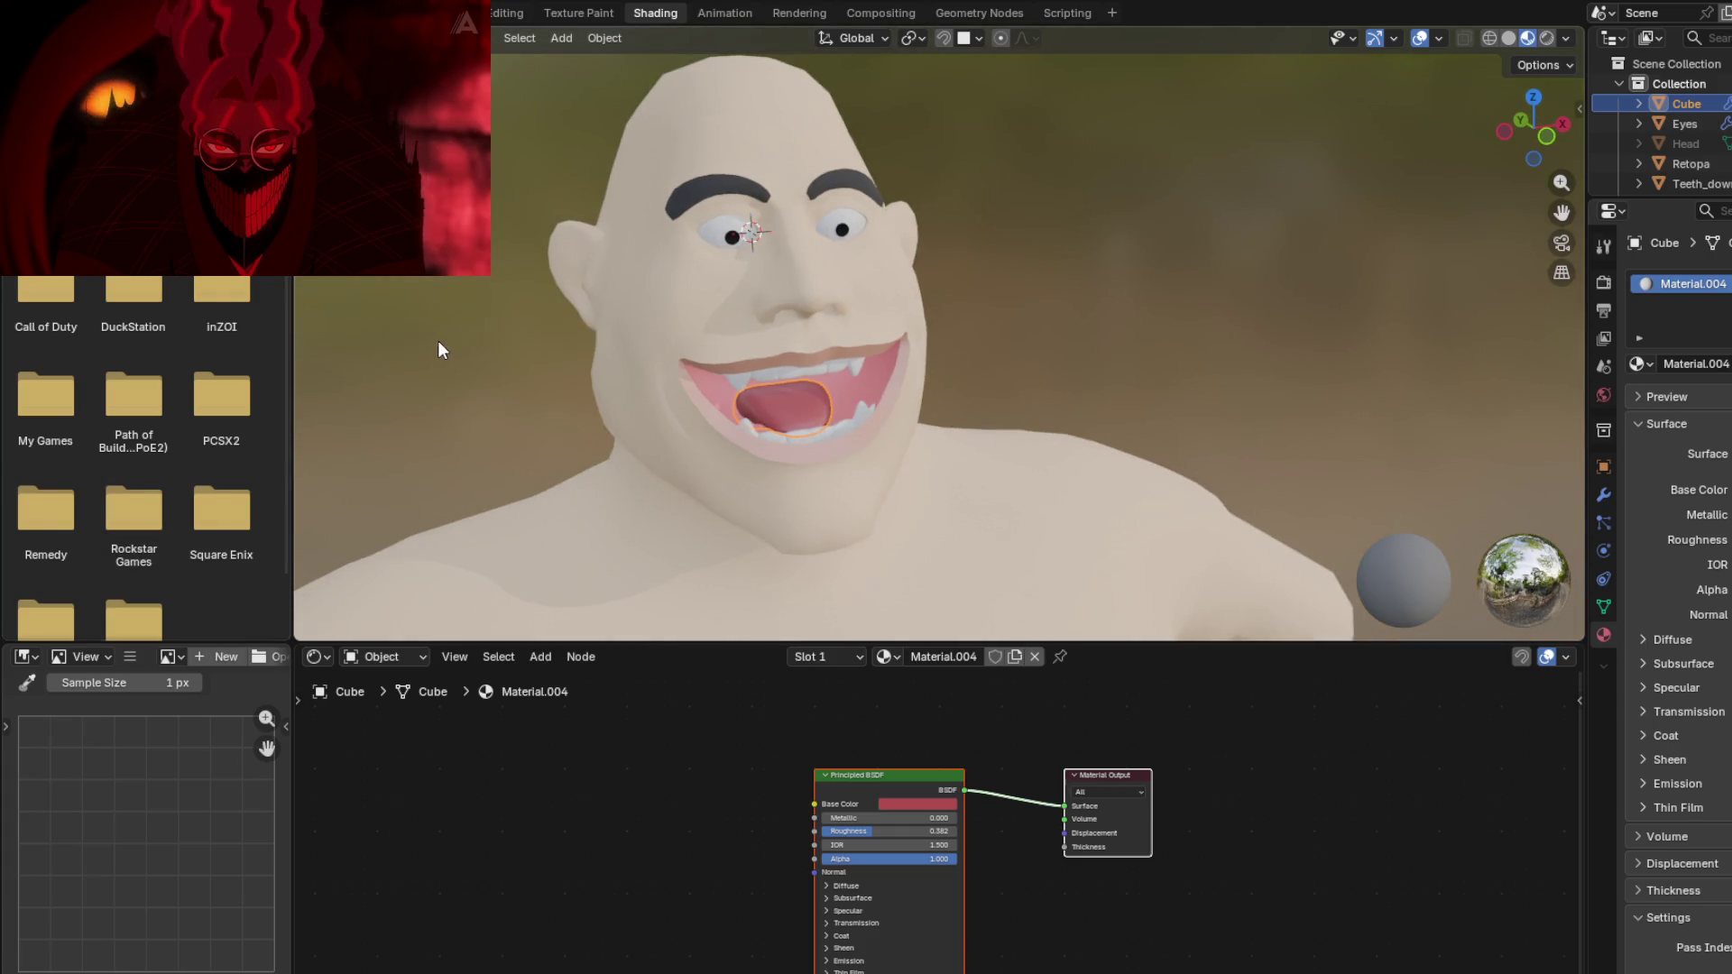
pyautogui.moveTo(528, 361)
pyautogui.keyDown('shift'); pyautogui.mouseDown(button='middle')
pyautogui.moveTo(544, 312)
pyautogui.moveTo(555, 345)
pyautogui.mouseUp(button='middle'); pyautogui.keyUp('shift')
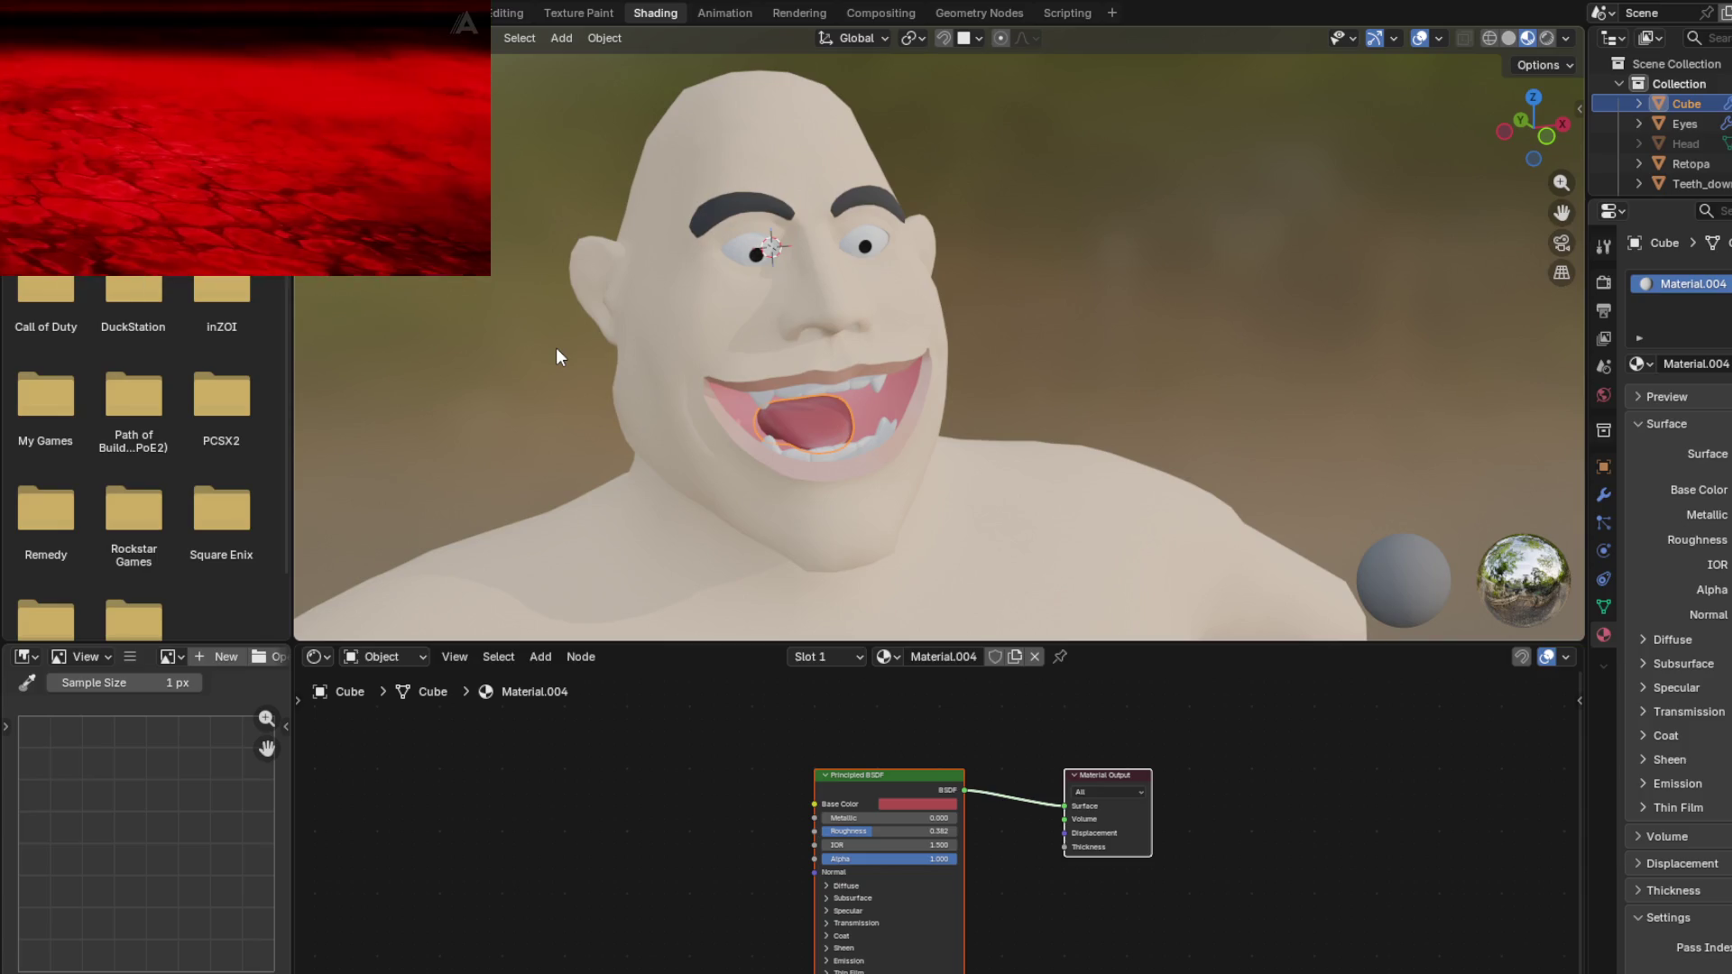
# Step: Rename the tongue object to 'Tongue' with F2, then orbit to a frontal view of the head
pyautogui.press('F2')
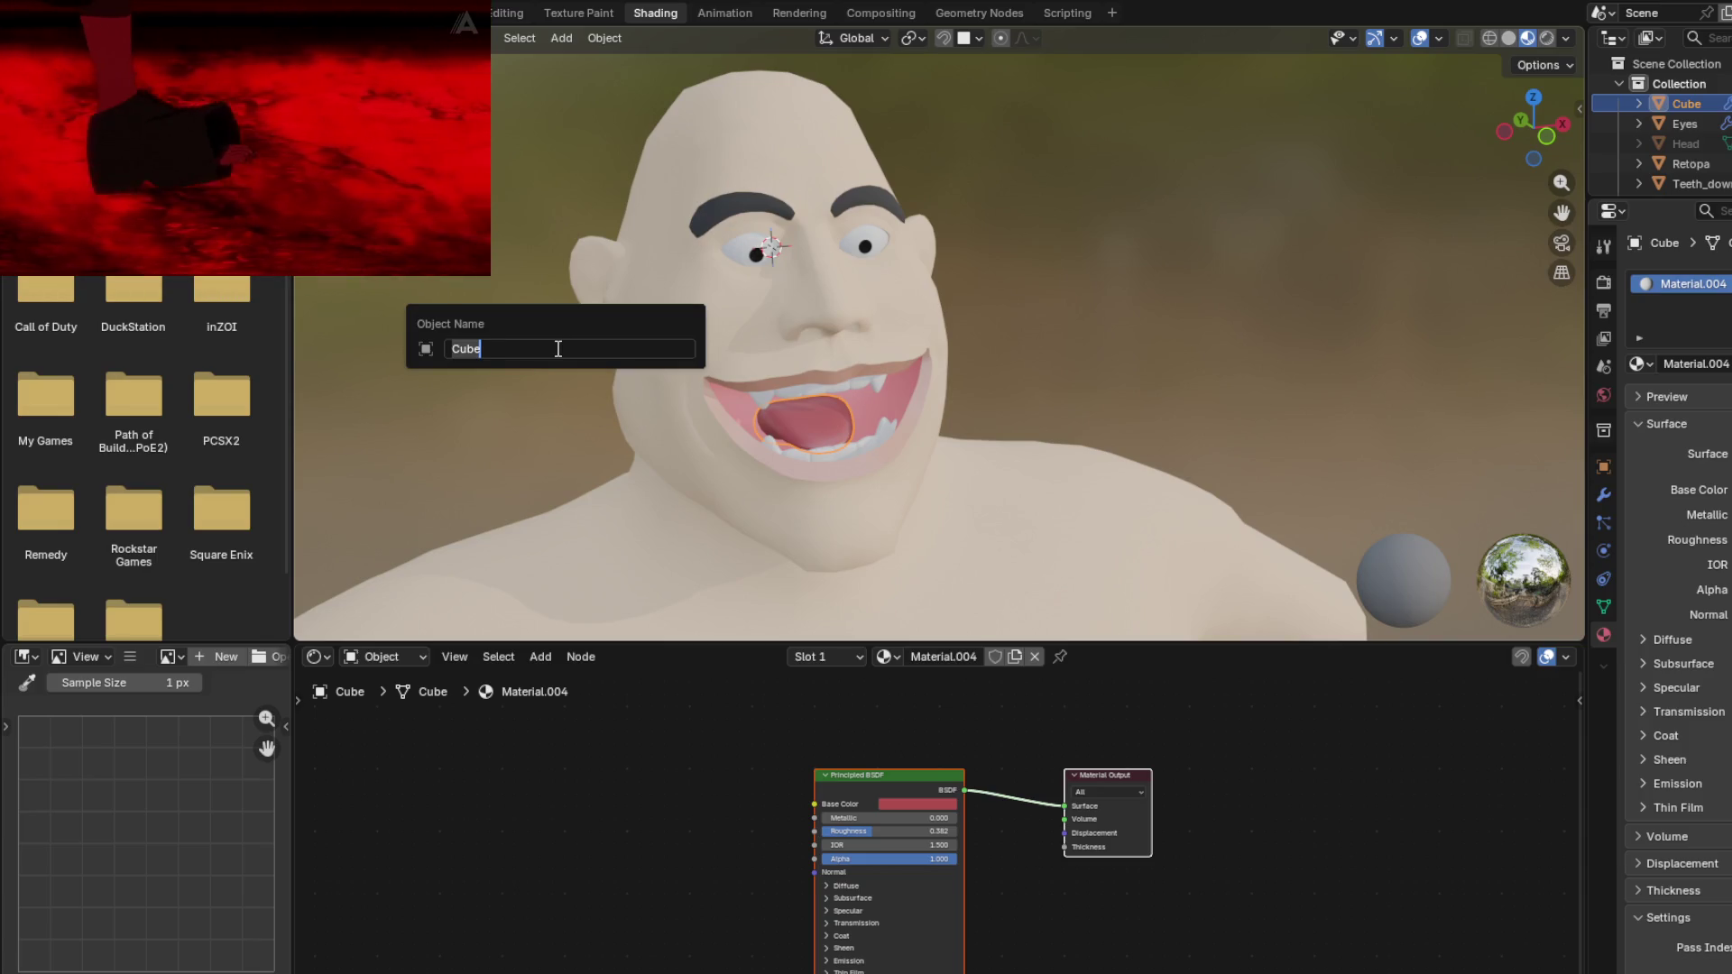
pyautogui.write('Eu')
pyautogui.write('тпг')
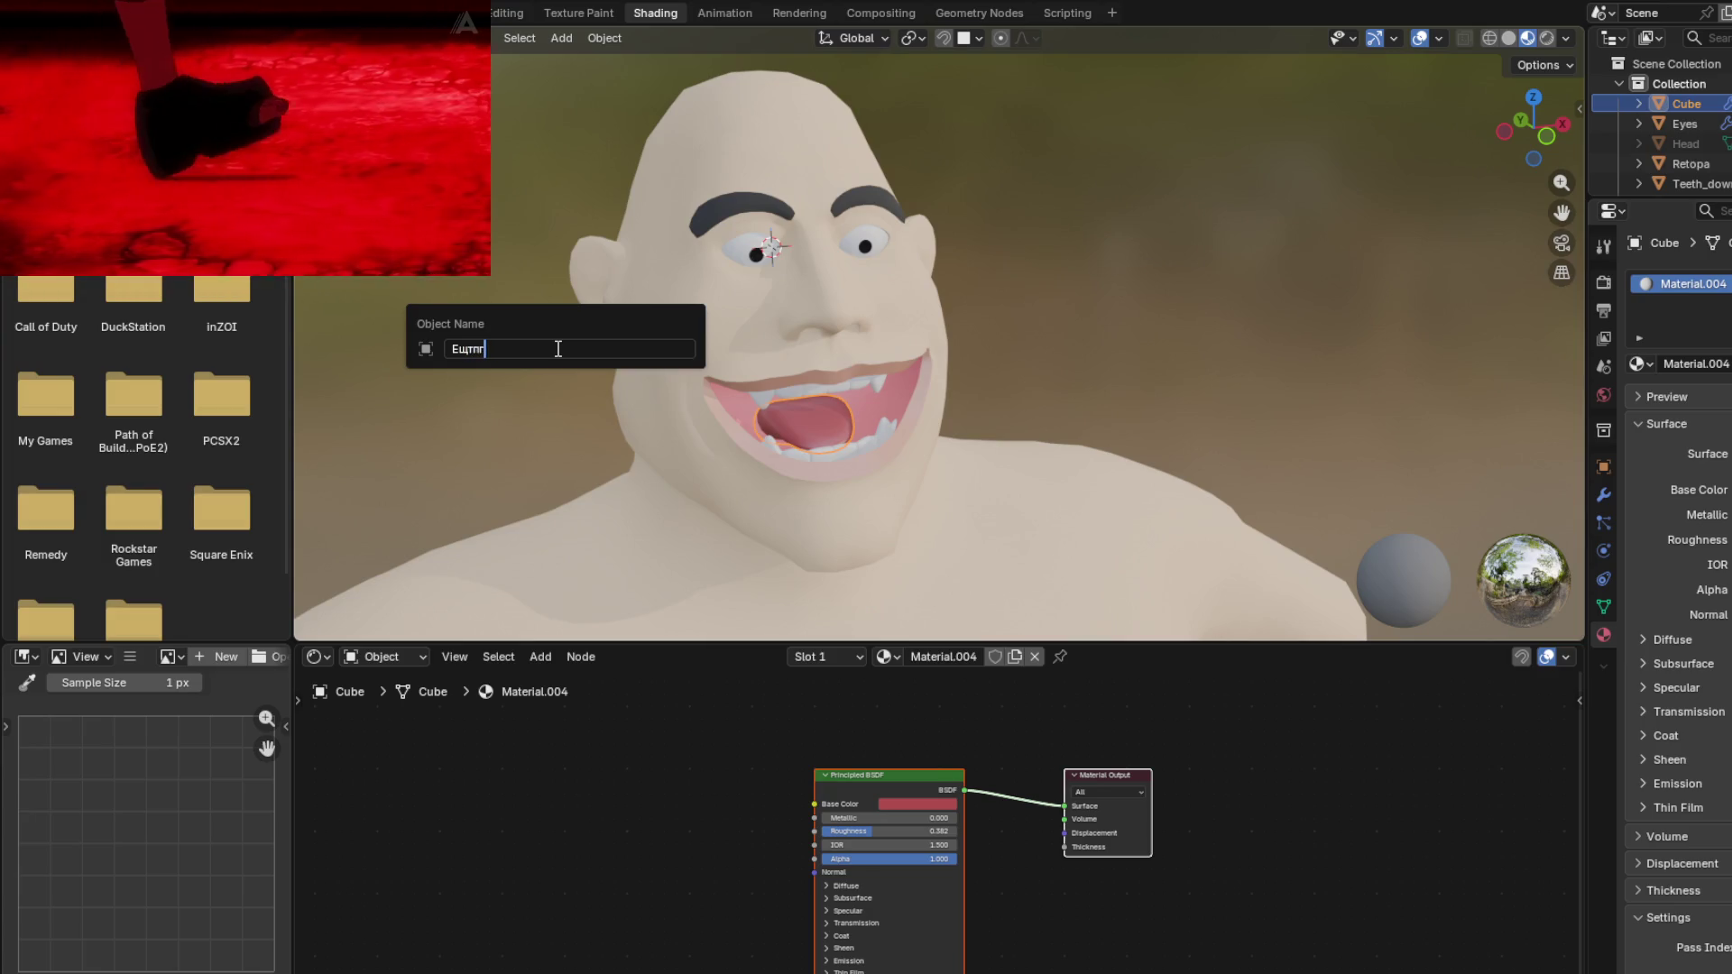
pyautogui.write('T')
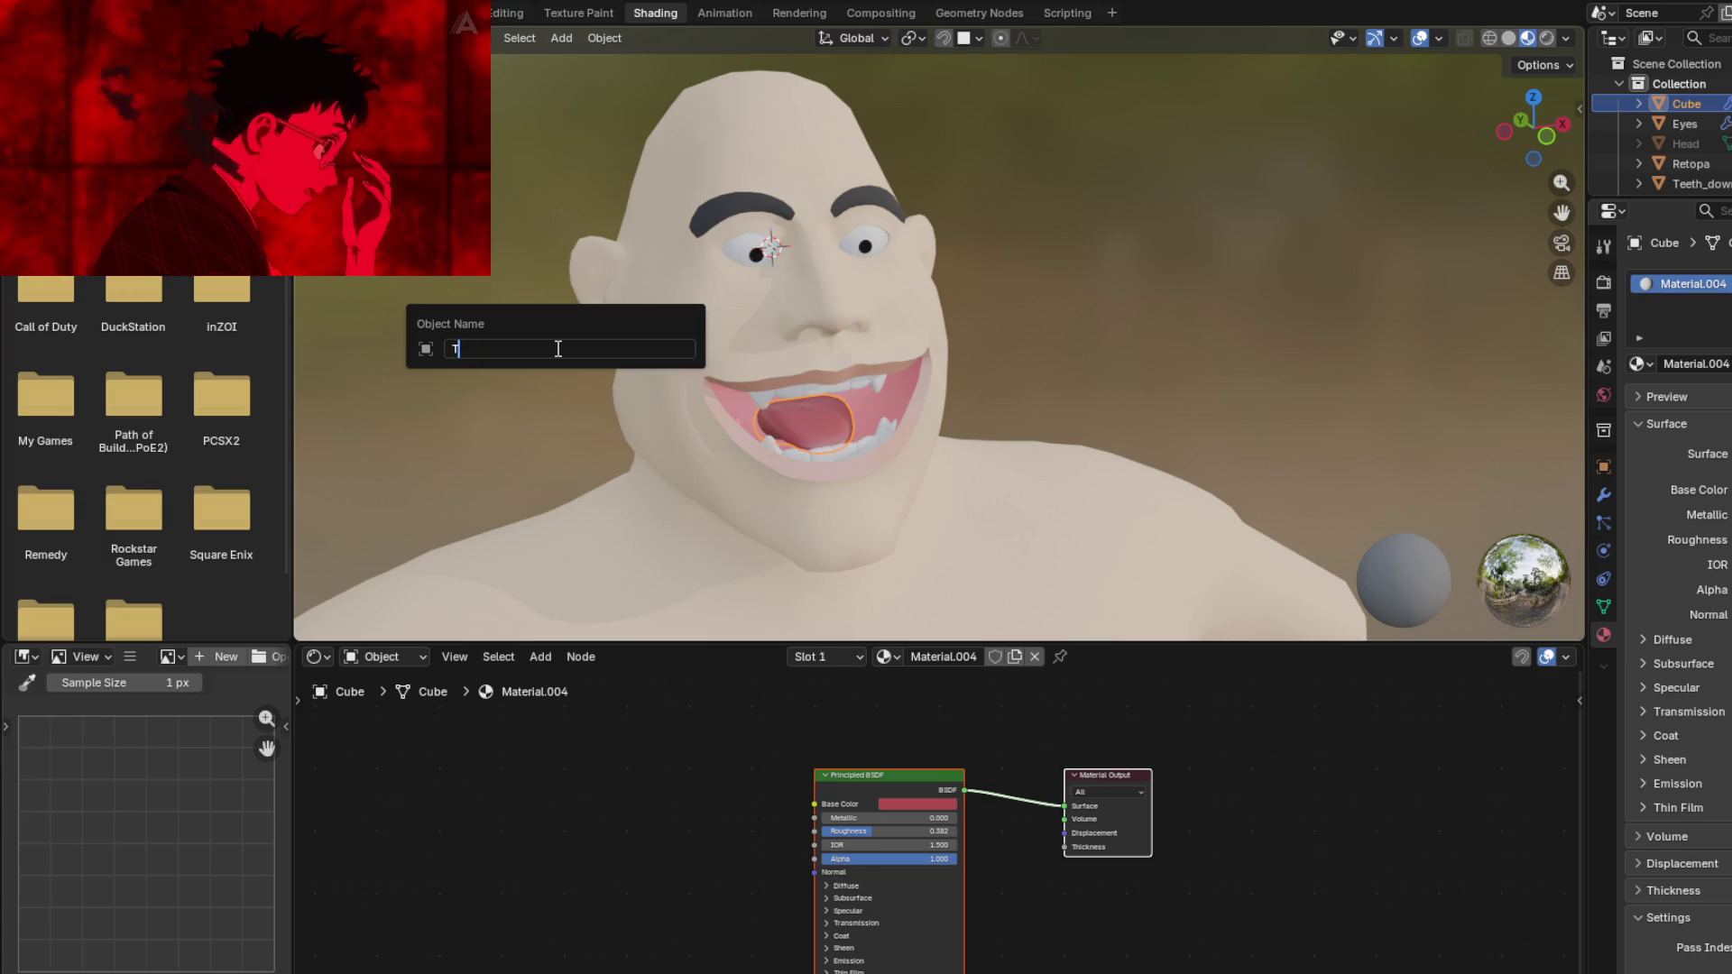
pyautogui.write('ongue')
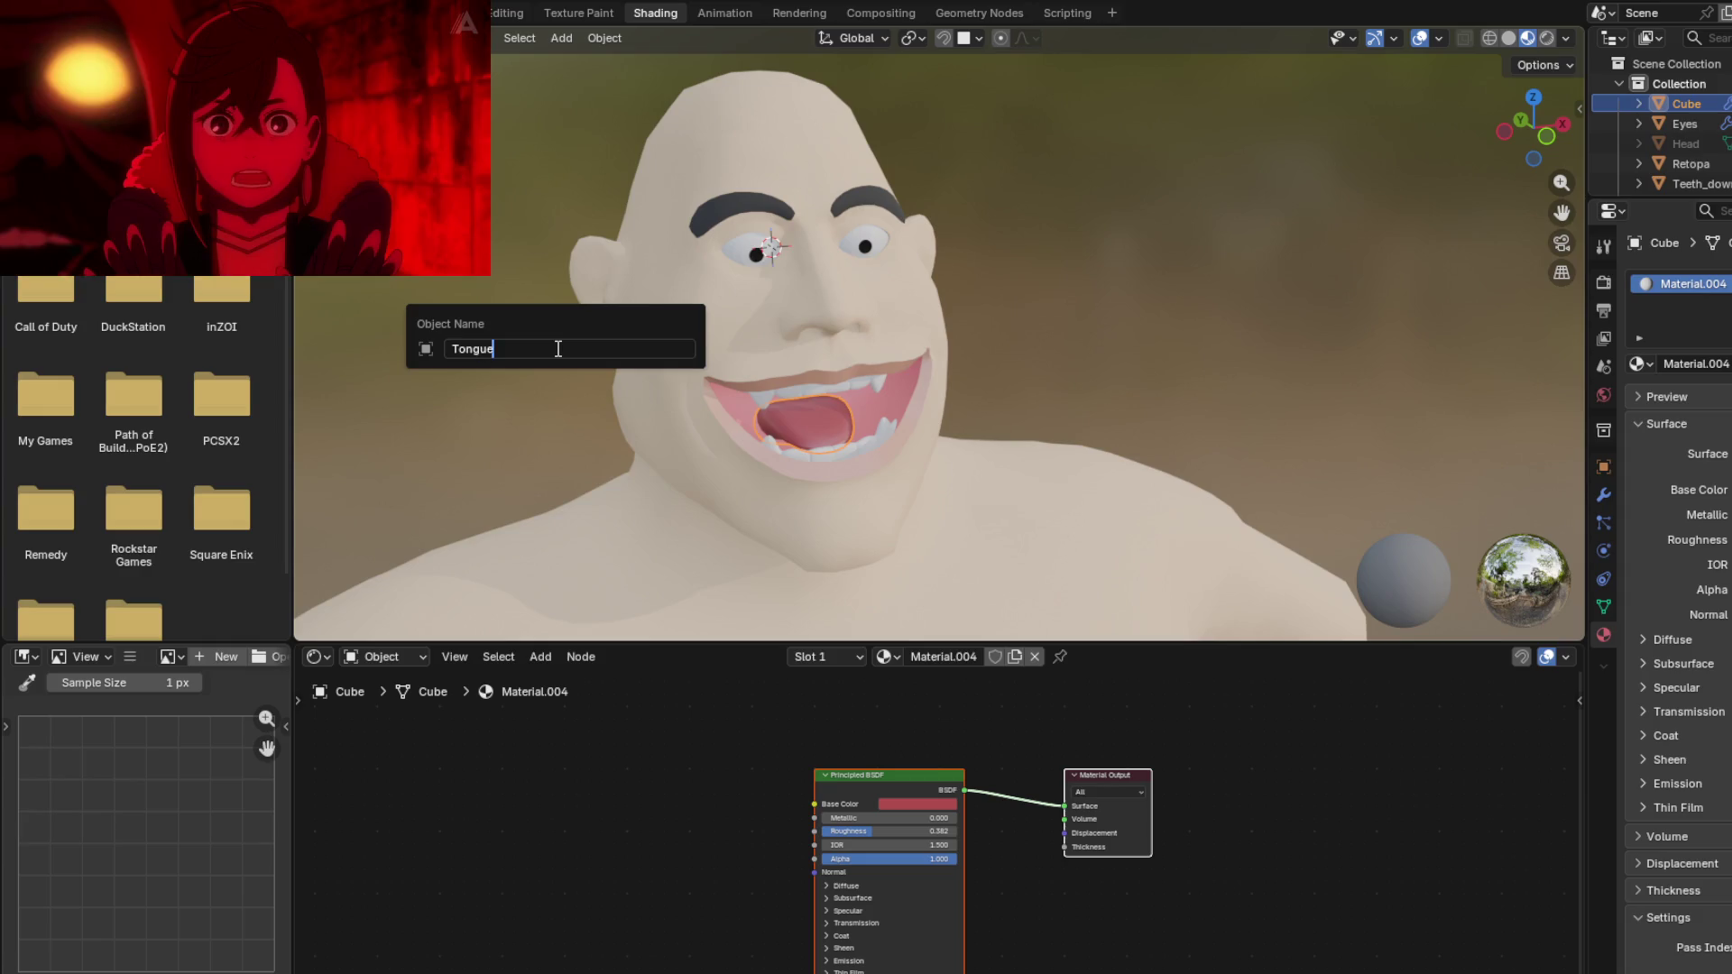
pyautogui.press('Return')
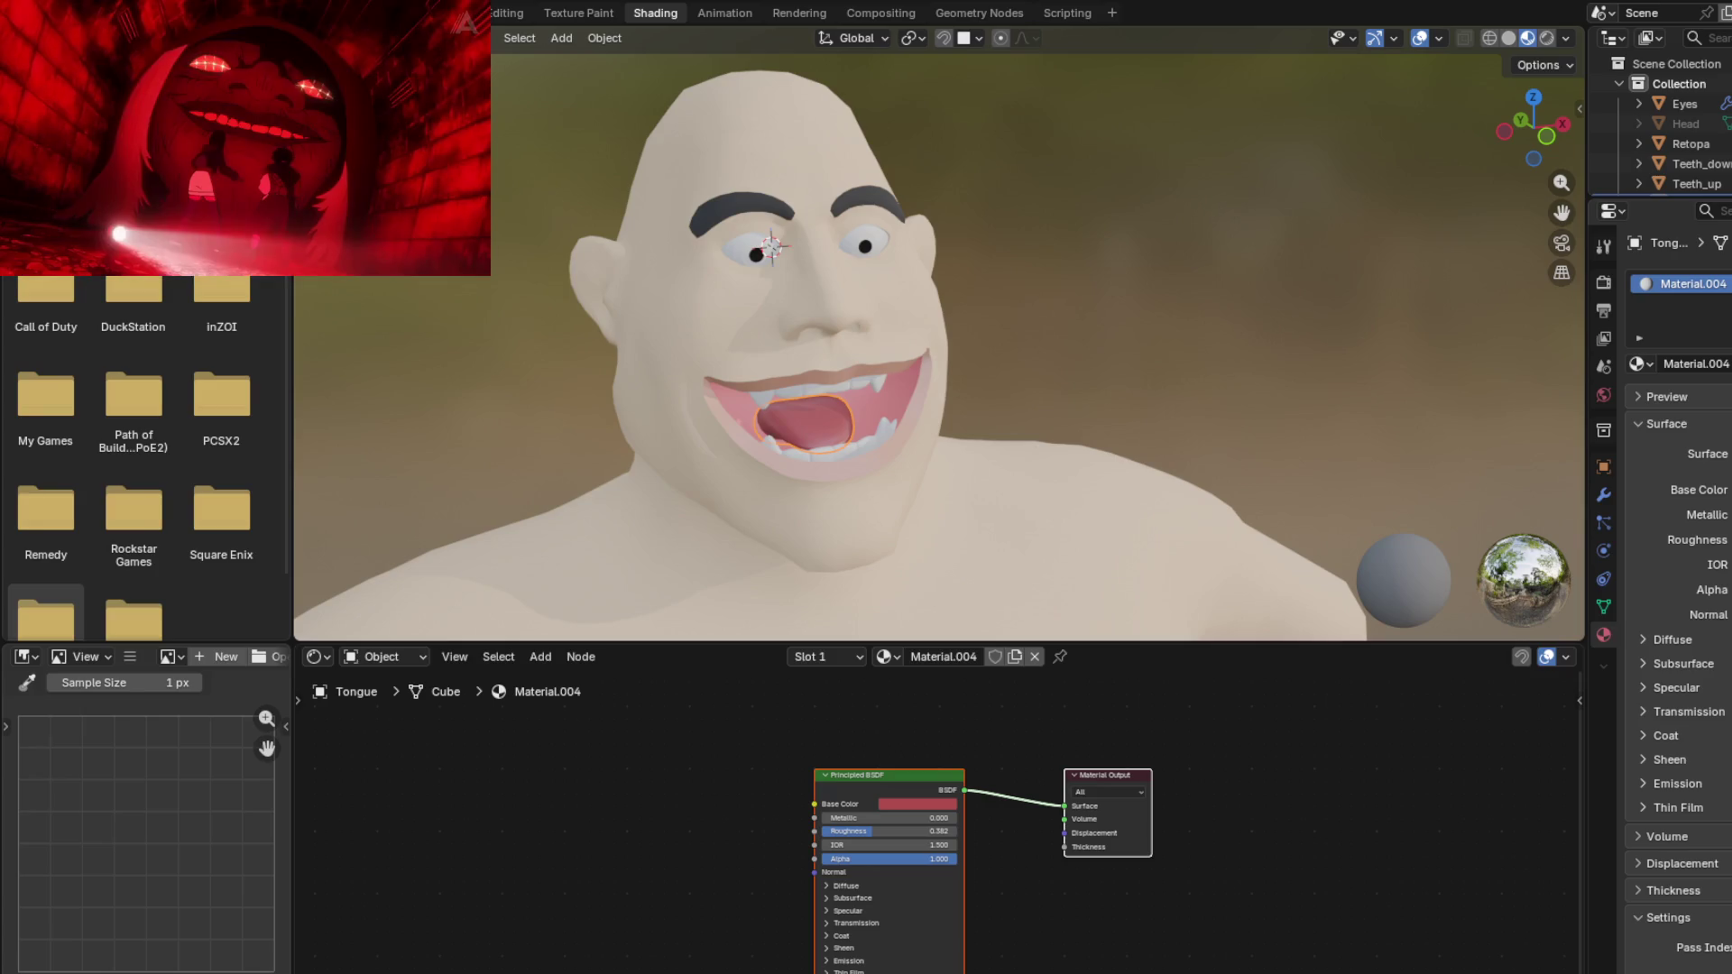
pyautogui.moveTo(399, 143)
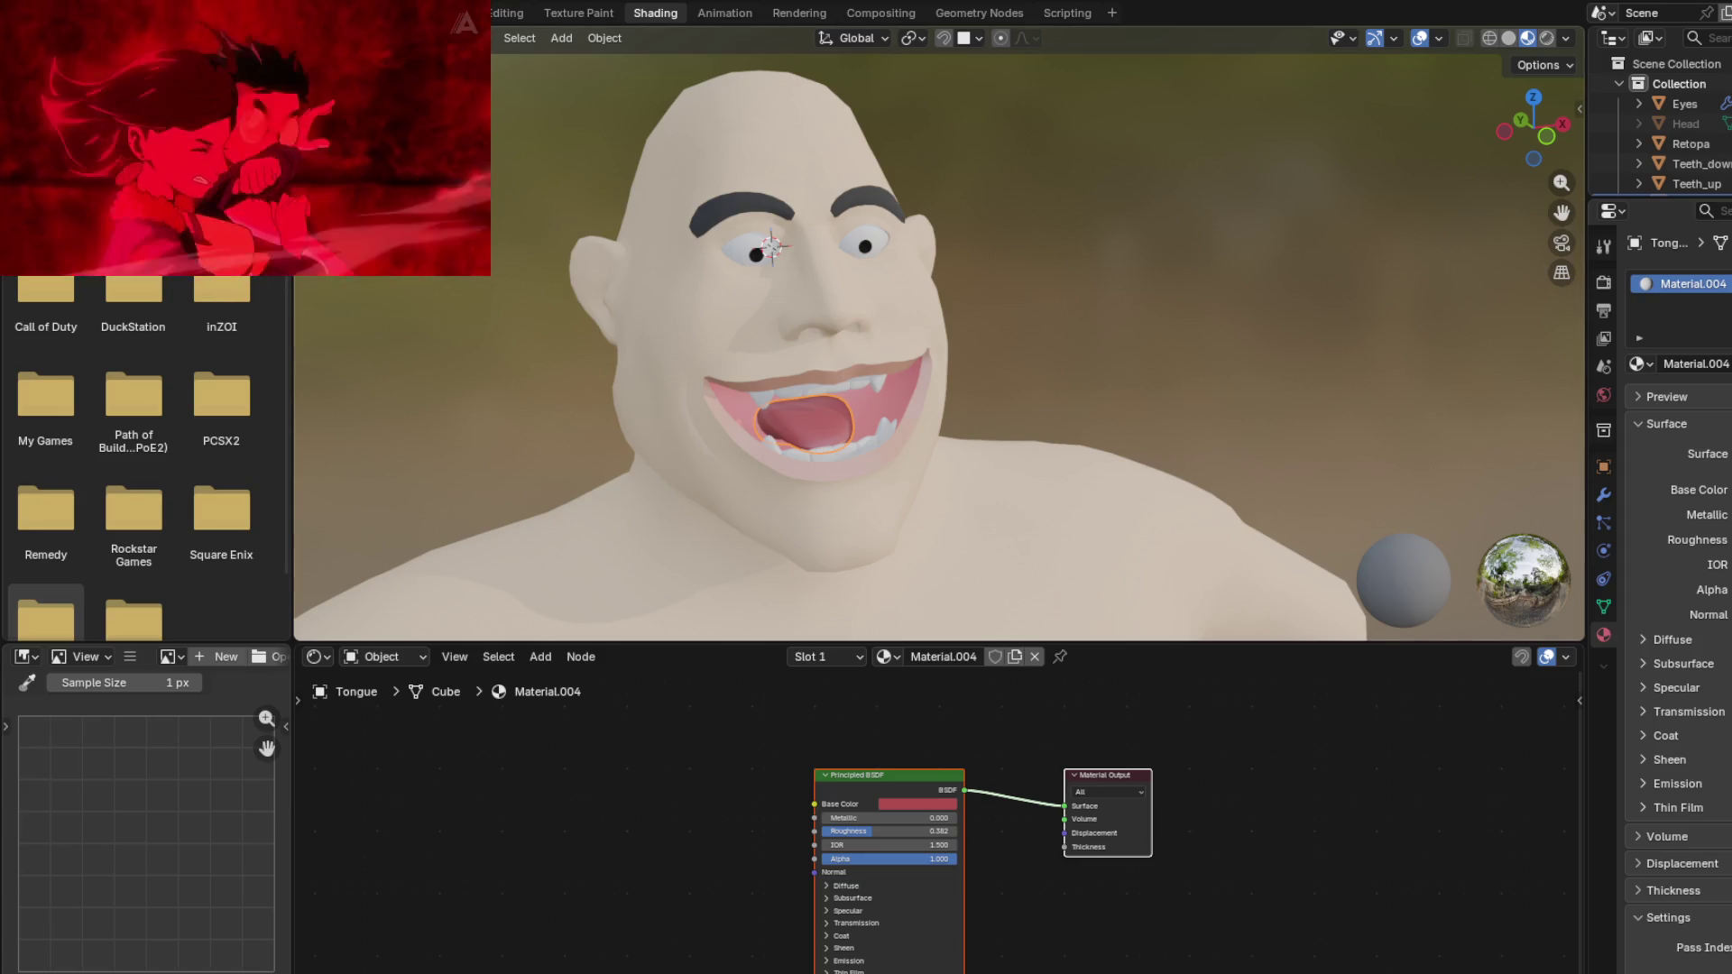
pyautogui.scroll(-2, 1004, 420)
pyautogui.moveTo(1004, 420)
pyautogui.mouseDown(button='middle')
pyautogui.moveTo(954, 366)
pyautogui.moveTo(923, 459)
pyautogui.moveTo(967, 404)
pyautogui.moveTo(929, 456)
pyautogui.moveTo(934, 413)
pyautogui.moveTo(912, 397)
pyautogui.moveTo(922, 419)
pyautogui.mouseUp(button='middle')
pyautogui.scroll(1, 929, 433)
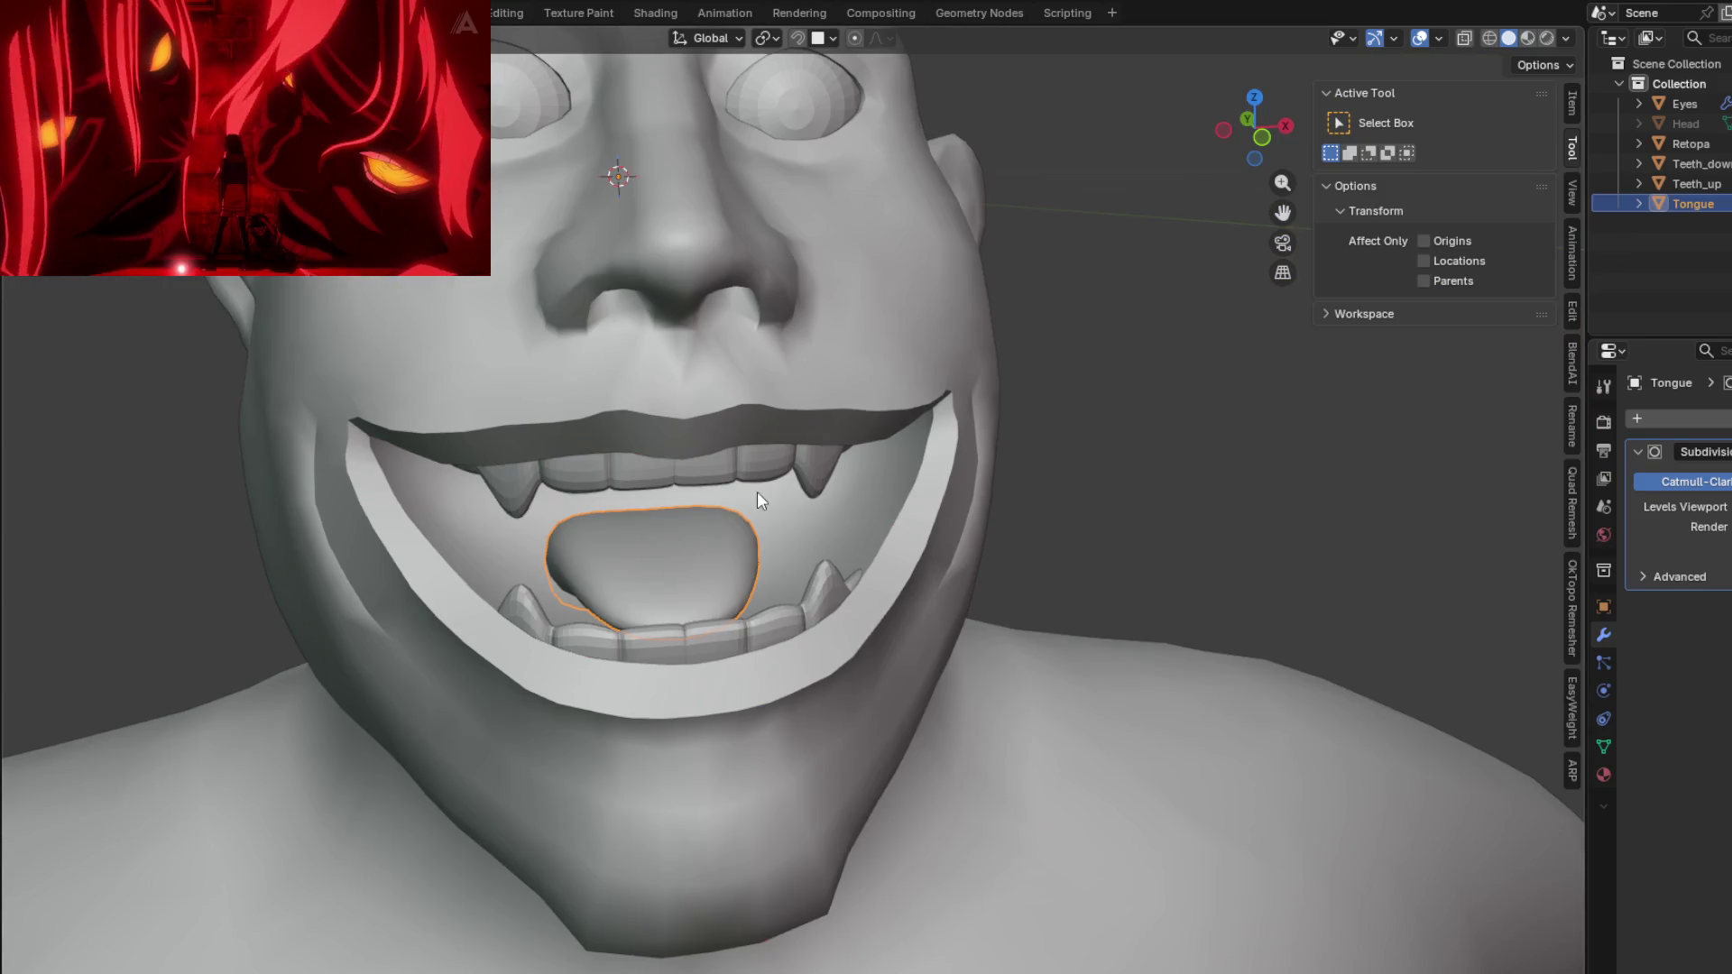
# Step: Orbit back to the front and select the Retopa head mesh
pyautogui.scroll(-5, 691, 458)
pyautogui.moveTo(880, 458)
pyautogui.mouseDown(button='middle')
pyautogui.moveTo(788, 396)
pyautogui.moveTo(825, 392)
pyautogui.moveTo(904, 462)
pyautogui.moveTo(886, 484)
pyautogui.mouseUp(button='middle')
pyautogui.click(825, 392)
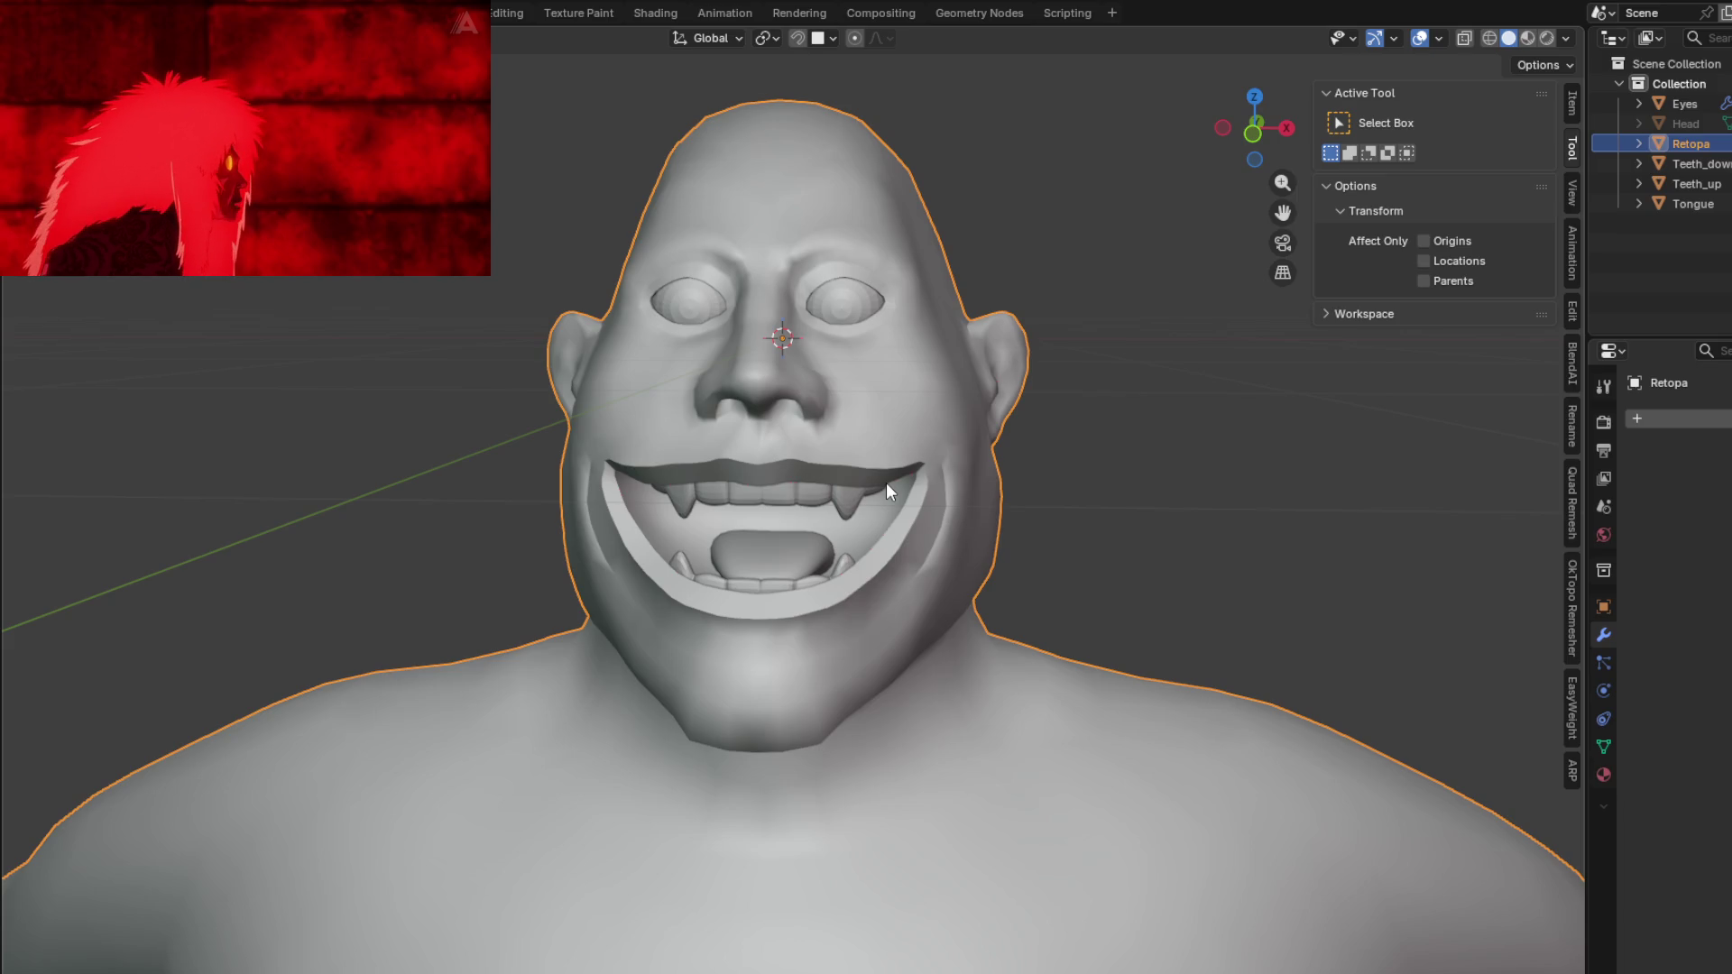
# Step: Enter Edit Mode on Retopa and orbit to a low side view of the lips and jaw
pyautogui.moveTo(847, 447)
pyautogui.mouseDown(button='middle')
pyautogui.moveTo(958, 522)
pyautogui.moveTo(1066, 451)
pyautogui.moveTo(920, 467)
pyautogui.moveTo(864, 537)
pyautogui.moveTo(935, 502)
pyautogui.moveTo(792, 507)
pyautogui.mouseUp(button='middle')
pyautogui.scroll(4, 610, 369)
pyautogui.scroll(-3, 632, 388)
pyautogui.press('Tab')
pyautogui.scroll(6, 649, 418)
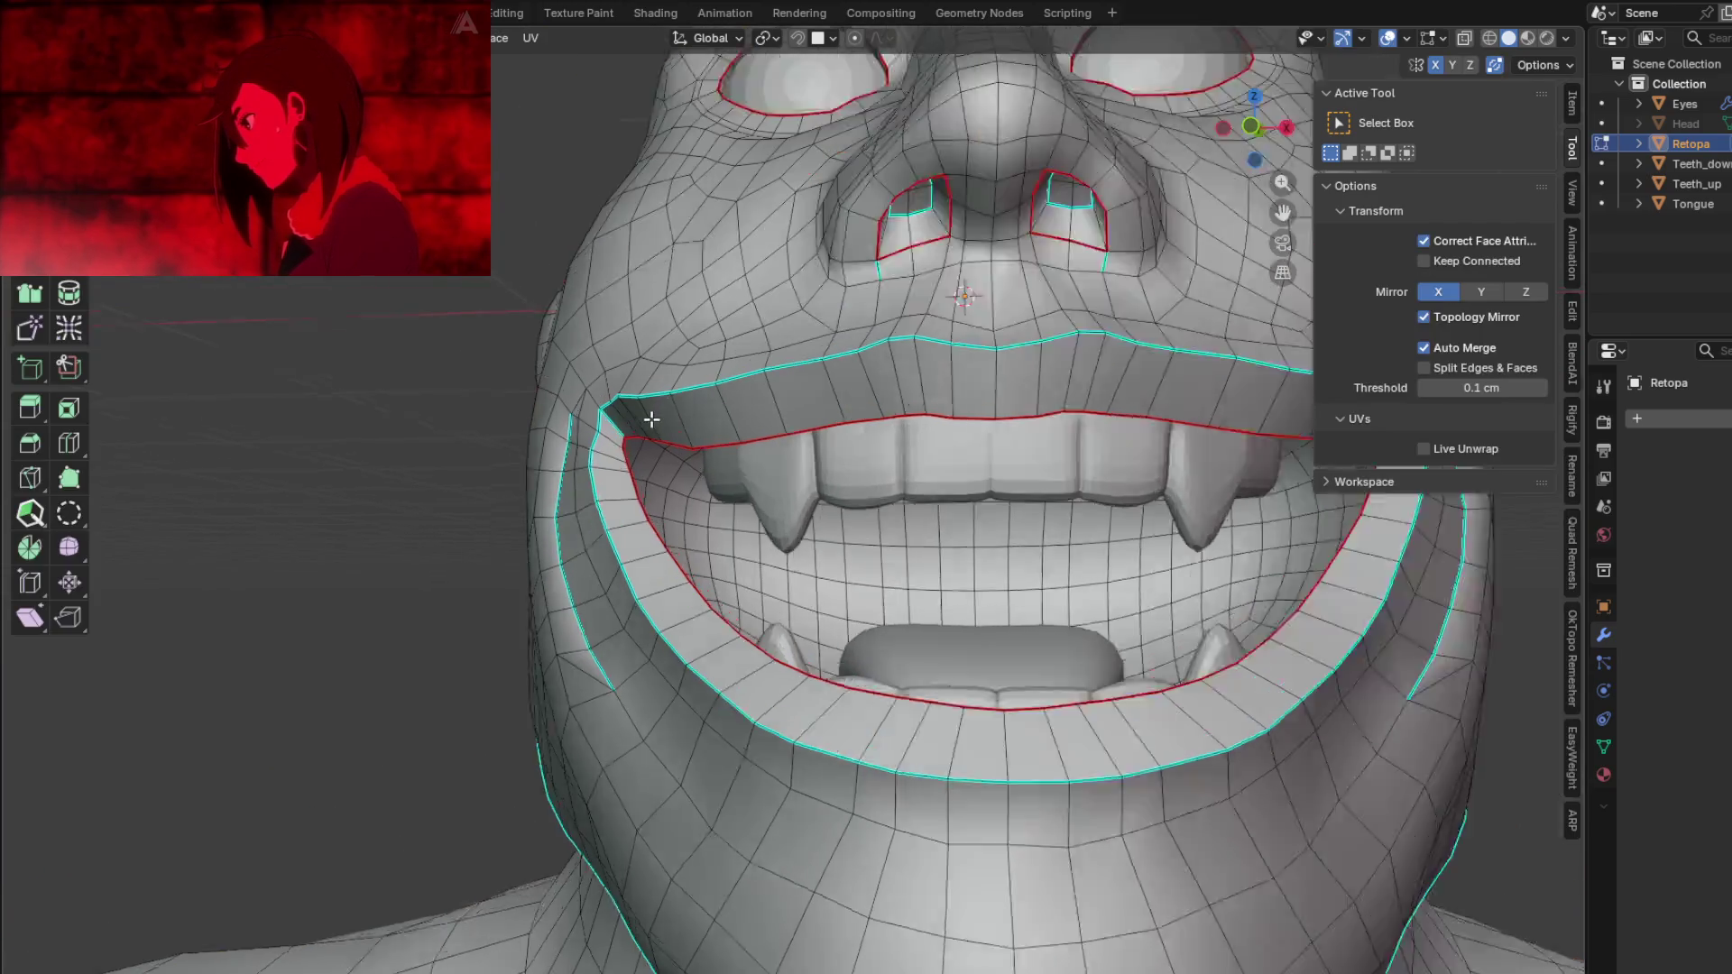
pyautogui.moveTo(628, 443)
pyautogui.mouseDown(button='middle')
pyautogui.moveTo(700, 449)
pyautogui.moveTo(631, 406)
pyautogui.moveTo(553, 452)
pyautogui.moveTo(715, 491)
pyautogui.moveTo(702, 519)
pyautogui.moveTo(776, 509)
pyautogui.moveTo(839, 550)
pyautogui.moveTo(760, 539)
pyautogui.mouseUp(button='middle')
pyautogui.scroll(-2, 715, 491)
# Step: Return Retopa to Object Mode and orbit around the head to review the grin
pyautogui.press('Tab')
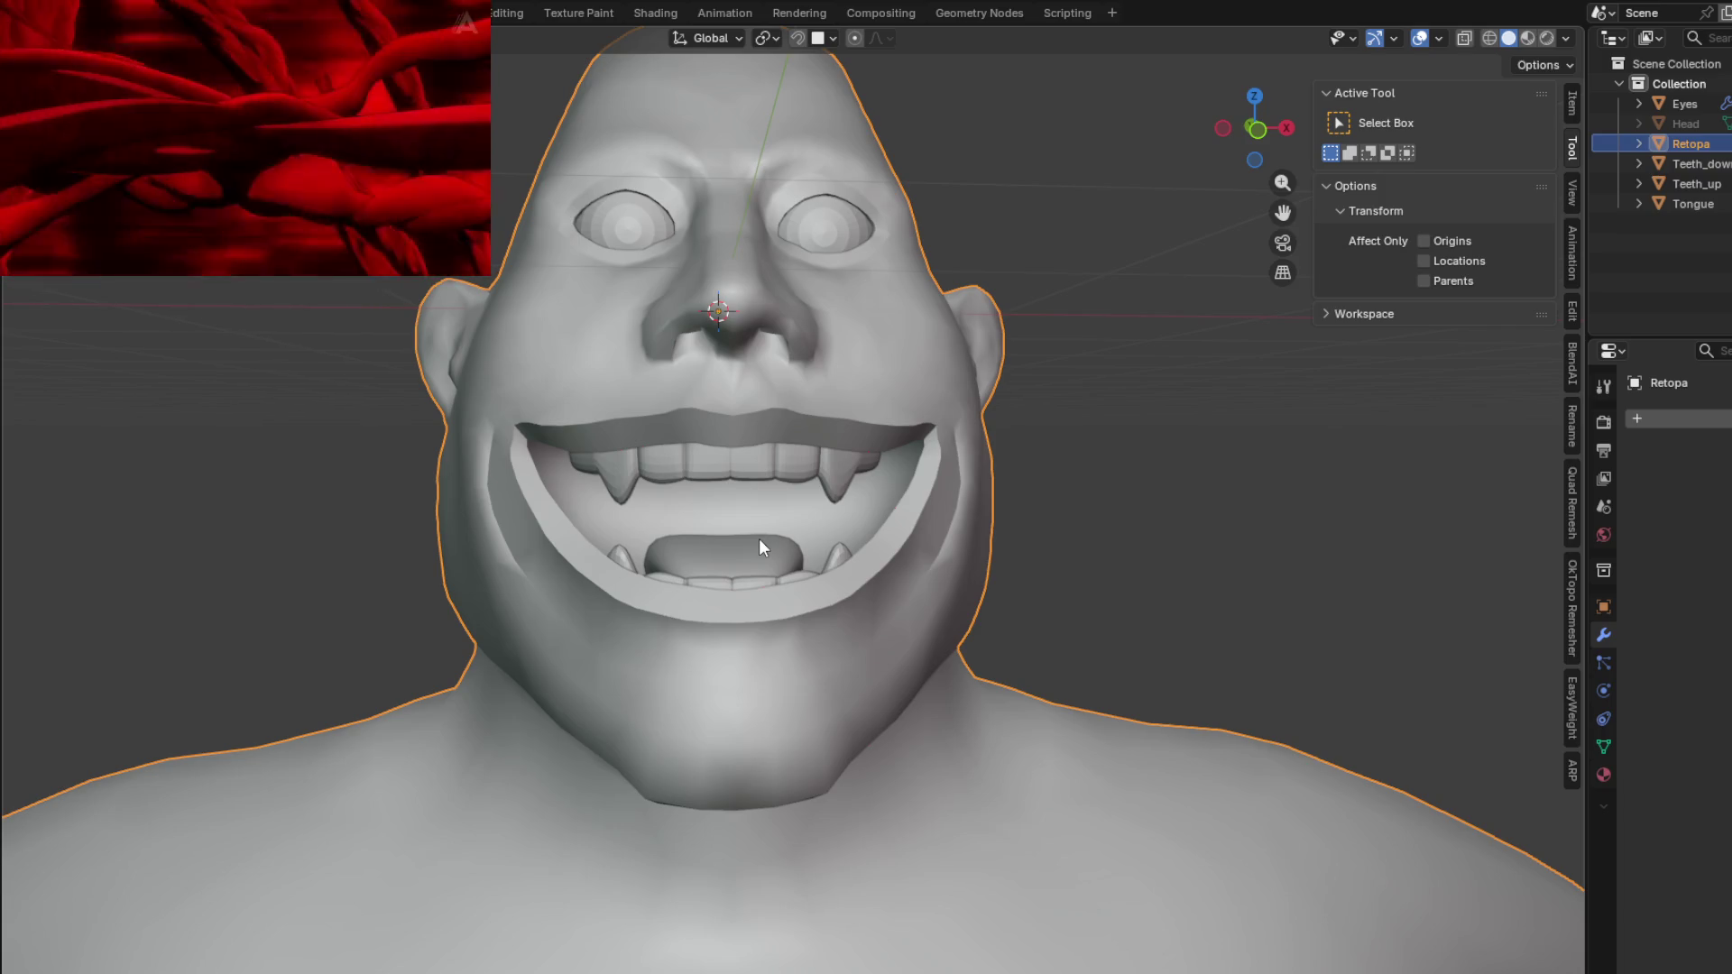
pyautogui.moveTo(937, 425)
pyautogui.keyDown('shift'); pyautogui.mouseDown(button='middle')
pyautogui.moveTo(1018, 506)
pyautogui.moveTo(1003, 530)
pyautogui.mouseUp(button='middle'); pyautogui.keyUp('shift')
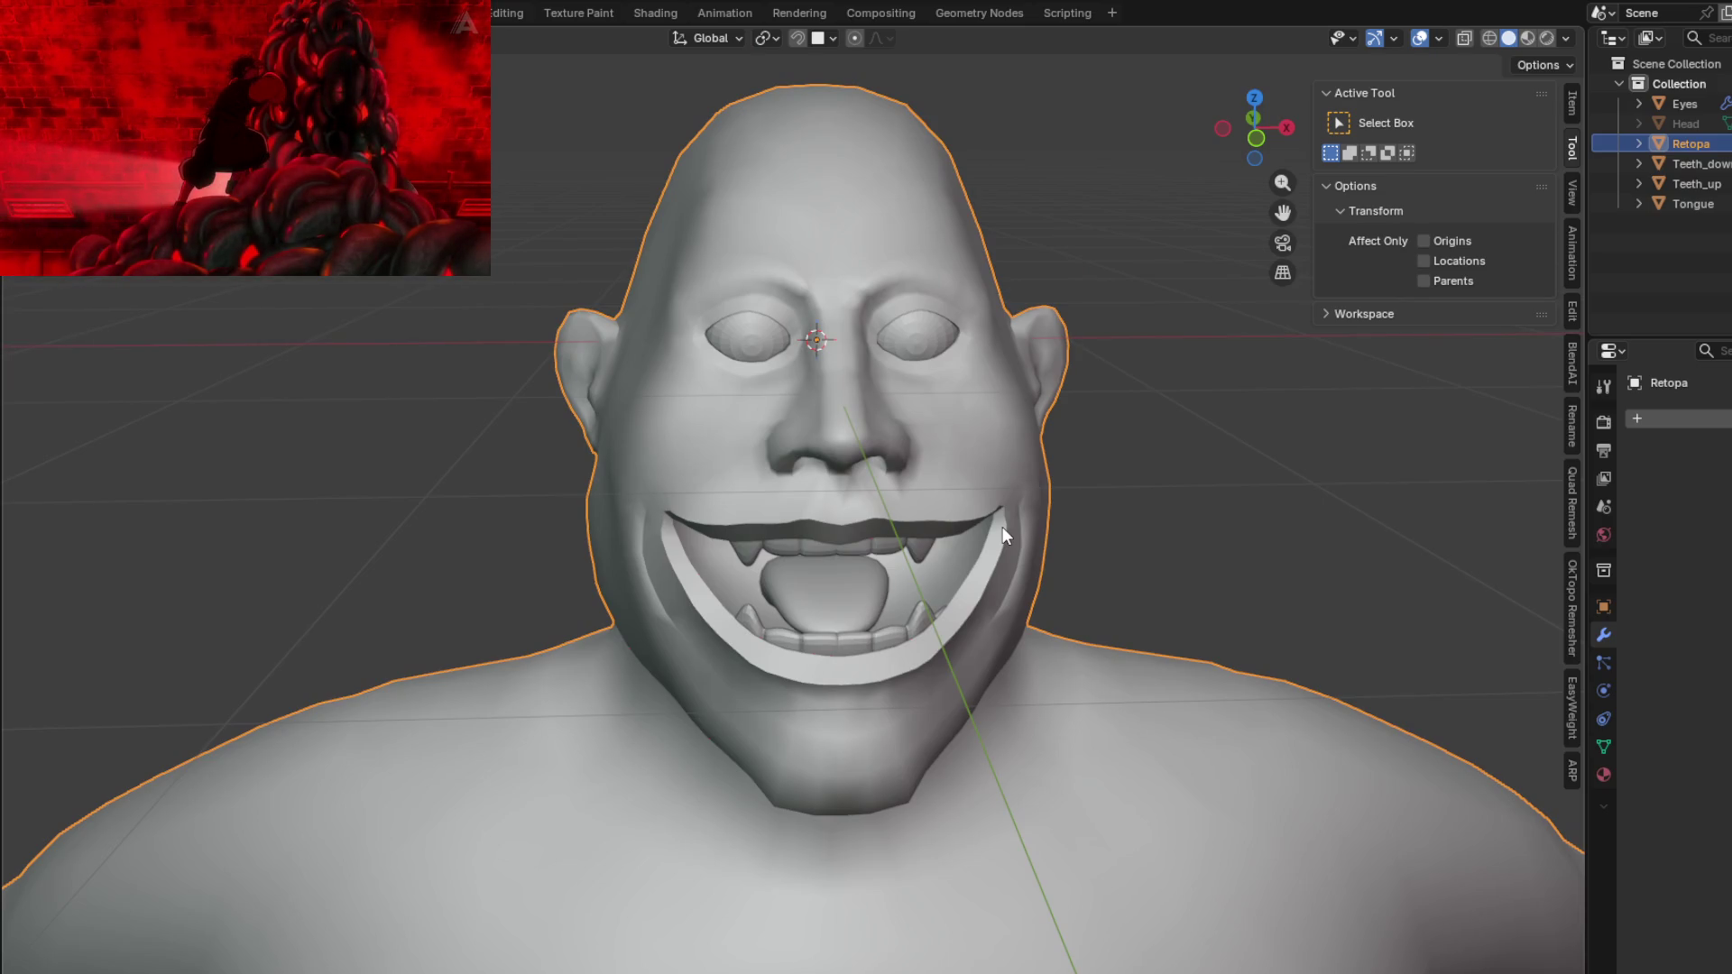
pyautogui.moveTo(846, 413); pyautogui.dragTo(821, 426, button='middle')
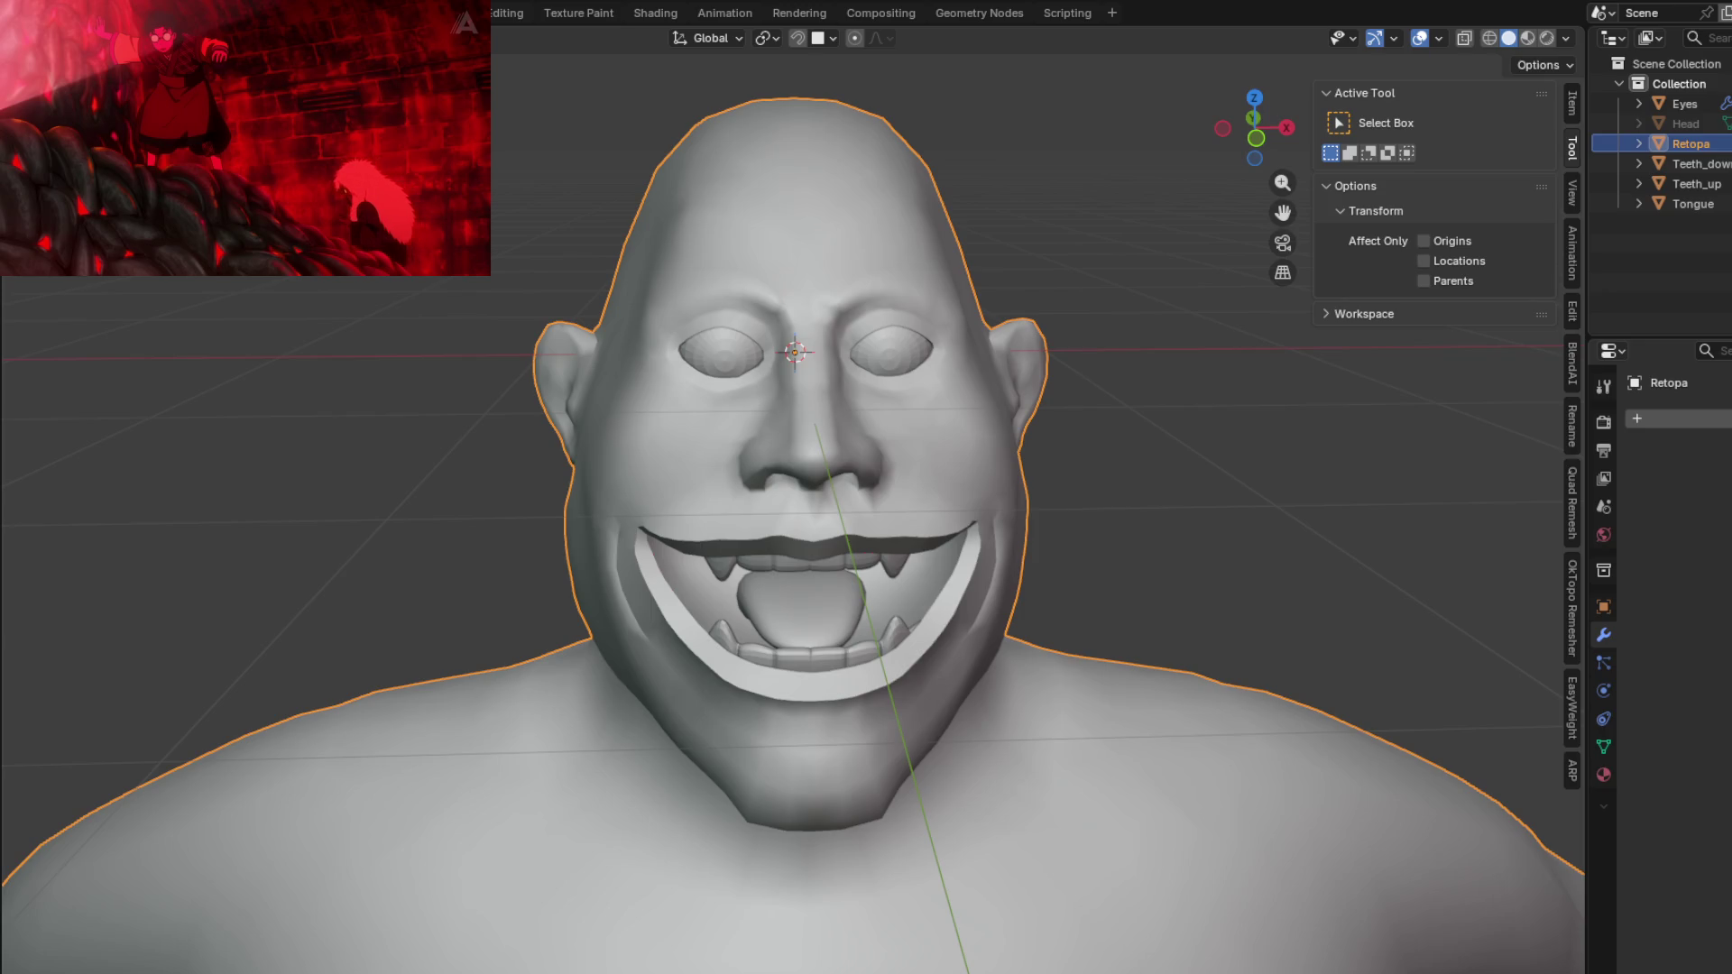
pyautogui.moveTo(756, 578)
pyautogui.mouseDown(button='middle')
pyautogui.moveTo(750, 536)
pyautogui.moveTo(842, 484)
pyautogui.moveTo(809, 426)
pyautogui.moveTo(639, 448)
pyautogui.moveTo(920, 545)
pyautogui.moveTo(763, 539)
pyautogui.moveTo(789, 597)
pyautogui.mouseUp(button='middle')
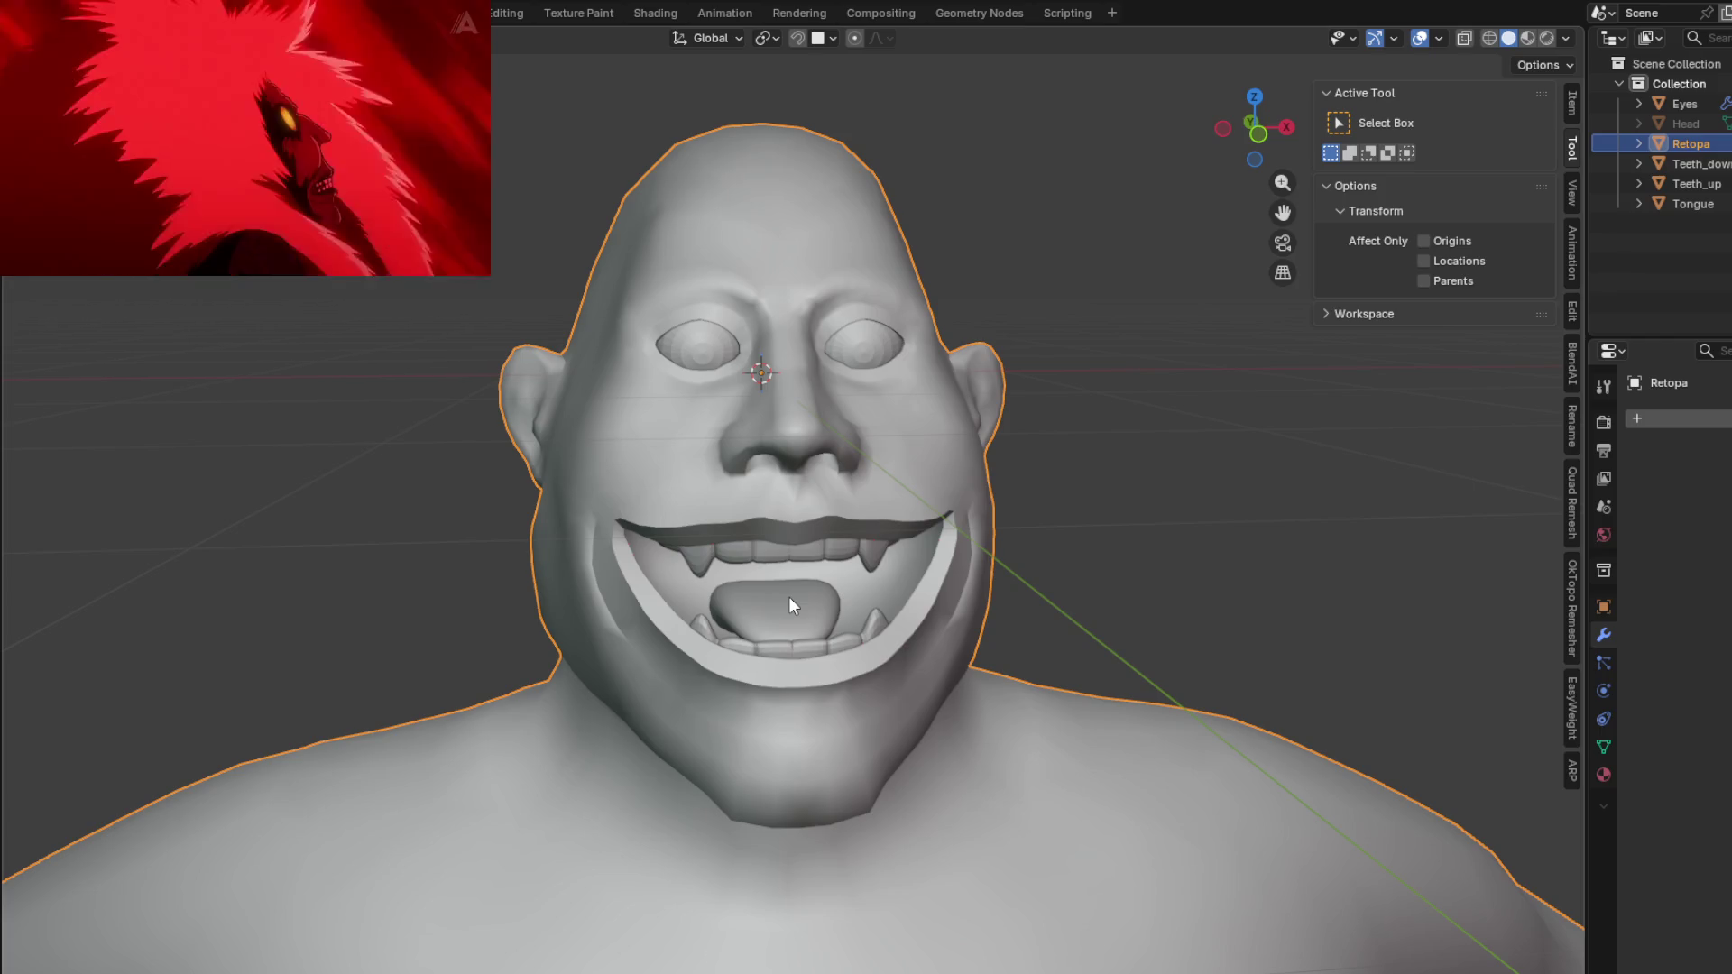
pyautogui.moveTo(931, 561)
pyautogui.mouseDown(button='middle')
pyautogui.moveTo(929, 545)
pyautogui.moveTo(1052, 474)
pyautogui.moveTo(1071, 537)
pyautogui.moveTo(902, 563)
pyautogui.moveTo(886, 529)
pyautogui.moveTo(840, 537)
pyautogui.moveTo(937, 546)
pyautogui.moveTo(846, 513)
pyautogui.moveTo(974, 511)
pyautogui.moveTo(893, 470)
pyautogui.moveTo(851, 480)
pyautogui.moveTo(938, 505)
pyautogui.moveTo(704, 532)
pyautogui.moveTo(572, 514)
pyautogui.moveTo(752, 616)
pyautogui.moveTo(839, 541)
pyautogui.moveTo(954, 484)
pyautogui.moveTo(913, 419)
pyautogui.moveTo(1067, 499)
pyautogui.moveTo(982, 477)
pyautogui.moveTo(966, 626)
pyautogui.moveTo(1037, 599)
pyautogui.moveTo(1013, 568)
pyautogui.moveTo(1016, 603)
pyautogui.moveTo(1005, 591)
pyautogui.mouseUp(button='middle')
pyautogui.press('Tab')
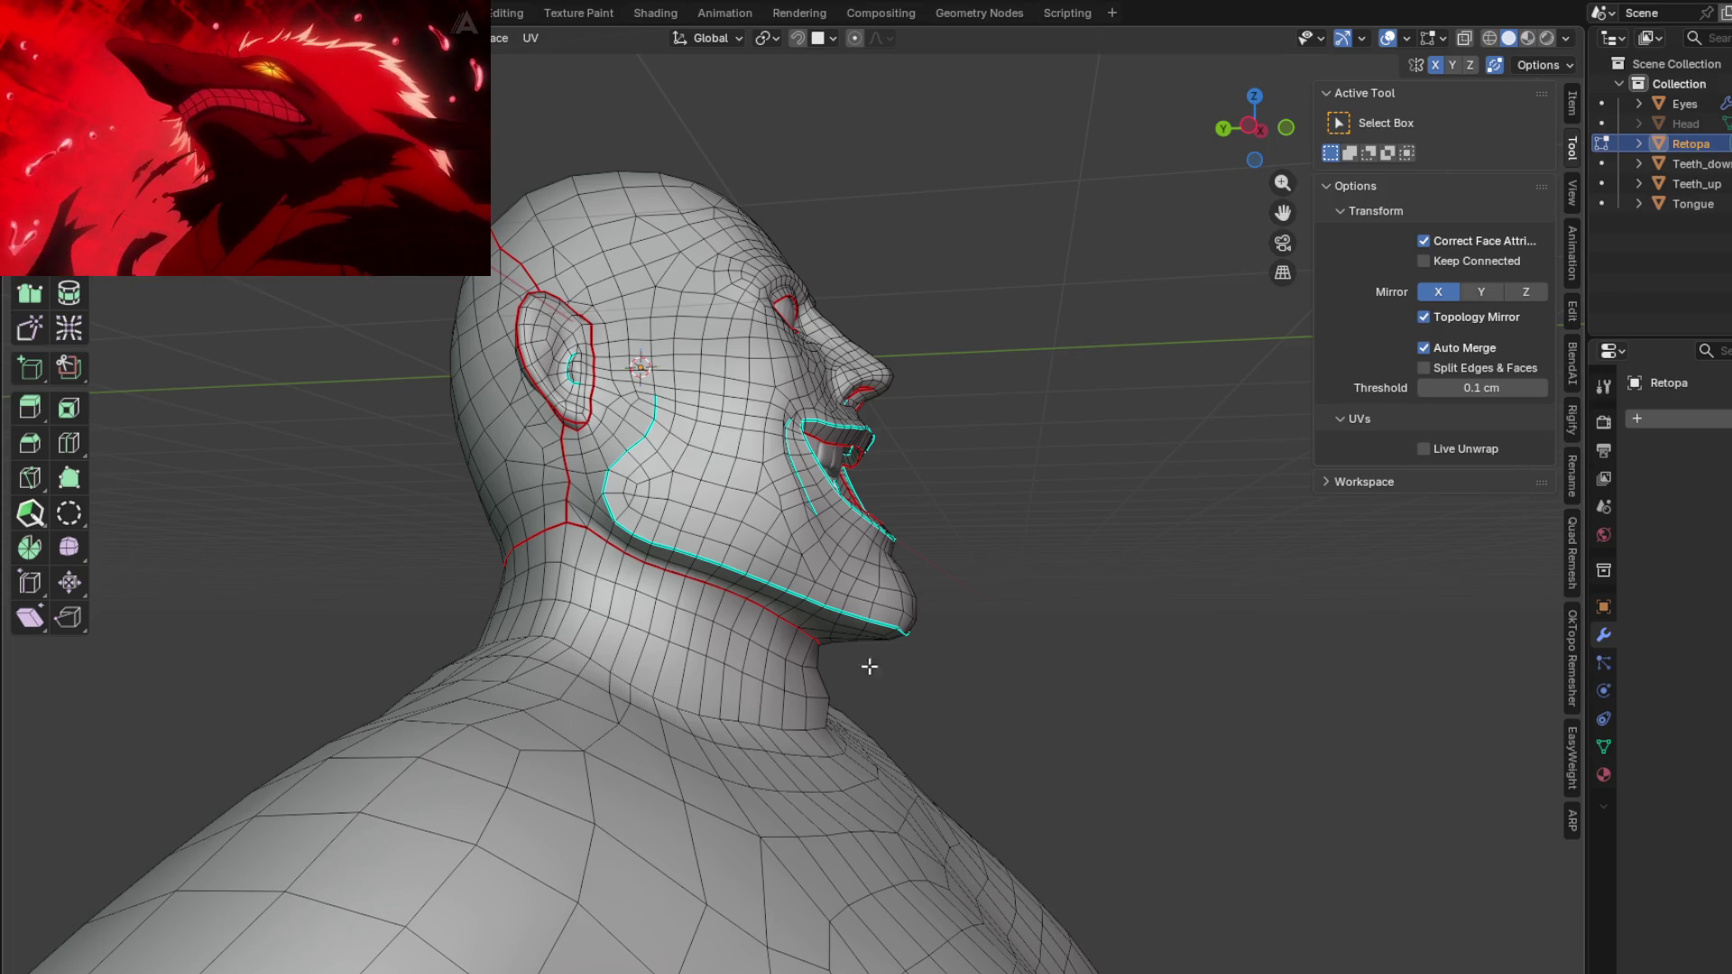
# Step: Orbit from tilted and side profiles toward the front to inspect seams at the mouth and ear
pyautogui.moveTo(807, 536)
pyautogui.mouseDown(button='middle')
pyautogui.moveTo(812, 510)
pyautogui.moveTo(795, 541)
pyautogui.moveTo(832, 564)
pyautogui.moveTo(568, 539)
pyautogui.moveTo(387, 561)
pyautogui.moveTo(403, 561)
pyautogui.mouseUp(button='middle')
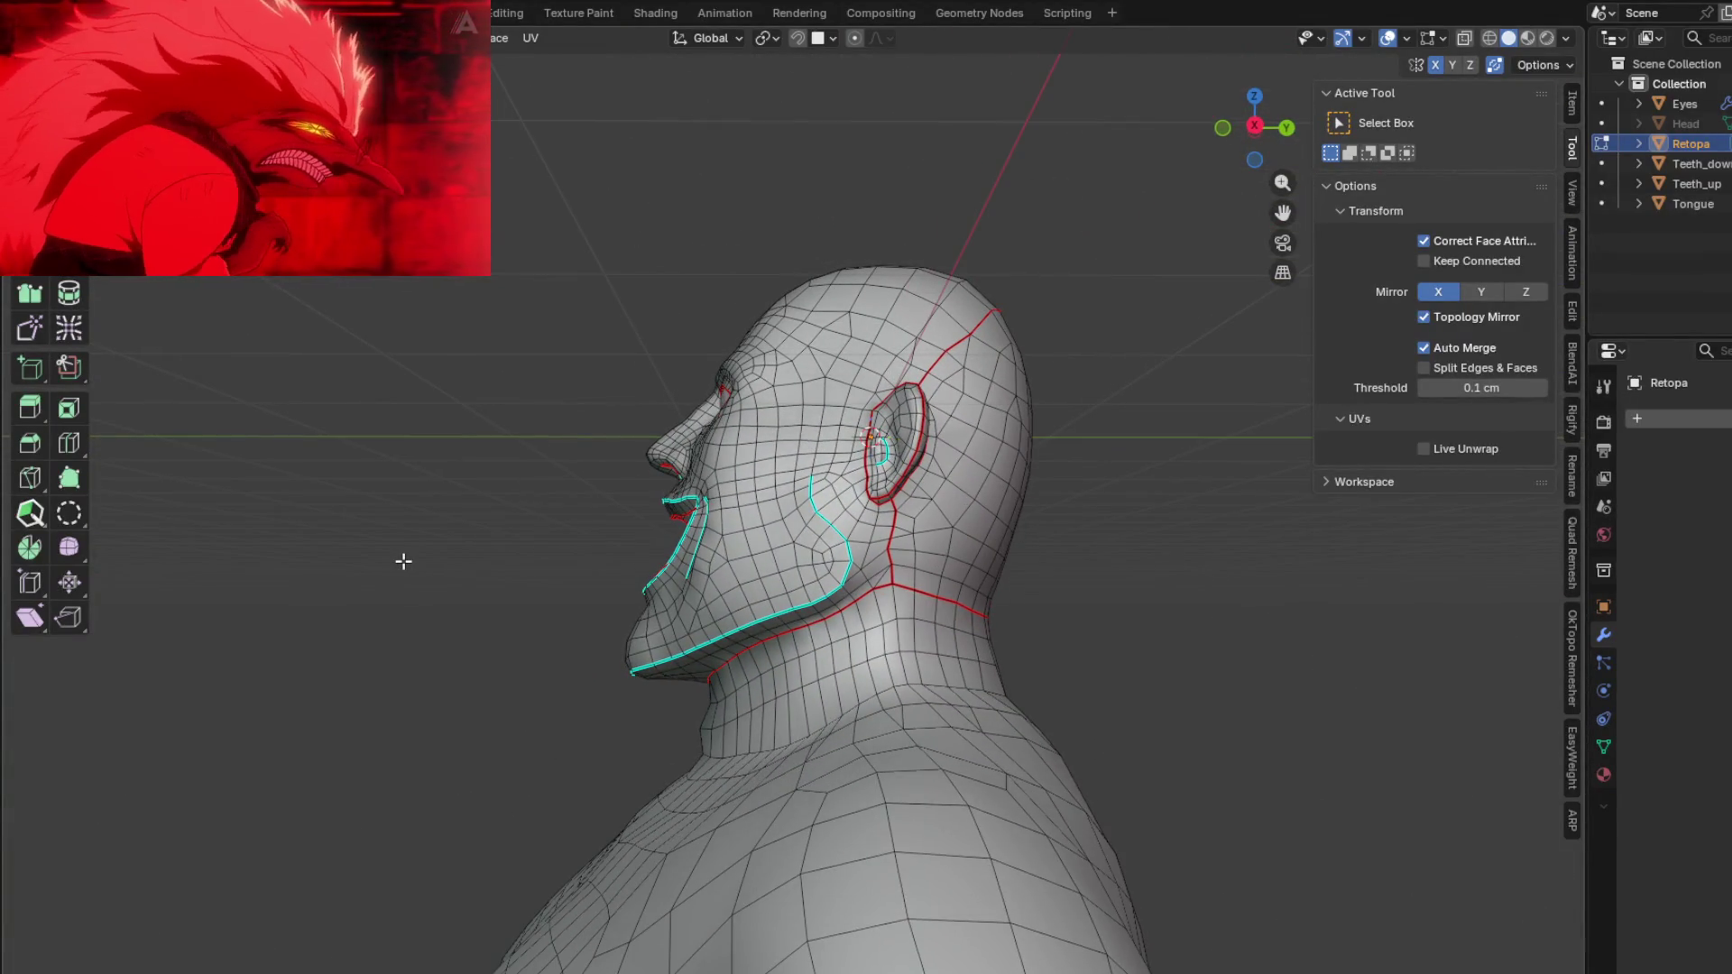
pyautogui.moveTo(580, 511); pyautogui.dragTo(608, 545, button='middle')
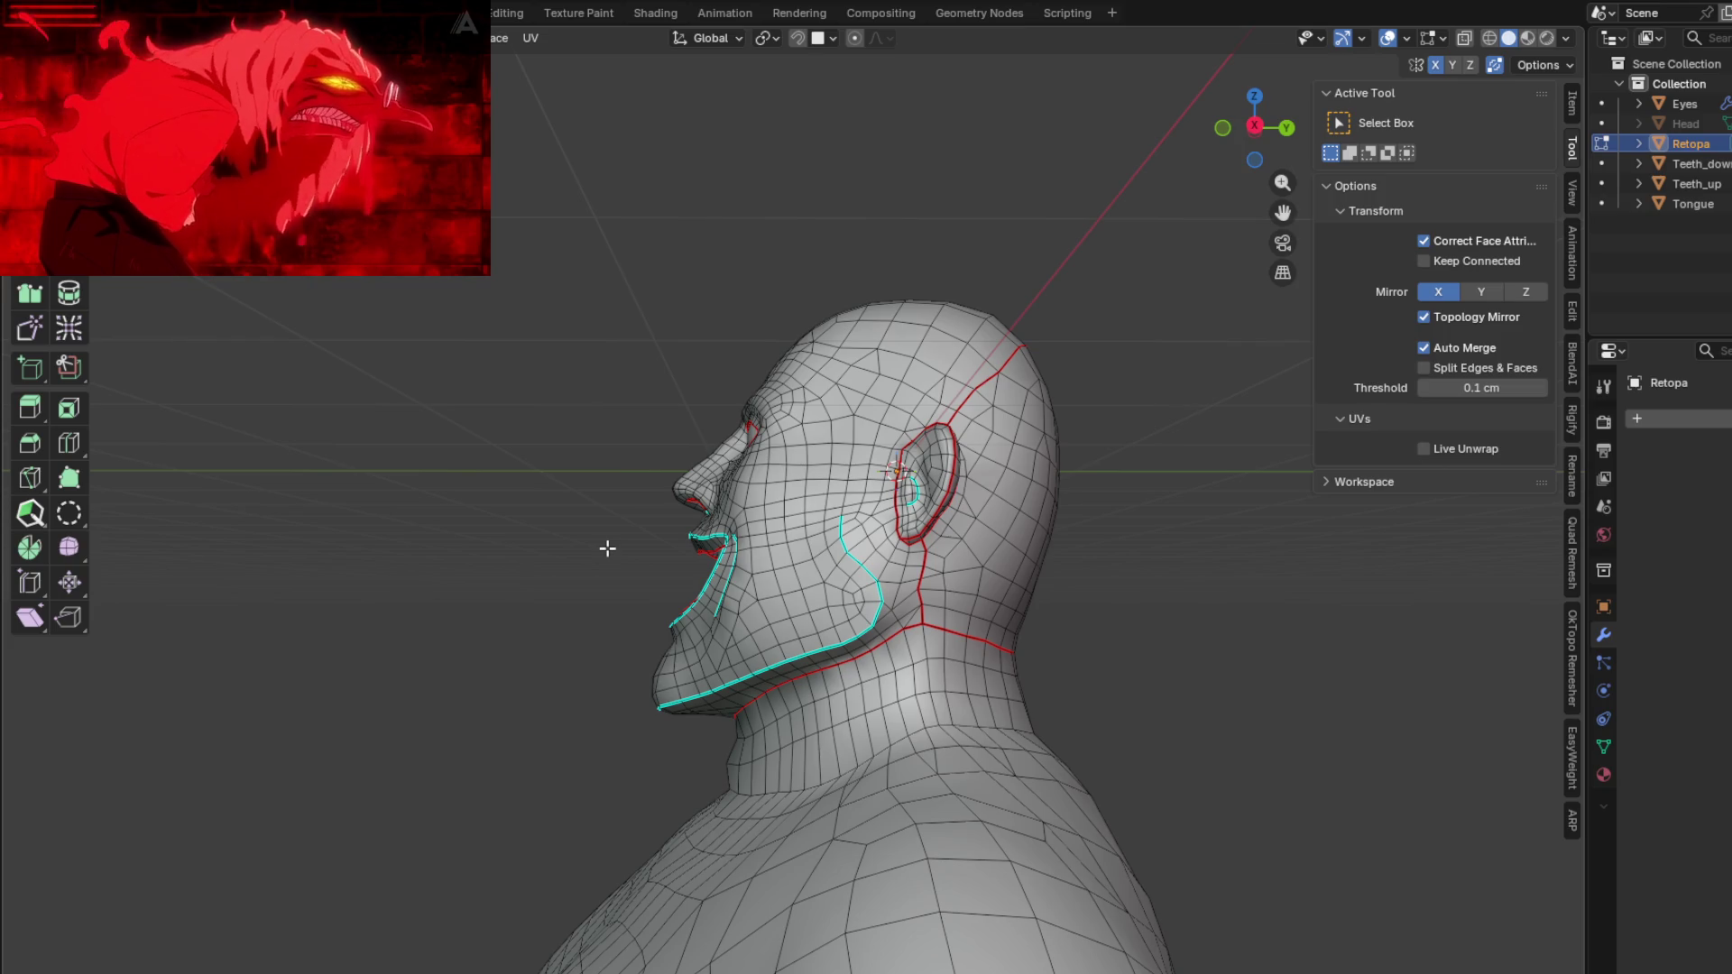
pyautogui.moveTo(538, 448)
pyautogui.mouseDown(button='middle')
pyautogui.moveTo(981, 461)
pyautogui.moveTo(1036, 406)
pyautogui.moveTo(1173, 396)
pyautogui.mouseUp(button='middle')
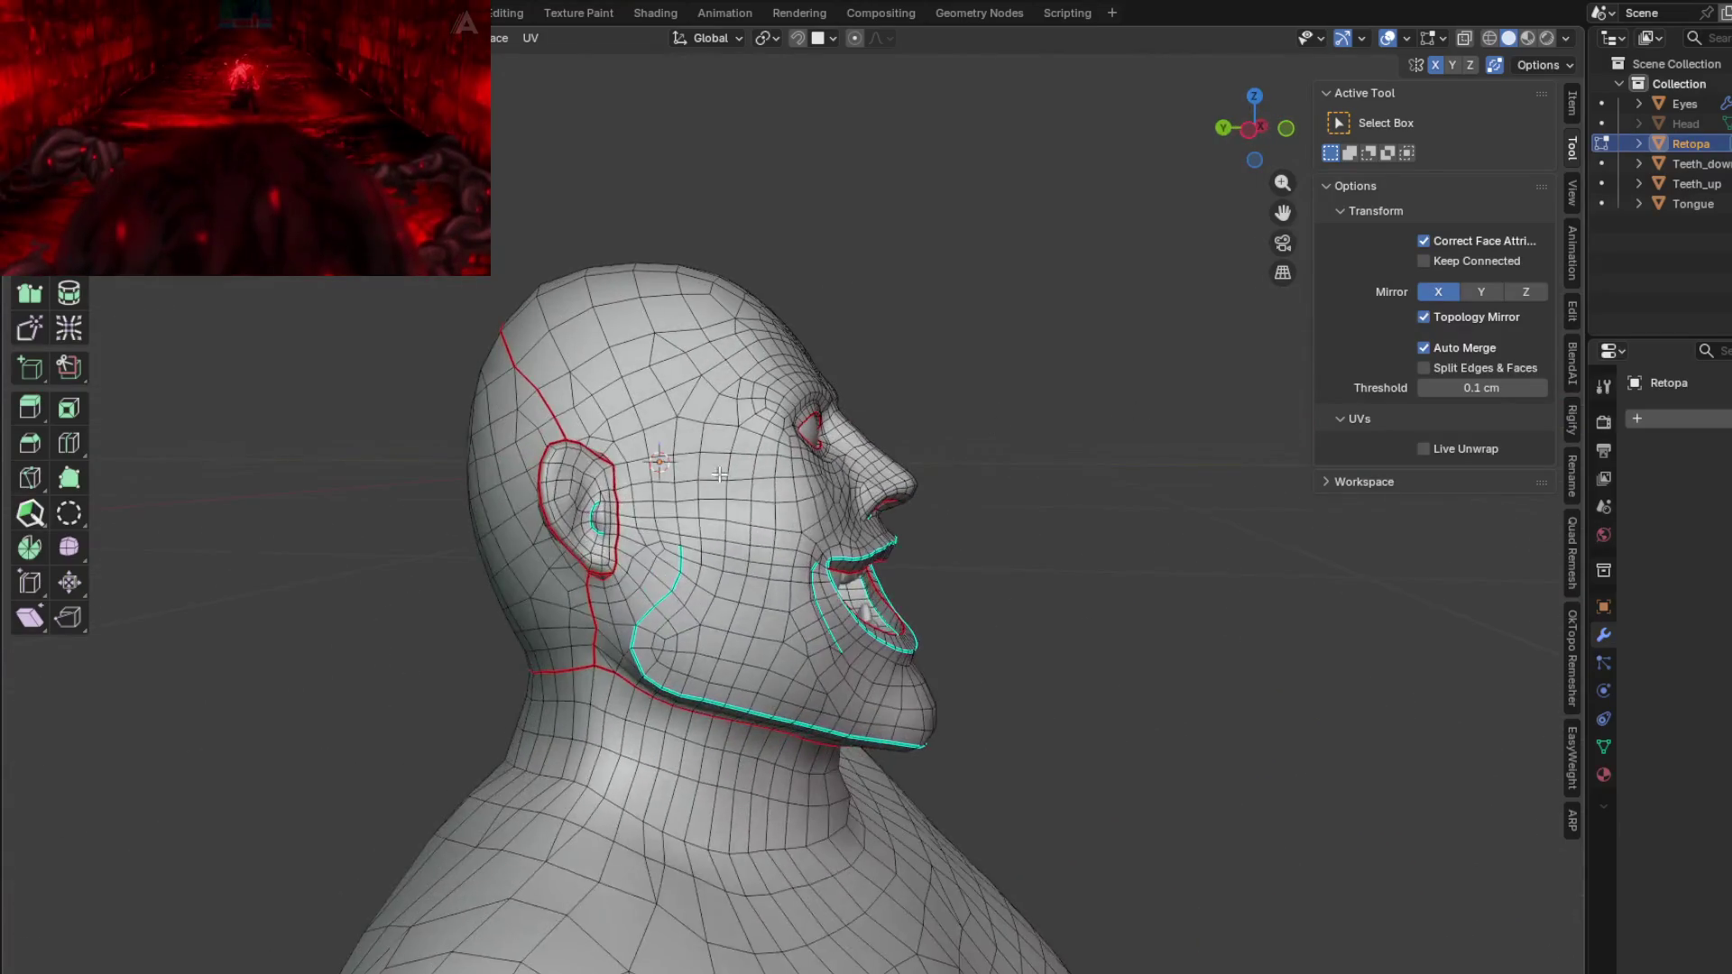
pyautogui.scroll(5, 635, 531)
pyautogui.moveTo(634, 530)
pyautogui.mouseDown(button='middle')
pyautogui.moveTo(742, 479)
pyautogui.moveTo(617, 483)
pyautogui.moveTo(686, 469)
pyautogui.moveTo(746, 492)
pyautogui.mouseUp(button='middle')
pyautogui.scroll(-3, 617, 482)
pyautogui.scroll(2, 686, 469)
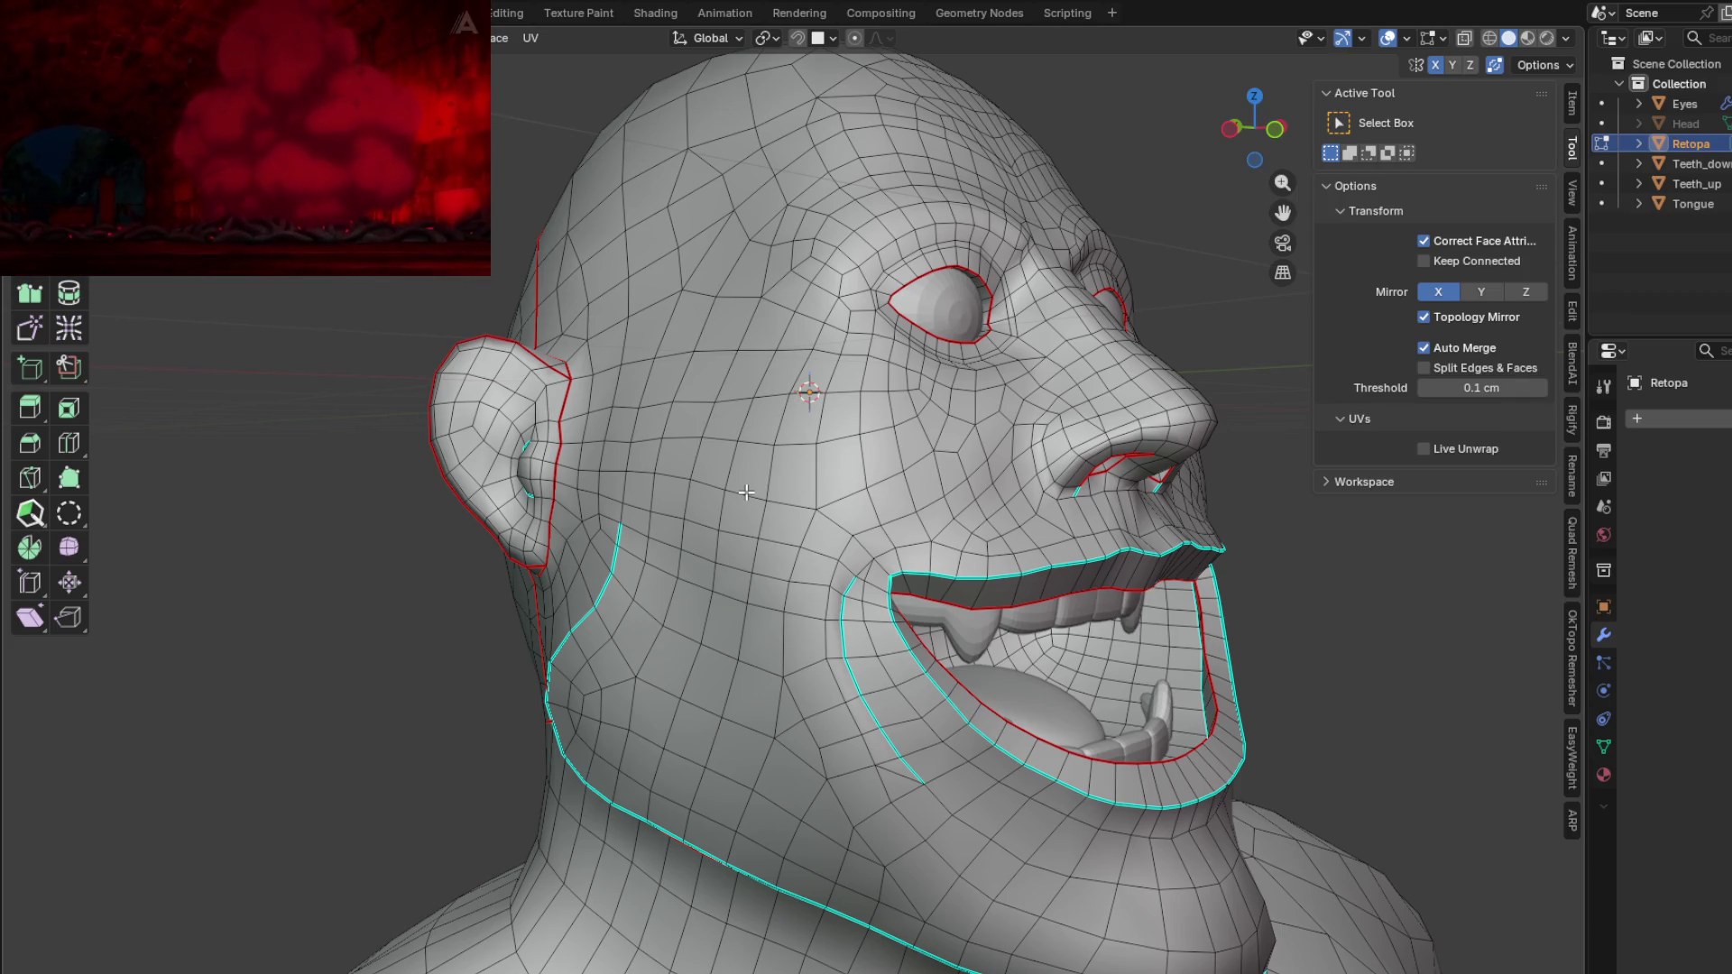
pyautogui.moveTo(746, 492)
pyautogui.mouseDown(button='middle')
pyautogui.moveTo(865, 501)
pyautogui.moveTo(1116, 576)
pyautogui.moveTo(1121, 495)
pyautogui.moveTo(1101, 506)
pyautogui.moveTo(1187, 542)
pyautogui.moveTo(1261, 495)
pyautogui.moveTo(873, 508)
pyautogui.moveTo(1038, 505)
pyautogui.moveTo(877, 493)
pyautogui.moveTo(883, 408)
pyautogui.mouseUp(button='middle')
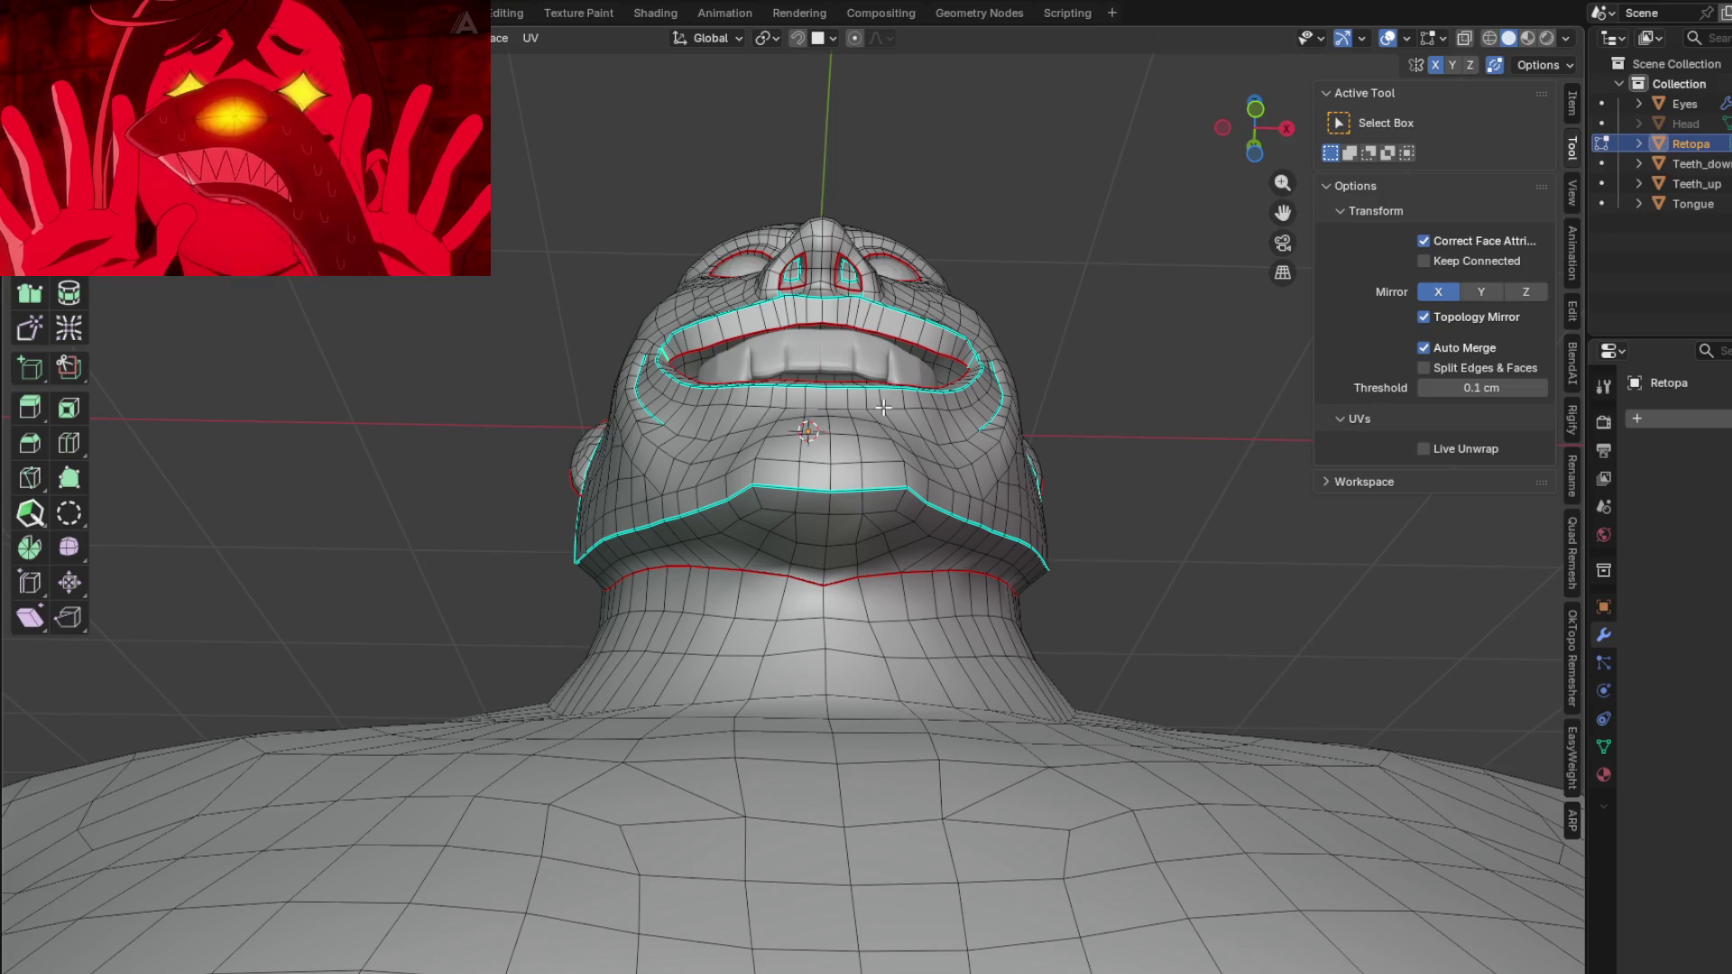
pyautogui.moveTo(892, 502)
pyautogui.mouseDown(button='middle')
pyautogui.moveTo(1161, 584)
pyautogui.moveTo(956, 580)
pyautogui.mouseUp(button='middle')
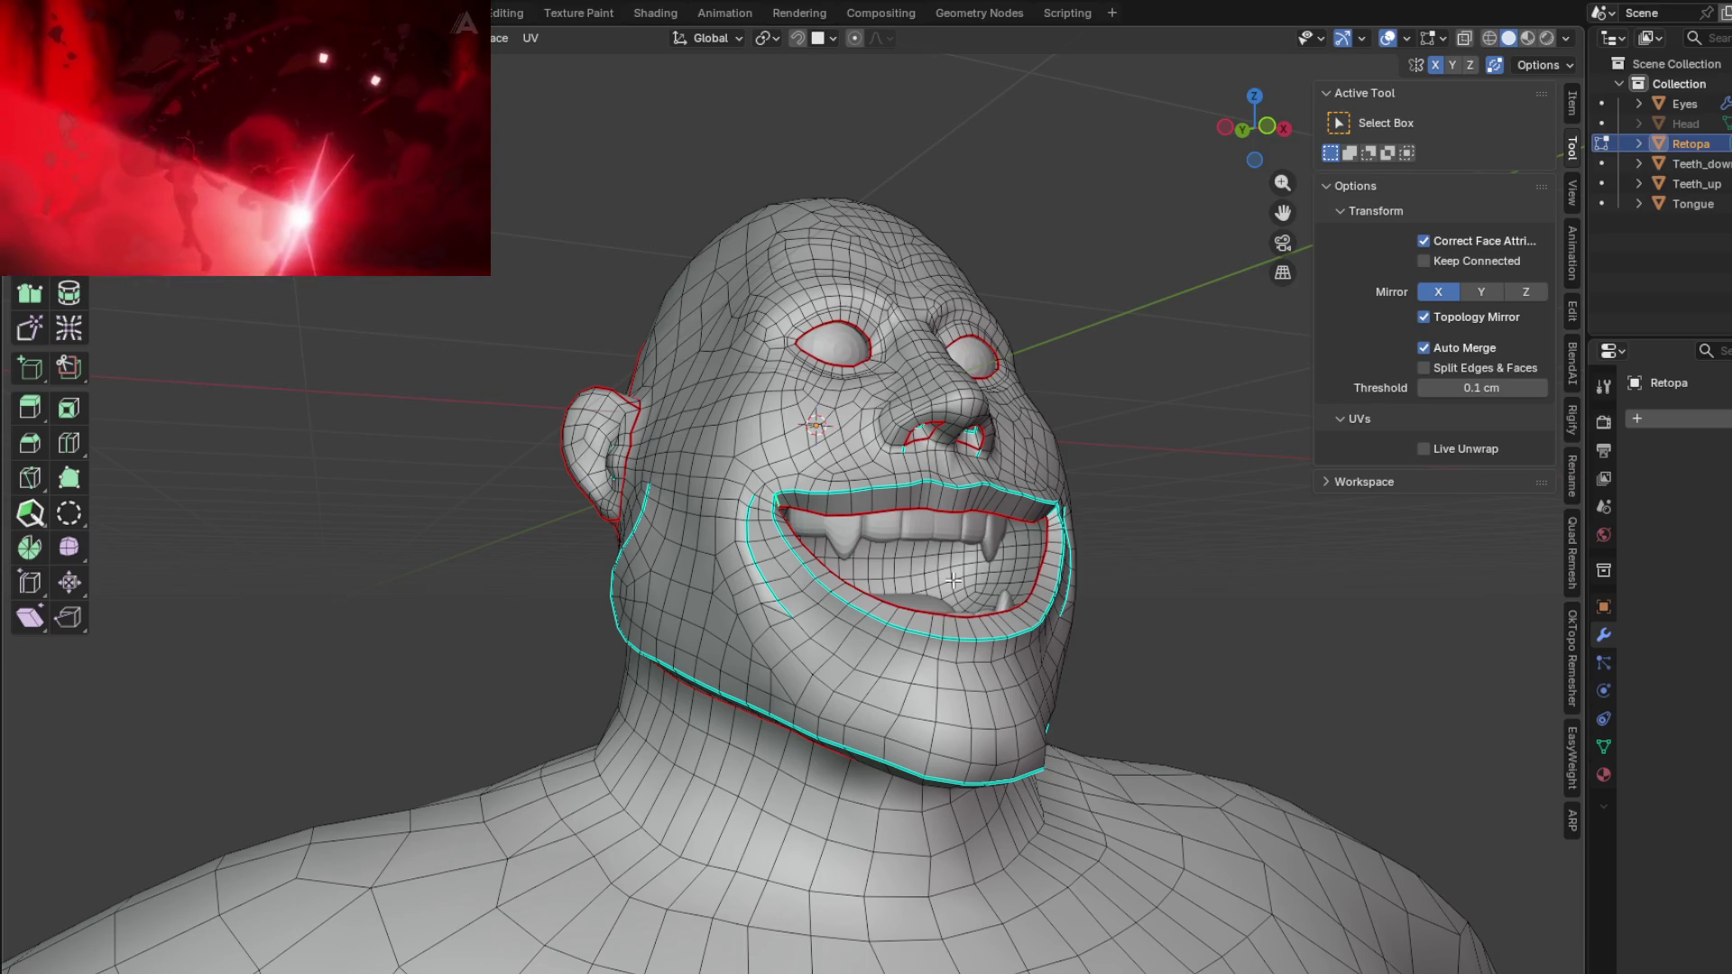
pyautogui.moveTo(1069, 594)
pyautogui.mouseDown(button='middle')
pyautogui.moveTo(997, 415)
pyautogui.moveTo(880, 613)
pyautogui.moveTo(846, 617)
pyautogui.moveTo(1011, 649)
pyautogui.mouseUp(button='middle')
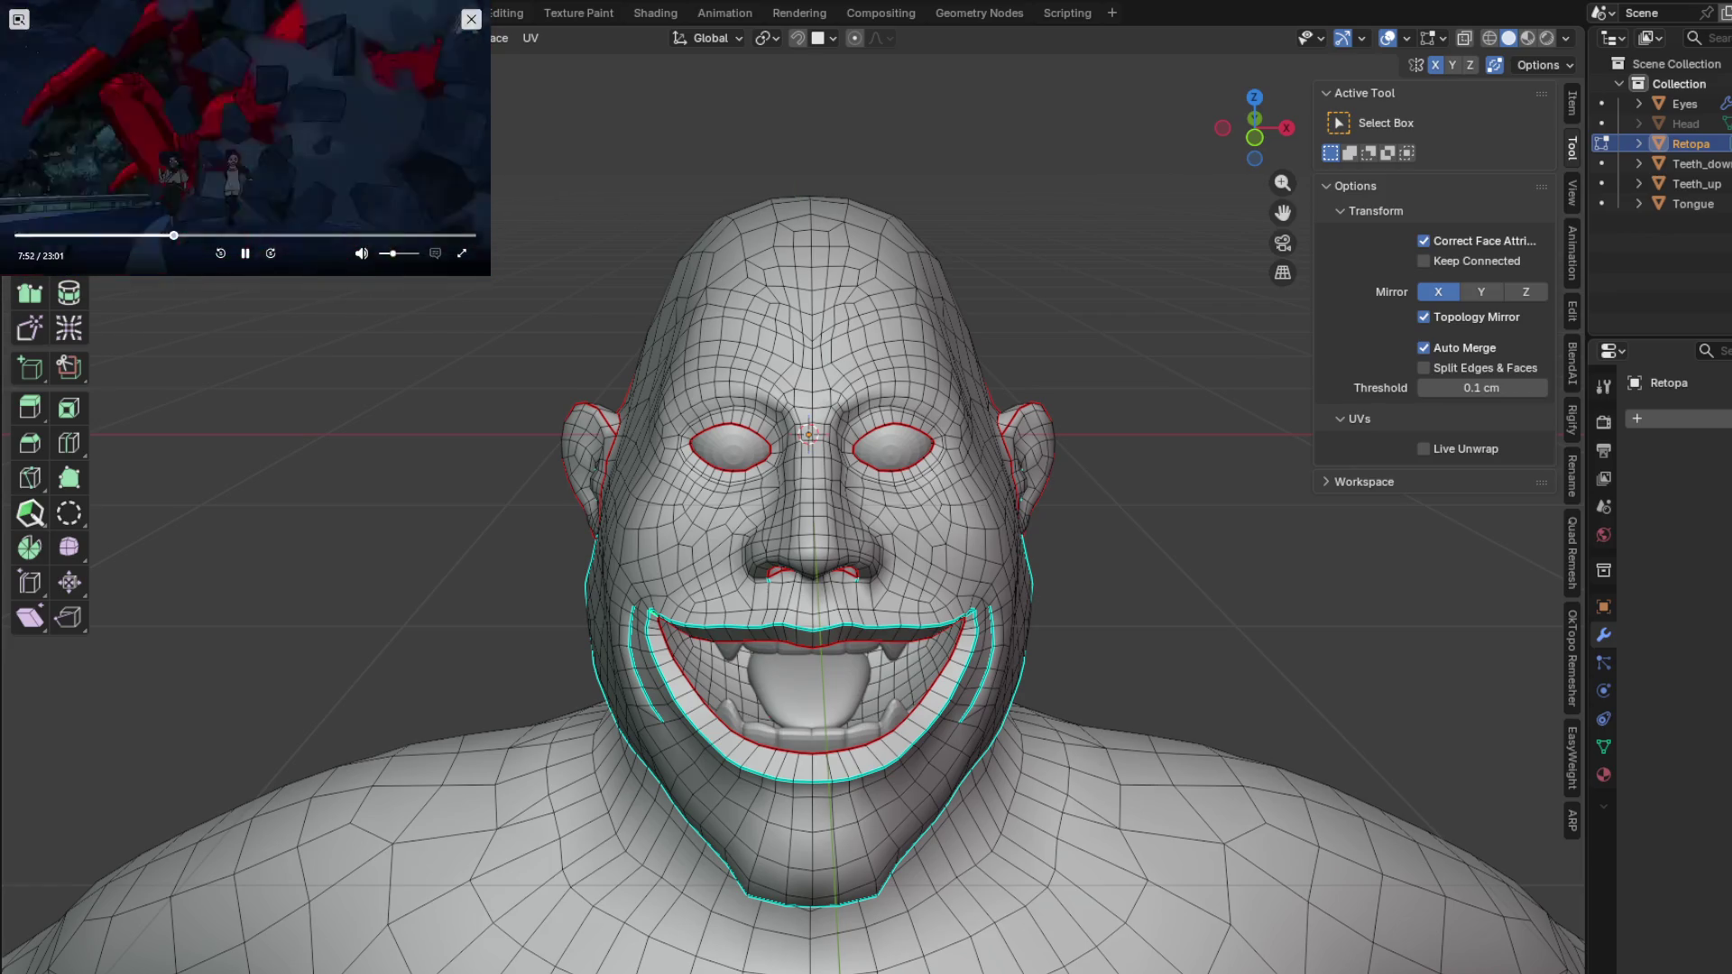
pyautogui.moveTo(1106, 635)
pyautogui.mouseDown(button='middle')
pyautogui.moveTo(1048, 488)
pyautogui.moveTo(1009, 506)
pyautogui.moveTo(959, 491)
pyautogui.moveTo(1021, 550)
pyautogui.moveTo(1010, 519)
pyautogui.moveTo(1028, 510)
pyautogui.moveTo(947, 514)
pyautogui.moveTo(1113, 503)
pyautogui.moveTo(1073, 496)
pyautogui.mouseUp(button='middle')
# Step: Return to Object Mode and orbit to a front three-quarter view of the head
pyautogui.press('Tab')
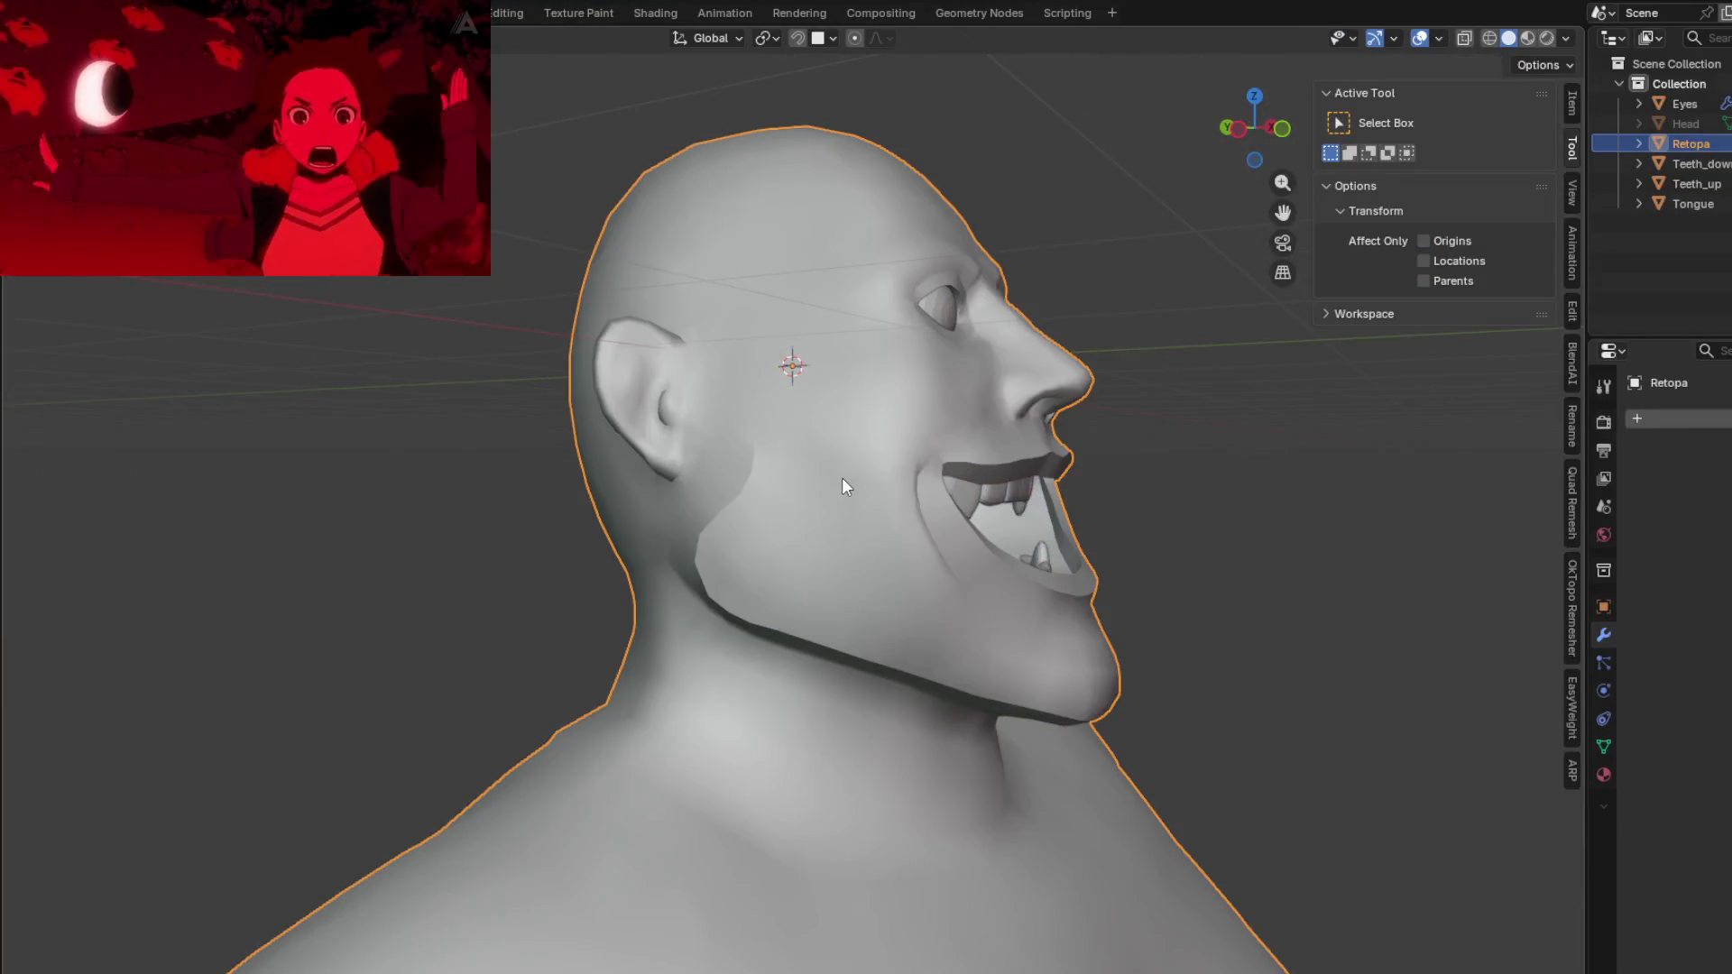
pyautogui.keyDown('shift'); pyautogui.moveTo(842, 478); pyautogui.dragTo(760, 490, button='middle'); pyautogui.keyUp('shift')
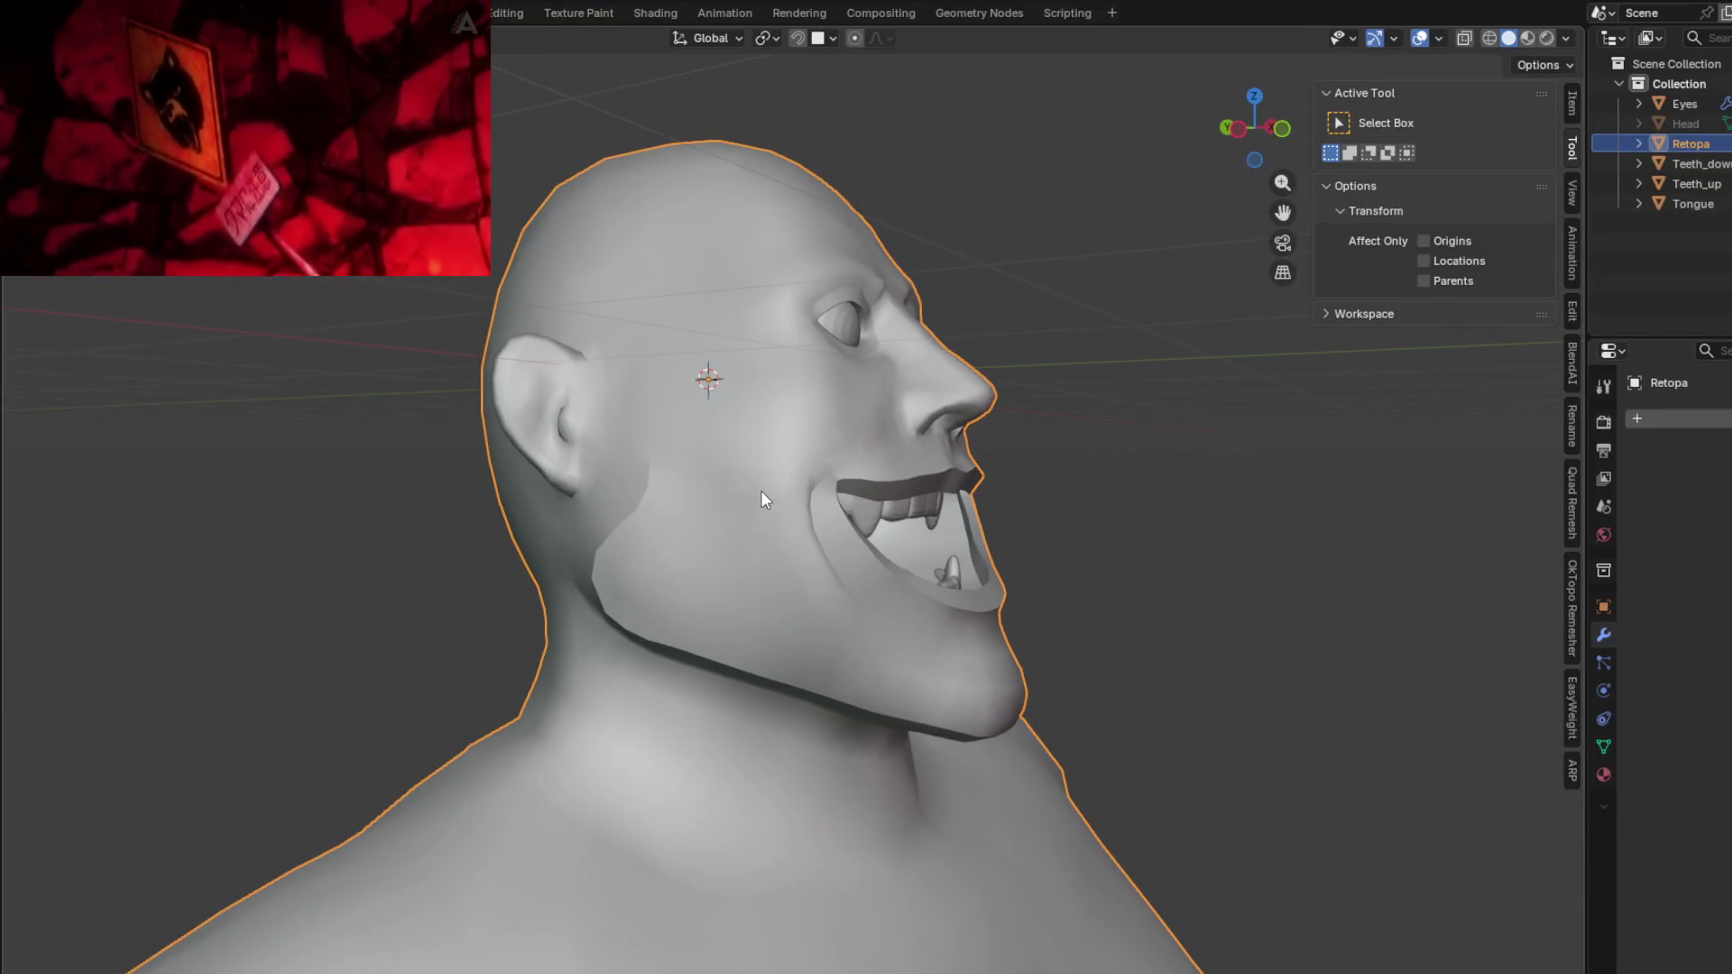
pyautogui.moveTo(762, 492)
pyautogui.mouseDown(button='middle')
pyautogui.moveTo(701, 489)
pyautogui.moveTo(791, 511)
pyautogui.mouseUp(button='middle')
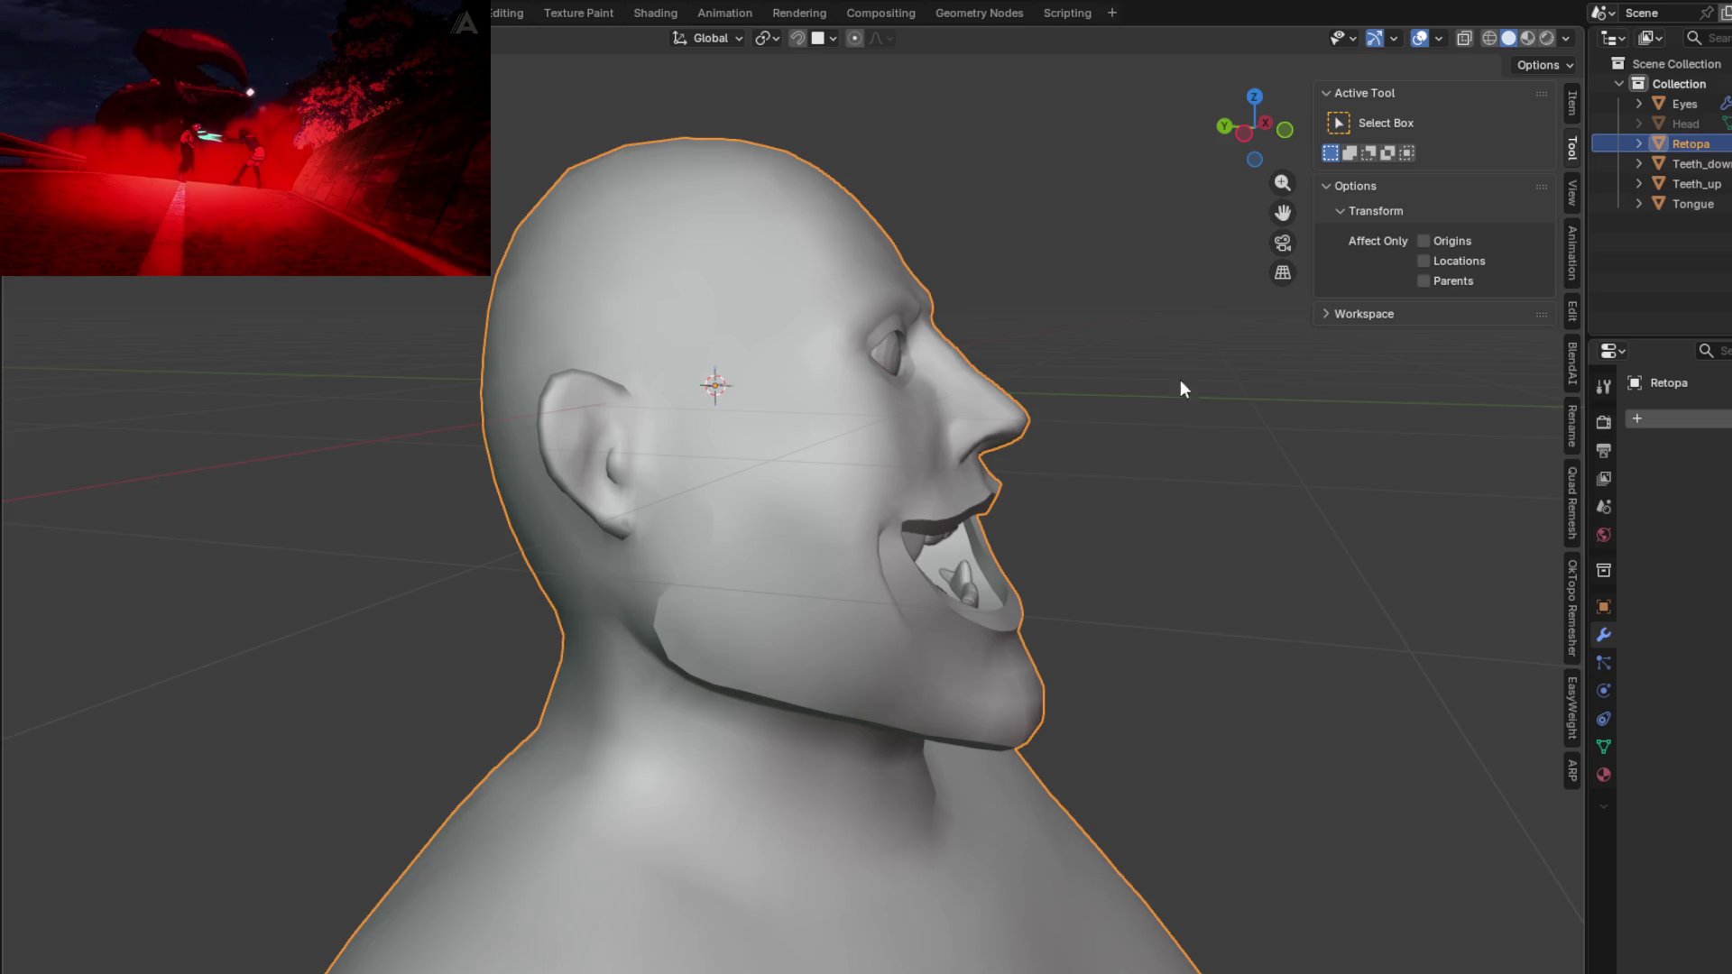
pyautogui.moveTo(1187, 360); pyautogui.dragTo(1251, 377, button='middle')
# Step: Add a trial Human armature from the ARP tab, delete it, and expand Auto-Rig Pro: Smart
pyautogui.click(1571, 774)
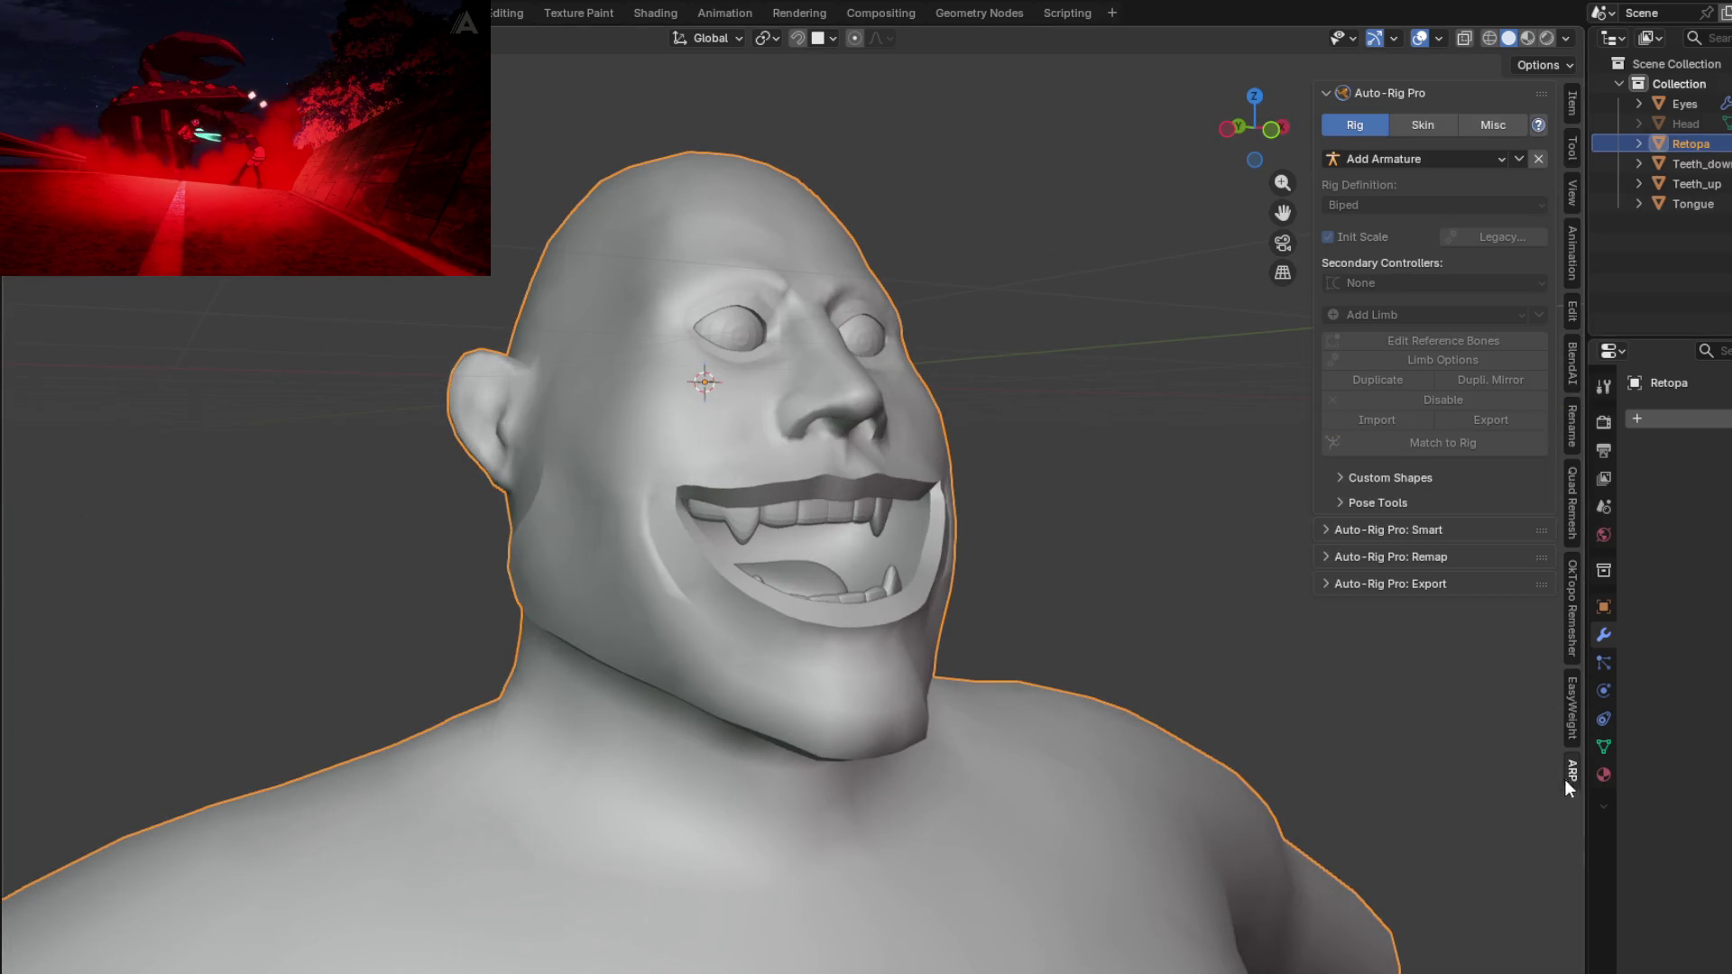
pyautogui.click(1501, 159)
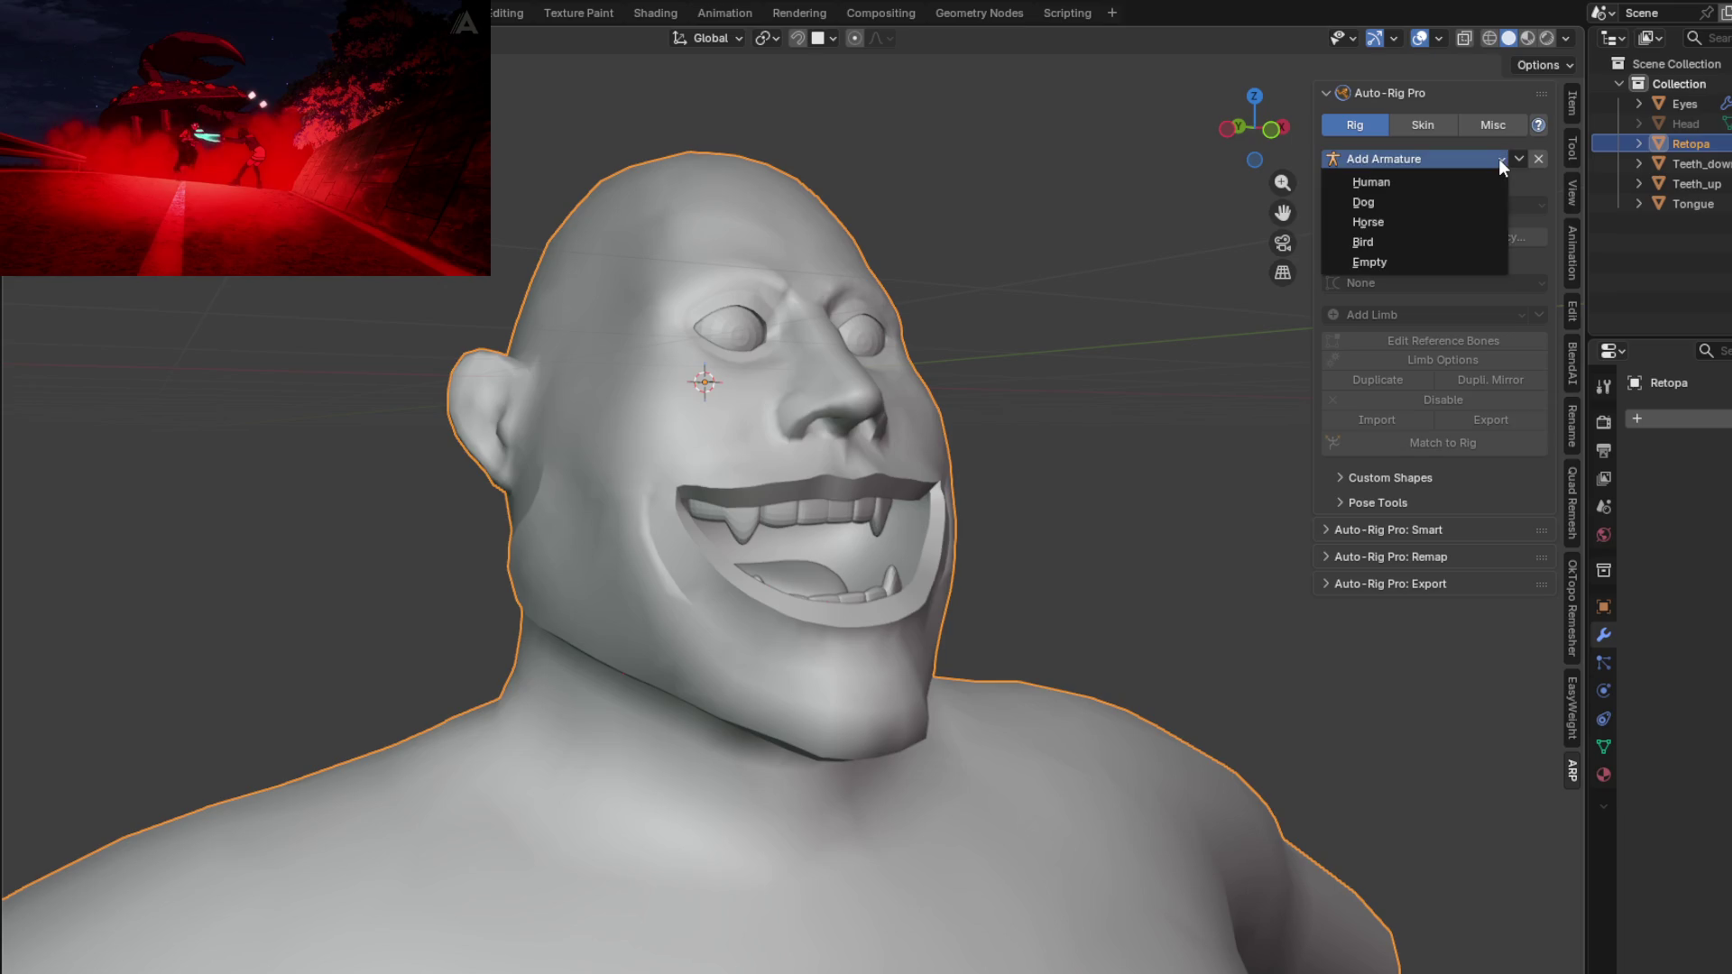
pyautogui.click(1386, 184)
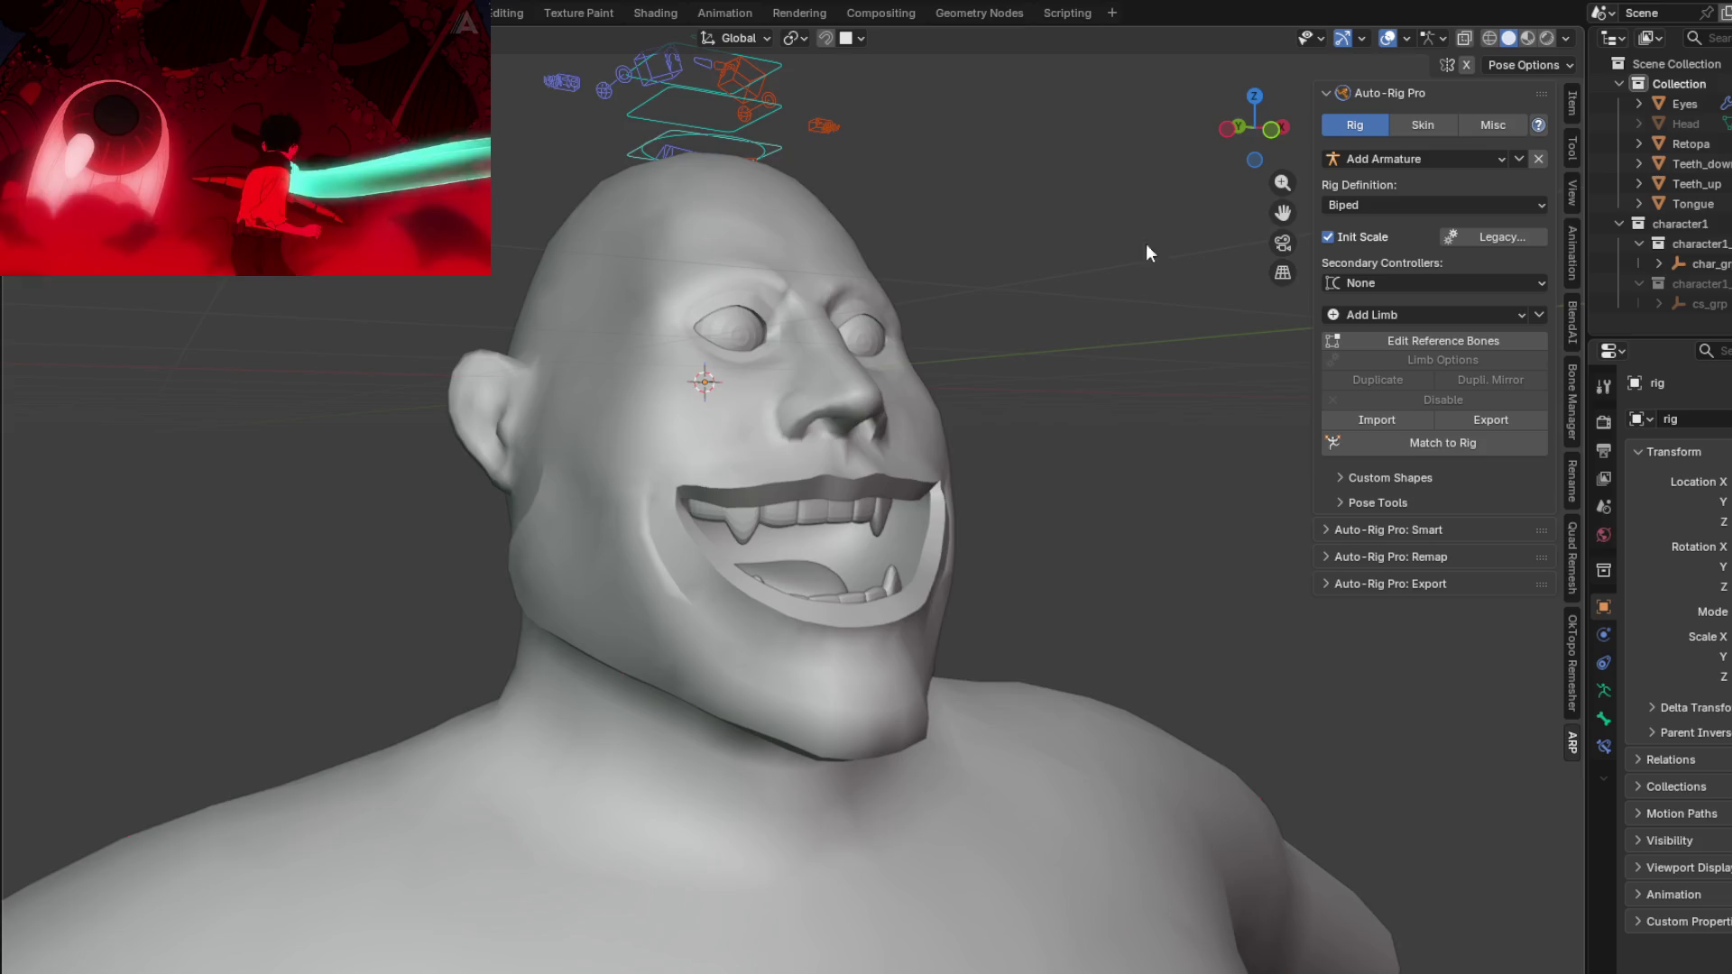
pyautogui.press('KP_1')
pyautogui.moveTo(863, 273)
pyautogui.mouseDown(button='middle')
pyautogui.moveTo(619, 295)
pyautogui.moveTo(653, 279)
pyautogui.moveTo(956, 315)
pyautogui.moveTo(933, 263)
pyautogui.mouseUp(button='middle')
pyautogui.click(1539, 160)
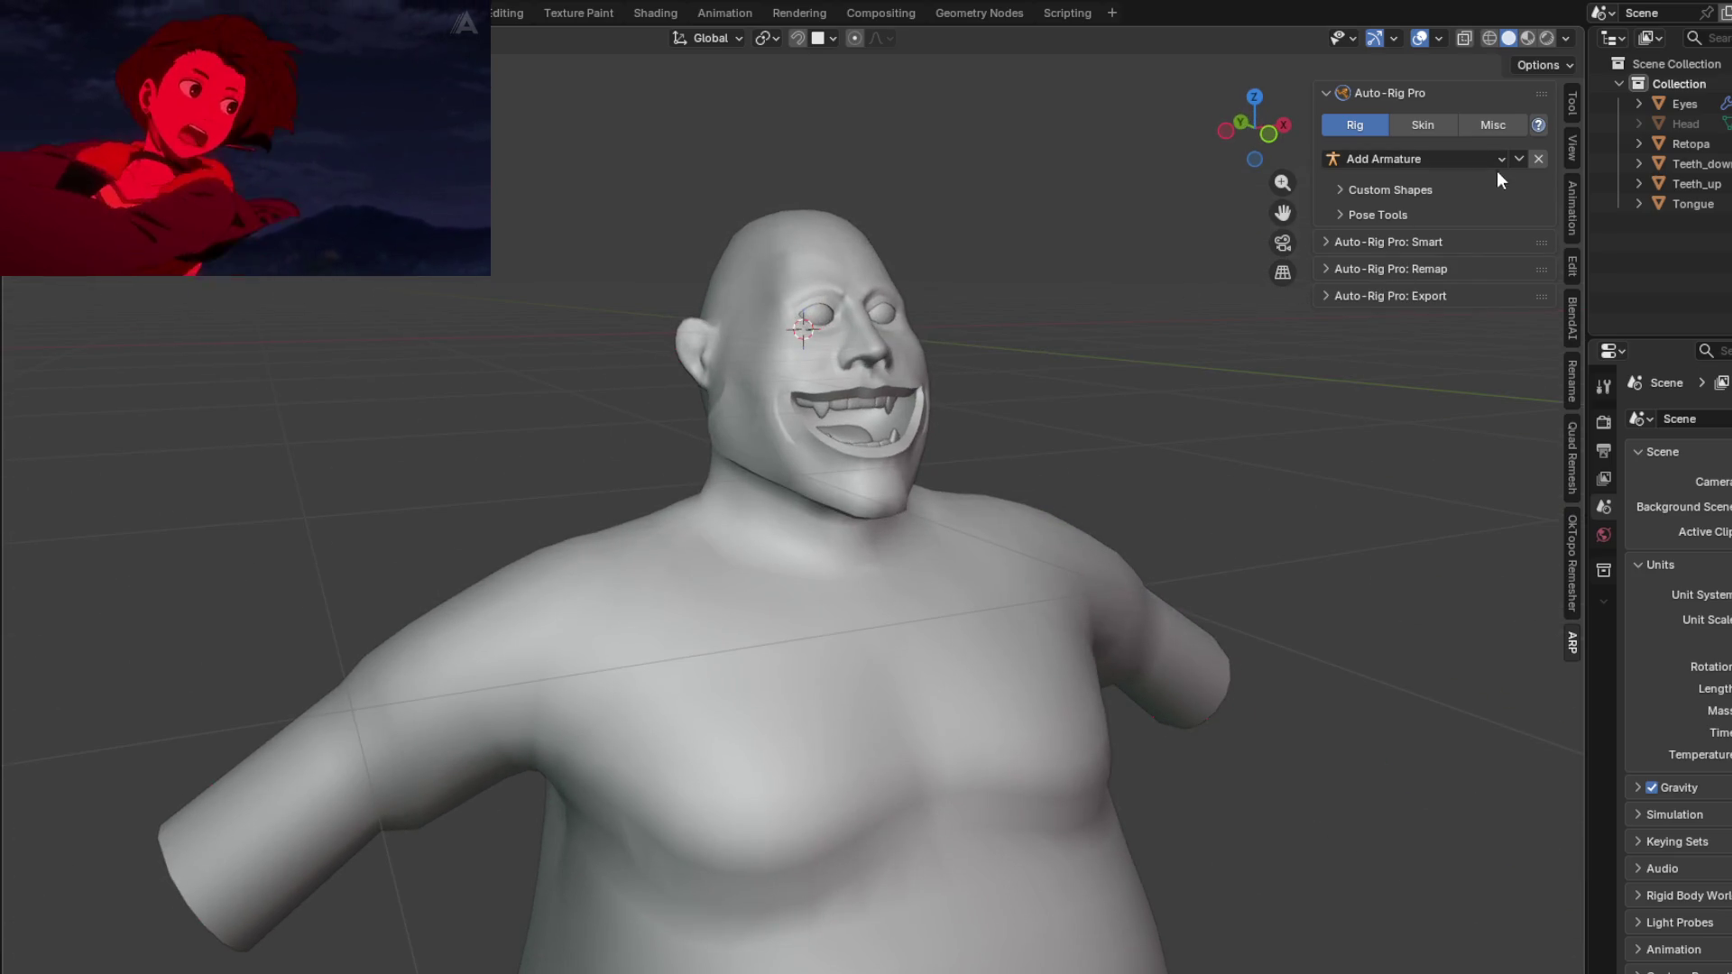
pyautogui.click(1318, 241)
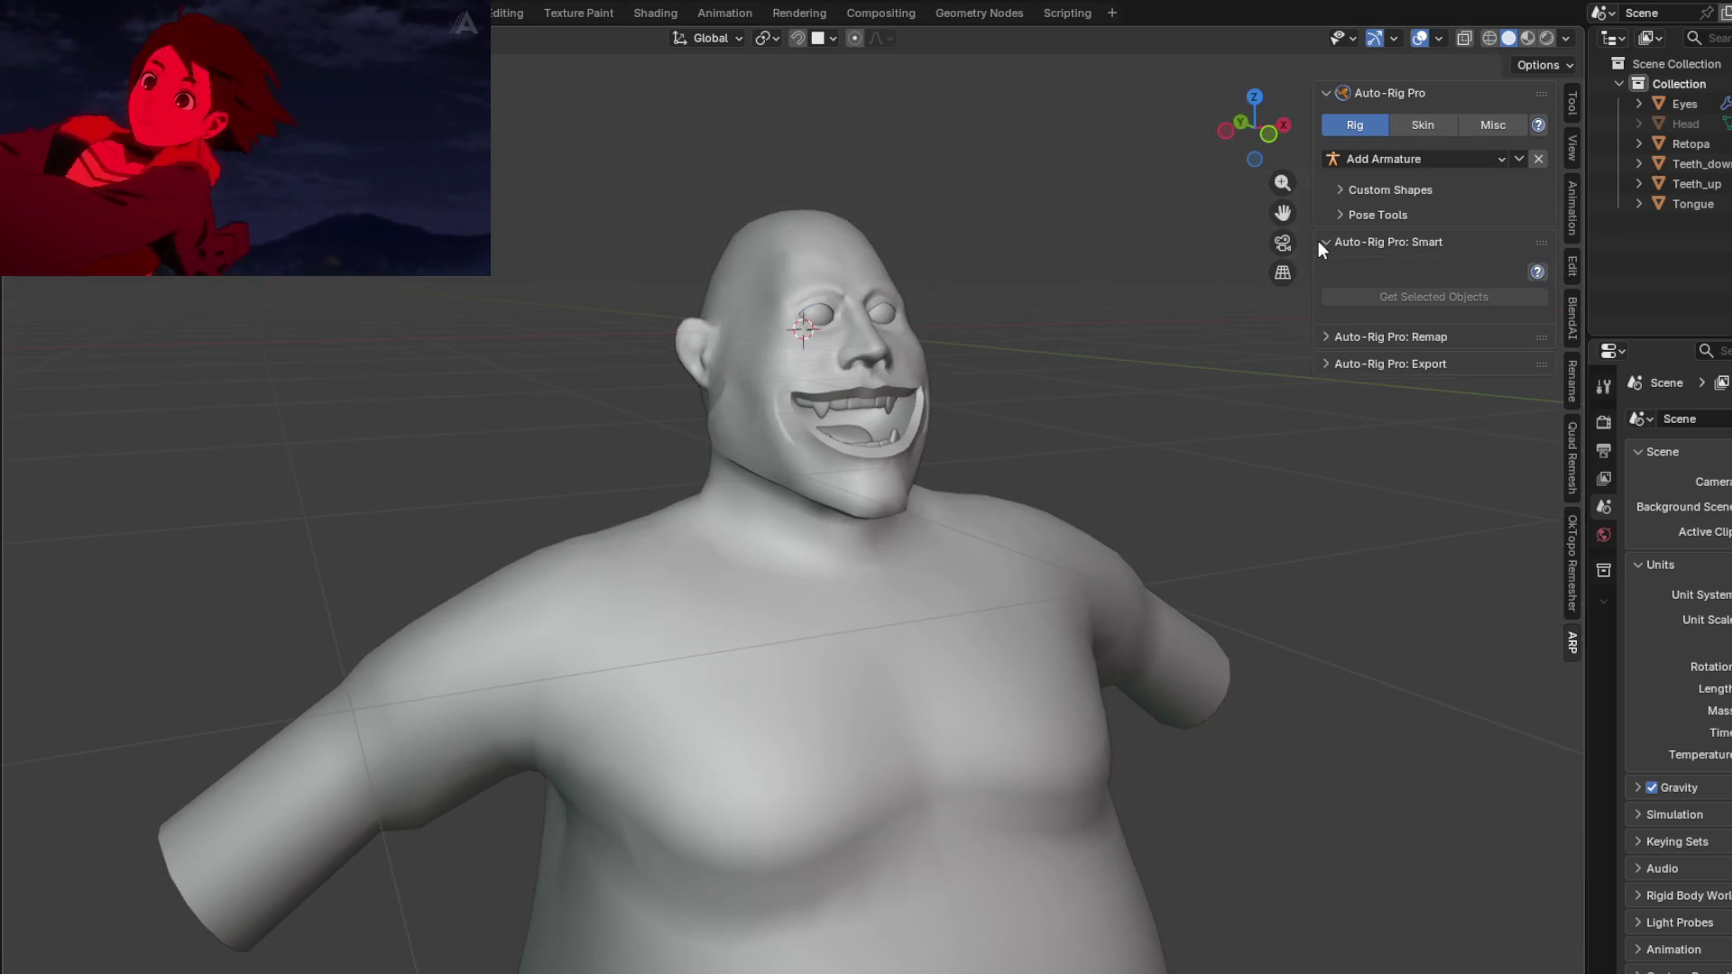
# Step: Expand the Remap and Export panels, then select the body mesh and face it head-on
pyautogui.click(1321, 343)
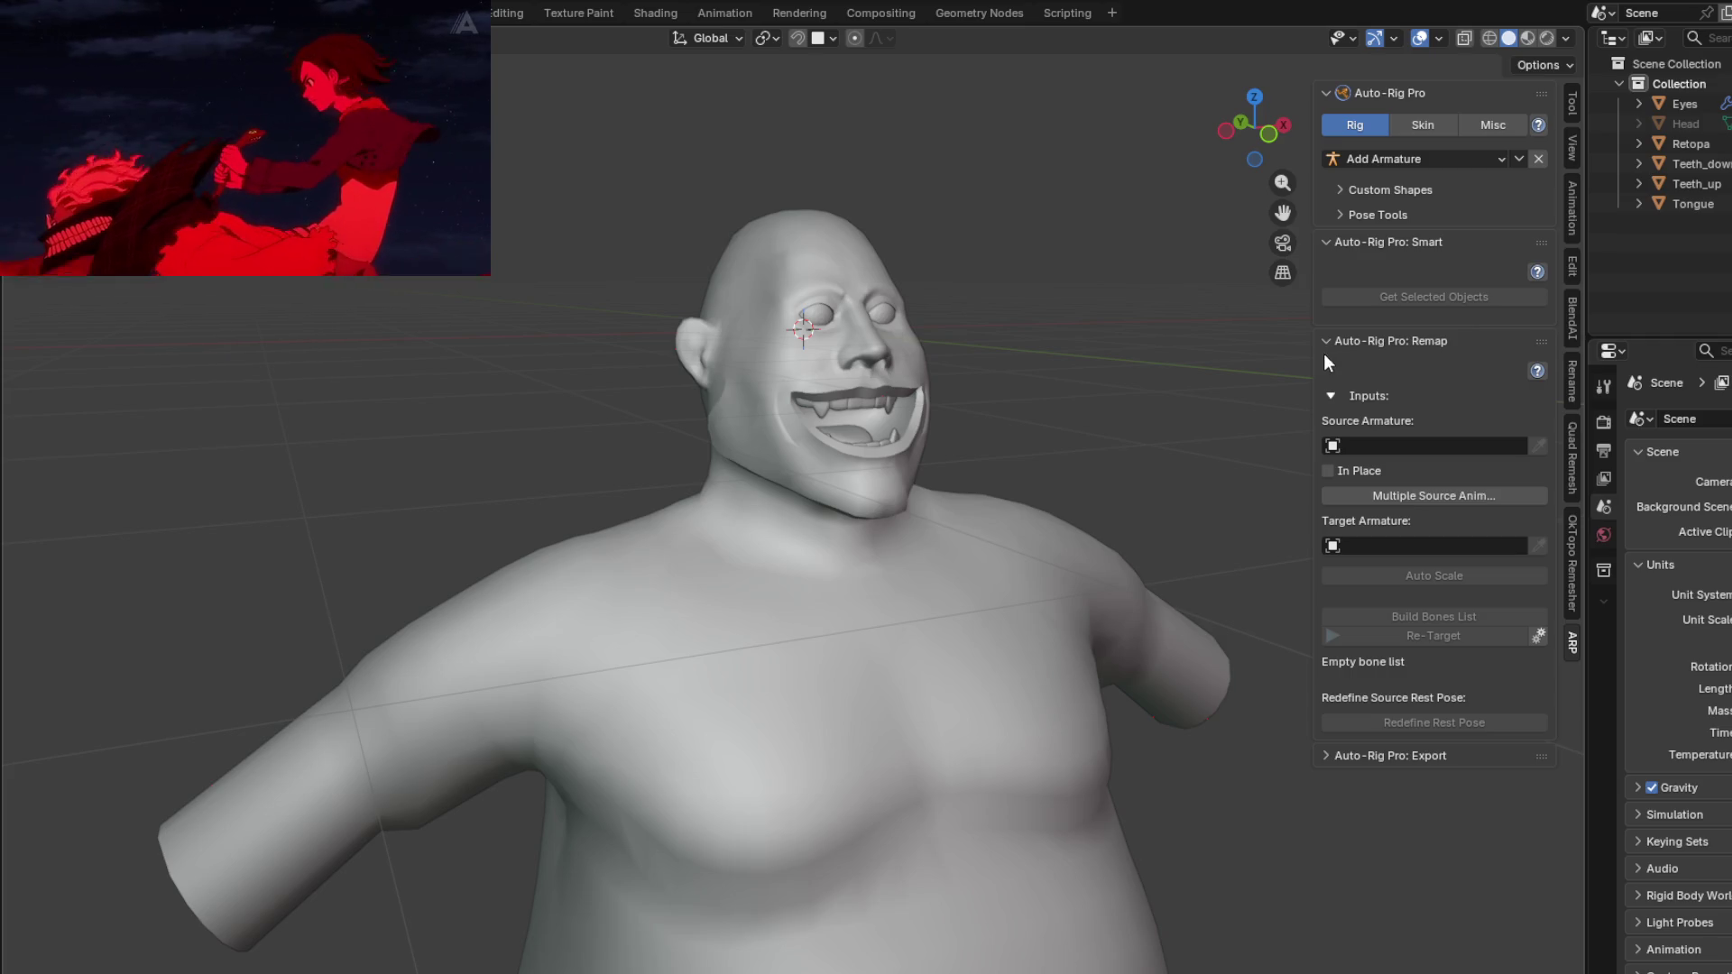
pyautogui.click(1328, 755)
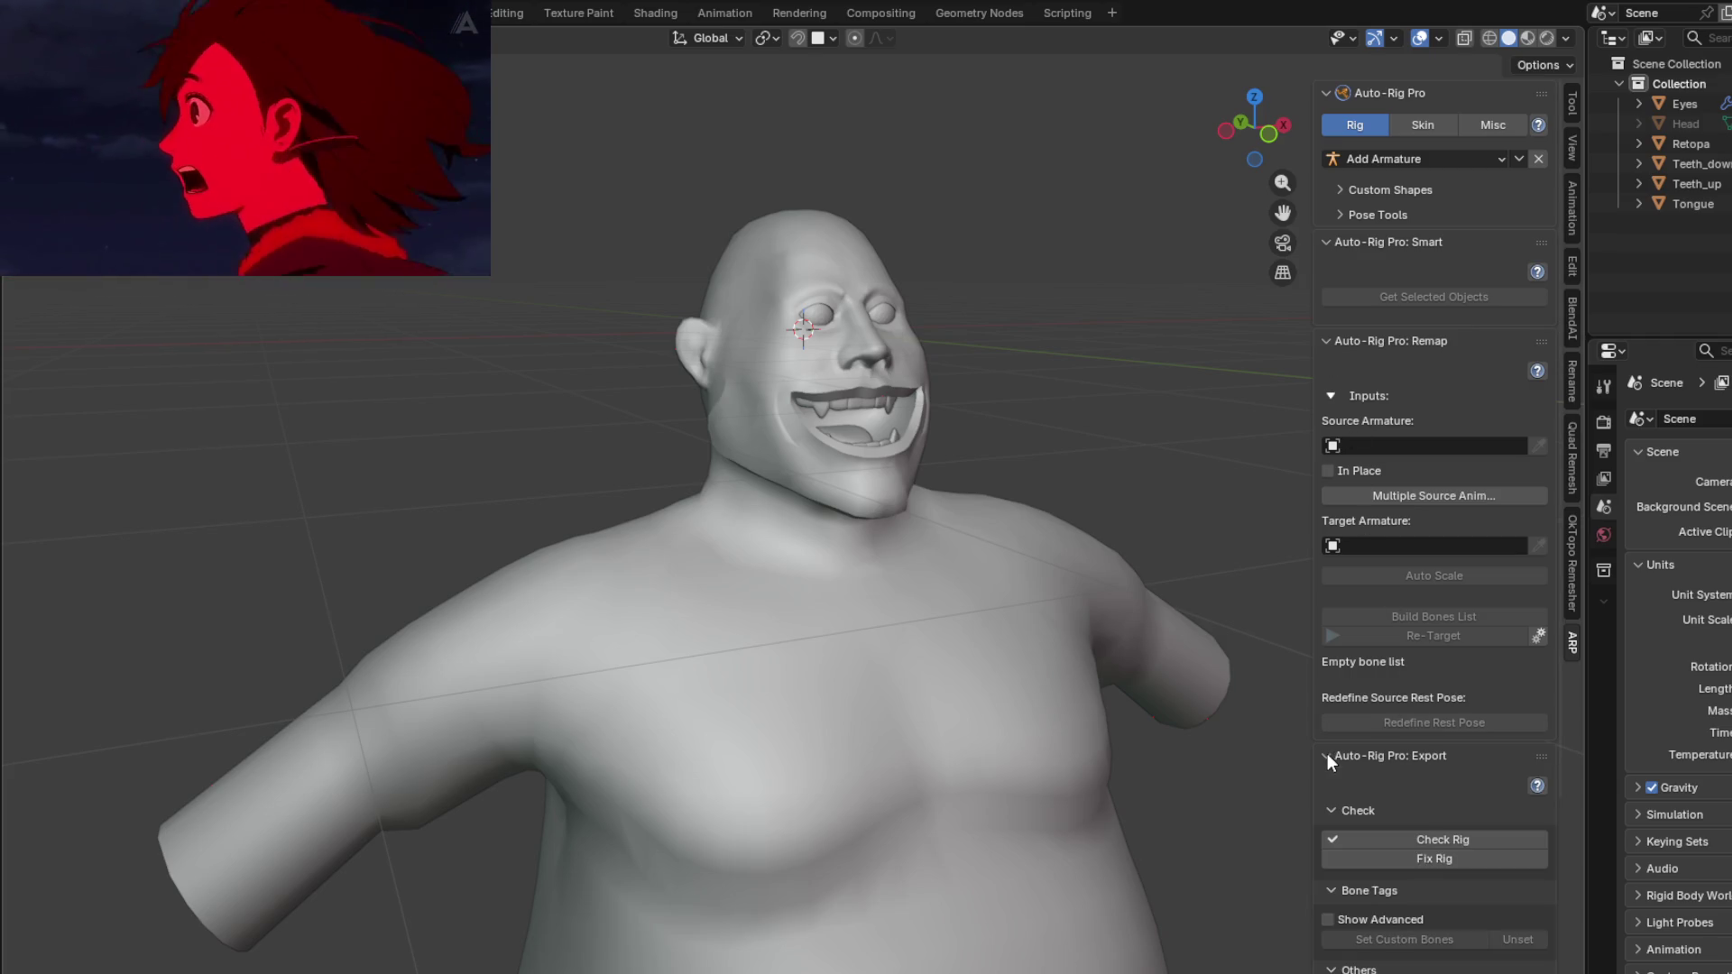
pyautogui.click(999, 512)
pyautogui.moveTo(999, 512)
pyautogui.mouseDown(button='middle')
pyautogui.moveTo(982, 577)
pyautogui.moveTo(1083, 587)
pyautogui.mouseUp(button='middle')
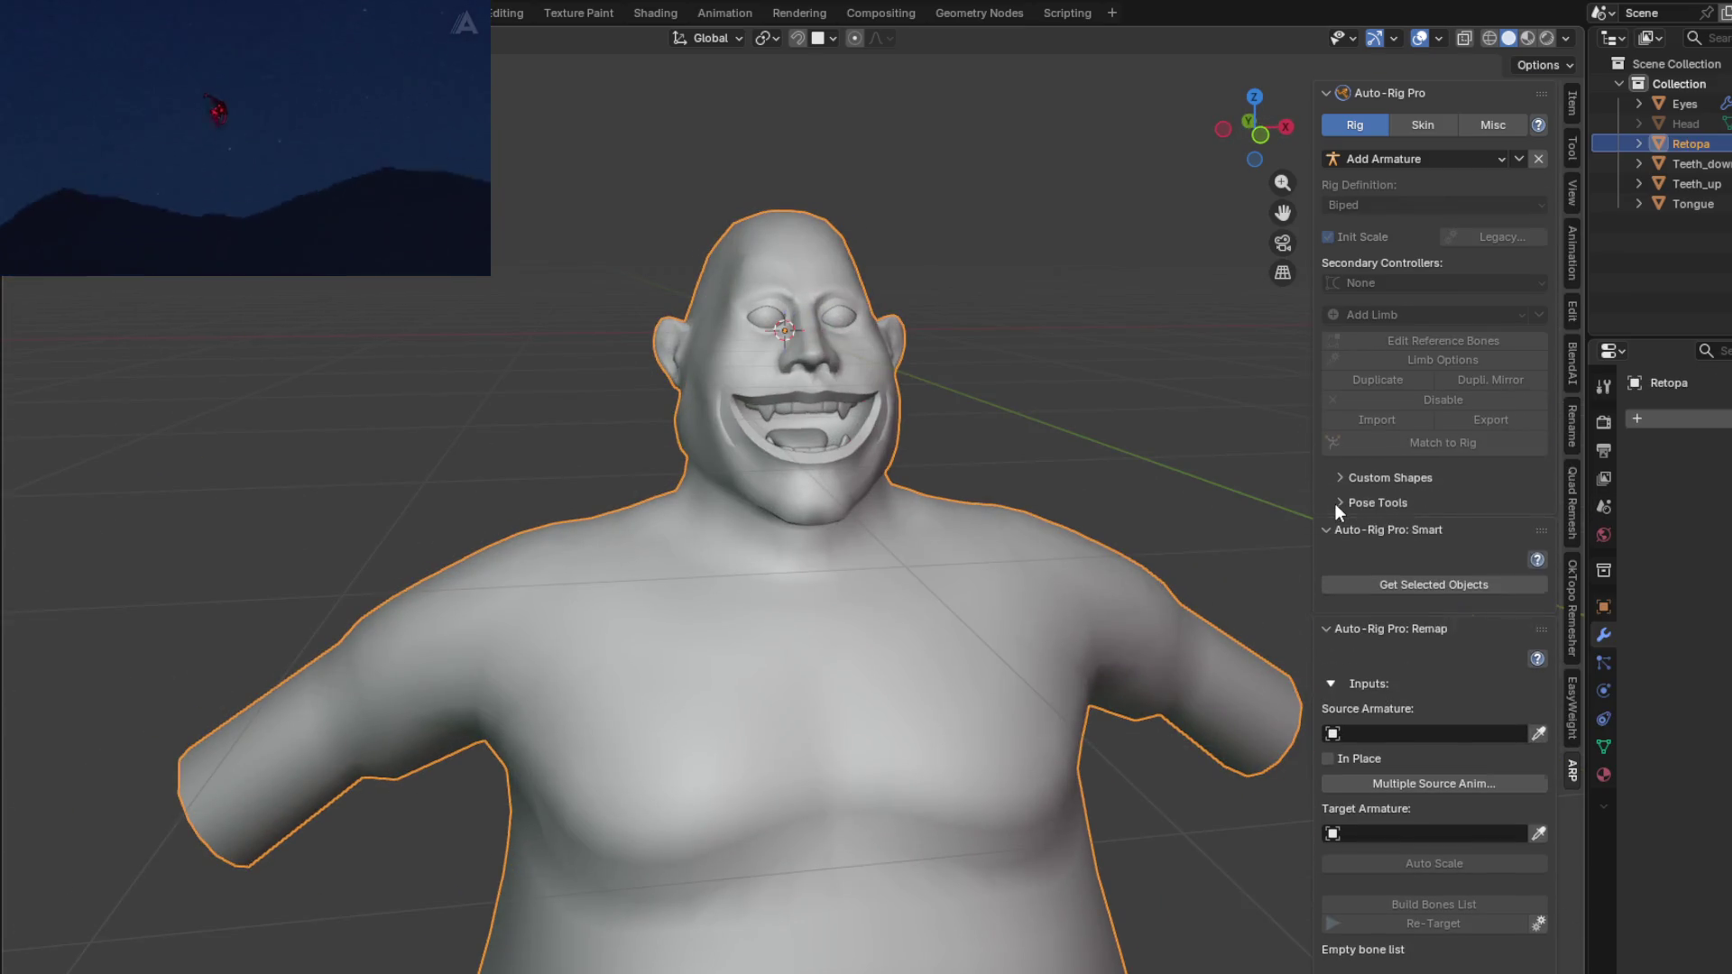
pyautogui.scroll(-6, 1335, 501)
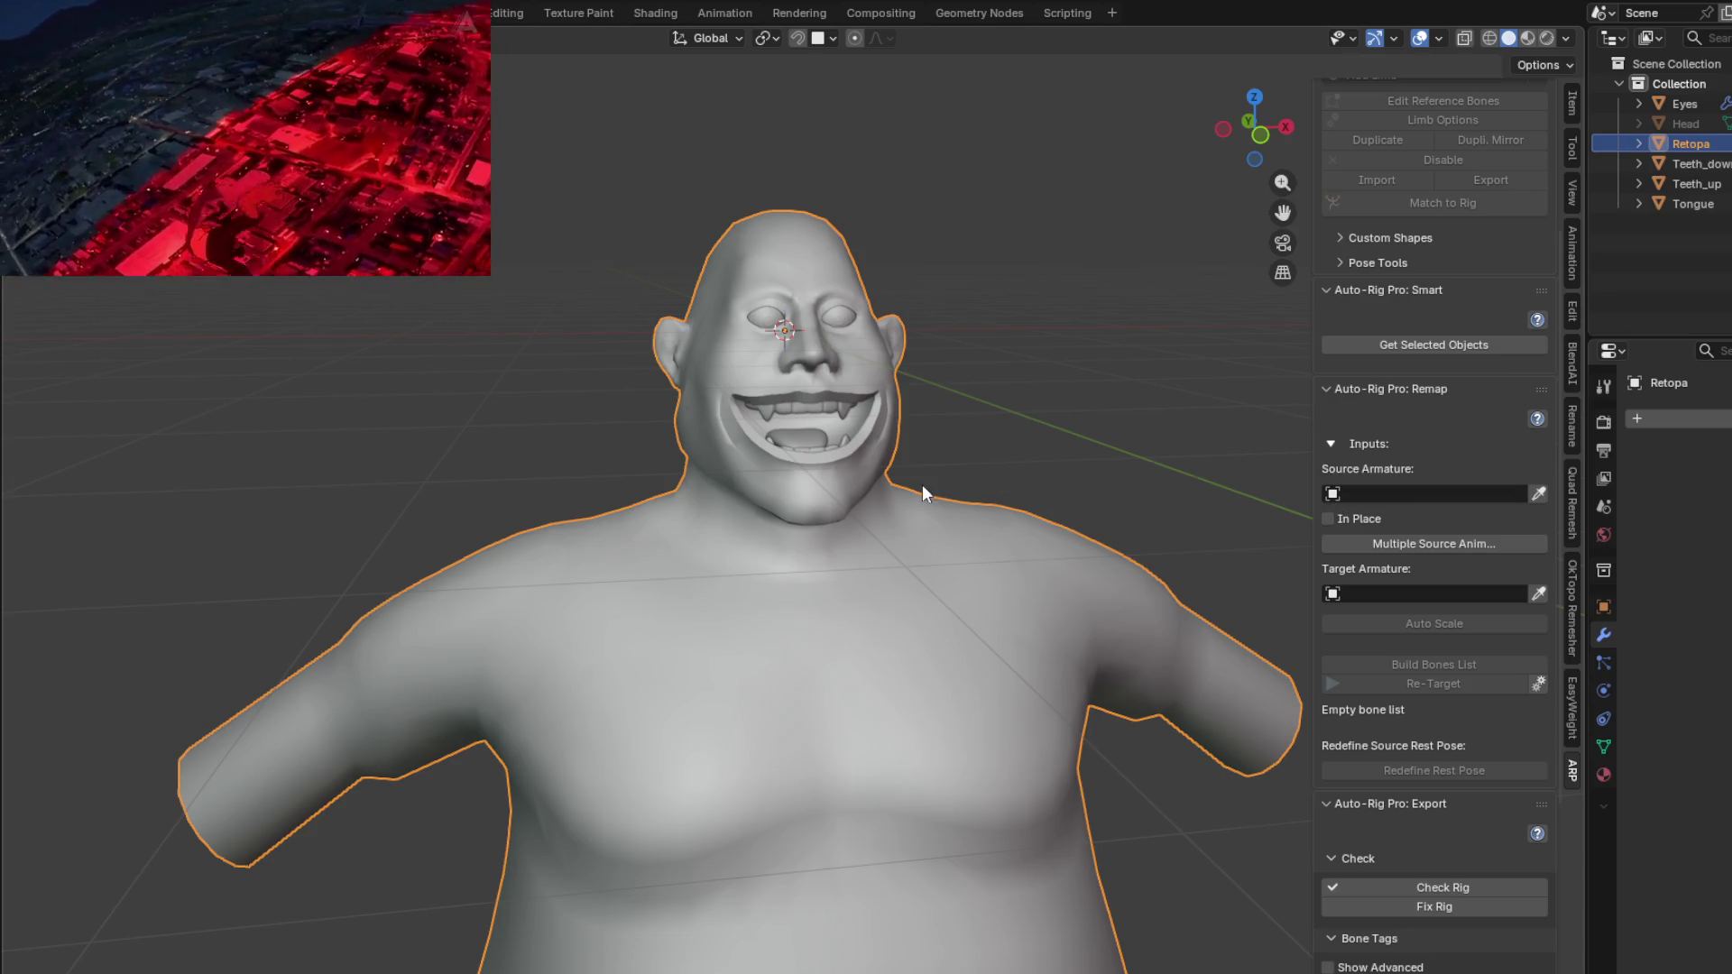
pyautogui.moveTo(922, 485); pyautogui.dragTo(896, 460, button='middle')
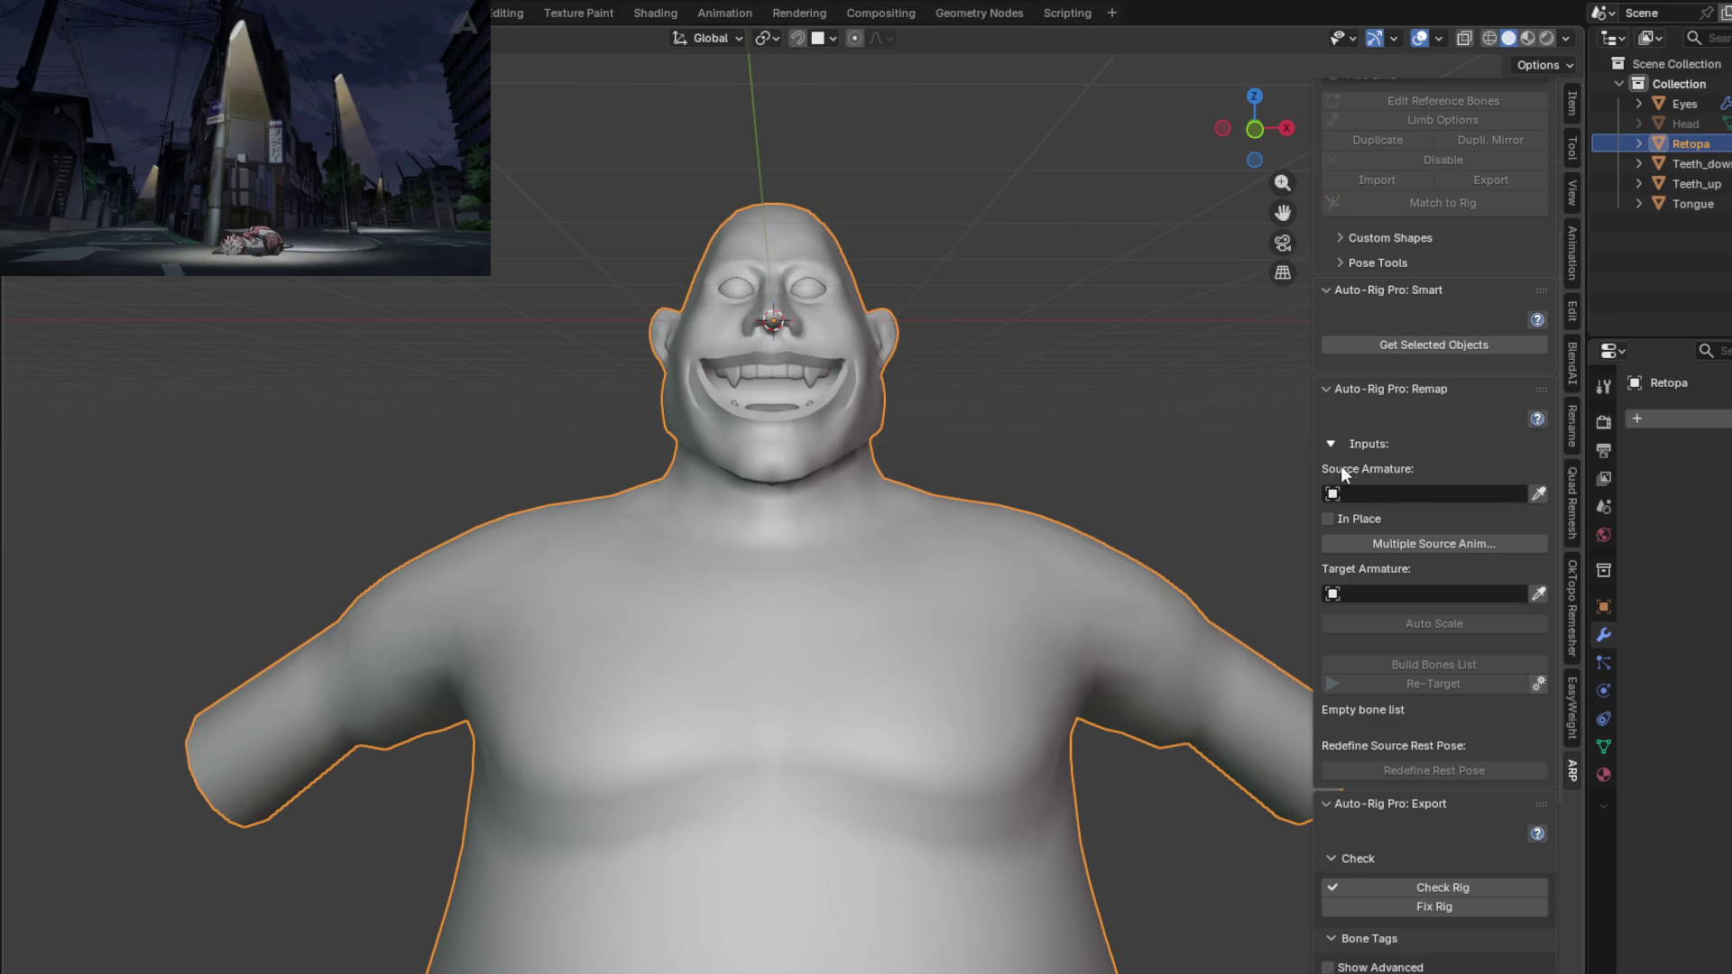
# Step: Collapse the Remap and Export panels so only Smart stays open, and reframe the character
pyautogui.scroll(-2, 1358, 462)
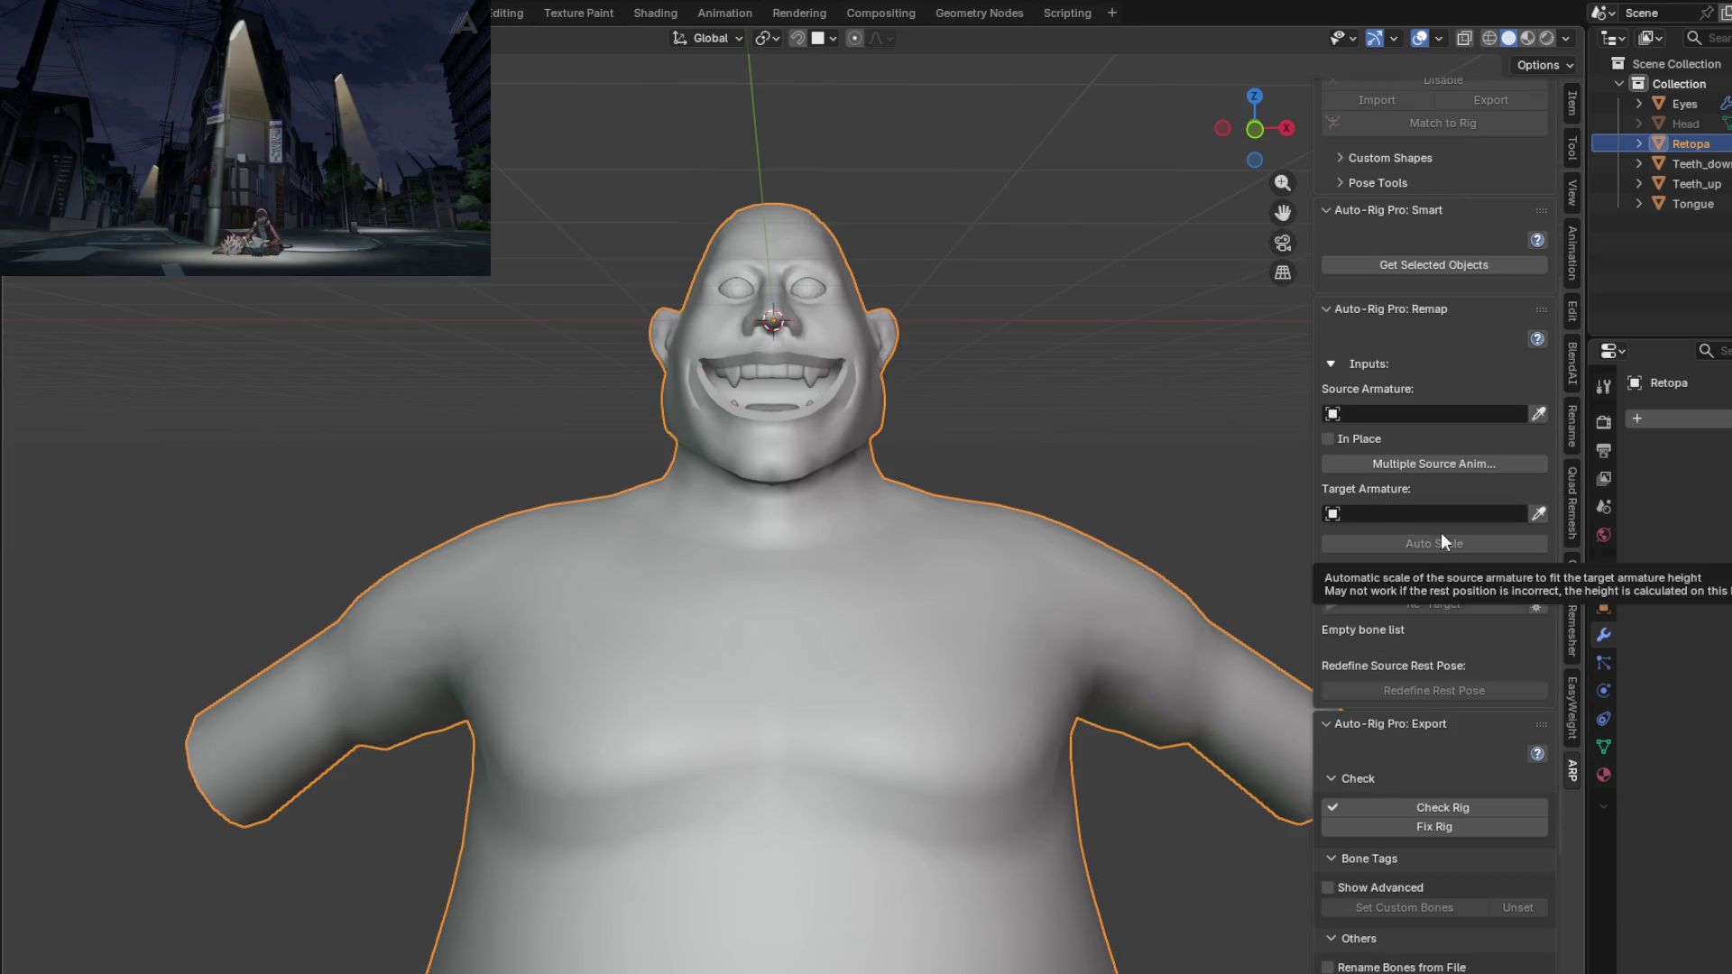
pyautogui.scroll(-2, 1442, 540)
pyautogui.scroll(-3, 1453, 550)
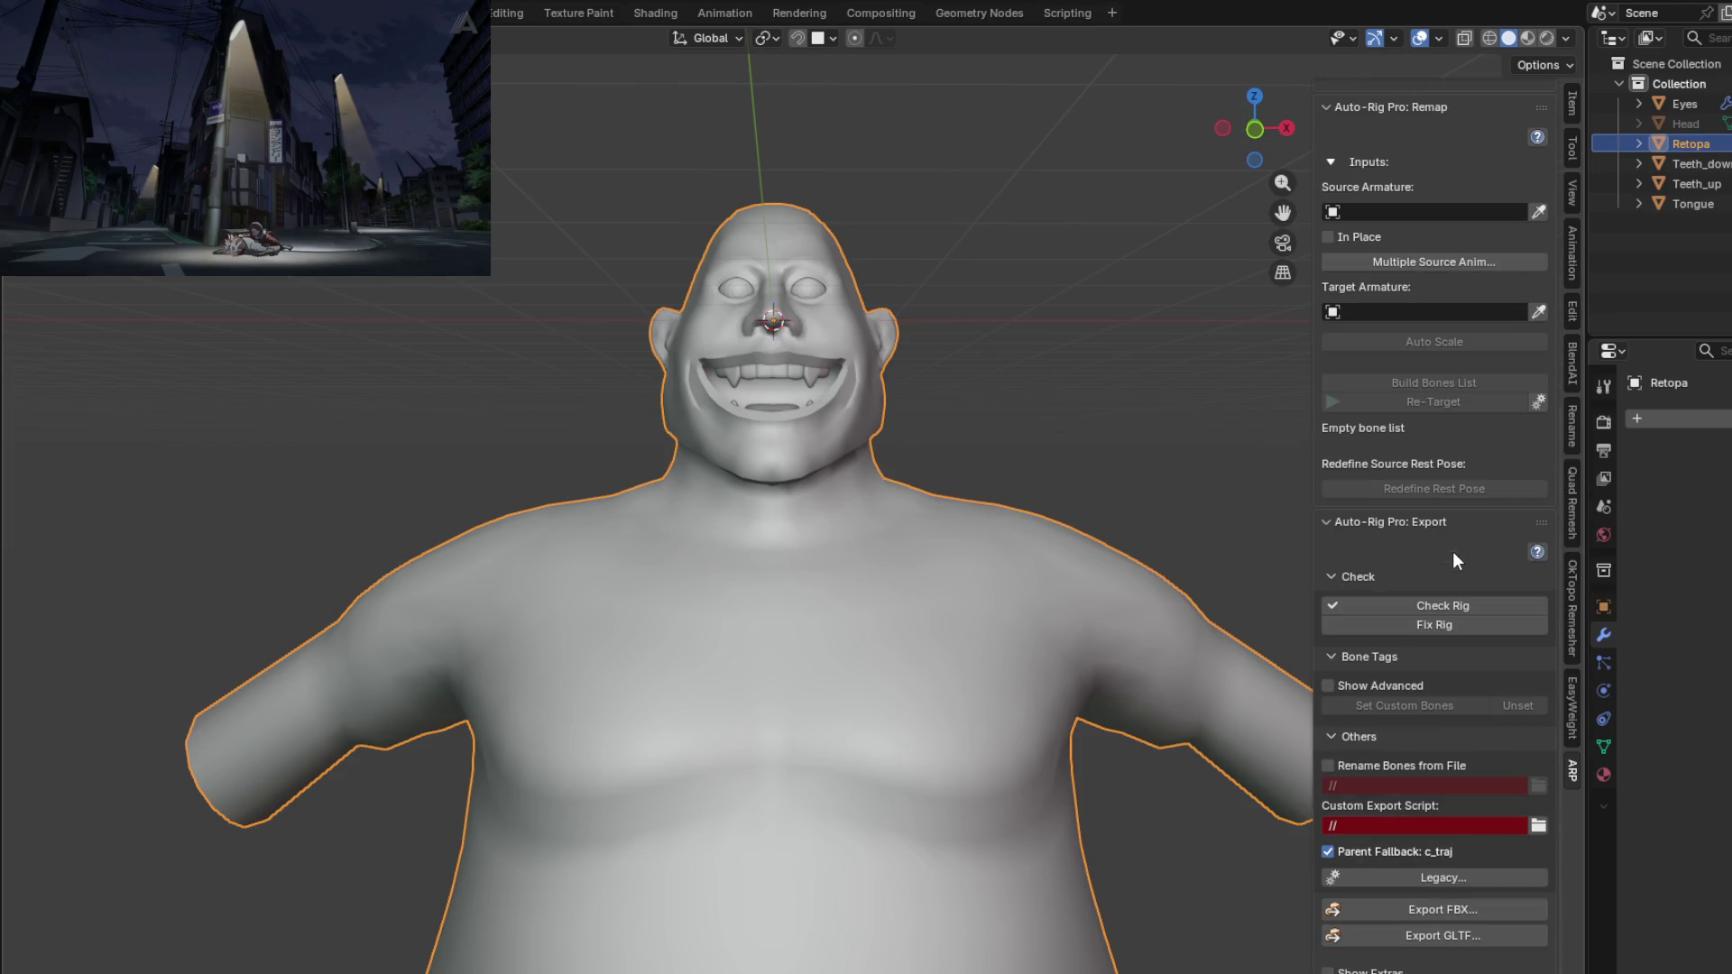
pyautogui.click(1328, 658)
pyautogui.click(1329, 733)
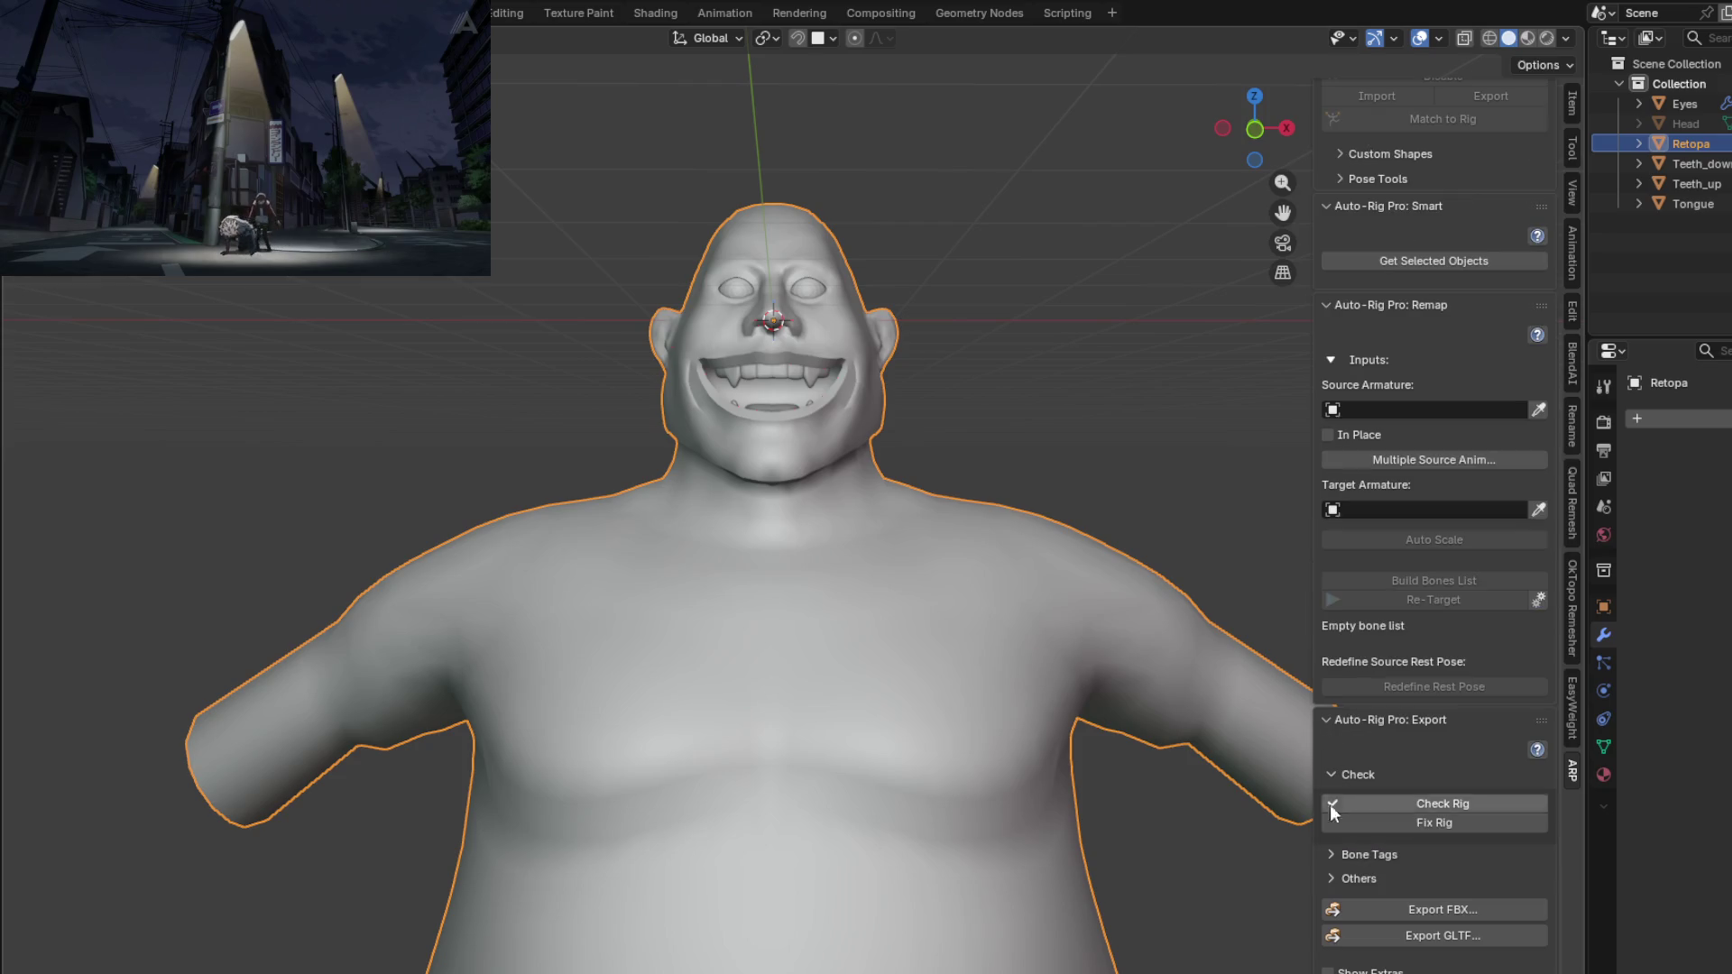
pyautogui.scroll(5, 1342, 876)
pyautogui.click(1324, 494)
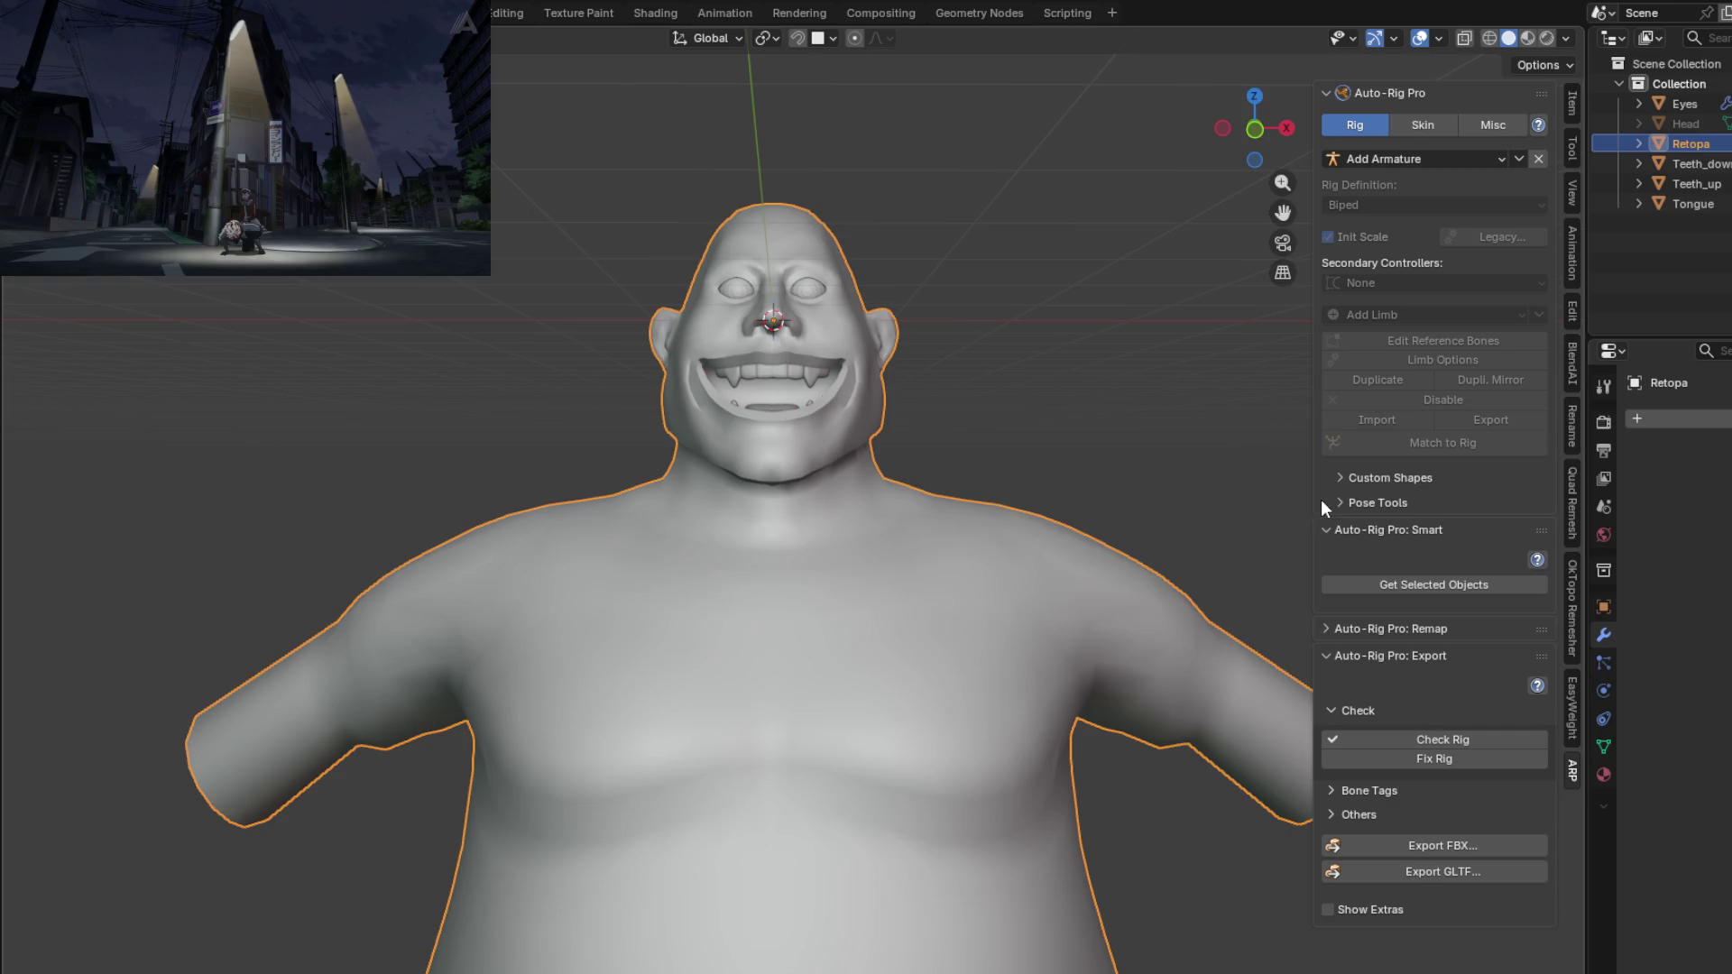
pyautogui.click(1329, 656)
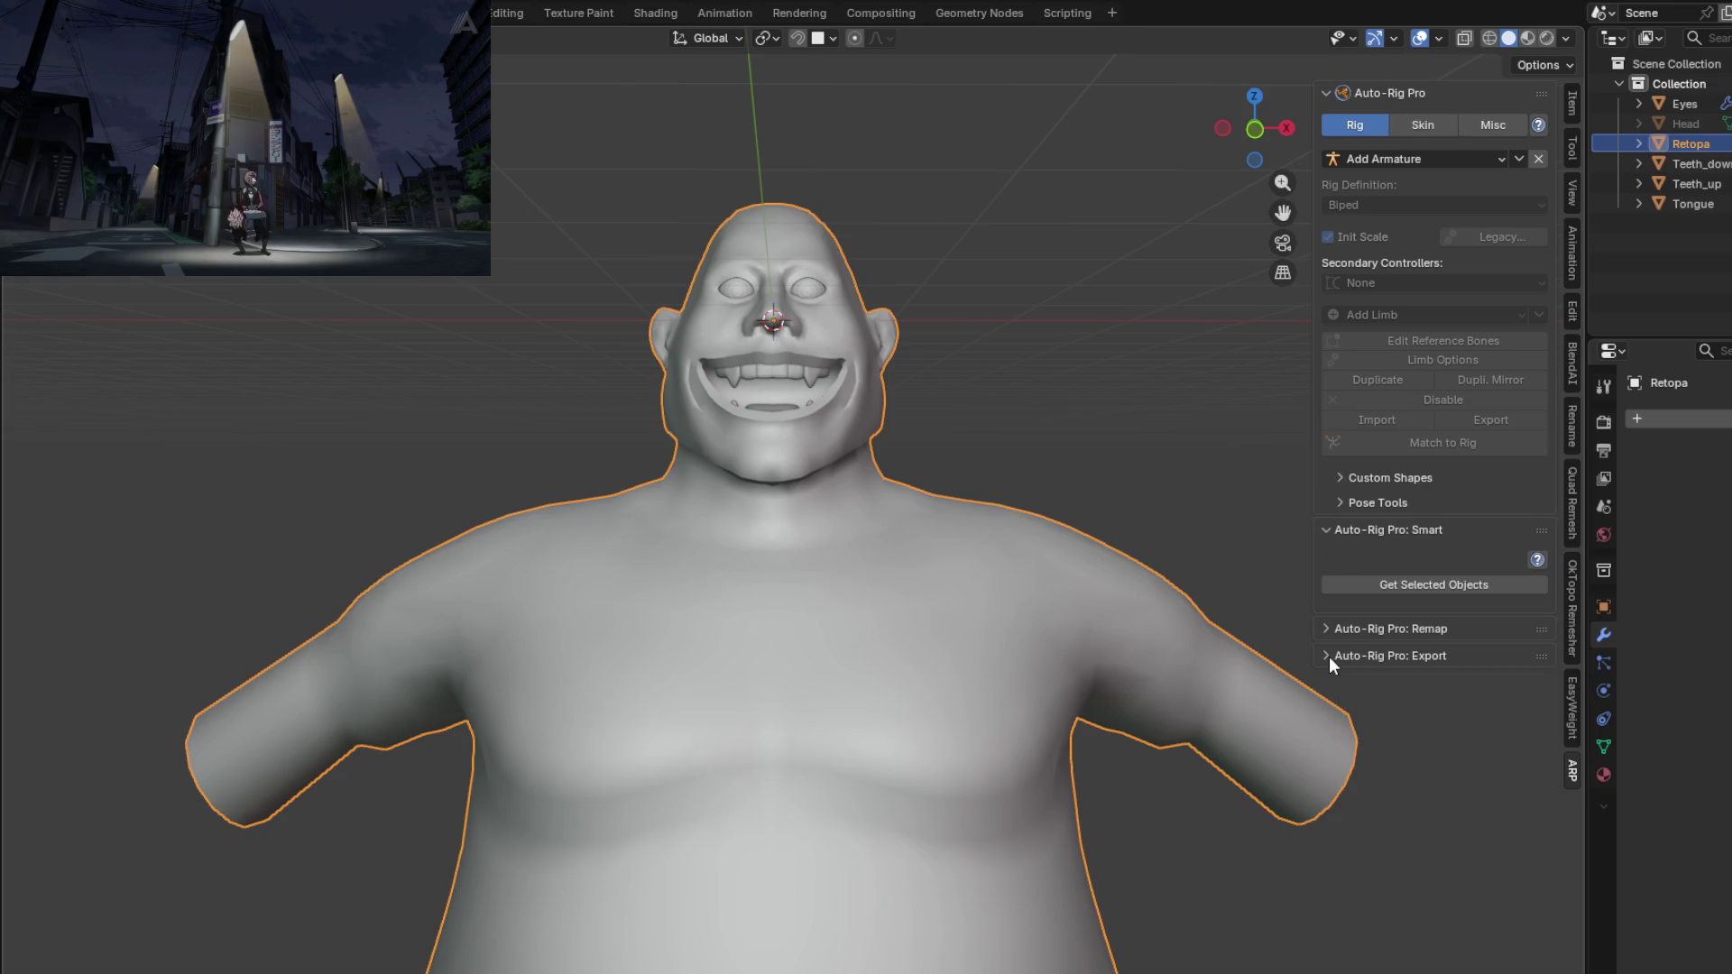
pyautogui.click(1320, 635)
pyautogui.click(1321, 633)
pyautogui.click(1326, 656)
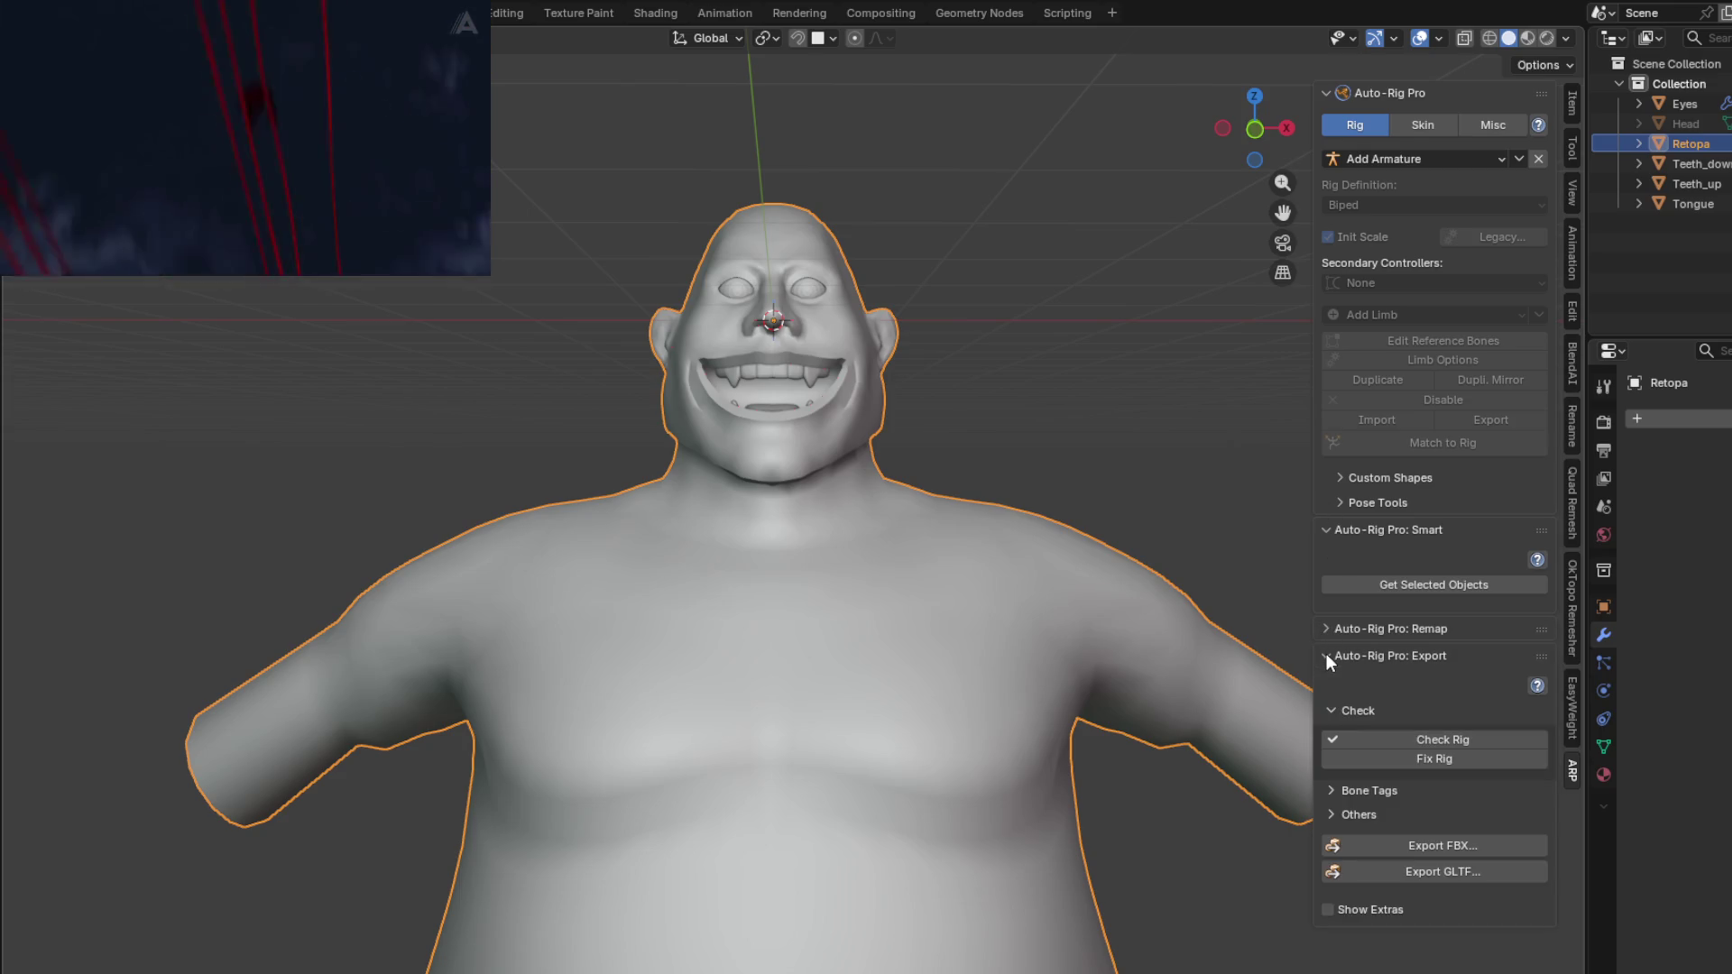
pyautogui.click(1326, 656)
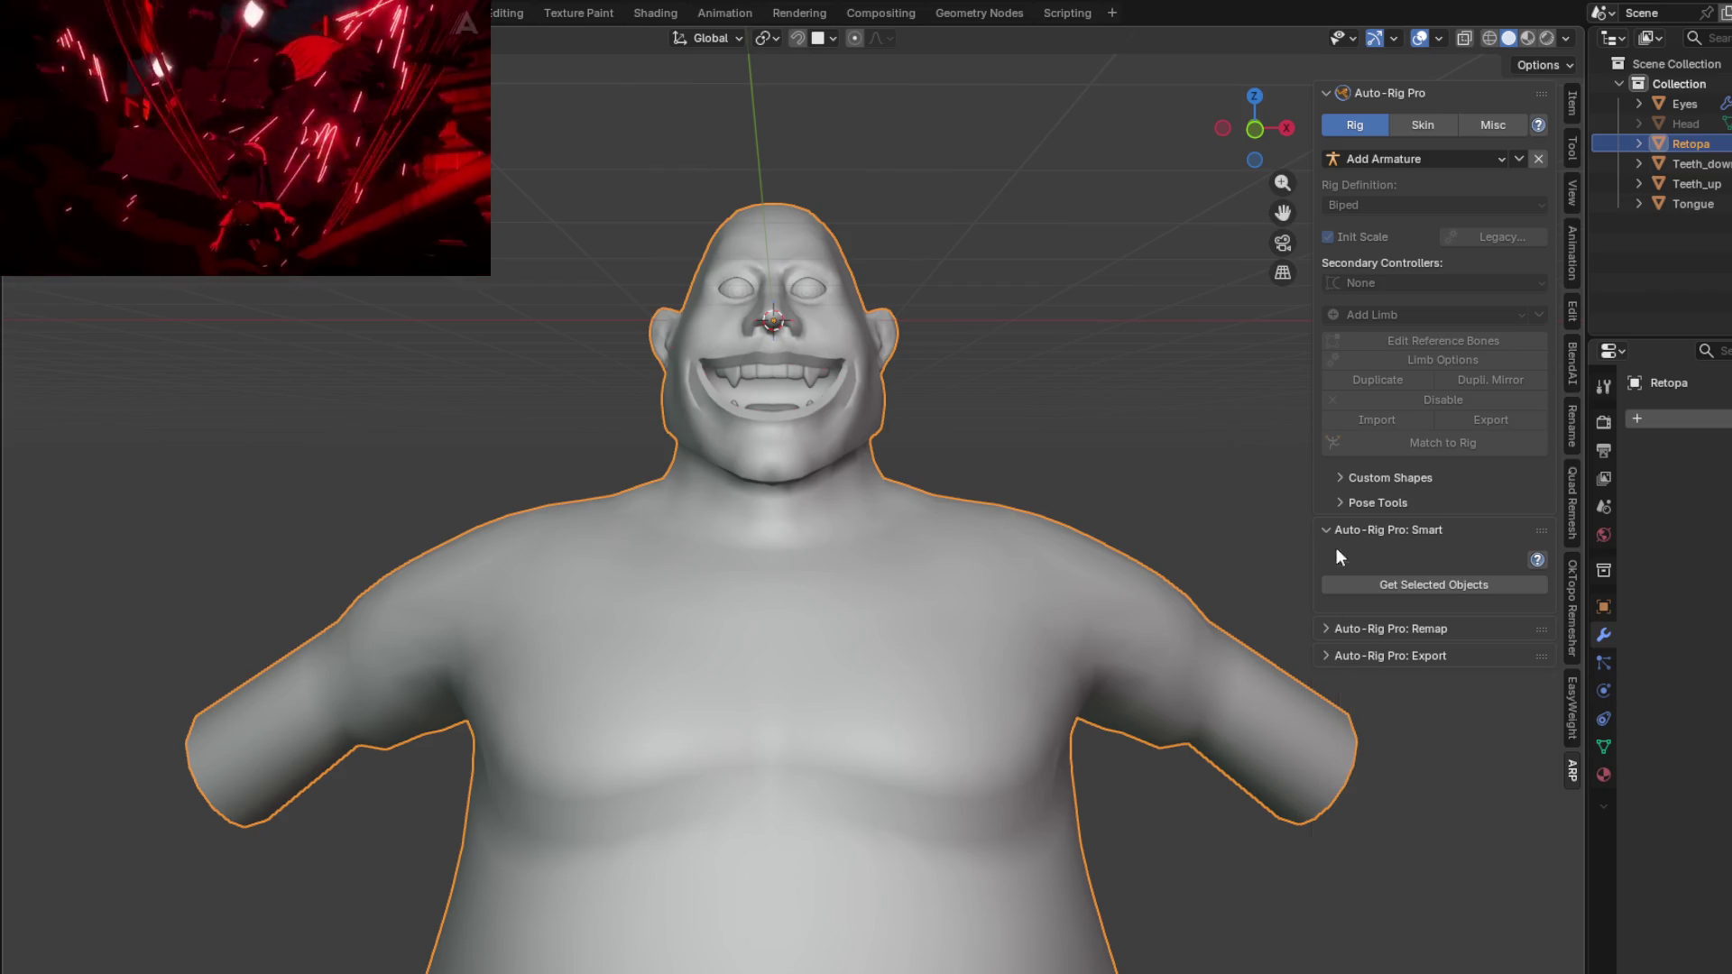
pyautogui.moveTo(766, 523); pyautogui.dragTo(899, 564, button='middle')
pyautogui.scroll(2, 899, 564)
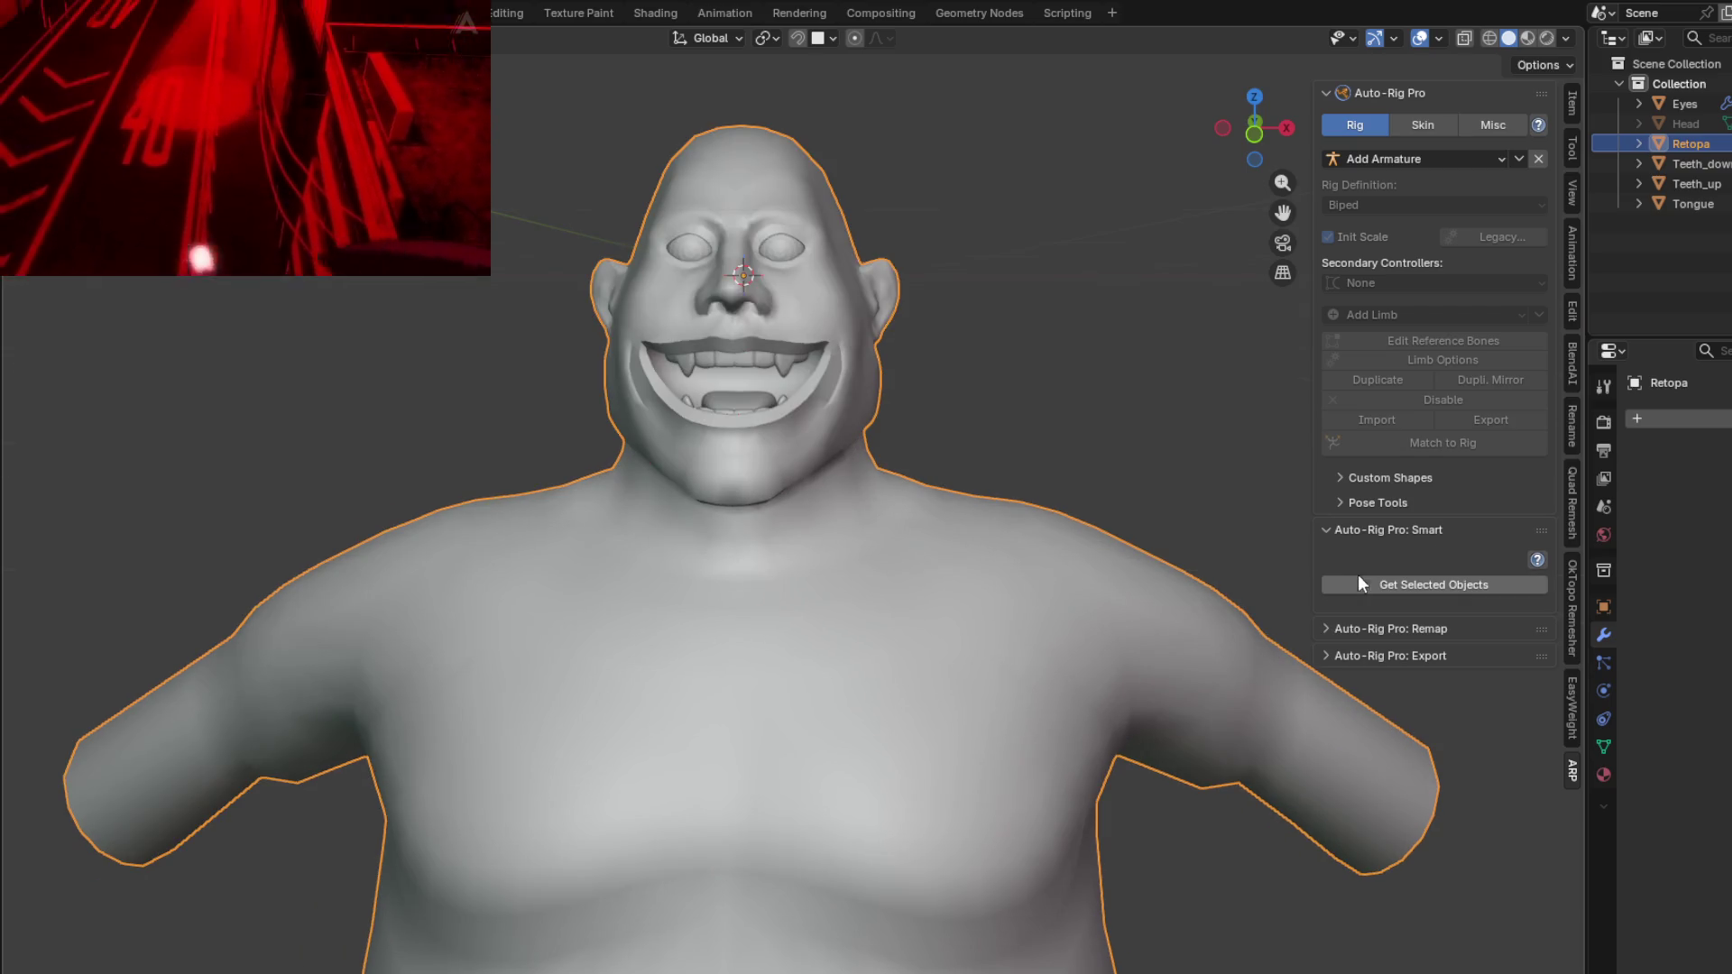
pyautogui.moveTo(783, 462)
pyautogui.mouseDown(button='middle')
pyautogui.moveTo(796, 428)
pyautogui.moveTo(813, 460)
pyautogui.mouseUp(button='middle')
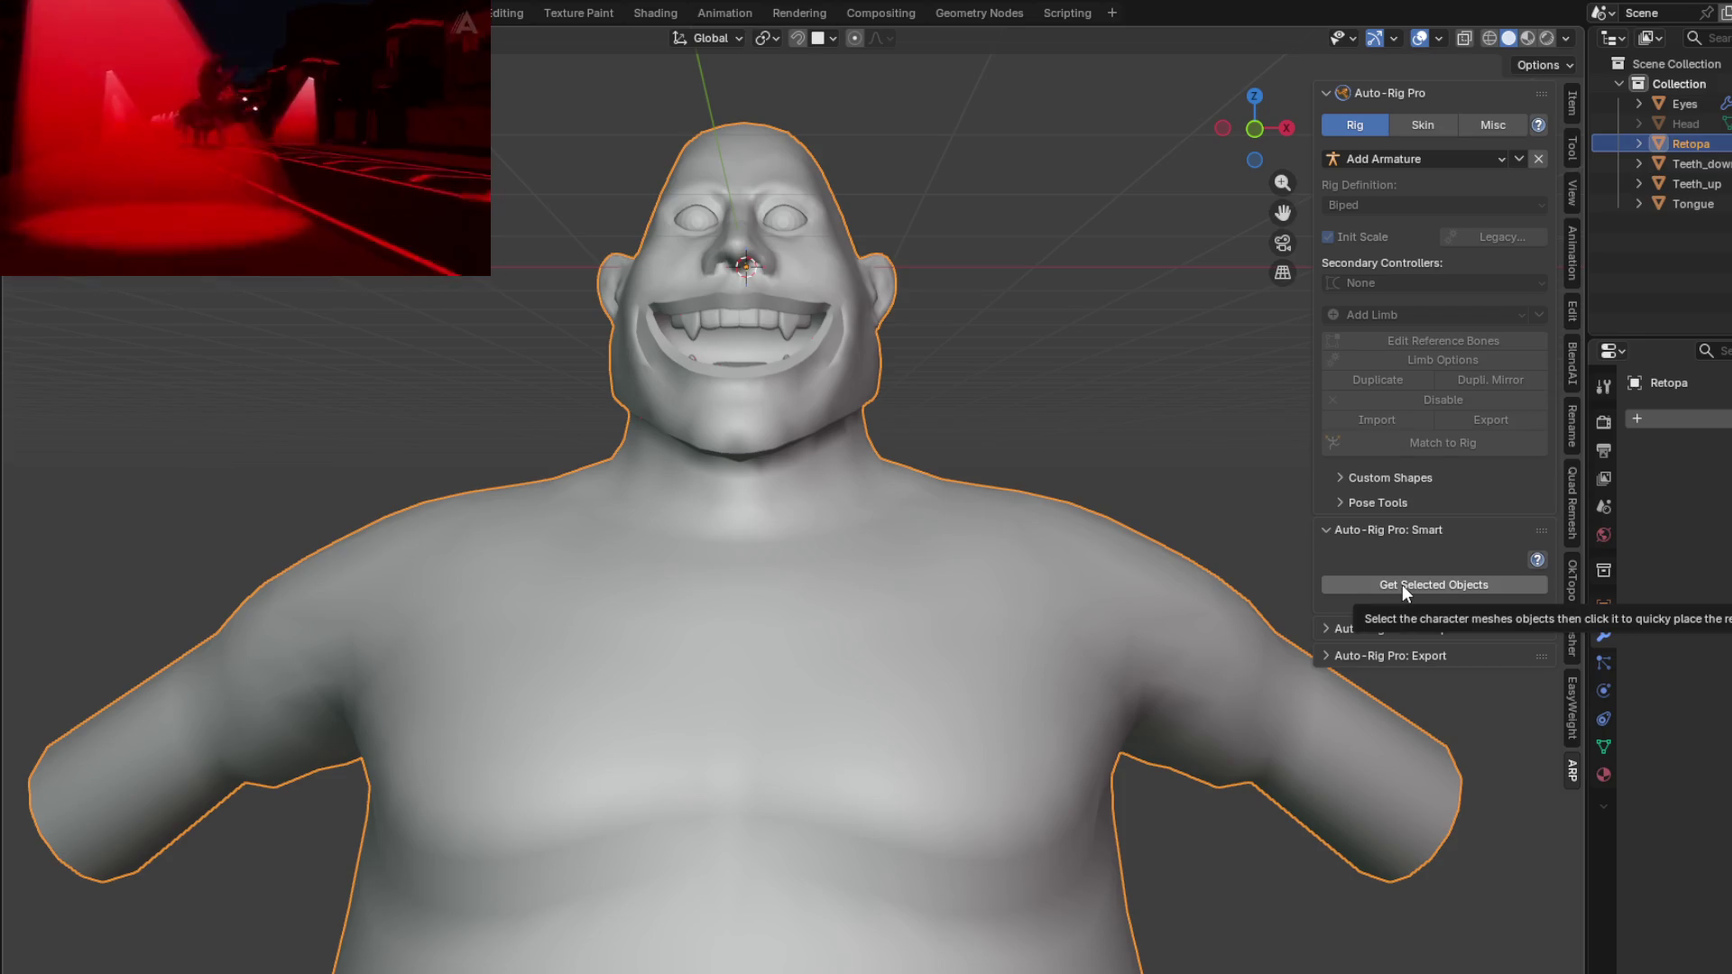
# Step: Use Get Selected Objects and confirm a Facial Only Smart session
pyautogui.click(1402, 584)
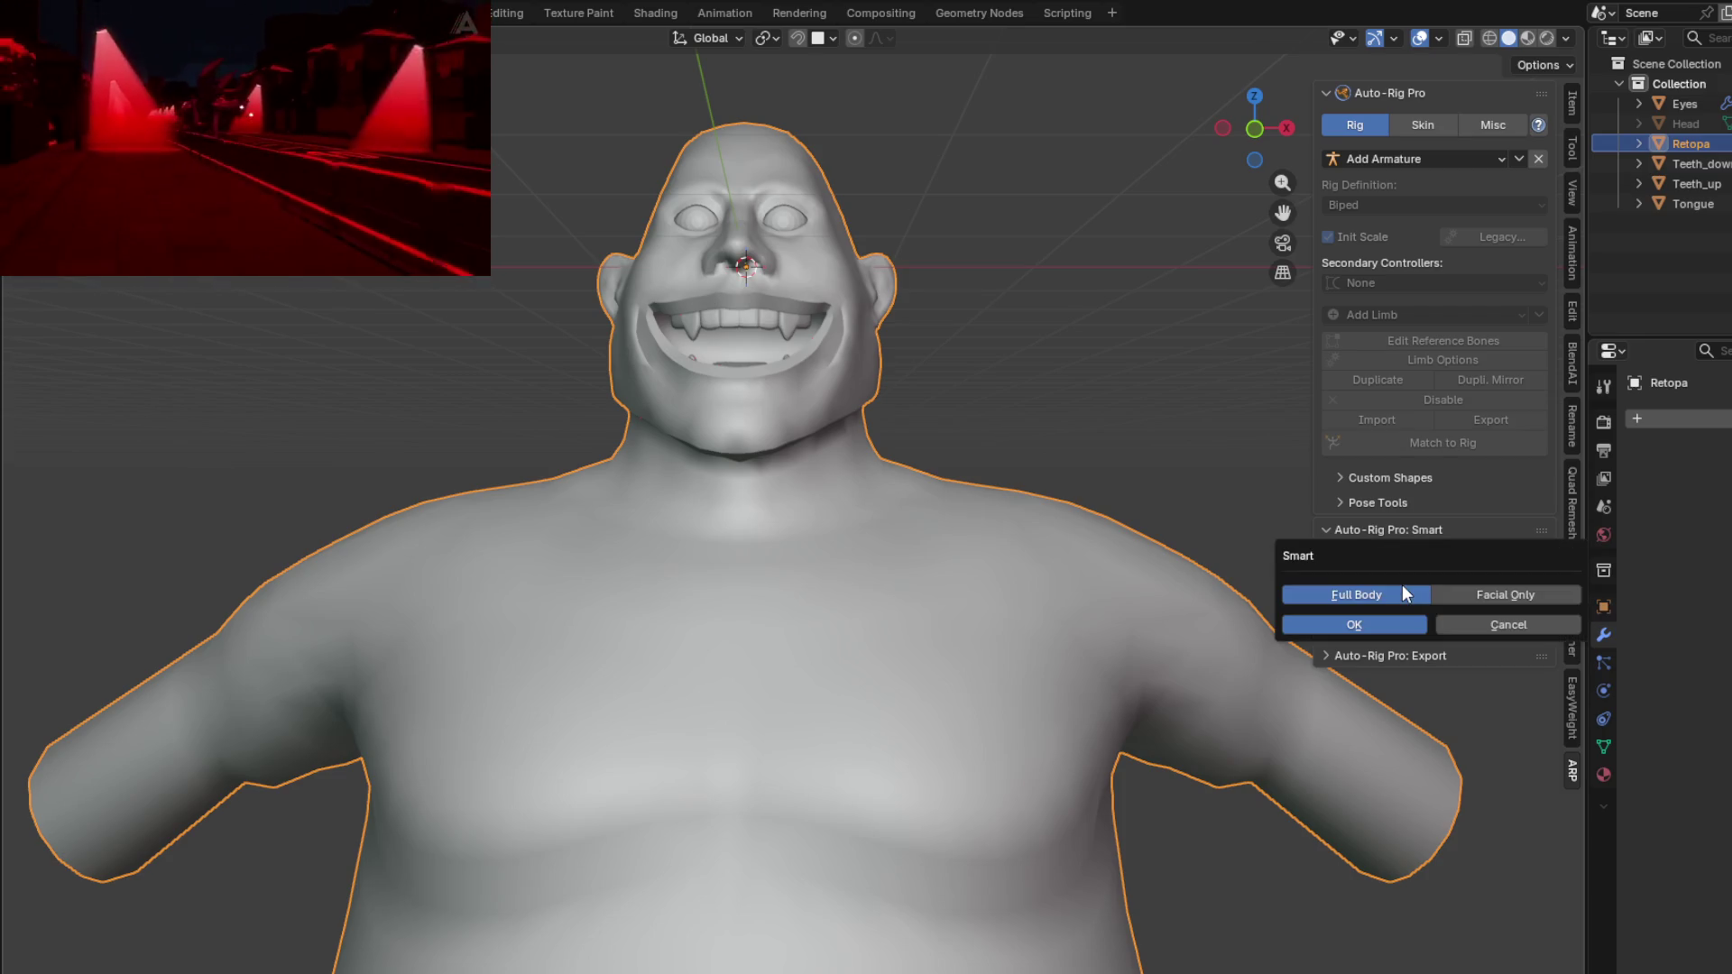
pyautogui.click(1509, 597)
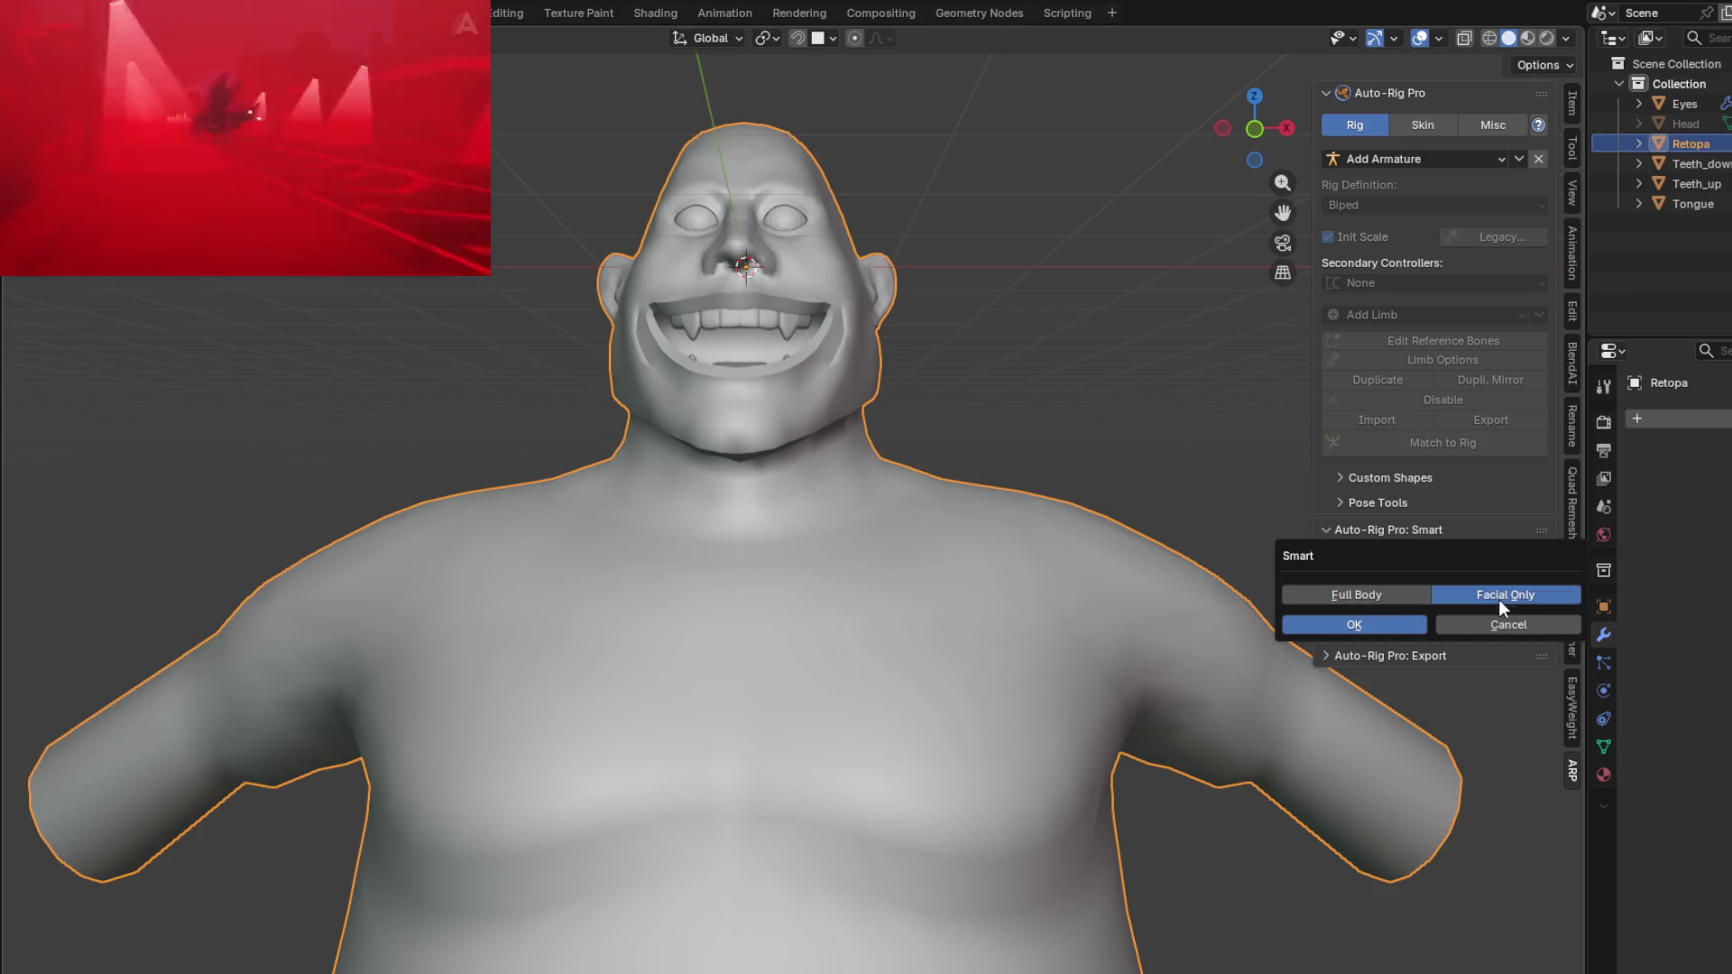
pyautogui.click(1328, 628)
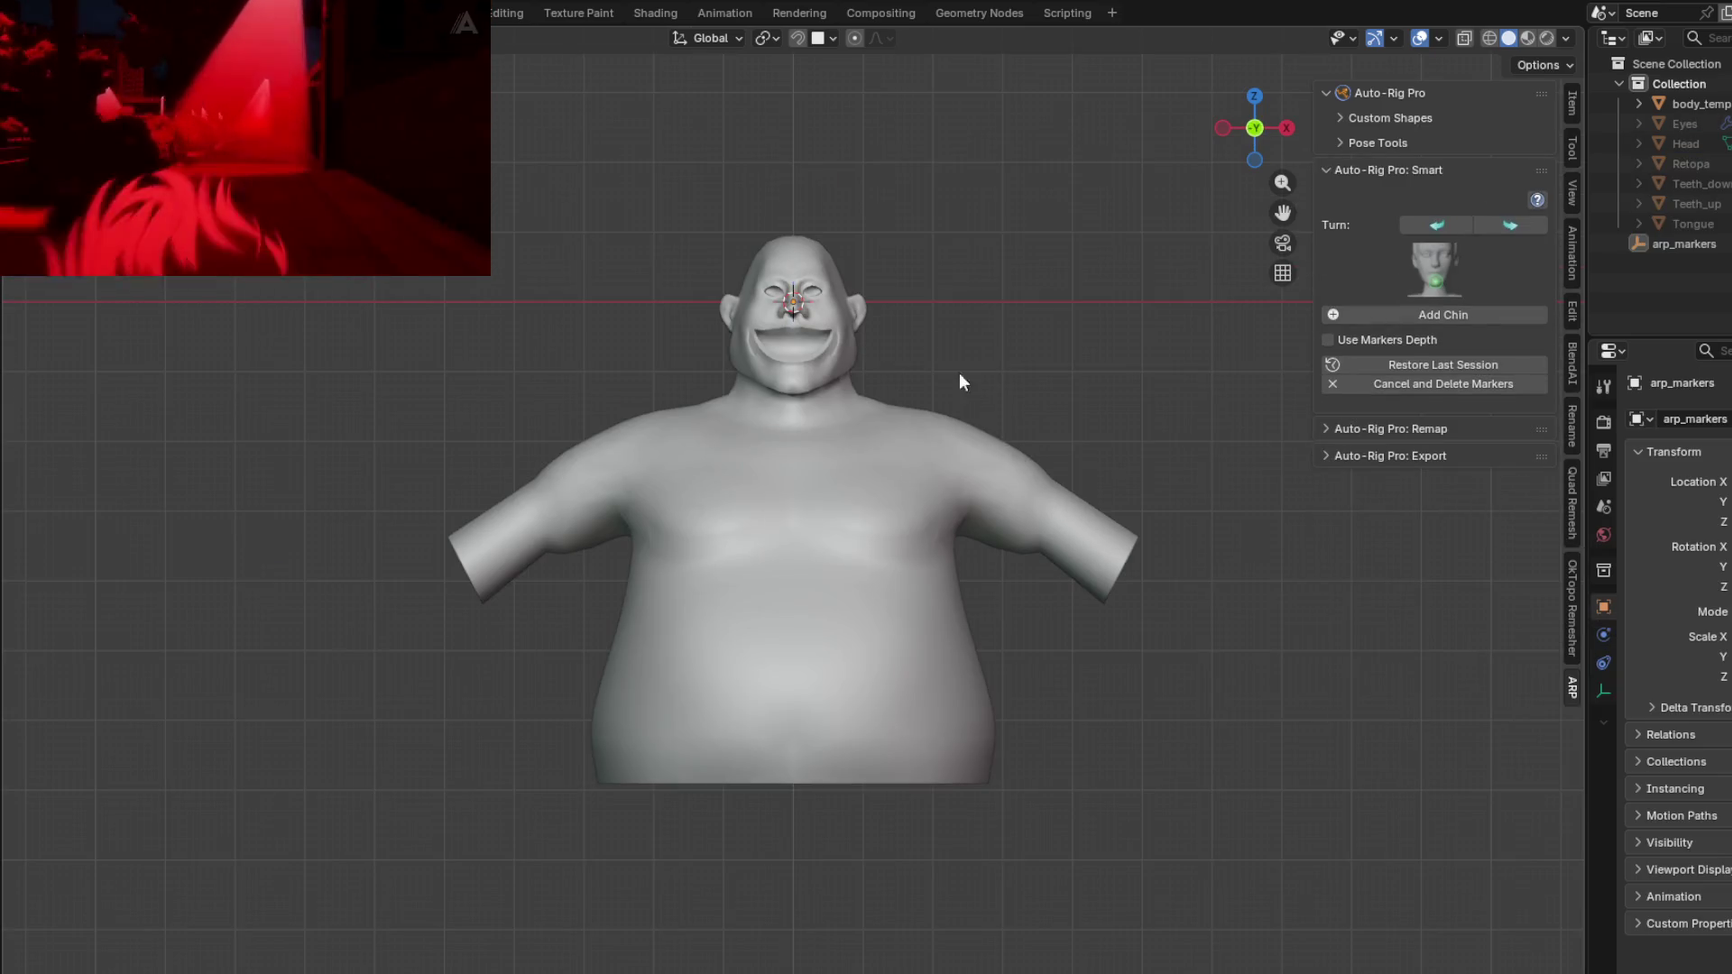
pyautogui.scroll(6, 812, 296)
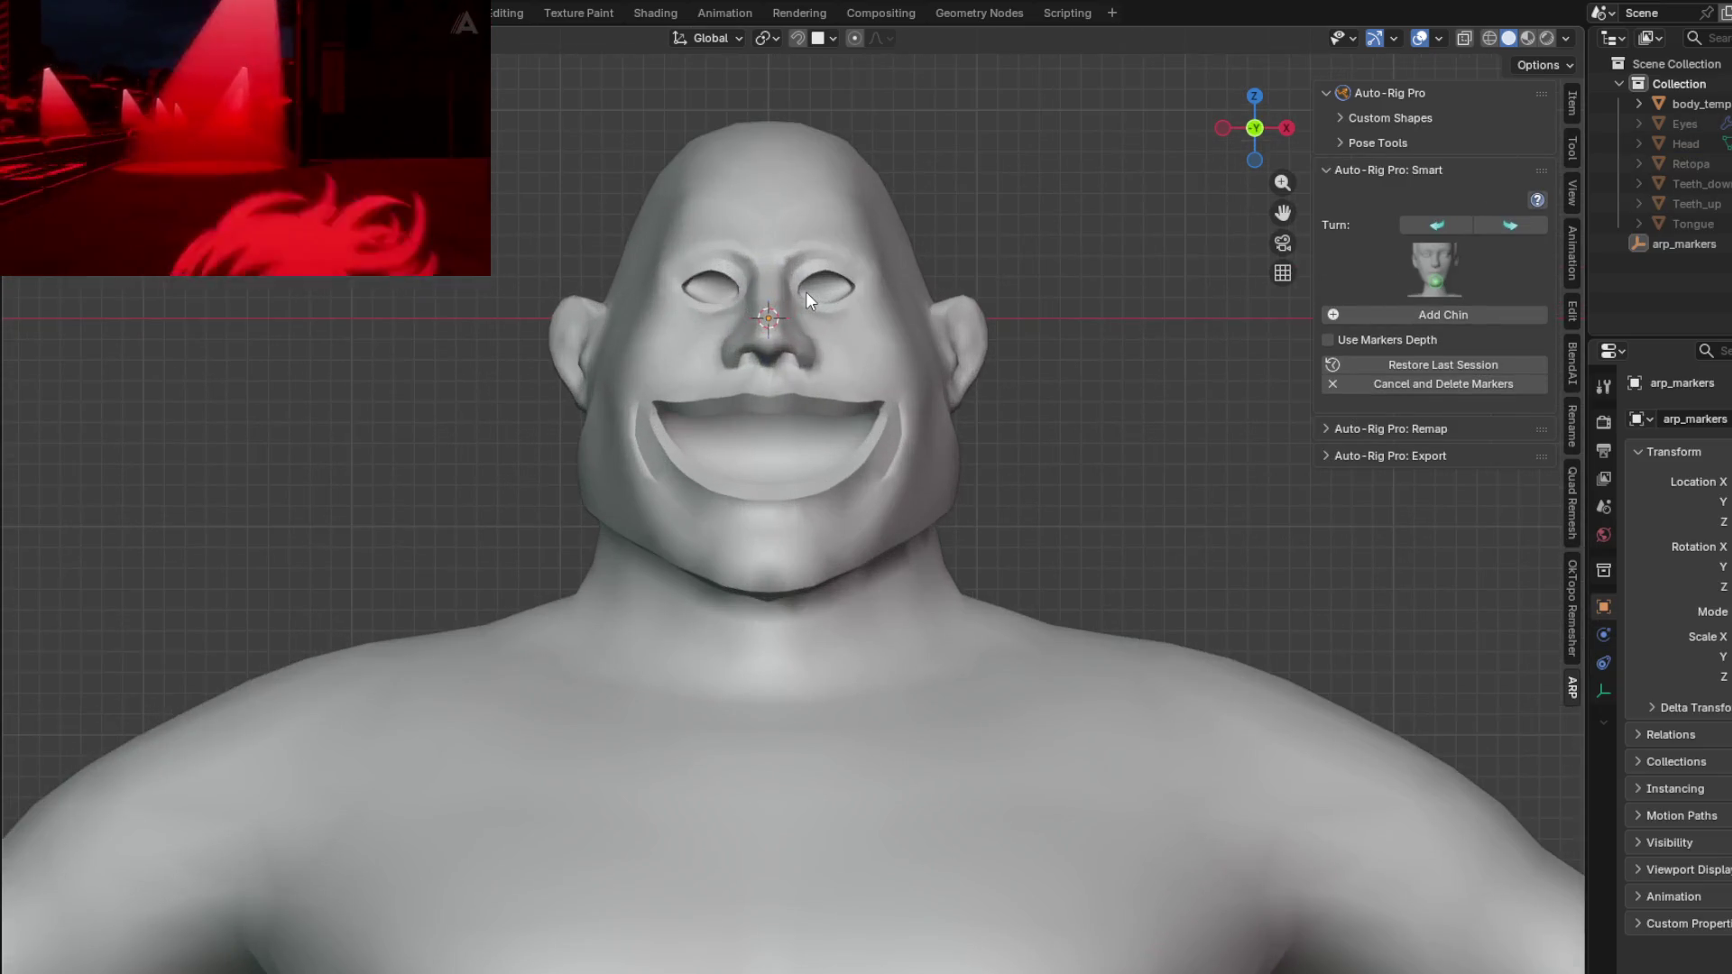
# Step: Frame the head in front view and begin placing the chin marker with Add Chin
pyautogui.press('KP_3')
pyautogui.press('KP_1')
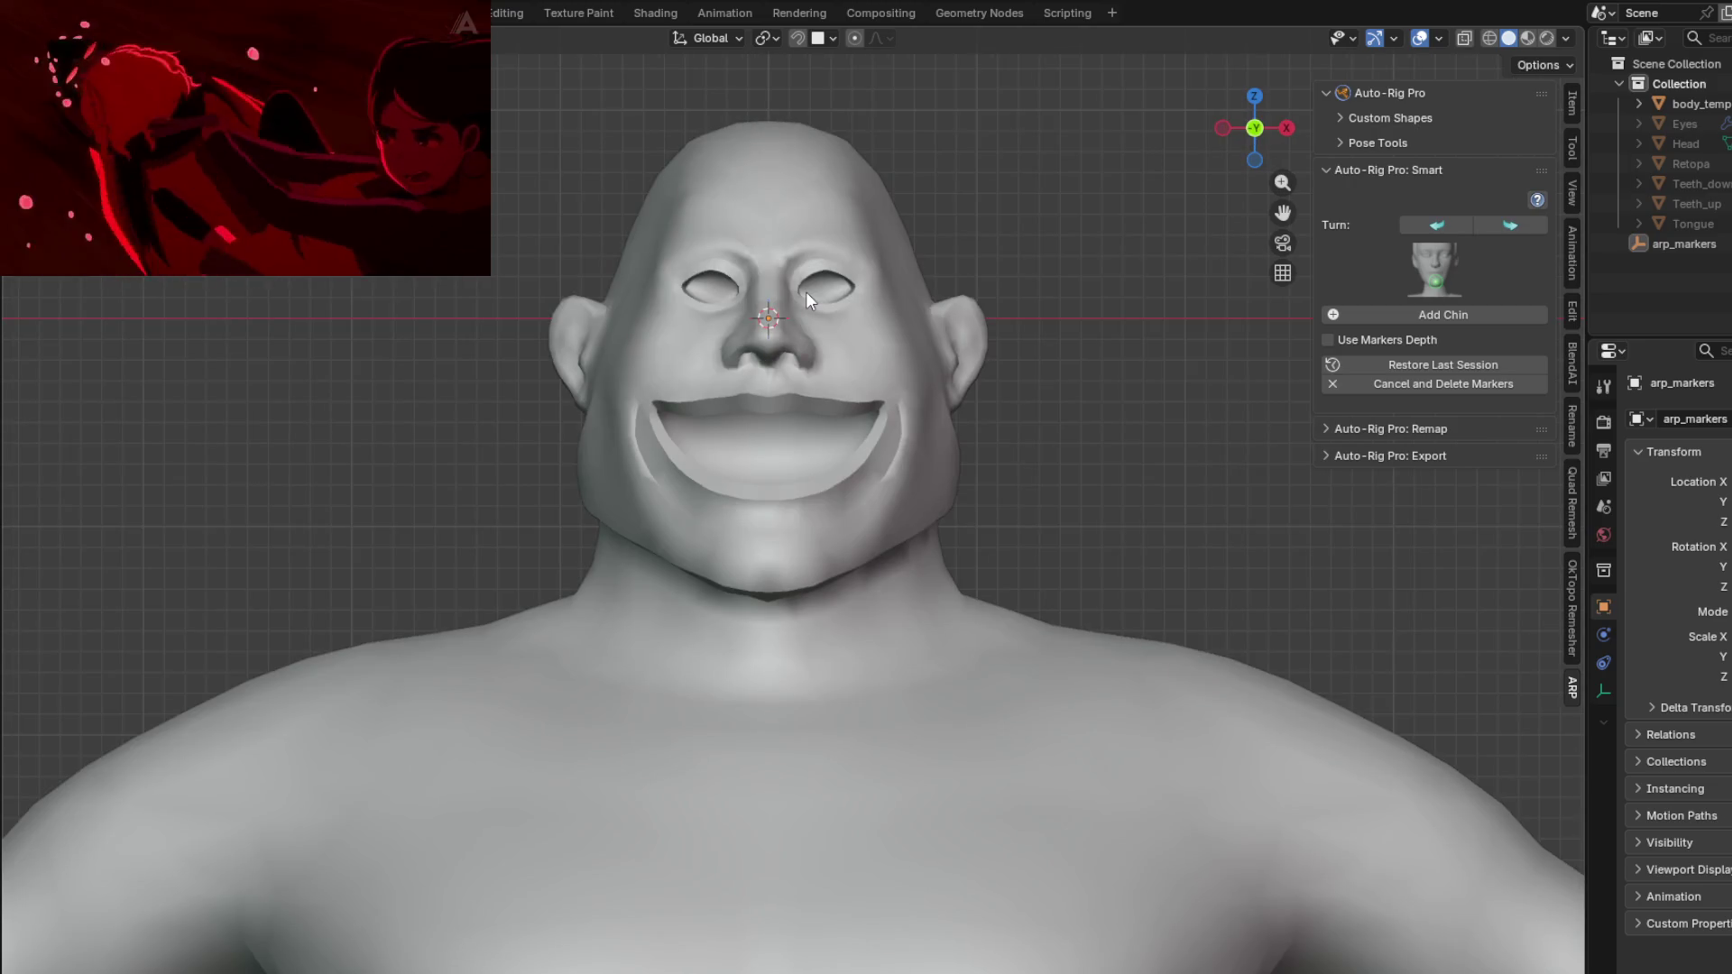
pyautogui.moveTo(881, 157)
pyautogui.keyDown('shift'); pyautogui.mouseDown(button='middle')
pyautogui.moveTo(866, 382)
pyautogui.moveTo(874, 283)
pyautogui.mouseUp(button='middle'); pyautogui.keyUp('shift')
pyautogui.scroll(-2, 862, 379)
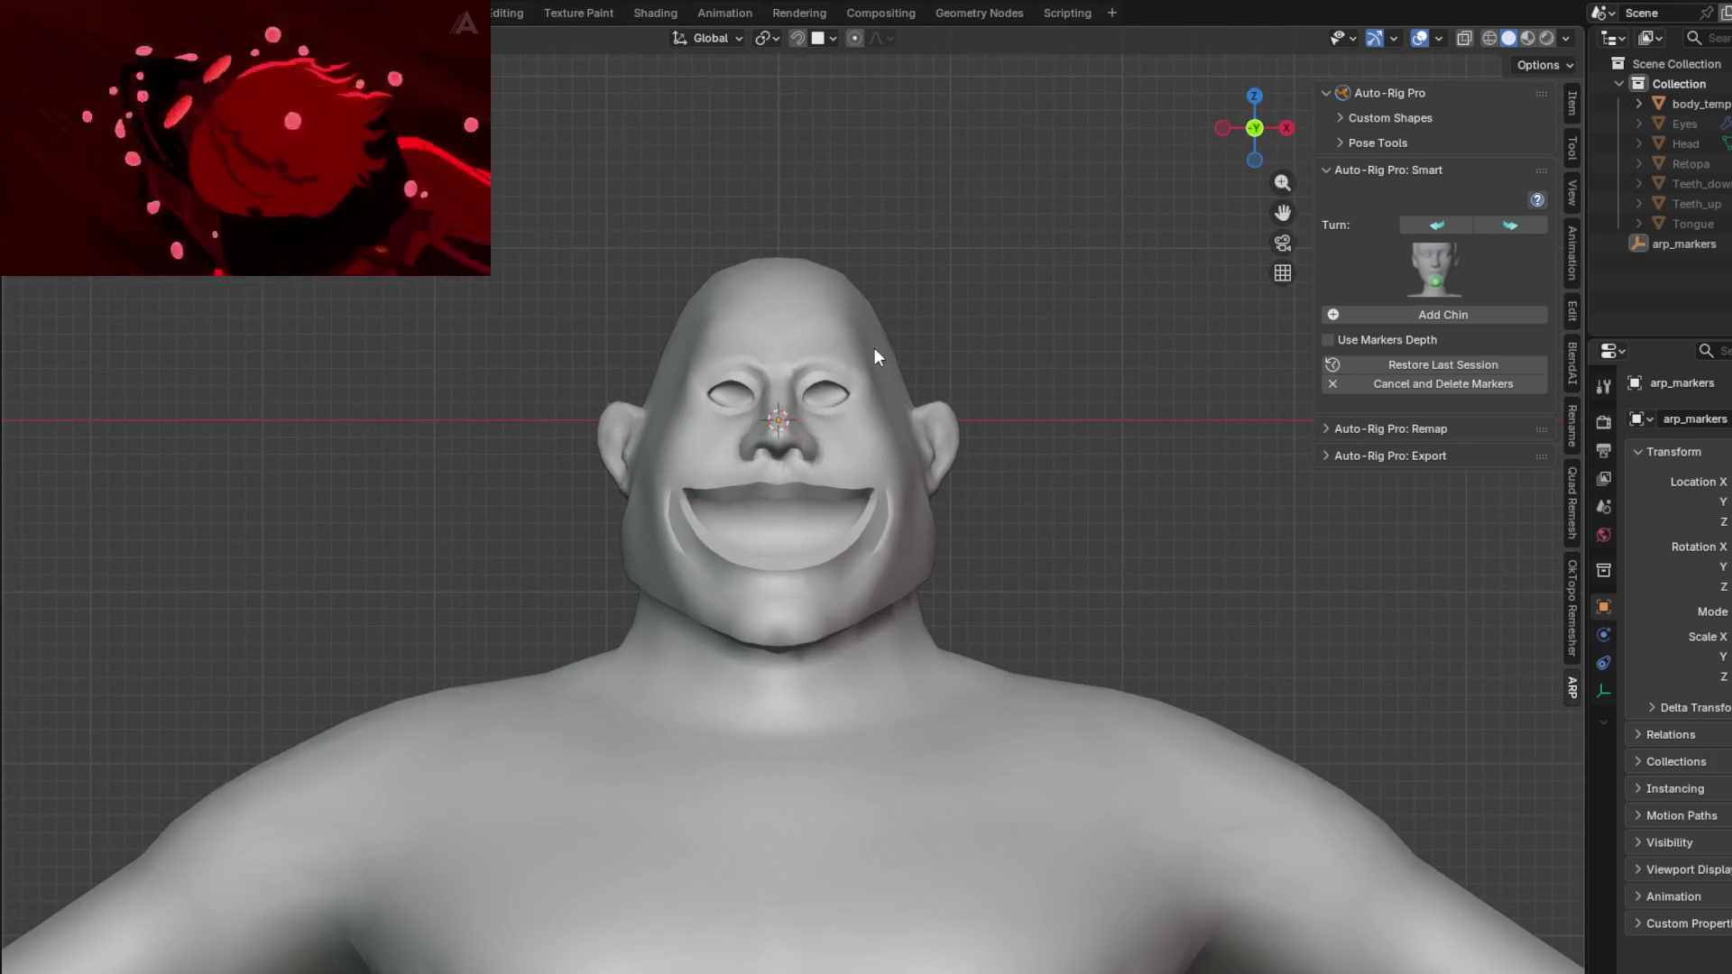
pyautogui.scroll(1, 875, 348)
pyautogui.keyDown('shift'); pyautogui.moveTo(874, 348); pyautogui.dragTo(907, 312, button='middle'); pyautogui.keyUp('shift')
pyautogui.click(1414, 316)
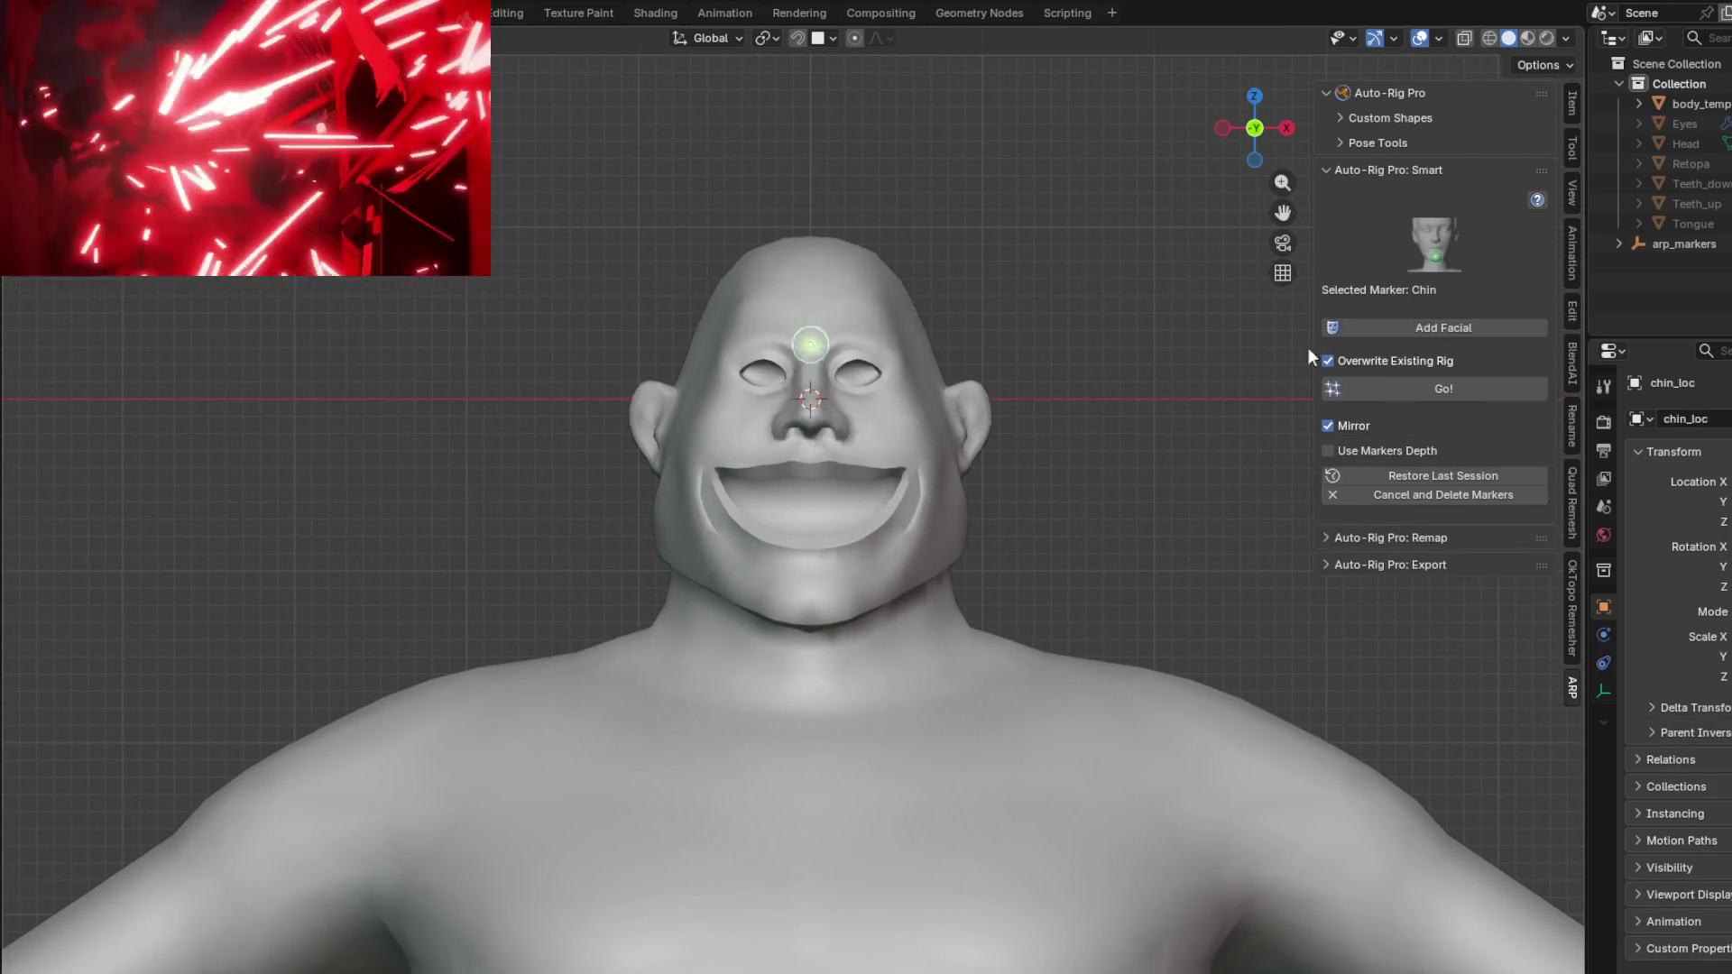
pyautogui.click(809, 617)
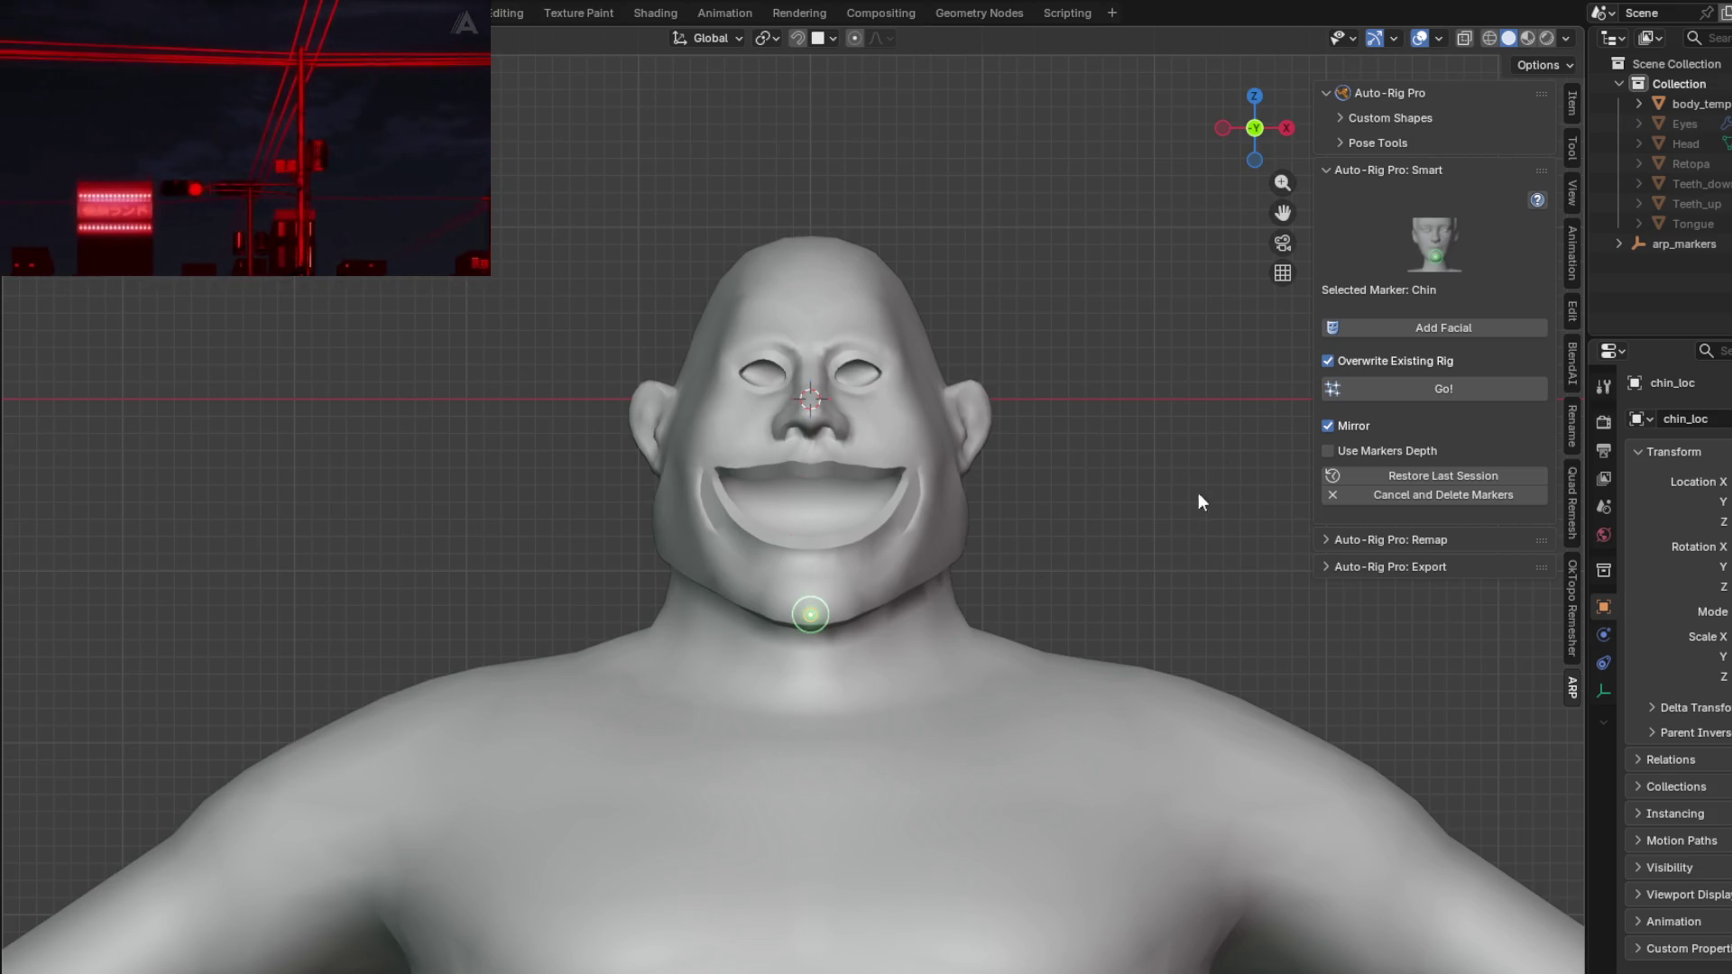
pyautogui.click(1435, 329)
pyautogui.moveTo(779, 440)
pyautogui.mouseDown(button='middle')
pyautogui.moveTo(1001, 519)
pyautogui.moveTo(788, 497)
pyautogui.mouseUp(button='middle')
pyautogui.press('Return')
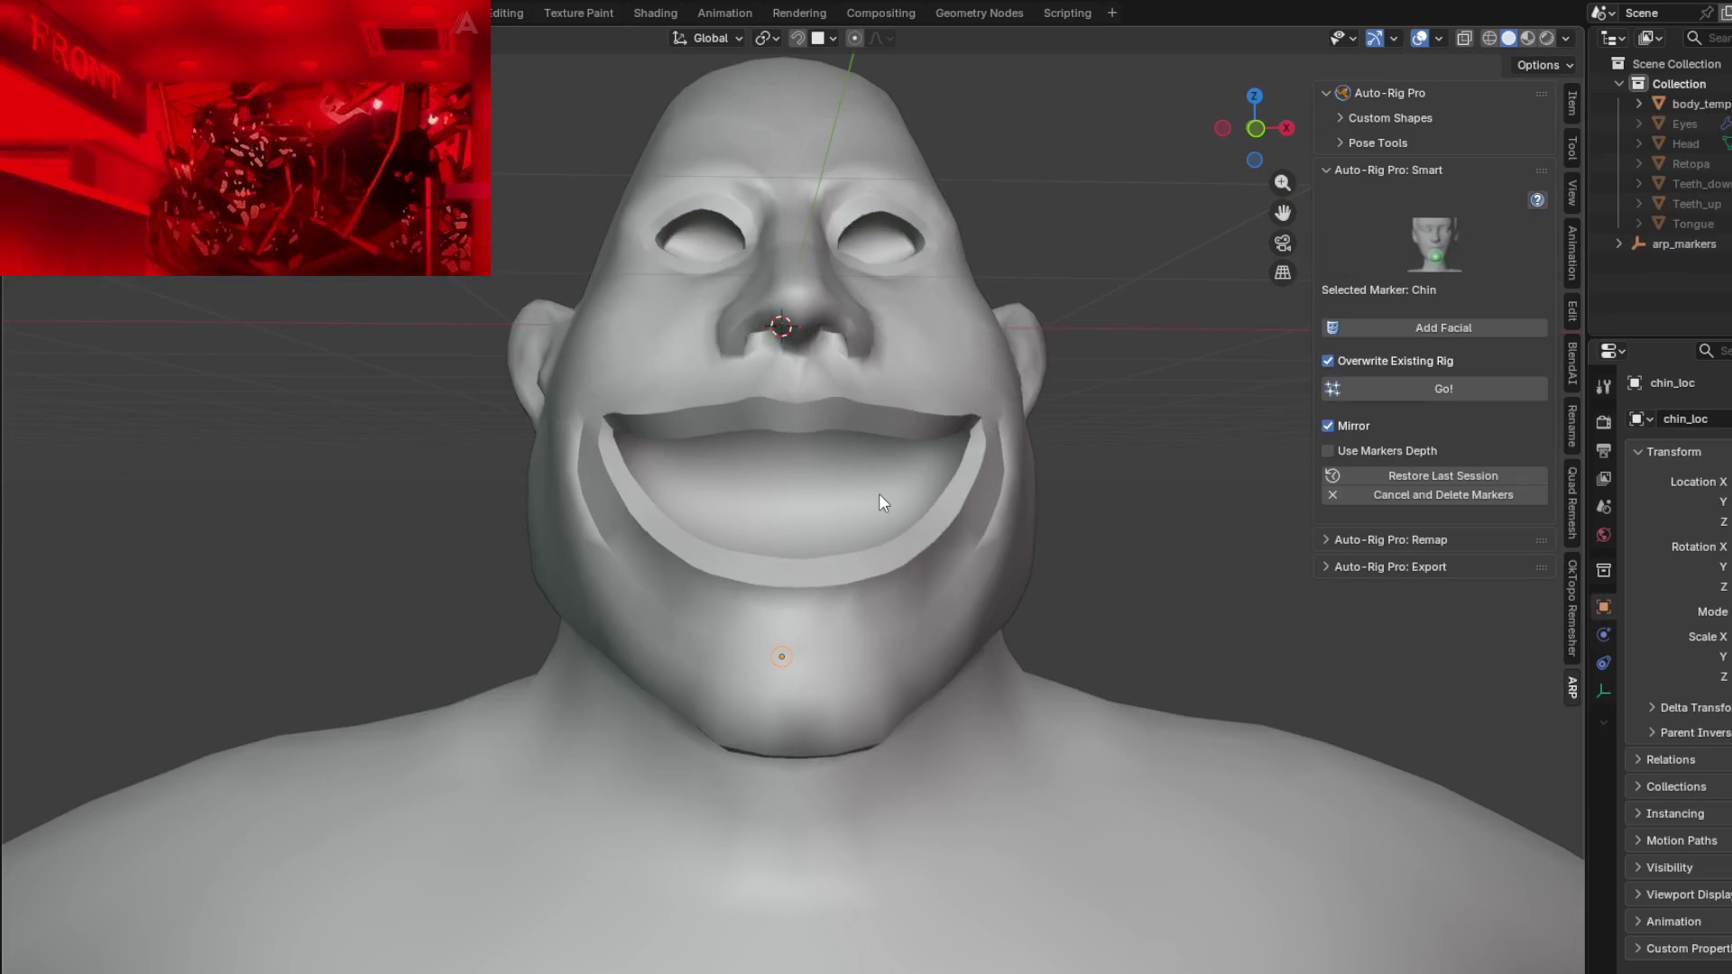
pyautogui.press('KP_1')
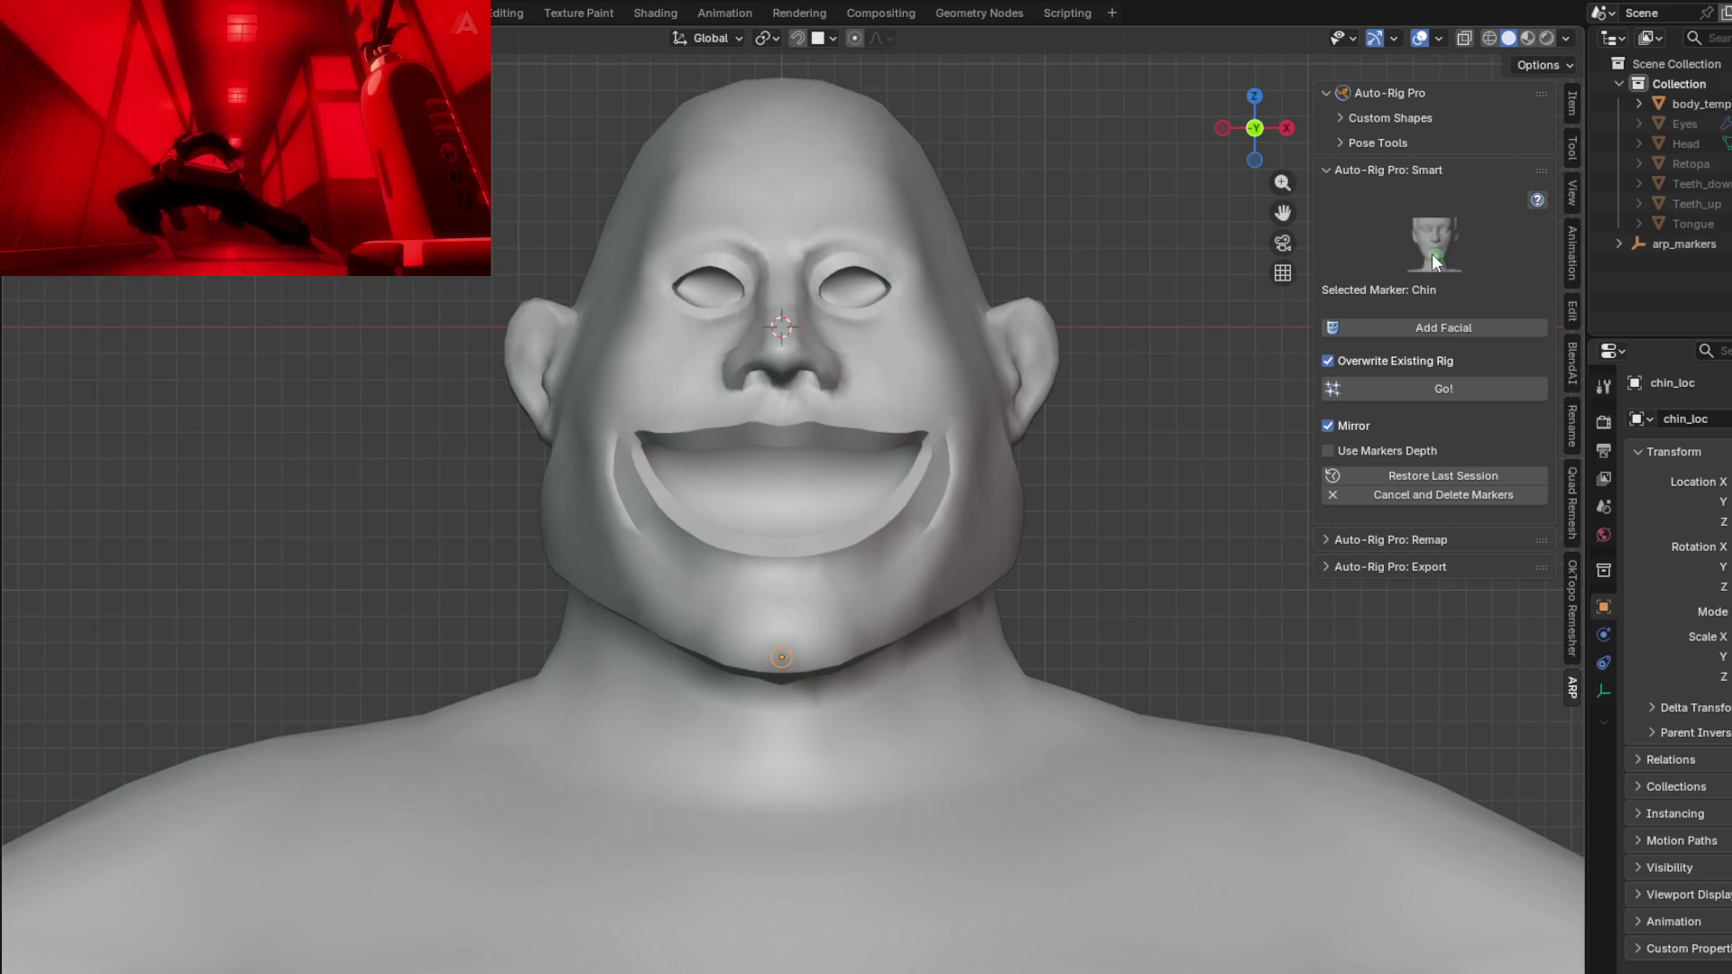
pyautogui.click(1402, 388)
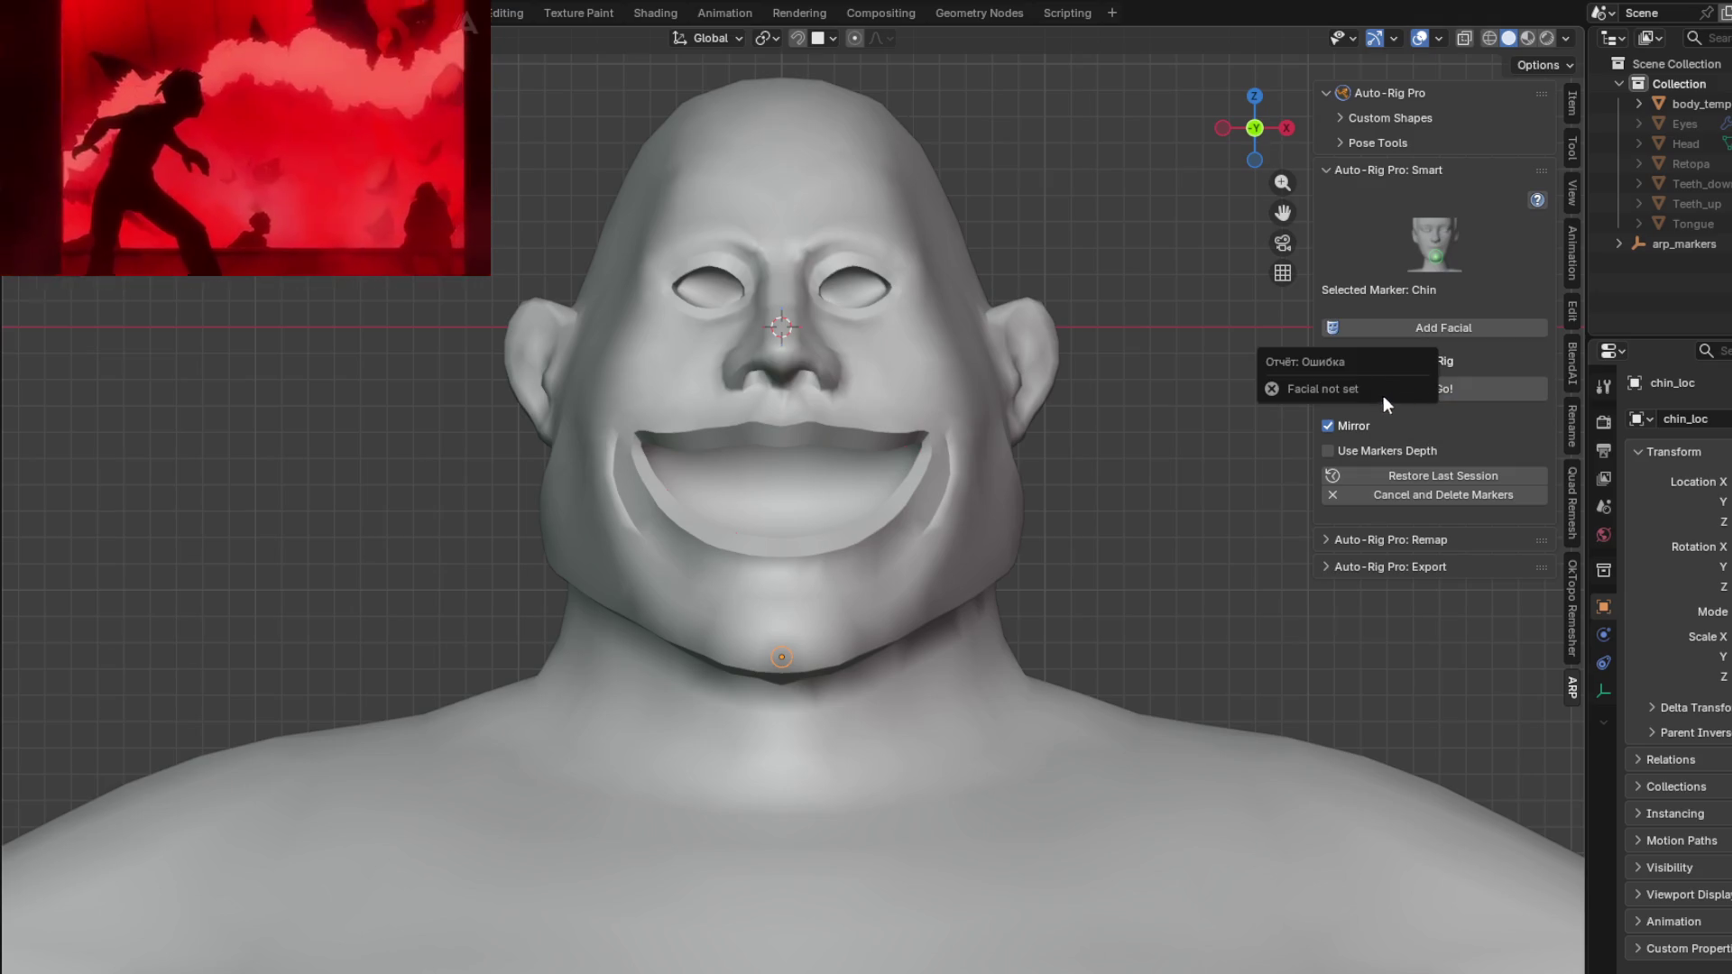
pyautogui.moveTo(1053, 401)
pyautogui.mouseDown(button='middle')
pyautogui.moveTo(976, 411)
pyautogui.moveTo(1207, 413)
pyautogui.moveTo(1106, 408)
pyautogui.mouseUp(button='middle')
pyautogui.scroll(-3, 978, 368)
pyautogui.moveTo(978, 368); pyautogui.dragTo(1038, 406, button='middle')
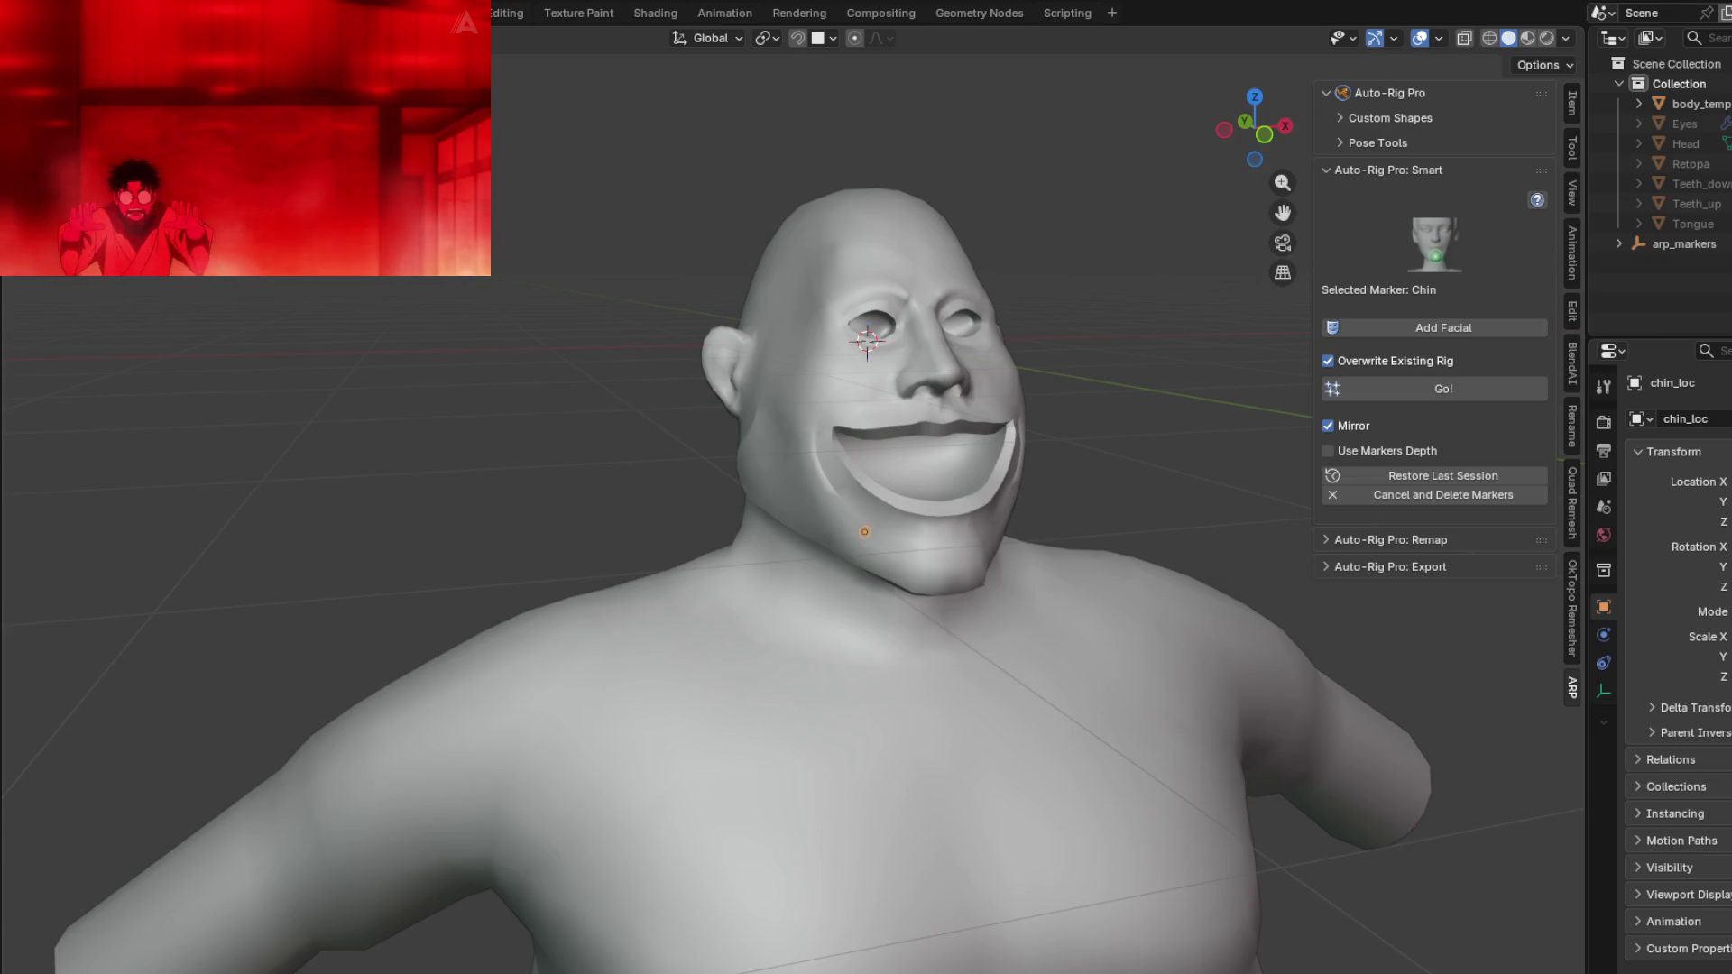
pyautogui.click(40, 13)
# Step: Reopen the recently saved project file and discard the unsaved changes
pyautogui.moveTo(90, 96)
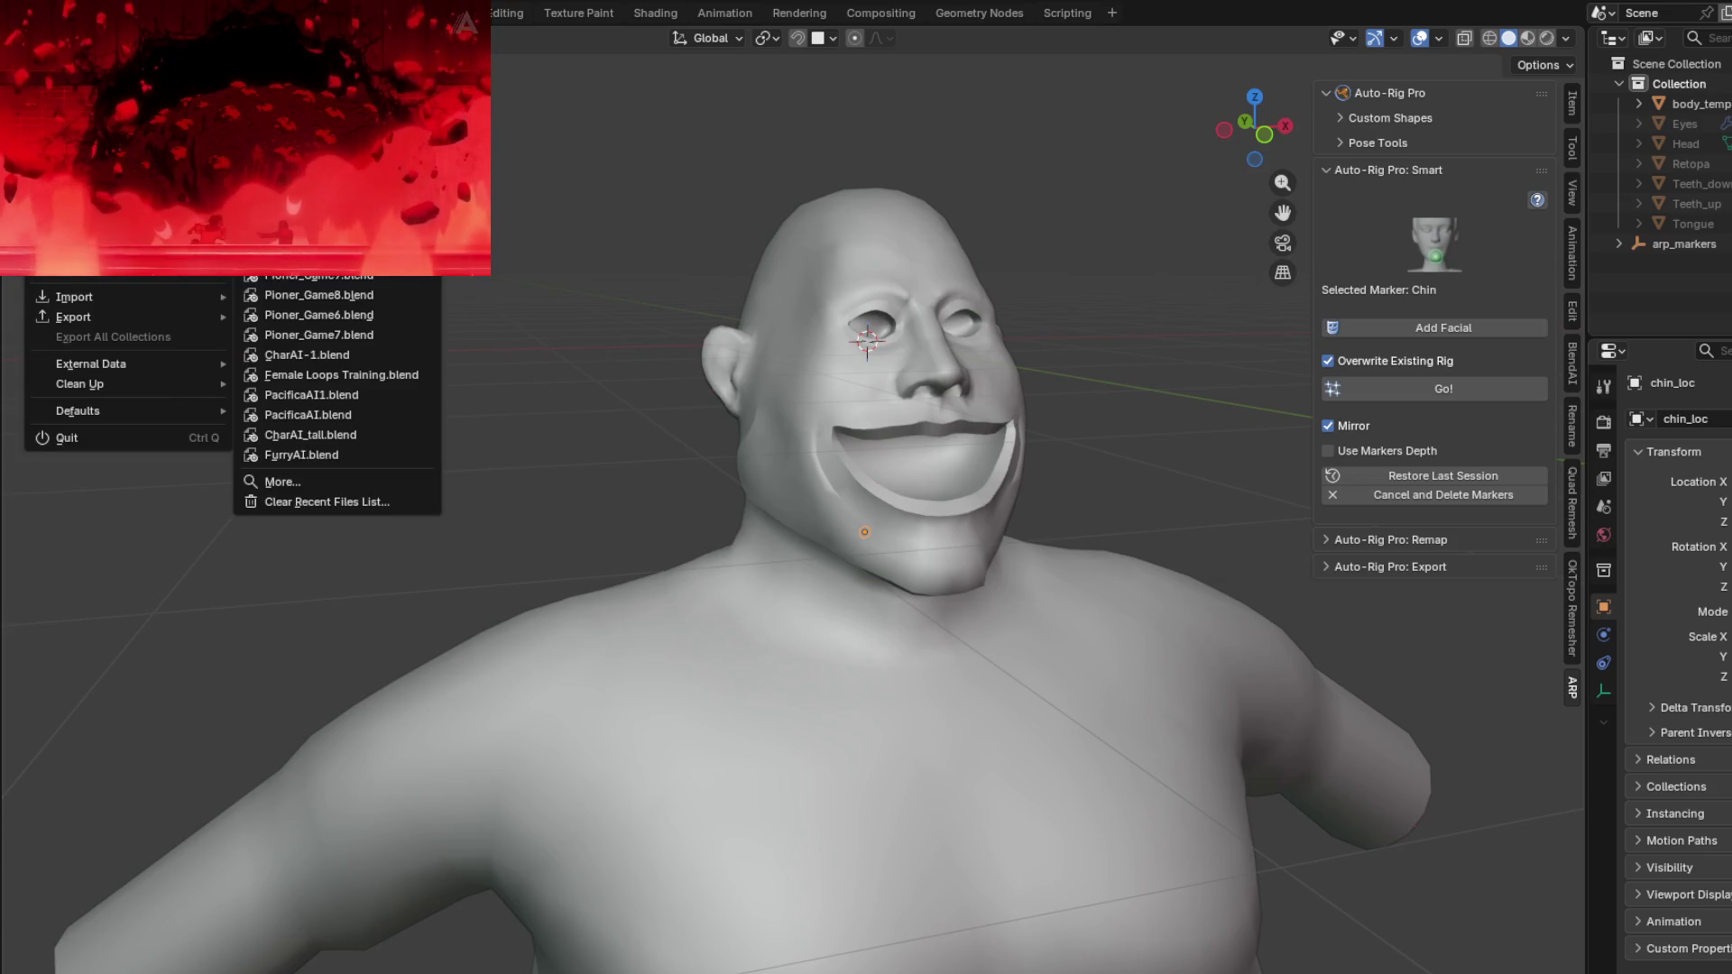
pyautogui.click(316, 100)
pyautogui.click(987, 538)
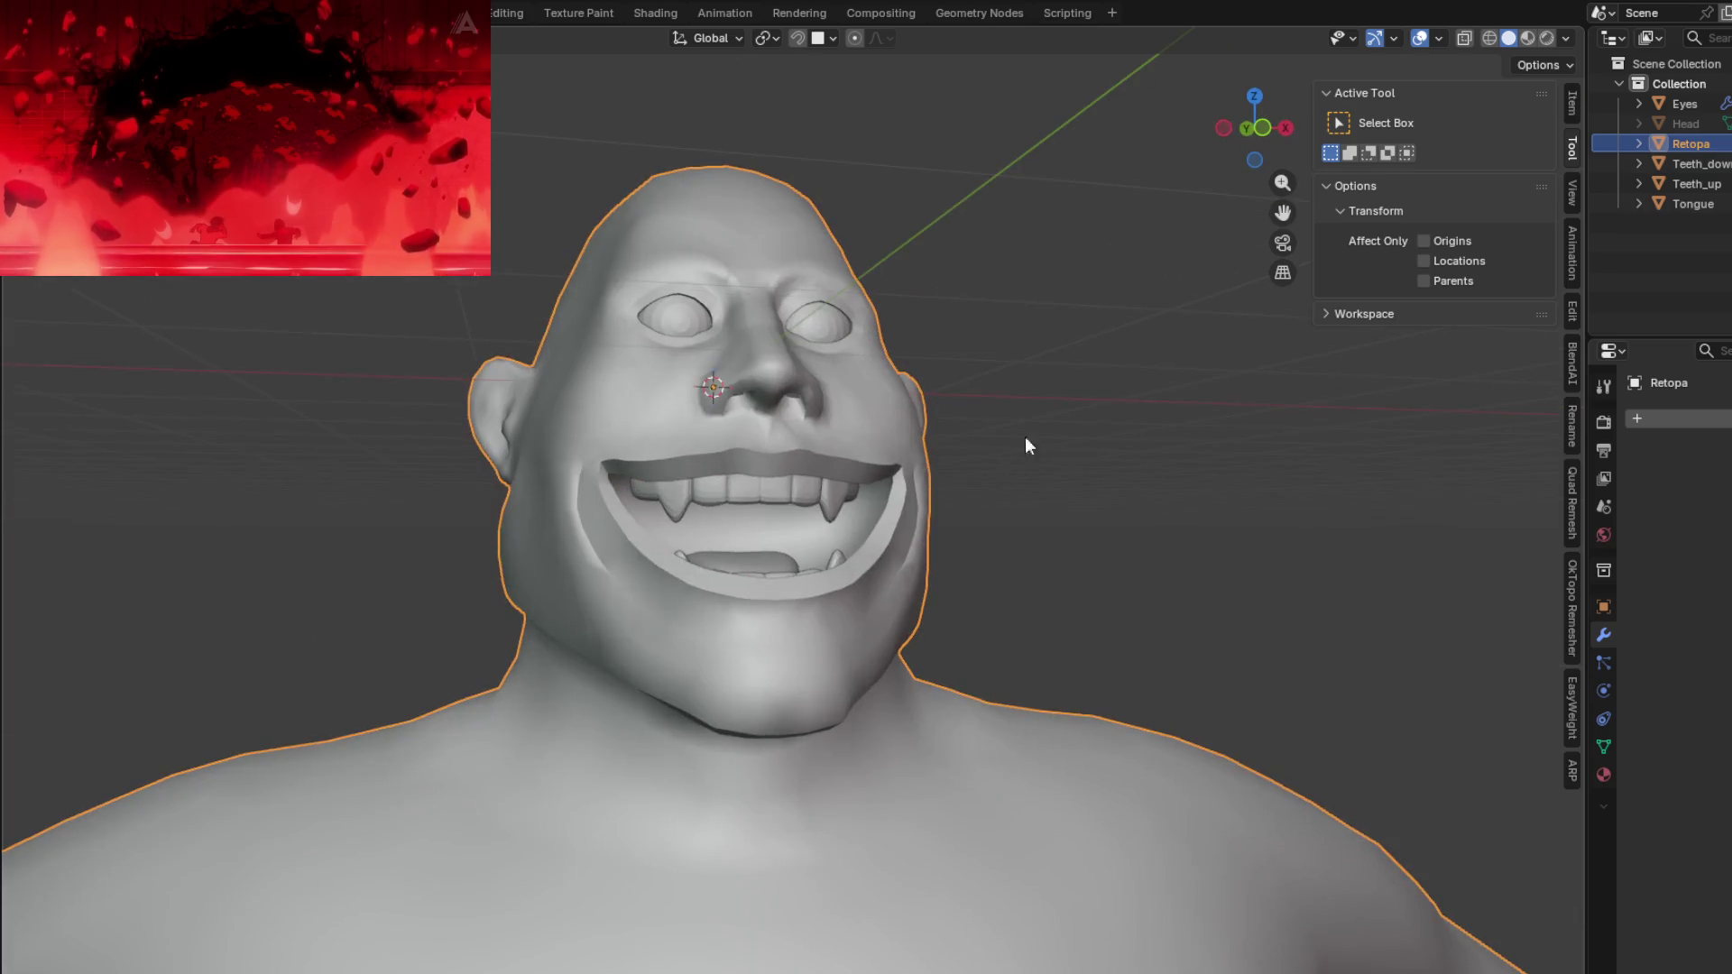
# Step: Start a face-only Auto-Rig Pro Smart session from the front view and add a chin marker
pyautogui.click(1574, 772)
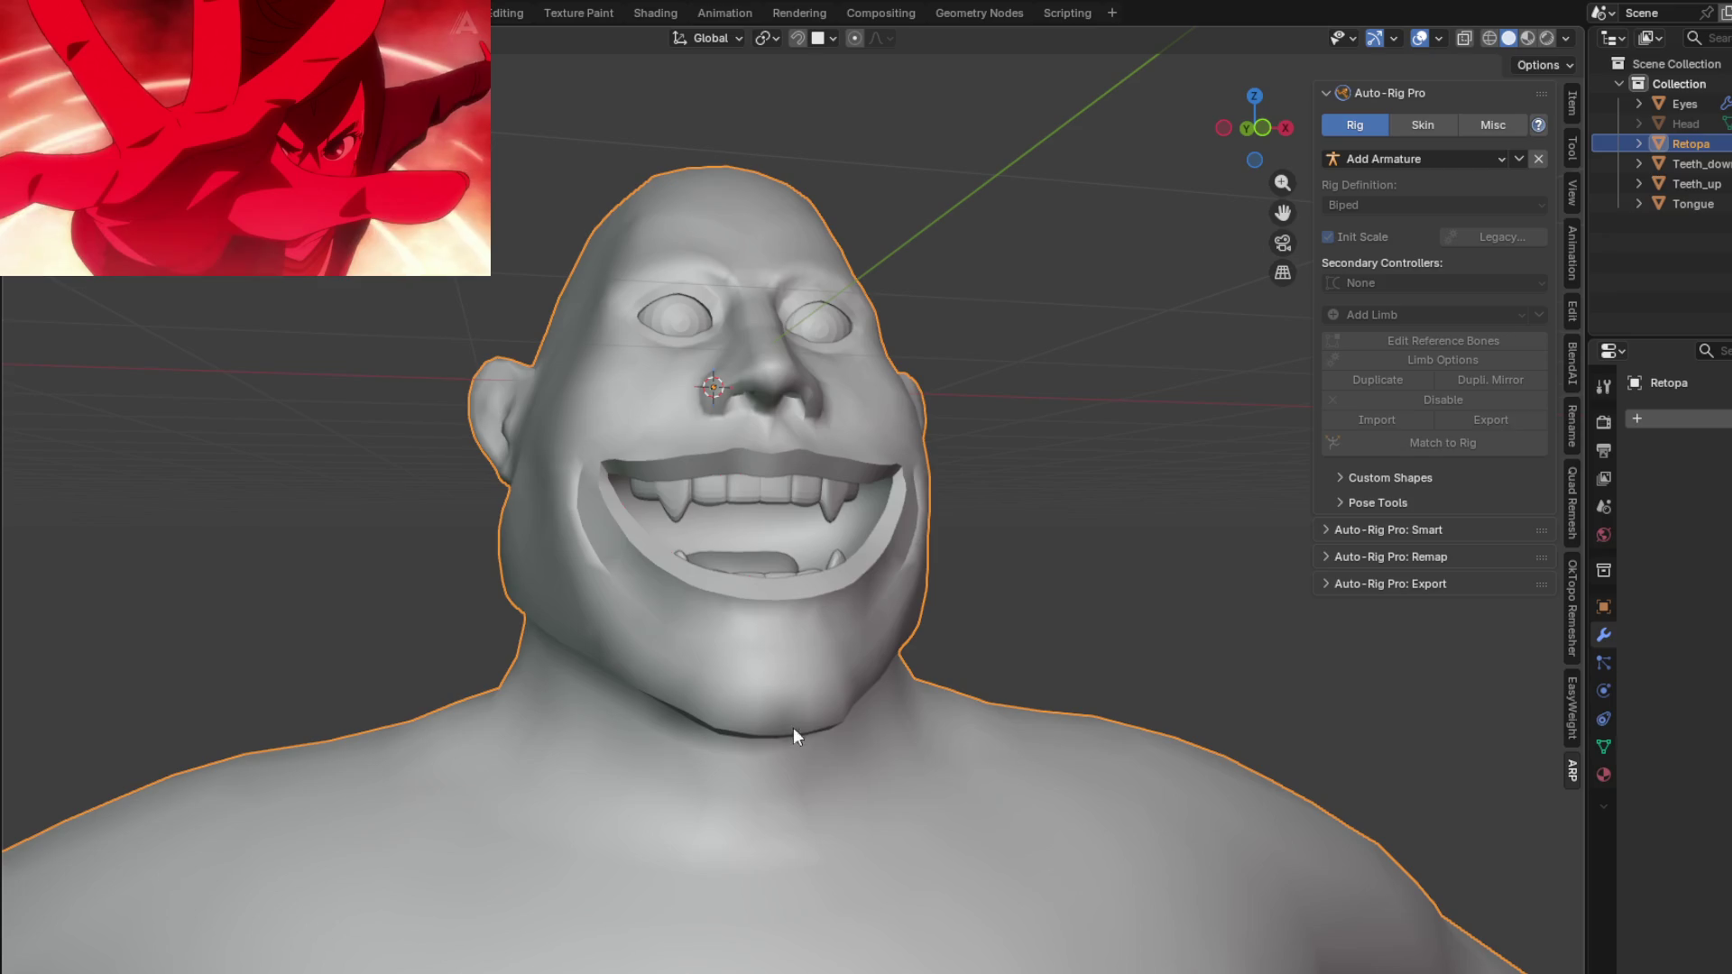
pyautogui.click(1326, 530)
pyautogui.click(1404, 585)
pyautogui.click(1443, 606)
pyautogui.click(1339, 635)
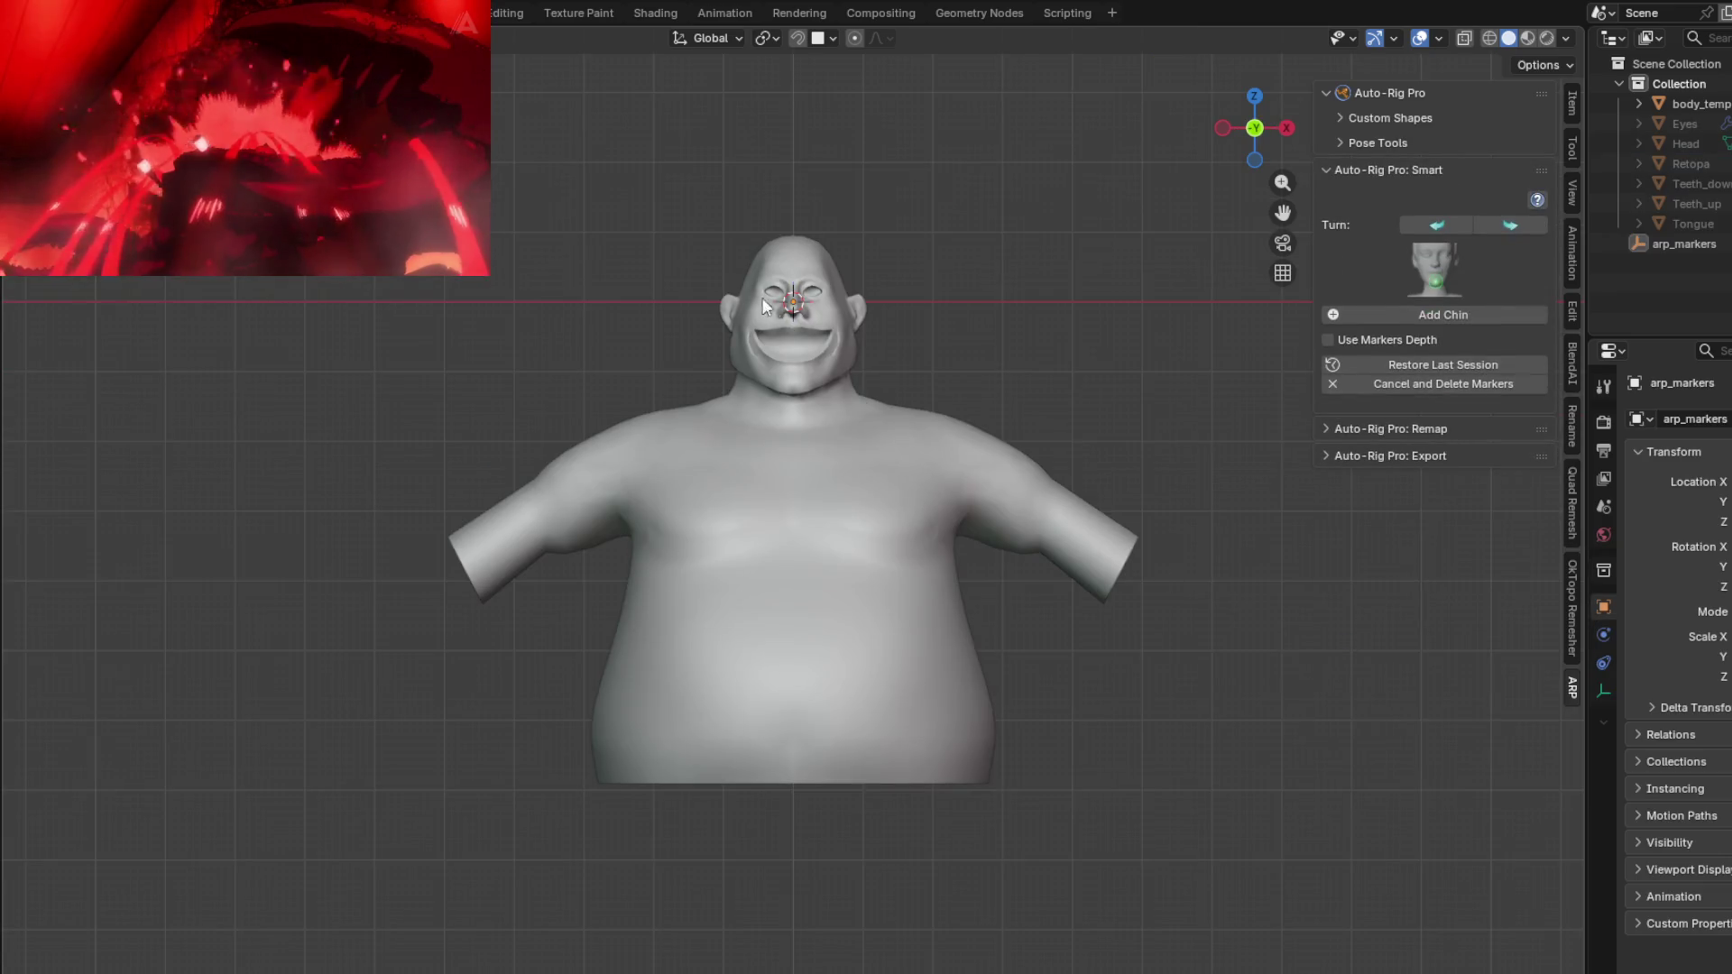
pyautogui.scroll(5, 771, 305)
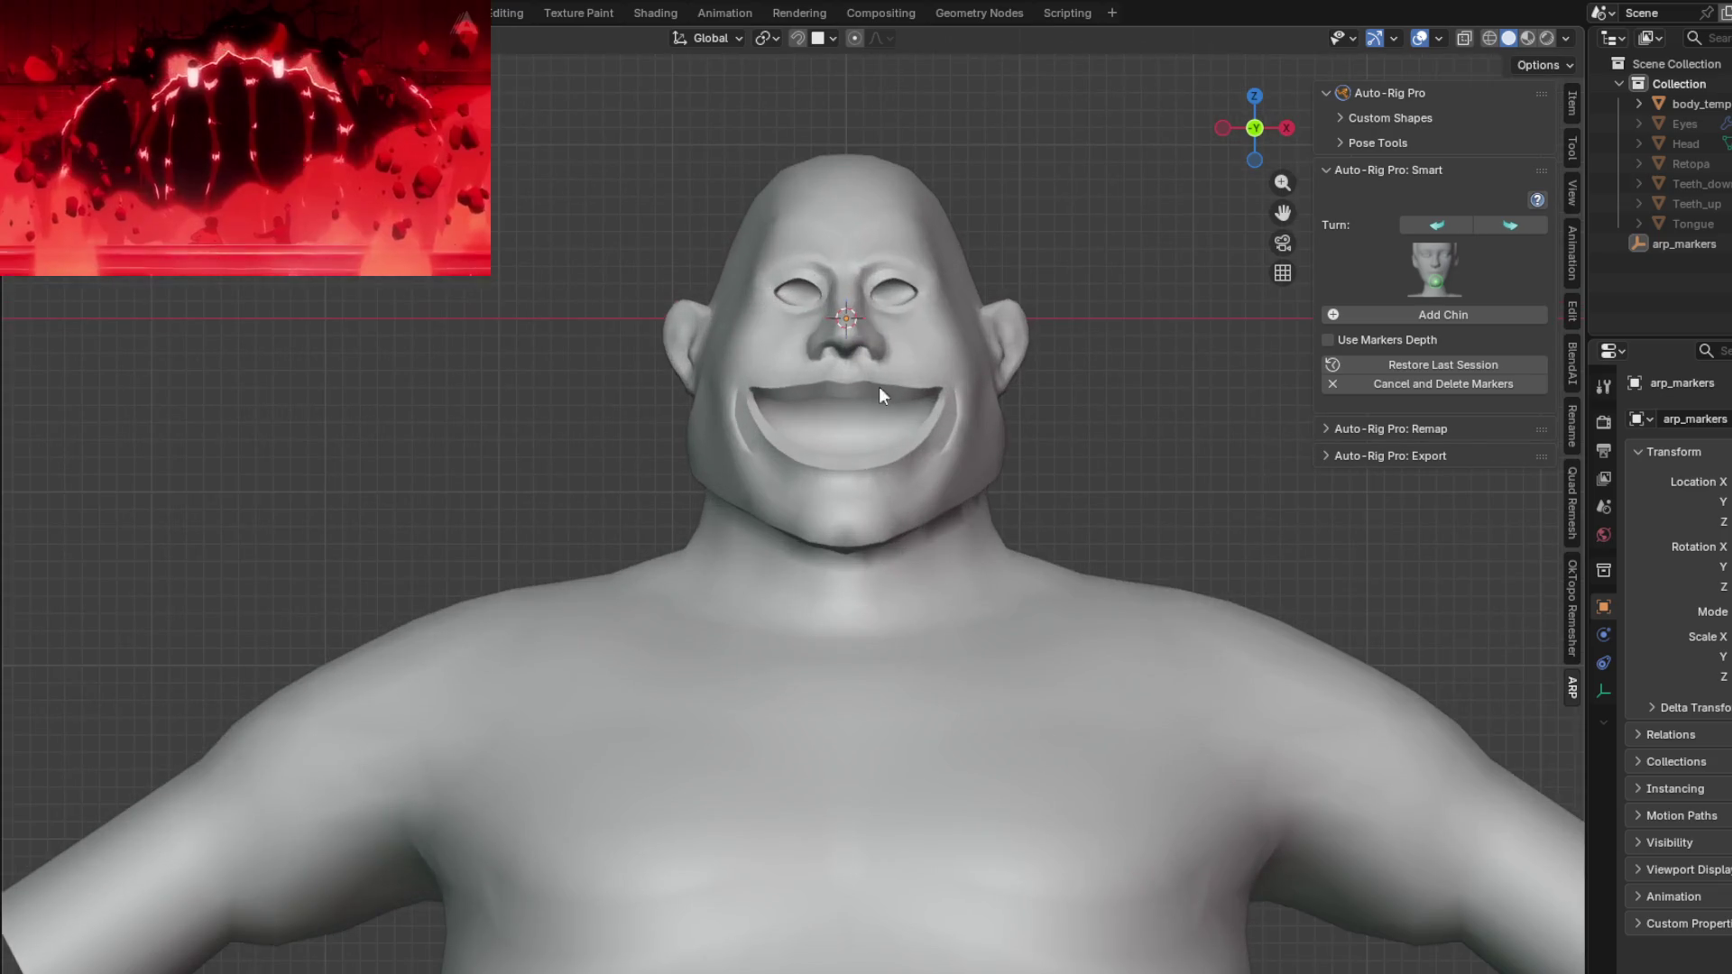
pyautogui.click(1425, 312)
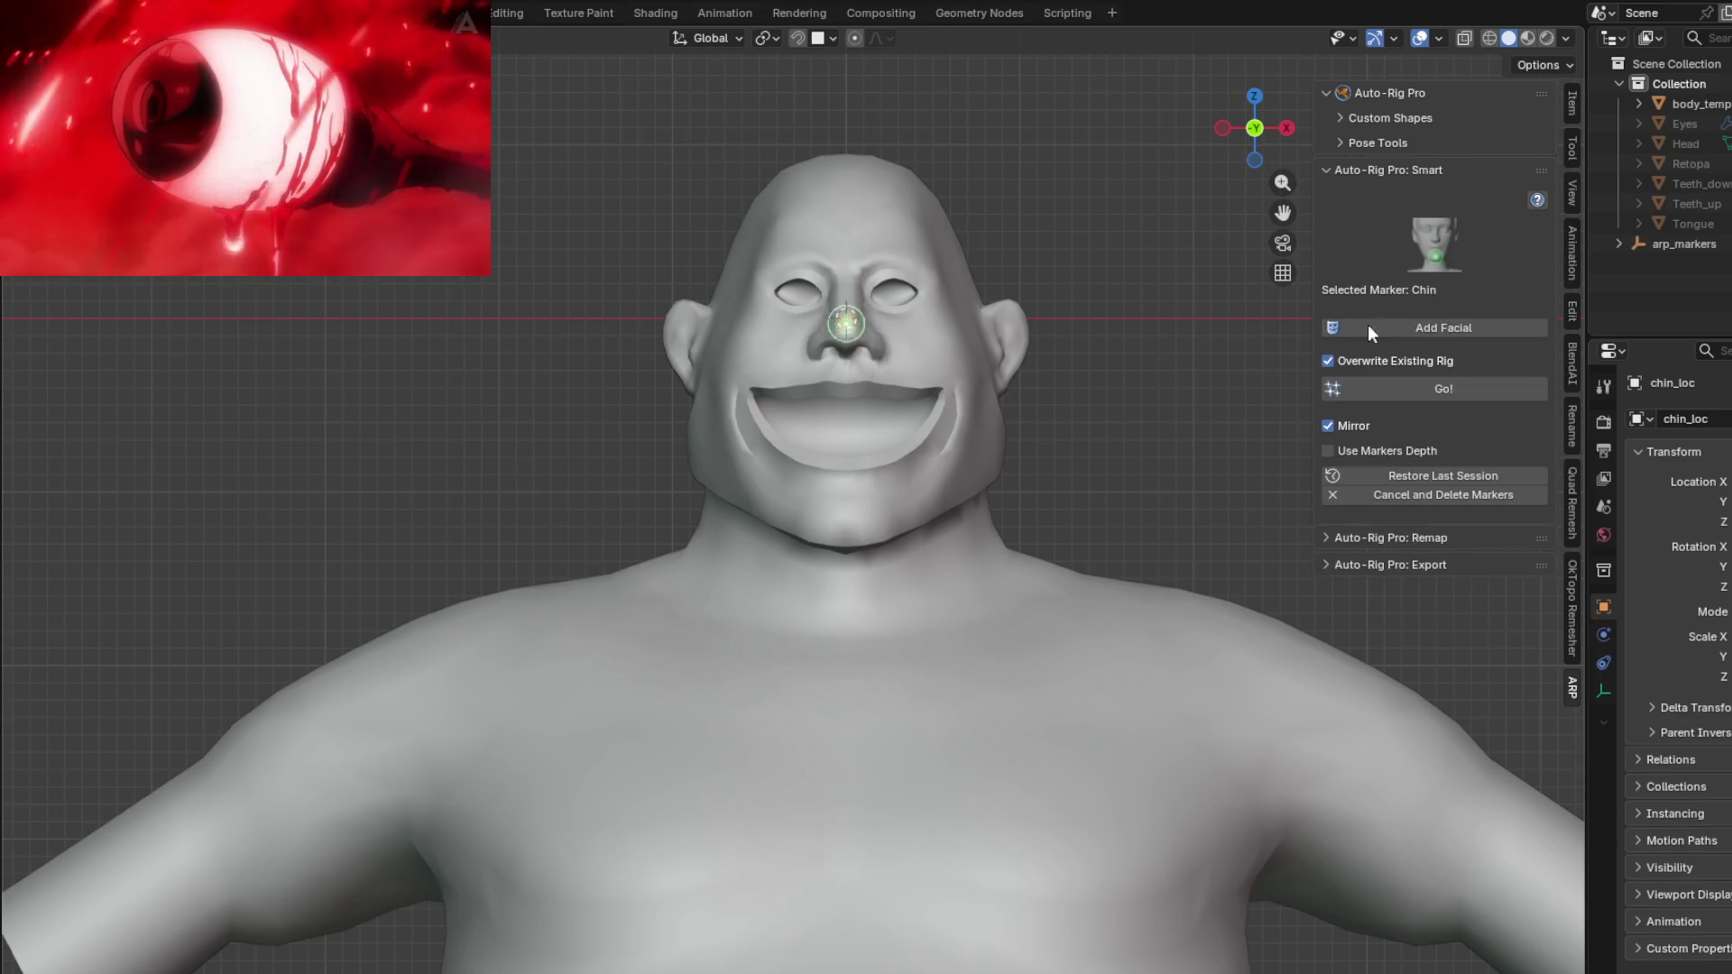
# Step: Place the chin marker on the chin, try Go!, then add the facial setup after the 'Facial not set' error
pyautogui.click(850, 539)
pyautogui.click(1423, 390)
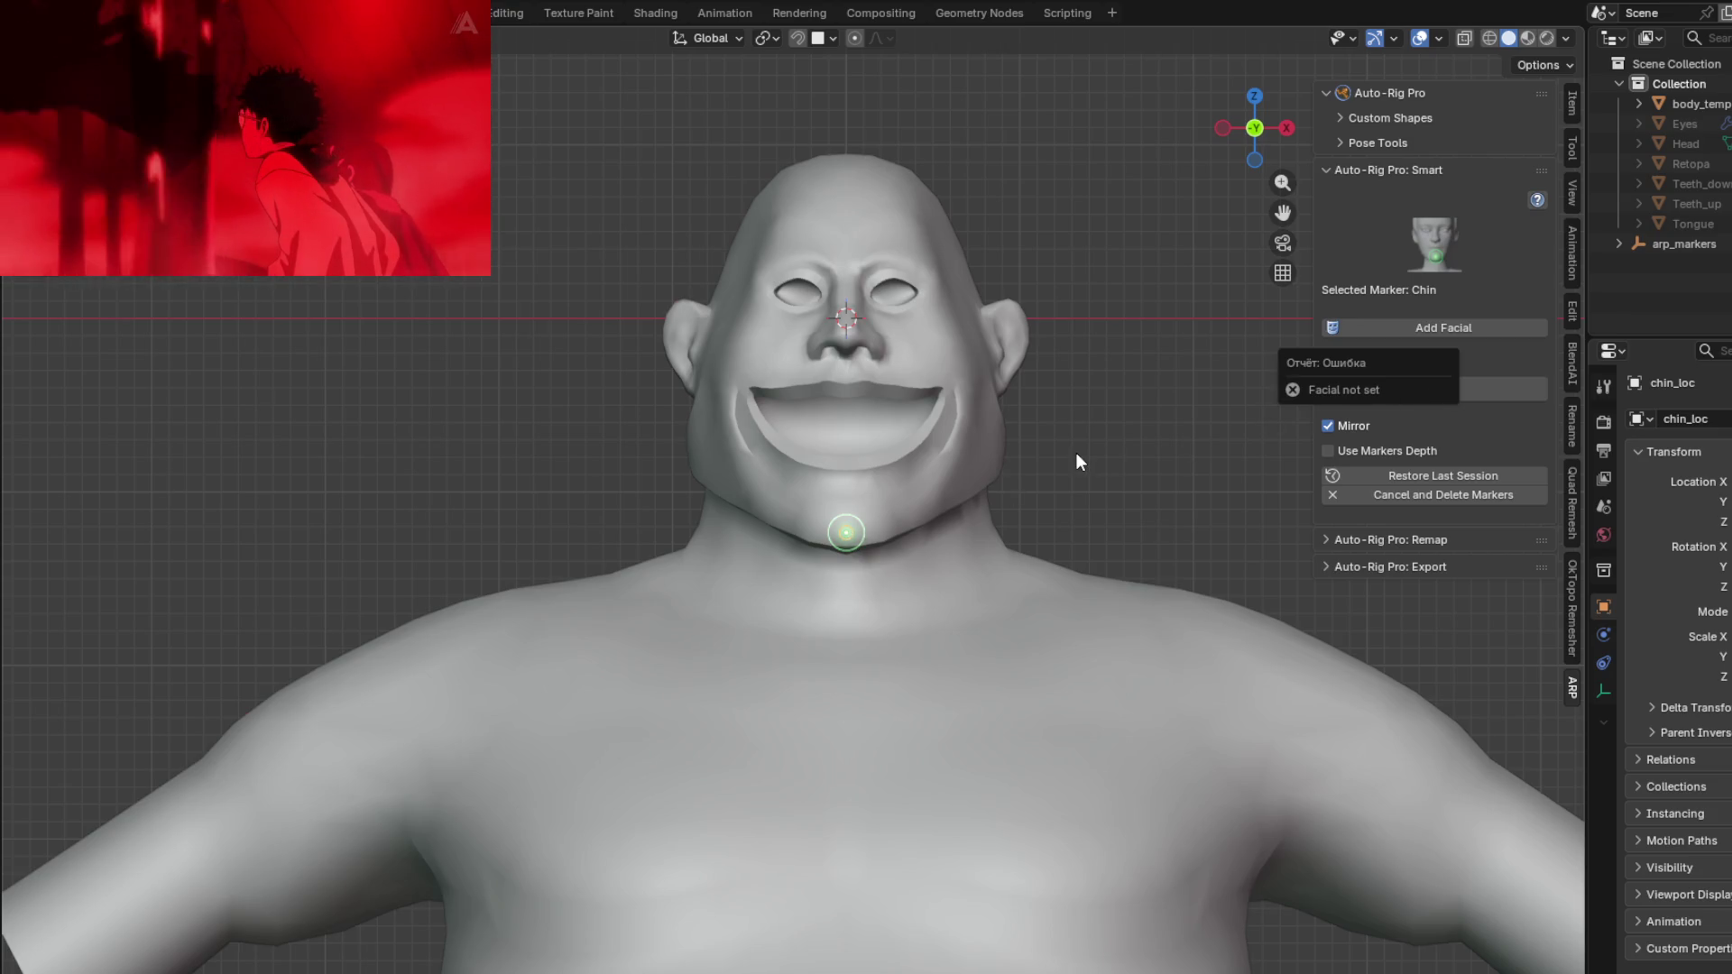
pyautogui.click(1410, 329)
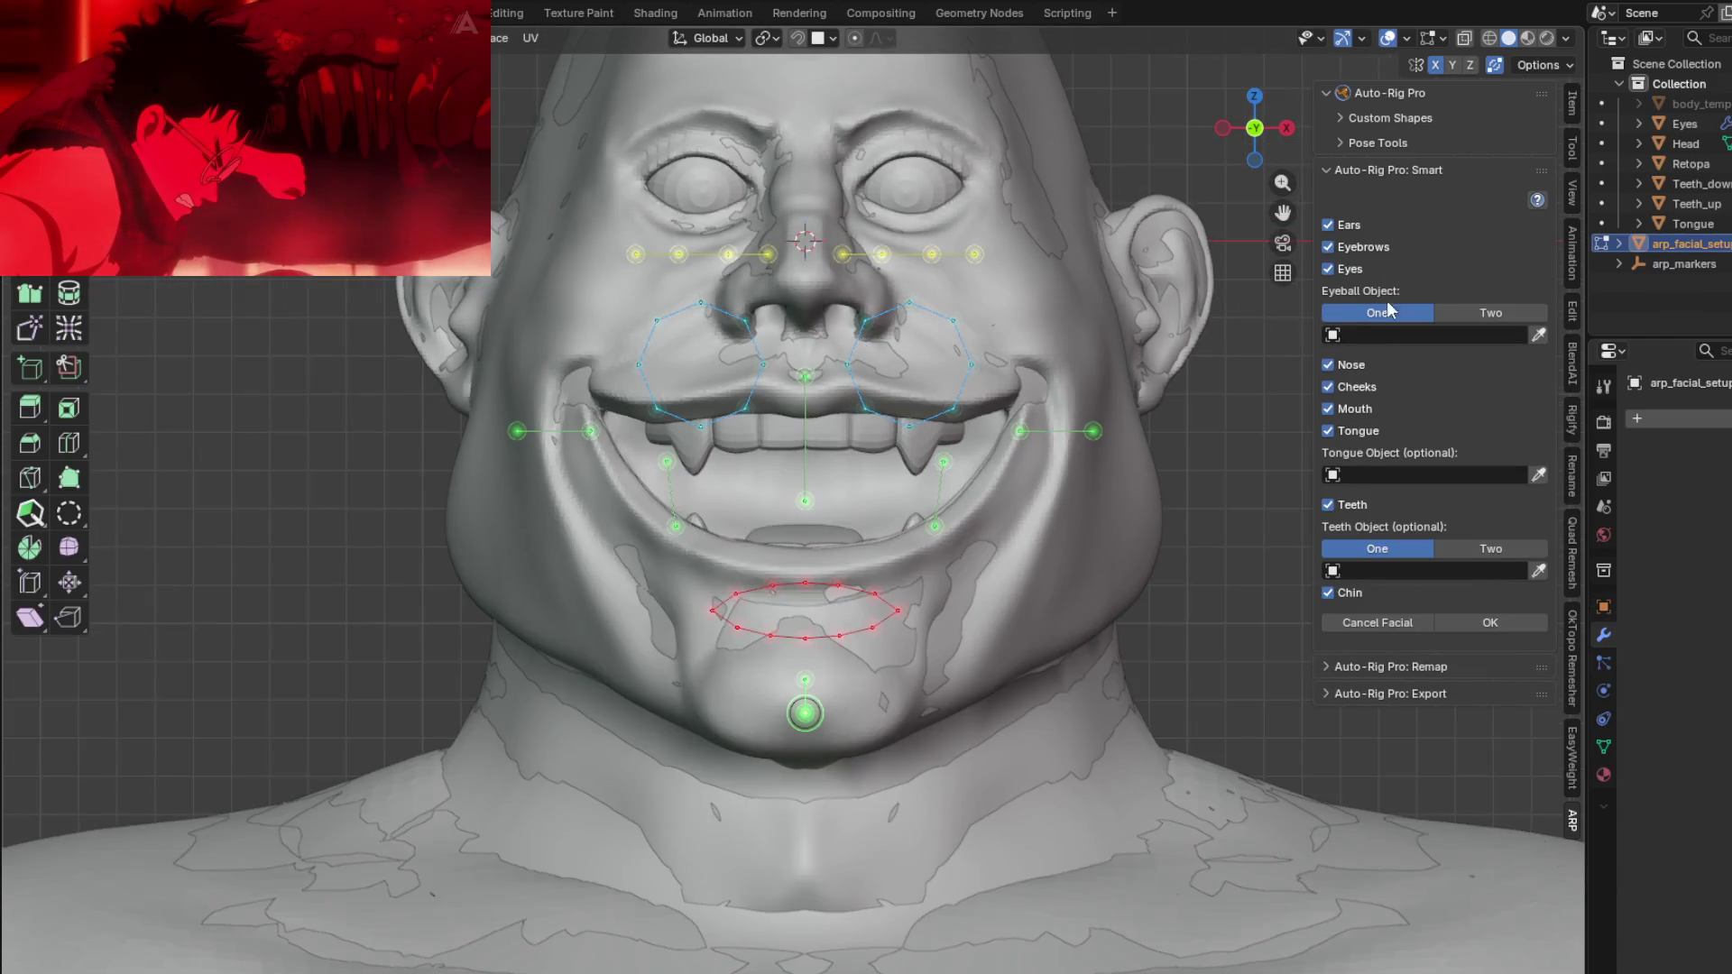
# Step: Set Eyes as the eyeball object, choose Two teeth objects, and disable the Mouth section
pyautogui.click(1534, 336)
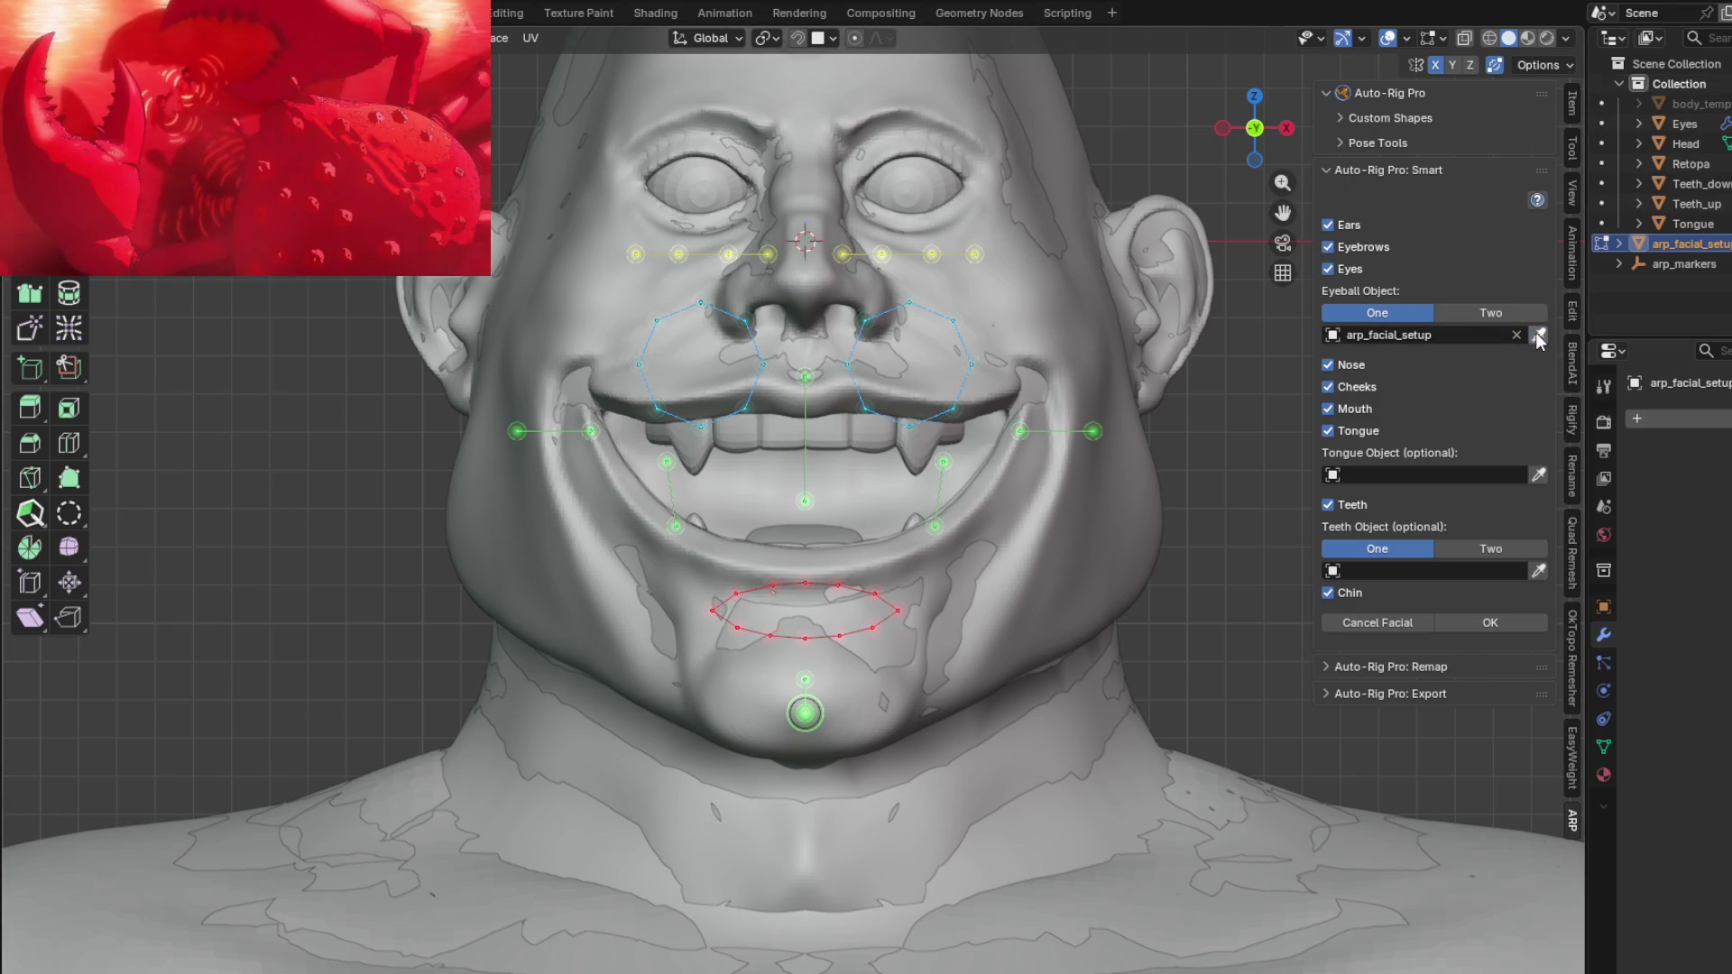
pyautogui.click(1480, 338)
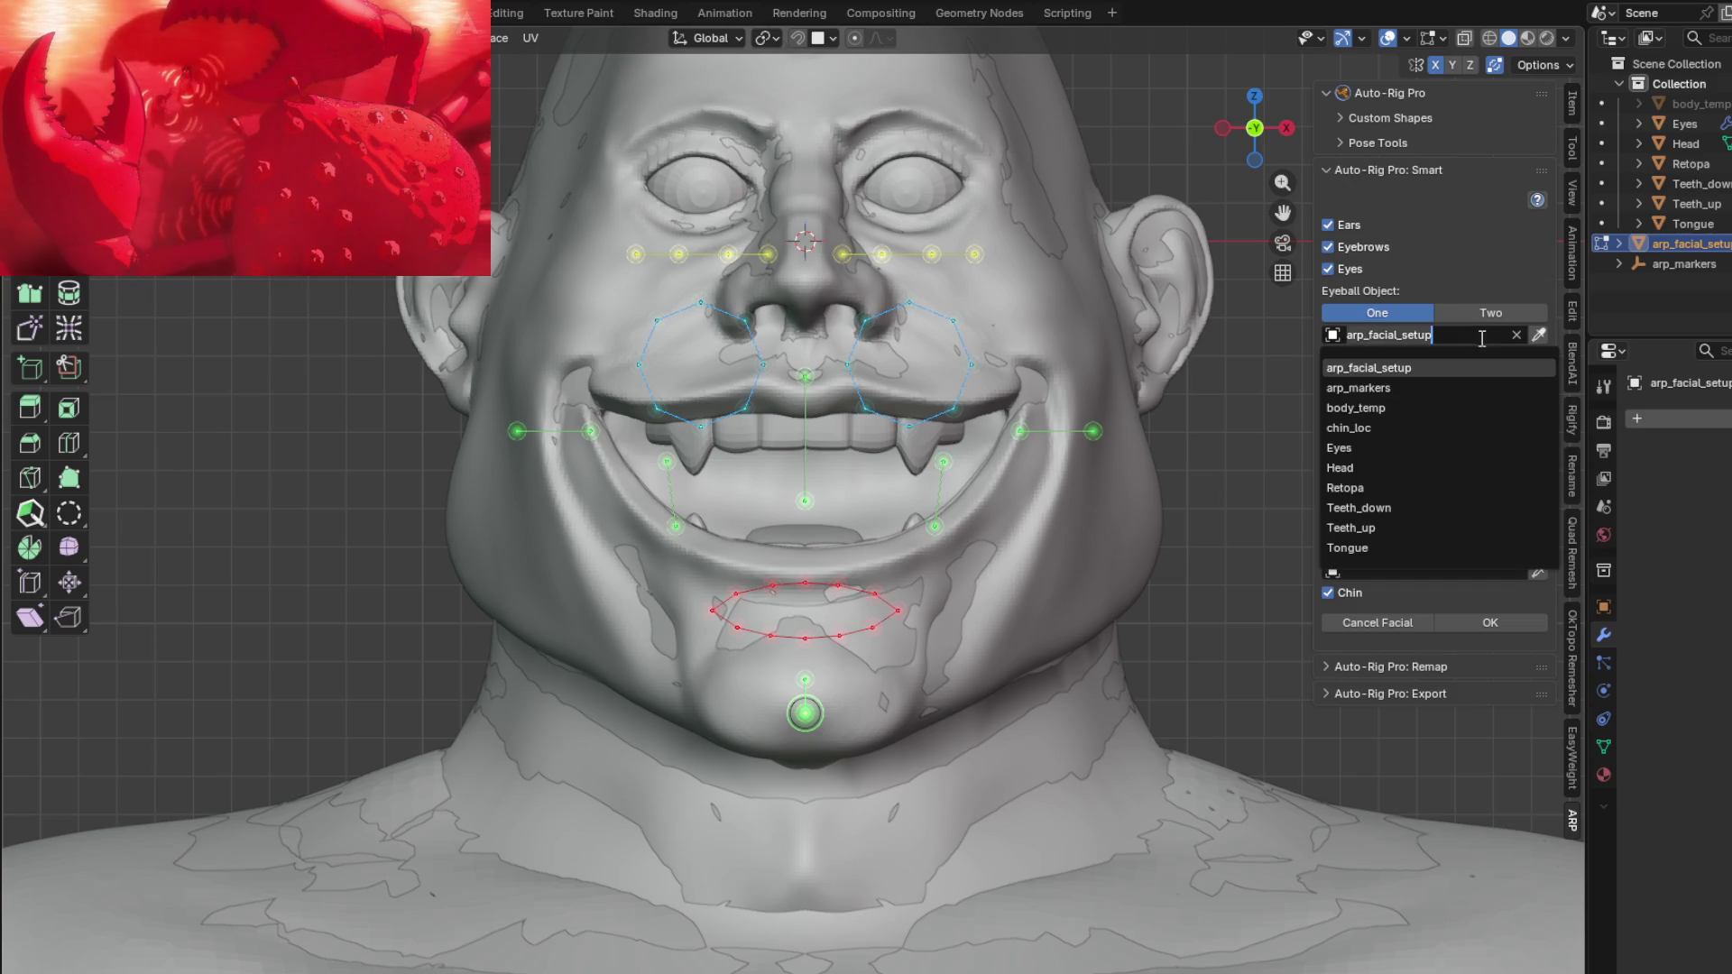
pyautogui.click(1348, 449)
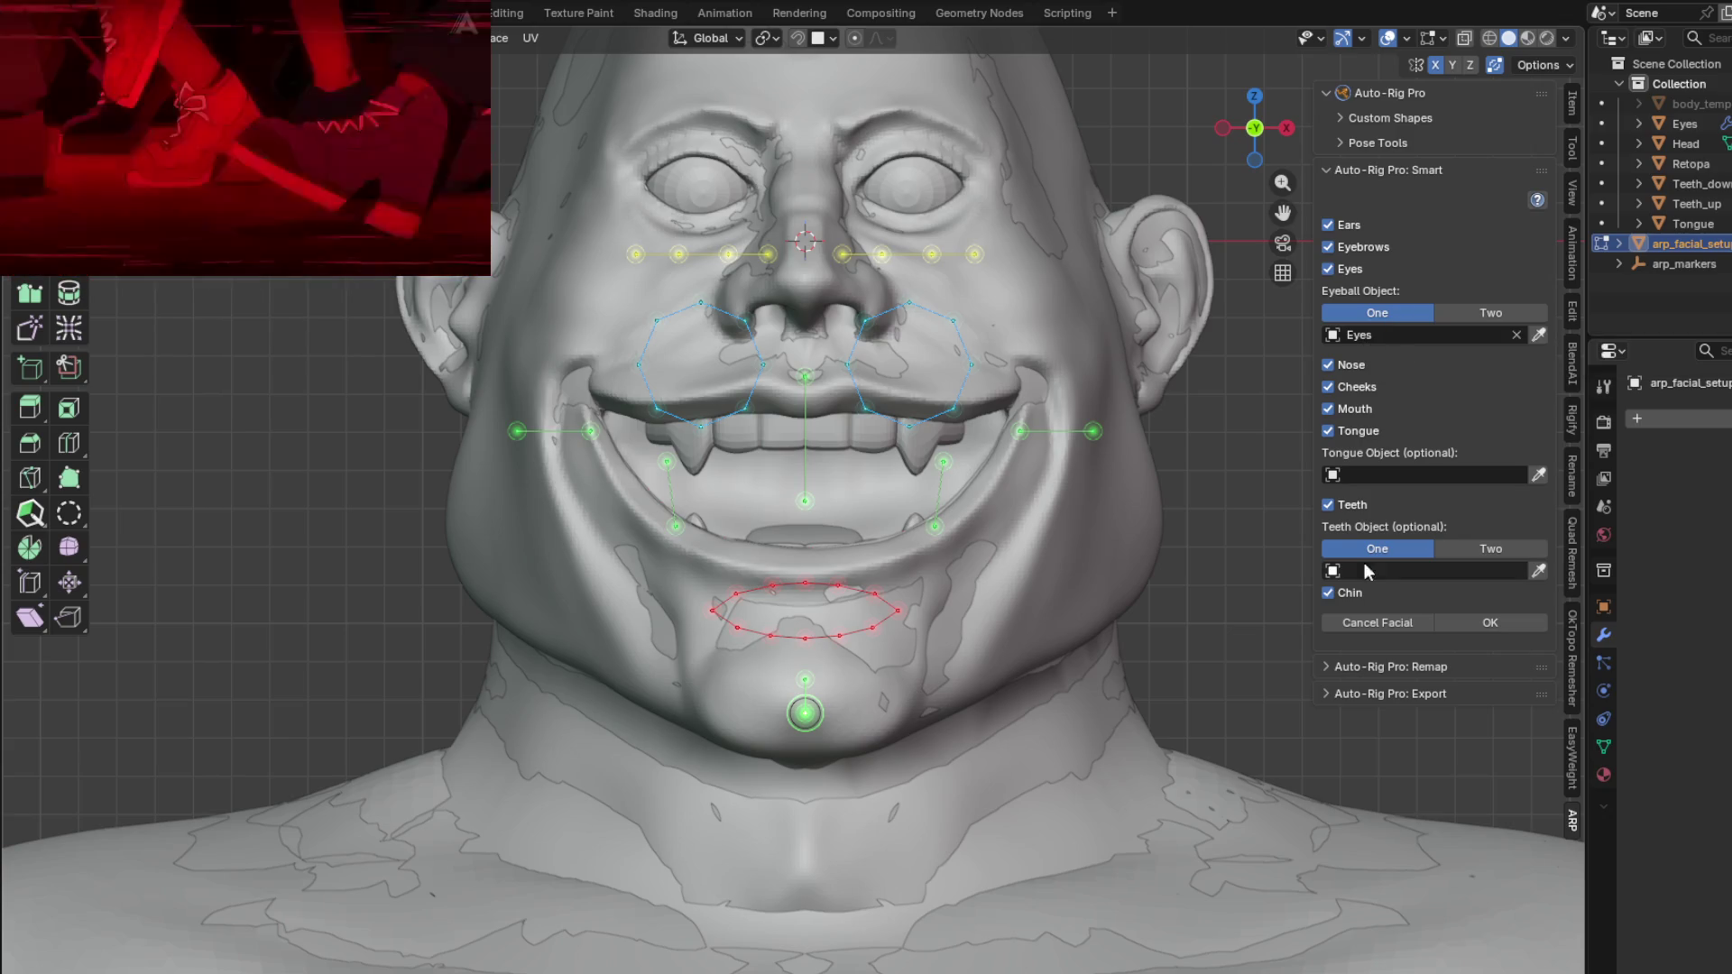
pyautogui.click(1490, 551)
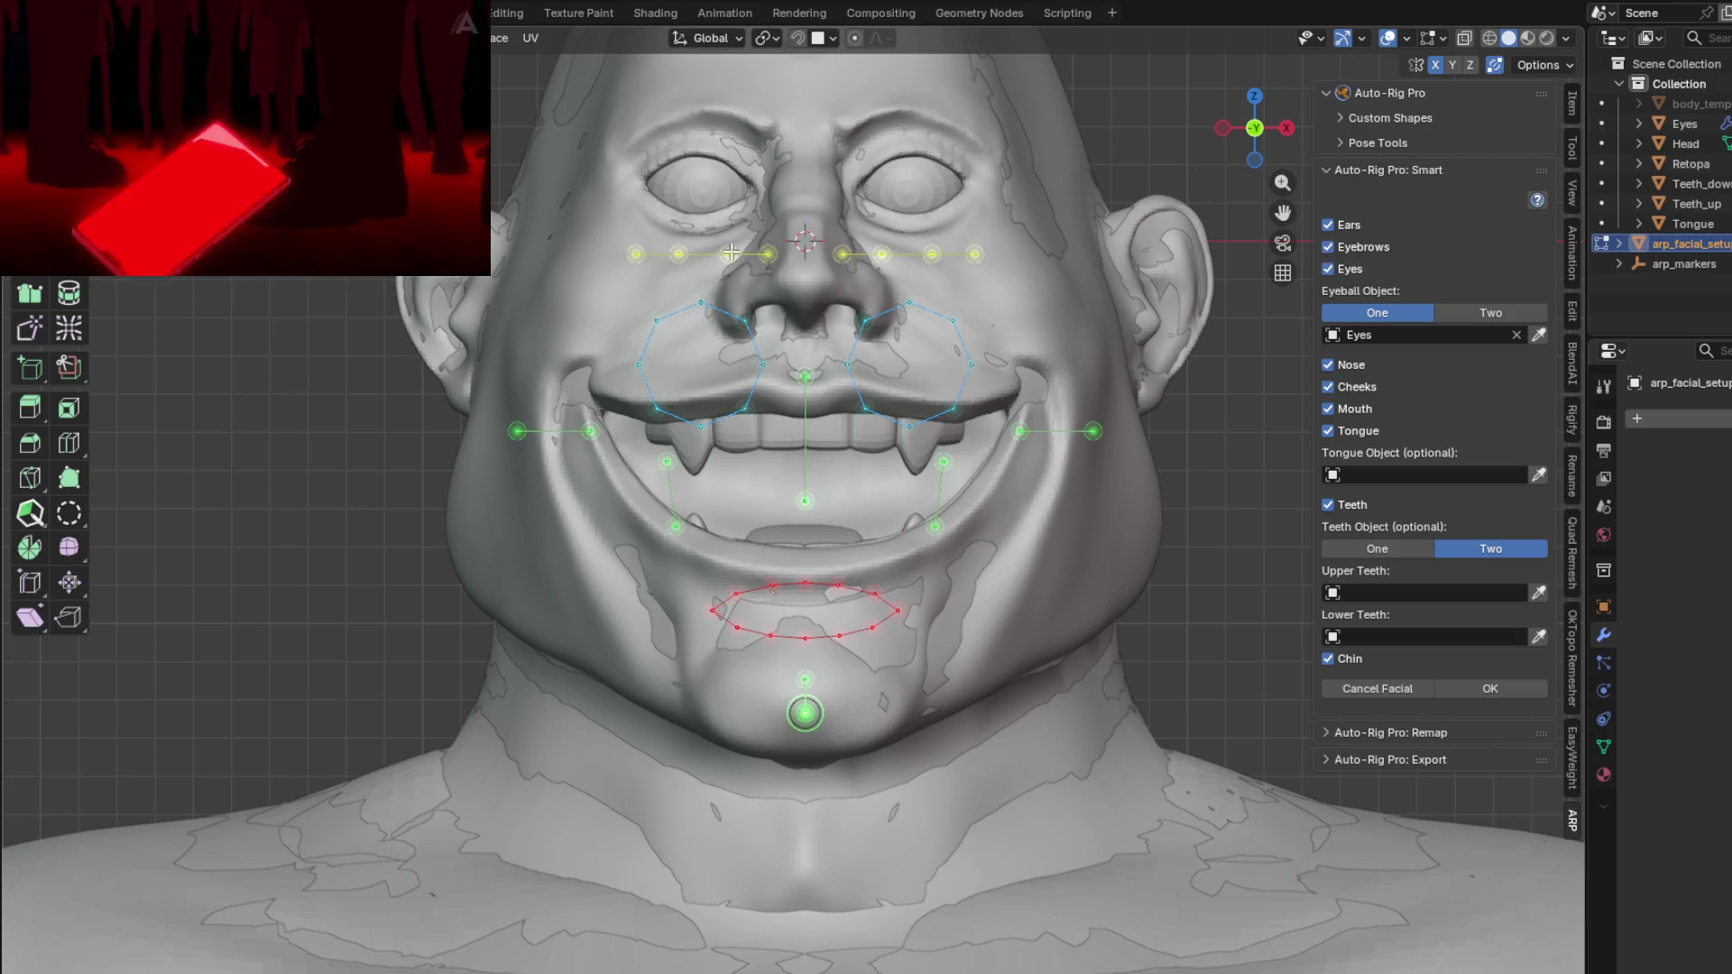
pyautogui.click(1329, 411)
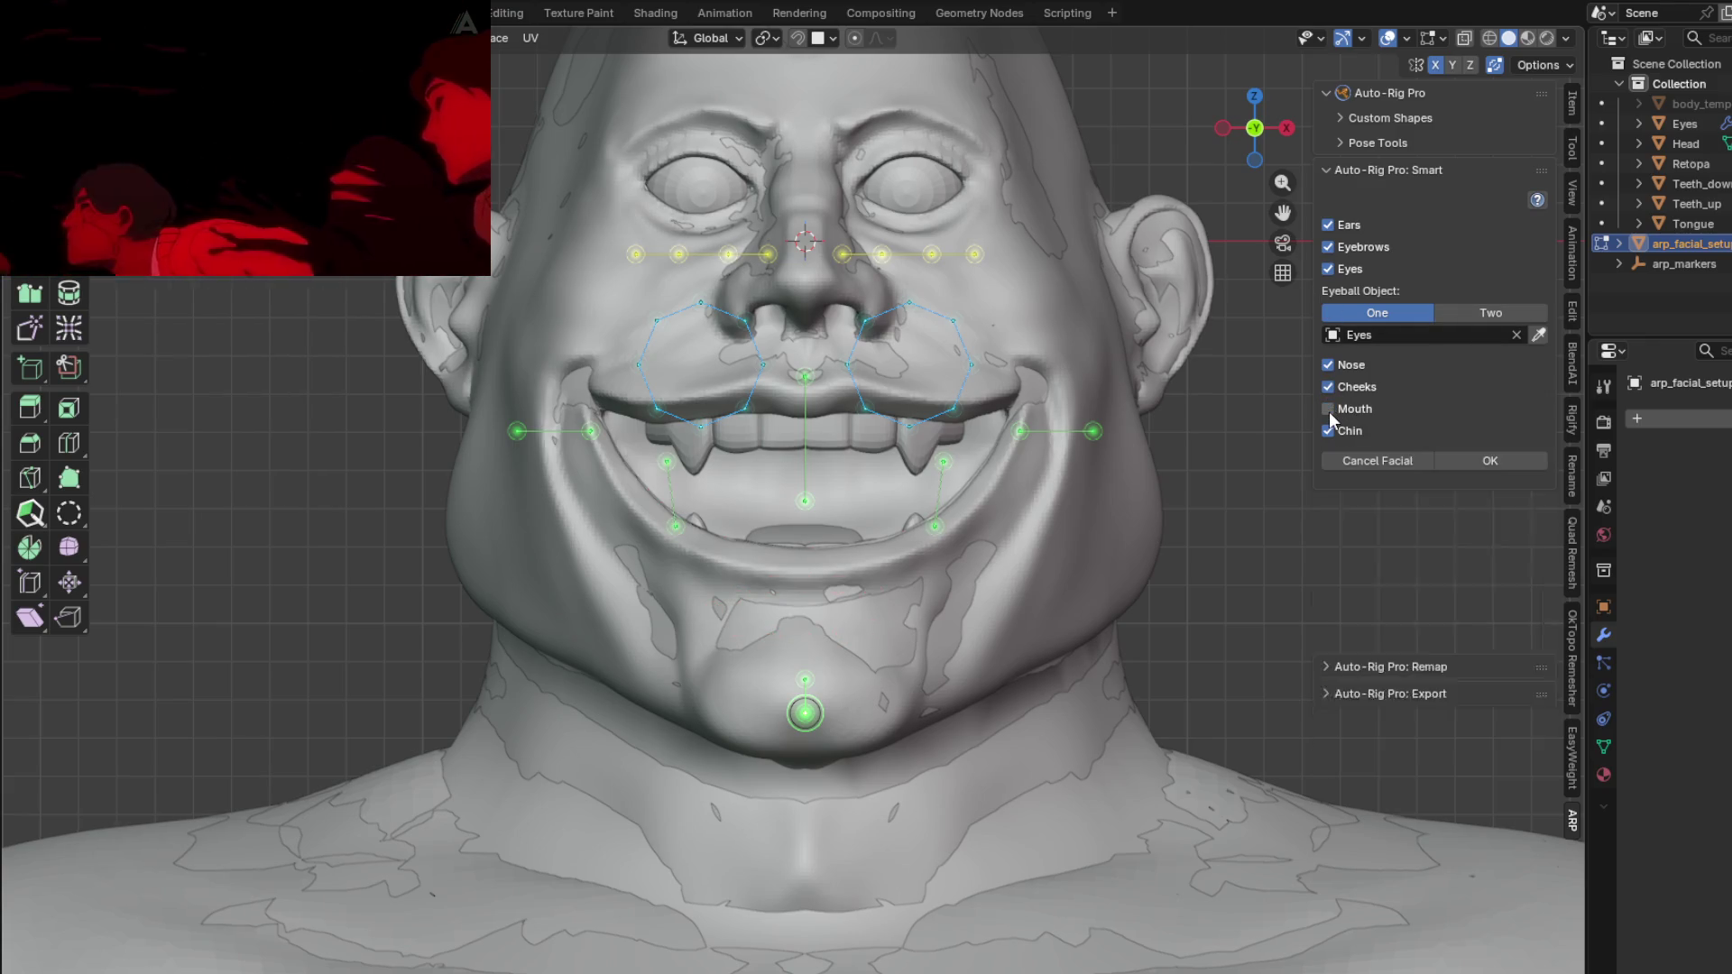
# Step: Re-enable Mouth and Tongue, and set the Tongue Object to Tongue
pyautogui.click(1329, 411)
pyautogui.click(1329, 411)
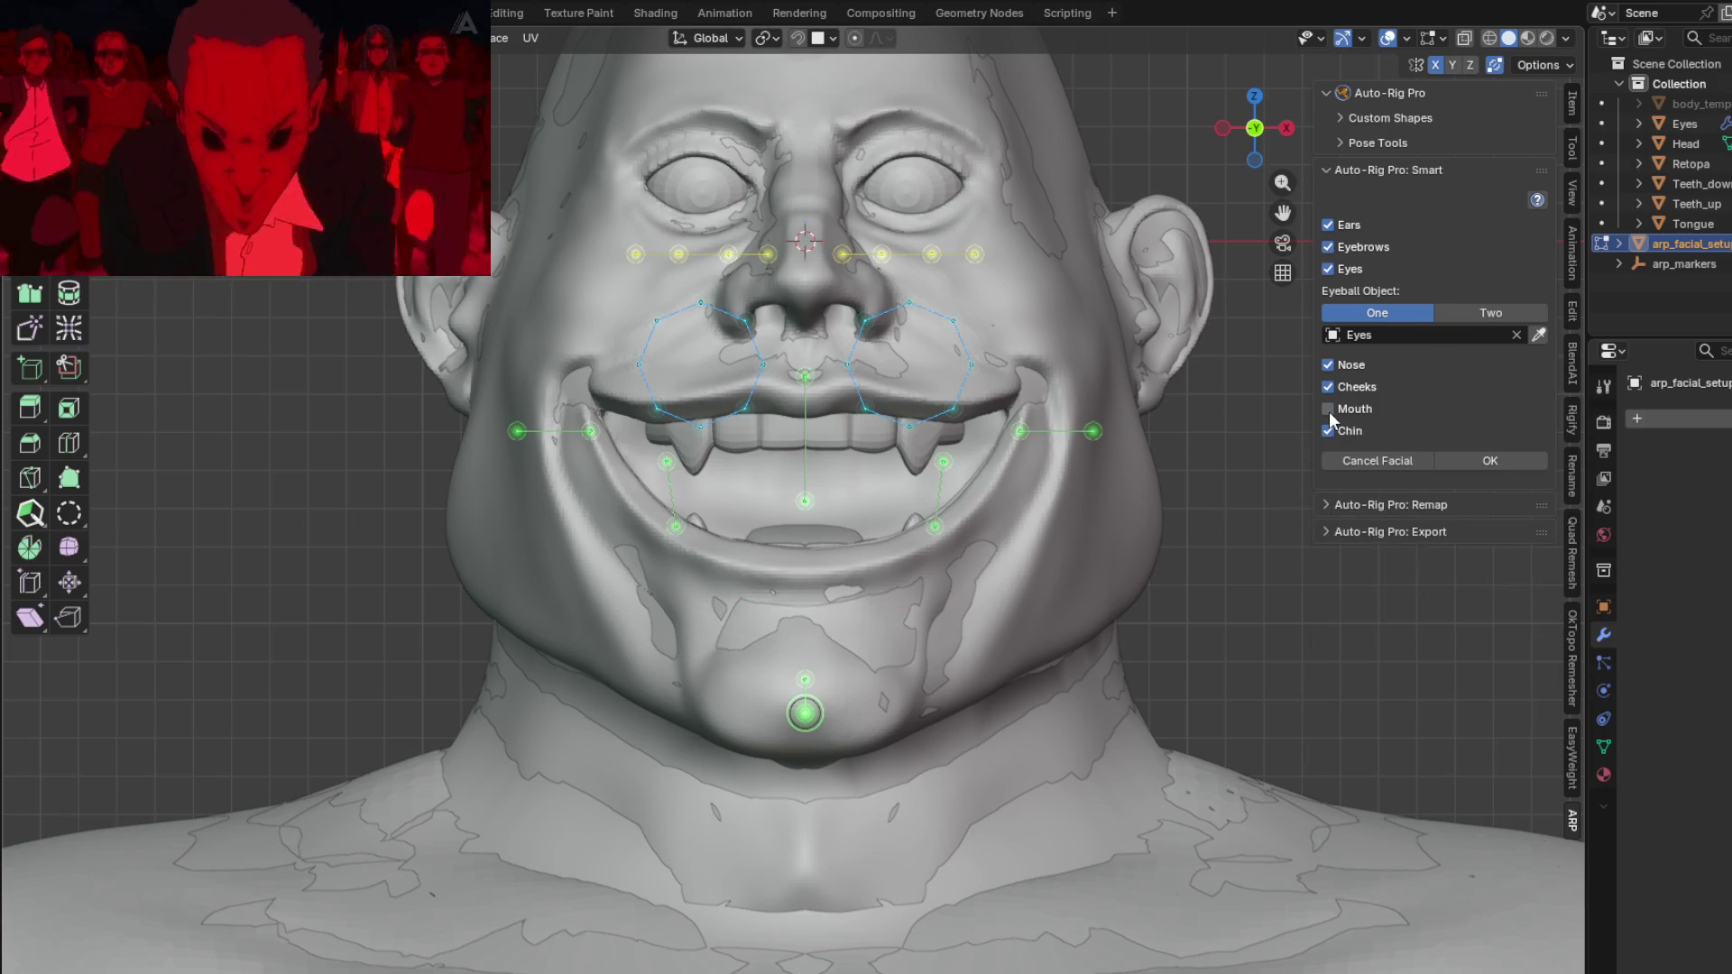
pyautogui.click(1329, 410)
pyautogui.click(1329, 438)
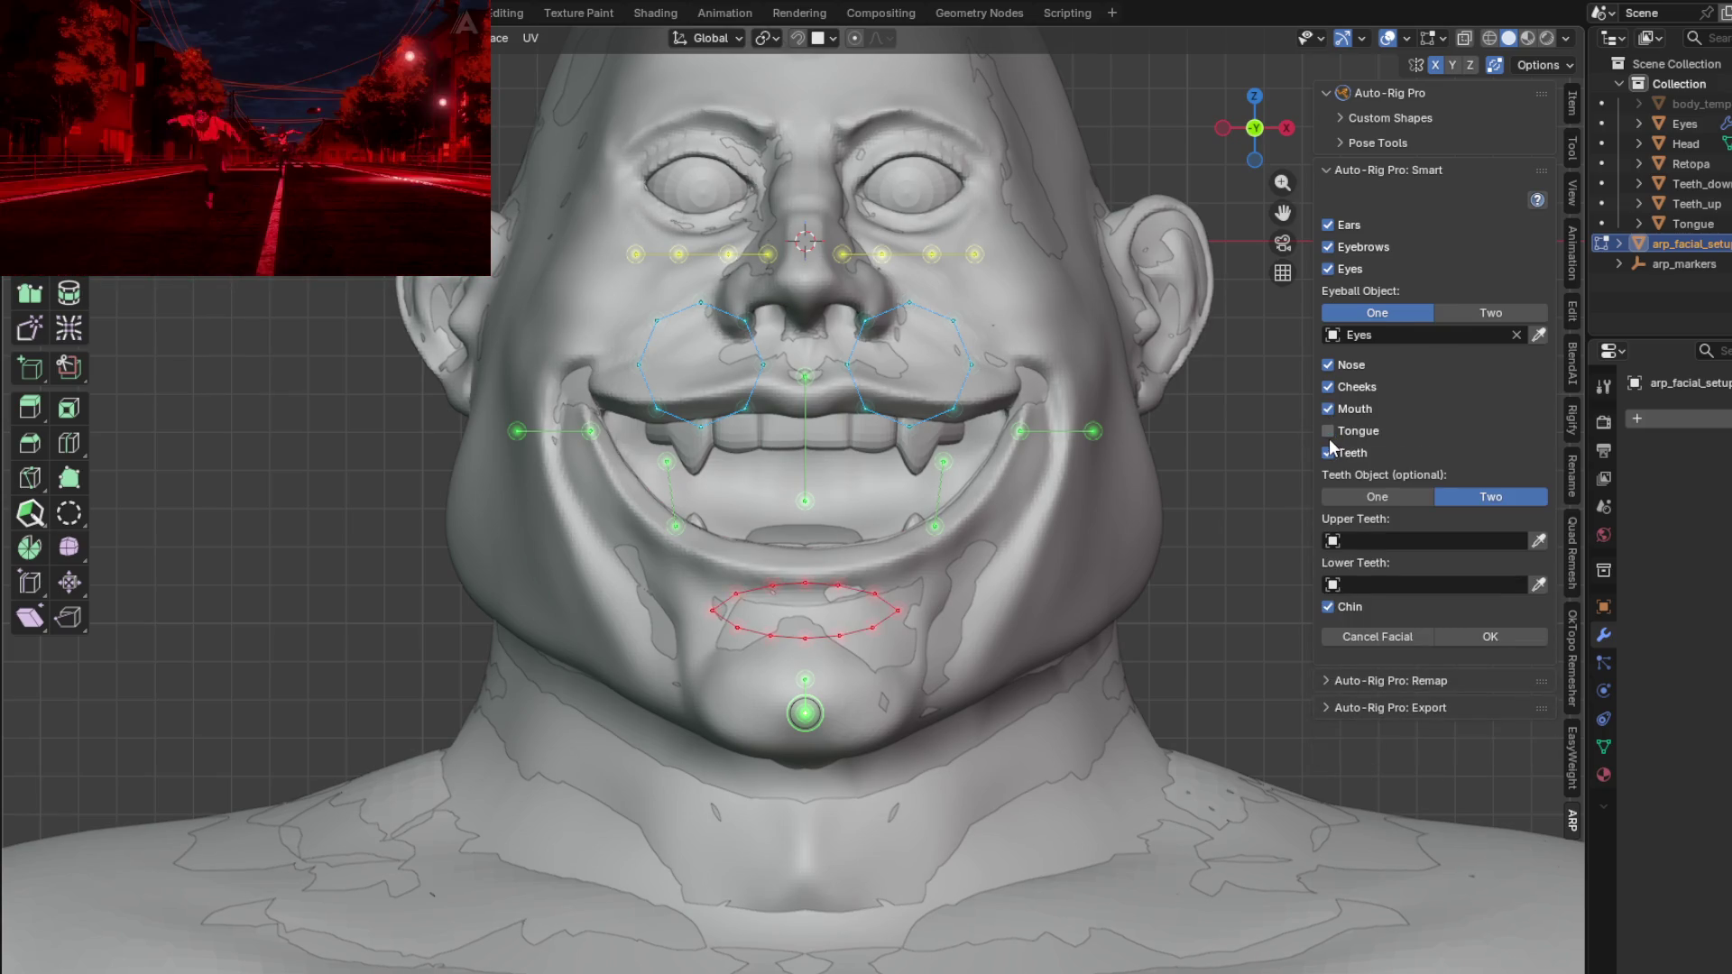
pyautogui.click(1329, 438)
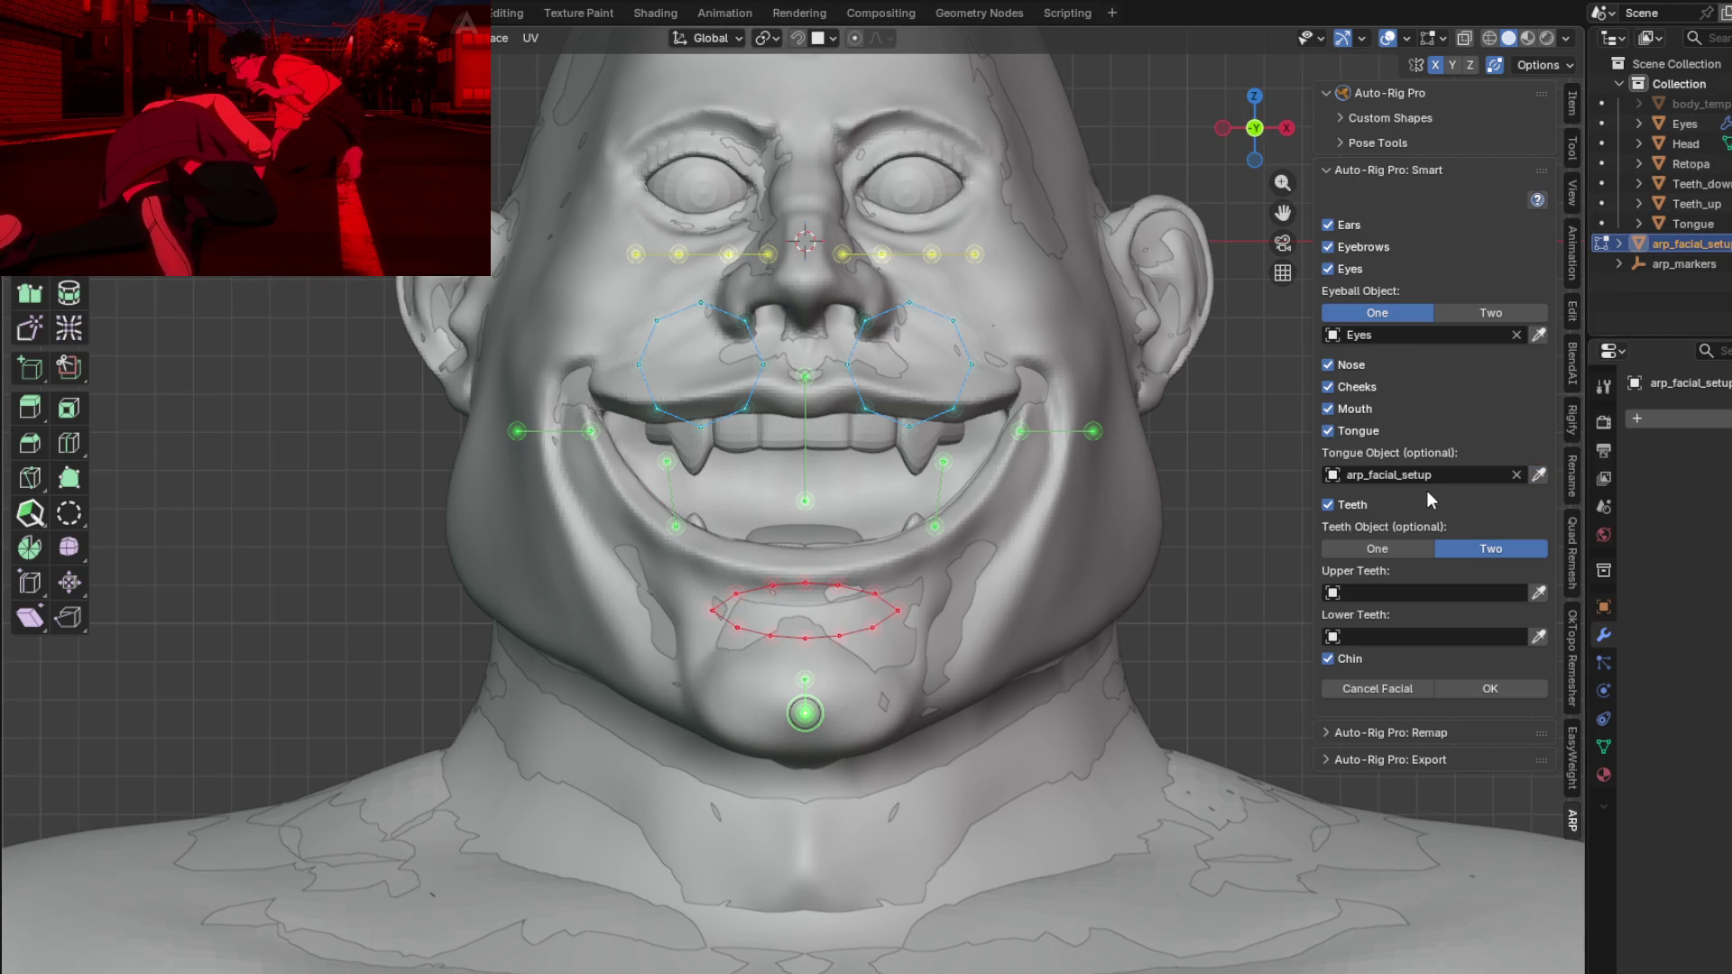
pyautogui.click(1467, 474)
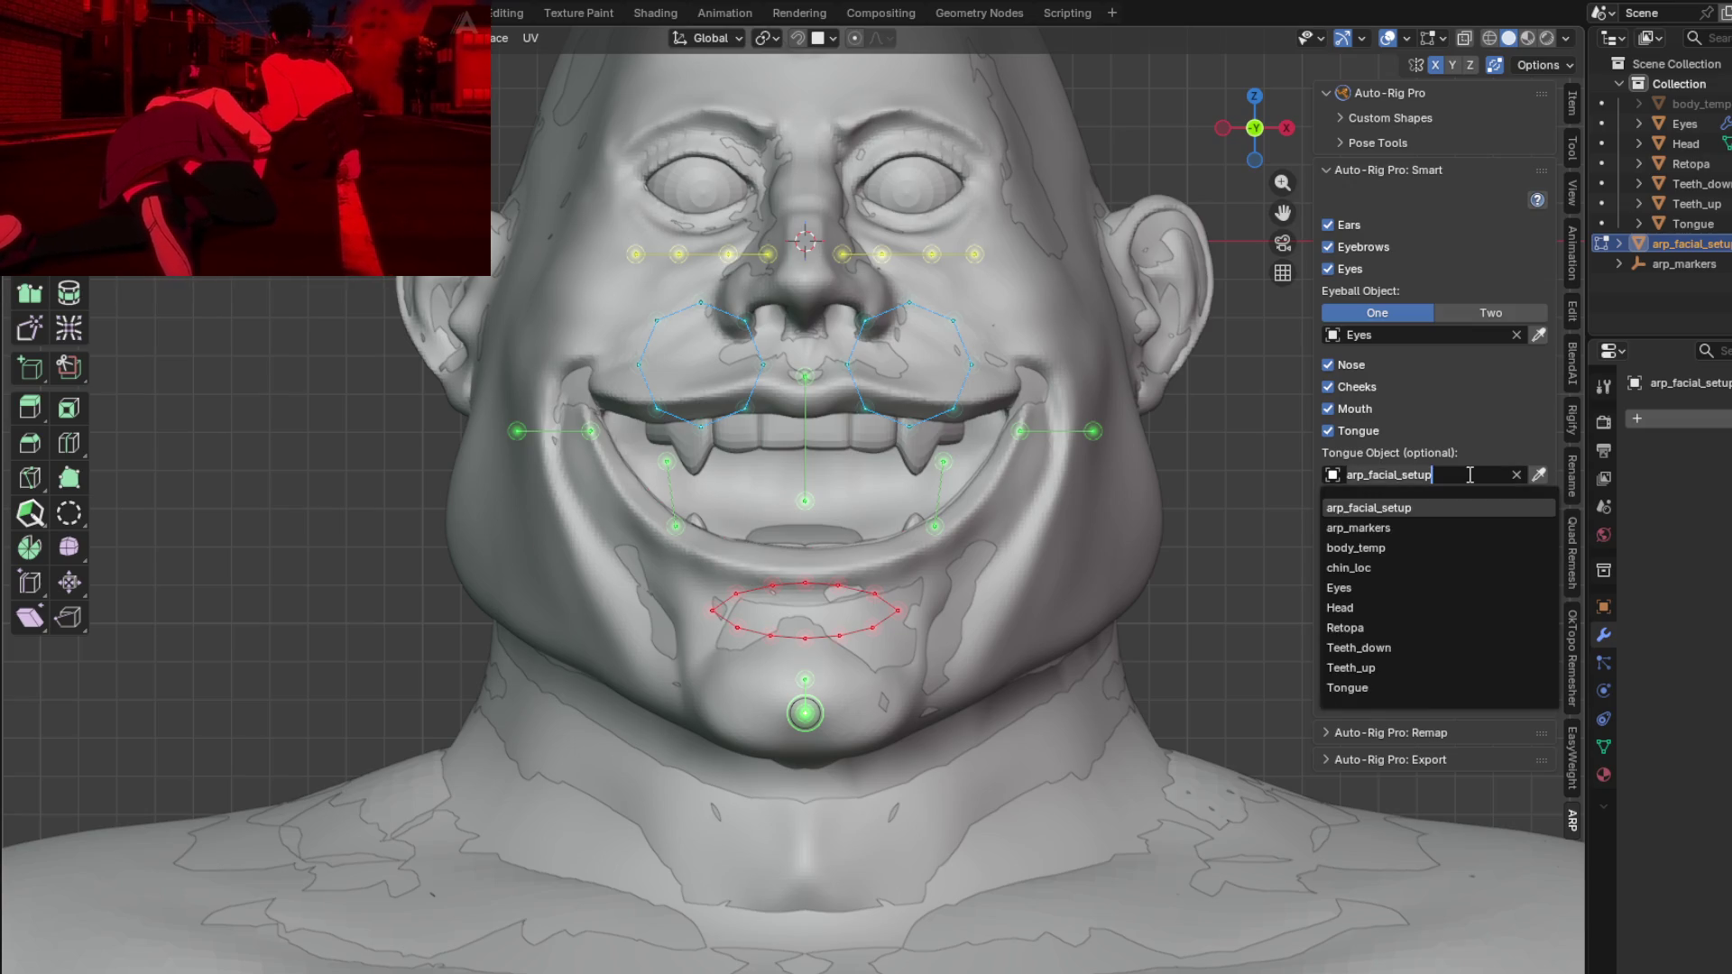
pyautogui.click(1388, 686)
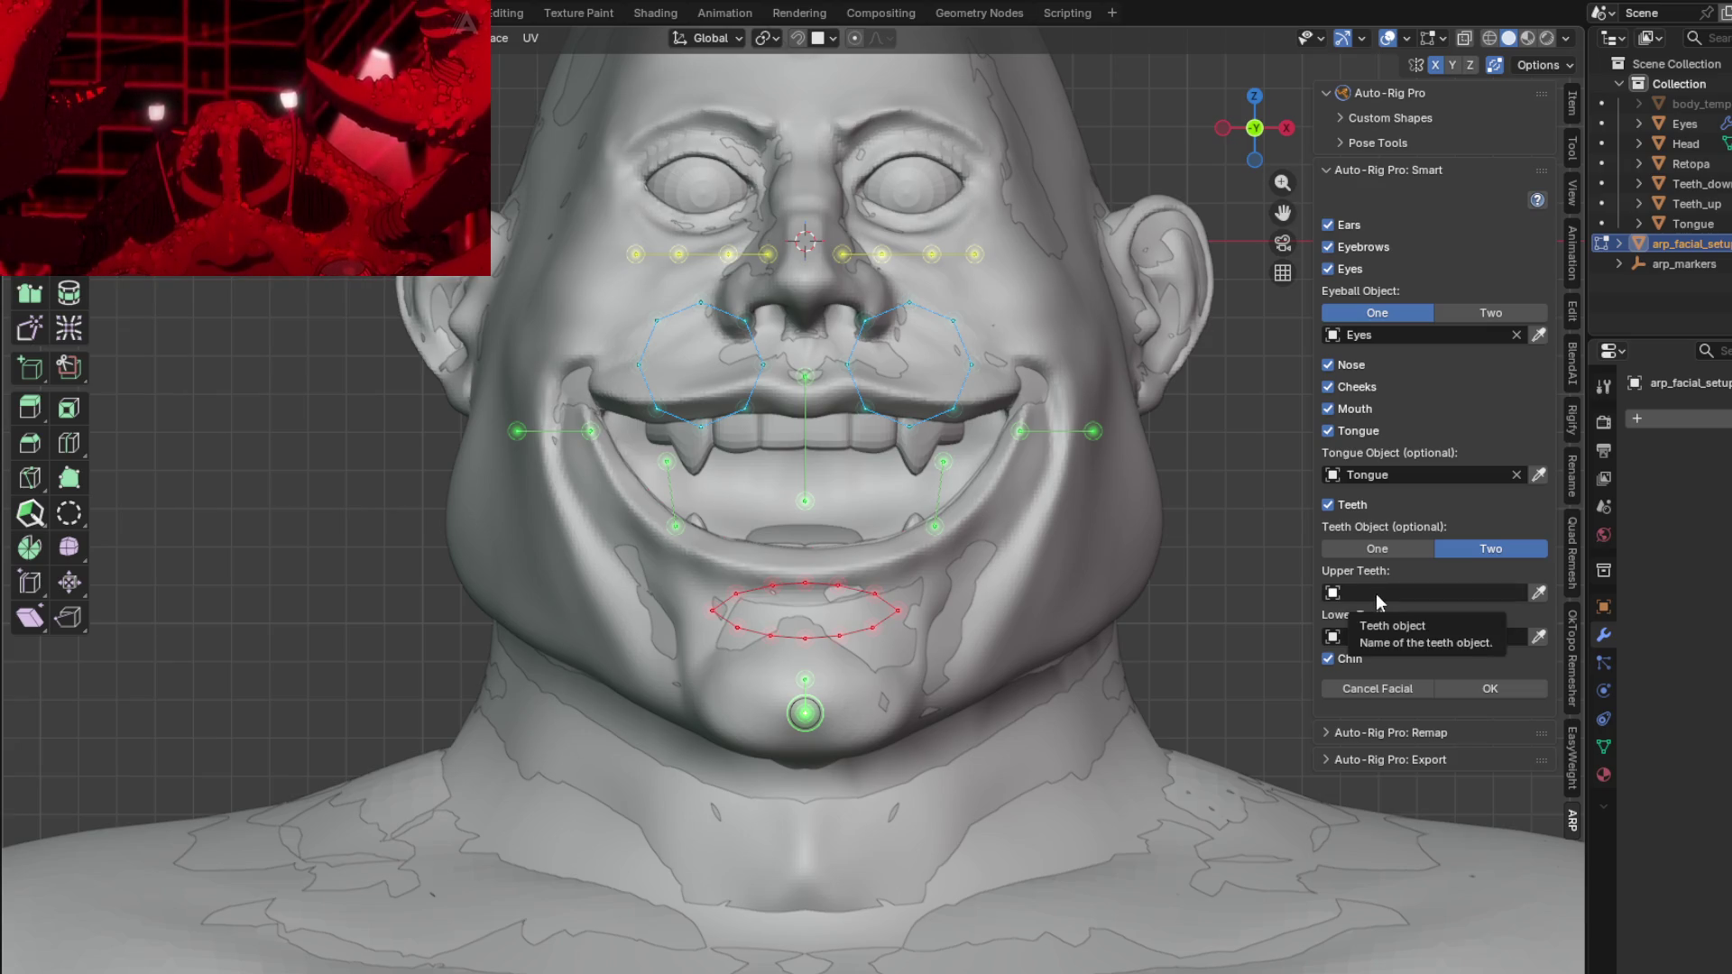
# Step: Assign Teeth_up as the upper teeth and Teeth_down as the lower teeth
pyautogui.click(1411, 592)
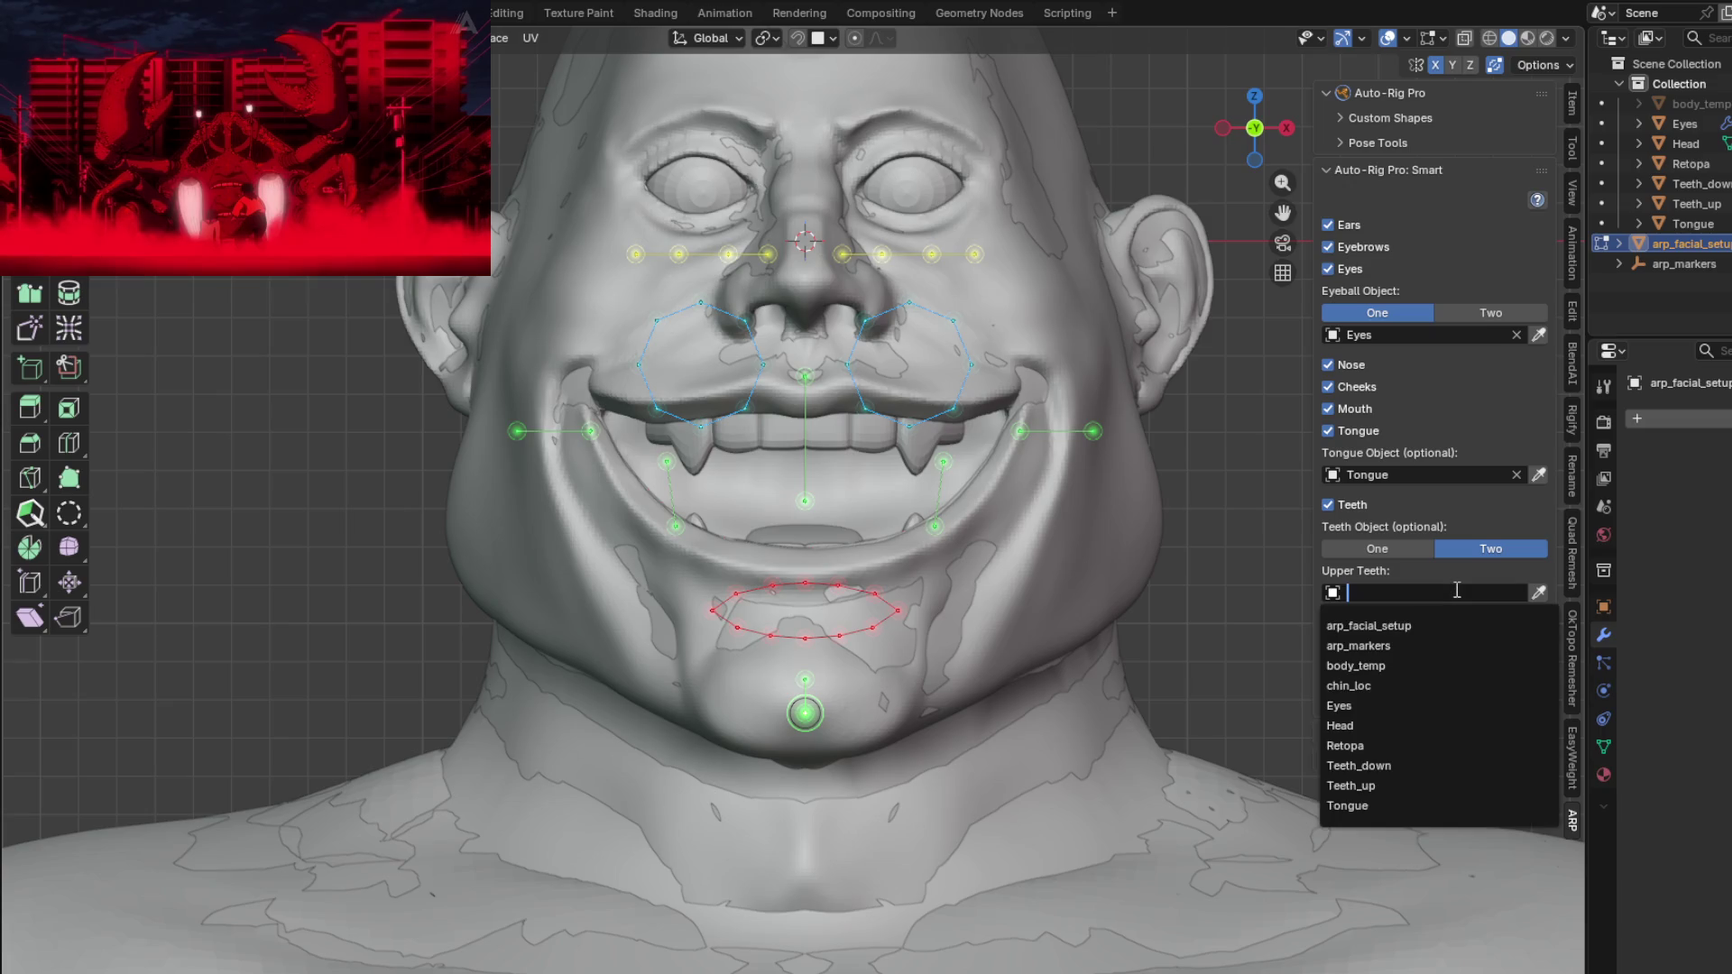
pyautogui.click(1411, 785)
pyautogui.click(1386, 636)
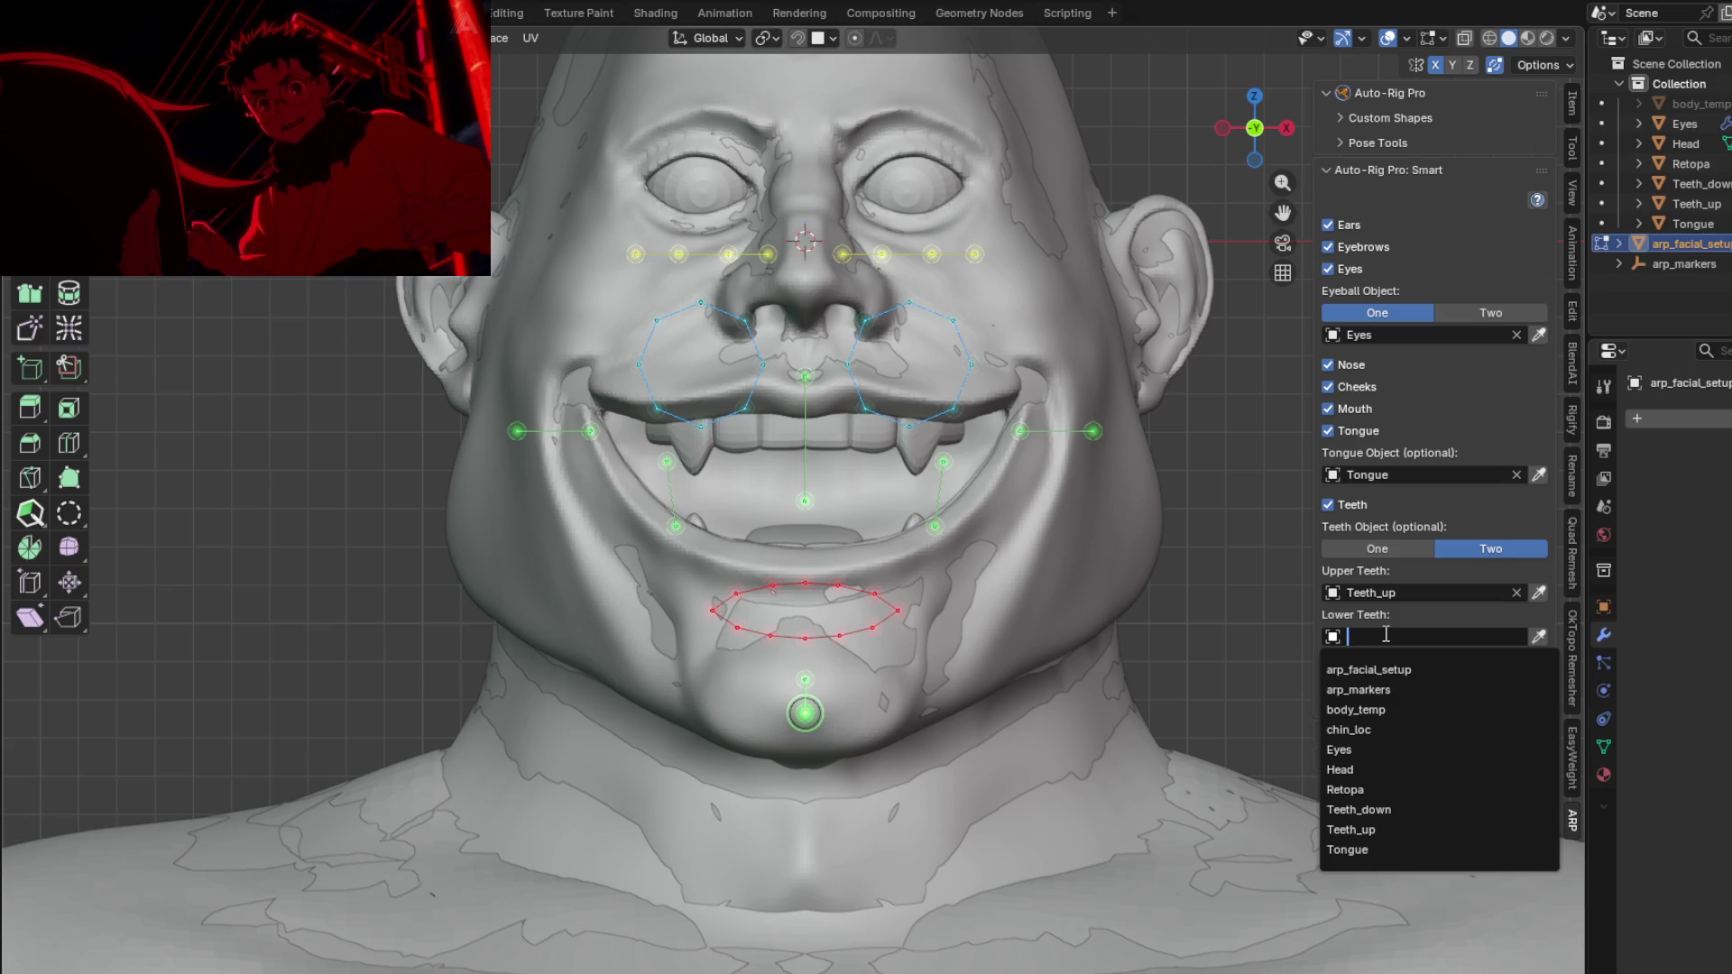
pyautogui.click(1362, 809)
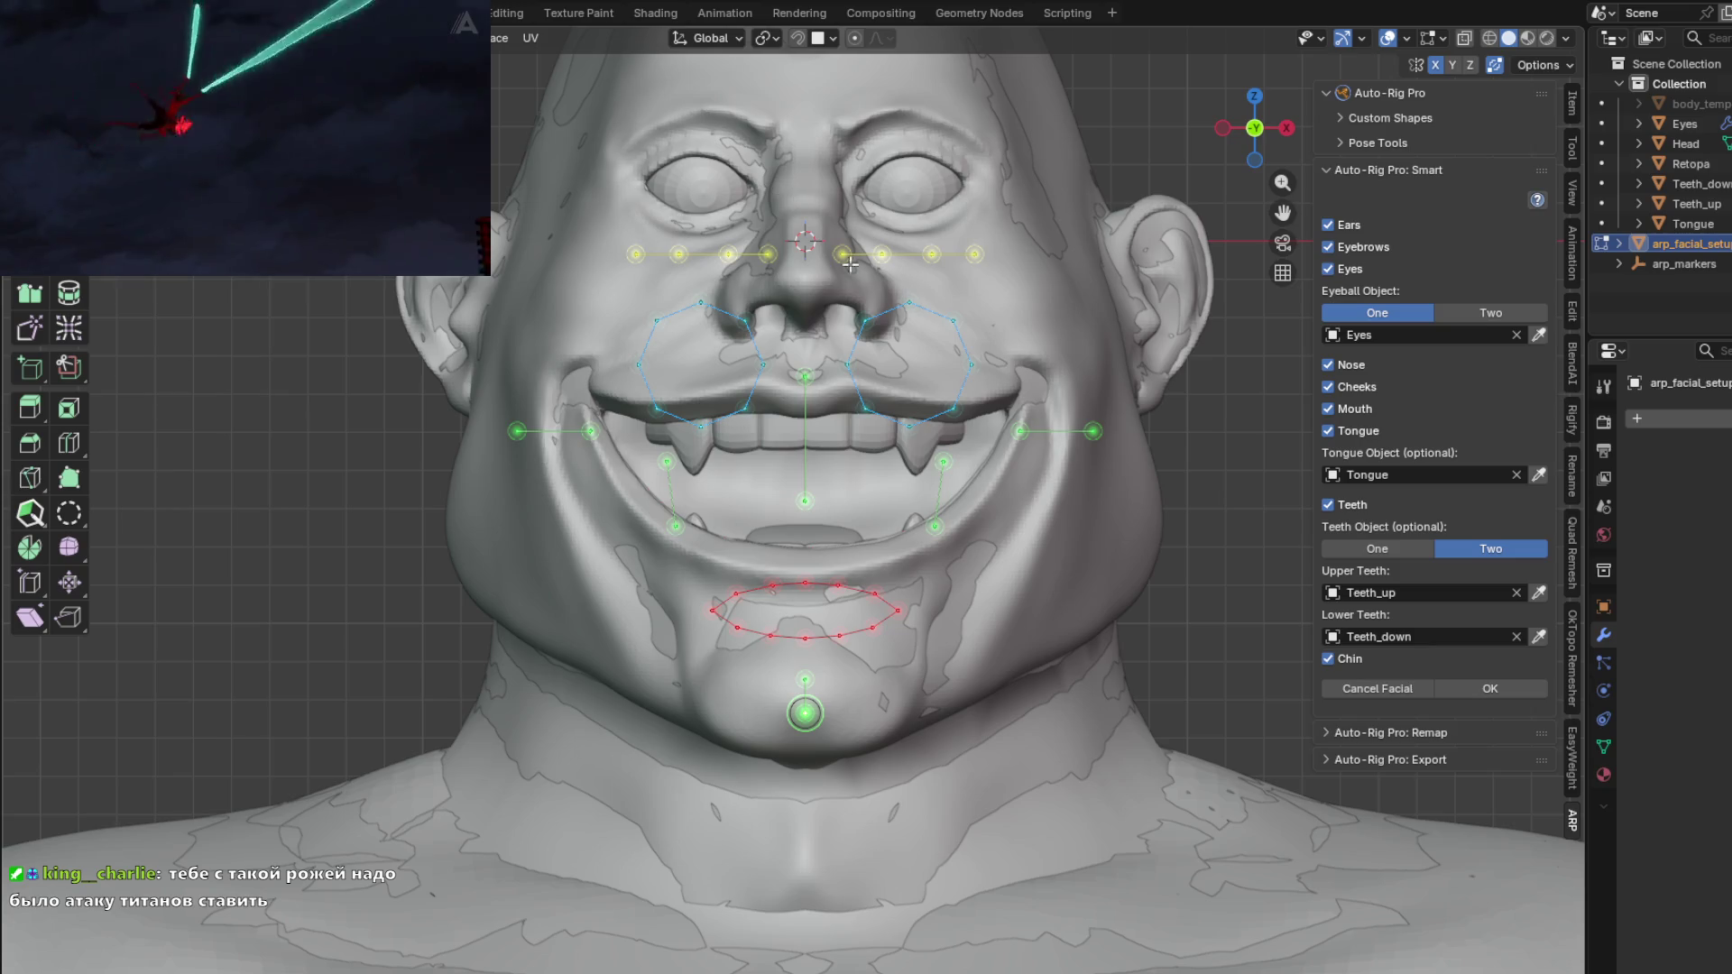
# Step: Confirm the facial setup with OK and press Go! to generate the rig with the face
pyautogui.click(1503, 686)
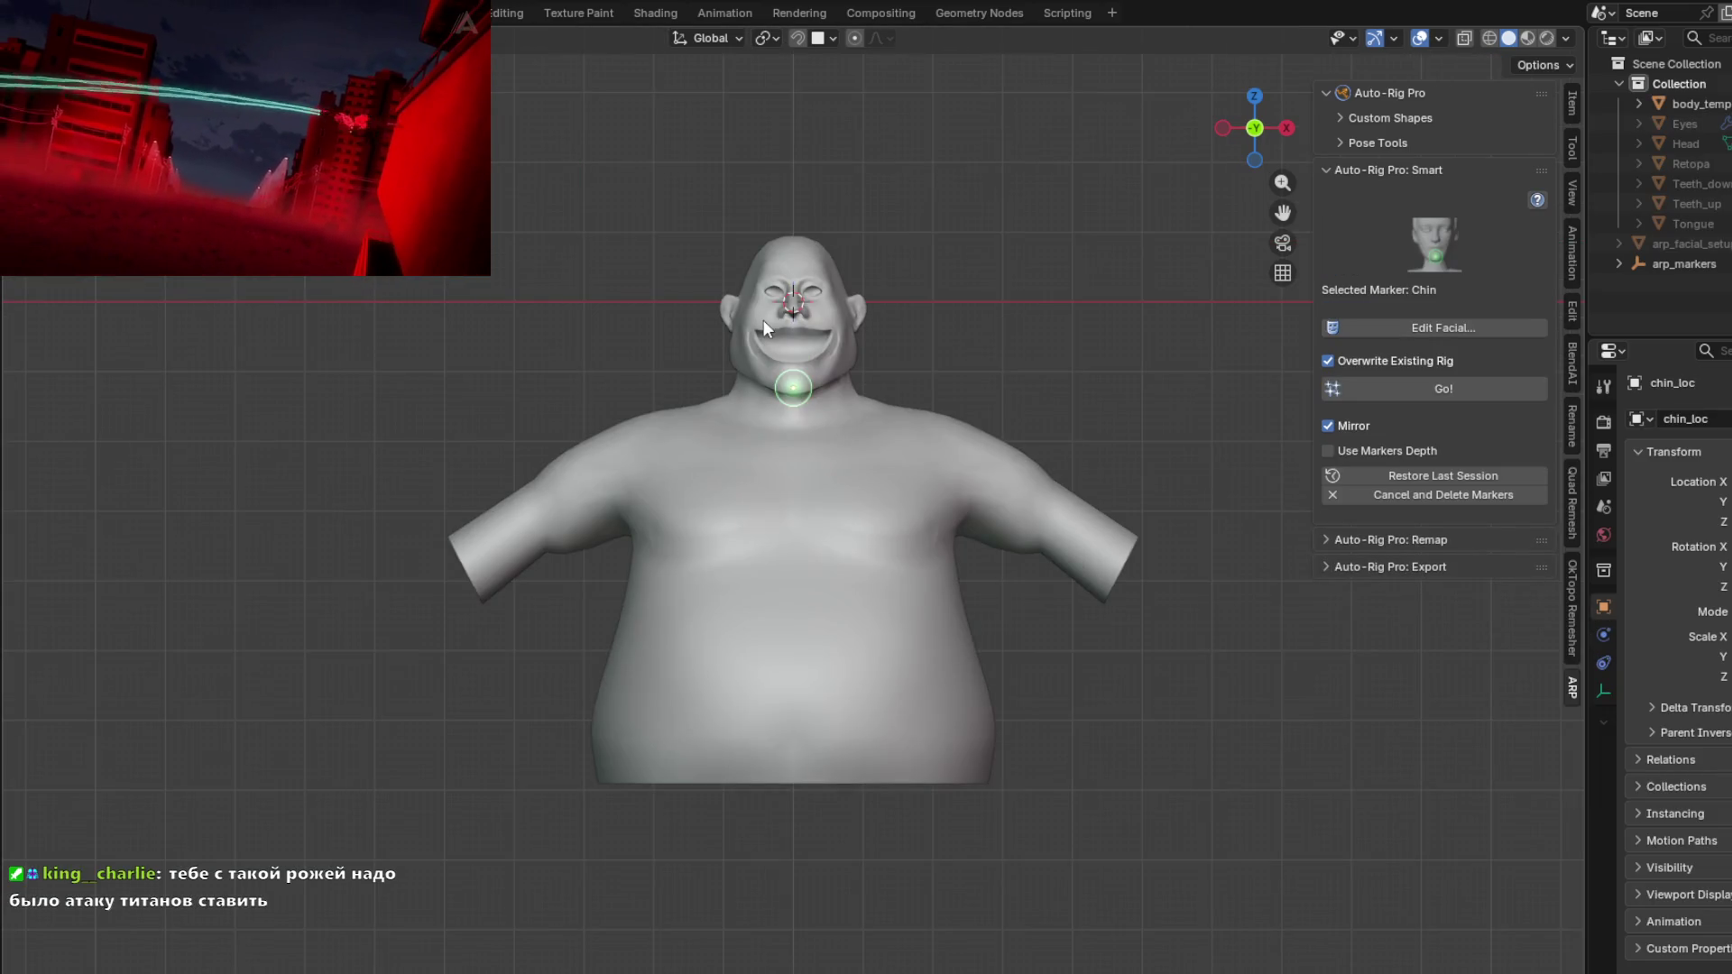
pyautogui.scroll(6, 797, 283)
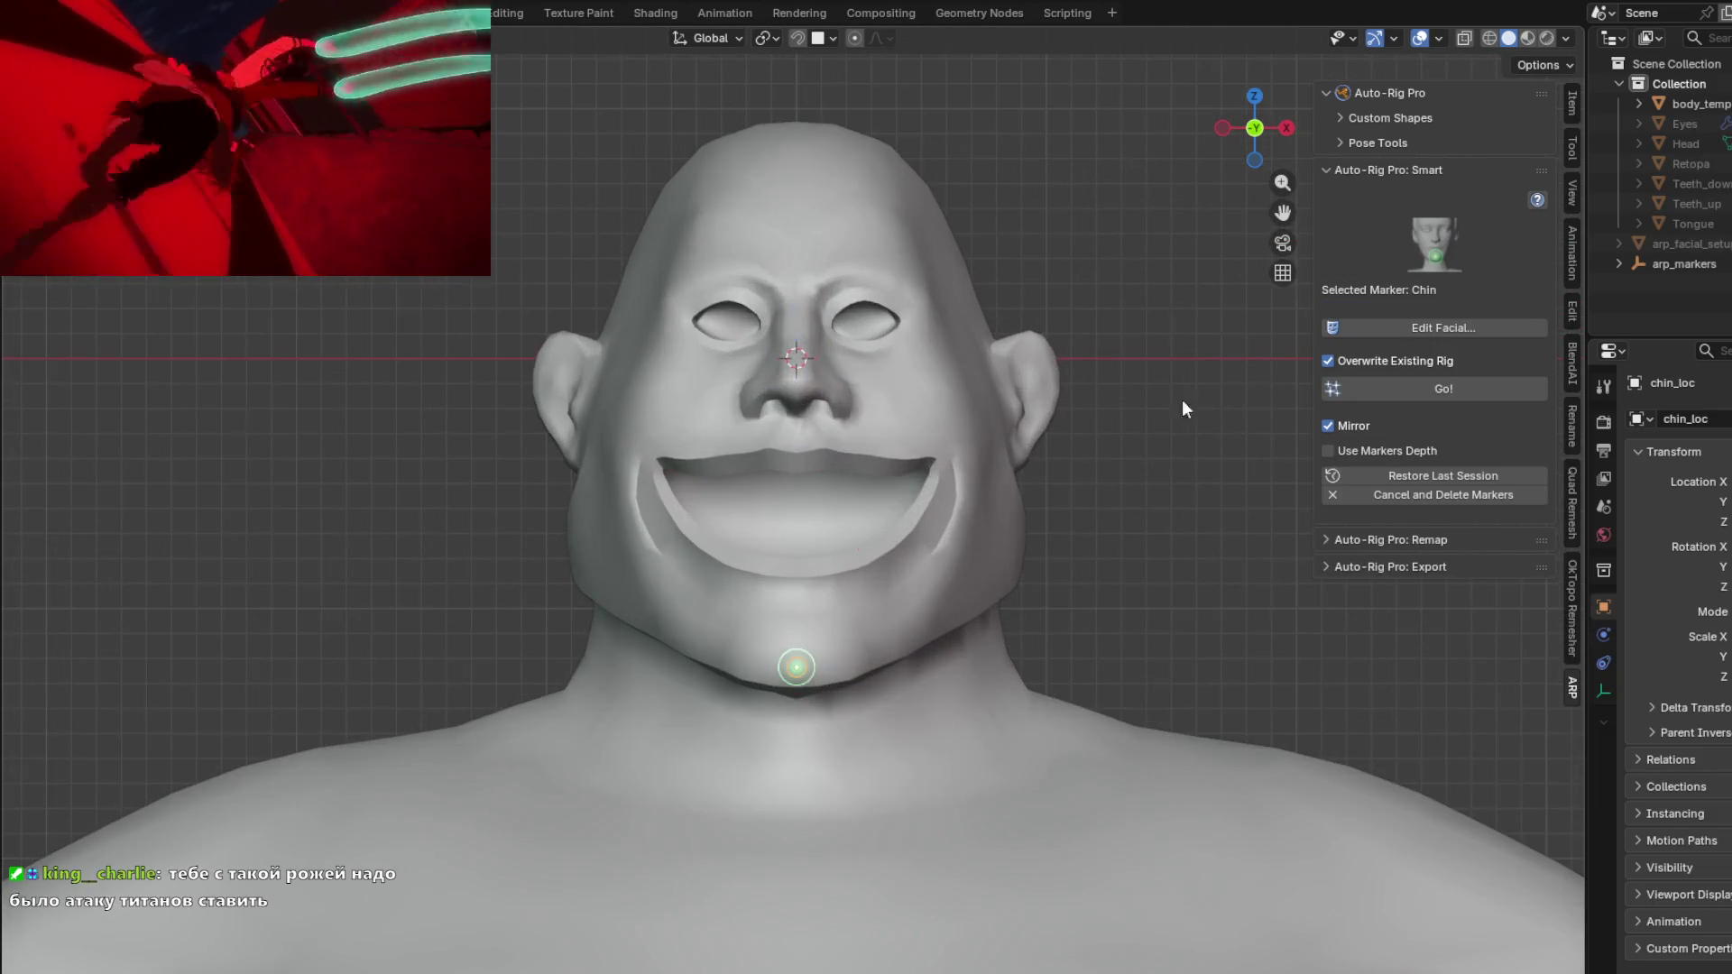
pyautogui.click(1421, 388)
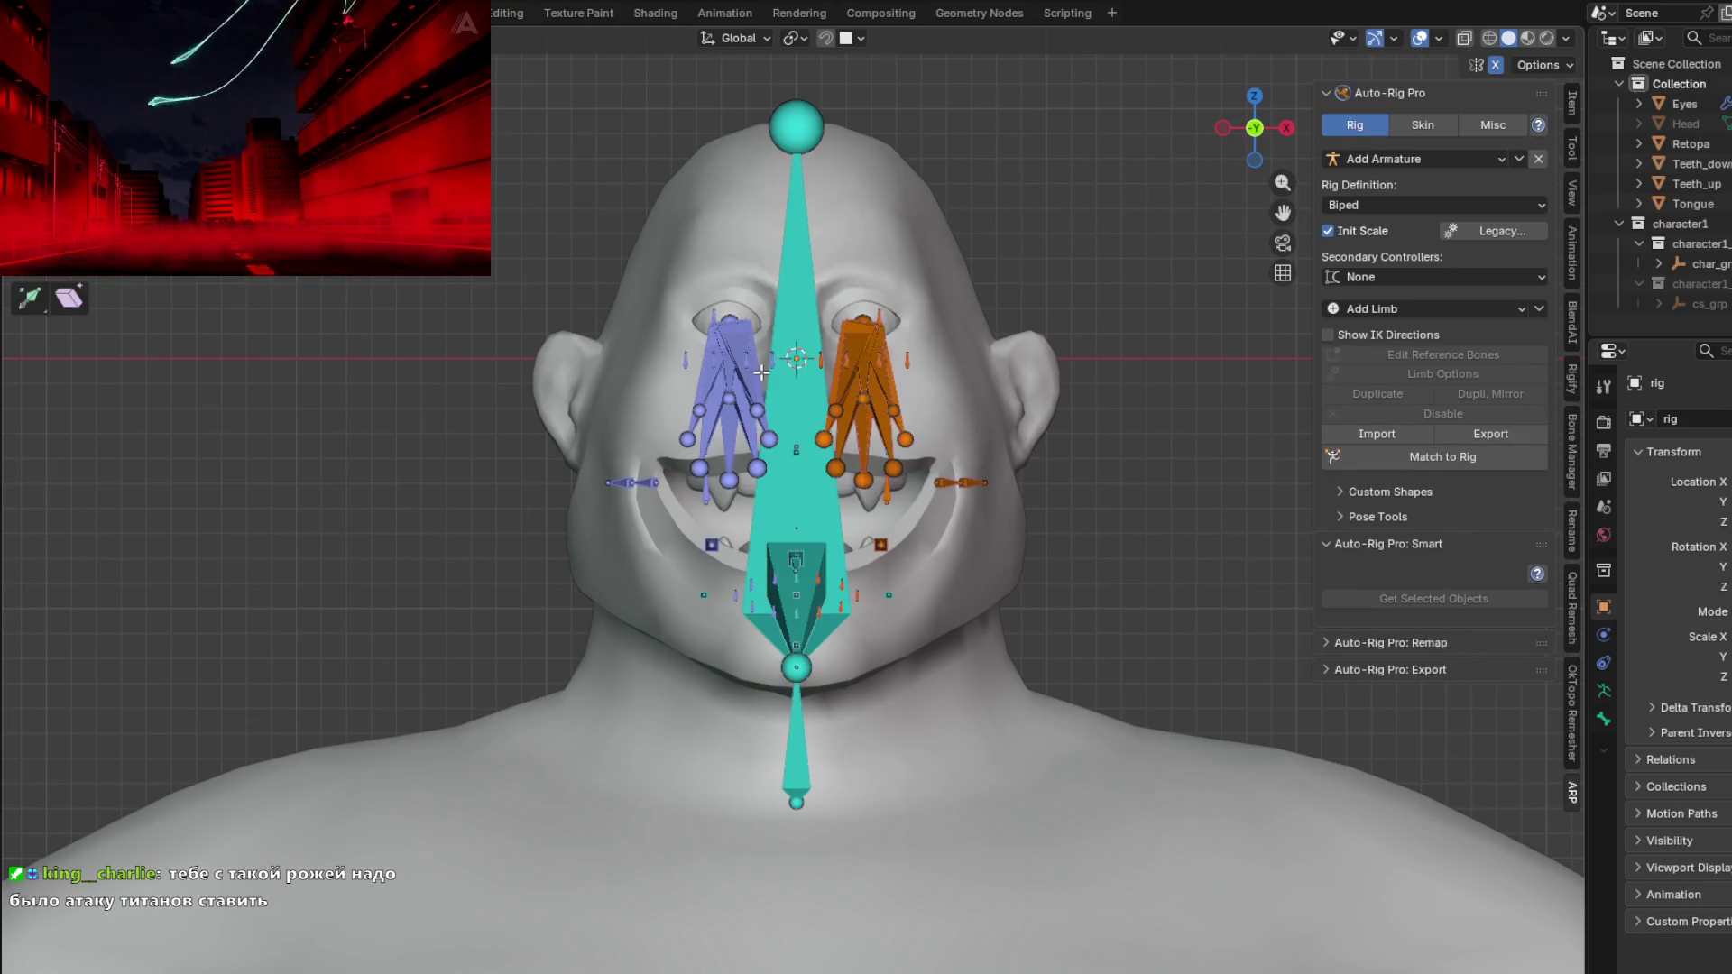
pyautogui.moveTo(761, 372)
pyautogui.mouseDown(button='middle')
pyautogui.moveTo(943, 418)
pyautogui.moveTo(1098, 398)
pyautogui.moveTo(1074, 332)
pyautogui.moveTo(1019, 436)
pyautogui.moveTo(669, 409)
pyautogui.moveTo(670, 395)
pyautogui.moveTo(959, 445)
pyautogui.moveTo(1060, 442)
pyautogui.moveTo(1055, 422)
pyautogui.moveTo(971, 479)
pyautogui.moveTo(889, 460)
pyautogui.moveTo(1068, 439)
pyautogui.moveTo(1056, 375)
pyautogui.moveTo(622, 414)
pyautogui.moveTo(839, 463)
pyautogui.moveTo(1036, 457)
pyautogui.mouseUp(button='middle')
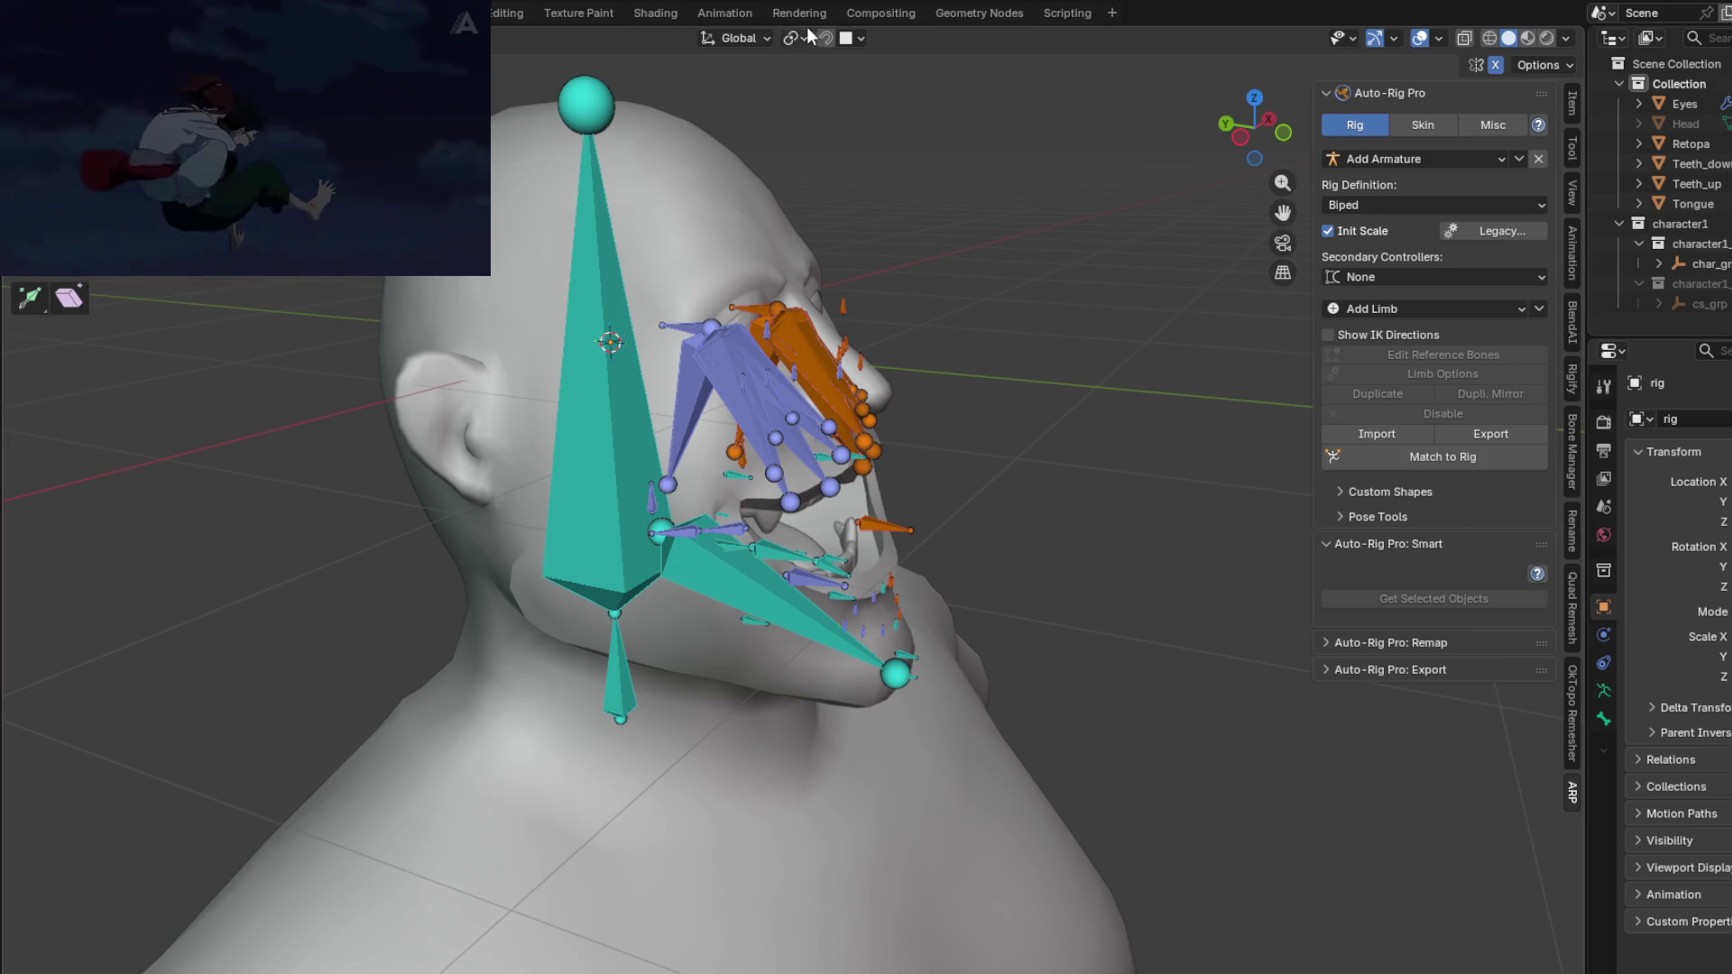
pyautogui.moveTo(255, 126)
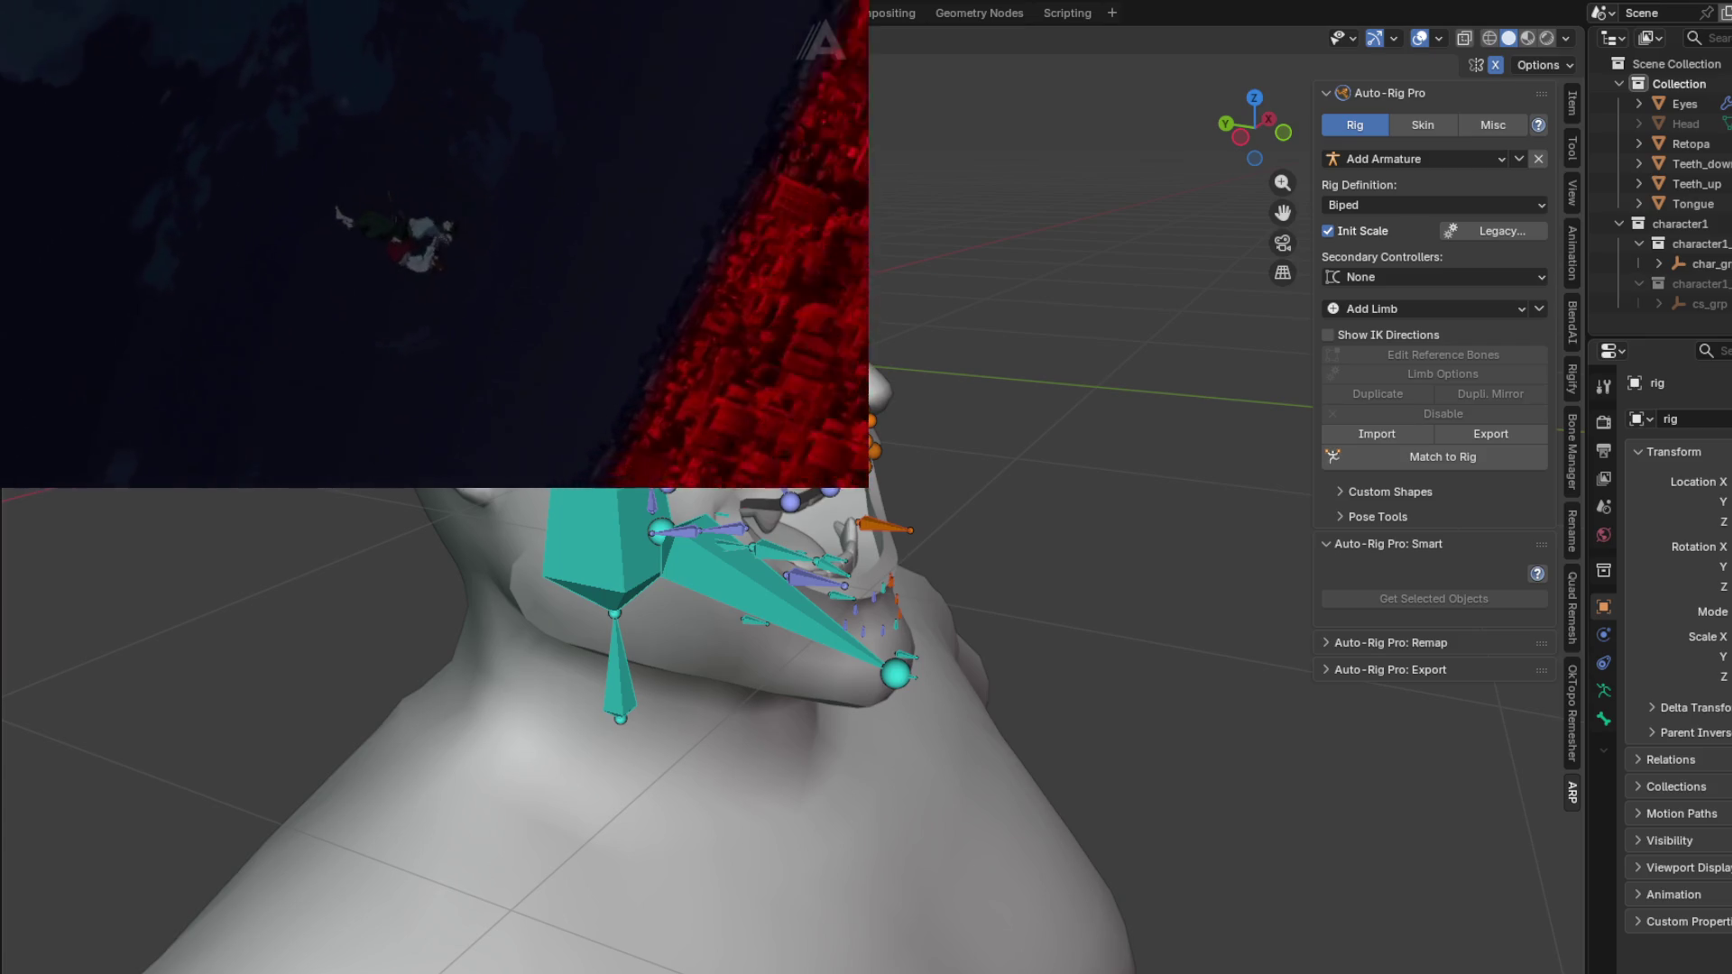
pyautogui.press('KP_Decimal')
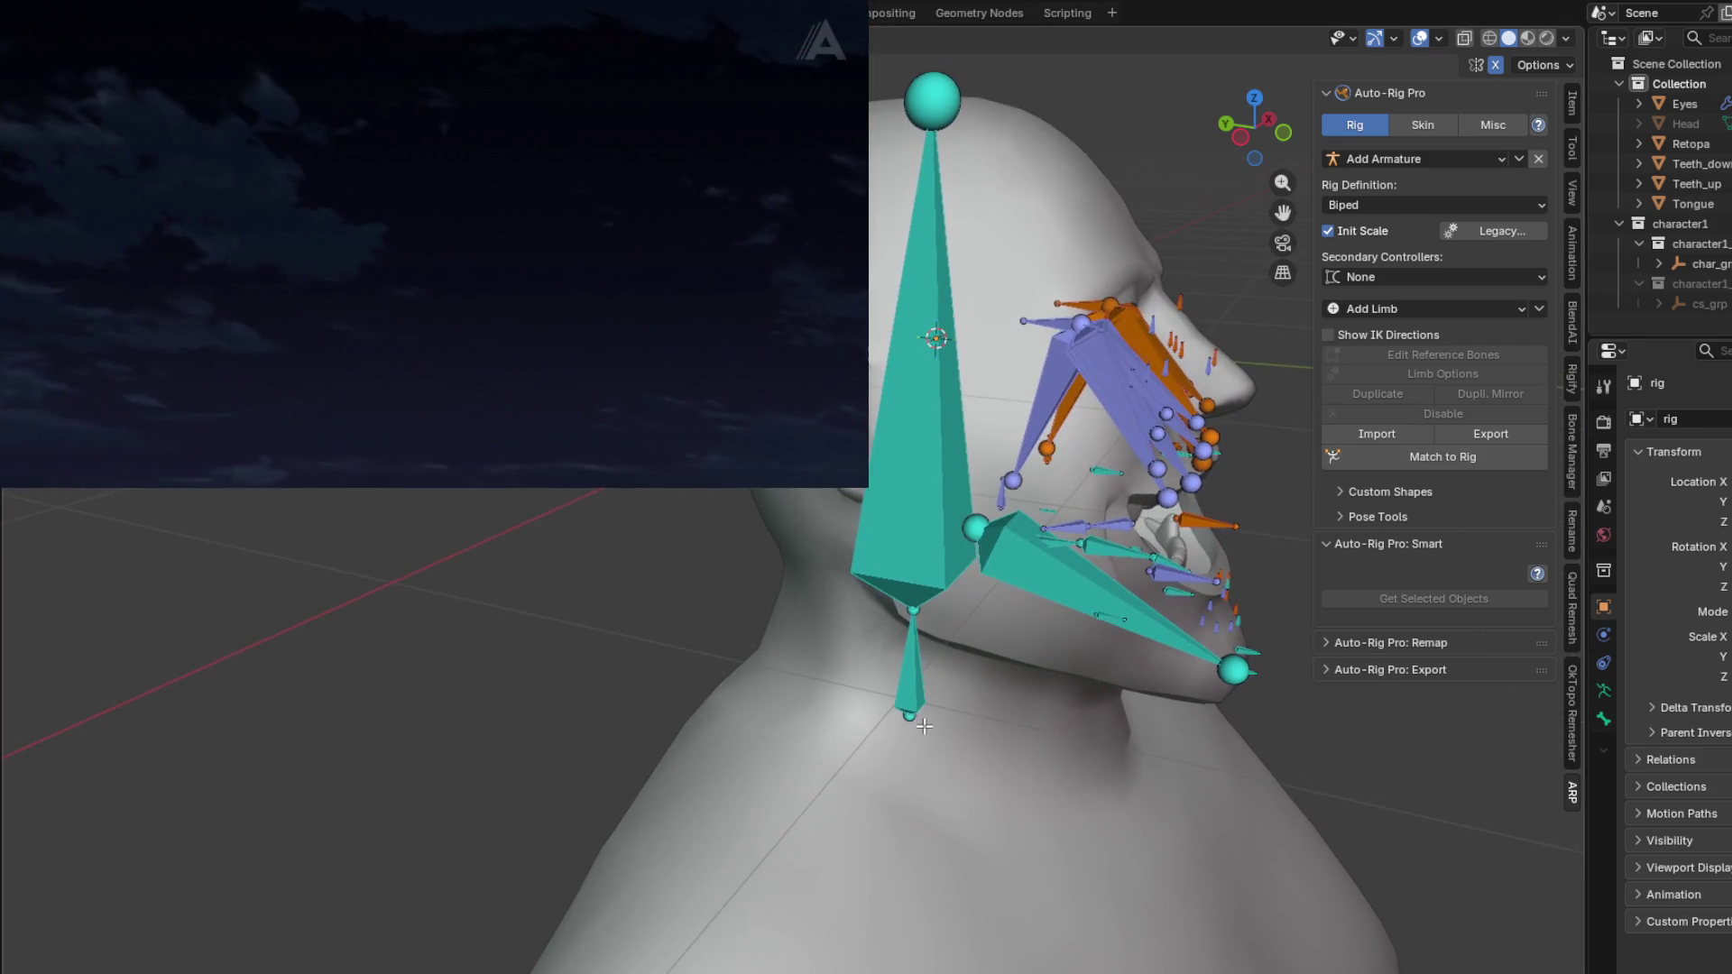
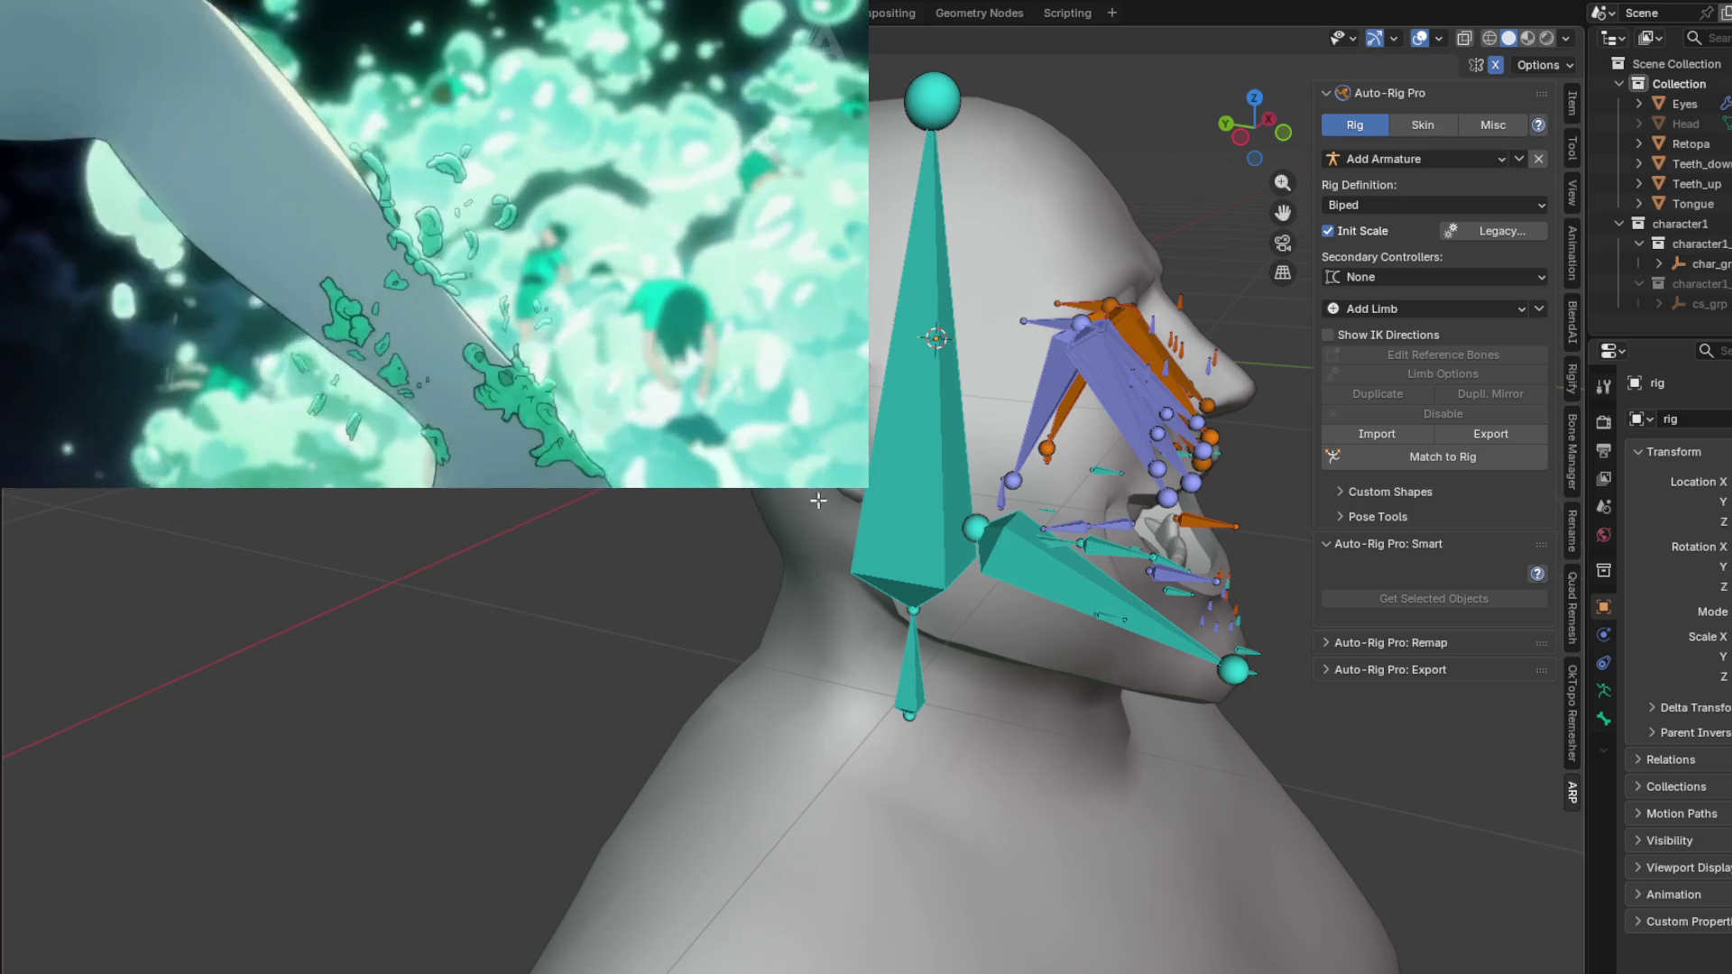
# Step: Select a bone of the ogre's face limb and review its limb options
pyautogui.moveTo(868, 487); pyautogui.dragTo(503, 283)
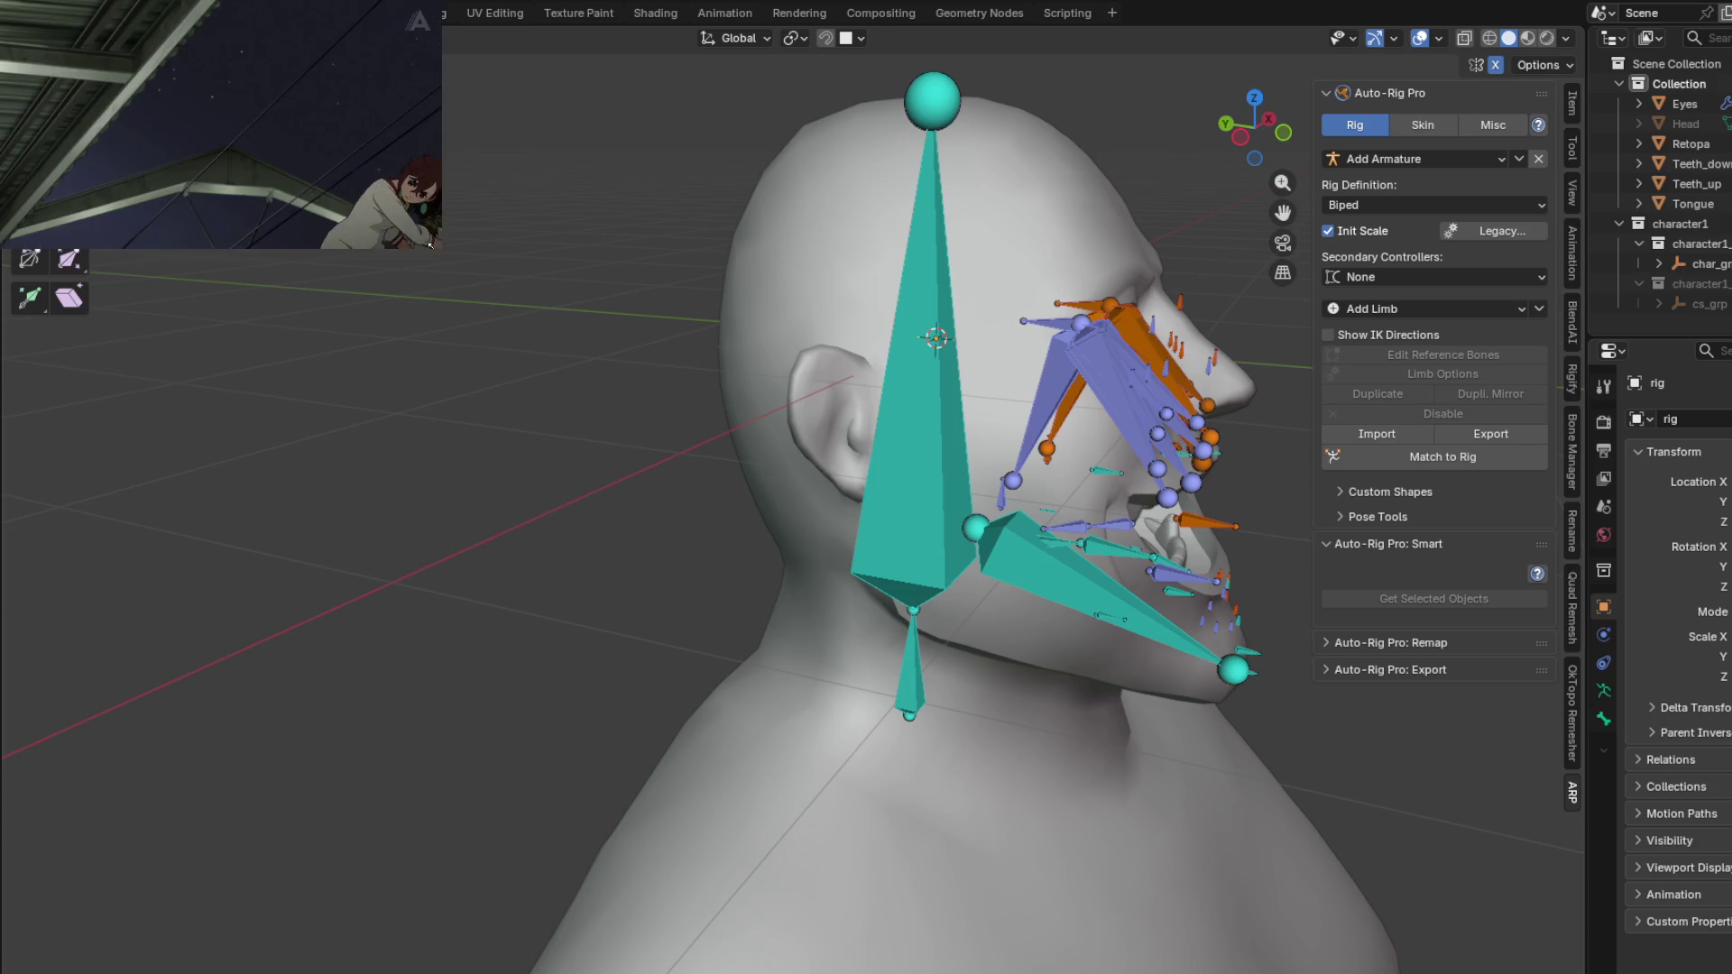
pyautogui.moveTo(430, 244); pyautogui.dragTo(457, 260)
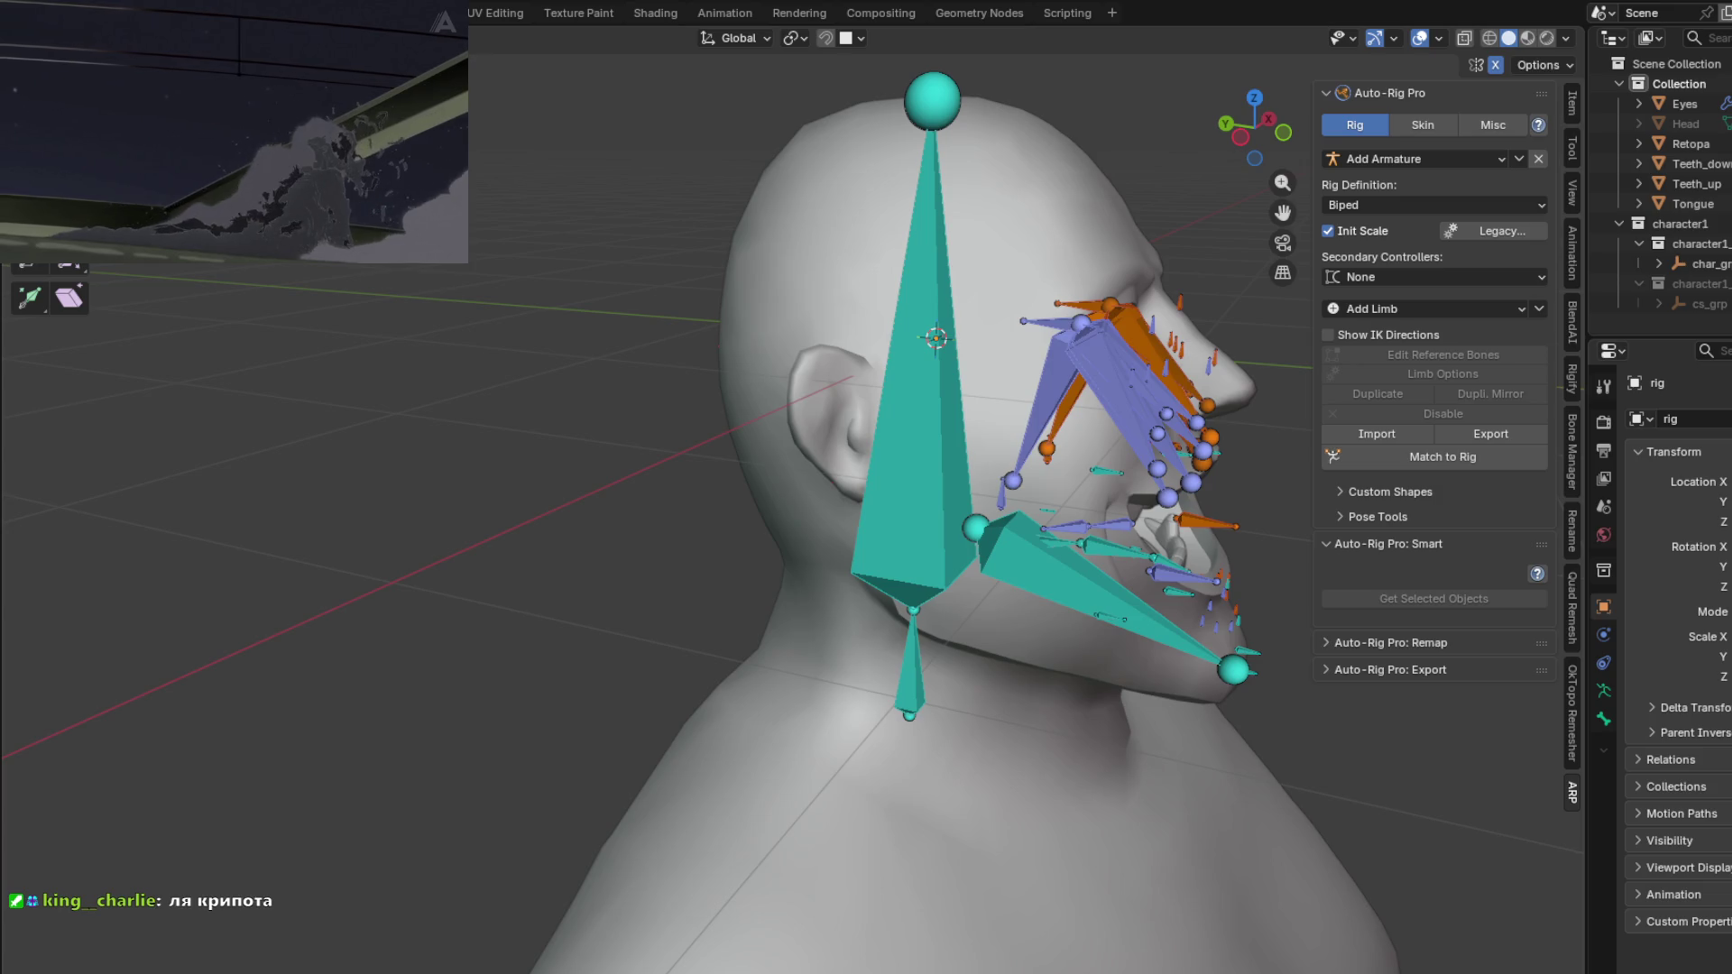
pyautogui.moveTo(263, 126)
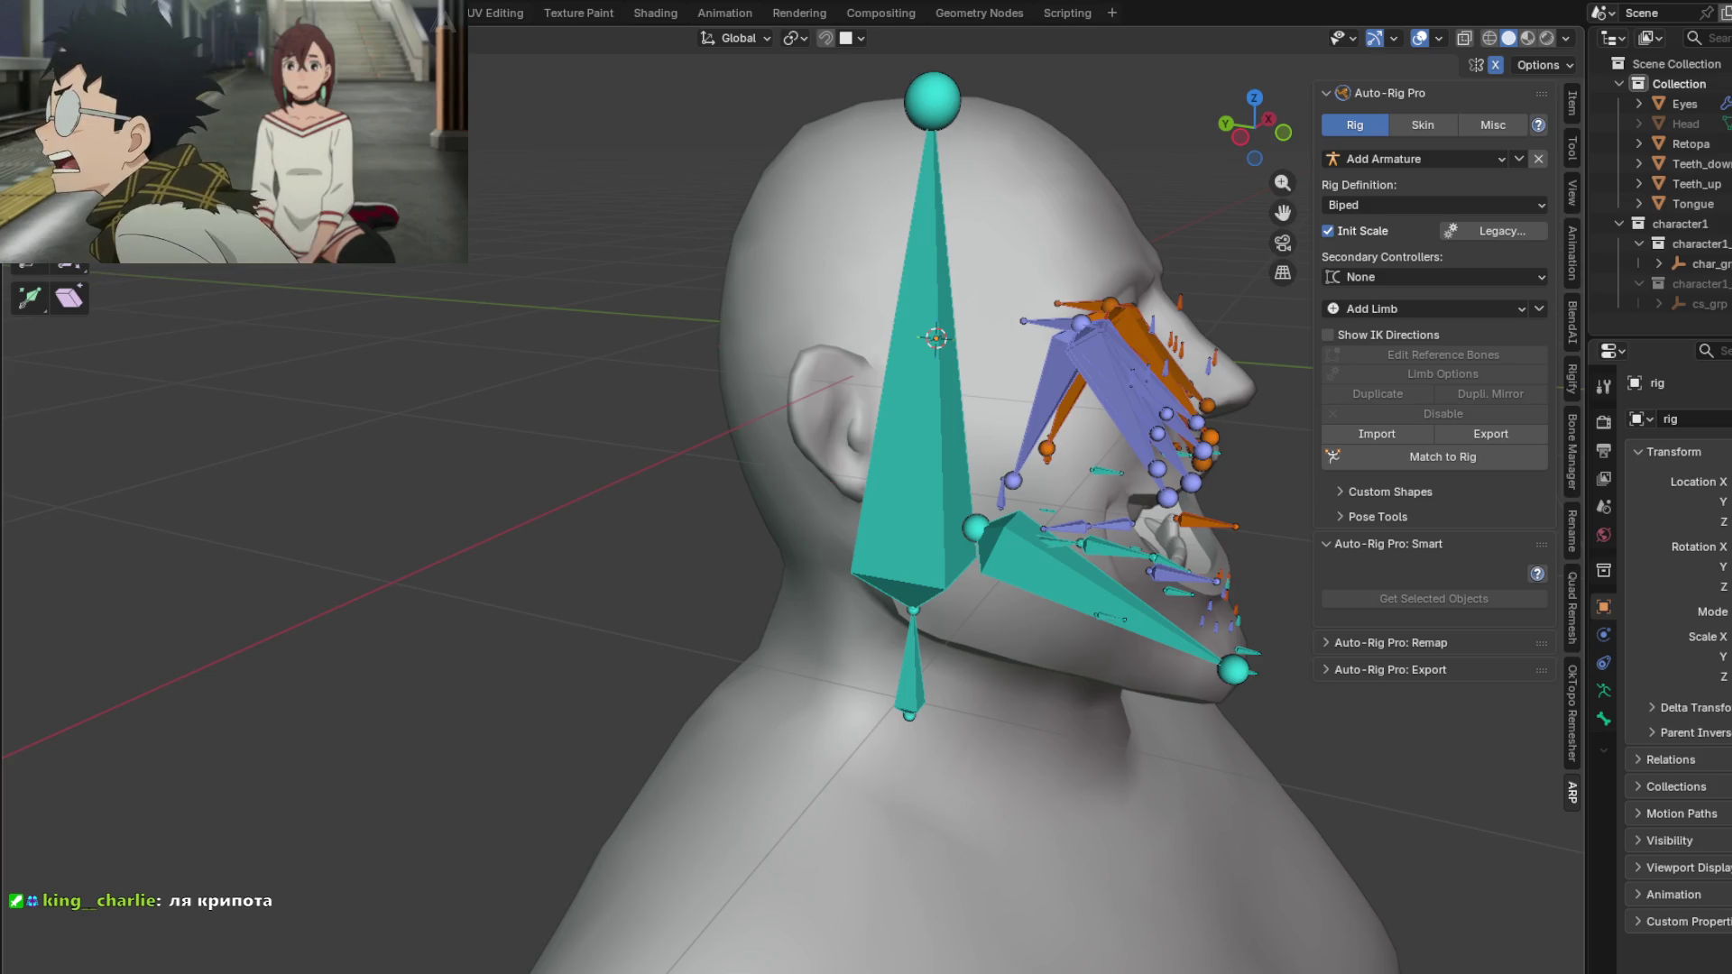
pyautogui.moveTo(902, 541)
pyautogui.mouseDown(button='middle')
pyautogui.moveTo(847, 572)
pyautogui.moveTo(944, 553)
pyautogui.moveTo(803, 540)
pyautogui.moveTo(695, 578)
pyautogui.moveTo(812, 623)
pyautogui.moveTo(797, 634)
pyautogui.mouseUp(button='middle')
pyautogui.scroll(4, 797, 634)
pyautogui.moveTo(781, 569)
pyautogui.mouseDown(button='middle')
pyautogui.moveTo(675, 563)
pyautogui.moveTo(805, 494)
pyautogui.mouseUp(button='middle')
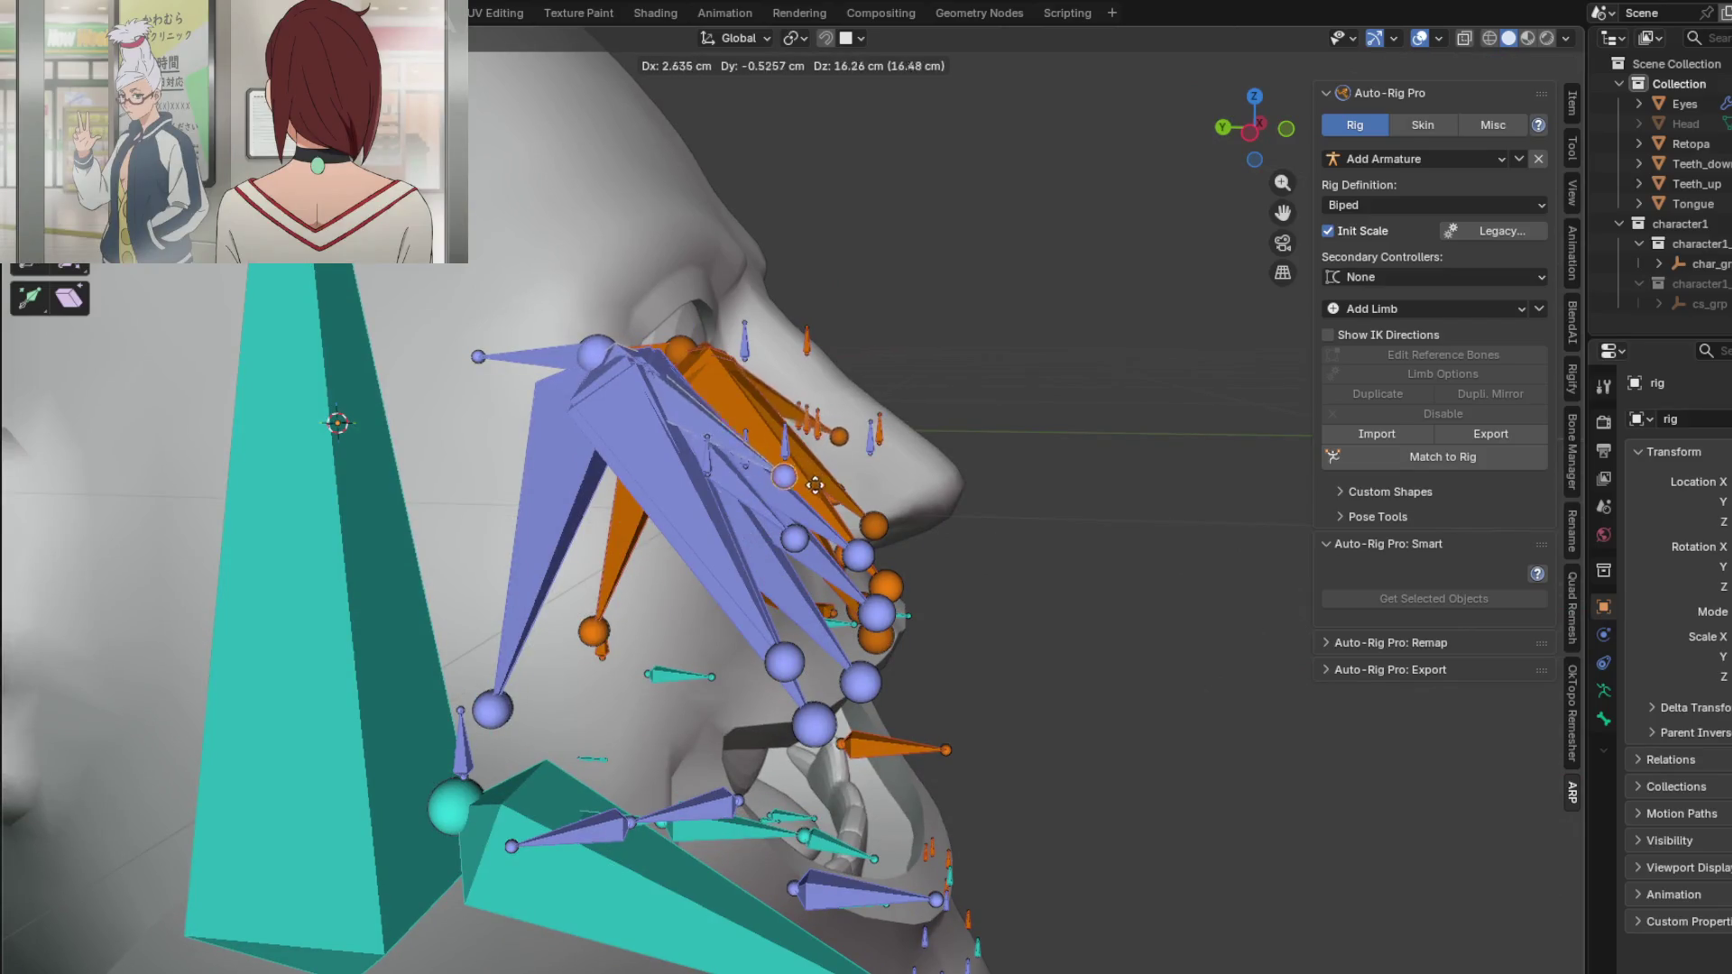
pyautogui.moveTo(810, 586)
pyautogui.mouseDown(button='middle')
pyautogui.moveTo(599, 426)
pyautogui.moveTo(436, 445)
pyautogui.moveTo(650, 522)
pyautogui.moveTo(903, 556)
pyautogui.moveTo(656, 327)
pyautogui.moveTo(574, 561)
pyautogui.moveTo(515, 361)
pyautogui.moveTo(415, 361)
pyautogui.mouseUp(button='middle')
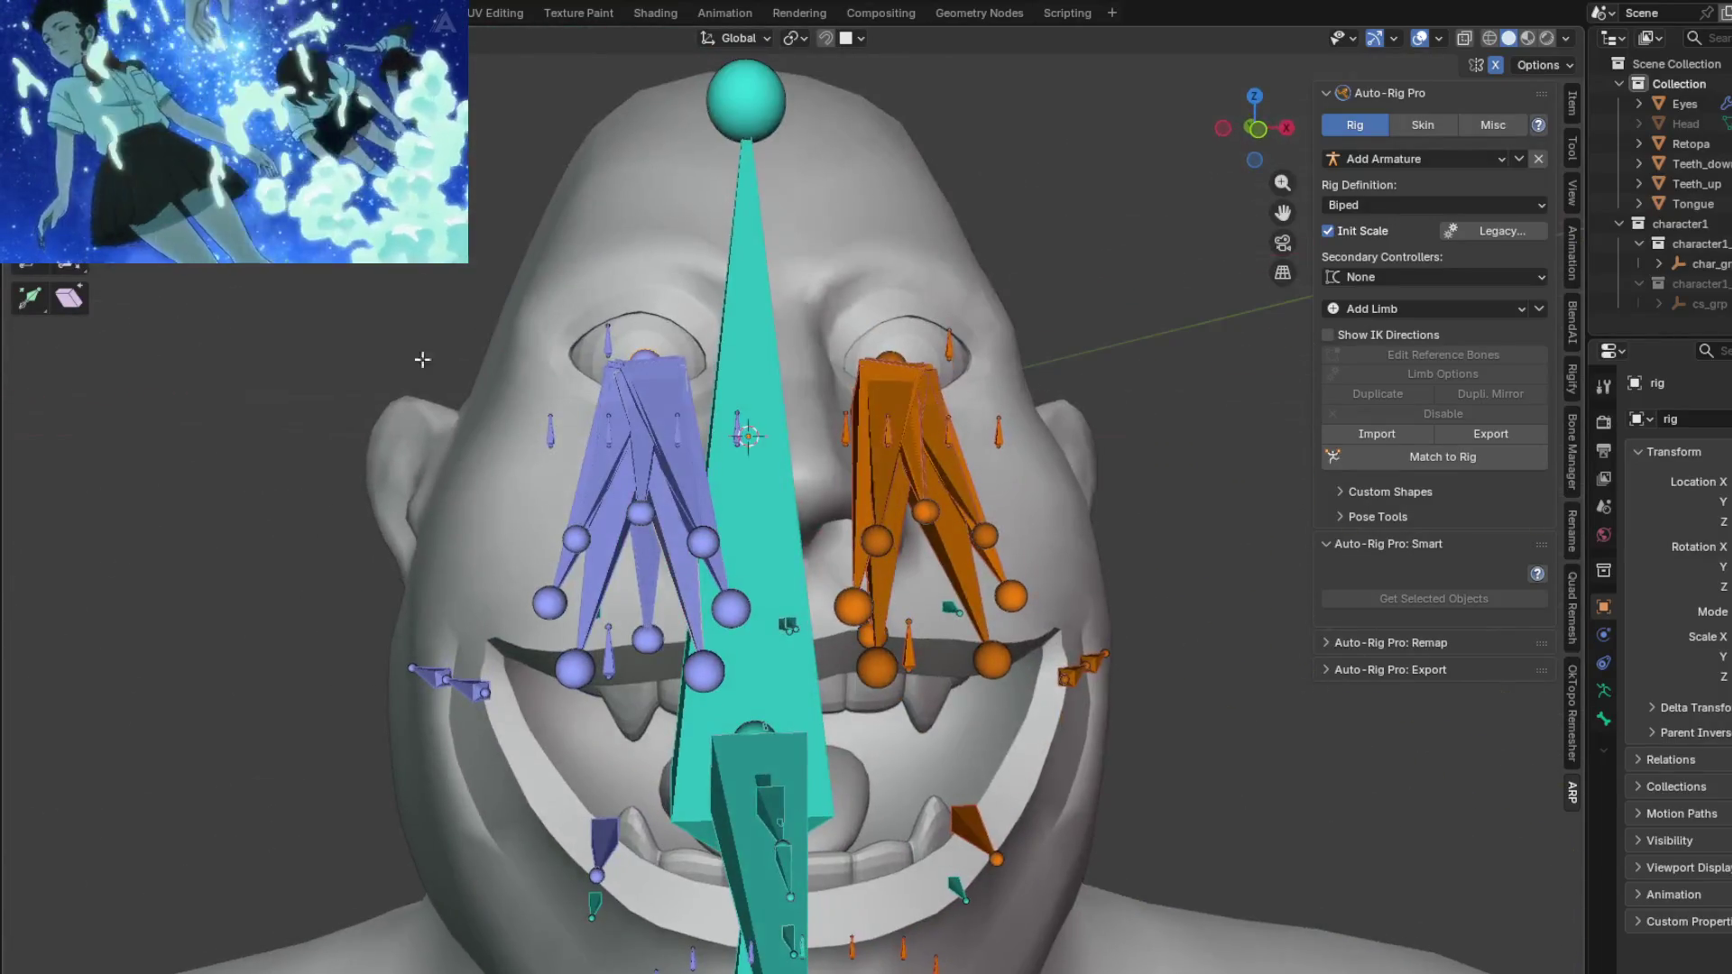
pyautogui.click(549, 429)
pyautogui.moveTo(549, 429); pyautogui.dragTo(737, 461, button='middle')
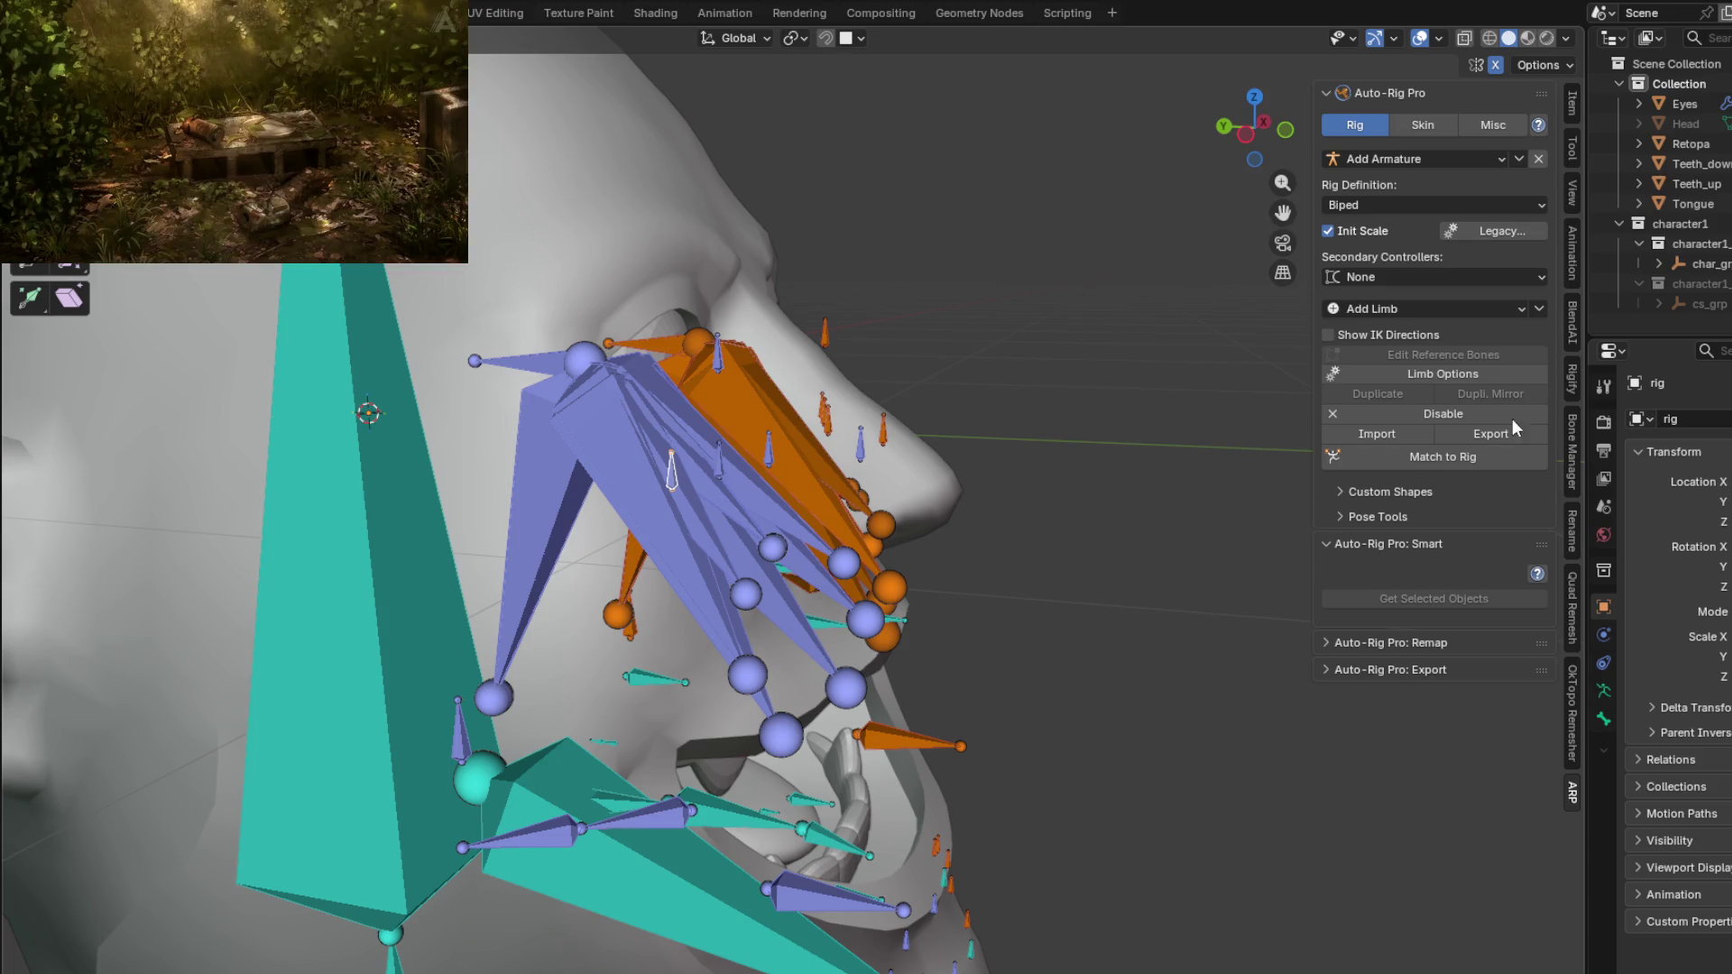
pyautogui.click(1438, 374)
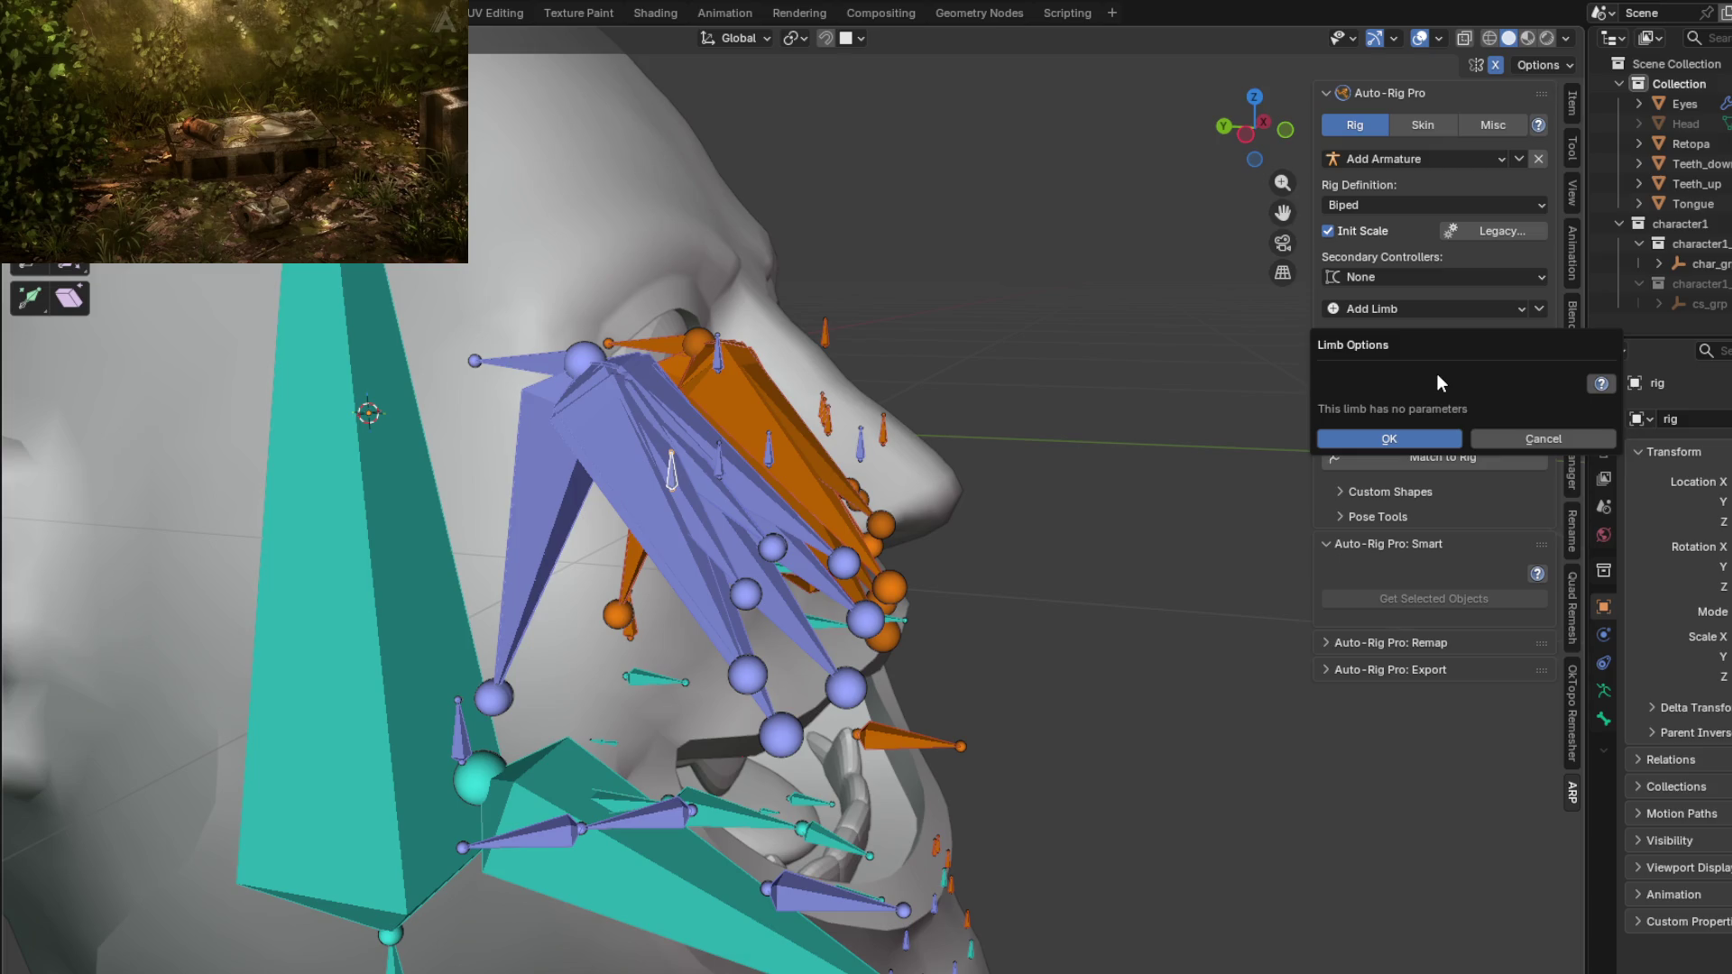
pyautogui.click(1389, 446)
# Step: Keep secondary controllers at None, disable the face limb, and match the reference bones to the rig
pyautogui.moveTo(1218, 471); pyautogui.dragTo(987, 480, button='middle')
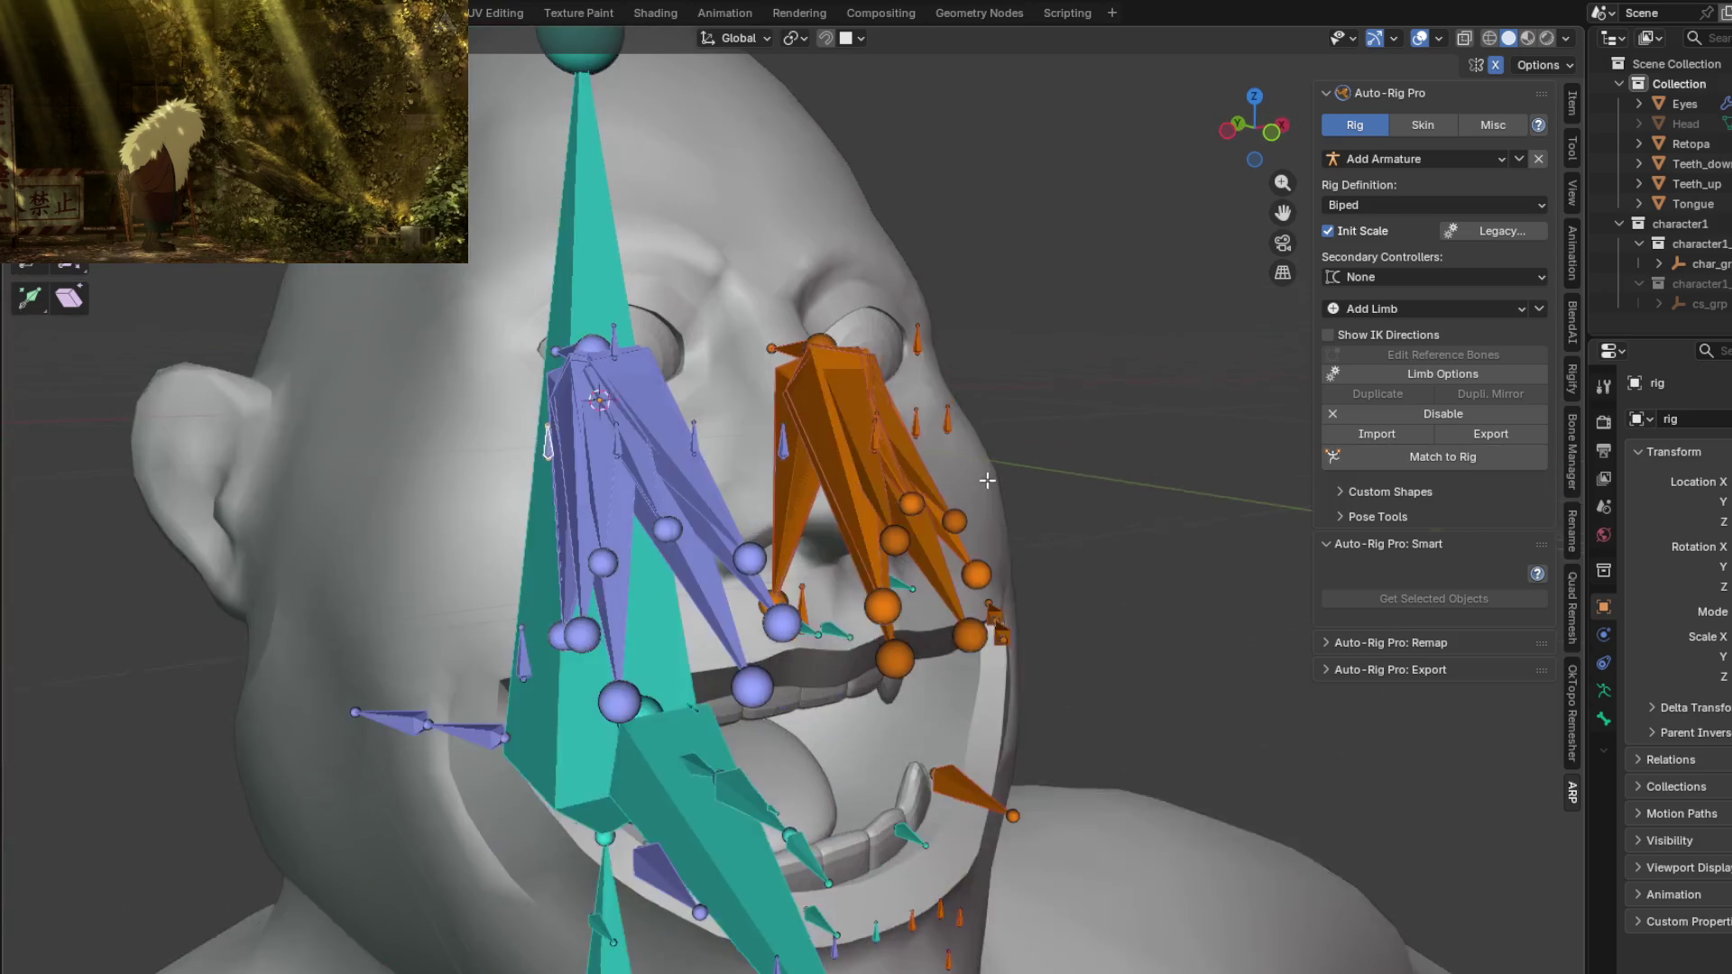
pyautogui.scroll(-5, 1109, 451)
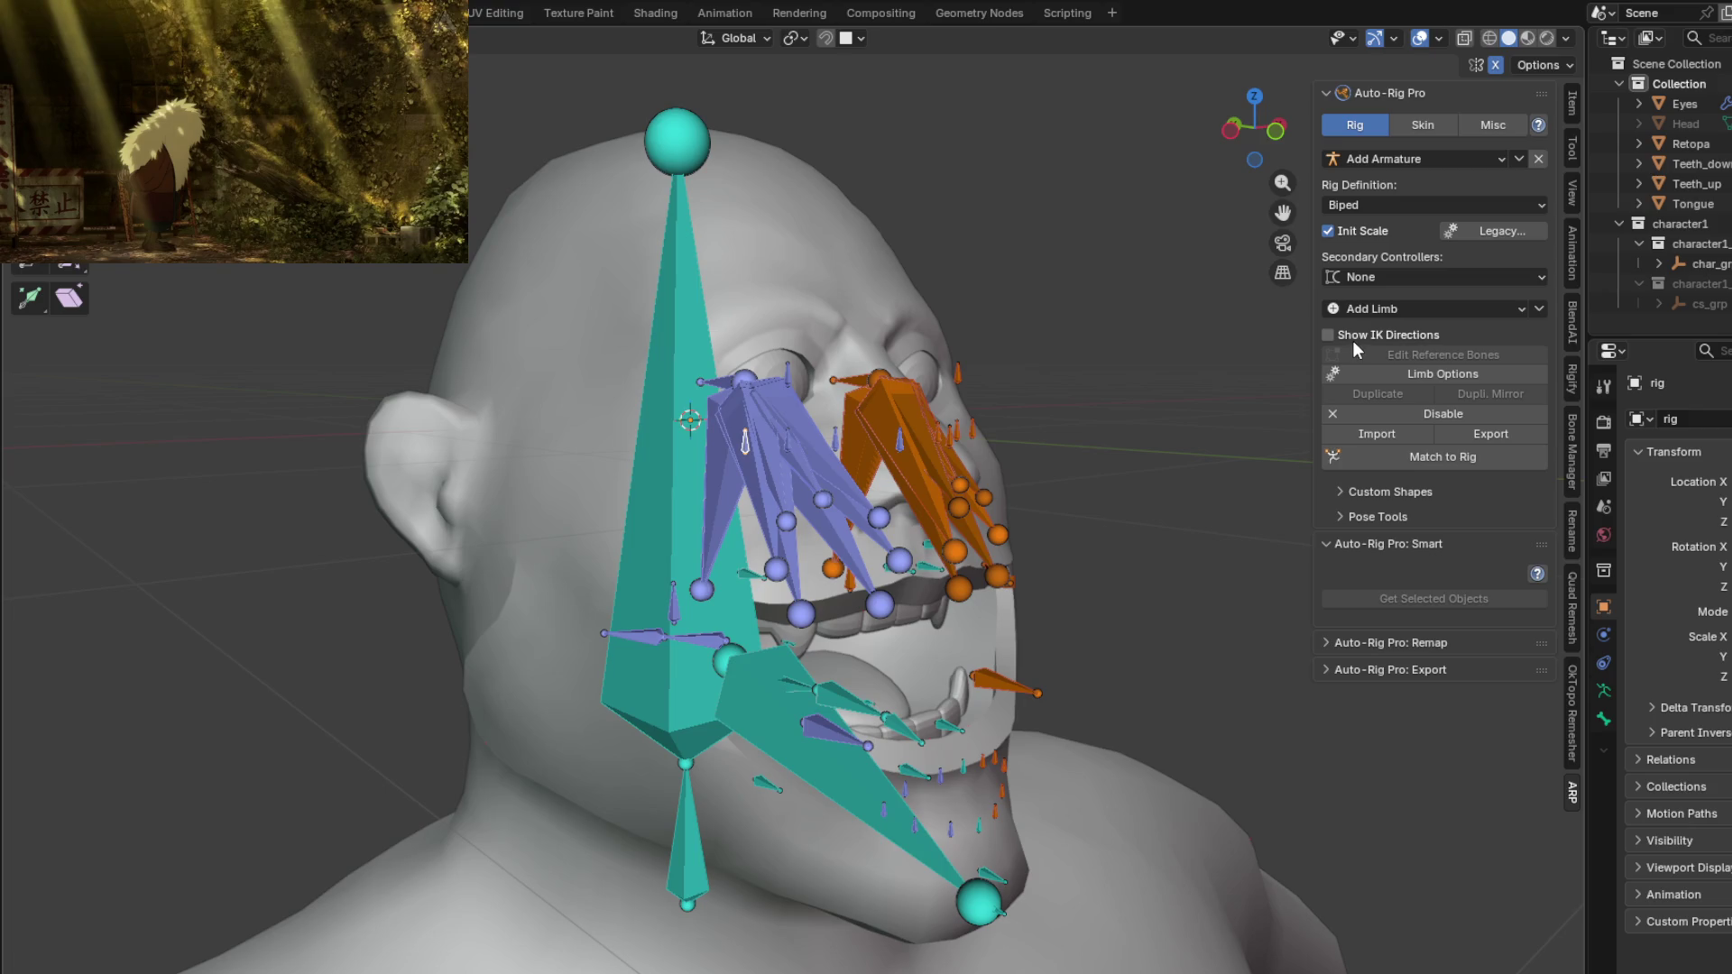
pyautogui.click(1370, 279)
pyautogui.click(1370, 282)
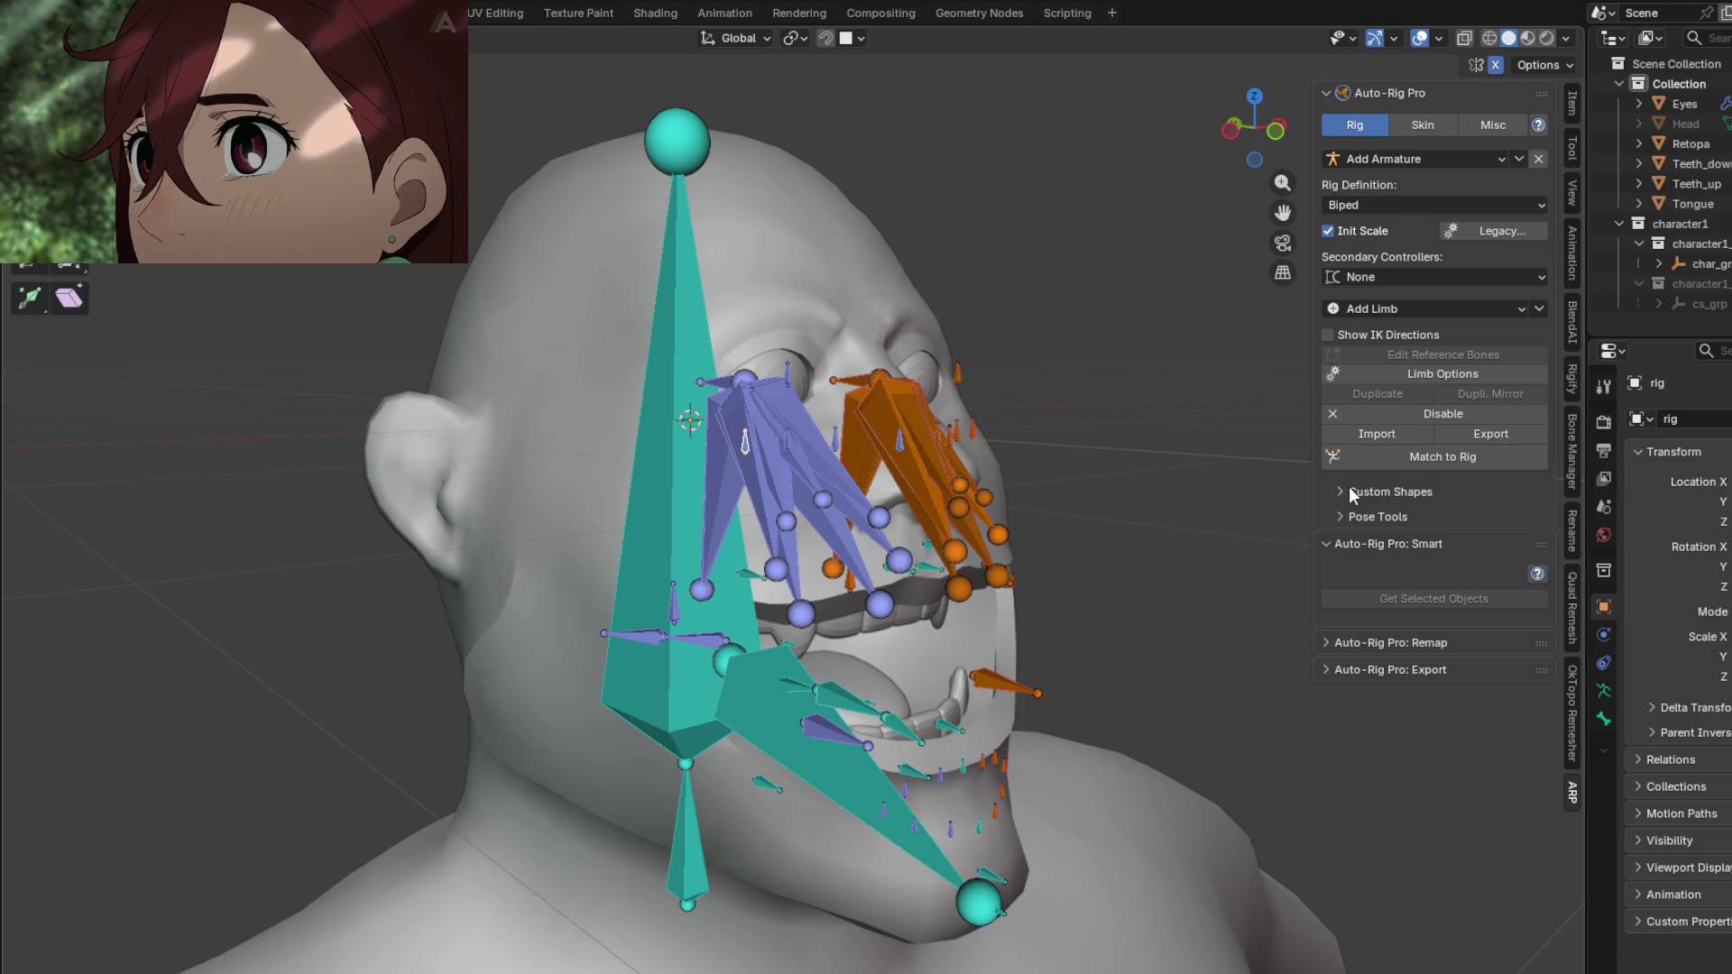
pyautogui.click(1416, 414)
pyautogui.moveTo(938, 469)
pyautogui.mouseDown(button='middle')
pyautogui.moveTo(989, 475)
pyautogui.moveTo(819, 494)
pyautogui.moveTo(960, 451)
pyautogui.moveTo(885, 413)
pyautogui.moveTo(858, 433)
pyautogui.moveTo(877, 478)
pyautogui.mouseUp(button='middle')
pyautogui.click(1389, 451)
pyautogui.press('Tab')
pyautogui.press('Tab')
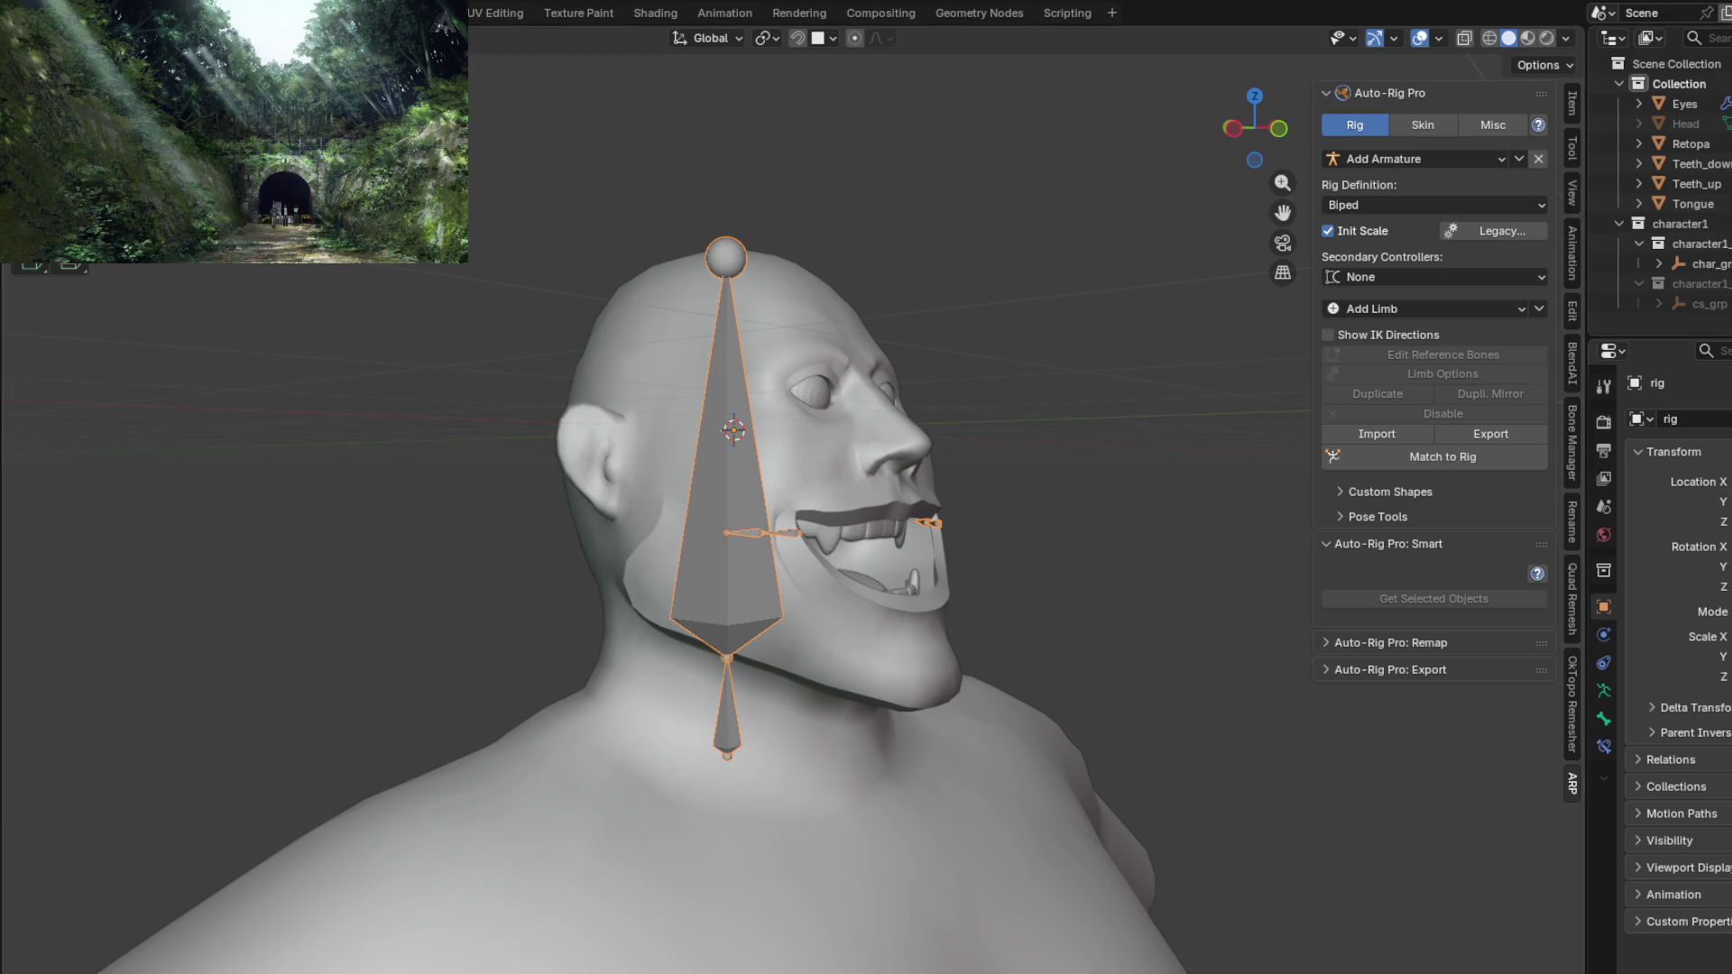
# Step: Reopen the recent ogre file without saving, view the head front-on, and show the ARP tools
pyautogui.click(19, 11)
pyautogui.moveTo(108, 250)
pyautogui.click(397, 302)
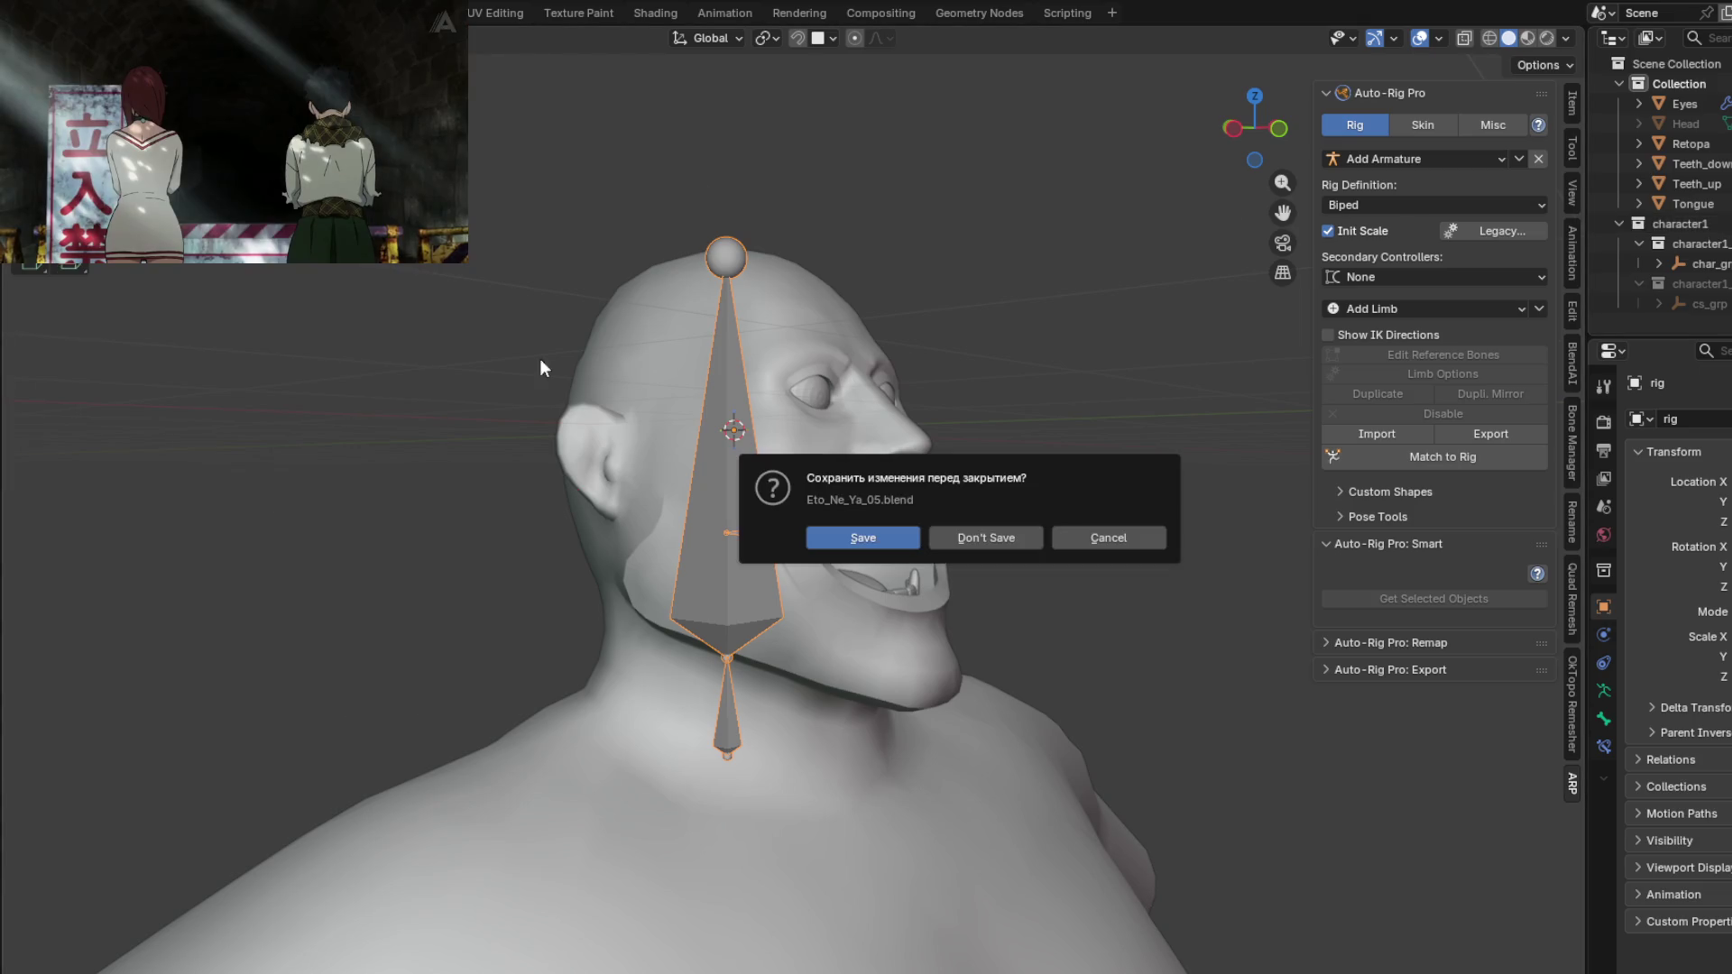
pyautogui.click(999, 533)
pyautogui.moveTo(994, 532)
pyautogui.mouseDown(button='middle')
pyautogui.moveTo(760, 500)
pyautogui.moveTo(739, 533)
pyautogui.mouseUp(button='middle')
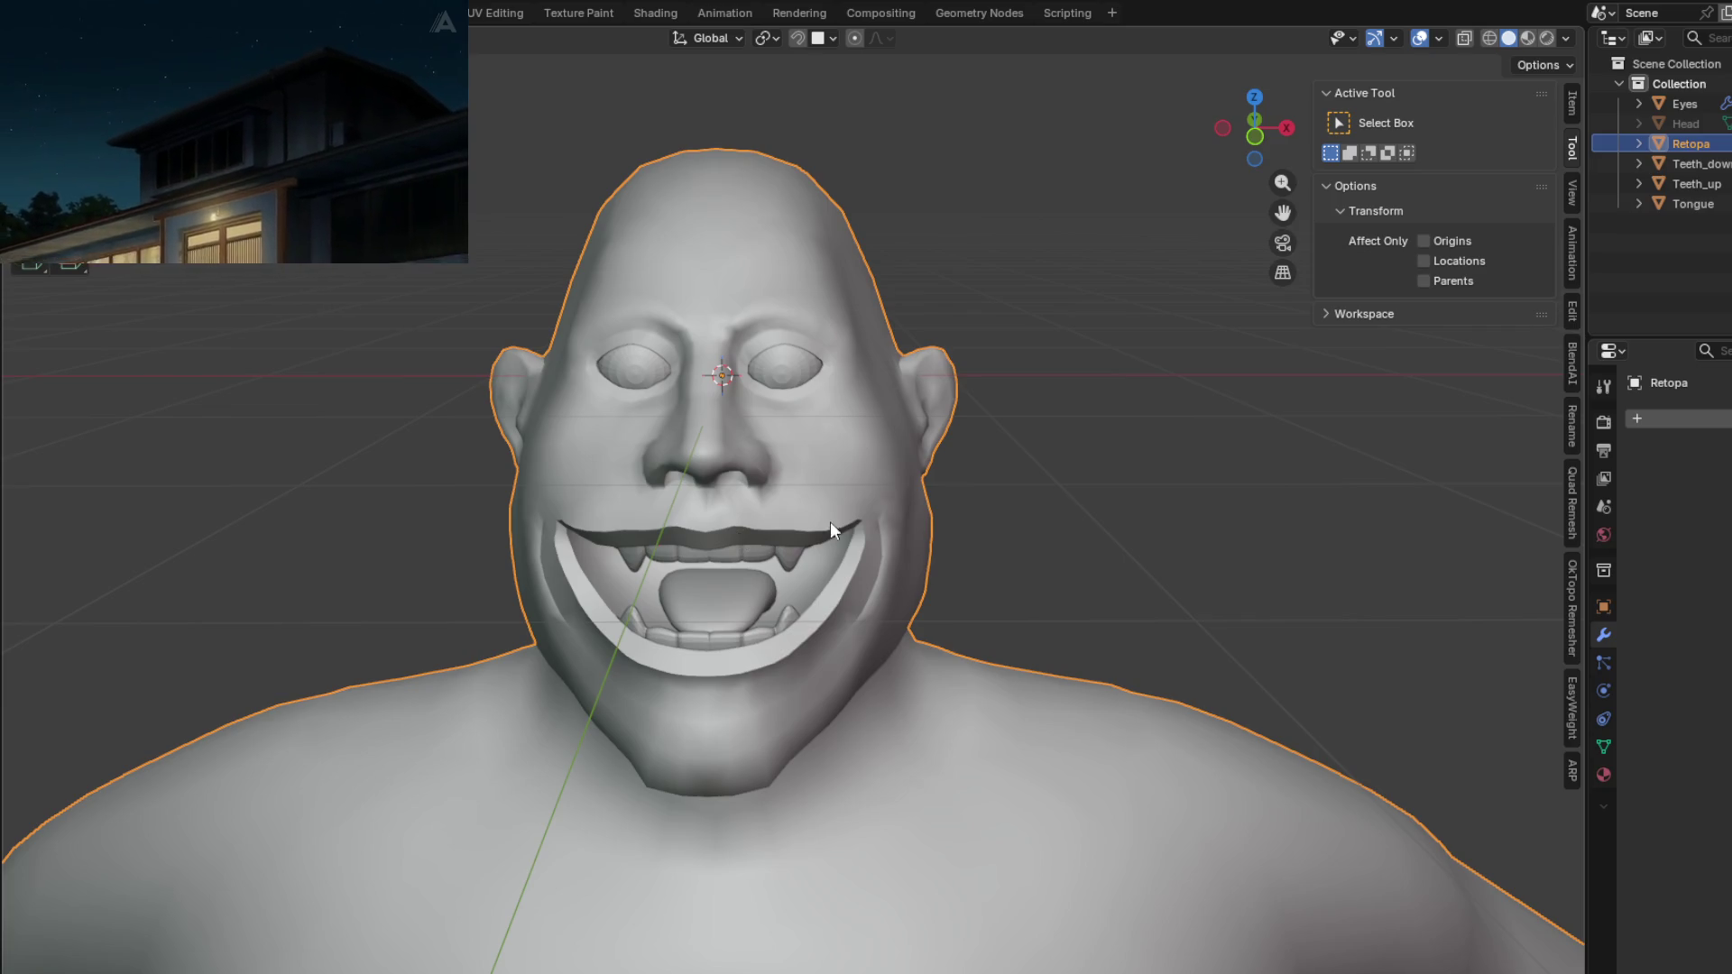
pyautogui.click(1572, 767)
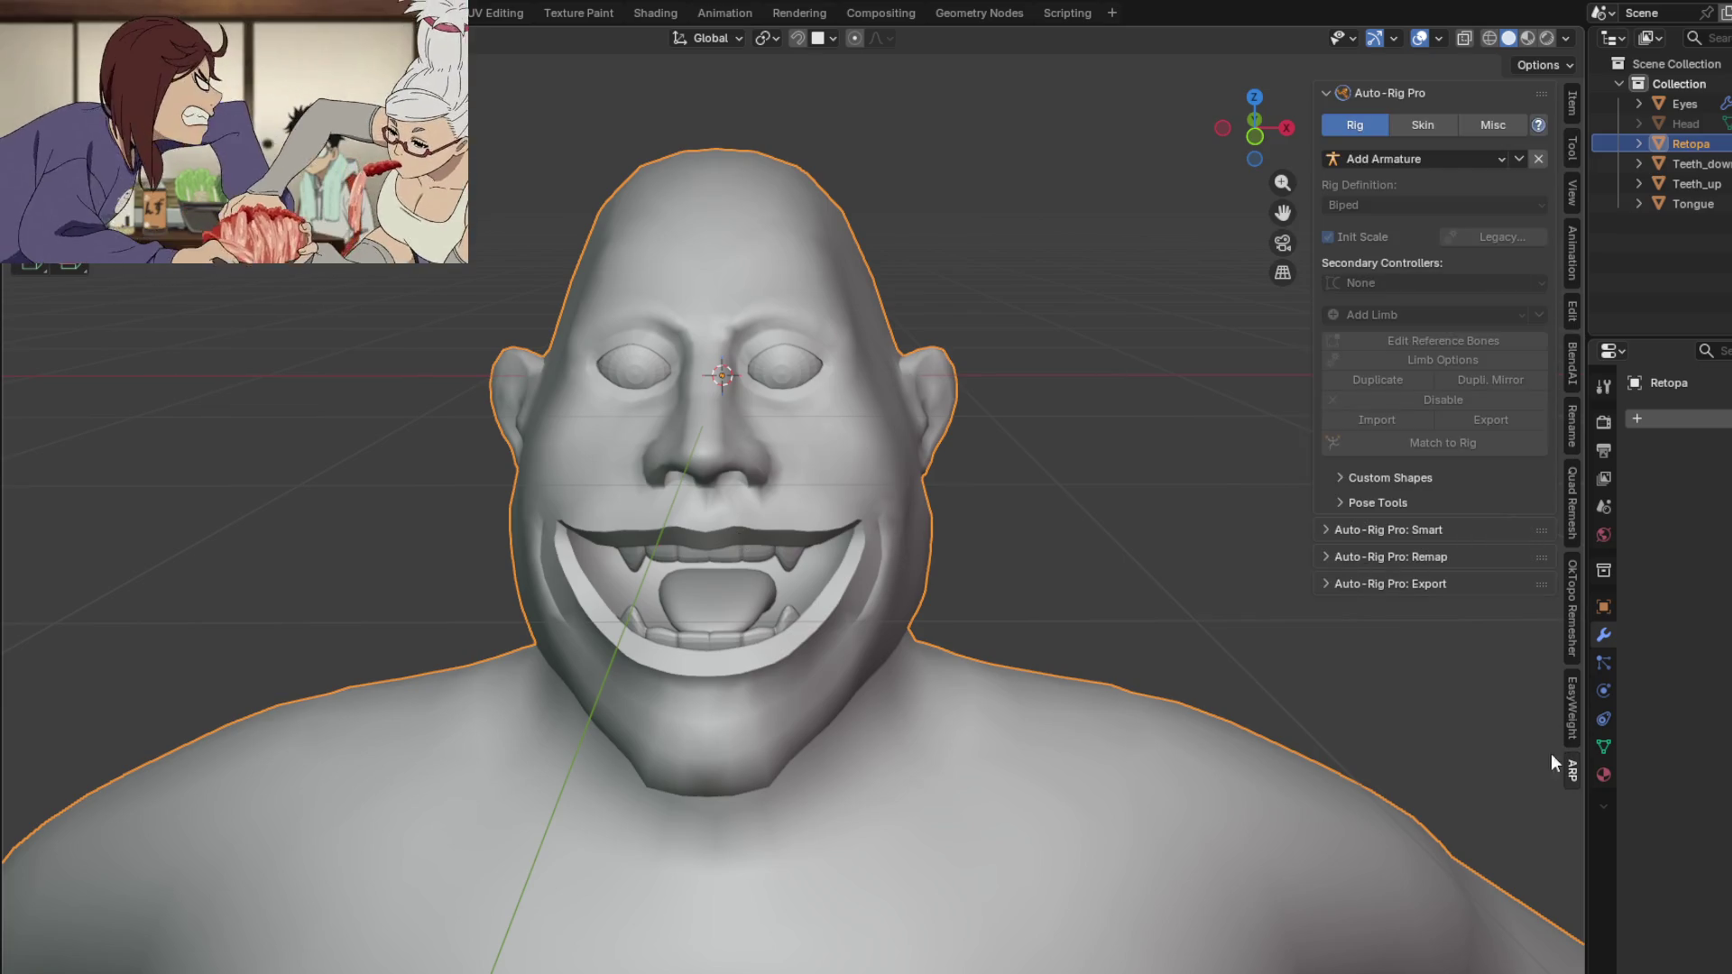
# Step: Start a Smart setup from the selected objects as Facial Only, and place the chin marker under the chin
pyautogui.keyDown('shift'); pyautogui.moveTo(956, 626); pyautogui.dragTo(955, 636, button='middle'); pyautogui.keyUp('shift')
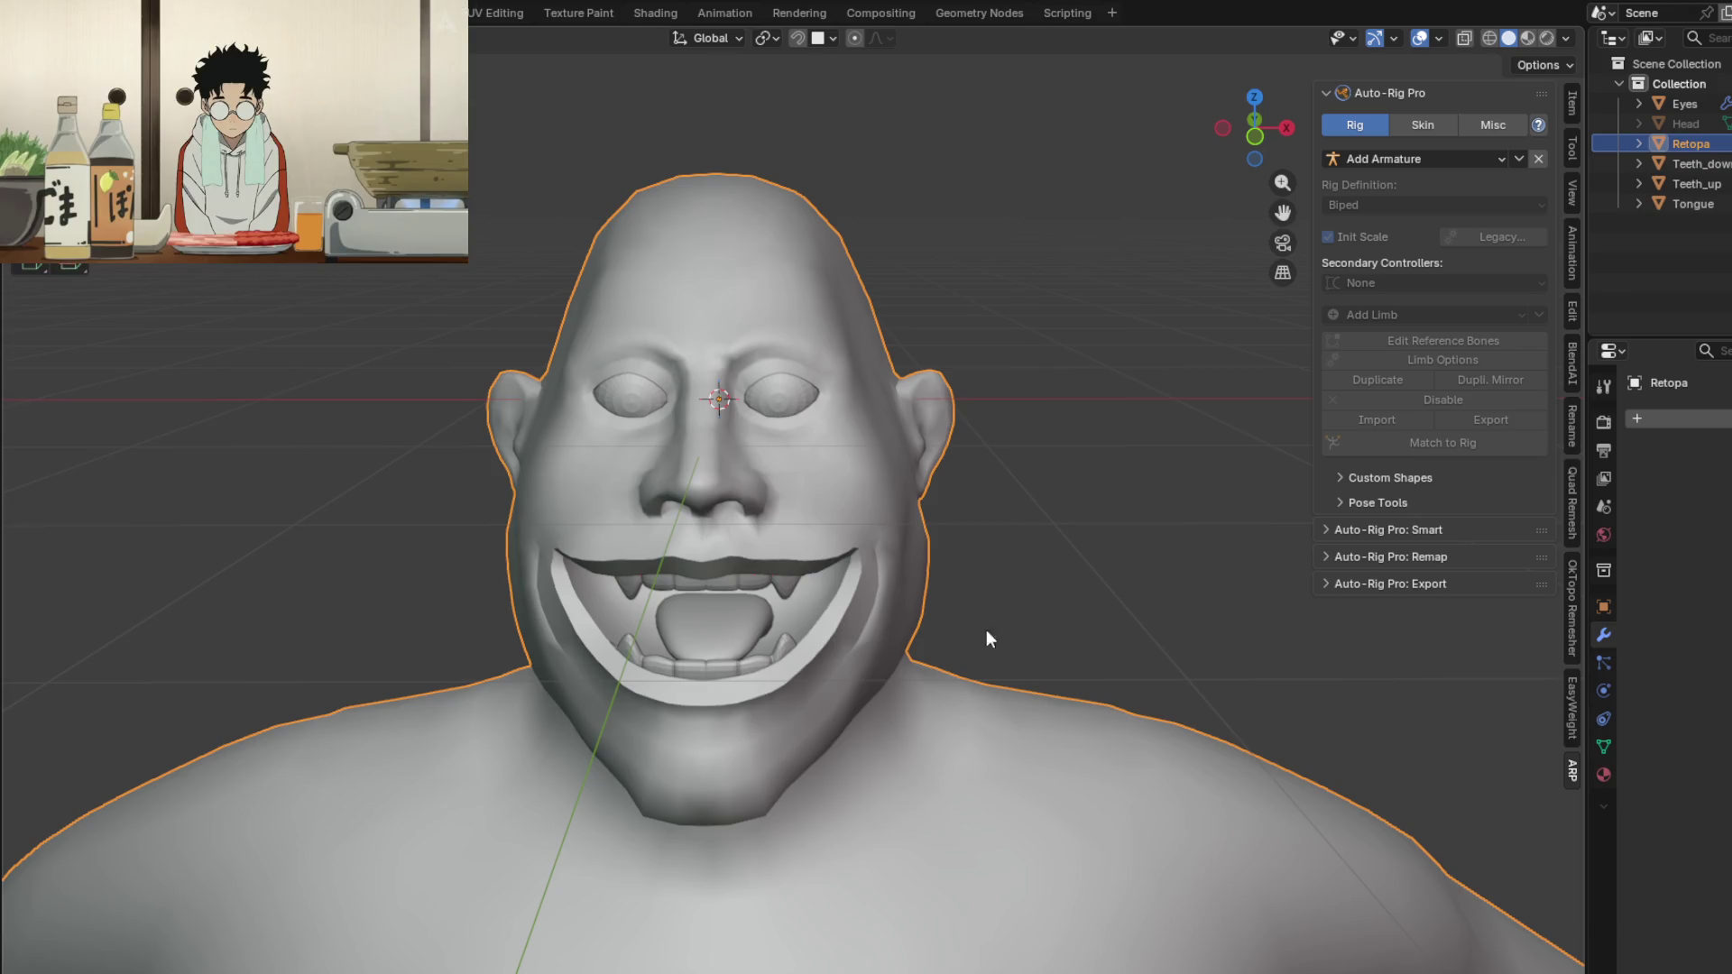
pyautogui.click(1383, 528)
pyautogui.click(1384, 529)
pyautogui.click(1383, 528)
pyautogui.click(1360, 582)
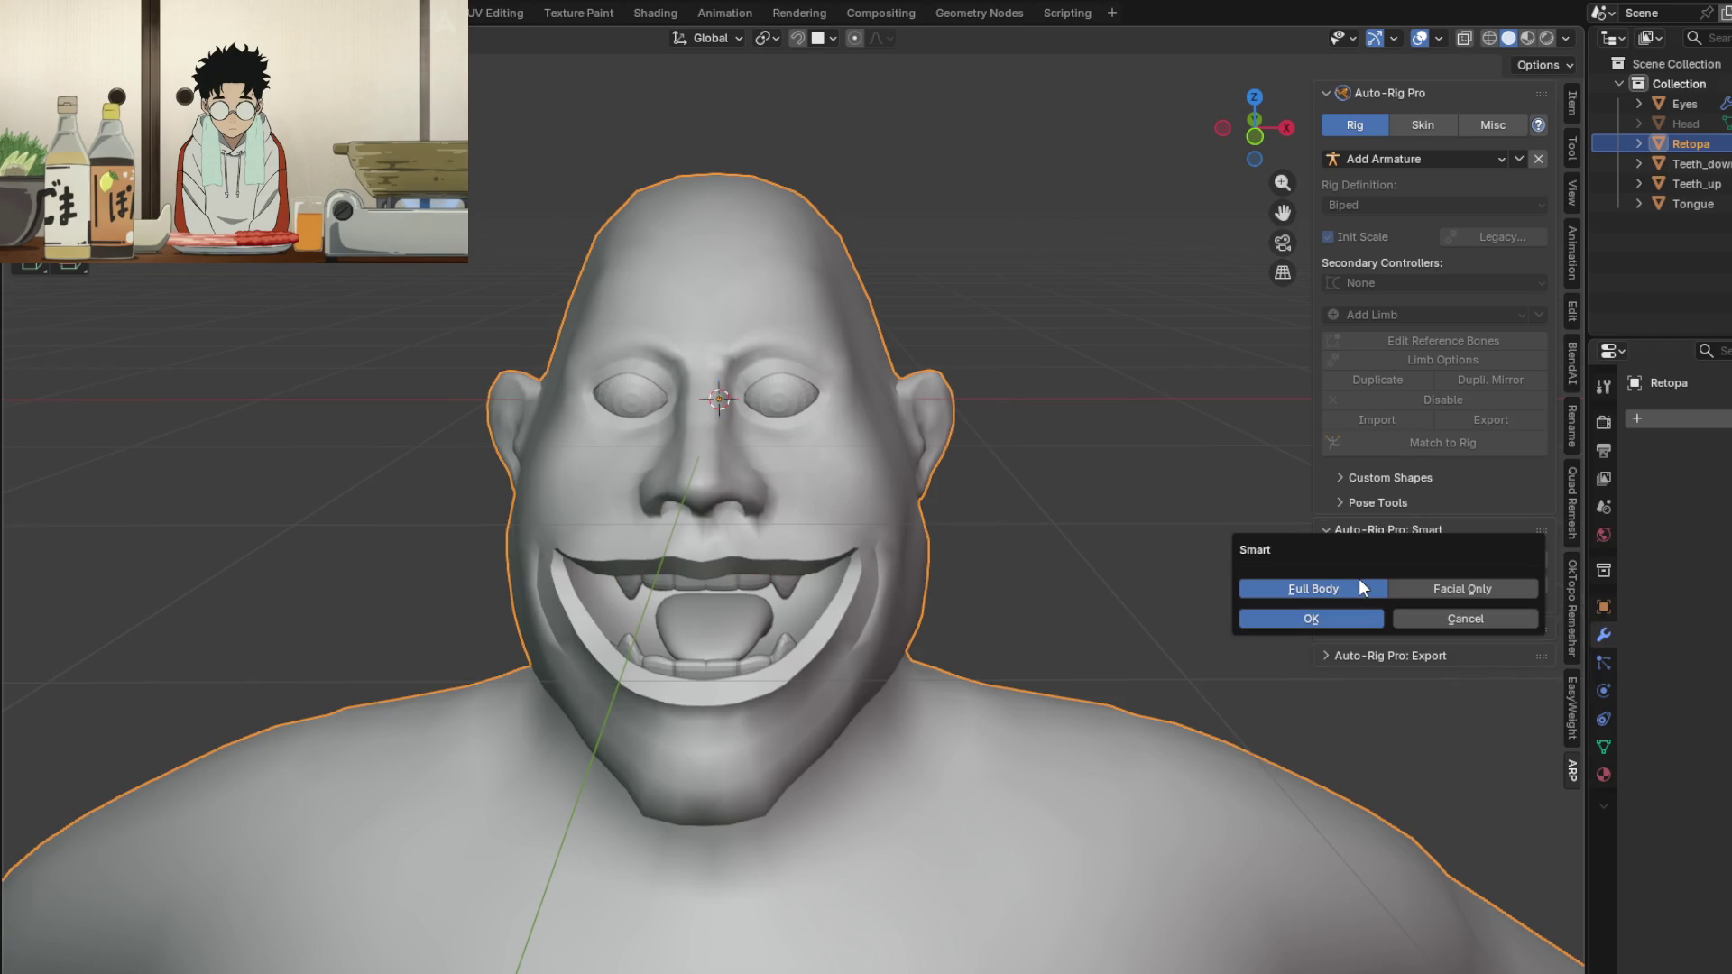
pyautogui.click(1443, 592)
pyautogui.click(1308, 620)
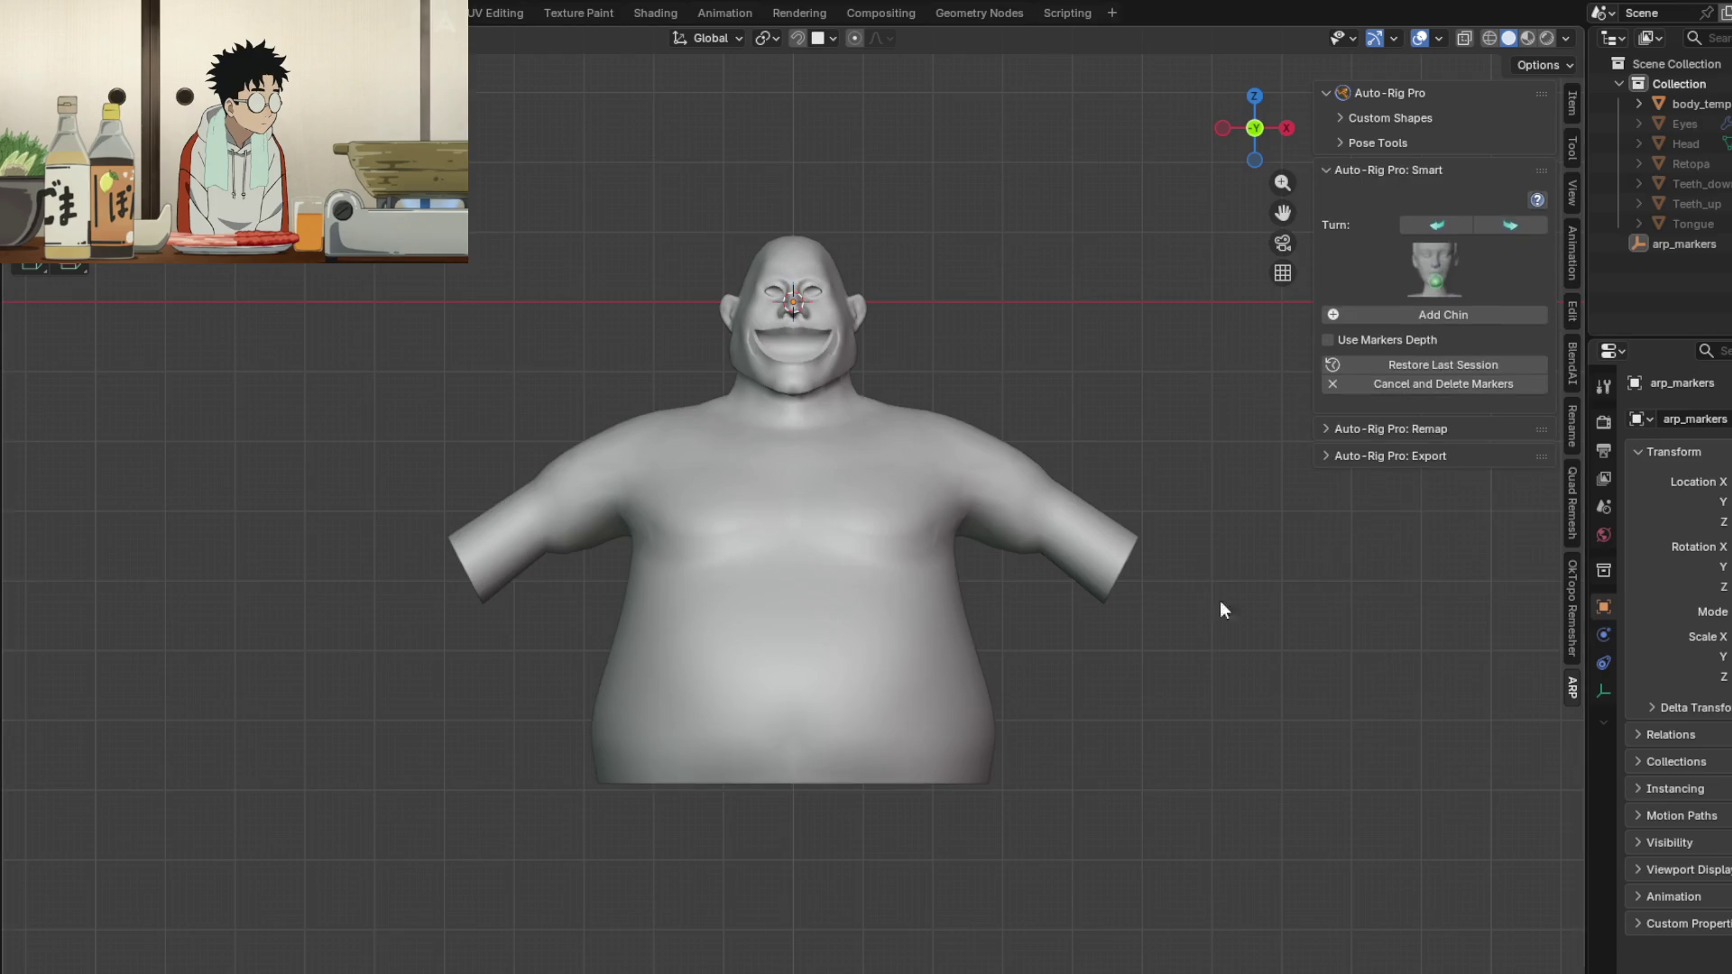
pyautogui.scroll(5, 814, 252)
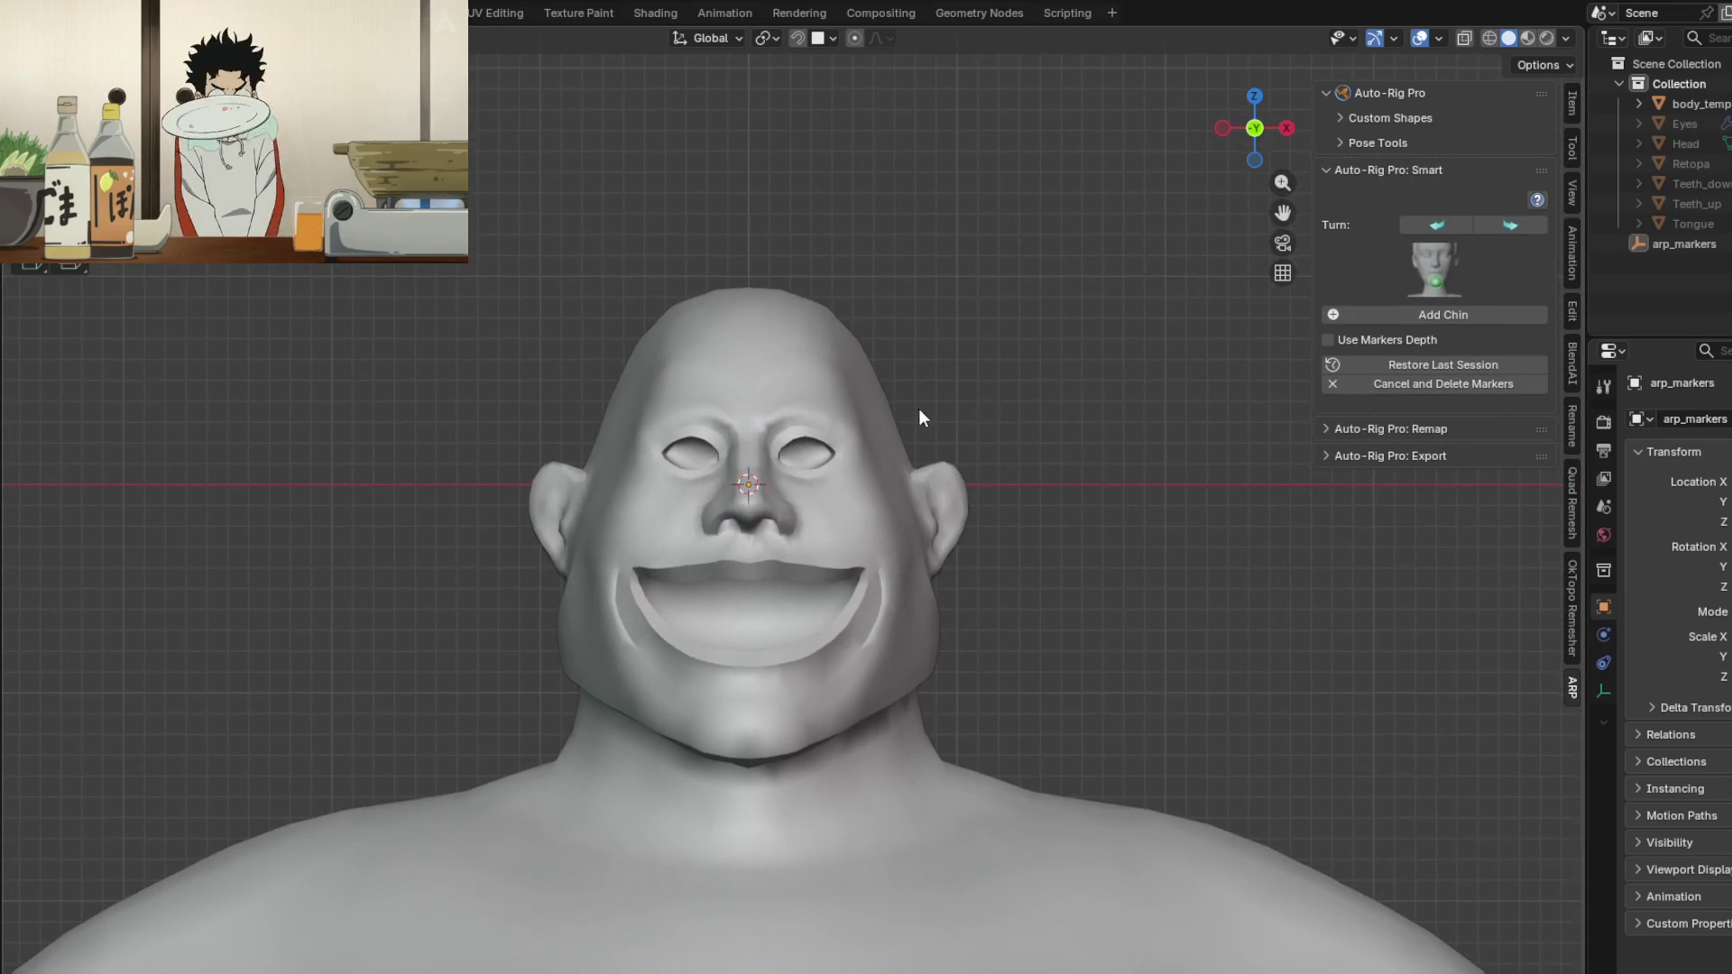
pyautogui.click(1411, 316)
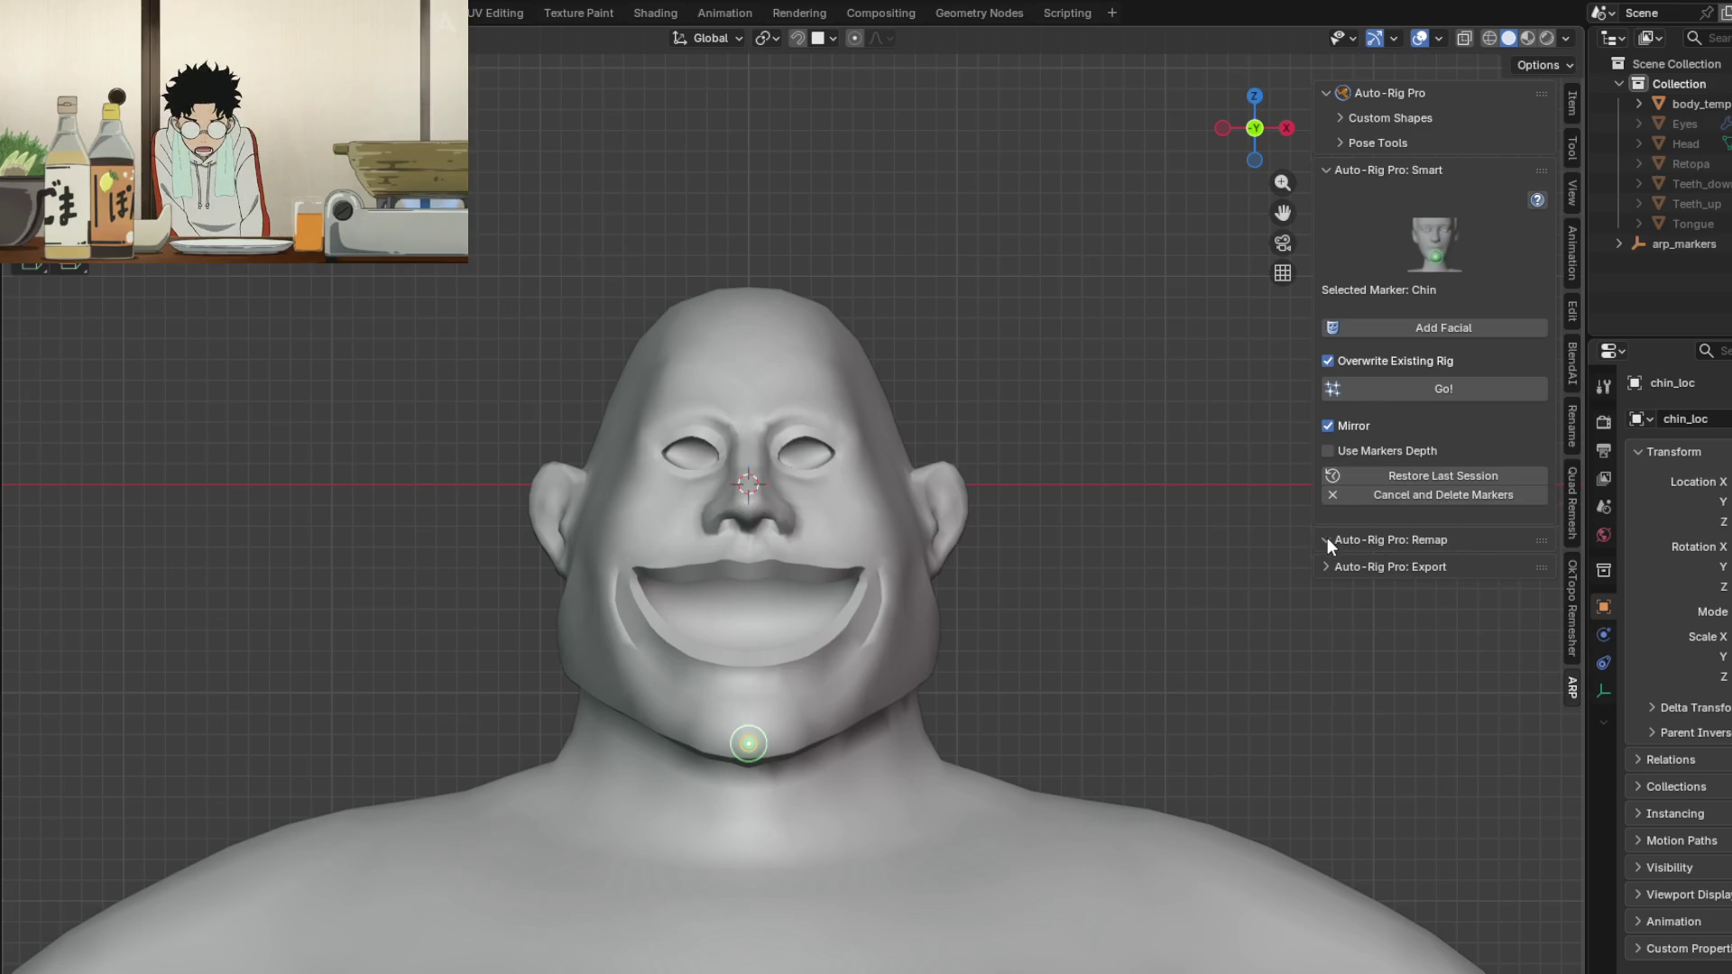
# Step: Run Add Facial to lay out eyebrow, cheek, mouth, lip and chin markers over the face
pyautogui.click(1324, 566)
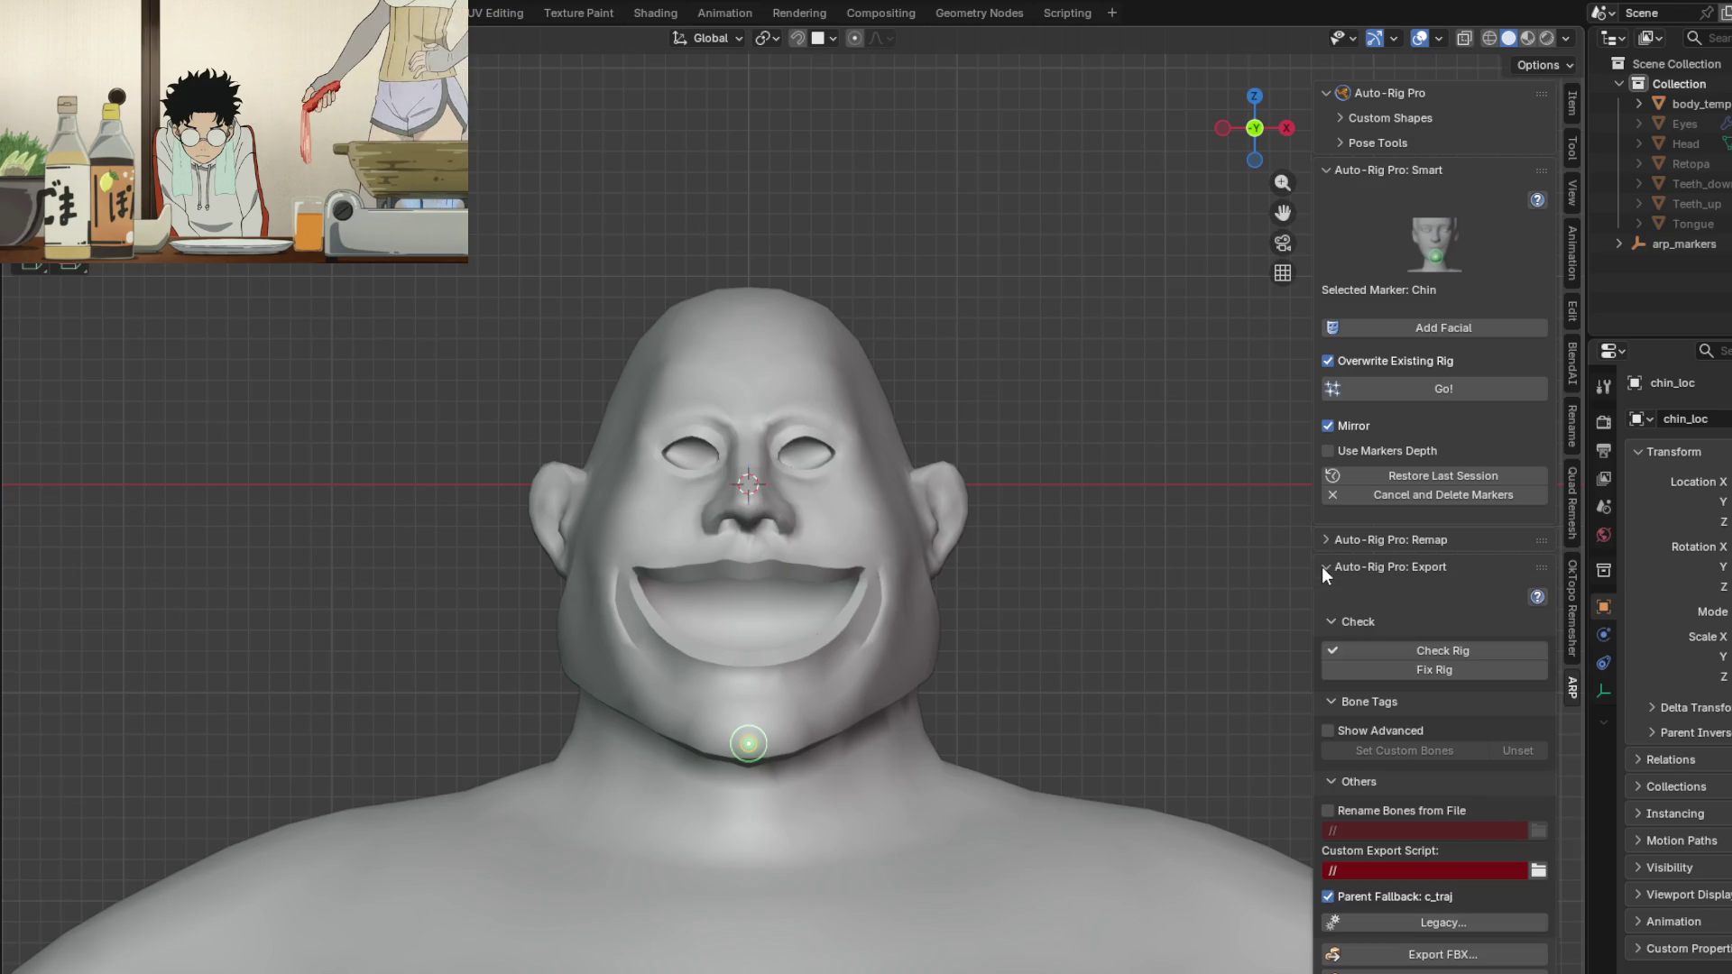
pyautogui.click(1323, 567)
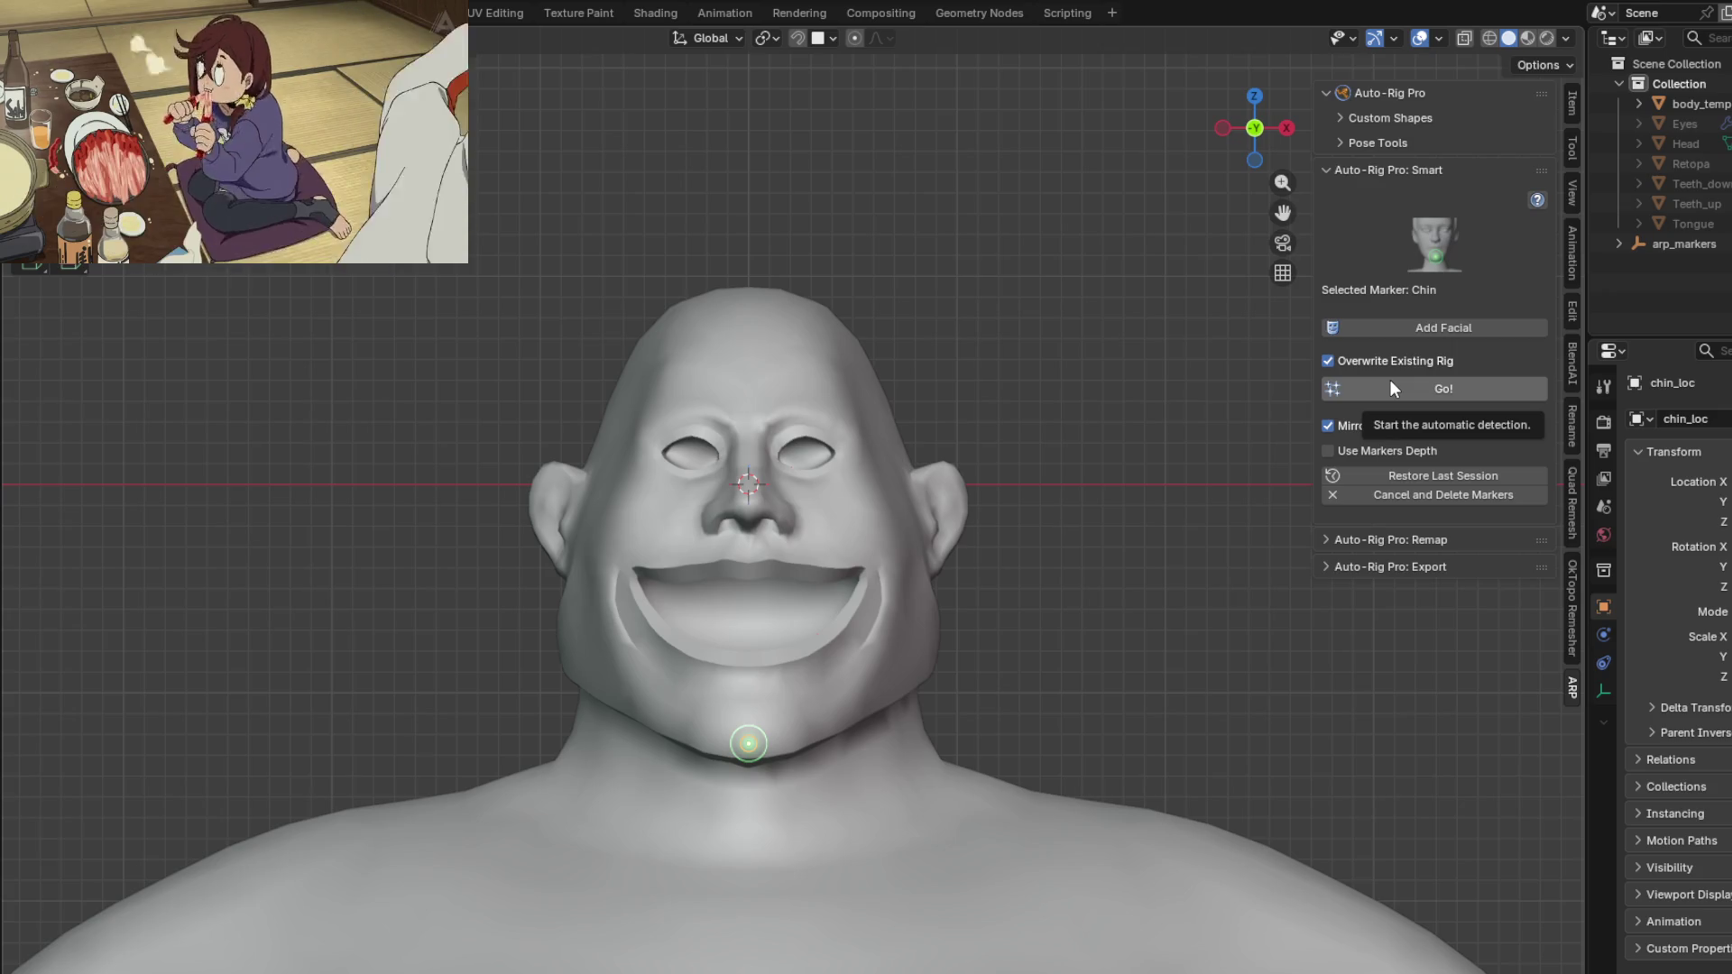
pyautogui.click(1414, 329)
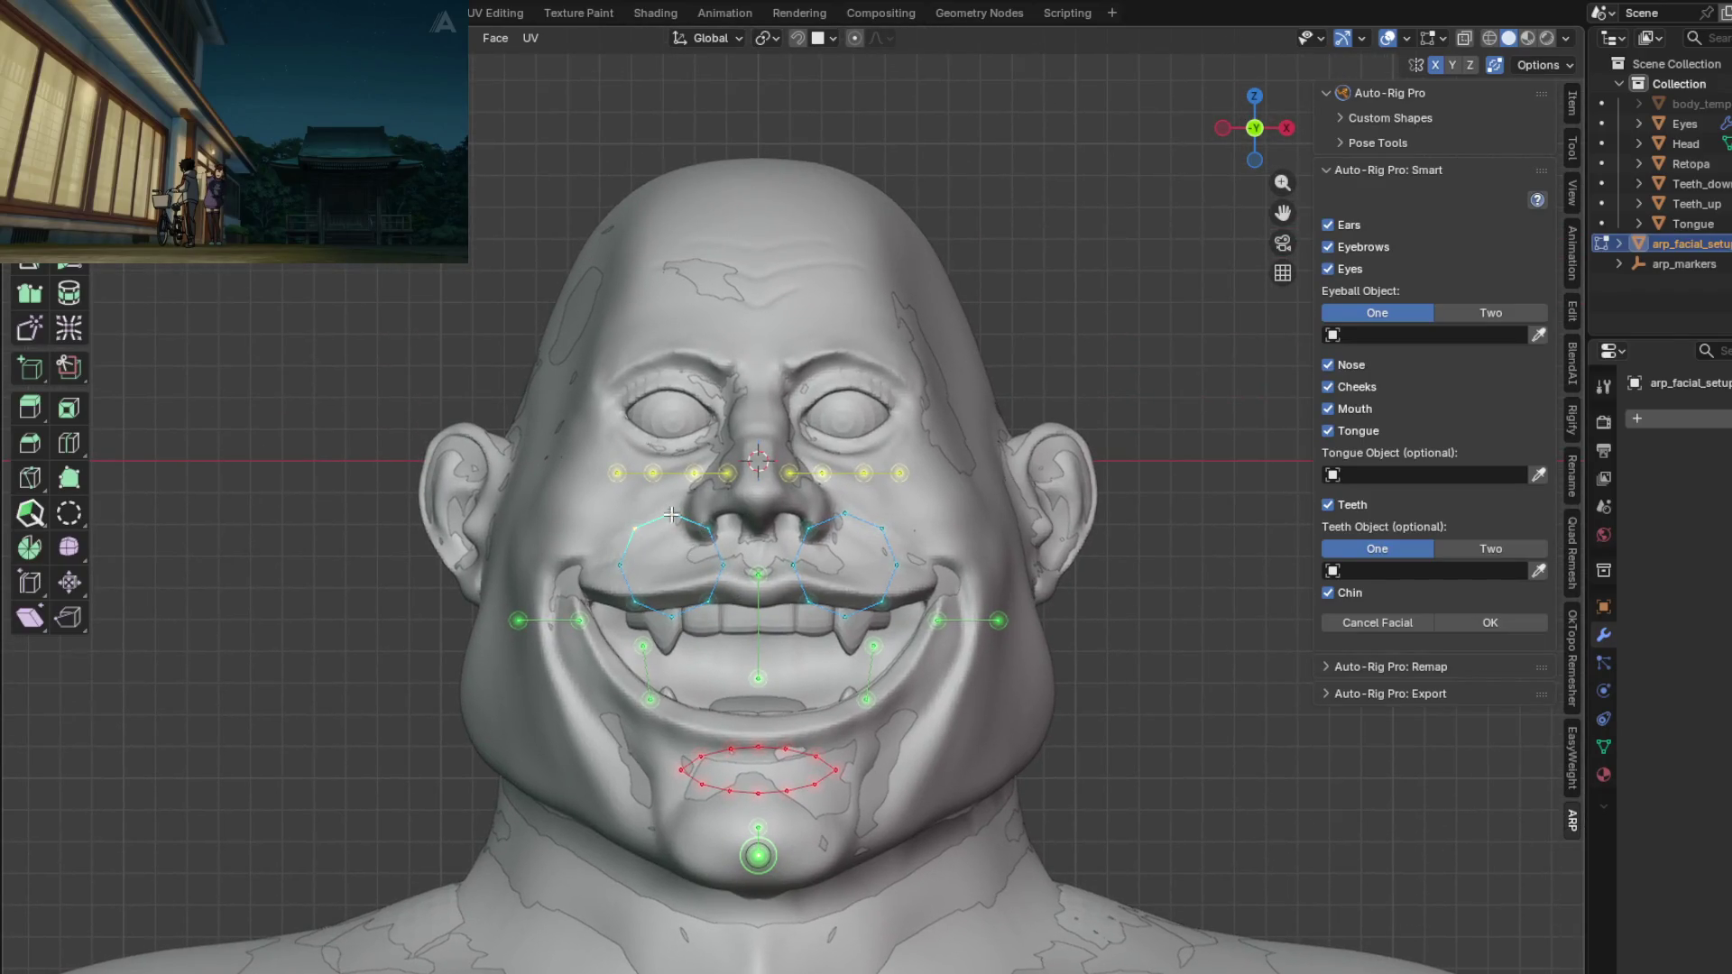
# Step: Raise the eye-outline markers vertically, finishing 1.89 cm higher around the ogre's eyes
pyautogui.moveTo(626, 512)
pyautogui.mouseDown()
pyautogui.moveTo(705, 622)
pyautogui.moveTo(729, 627)
pyautogui.mouseUp()
pyautogui.press('g')
pyautogui.press('z')
pyautogui.press('Escape')
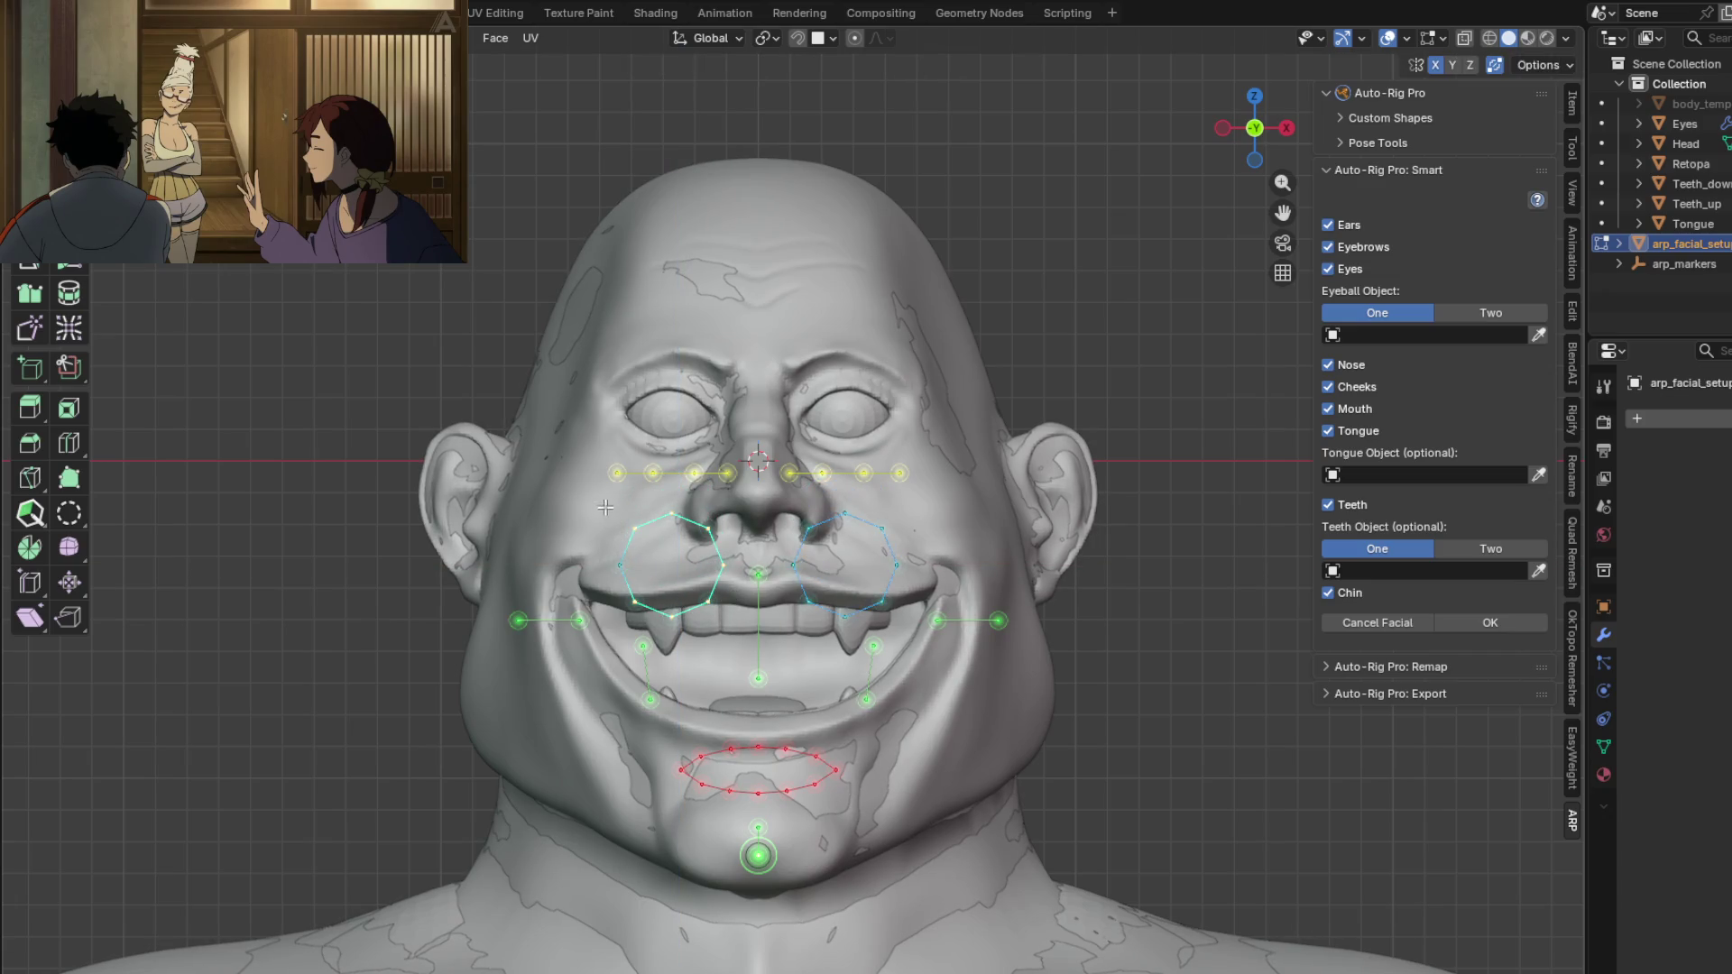
pyautogui.press('g')
pyautogui.press('z')
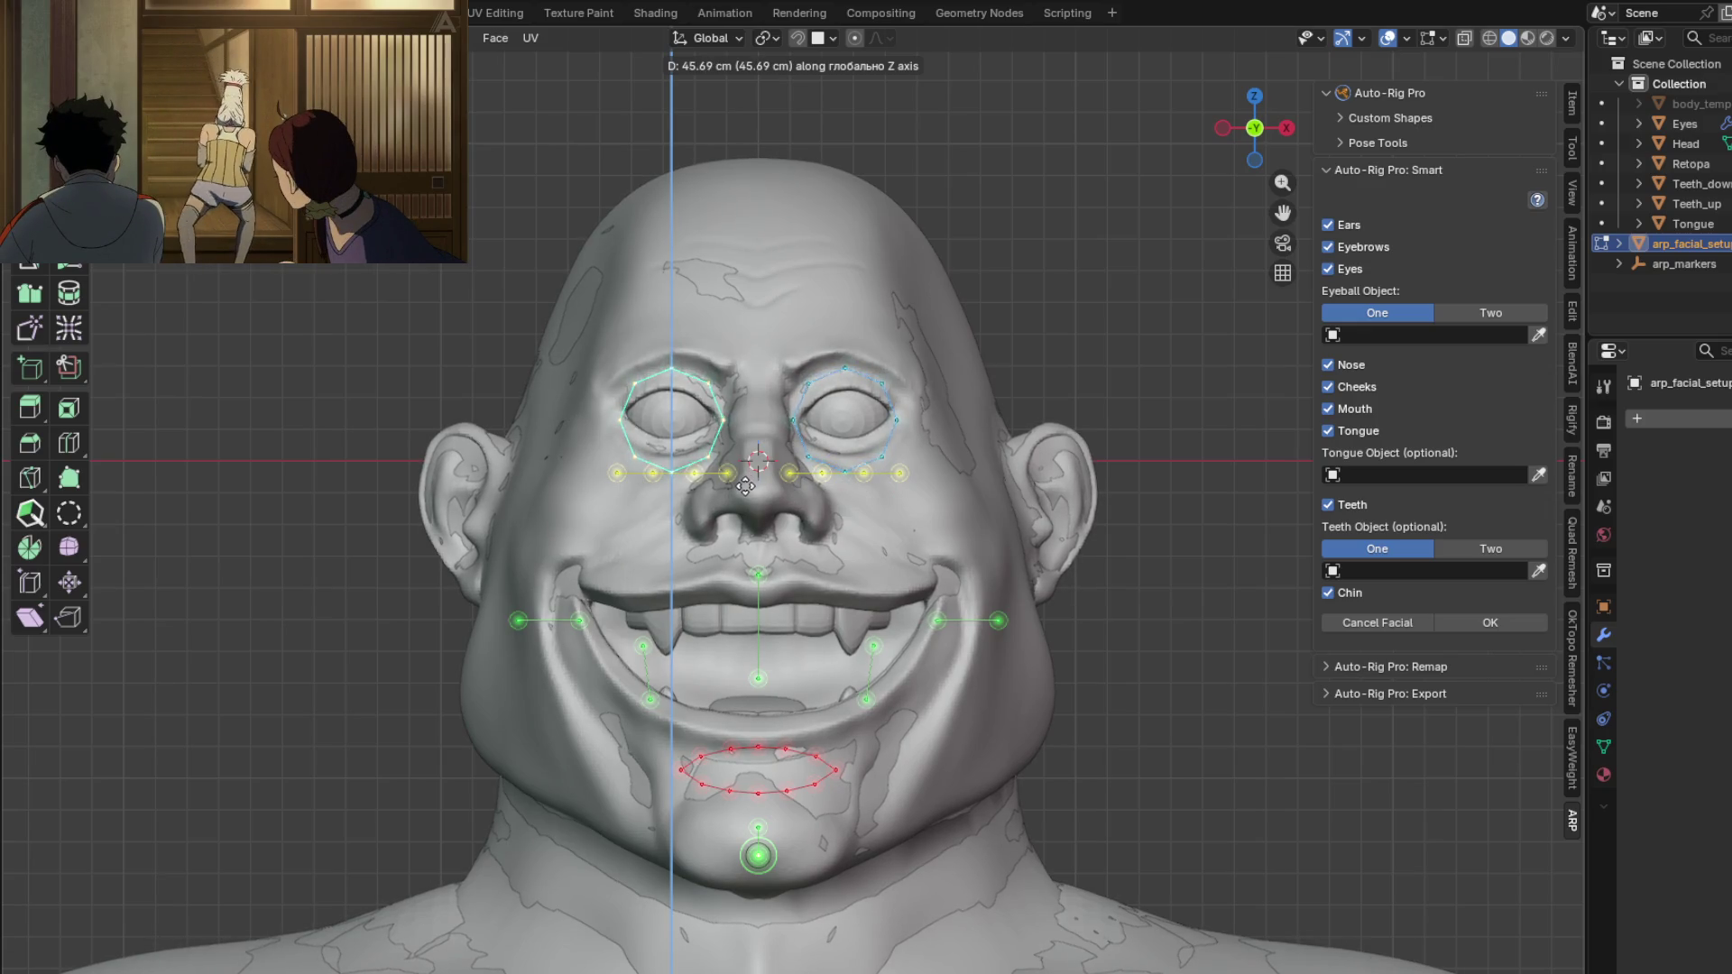
pyautogui.click(745, 485)
pyautogui.hotkey('alt', 'z')
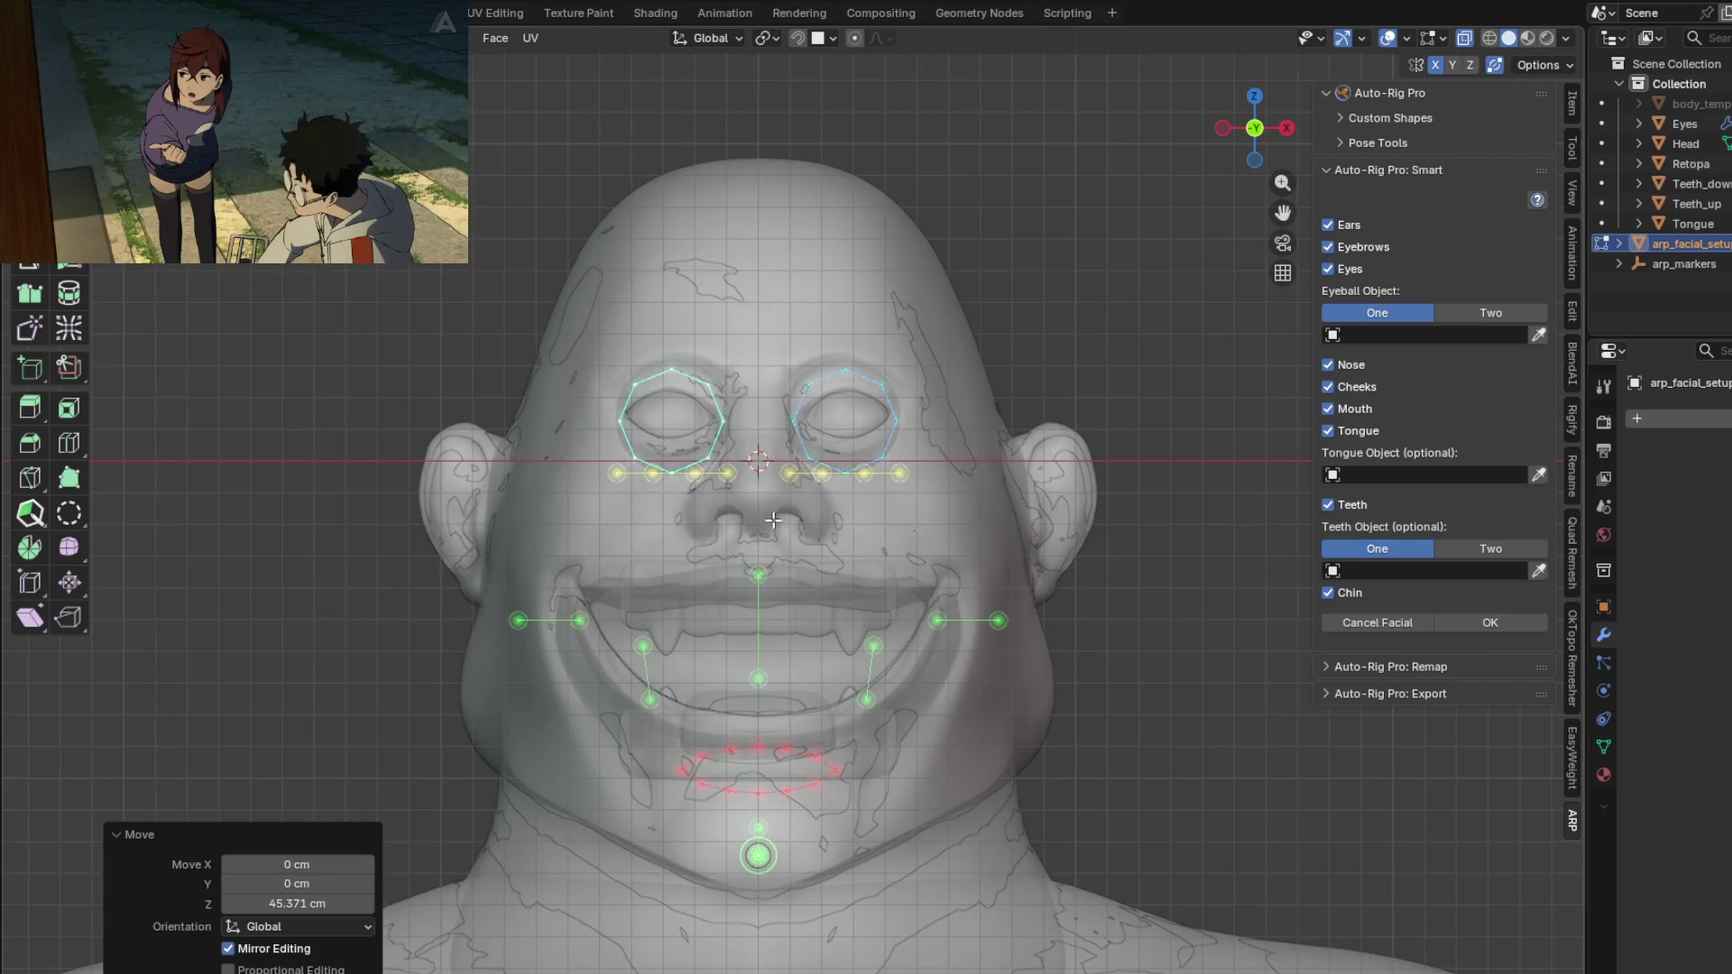
pyautogui.press('g')
pyautogui.press('z')
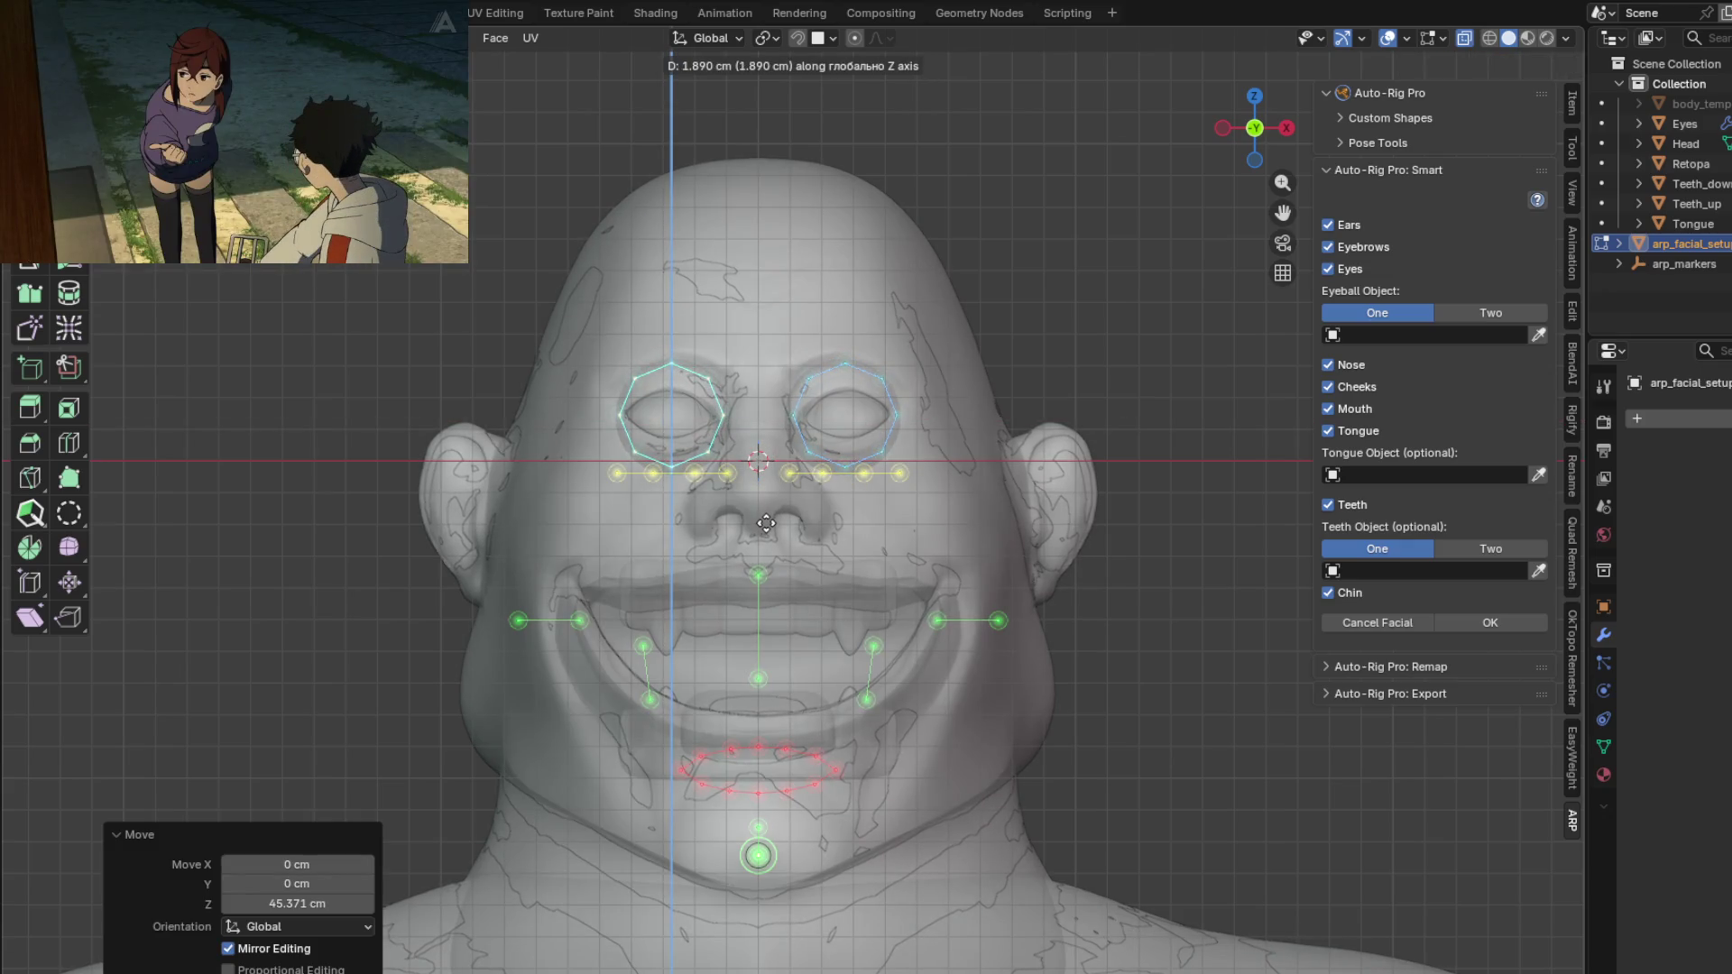
pyautogui.click(765, 523)
pyautogui.hotkey('alt', 'z')
# Step: Raise the yellow markers below the eyes 4.096 cm along Z
pyautogui.keyDown('shift'); pyautogui.moveTo(667, 491); pyautogui.dragTo(672, 549, button='middle'); pyautogui.keyUp('shift')
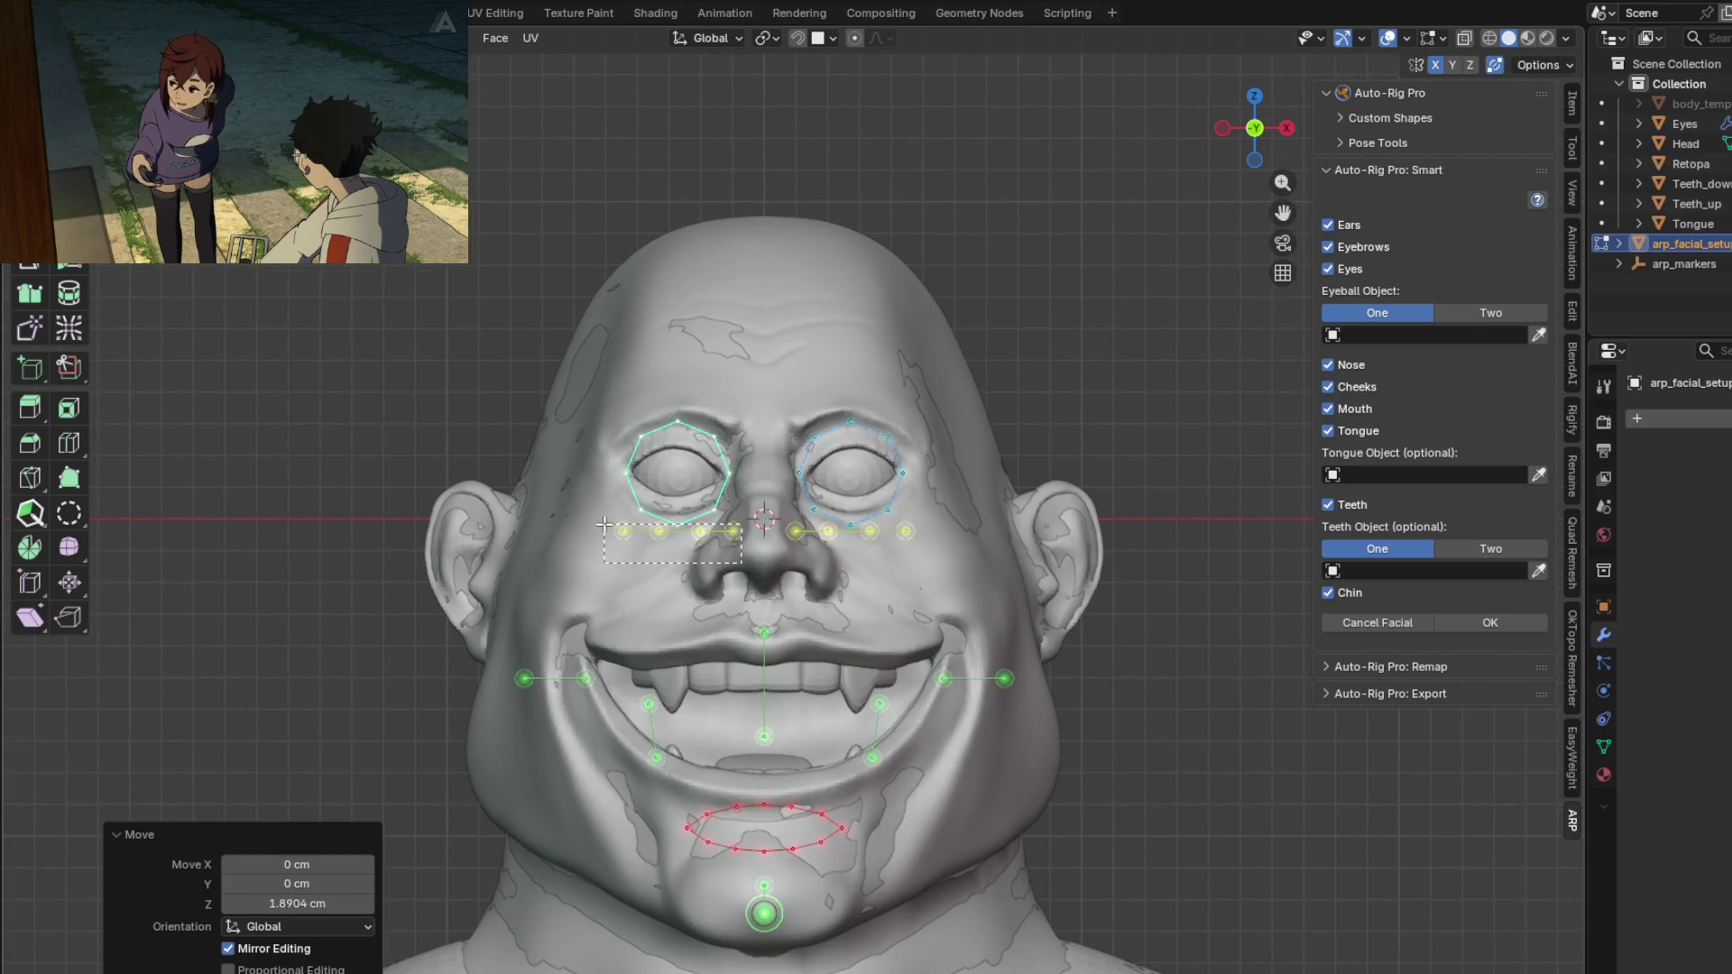
pyautogui.moveTo(604, 525); pyautogui.dragTo(606, 526)
pyautogui.press('g')
pyautogui.press('z')
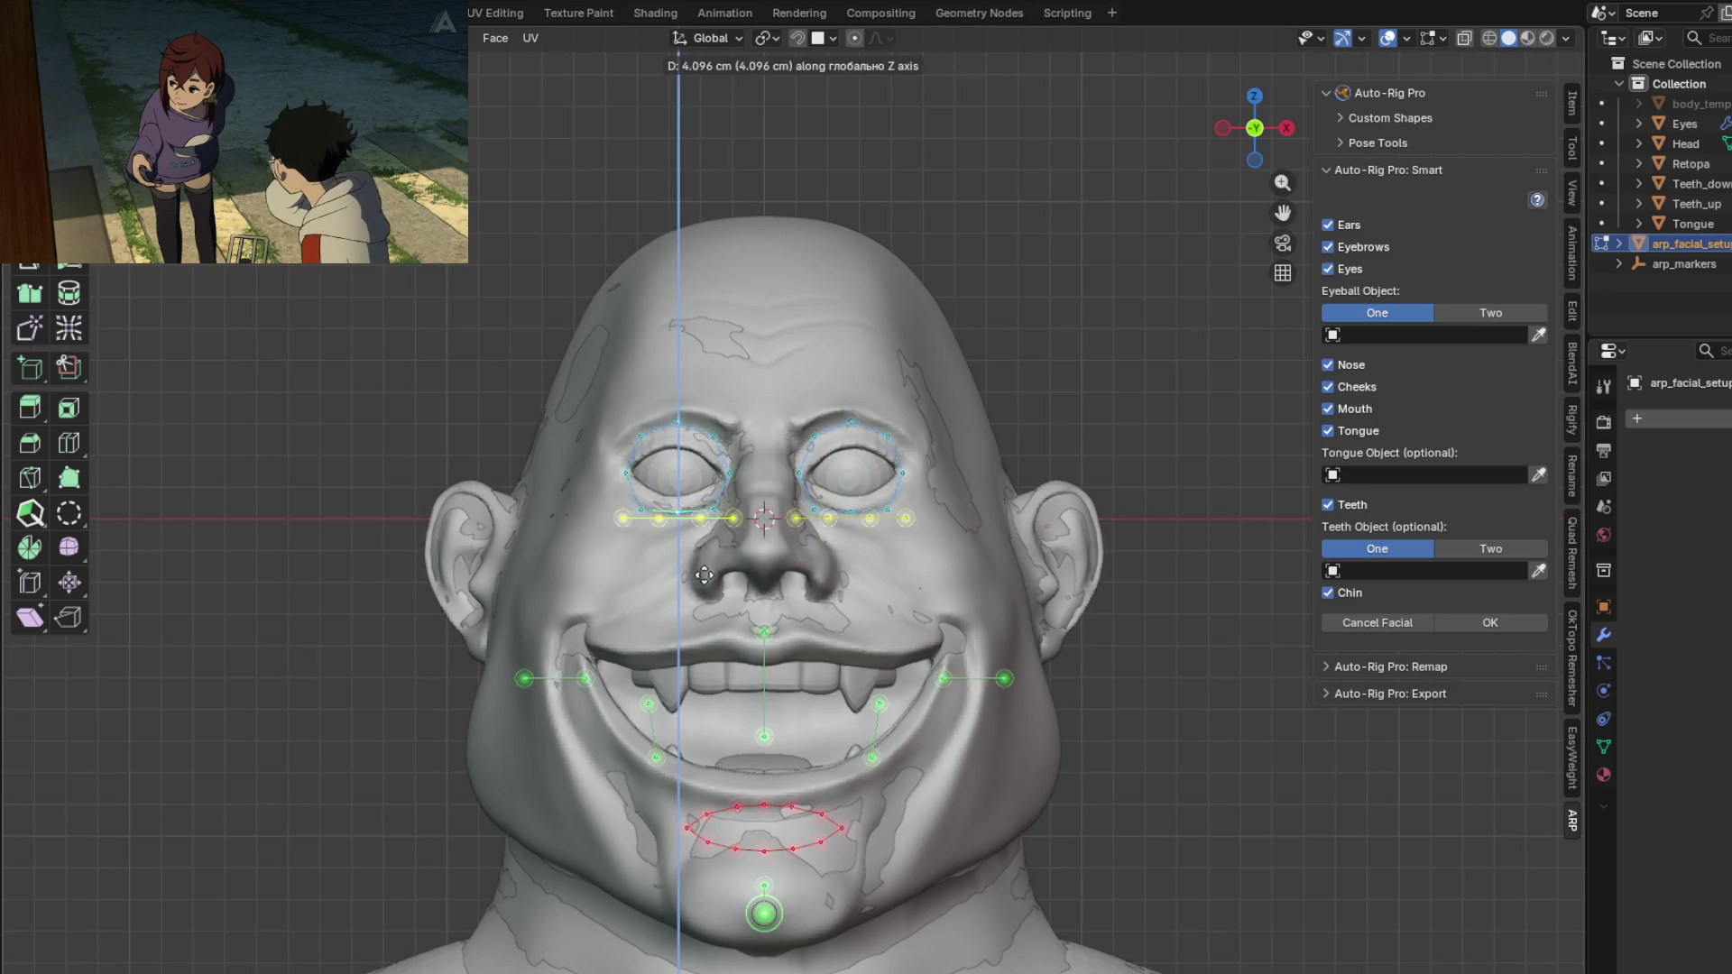
pyautogui.click(704, 575)
# Step: Raise the left row of yellow markers vertically up to eyebrow height
pyautogui.scroll(4, 690, 553)
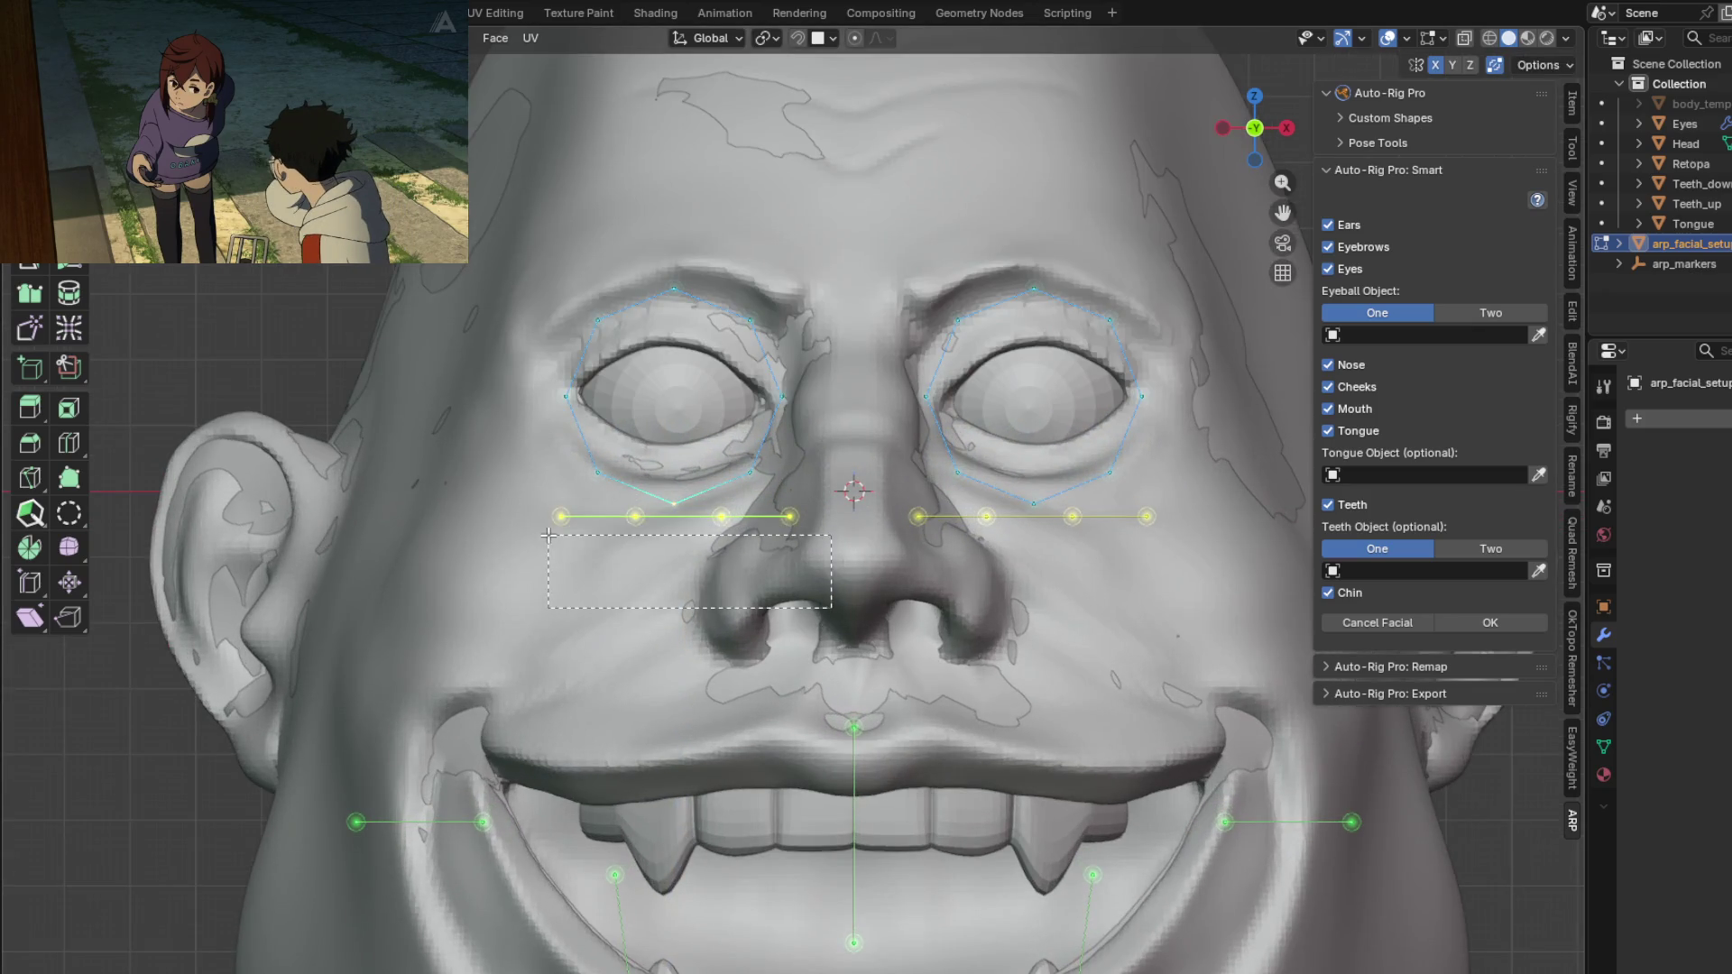
pyautogui.moveTo(535, 509); pyautogui.dragTo(534, 509)
pyautogui.press('g')
pyautogui.press('z')
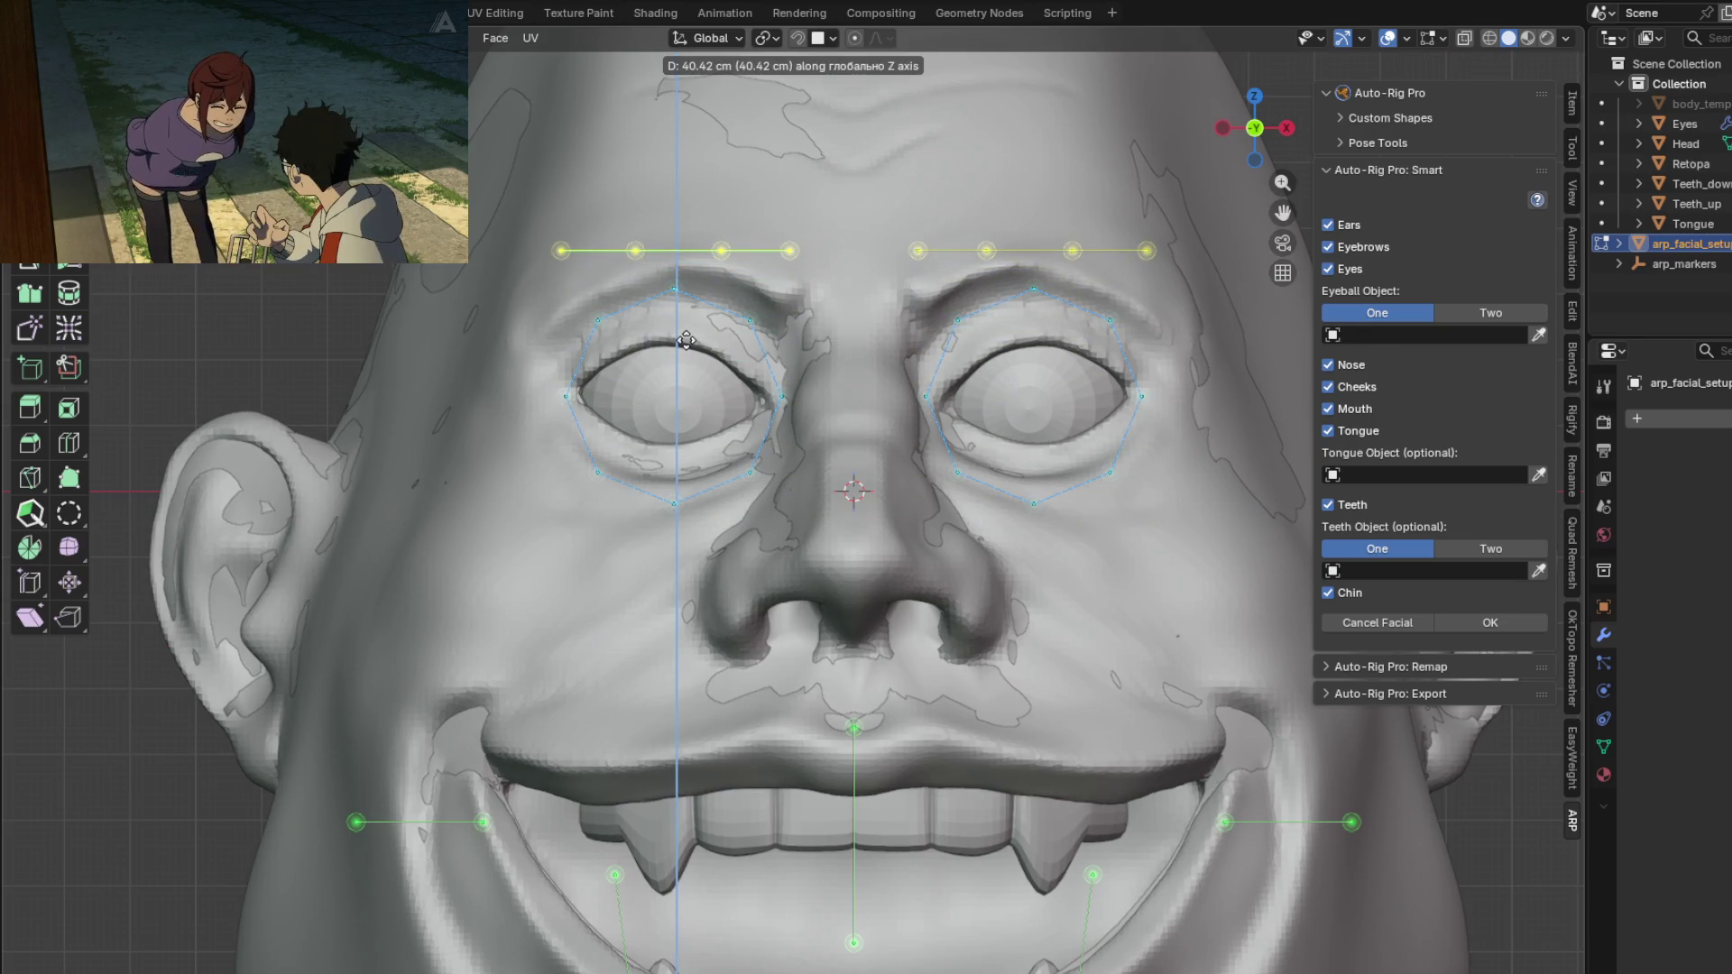
pyautogui.click(685, 340)
# Step: Select the markers along the nose line and raise them vertically onto the nose
pyautogui.scroll(-4, 685, 340)
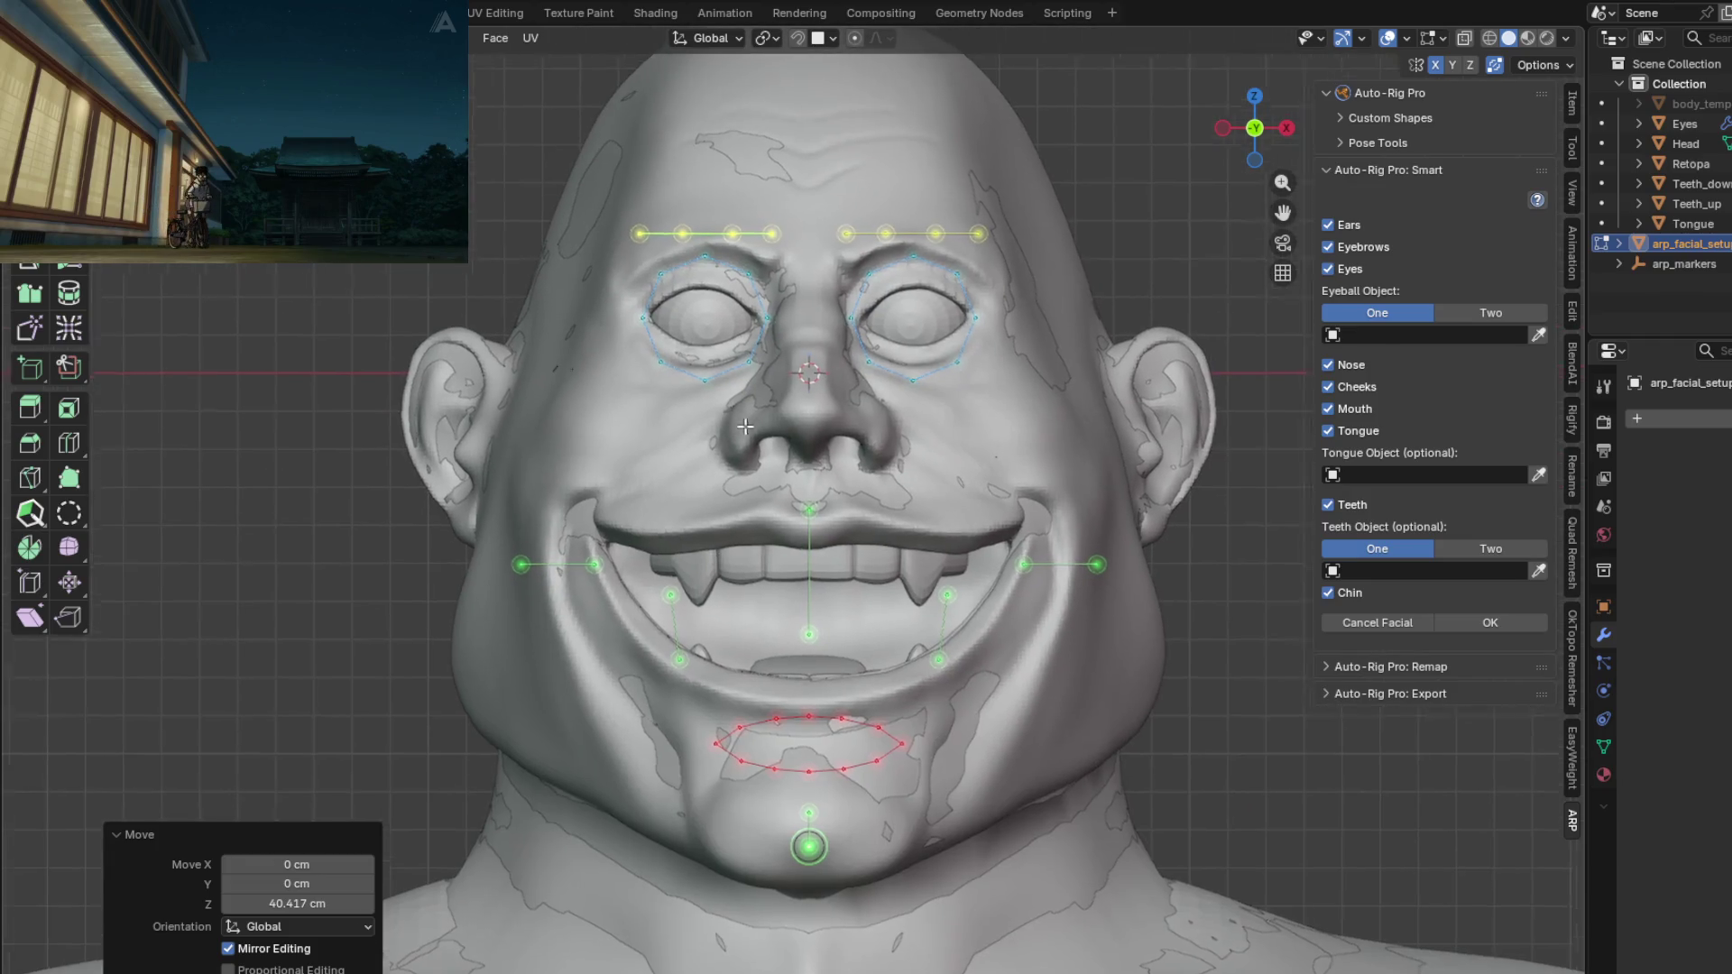
pyautogui.keyDown('shift'); pyautogui.moveTo(756, 412); pyautogui.dragTo(713, 323, button='middle'); pyautogui.keyUp('shift')
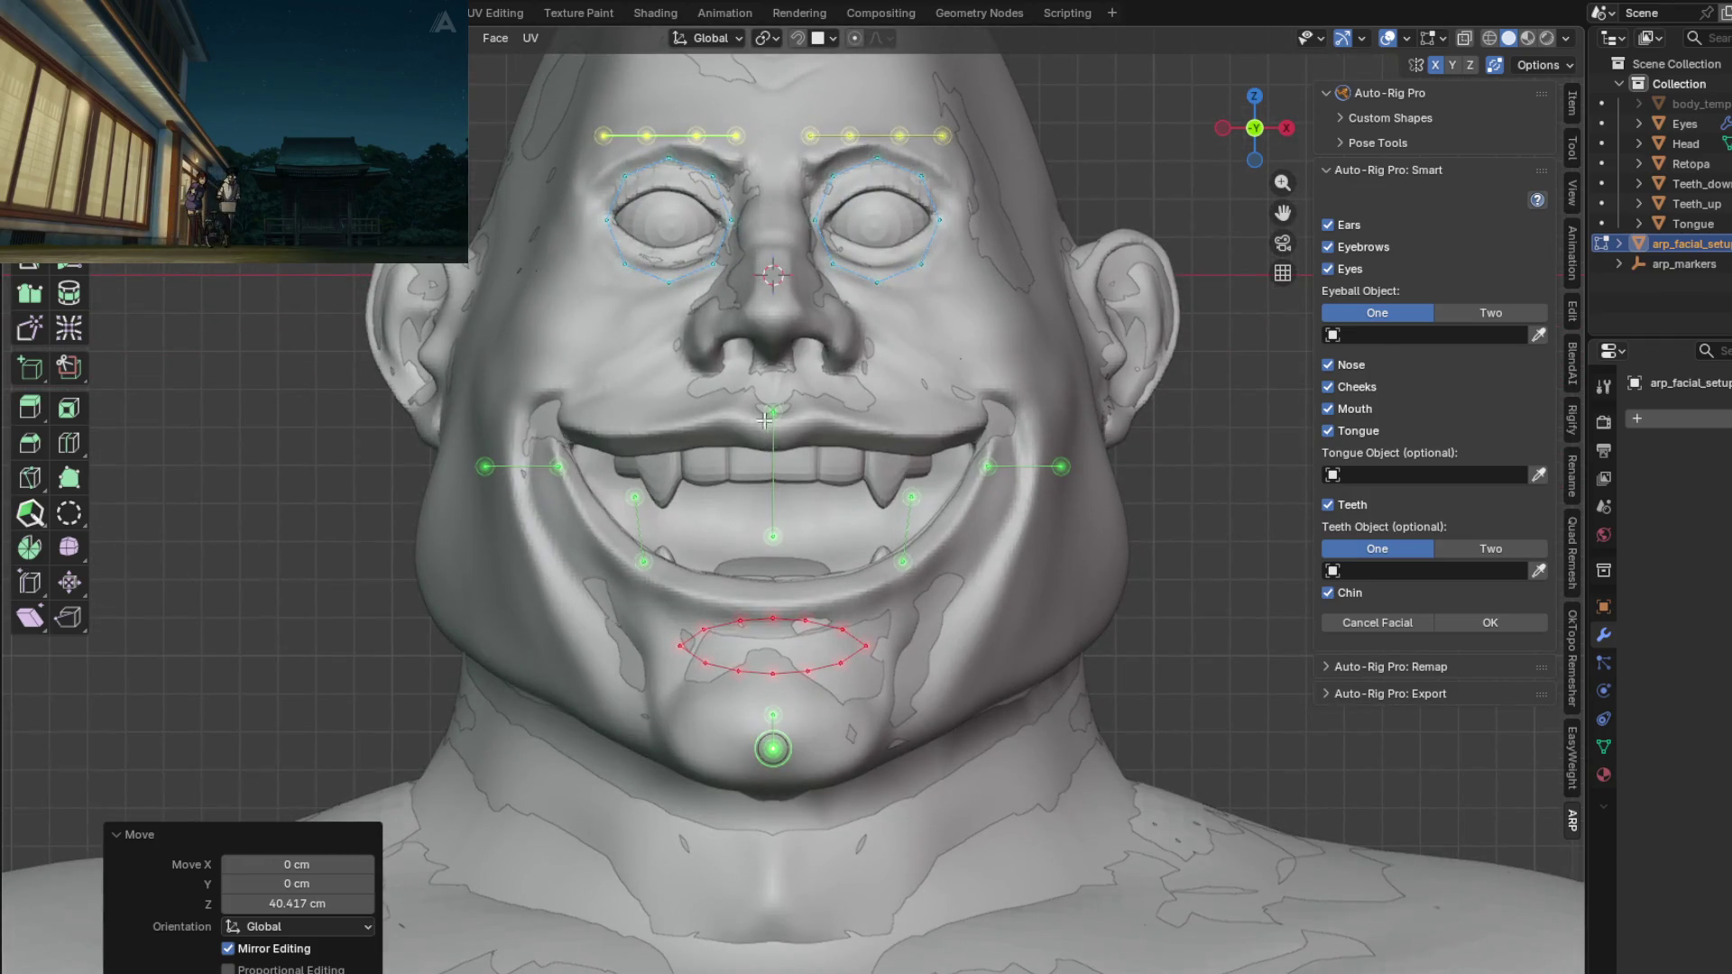
pyautogui.moveTo(797, 545); pyautogui.dragTo(798, 546)
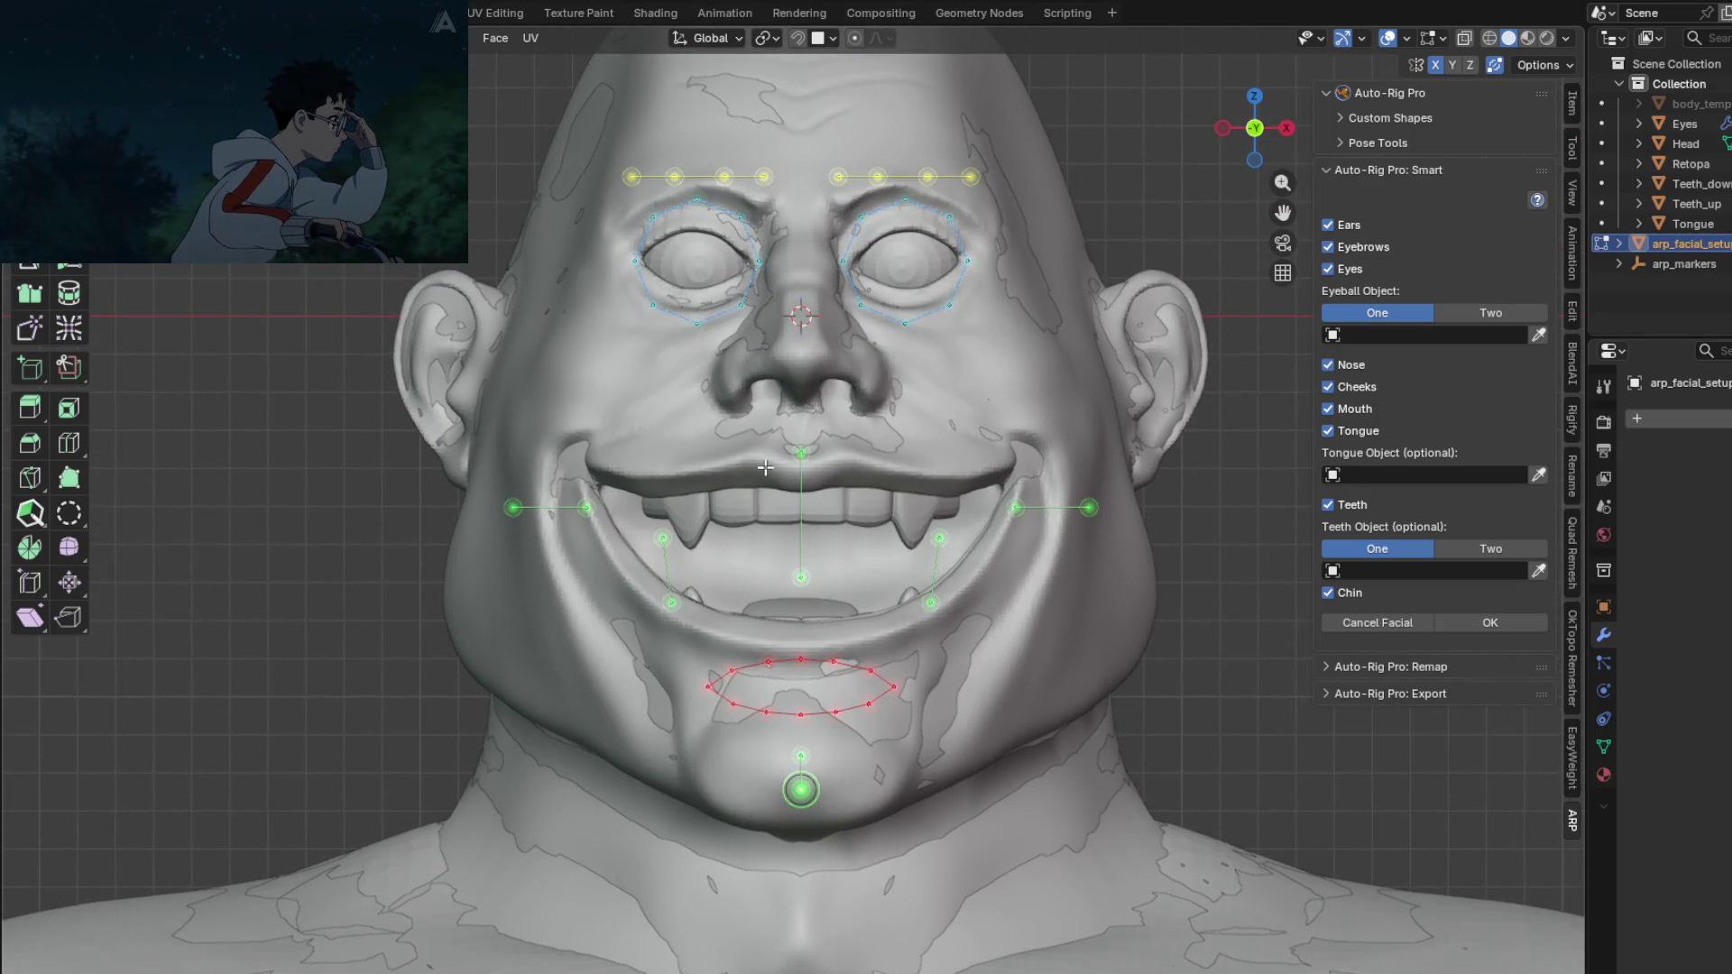
pyautogui.moveTo(843, 597); pyautogui.dragTo(843, 597)
pyautogui.press('g')
pyautogui.press('z')
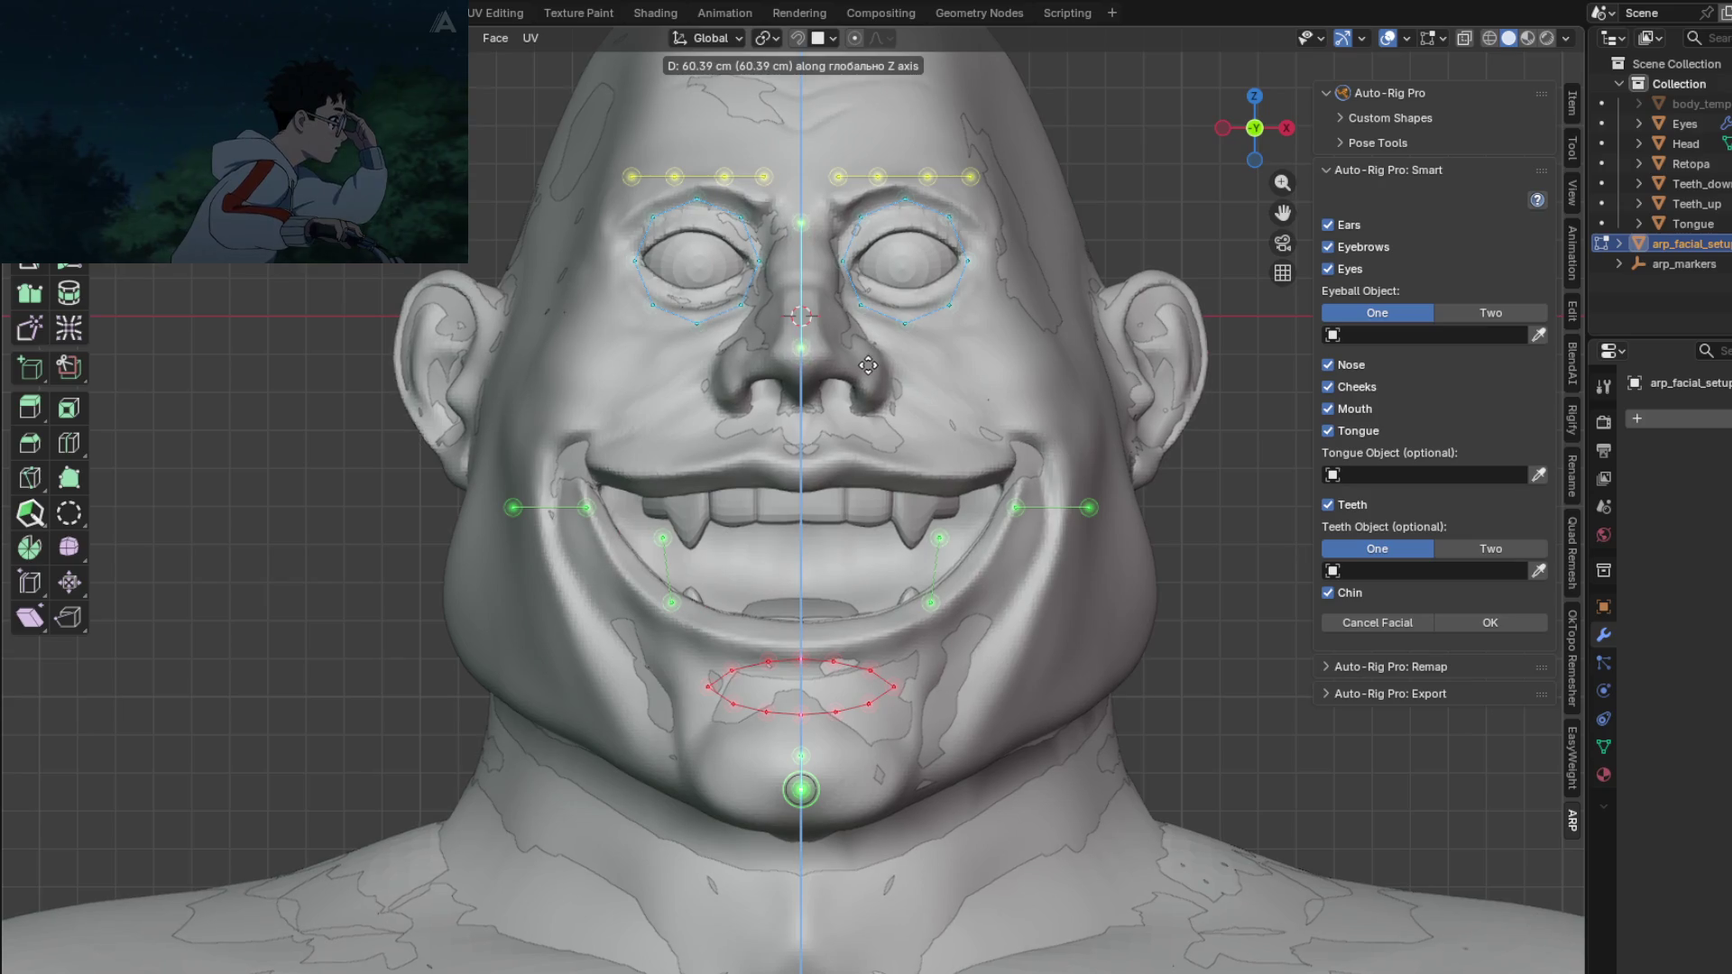
pyautogui.click(868, 366)
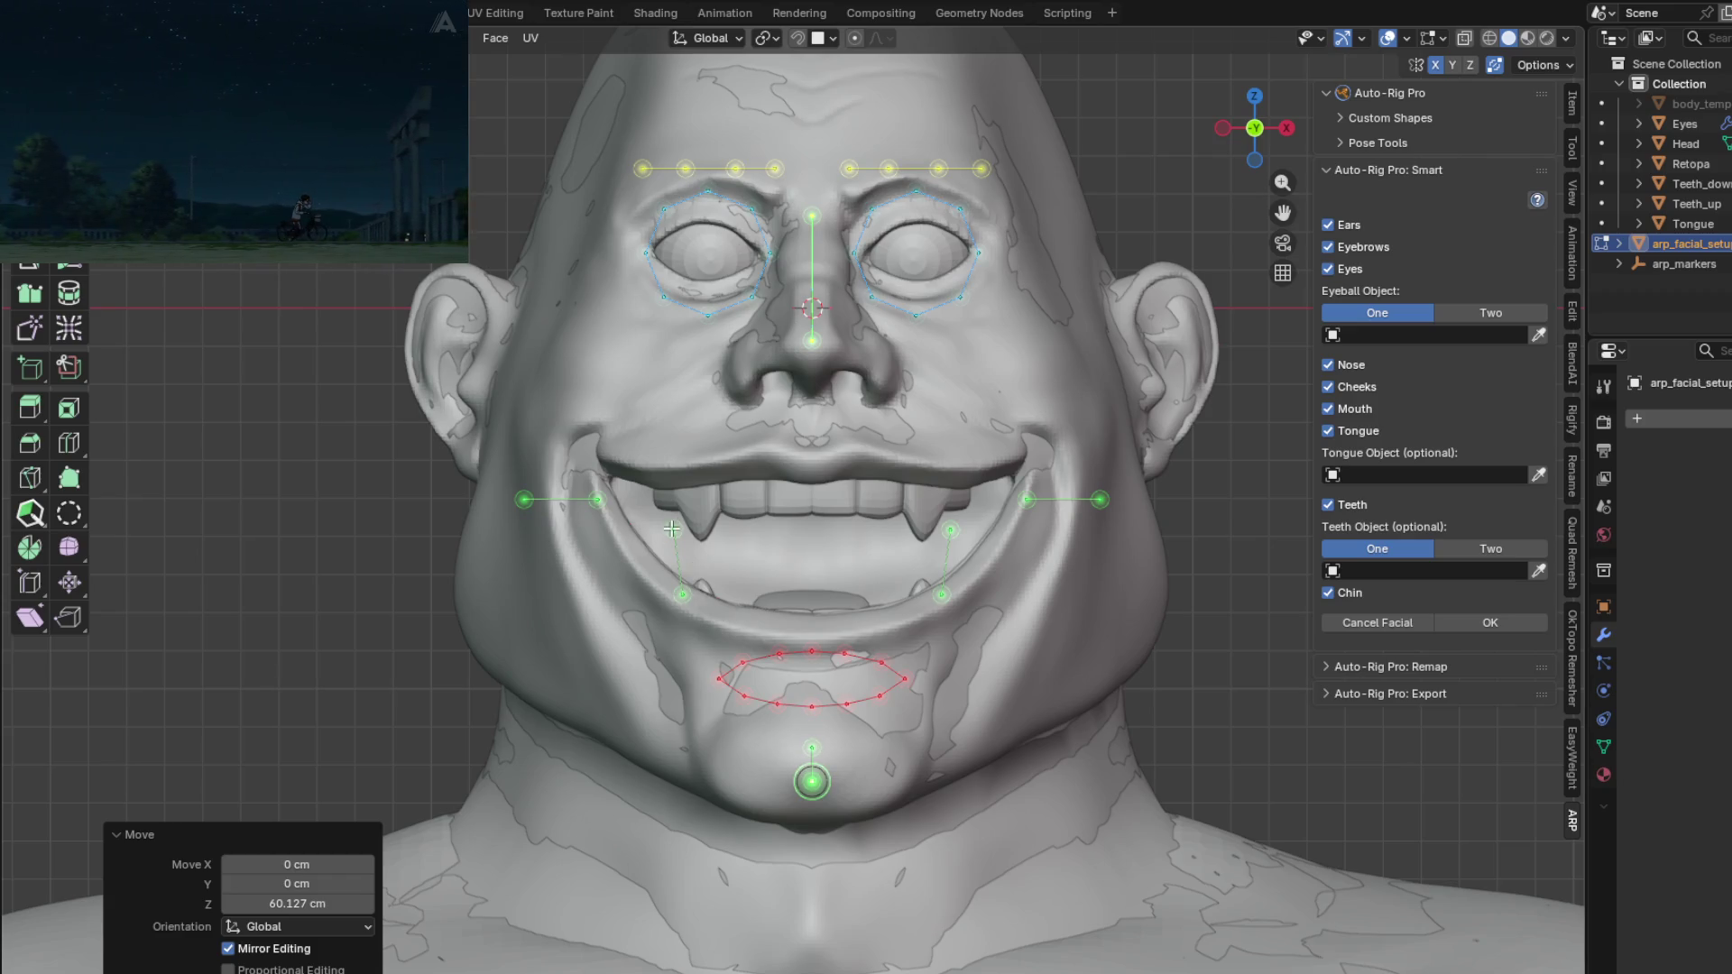
# Step: Move the side marker pair outward along X and up along Z to ear height
pyautogui.click(524, 499)
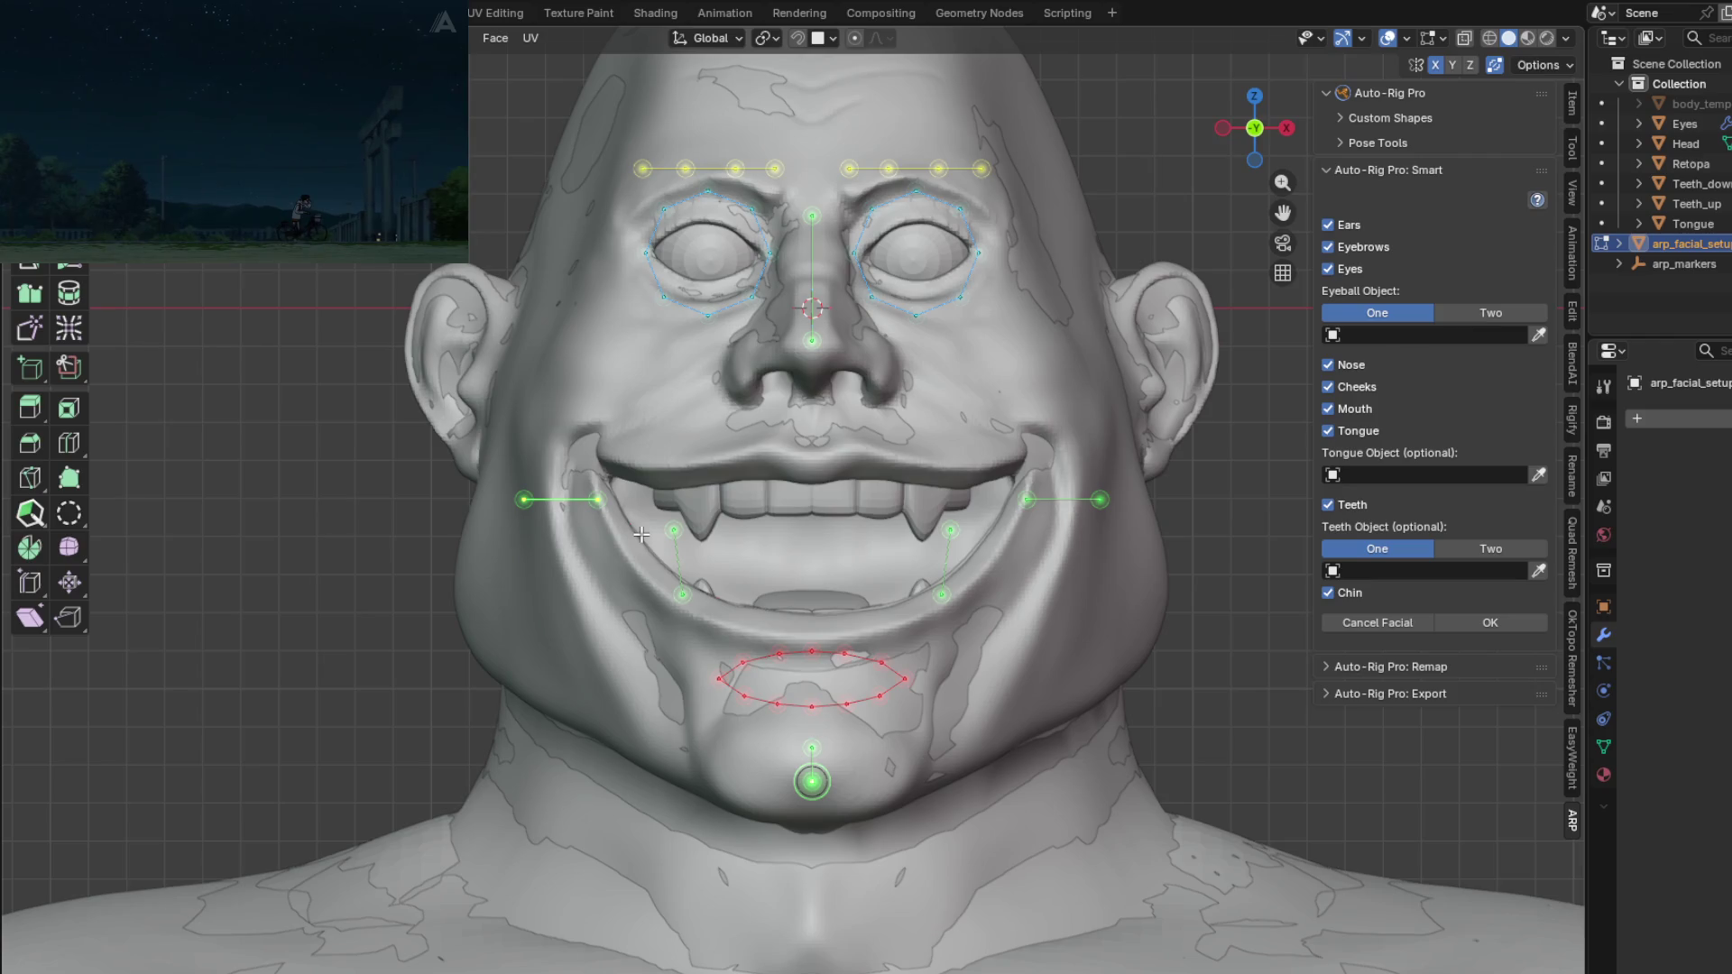
pyautogui.press('g')
pyautogui.press('x')
pyautogui.click(542, 543)
pyautogui.press('g')
pyautogui.press('z')
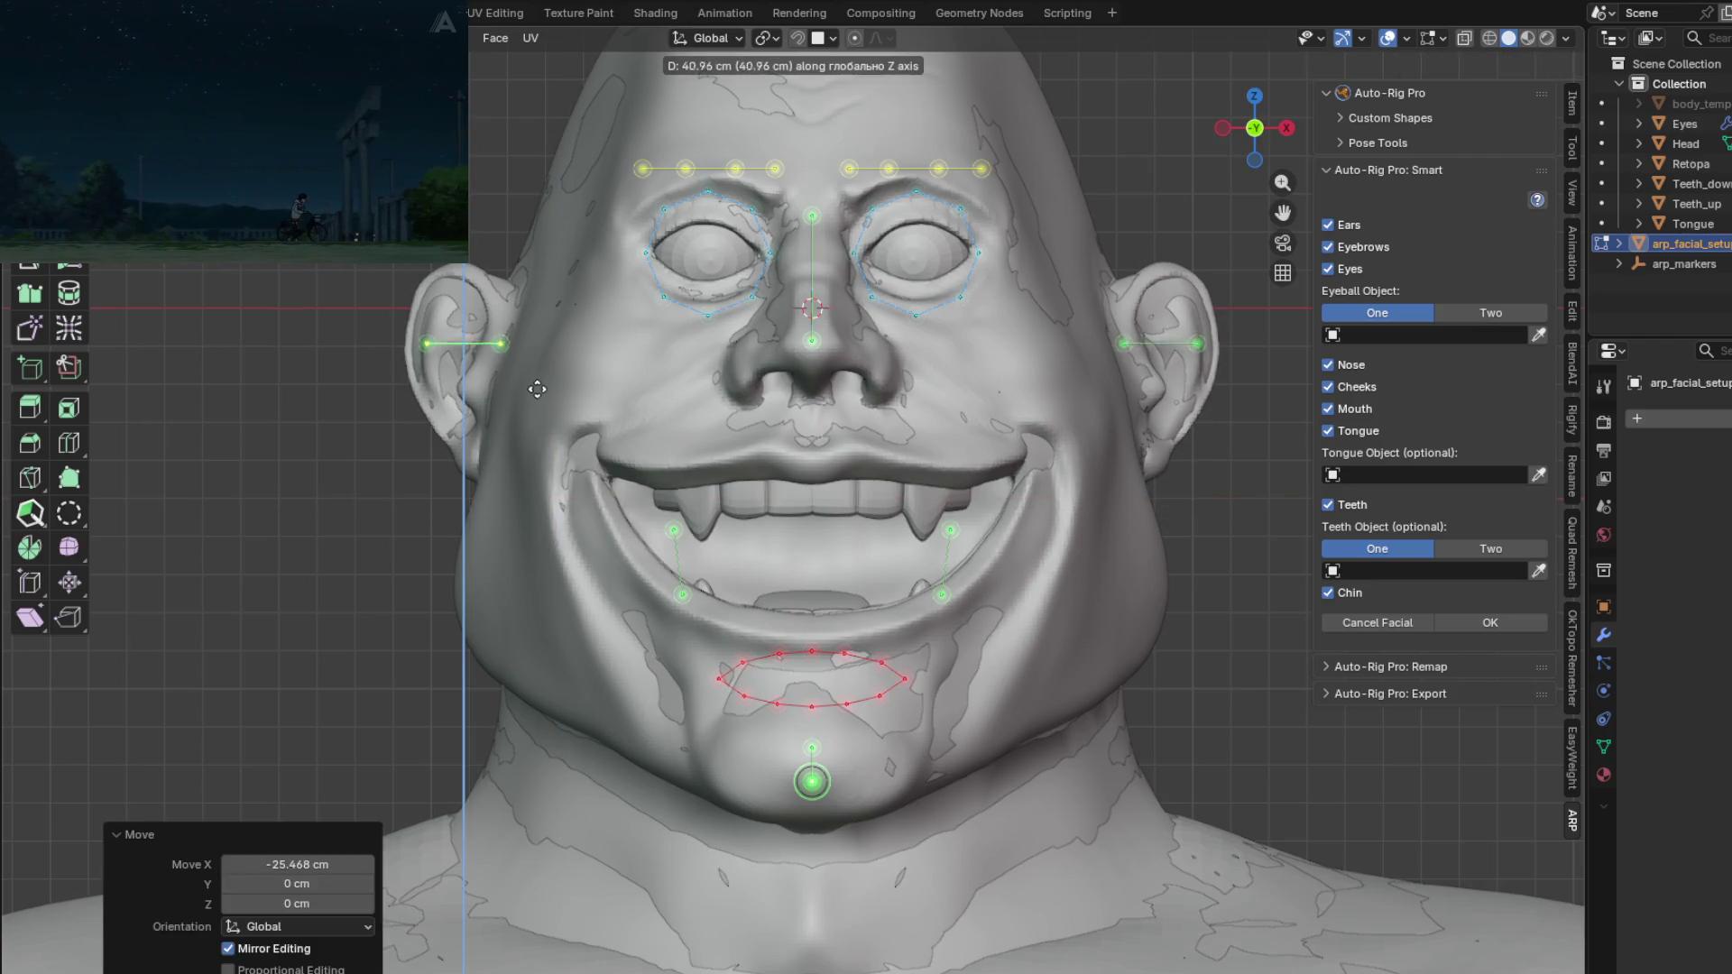
pyautogui.click(534, 461)
# Step: Push the ear markers further outward along X onto the ears, then deselect them
pyautogui.press('g')
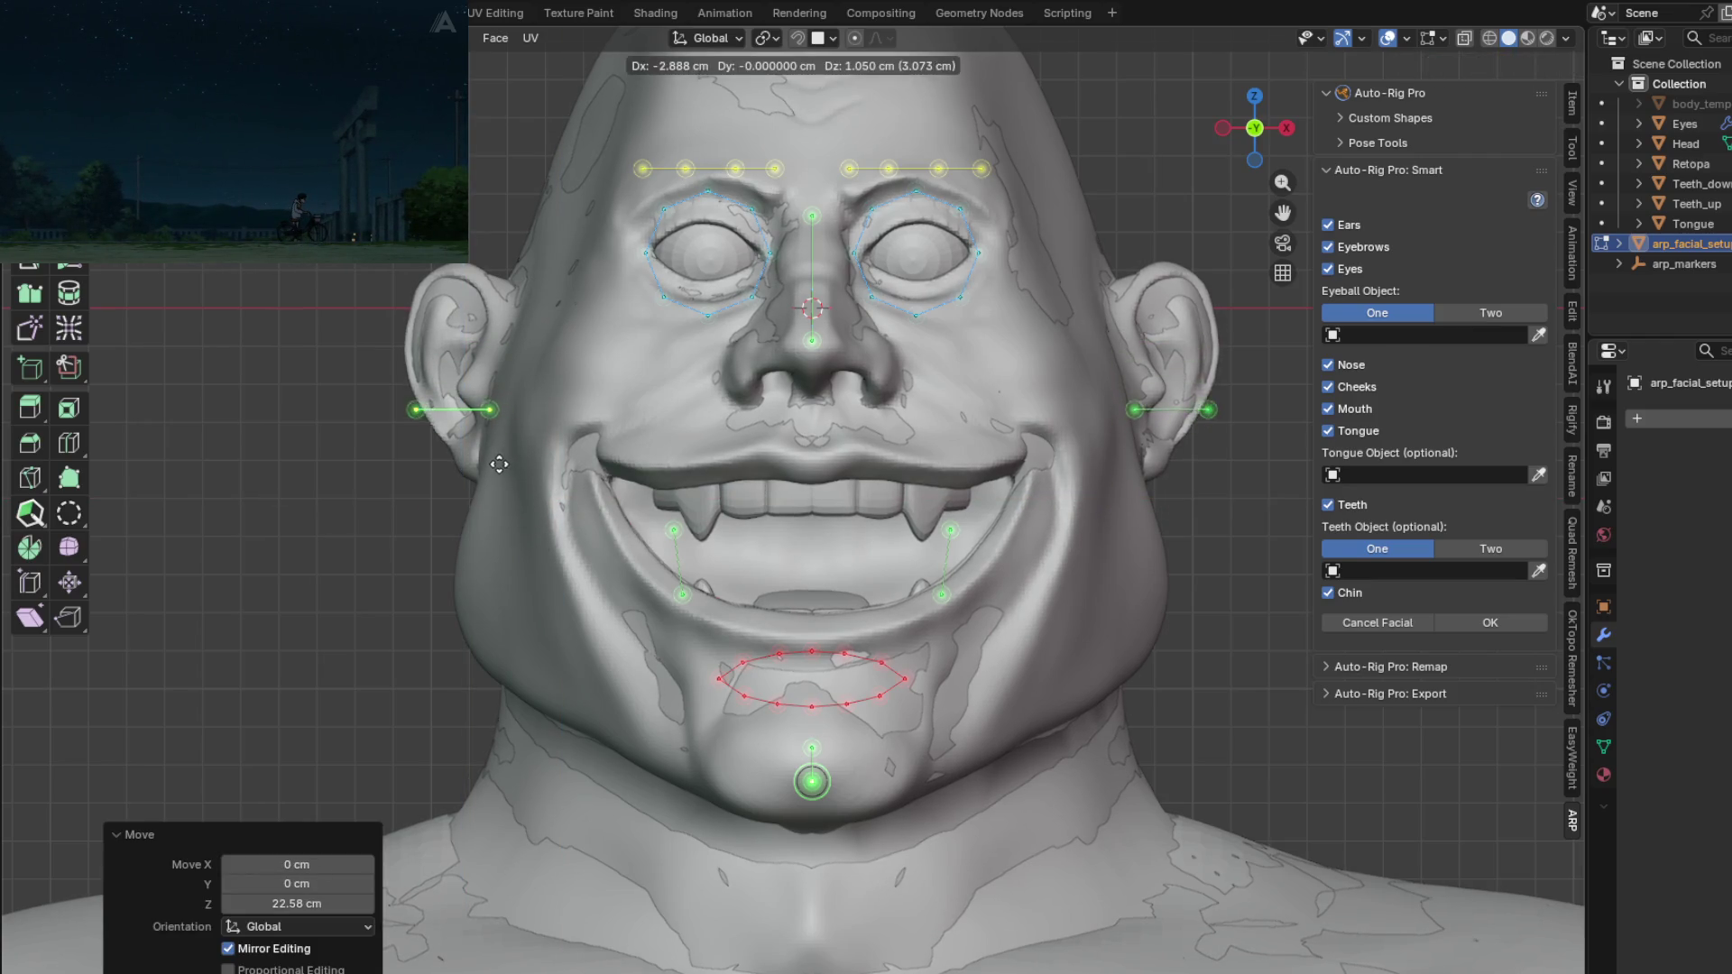
pyautogui.press('x')
pyautogui.click(513, 472)
pyautogui.press('g')
pyautogui.press('x')
pyautogui.click(497, 470)
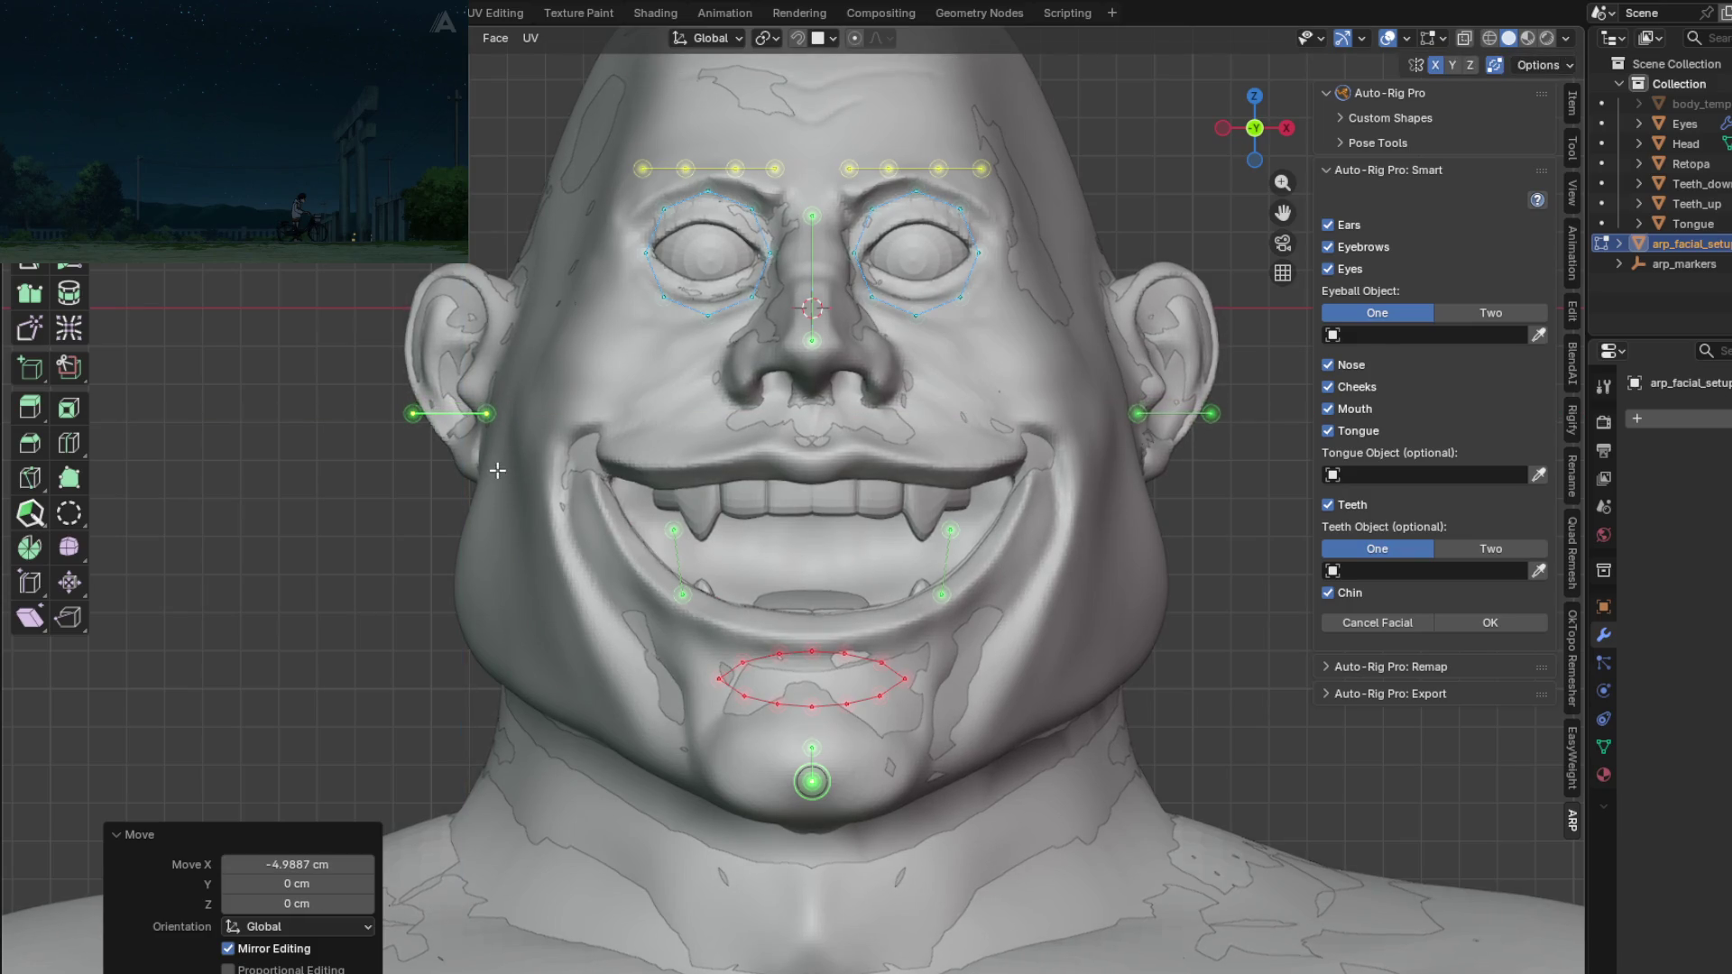
pyautogui.click(489, 415)
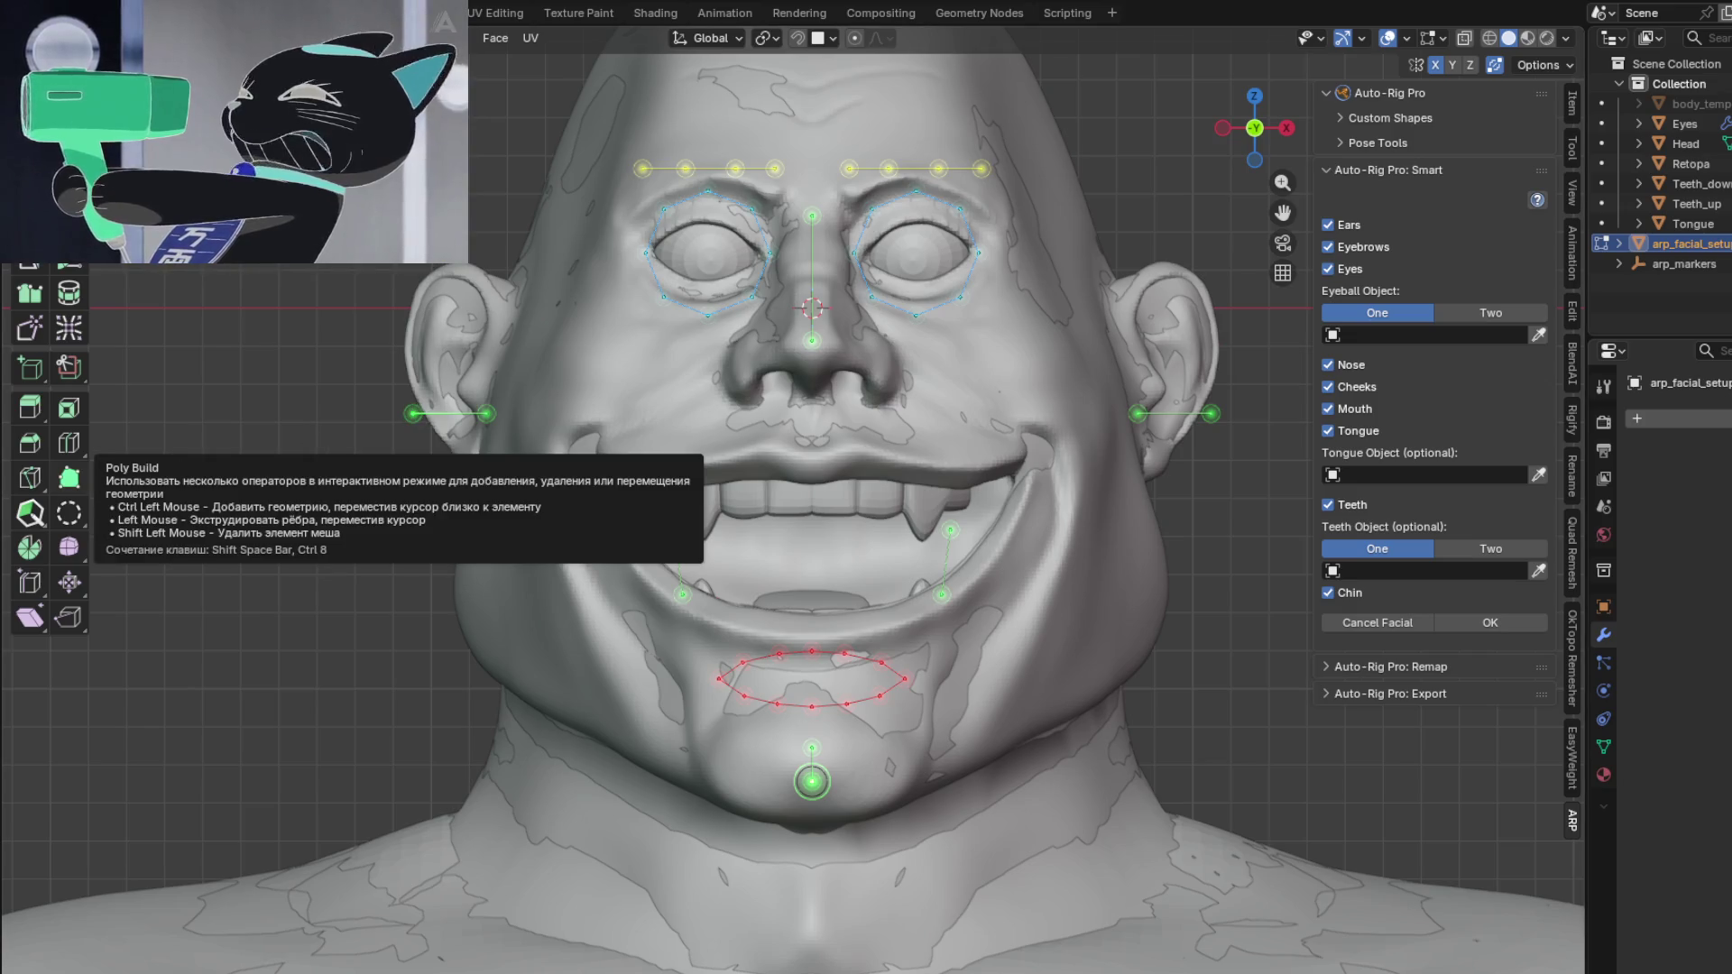
# Step: Move the cheek markers into place beside the mouth
pyautogui.moveTo(277, 111)
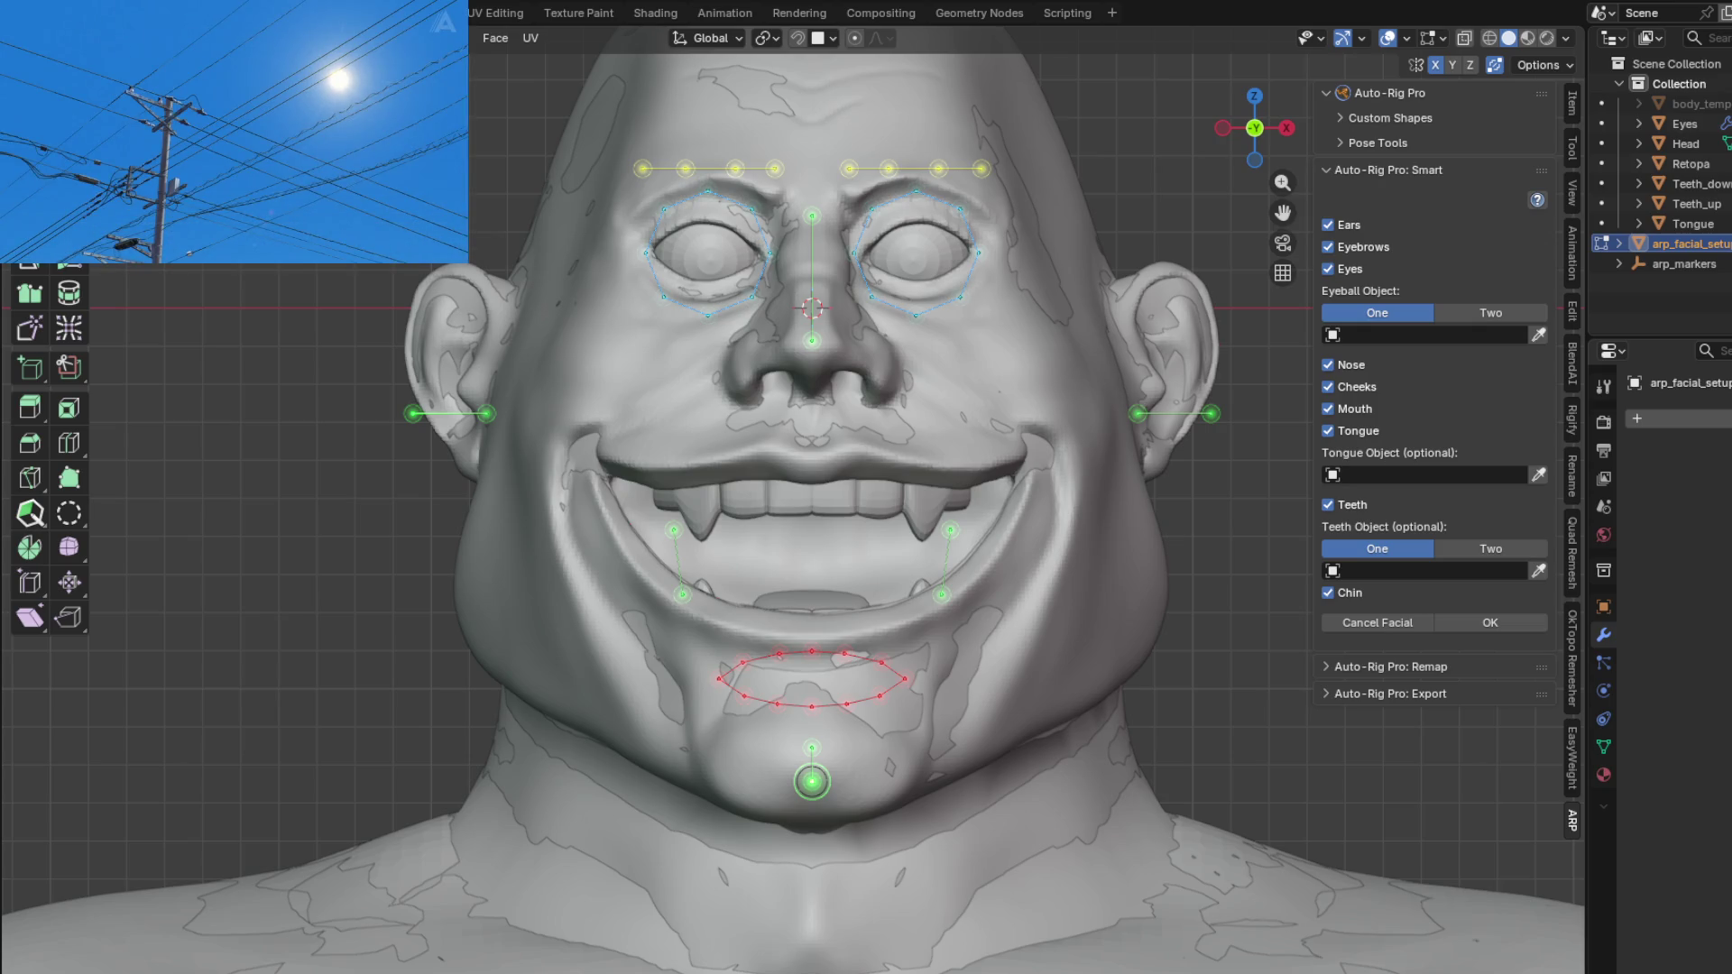
pyautogui.moveTo(743, 442)
pyautogui.keyDown('shift'); pyautogui.mouseDown(button='middle')
pyautogui.moveTo(746, 368)
pyautogui.moveTo(704, 559)
pyautogui.moveTo(594, 601)
pyautogui.mouseUp(button='middle'); pyautogui.keyUp('shift')
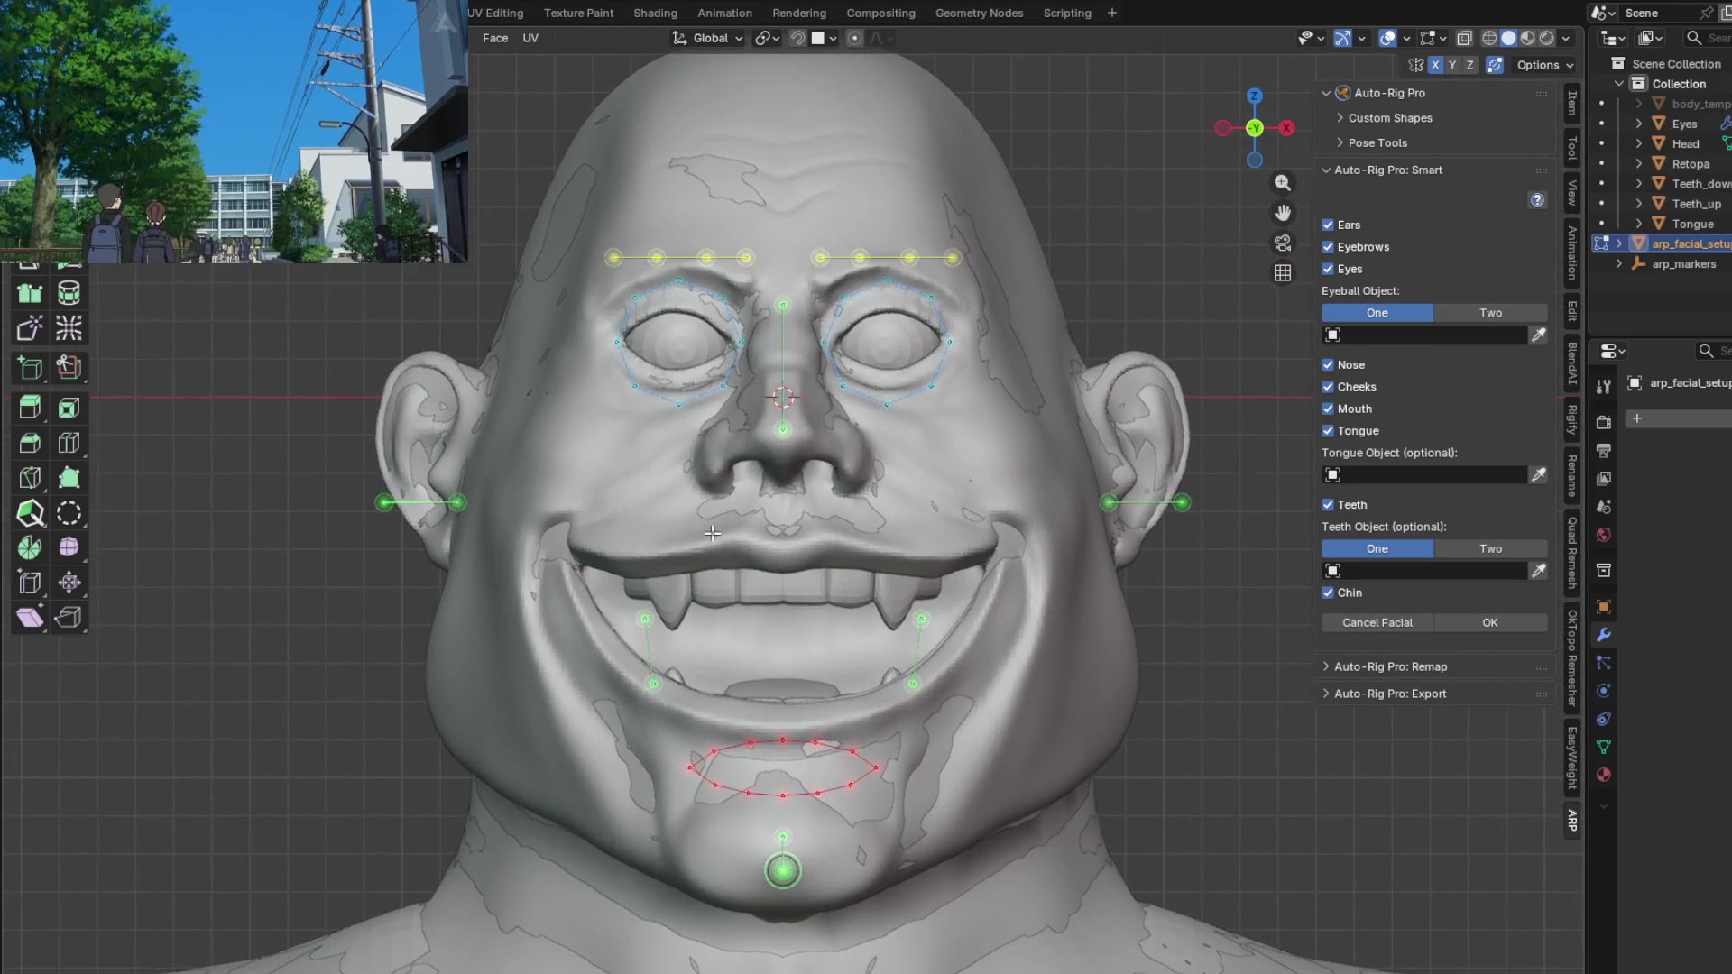
pyautogui.click(653, 683)
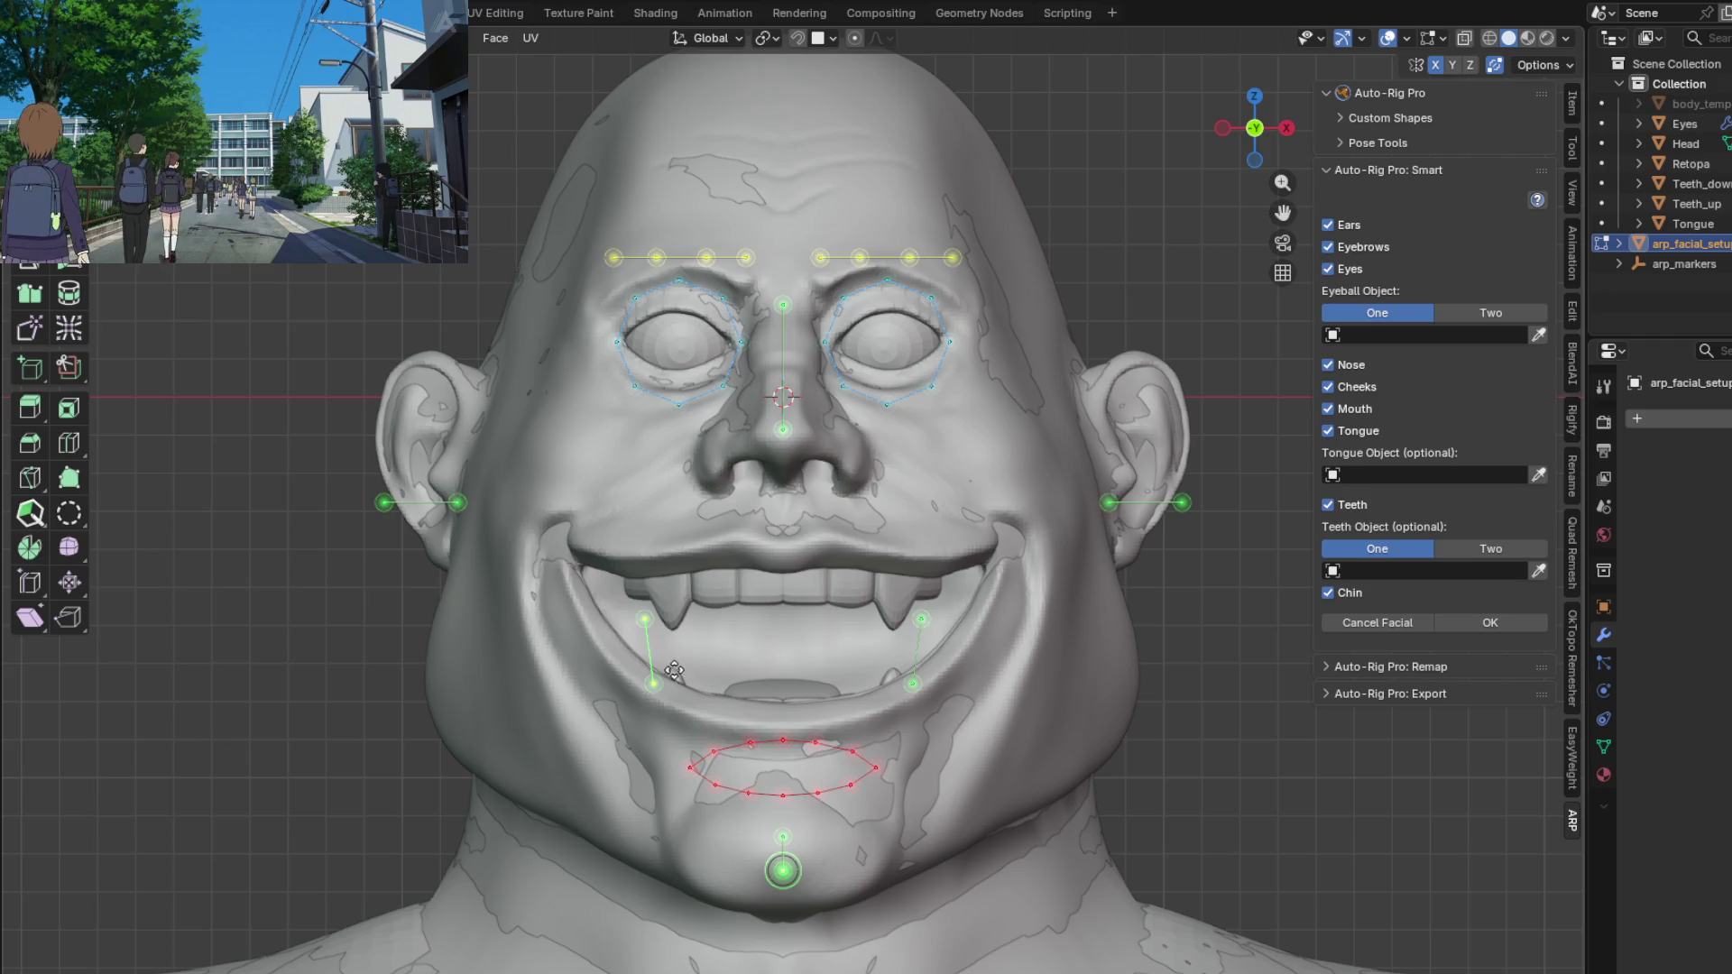
pyautogui.press('g')
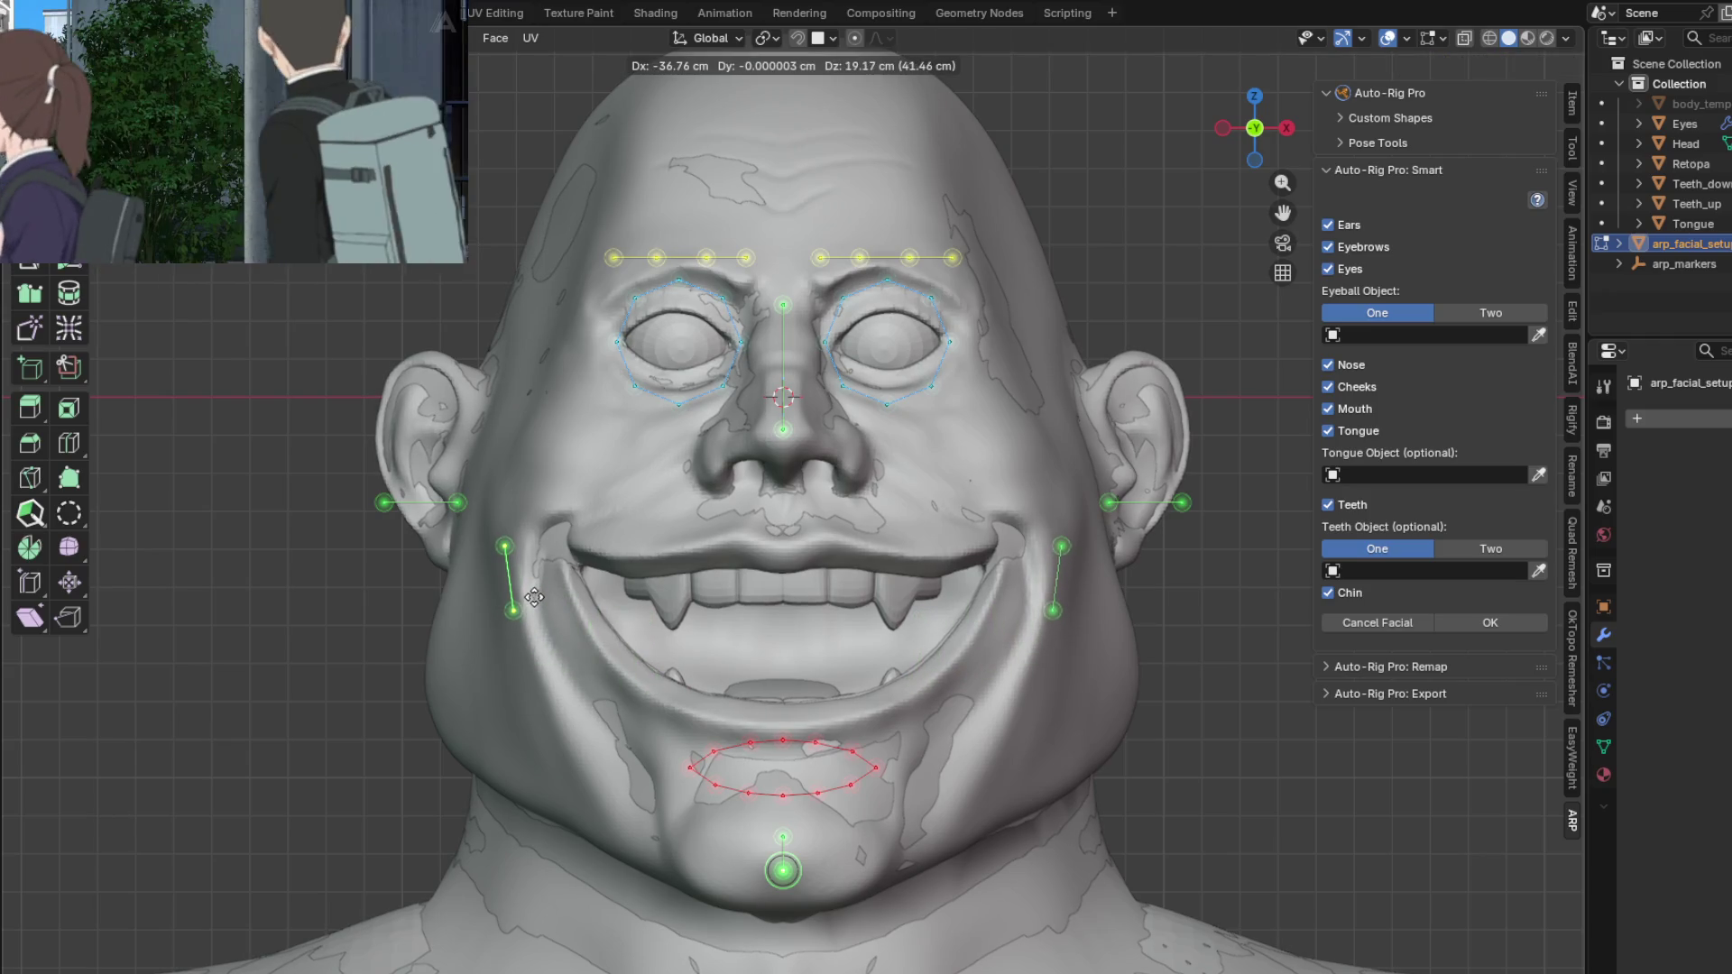
pyautogui.click(534, 596)
# Step: Recentre the view on the face and select the lip marker loop on the chin
pyautogui.moveTo(556, 665)
pyautogui.keyDown('shift'); pyautogui.mouseDown(button='middle')
pyautogui.moveTo(605, 621)
pyautogui.moveTo(601, 673)
pyautogui.mouseUp(button='middle'); pyautogui.keyUp('shift')
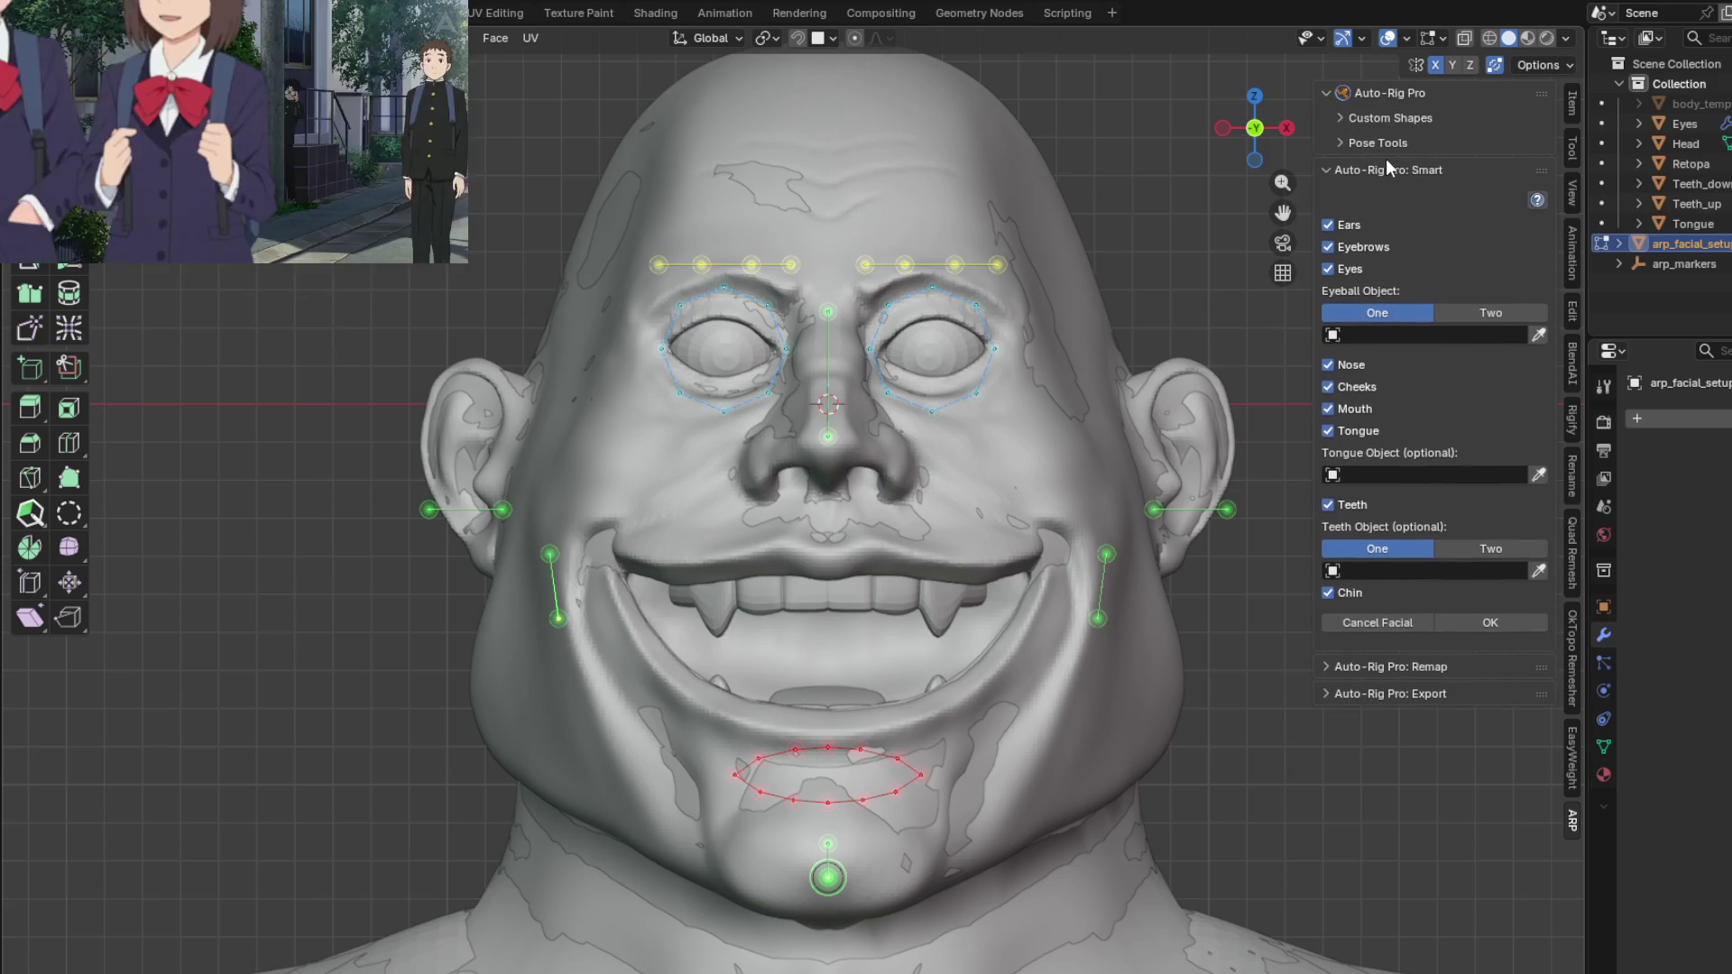
pyautogui.keyDown('shift'); pyautogui.moveTo(821, 621); pyautogui.dragTo(813, 521, button='middle'); pyautogui.keyUp('shift')
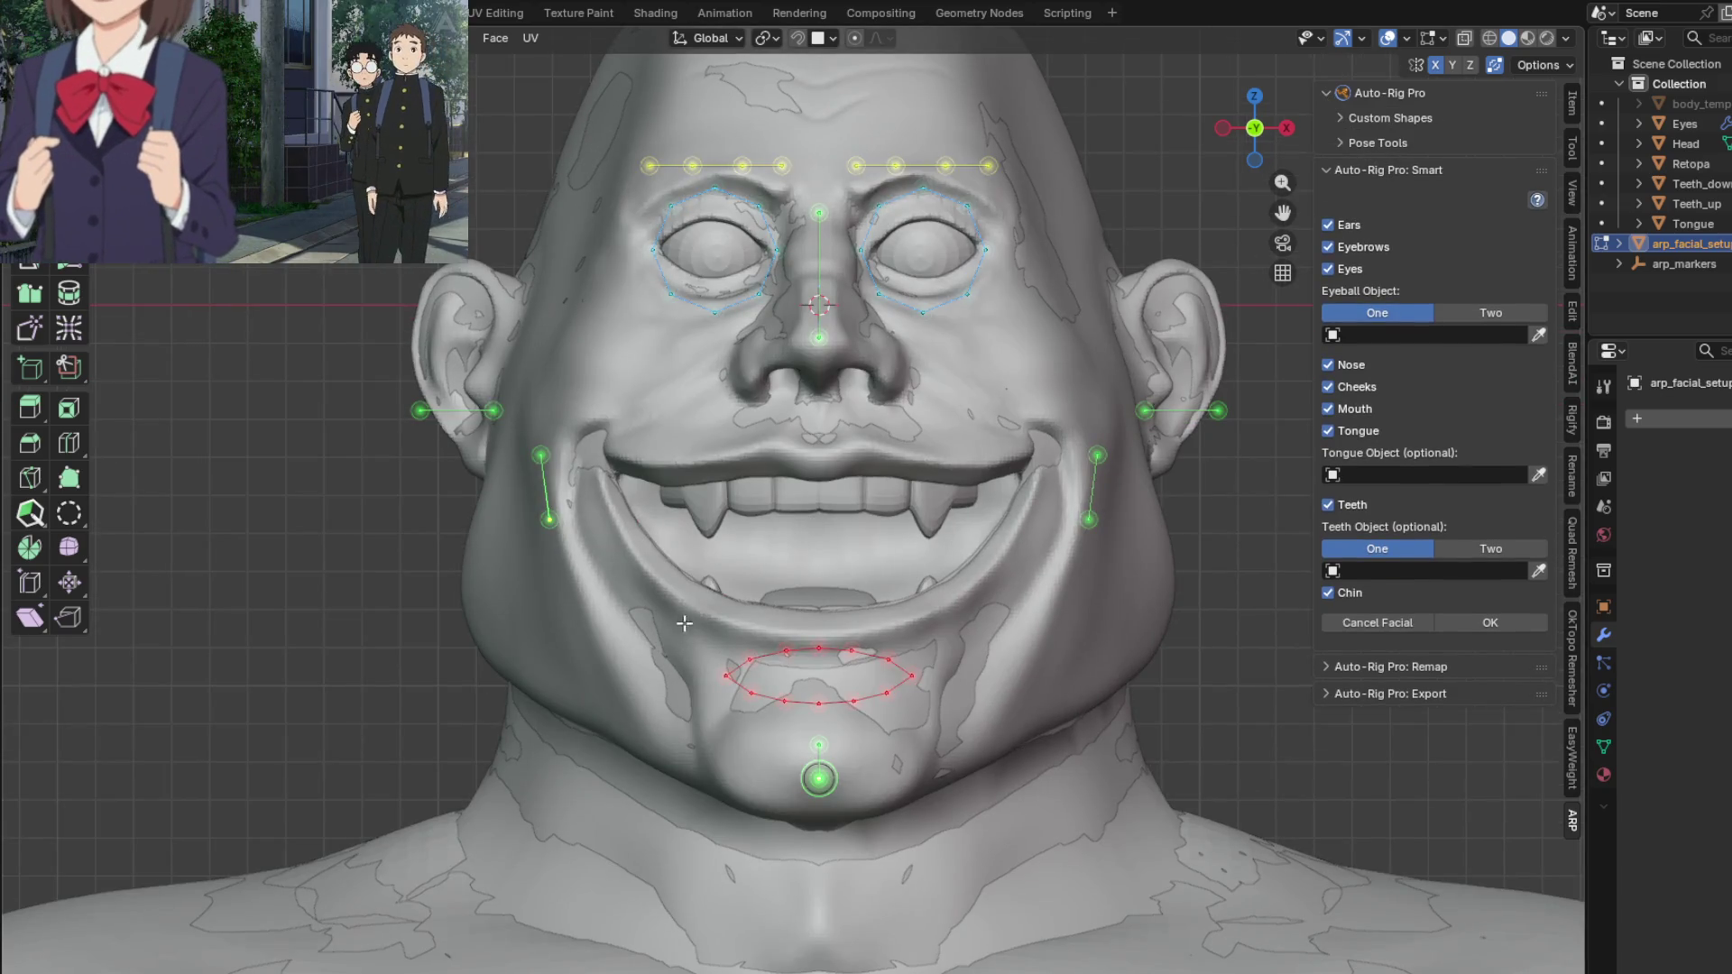
pyautogui.moveTo(972, 713); pyautogui.dragTo(973, 713)
# Step: Move the selected lip marker loop up onto the ogre's mouth
pyautogui.press('g')
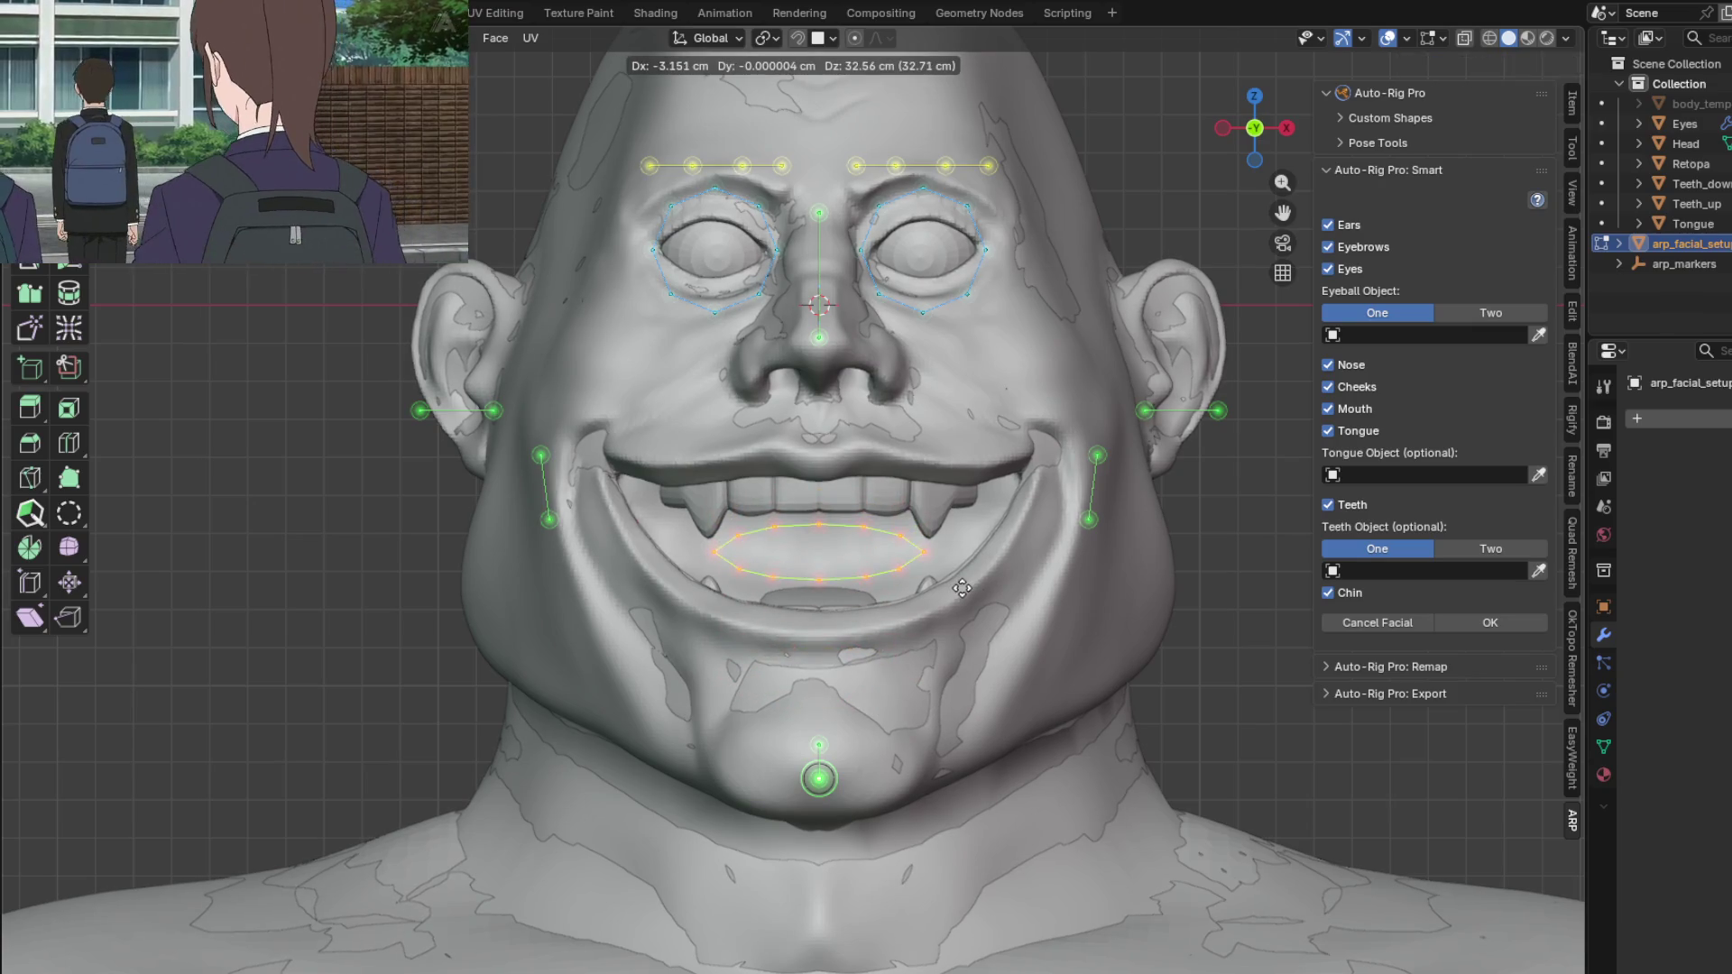
pyautogui.click(962, 588)
pyautogui.scroll(1, 818, 582)
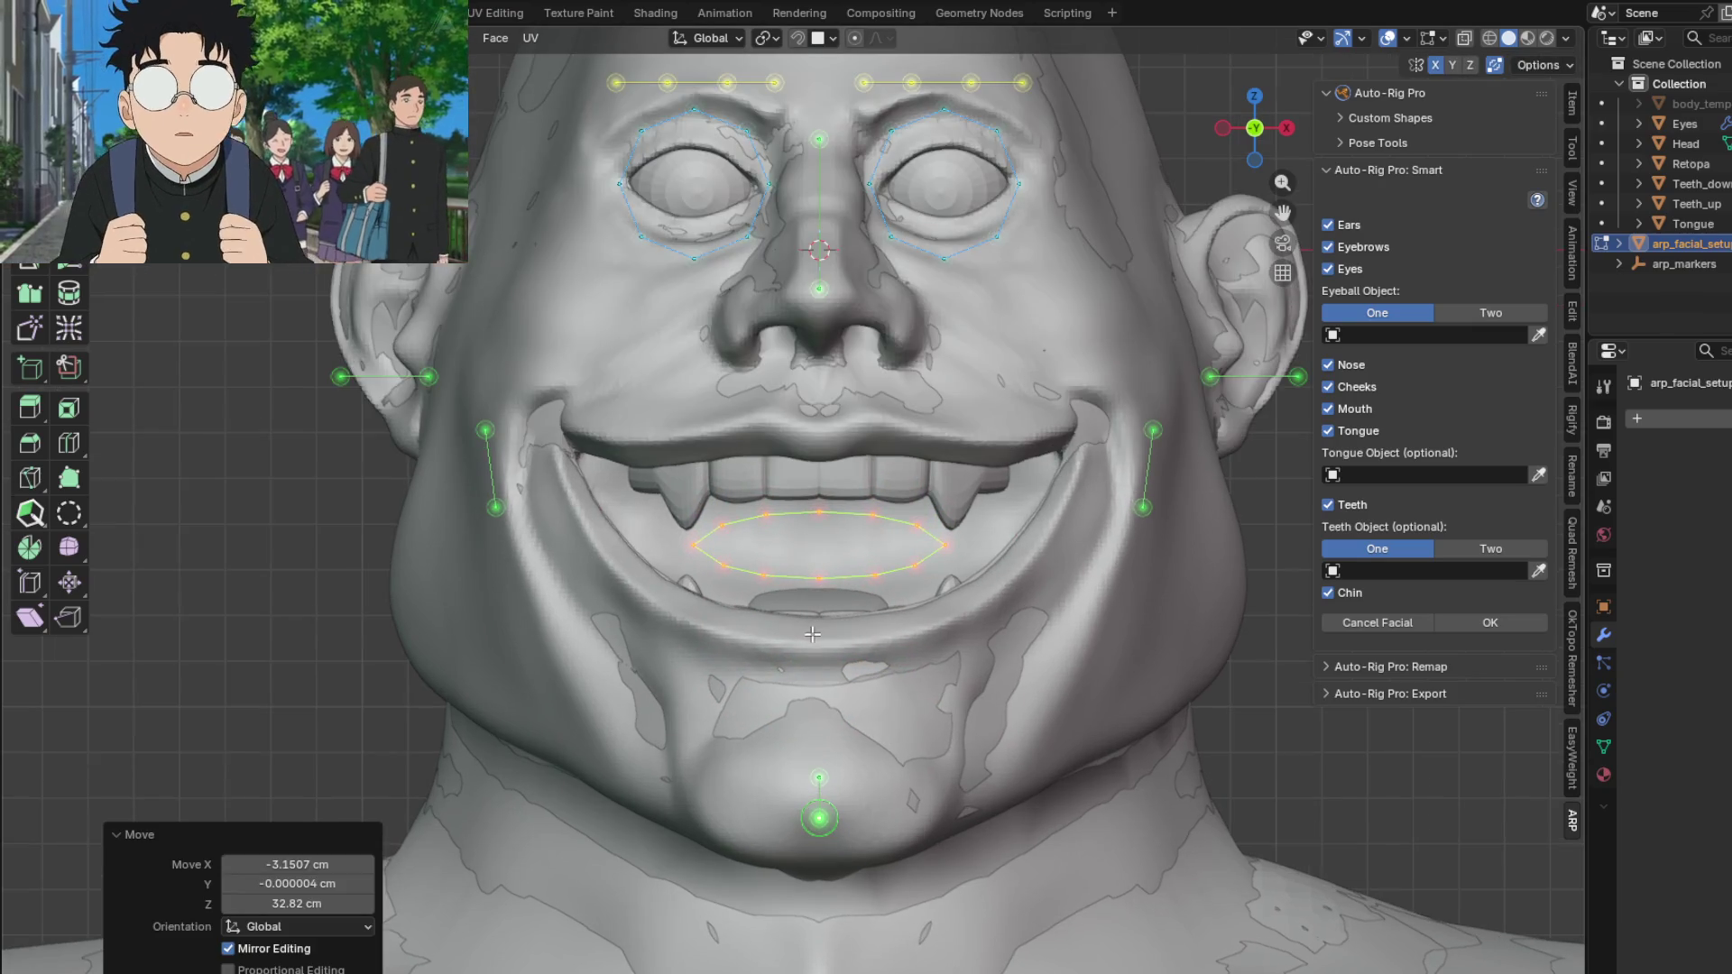
pyautogui.keyDown('shift'); pyautogui.moveTo(813, 635); pyautogui.dragTo(792, 629, button='middle'); pyautogui.keyUp('shift')
# Step: Raise the top lip marker onto the upper lip and lower the bottom lip marker
pyautogui.click(799, 507)
pyautogui.press('g')
pyautogui.press('z')
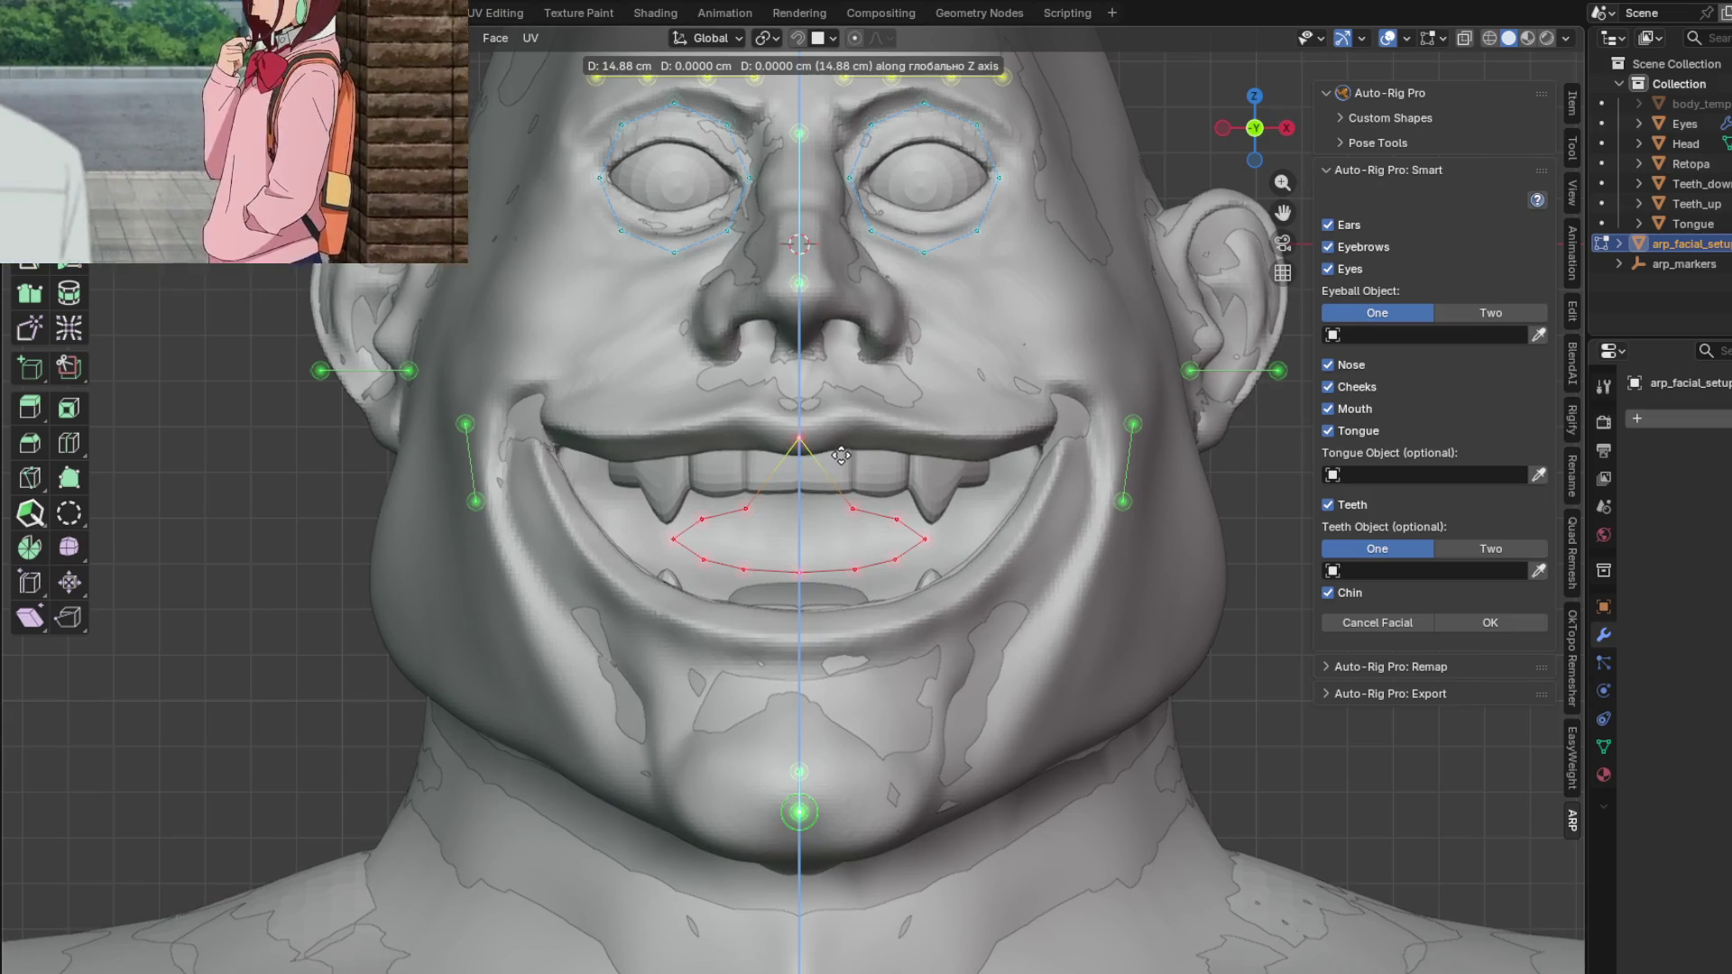
pyautogui.click(841, 456)
pyautogui.click(800, 571)
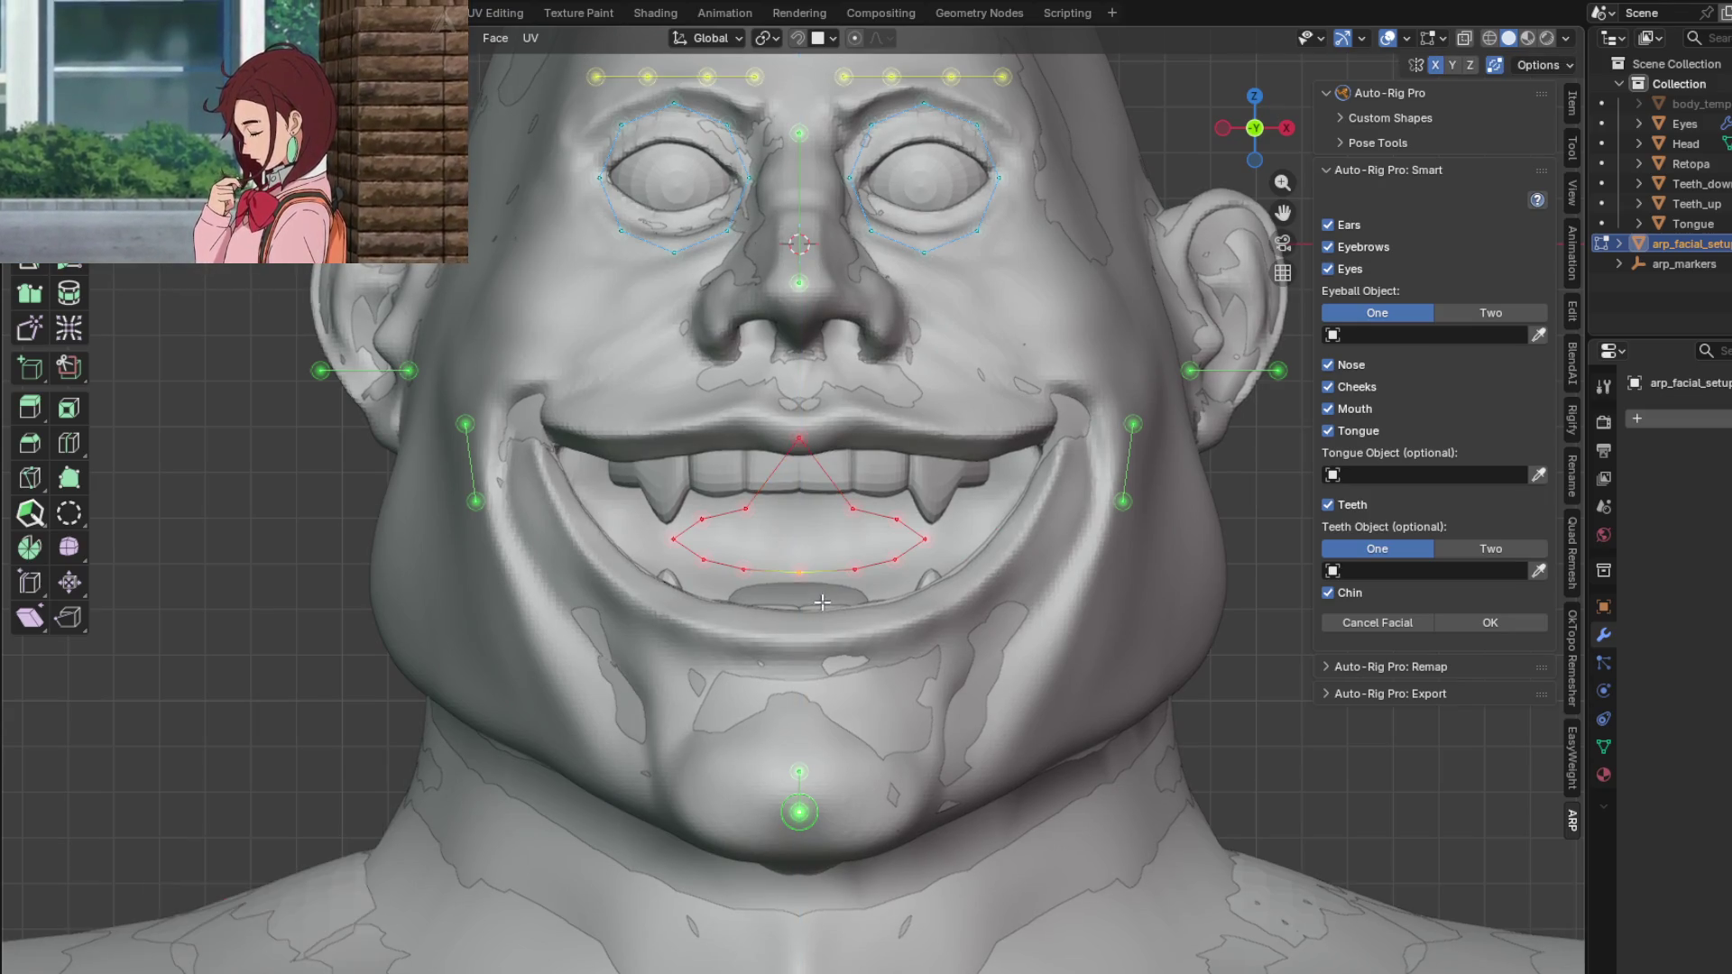
pyautogui.press('g')
pyautogui.click(824, 665)
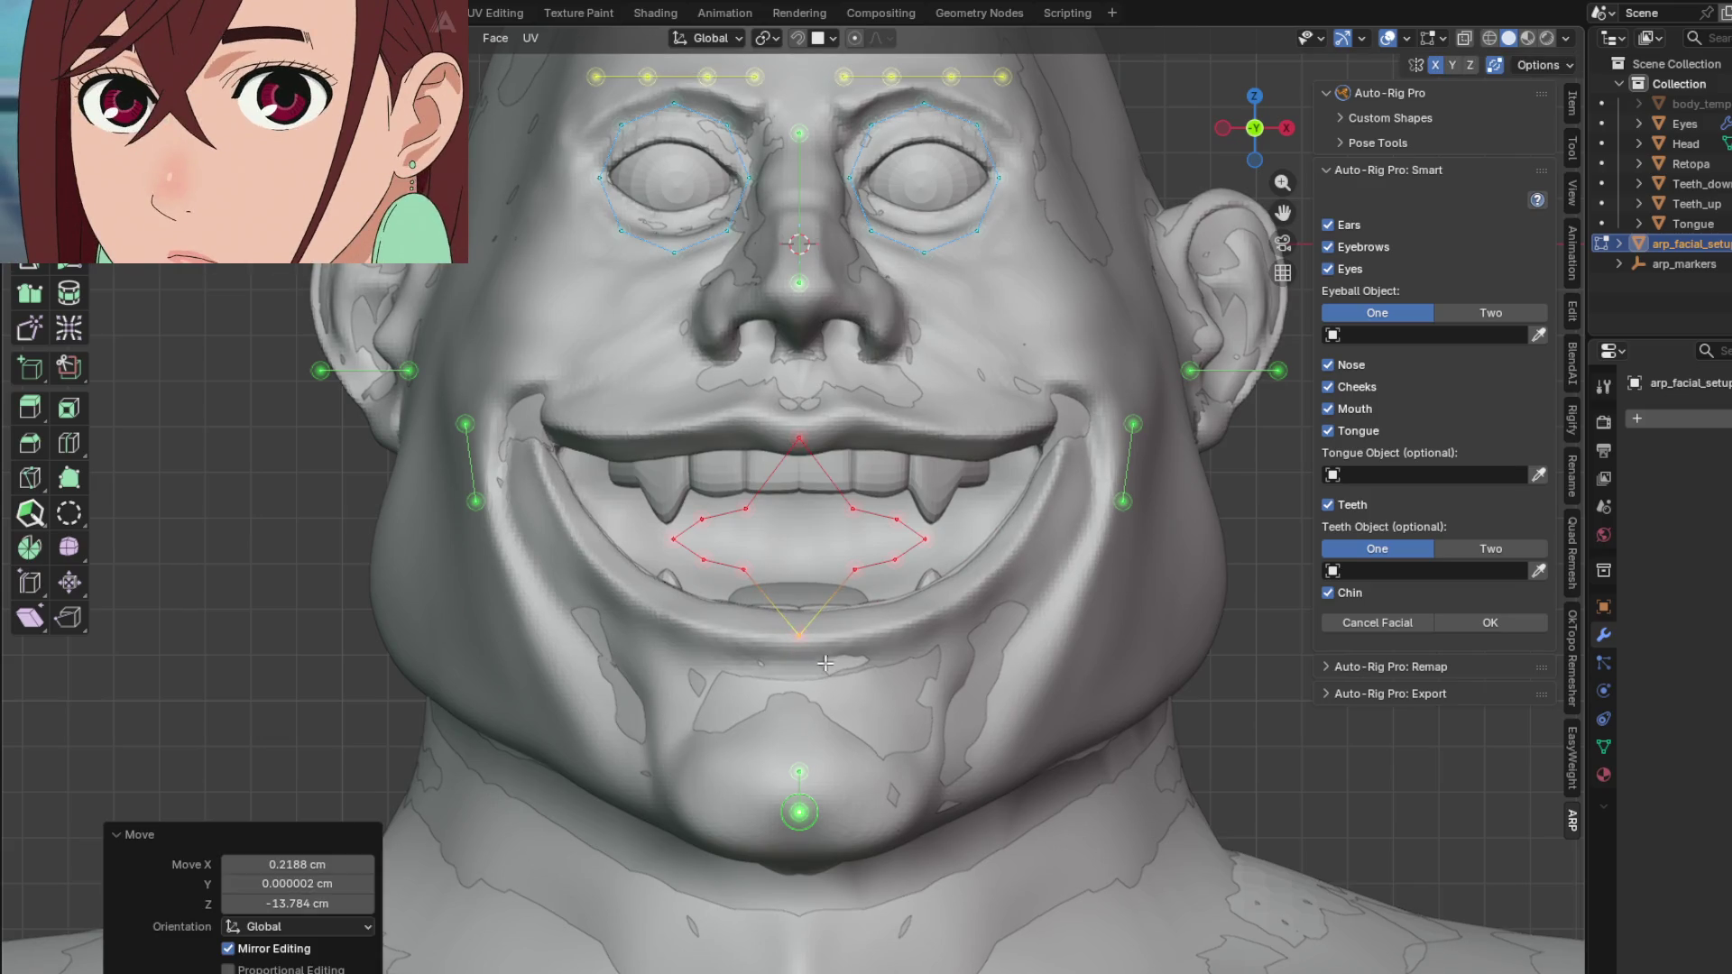
# Step: Place the mouth corner markers at the ends of the lips
pyautogui.click(914, 533)
pyautogui.press('g')
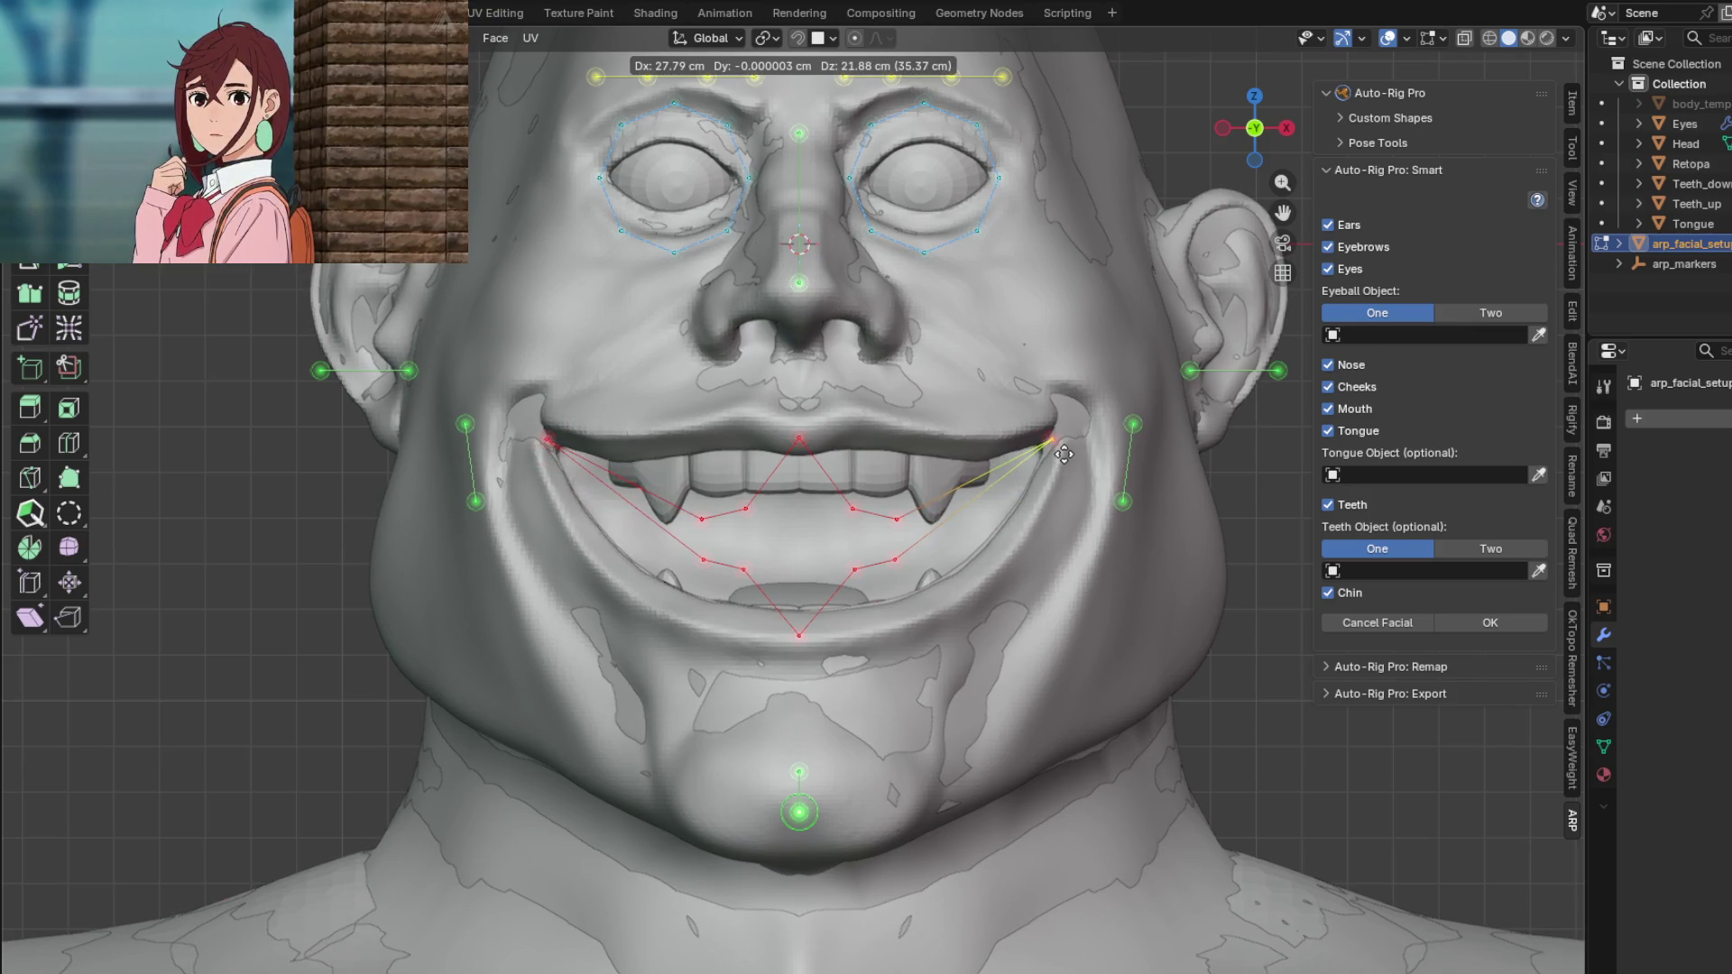
pyautogui.click(1066, 451)
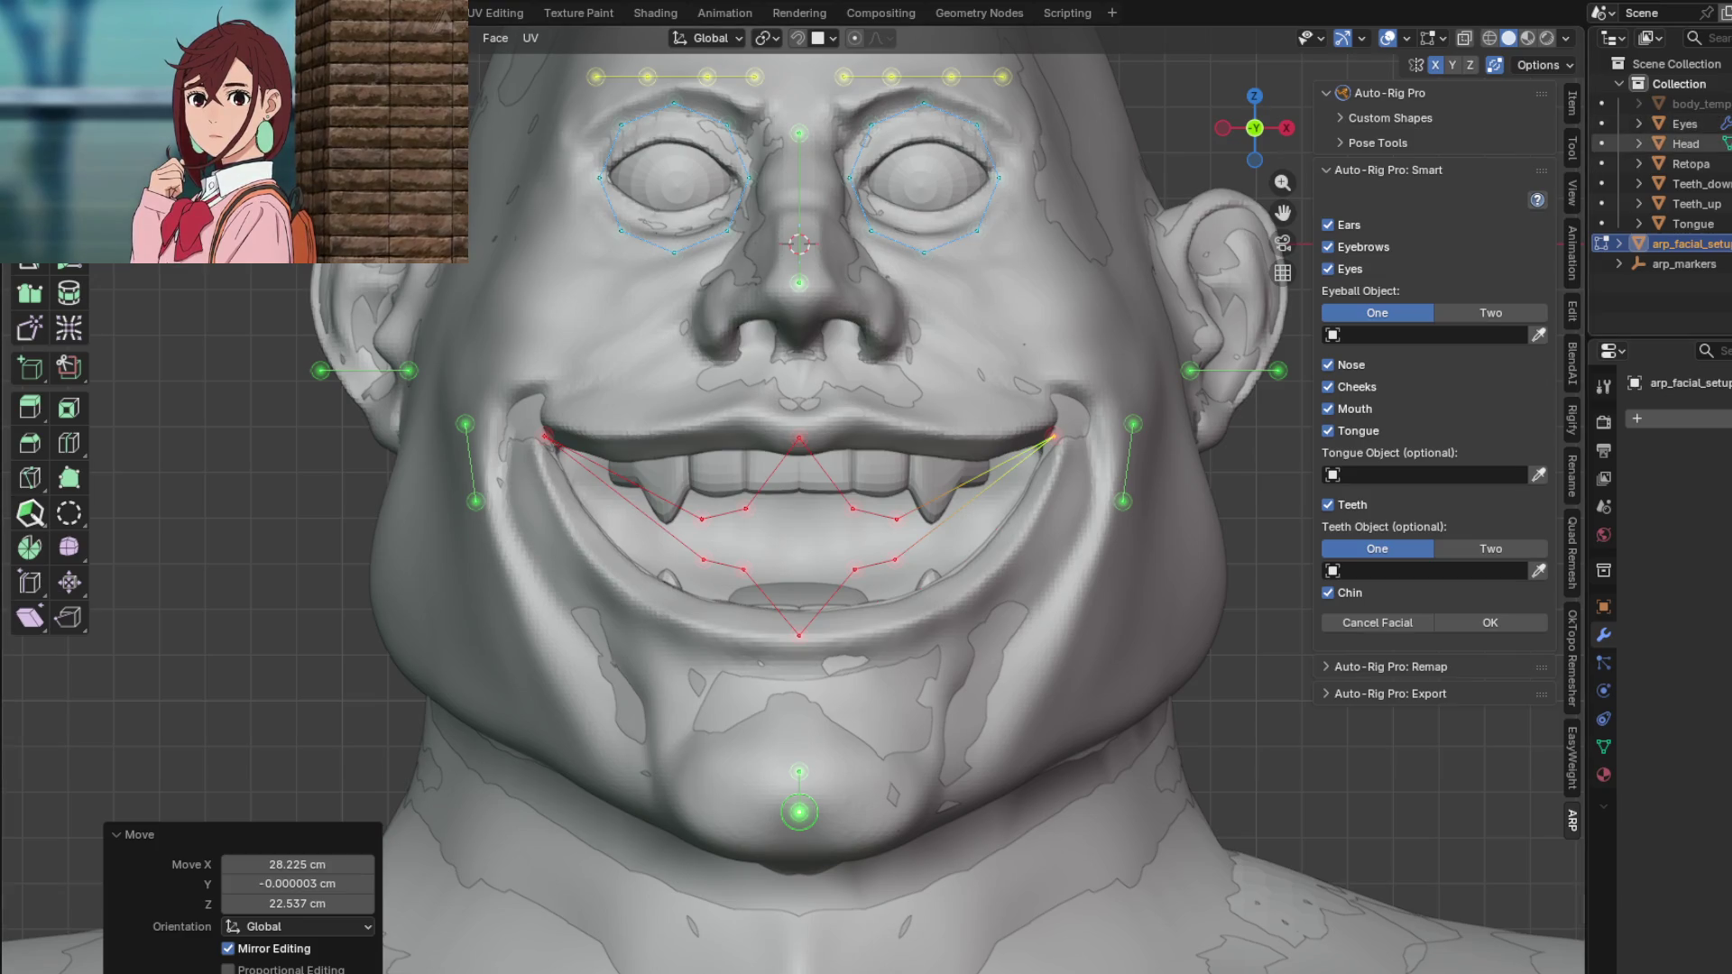
pyautogui.scroll(-1, 969, 523)
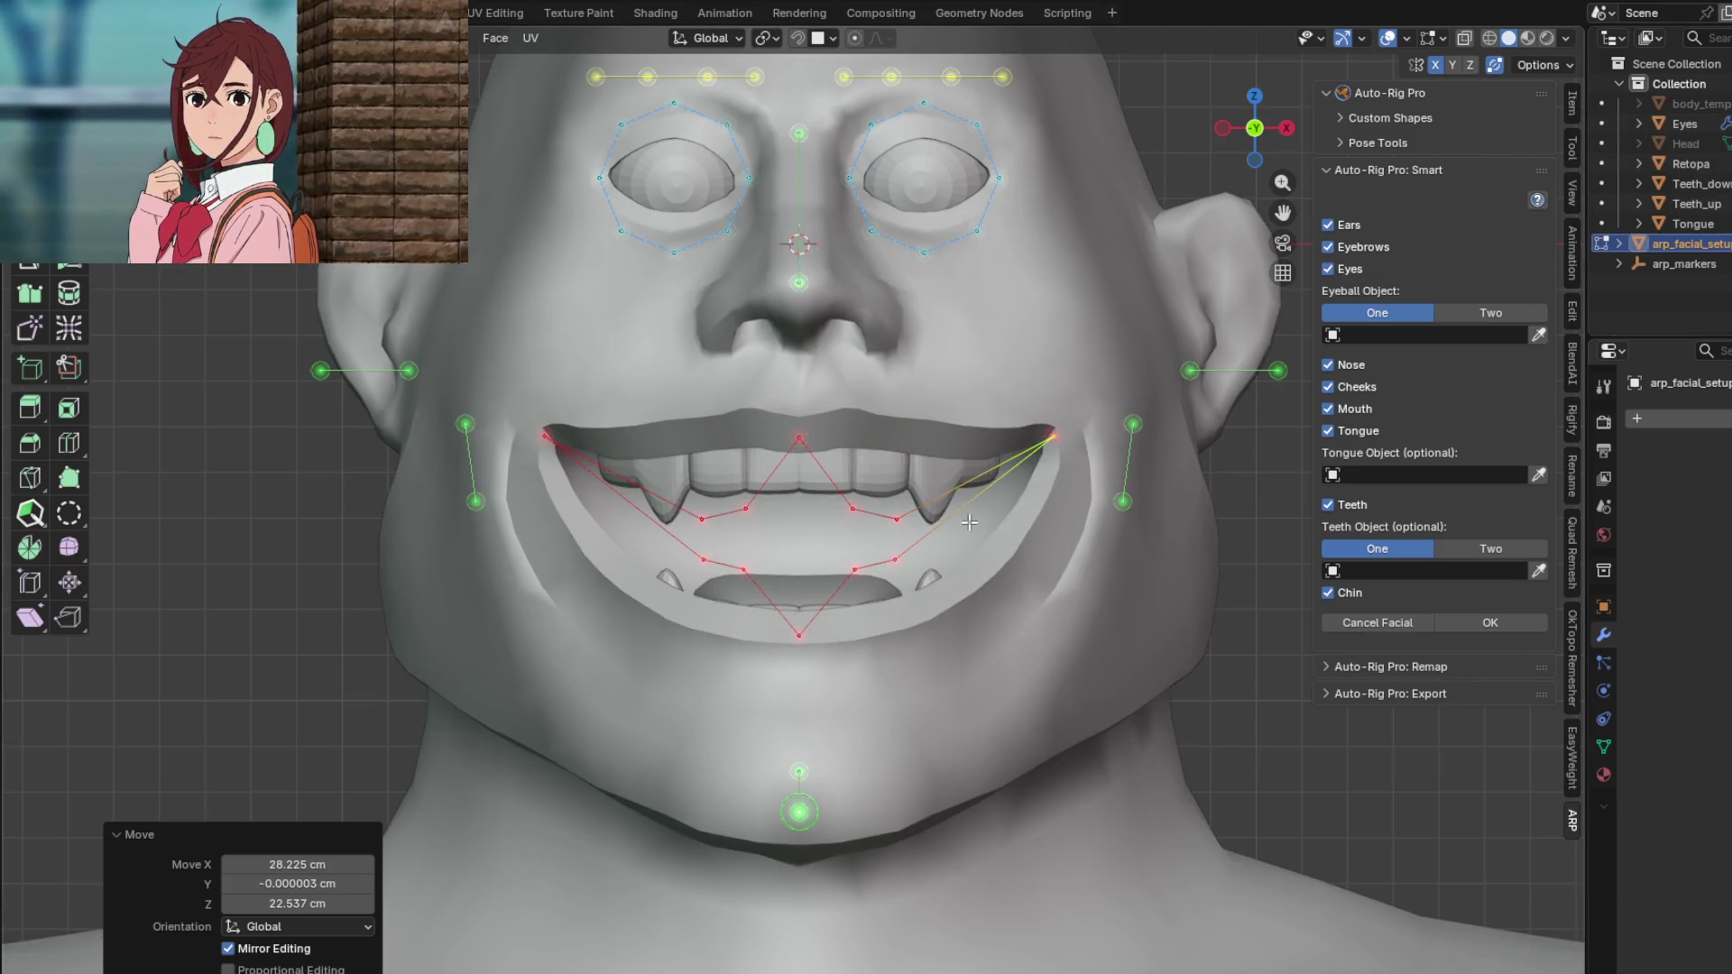
pyautogui.scroll(2, 1027, 474)
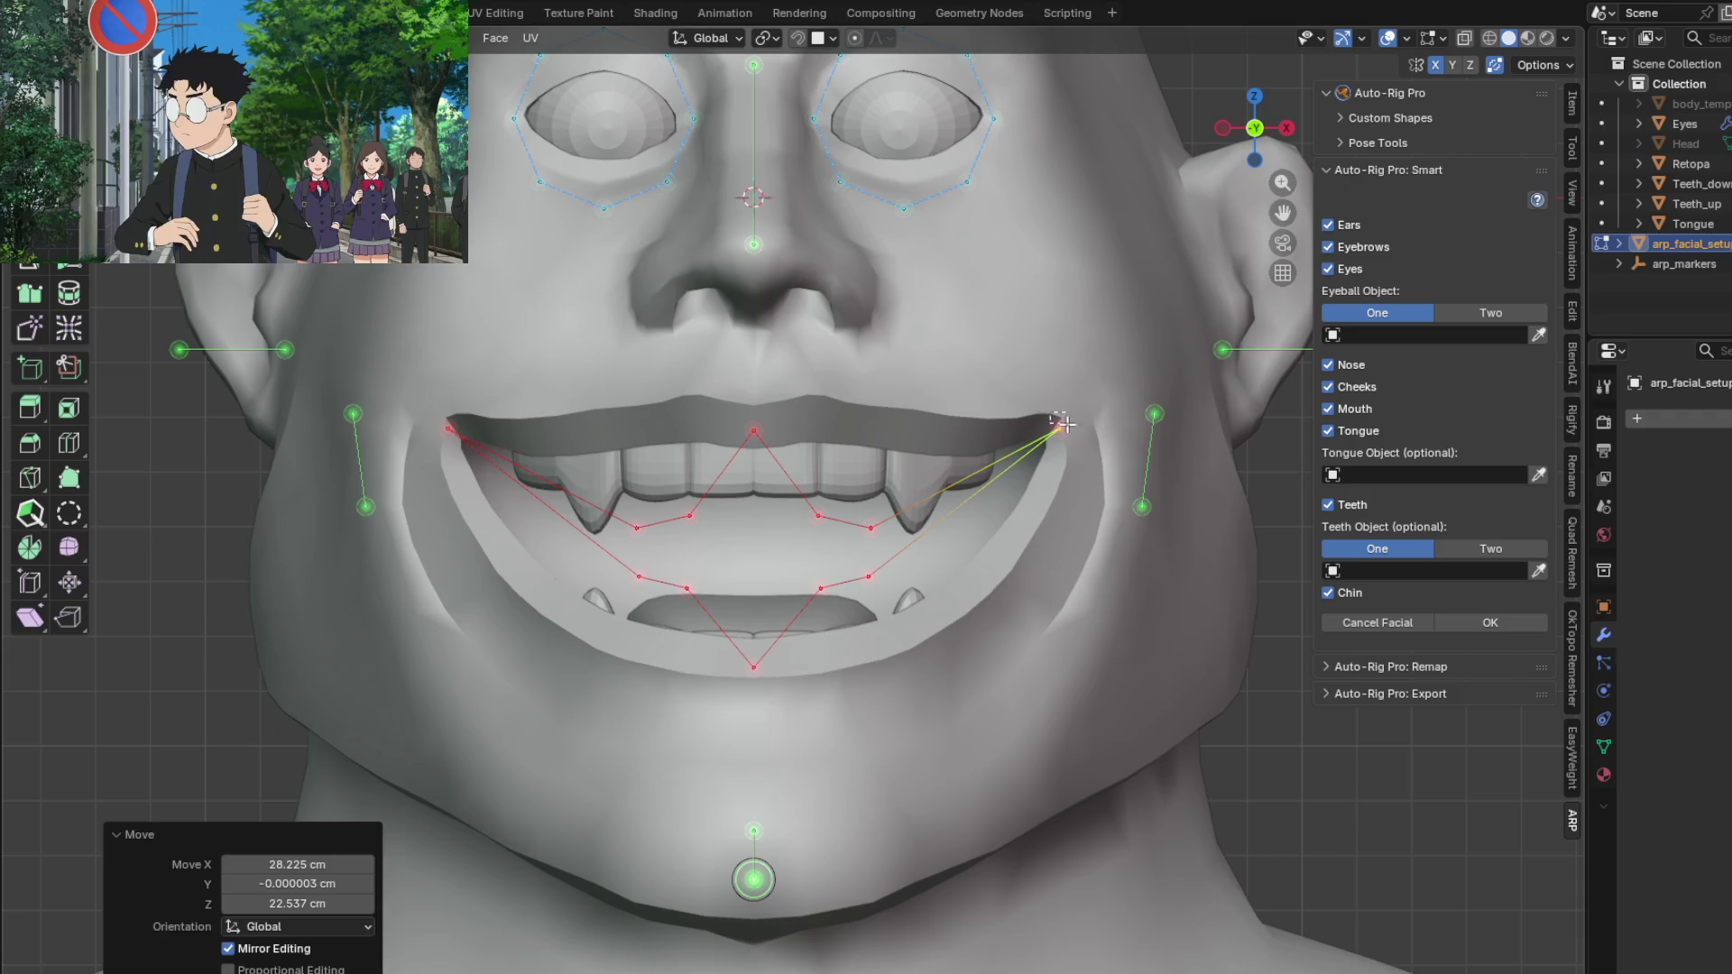
pyautogui.press('g')
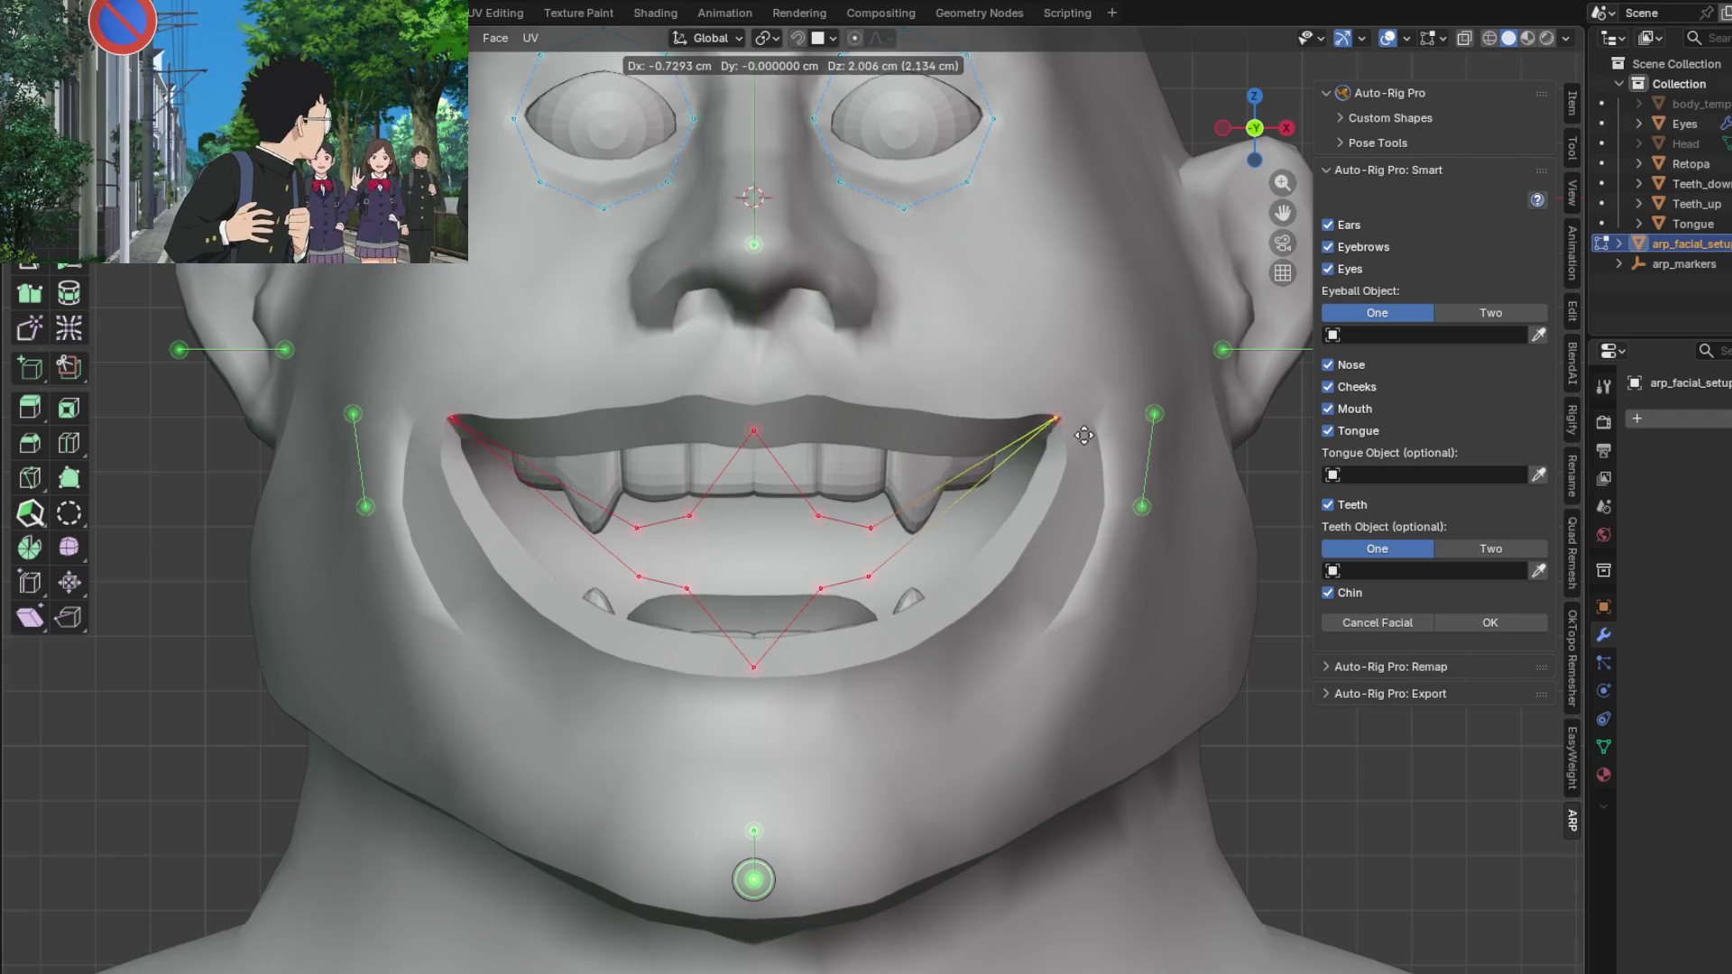
pyautogui.click(1038, 458)
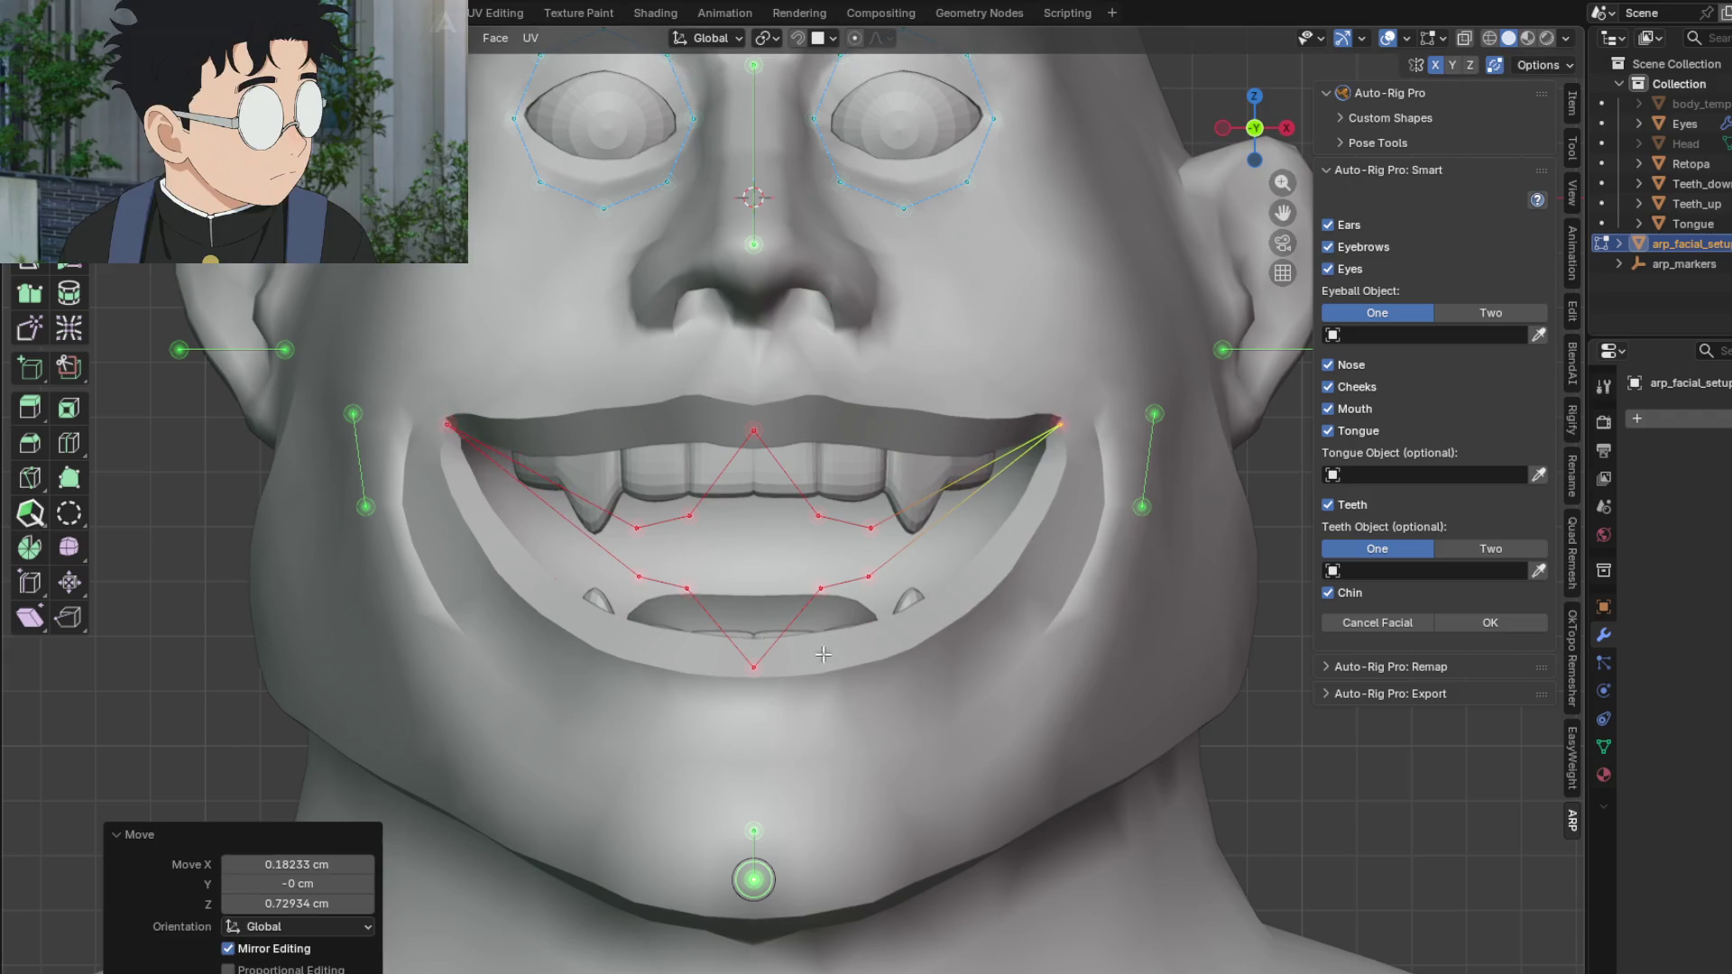
# Step: Fit the lower-lip markers along the ogre's lower lip
pyautogui.click(821, 589)
pyautogui.press('g')
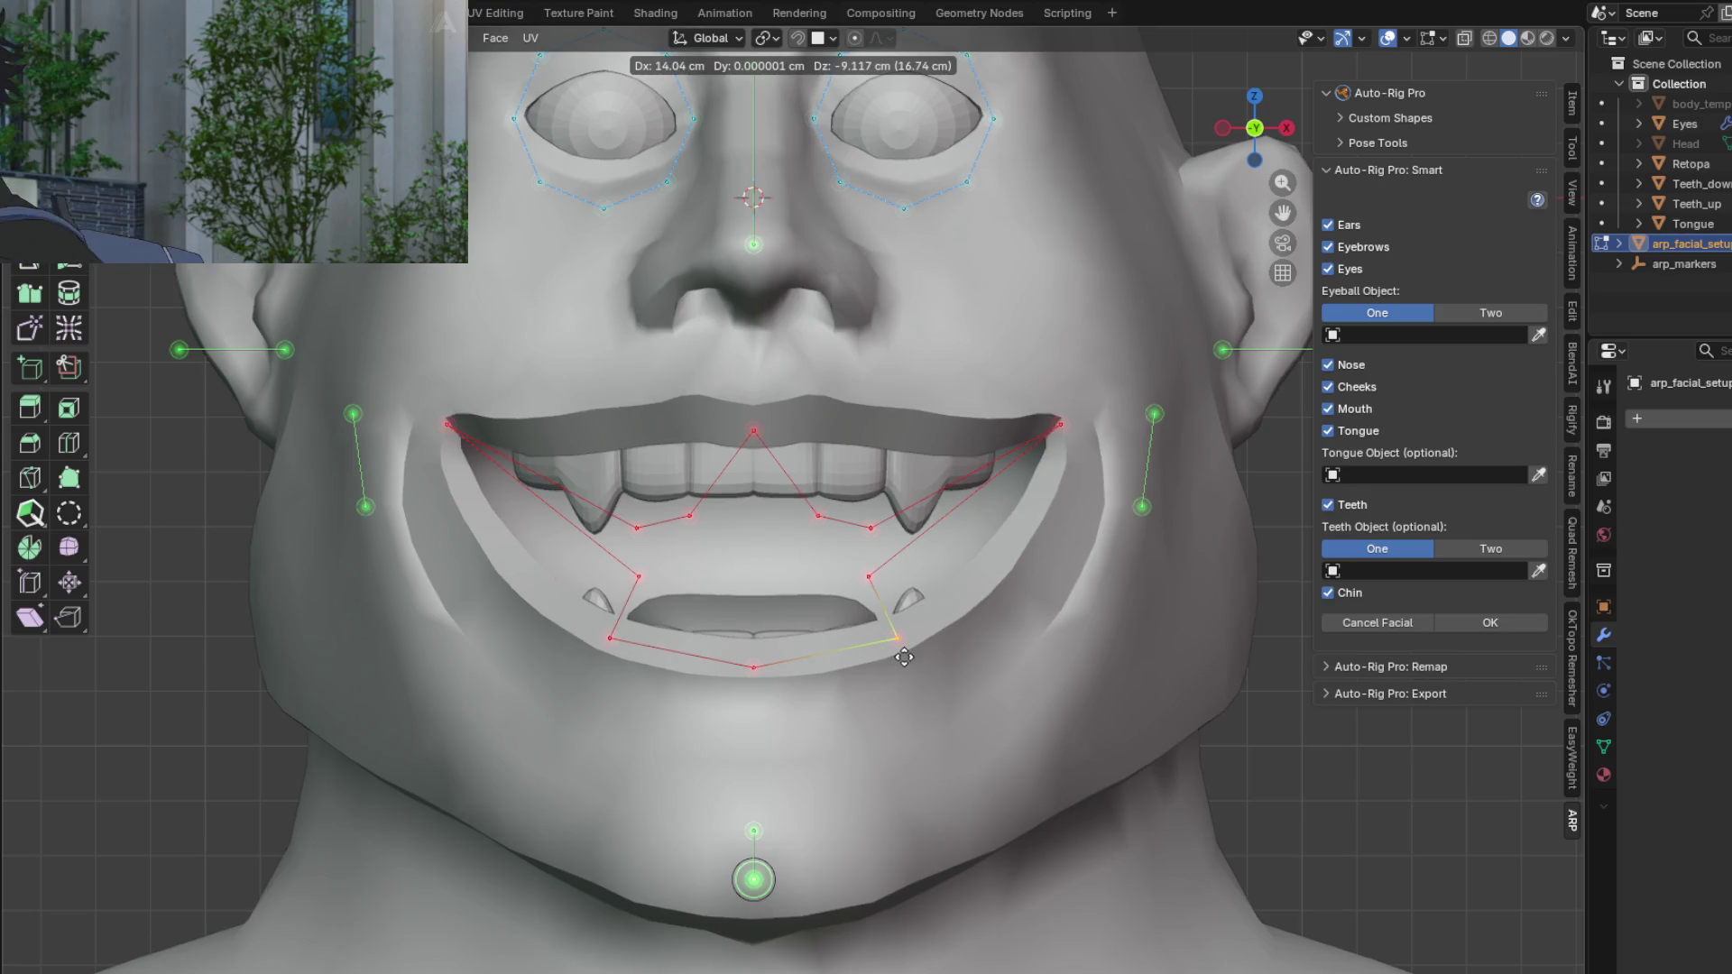
pyautogui.click(893, 642)
pyautogui.click(868, 575)
pyautogui.press('g')
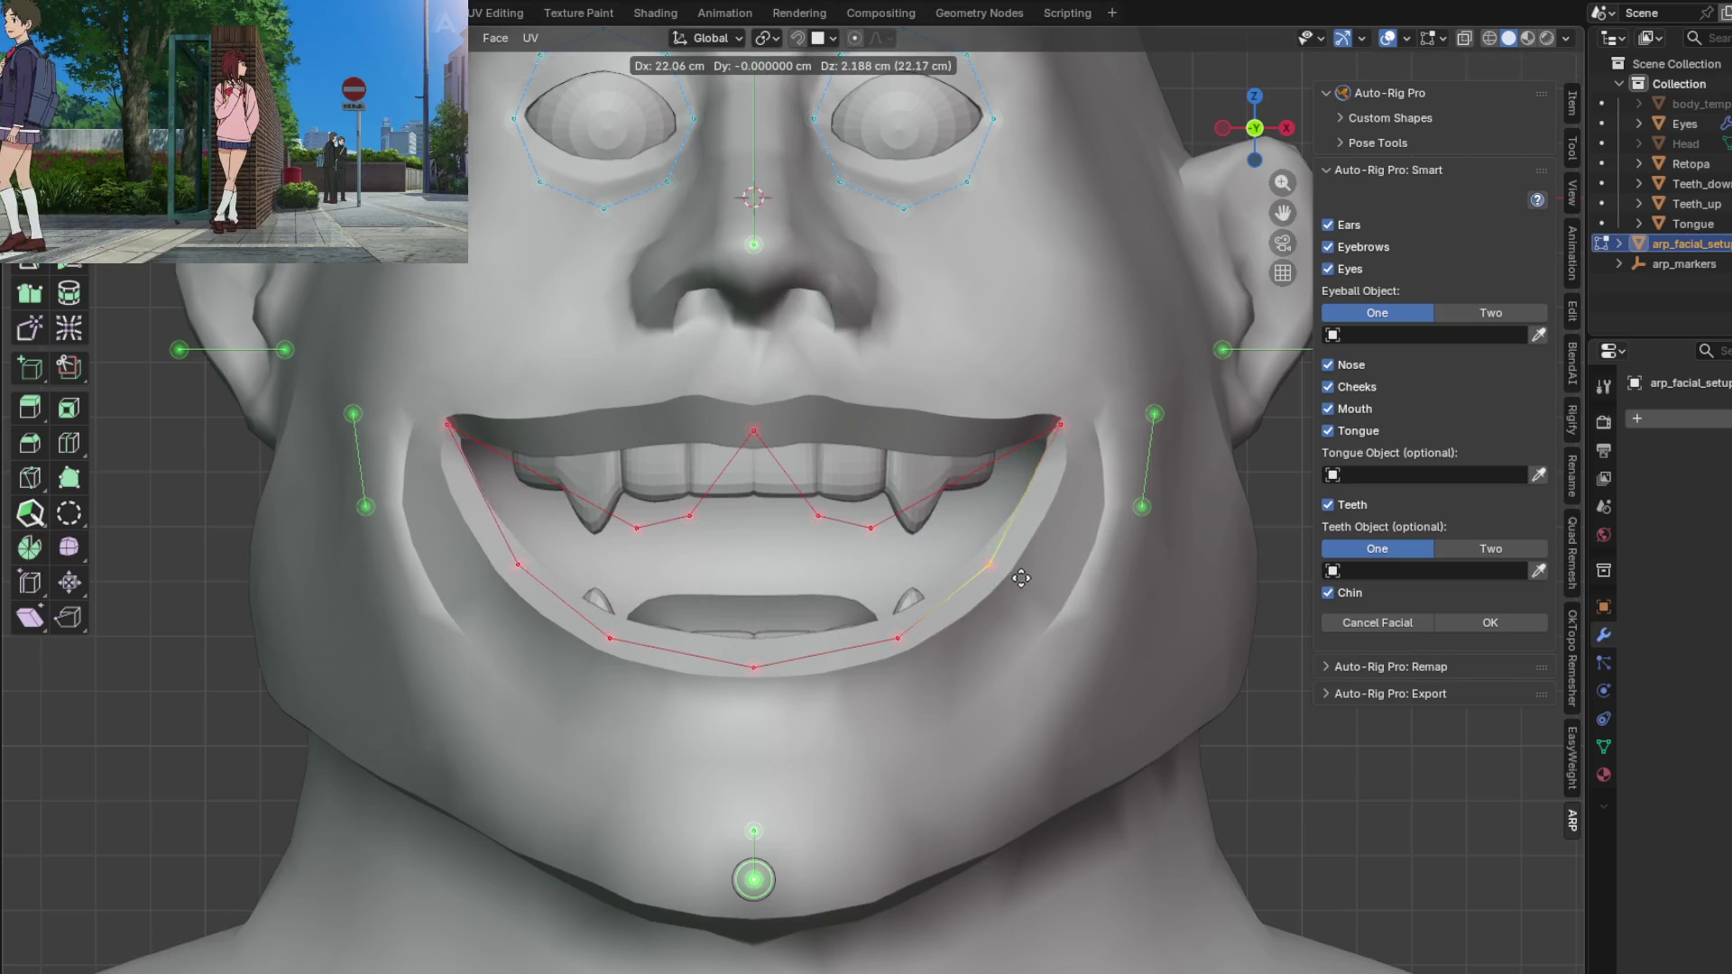
pyautogui.click(1027, 574)
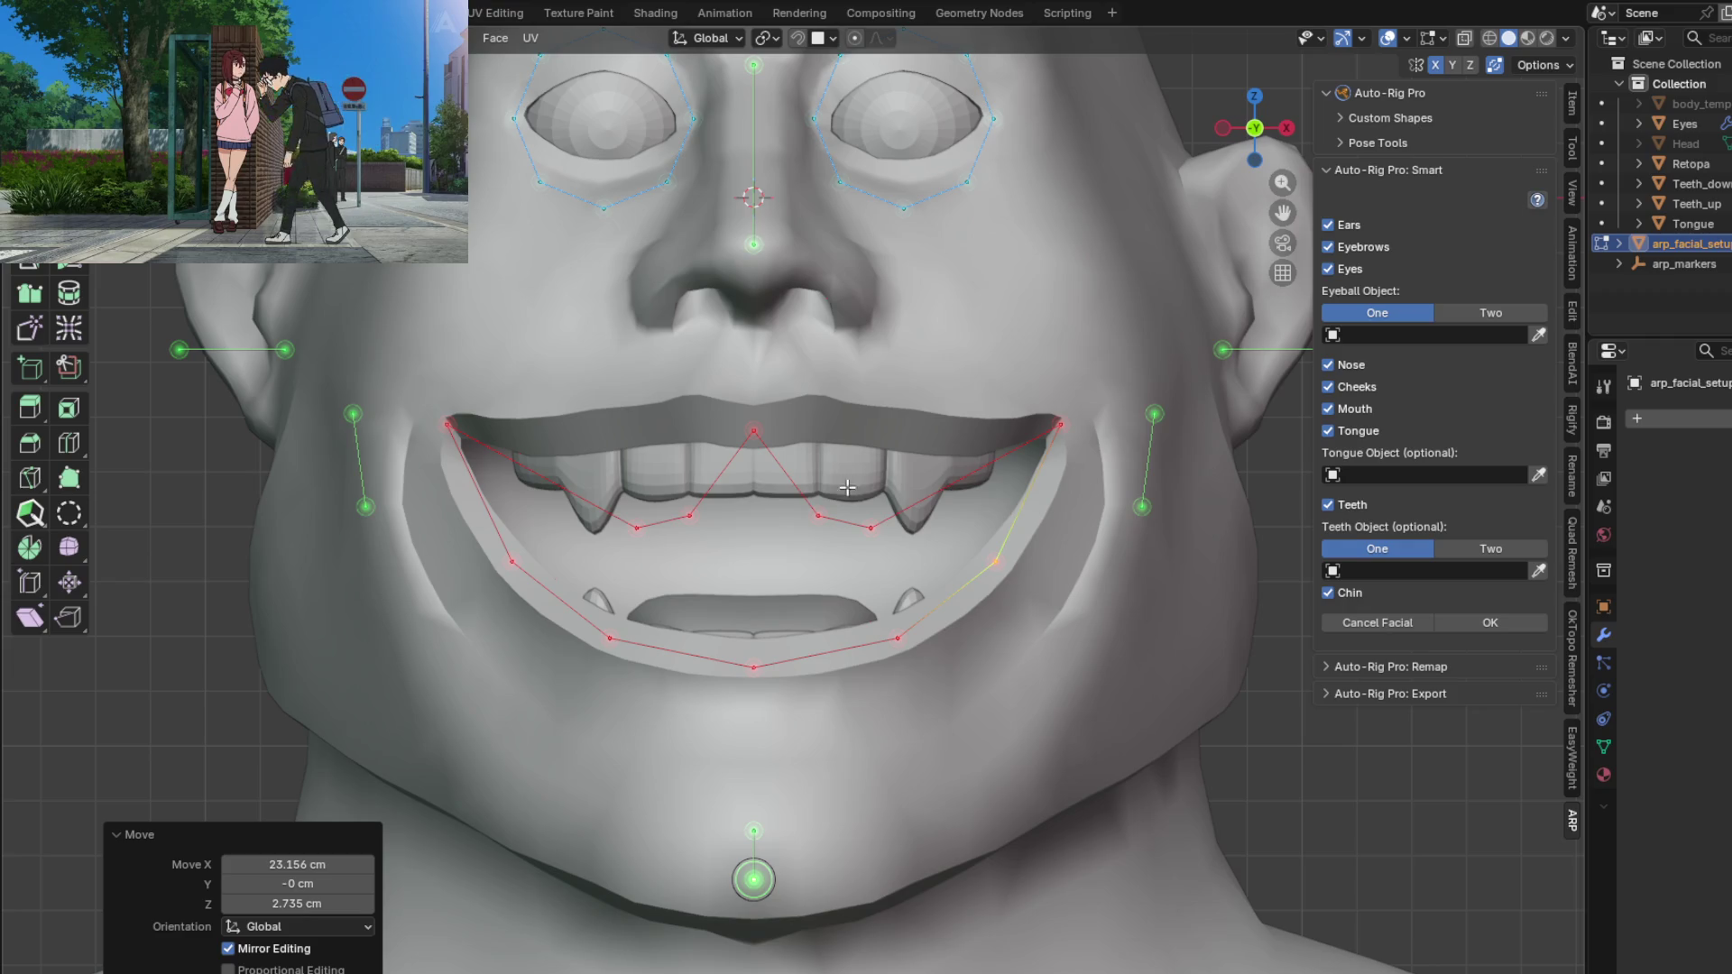
# Step: Fit the remaining upper-lip markers along the ogre's upper lip line
pyautogui.click(871, 528)
pyautogui.press('g')
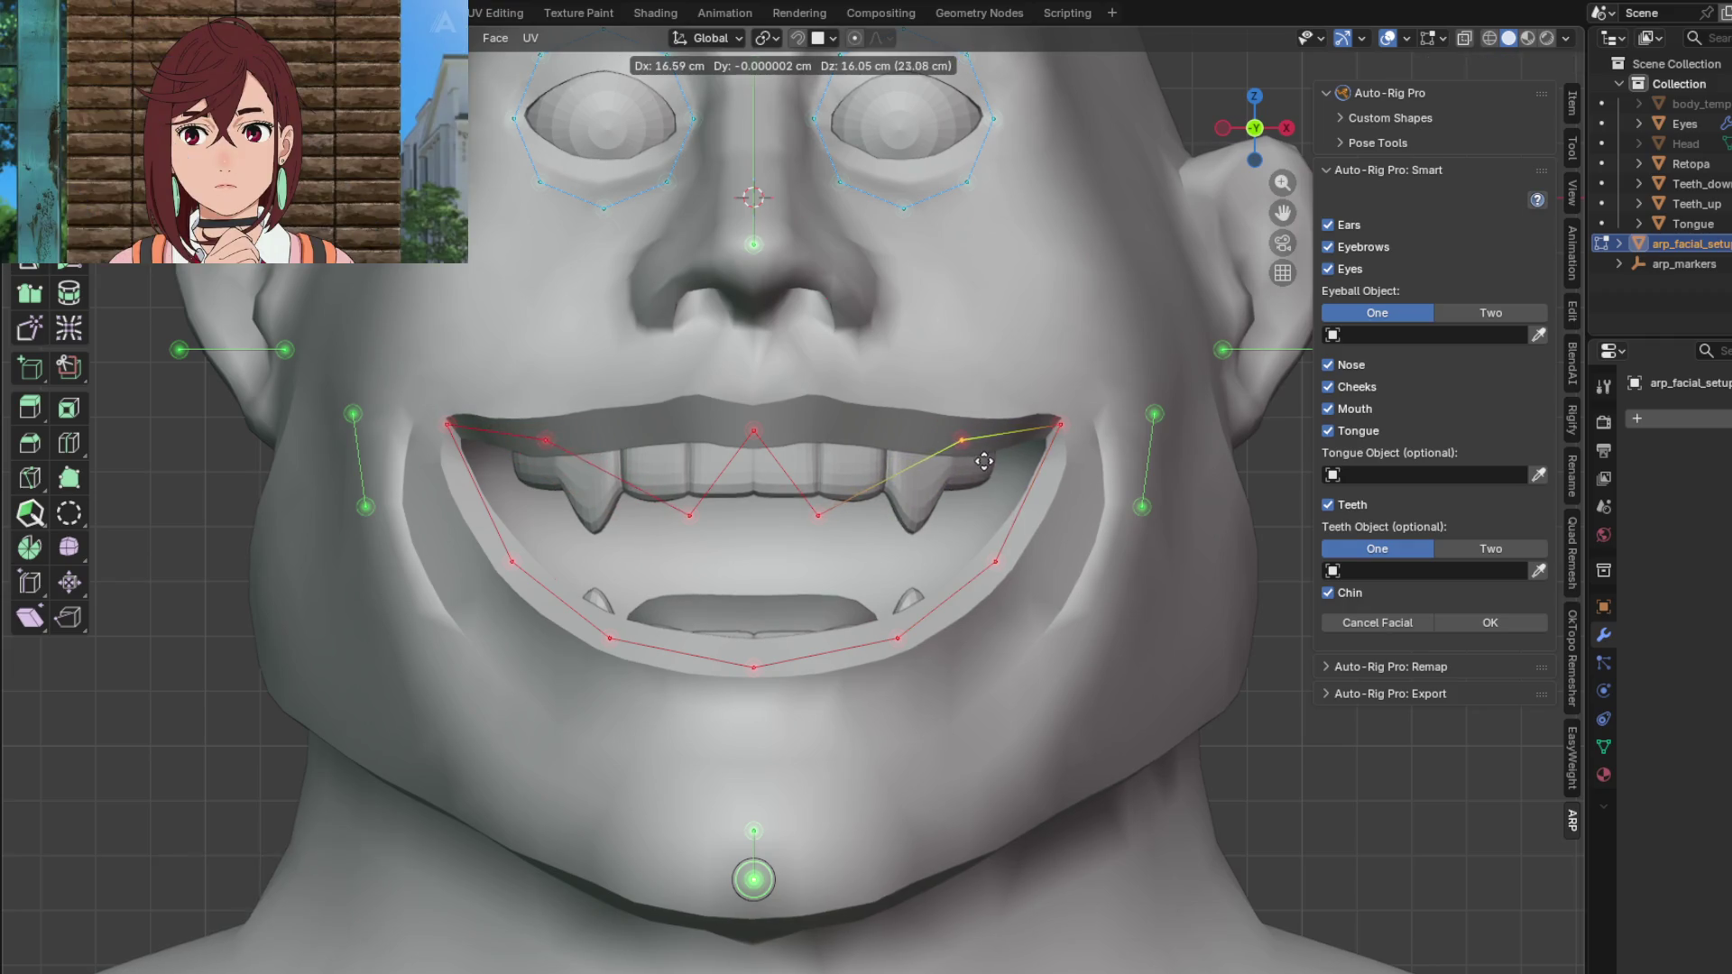
pyautogui.click(993, 463)
pyautogui.click(823, 533)
pyautogui.press('g')
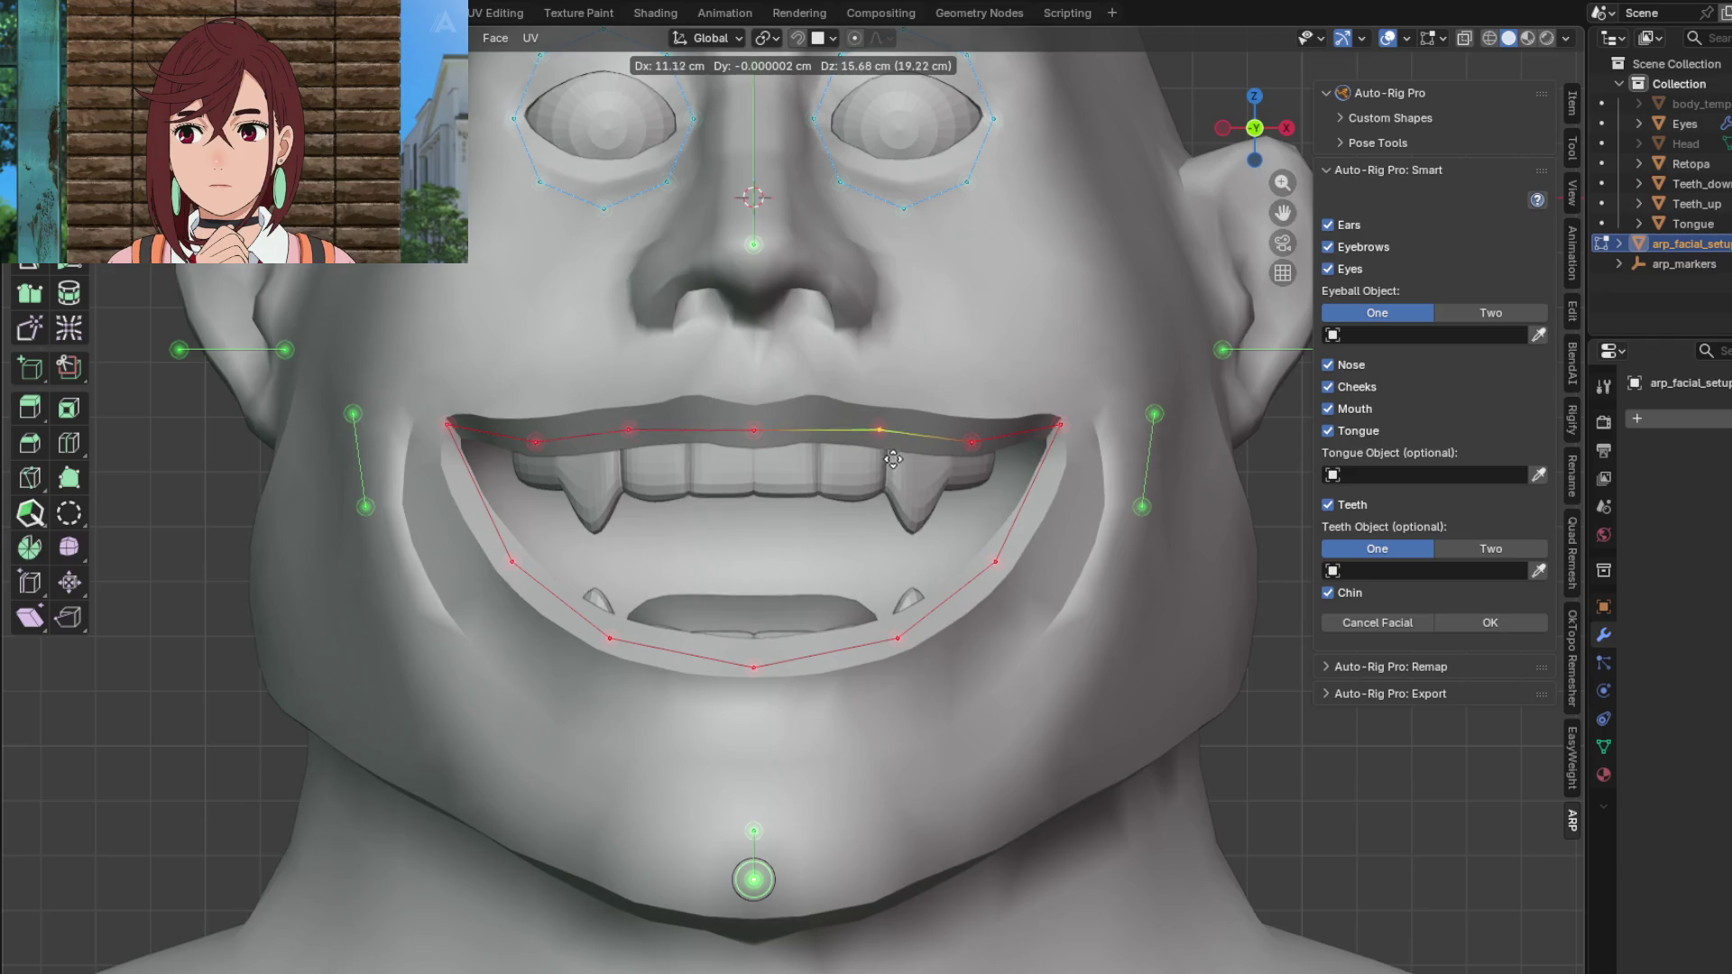
pyautogui.click(890, 460)
# Step: Lower the nose-tip marker slightly and select the top nose marker
pyautogui.moveTo(813, 307)
pyautogui.keyDown('shift'); pyautogui.mouseDown(button='middle')
pyautogui.moveTo(869, 450)
pyautogui.moveTo(835, 565)
pyautogui.mouseUp(button='middle'); pyautogui.keyUp('shift')
pyautogui.click(778, 503)
pyautogui.press('g')
pyautogui.click(804, 536)
pyautogui.click(776, 317)
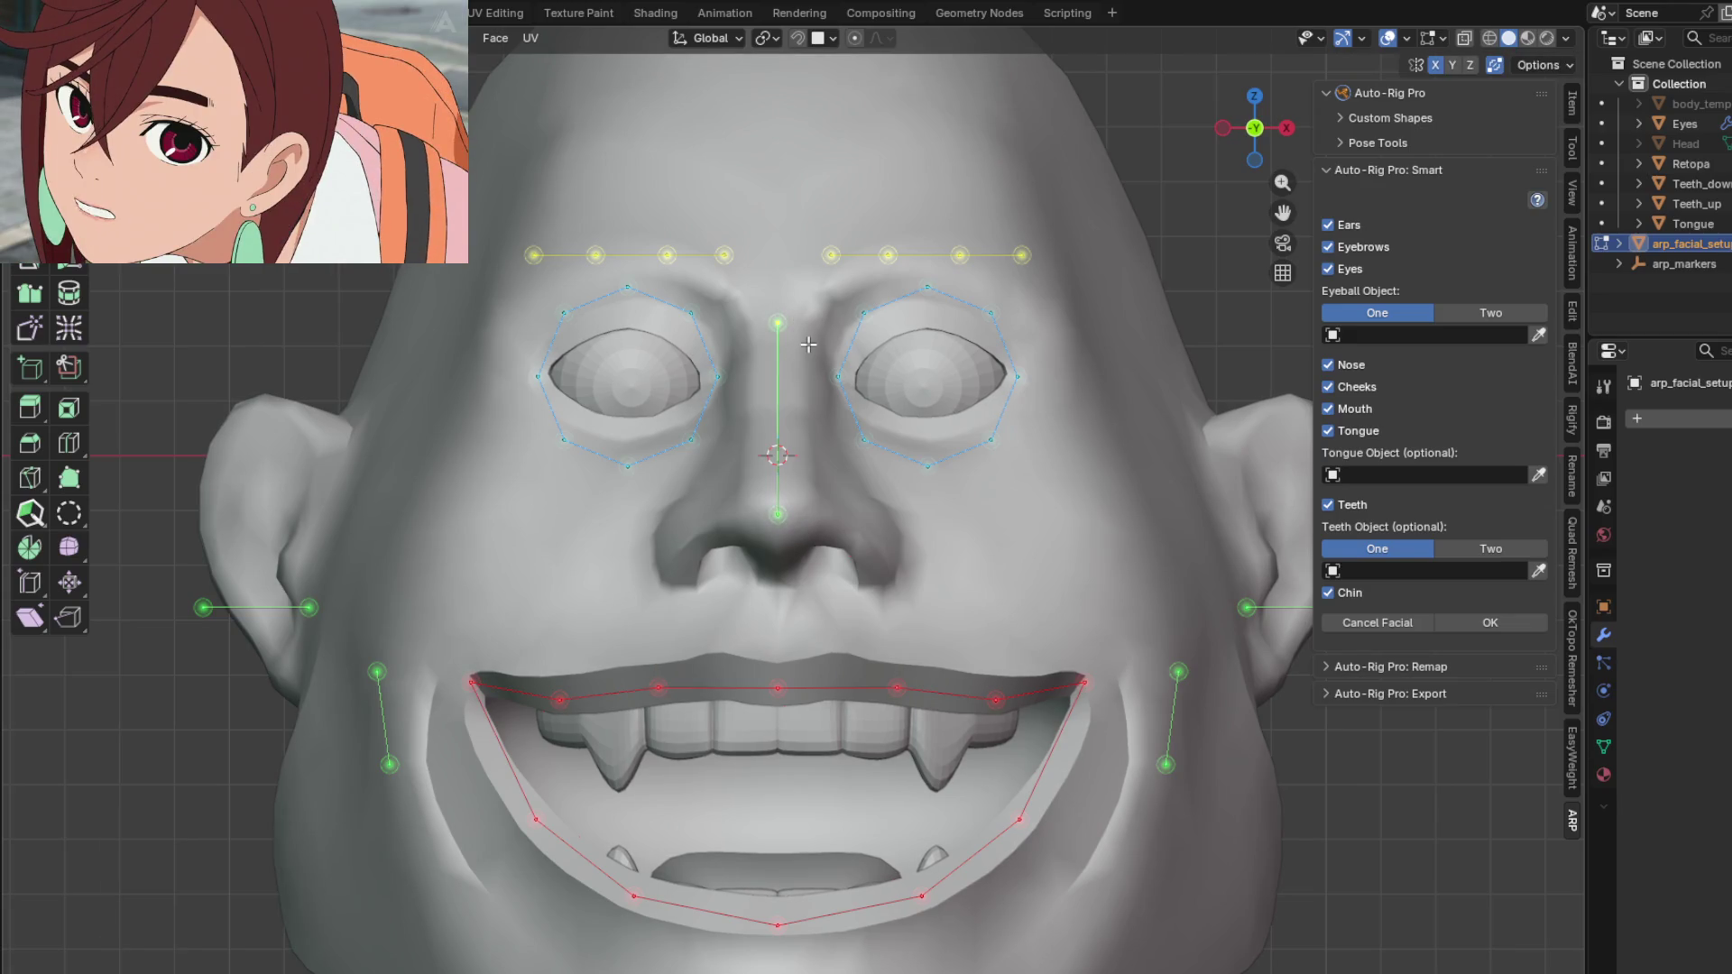
# Step: Lower the top nose marker, then arch the inner and outer eyebrow markers over the brows
pyautogui.press('g')
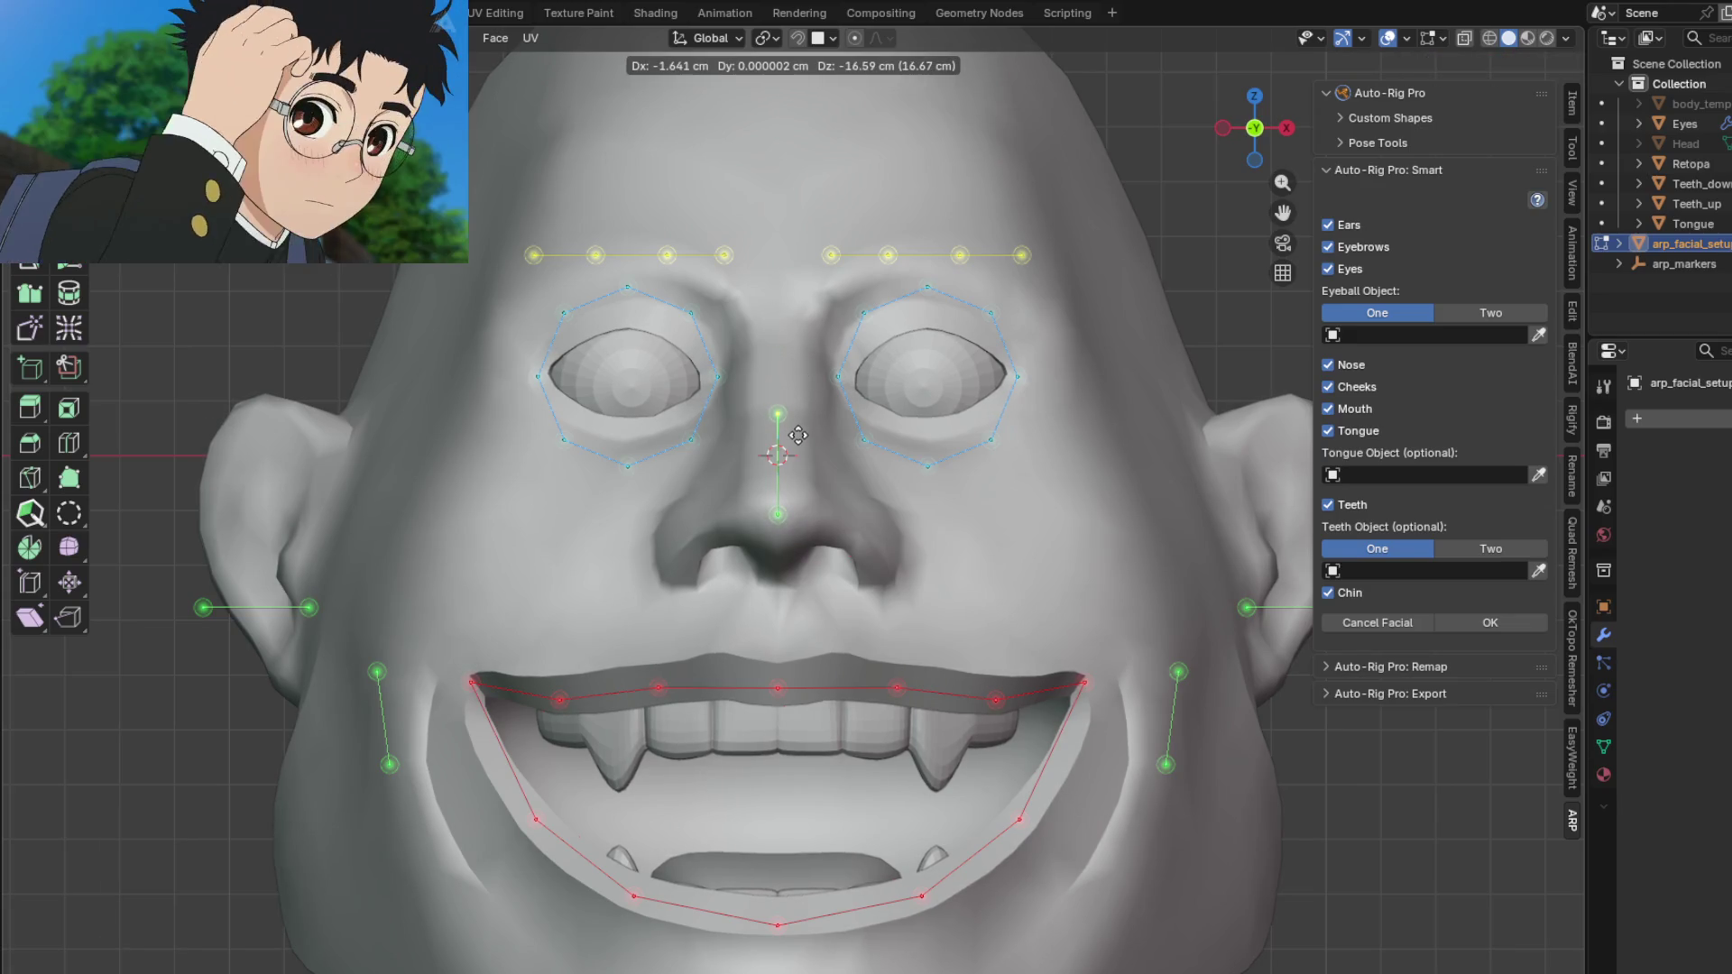
pyautogui.click(800, 439)
pyautogui.keyDown('shift'); pyautogui.moveTo(775, 343); pyautogui.dragTo(783, 470, button='middle'); pyautogui.keyUp('shift')
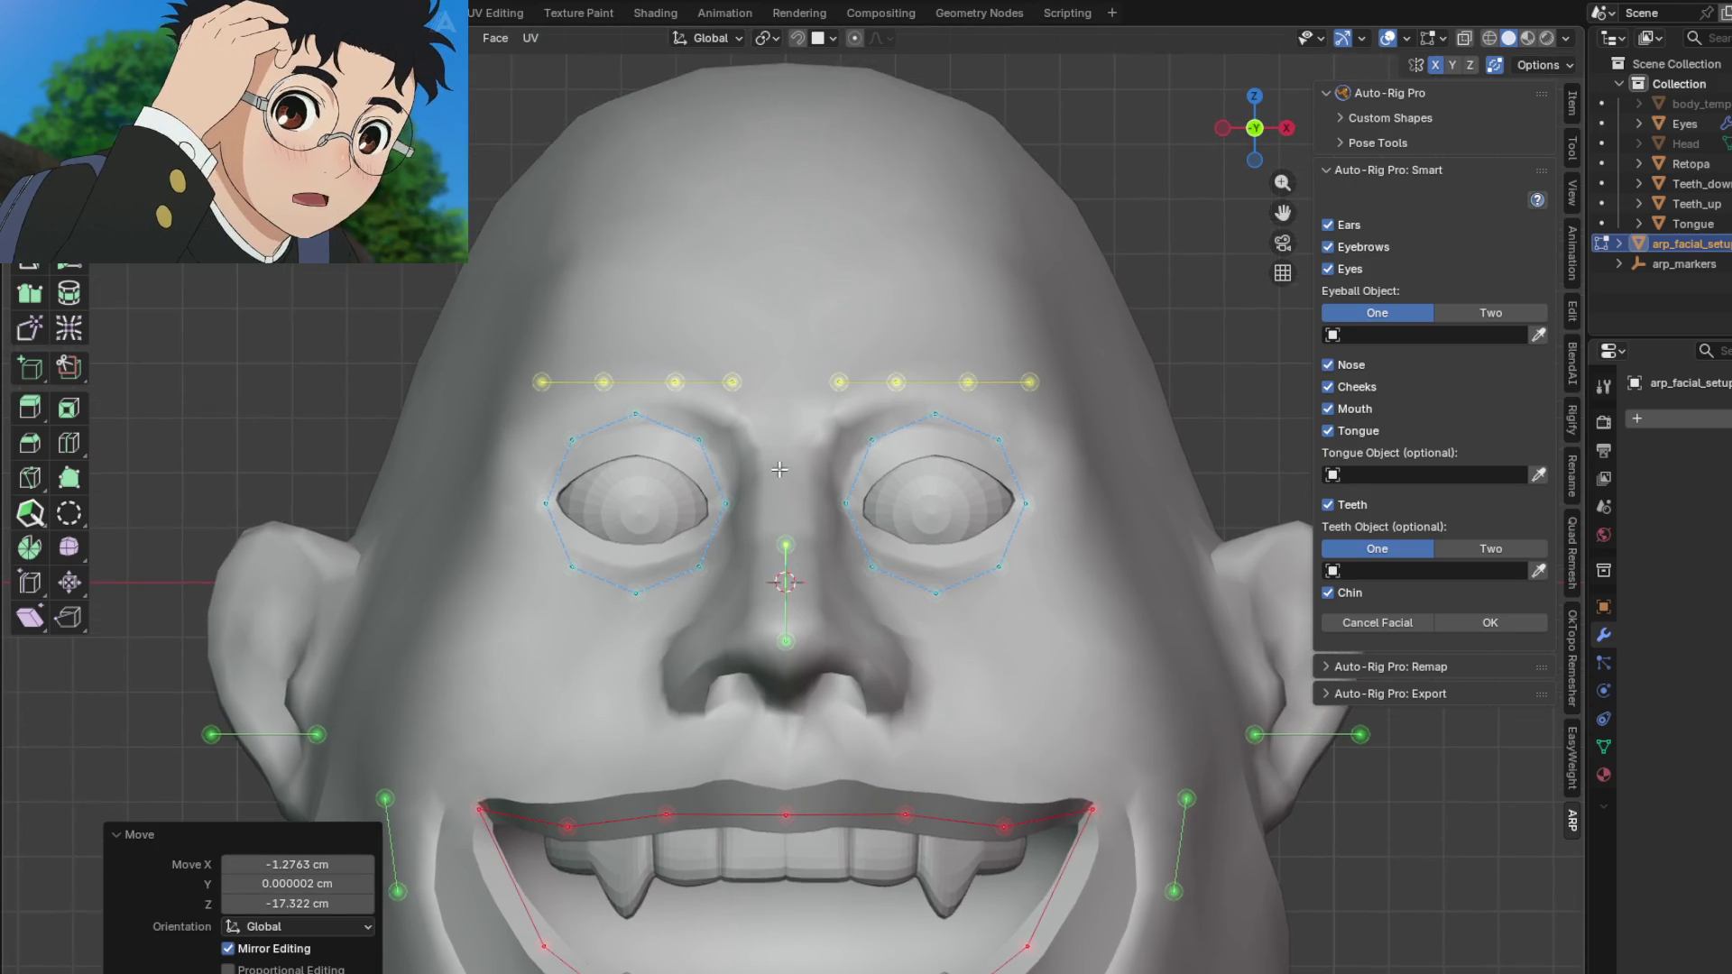
pyautogui.click(733, 381)
pyautogui.press('g')
pyautogui.click(745, 421)
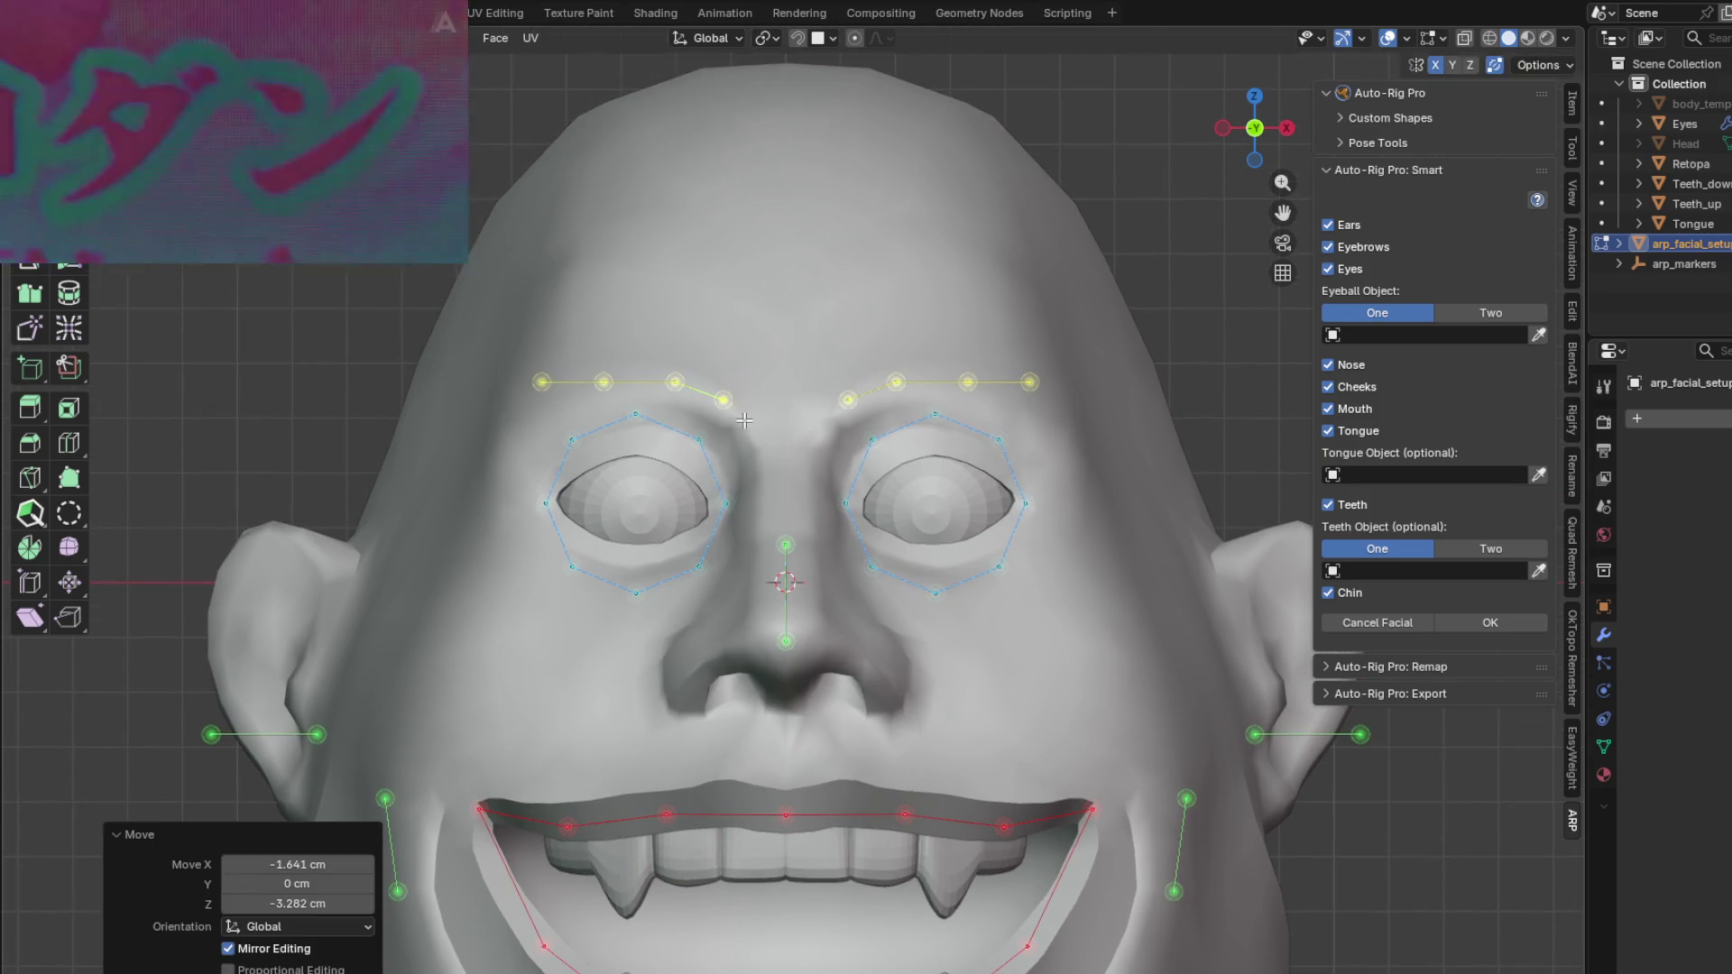
pyautogui.press('g')
pyautogui.moveTo(609, 390); pyautogui.dragTo(555, 409)
pyautogui.click(608, 397)
pyautogui.press('g')
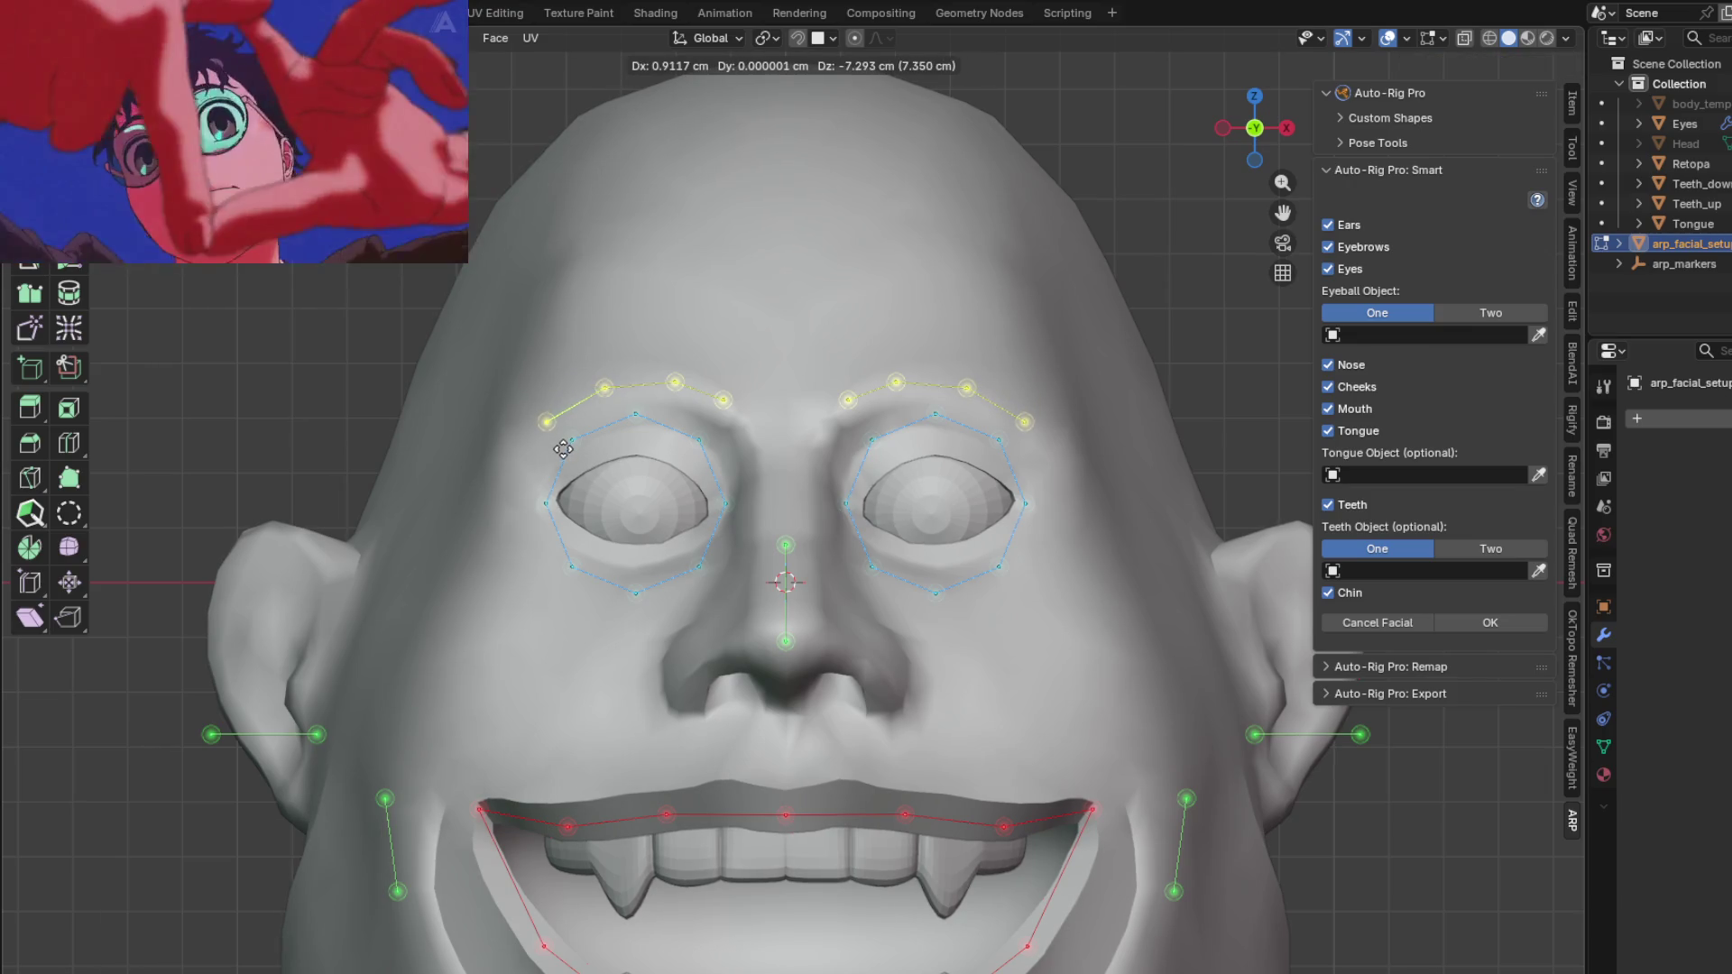
pyautogui.click(561, 449)
pyautogui.moveTo(579, 471)
pyautogui.keyDown('shift'); pyautogui.mouseDown(button='middle')
pyautogui.moveTo(593, 439)
pyautogui.moveTo(673, 461)
pyautogui.mouseUp(button='middle'); pyautogui.keyUp('shift')
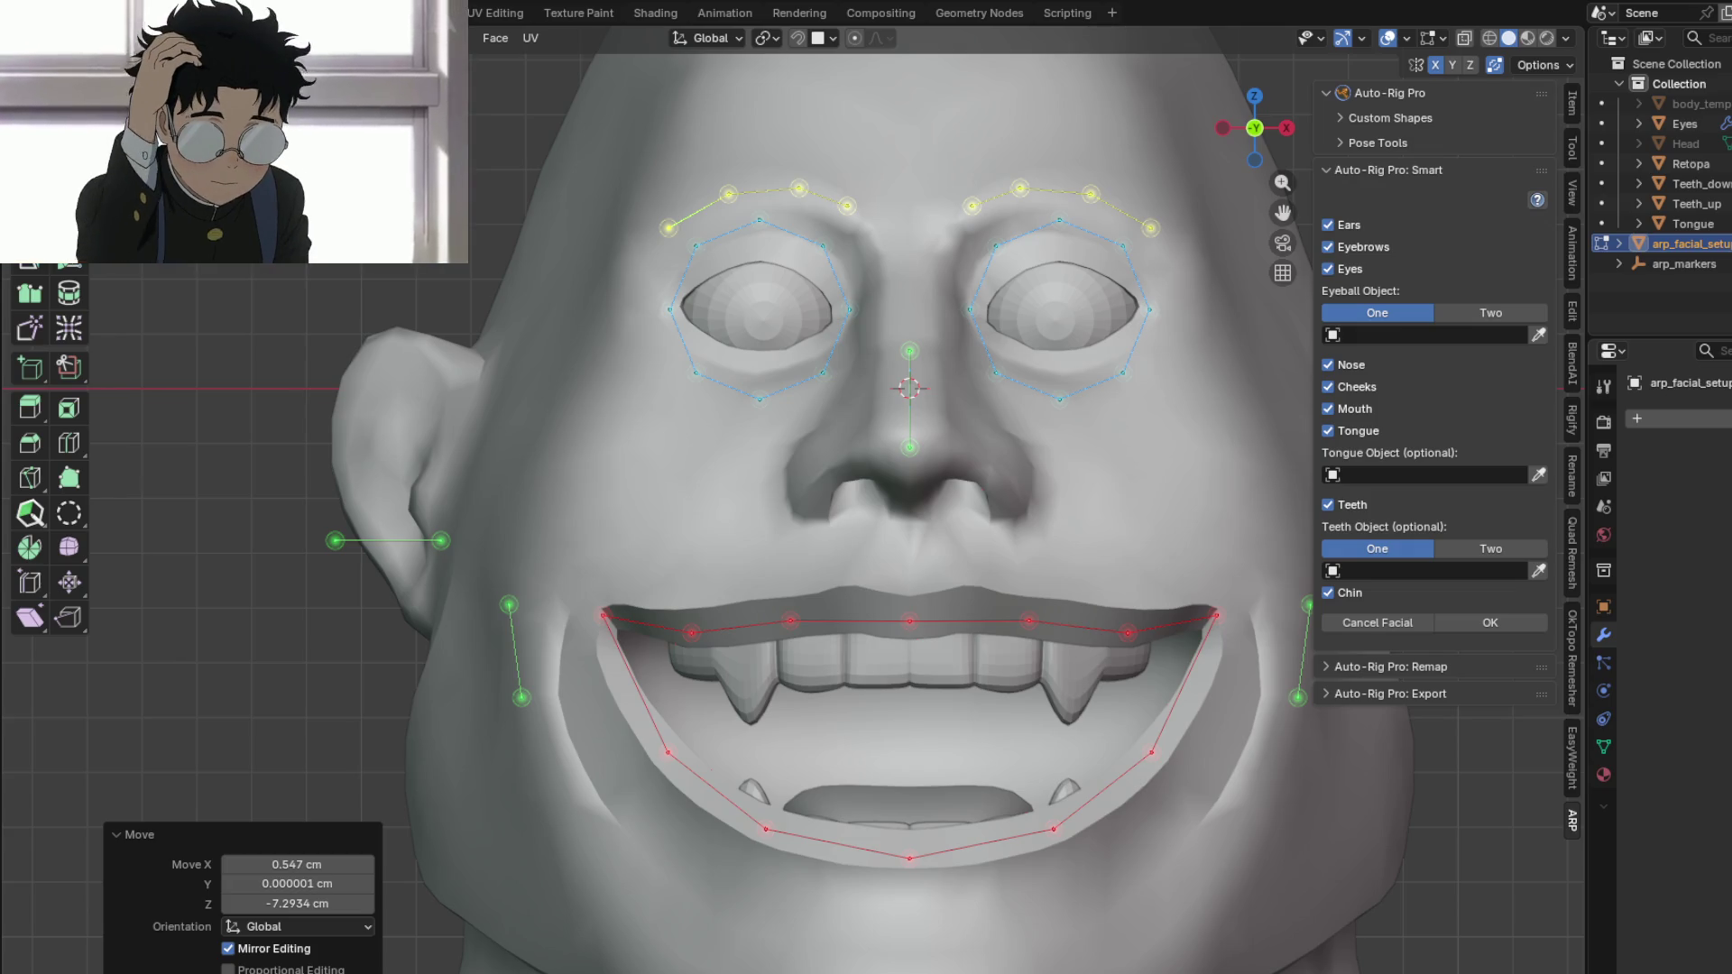
# Step: Fit the ear markers, raising the outer ear marker to the top of the ear
pyautogui.keyDown('shift'); pyautogui.moveTo(853, 812); pyautogui.dragTo(852, 600, button='middle'); pyautogui.keyUp('shift')
pyautogui.scroll(-1, 853, 600)
pyautogui.scroll(2, 853, 600)
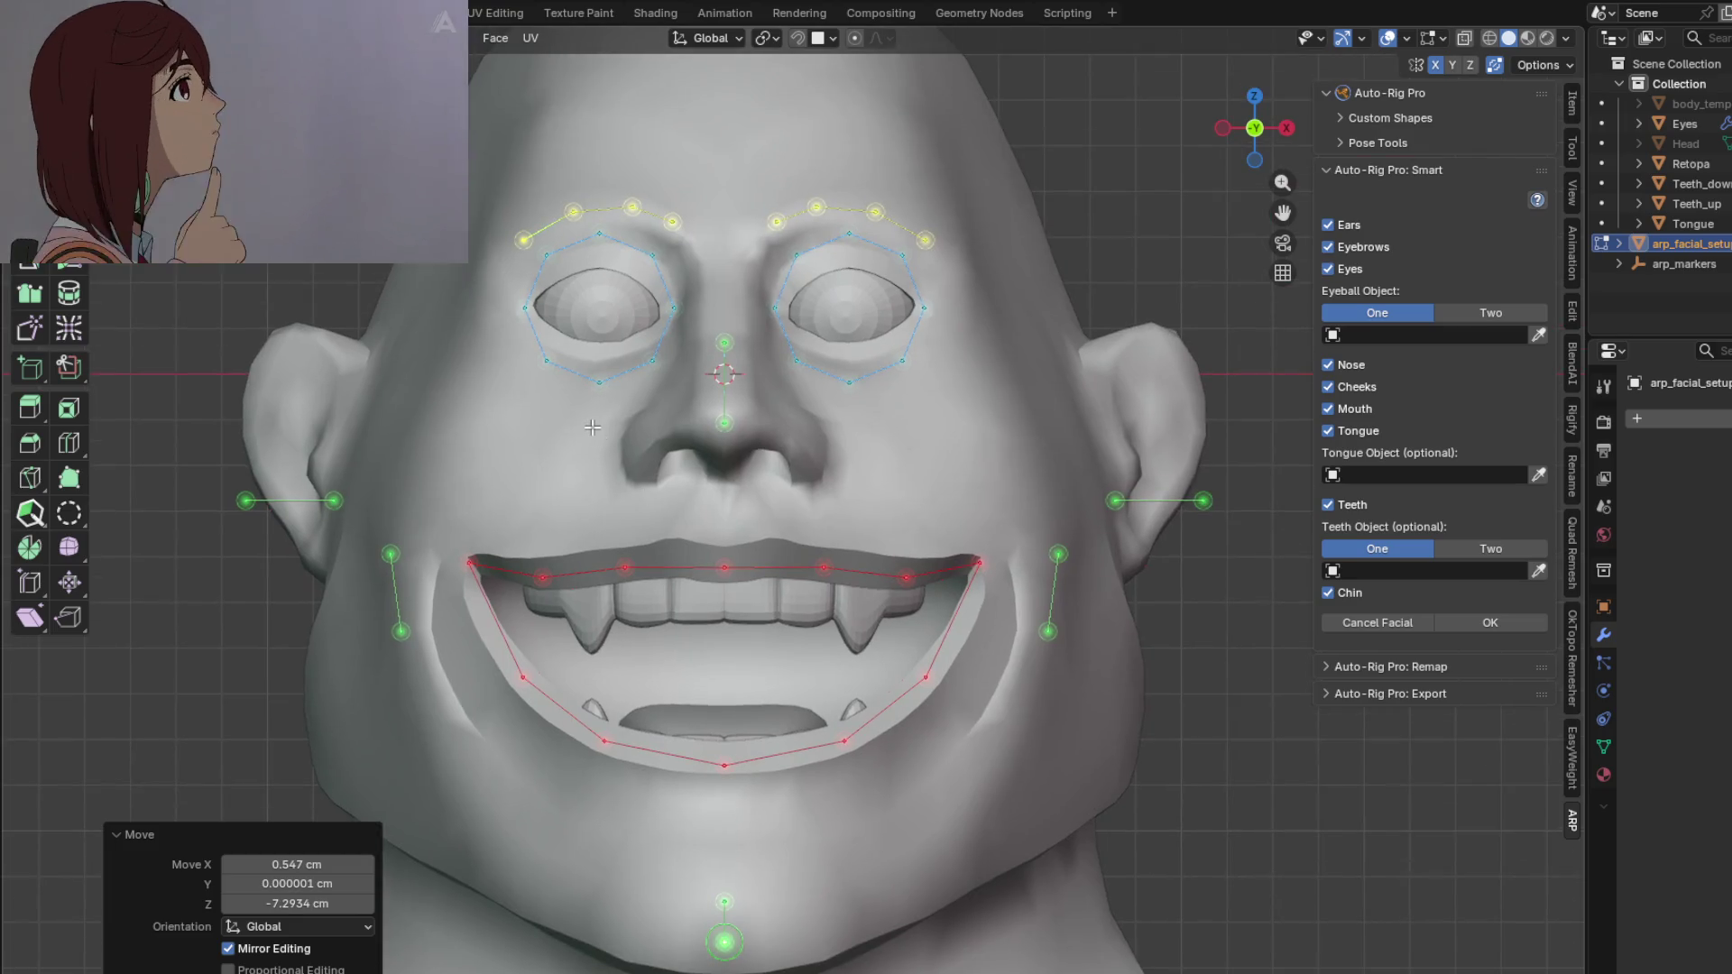
pyautogui.scroll(-2, 1026, 614)
pyautogui.click(1096, 560)
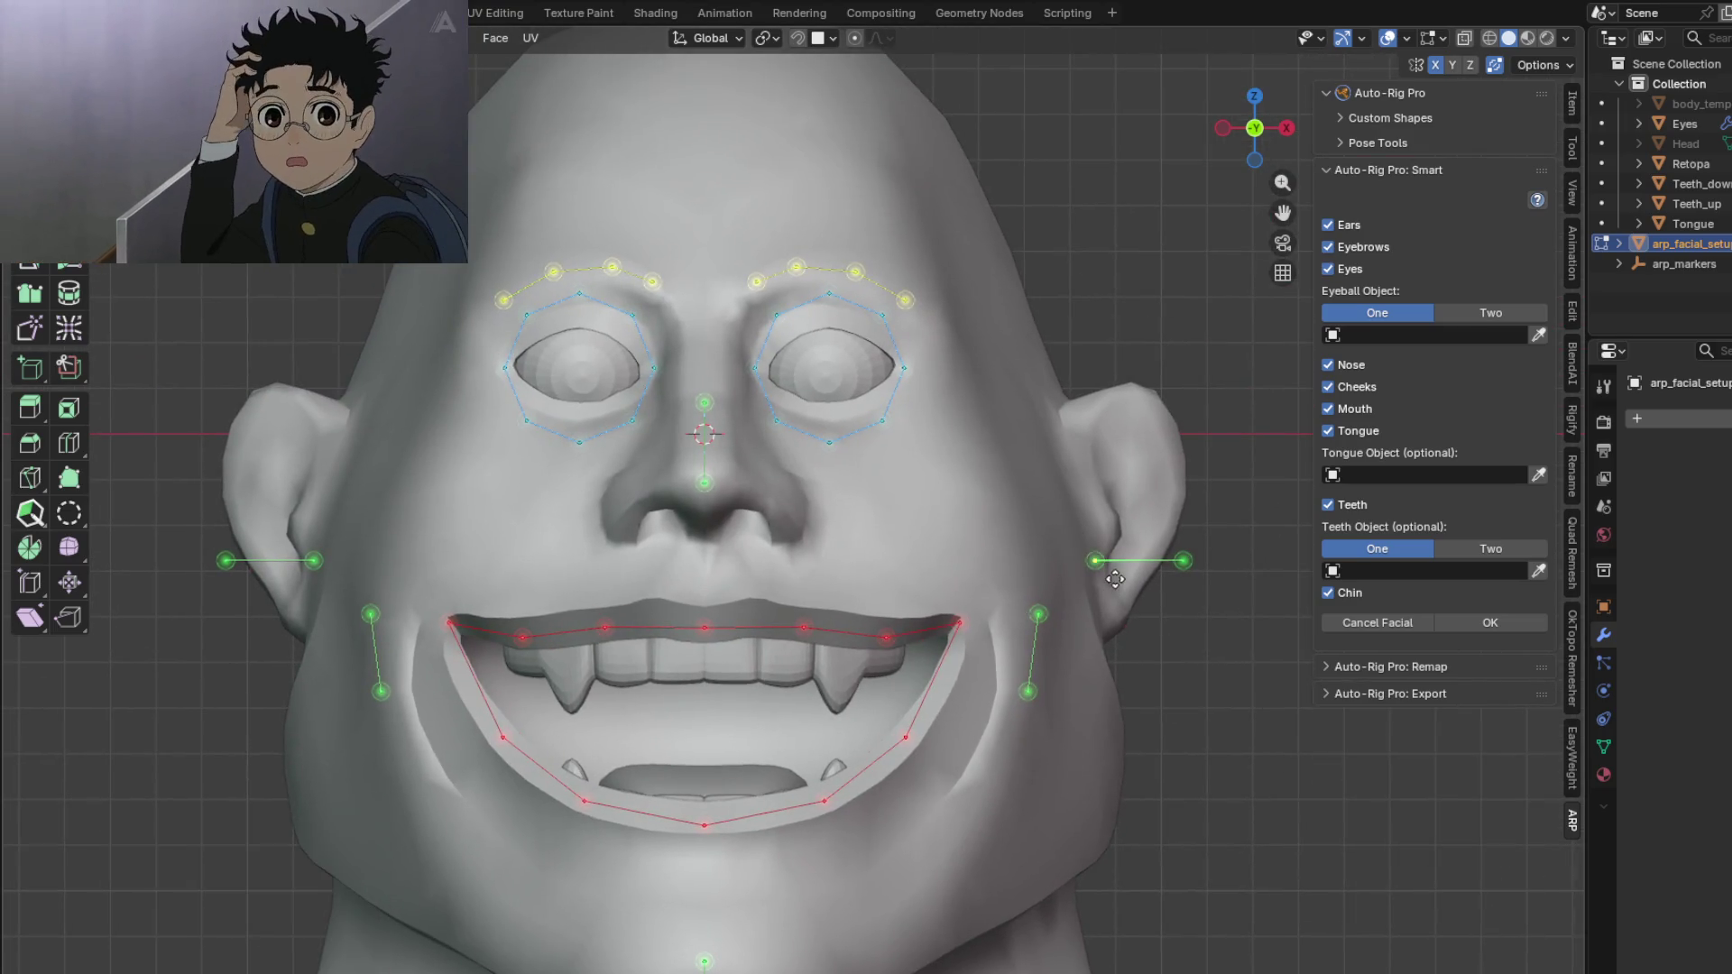
pyautogui.press('g')
pyautogui.click(1112, 554)
pyautogui.click(1183, 560)
pyautogui.press('g')
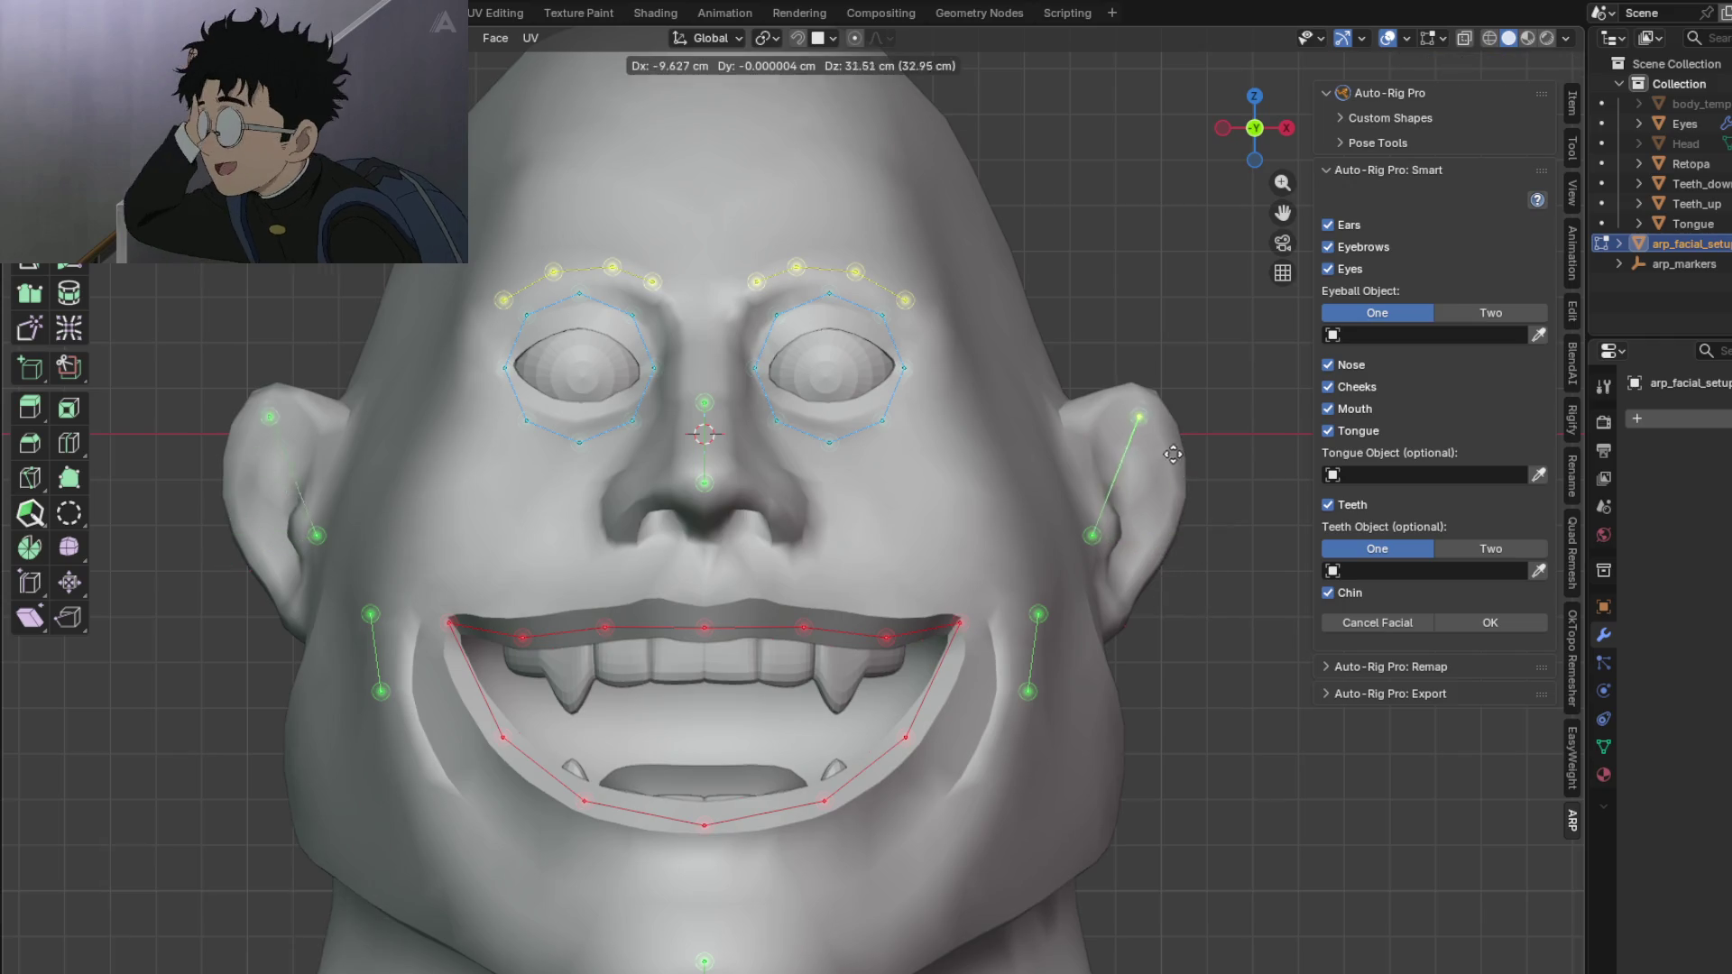
pyautogui.click(1179, 443)
pyautogui.click(1093, 534)
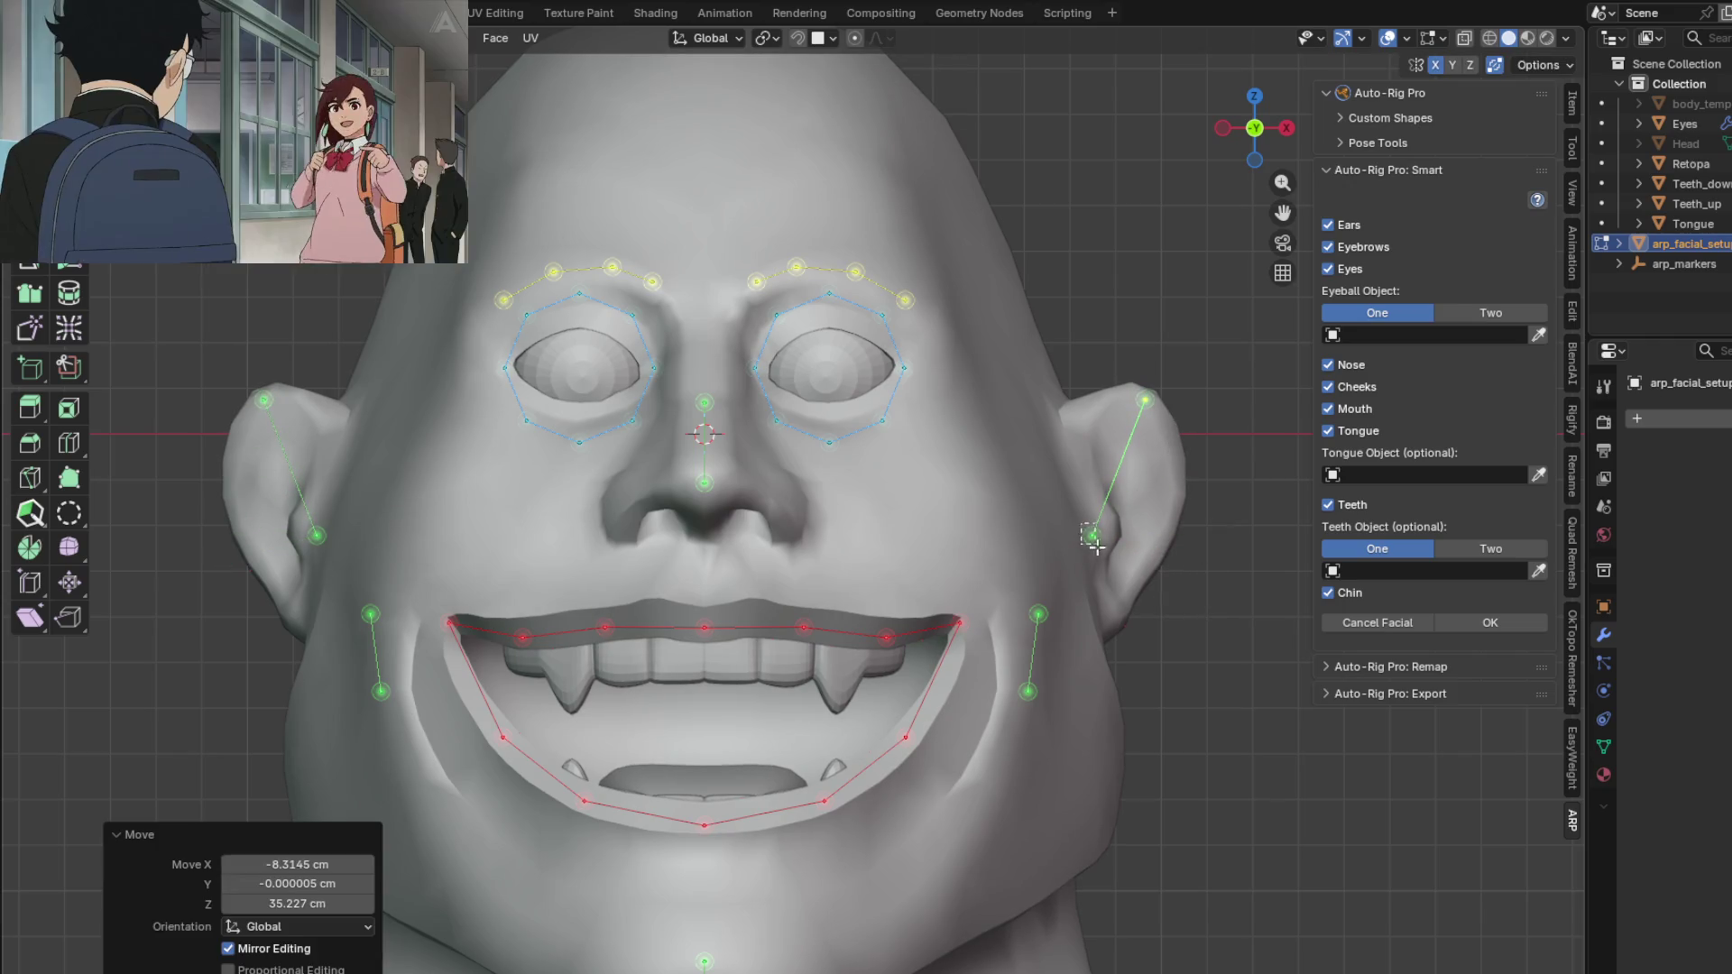
pyautogui.press('g')
pyautogui.click(1119, 554)
pyautogui.keyDown('shift'); pyautogui.moveTo(902, 584); pyautogui.dragTo(1051, 512, button='middle'); pyautogui.keyUp('shift')
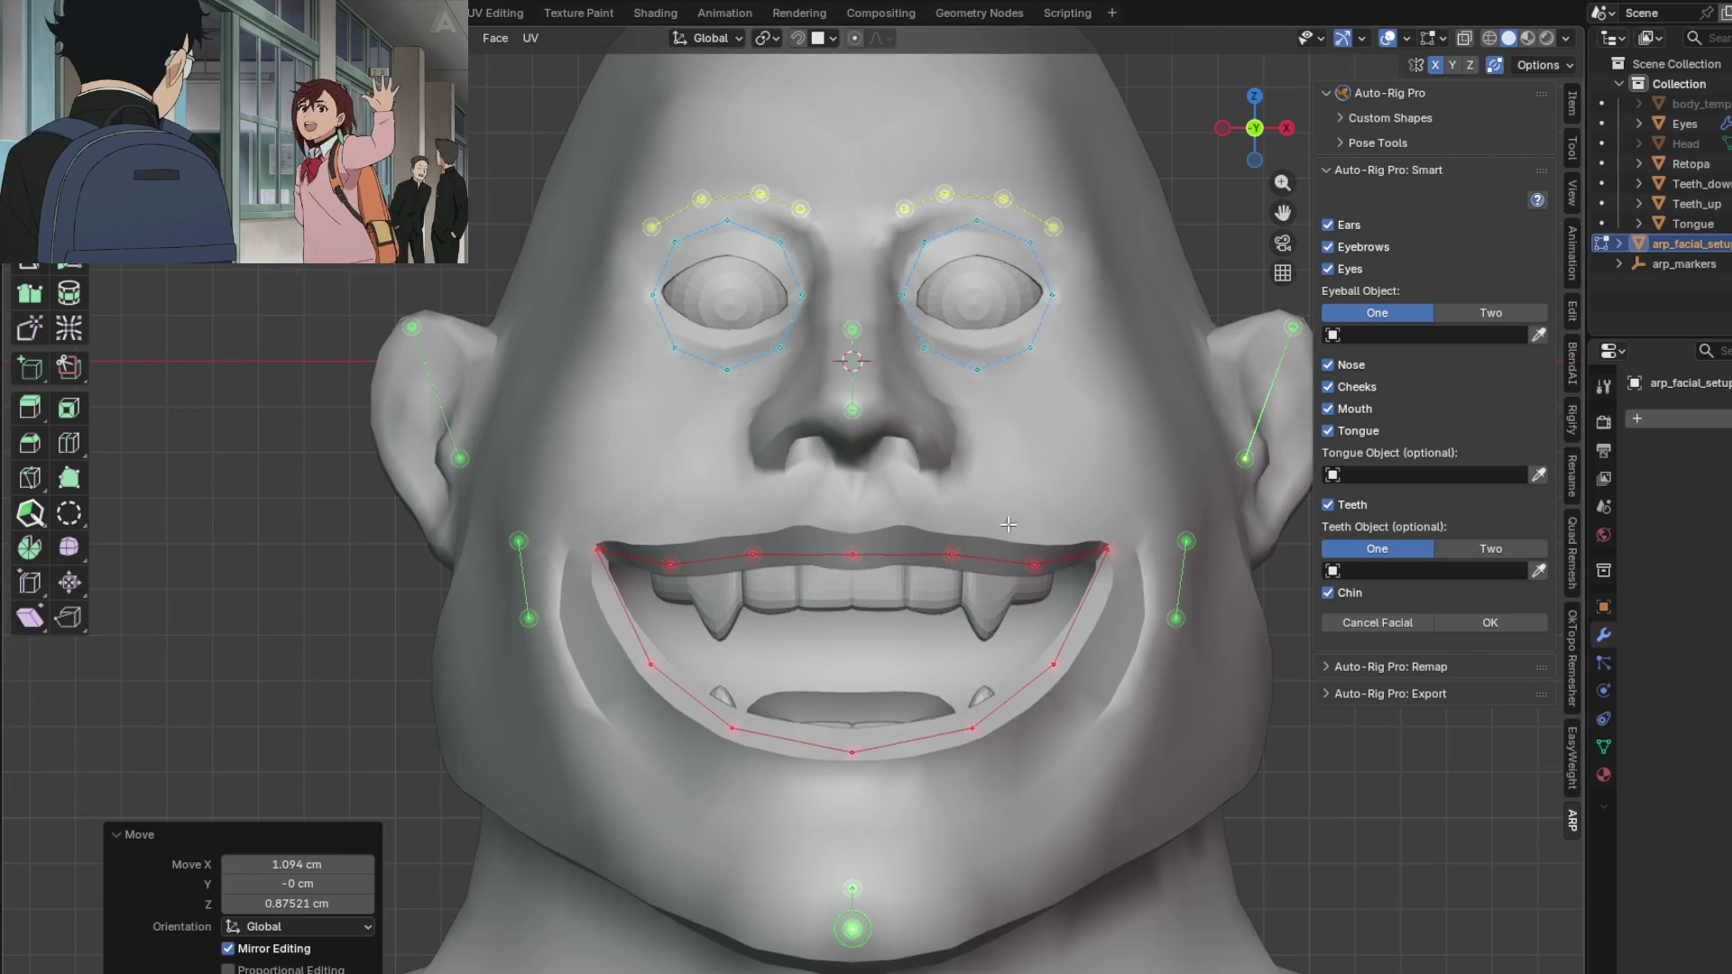
# Step: Raise the upper cheek markers and lower the lower cheek markers beside the mouth corners
pyautogui.moveTo(514, 541); pyautogui.dragTo(551, 558)
pyautogui.press('g')
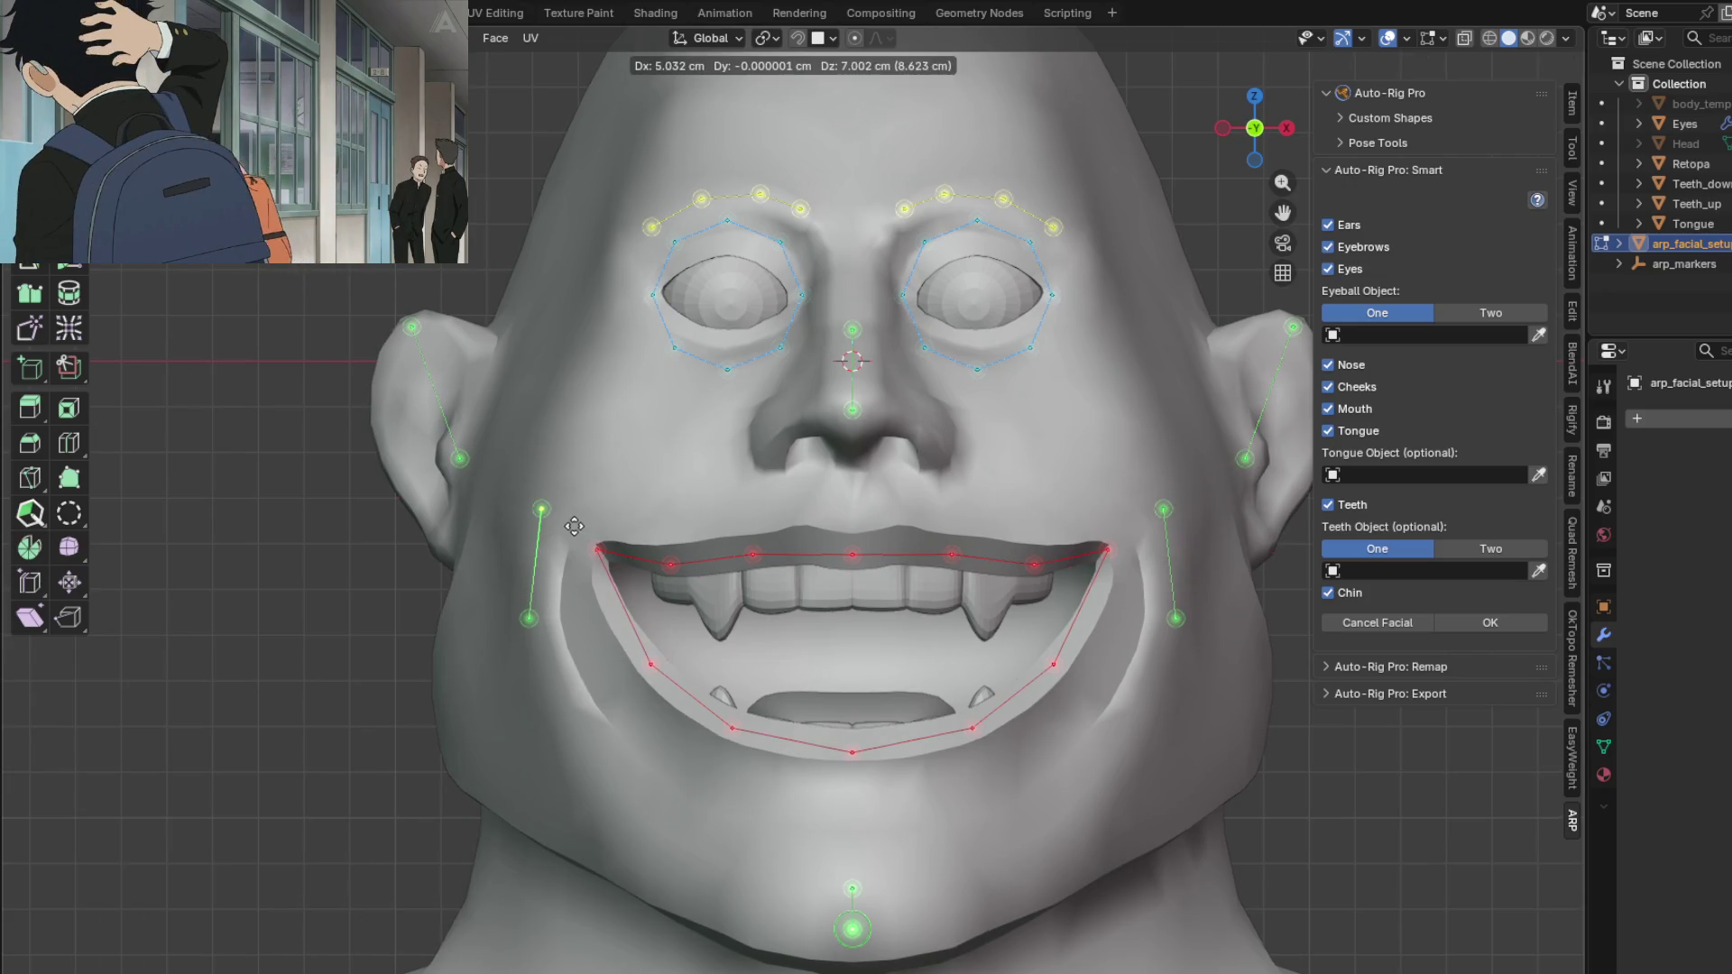
pyautogui.click(572, 541)
pyautogui.moveTo(547, 656); pyautogui.dragTo(547, 656)
pyautogui.press('g')
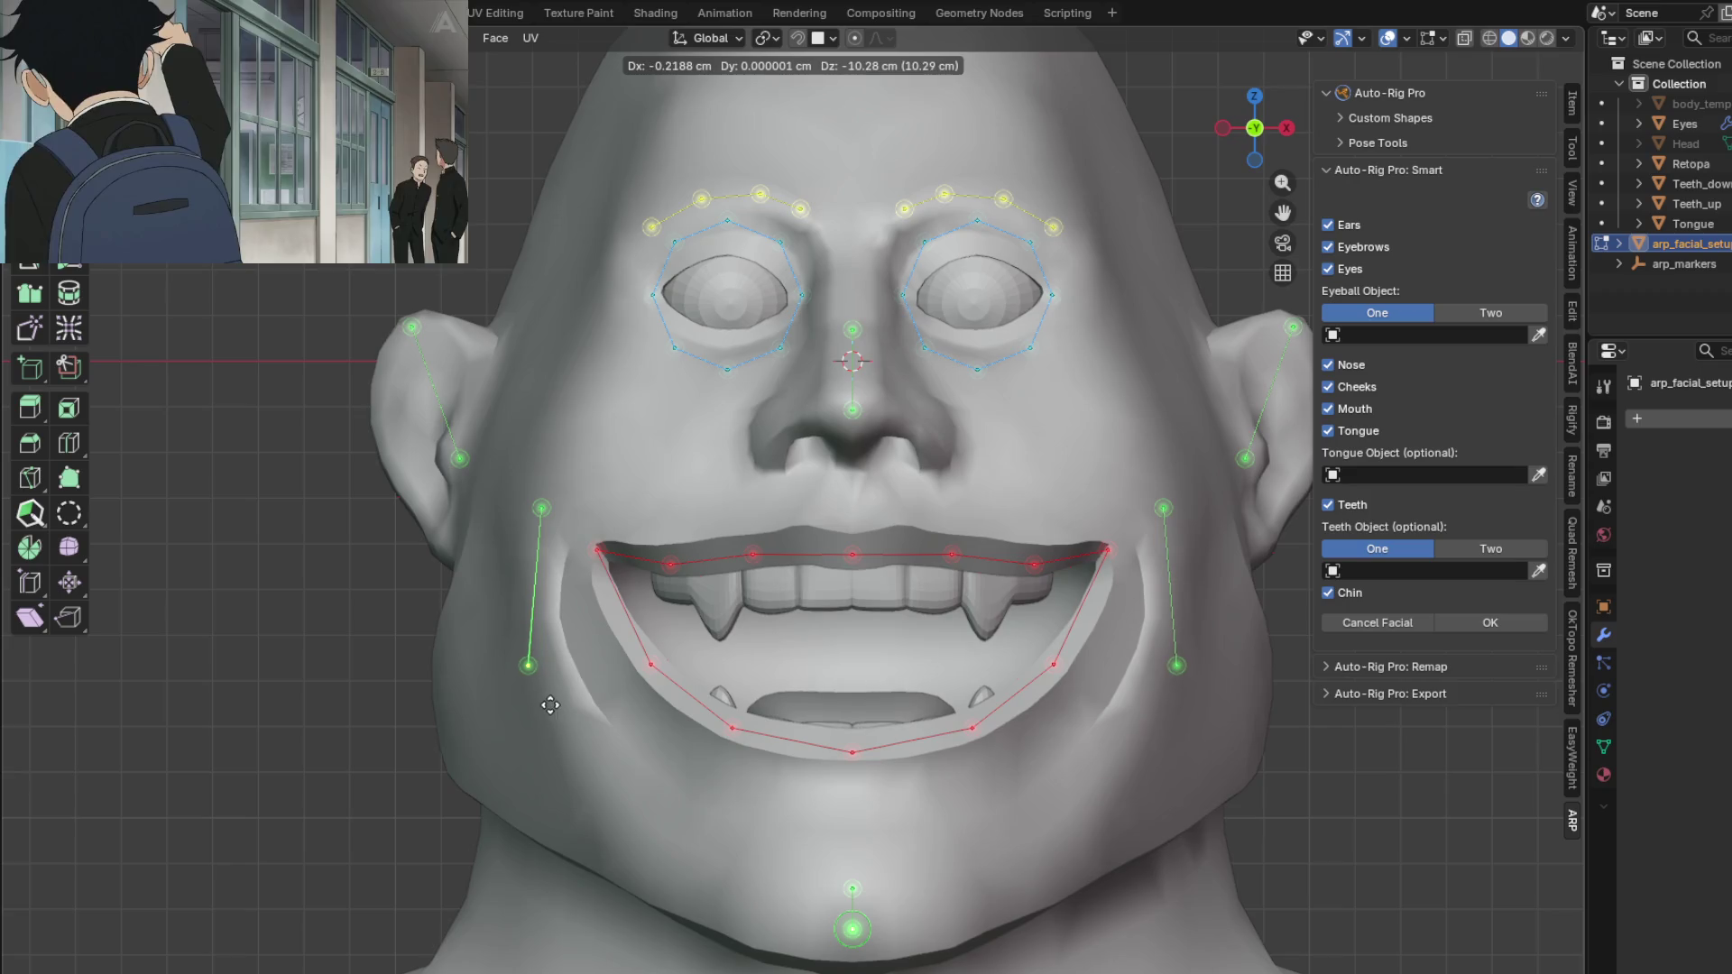
pyautogui.click(554, 688)
pyautogui.moveTo(519, 487); pyautogui.dragTo(565, 524)
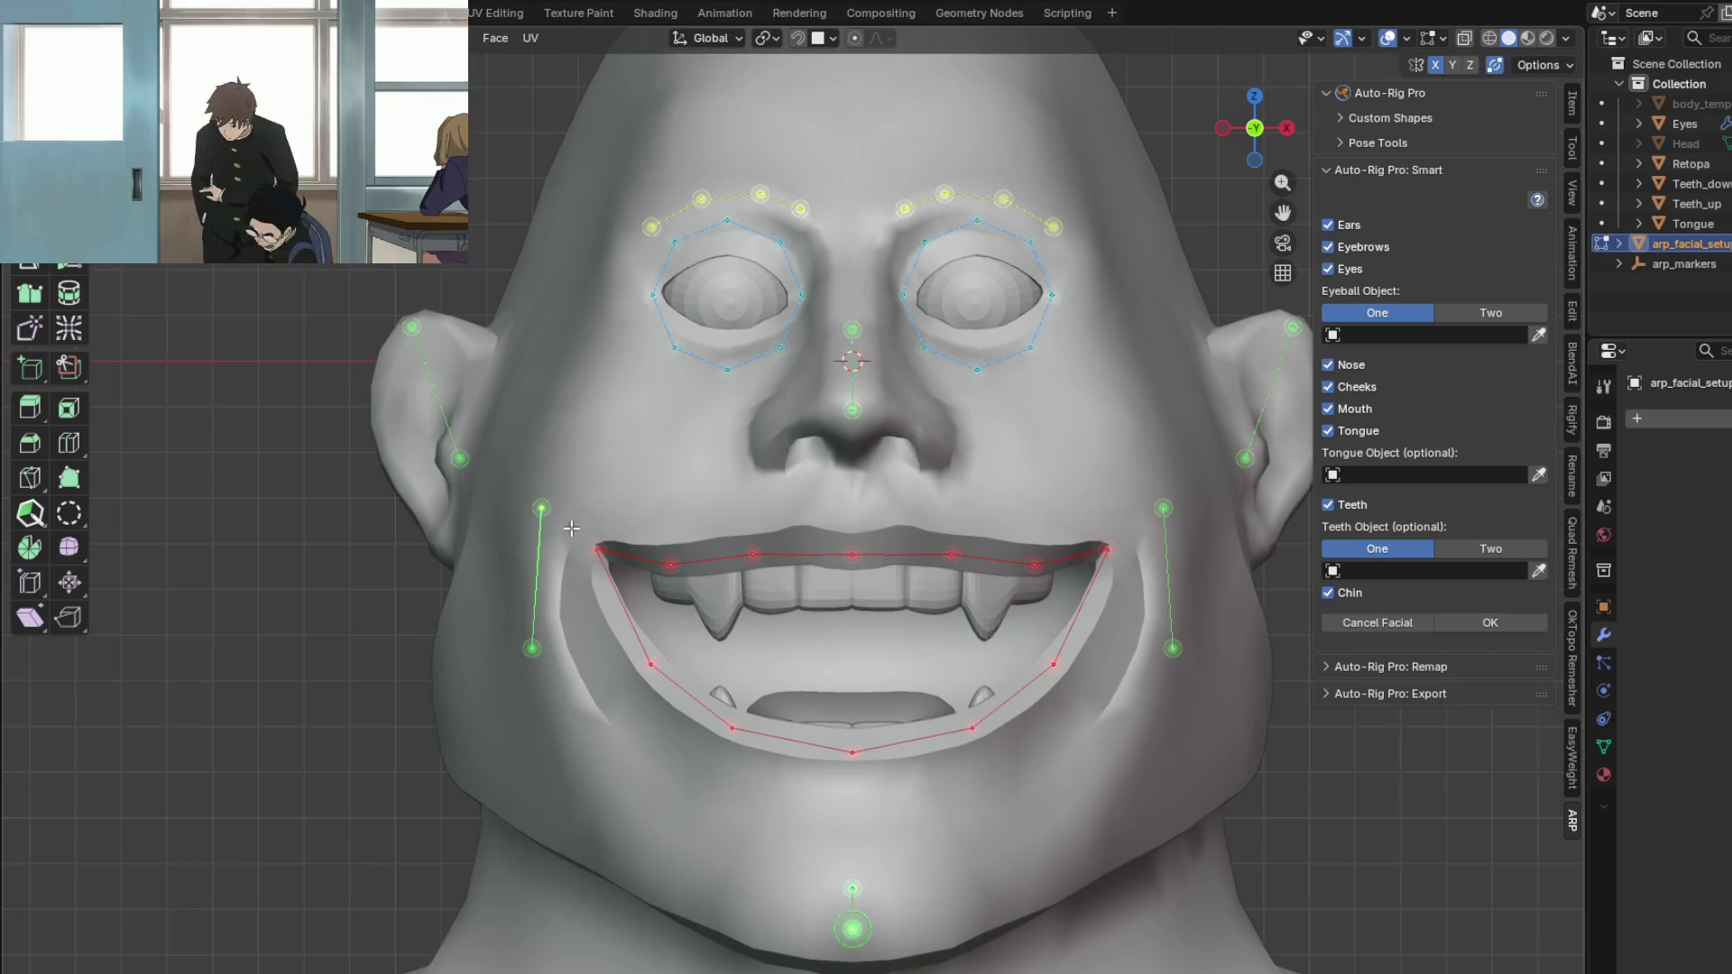
pyautogui.press('g')
pyautogui.click(561, 521)
pyautogui.keyDown('shift'); pyautogui.moveTo(541, 632); pyautogui.dragTo(552, 602, button='middle'); pyautogui.keyUp('shift')
pyautogui.press('g')
pyautogui.click(572, 626)
pyautogui.moveTo(701, 603)
pyautogui.keyDown('shift'); pyautogui.mouseDown(button='middle')
pyautogui.moveTo(650, 494)
pyautogui.moveTo(666, 487)
pyautogui.mouseUp(button='middle'); pyautogui.keyUp('shift')
pyautogui.scroll(-4, 649, 493)
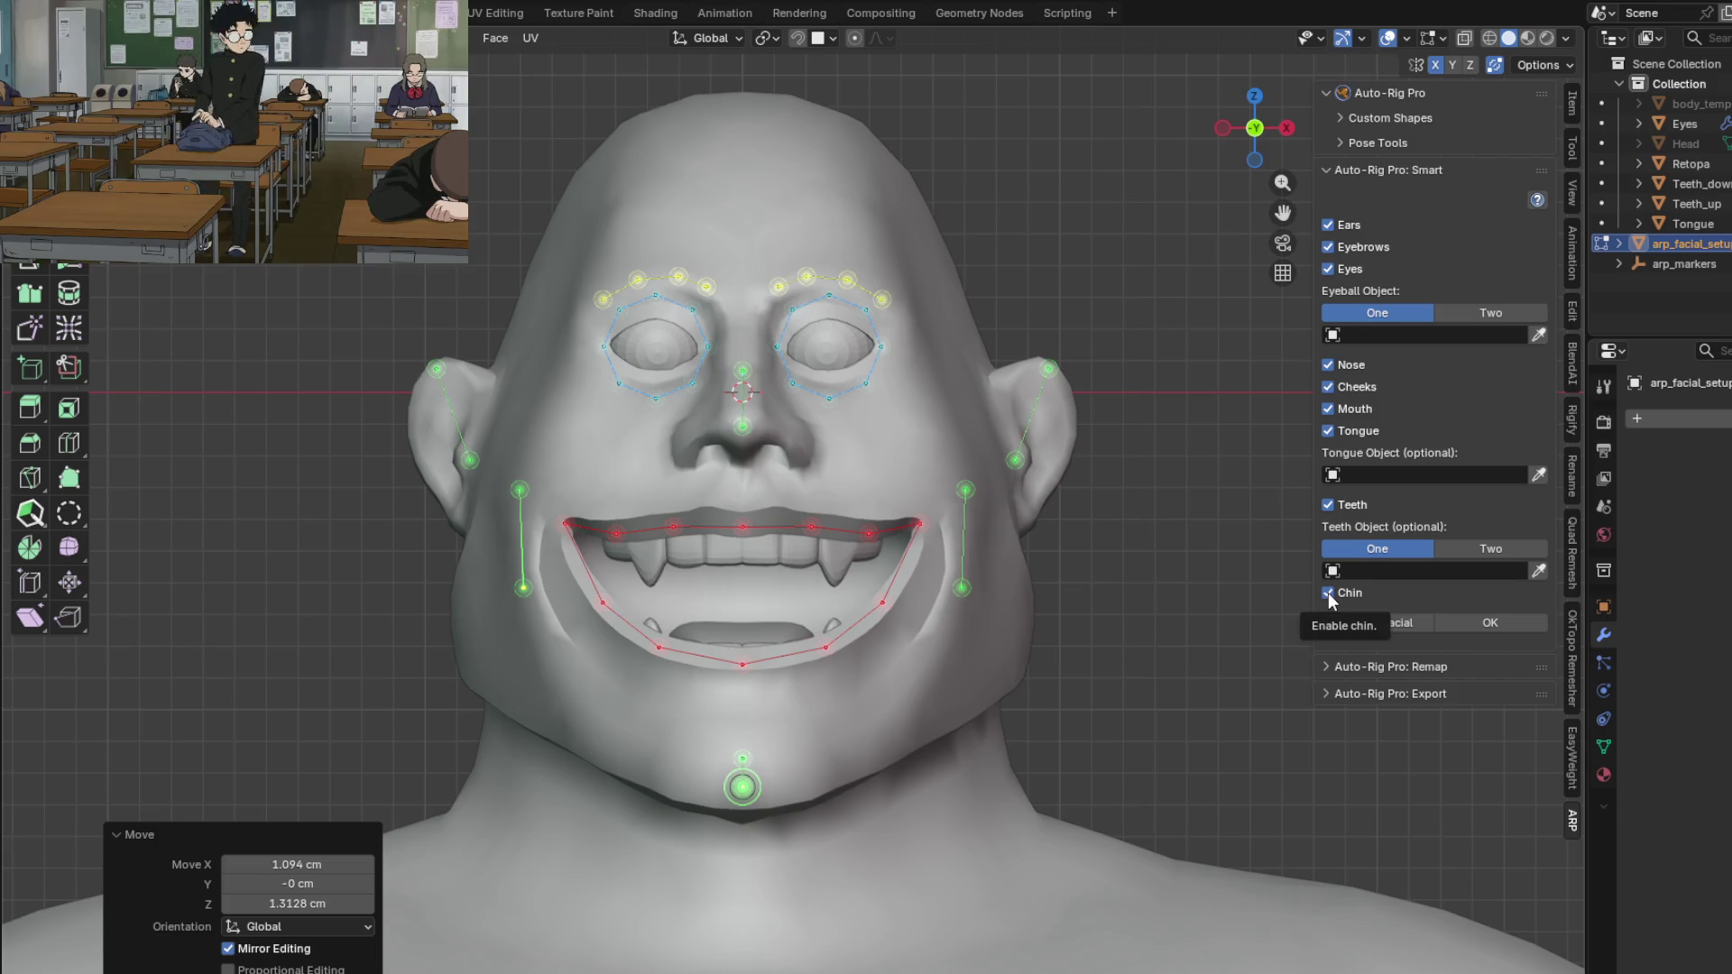
# Step: Assign Eyes as the Eyeball Object and Tongue as the Tongue Object
pyautogui.scroll(2, 756, 761)
pyautogui.moveTo(756, 760)
pyautogui.keyDown('shift'); pyautogui.mouseDown(button='middle')
pyautogui.moveTo(772, 707)
pyautogui.moveTo(802, 782)
pyautogui.mouseUp(button='middle'); pyautogui.keyUp('shift')
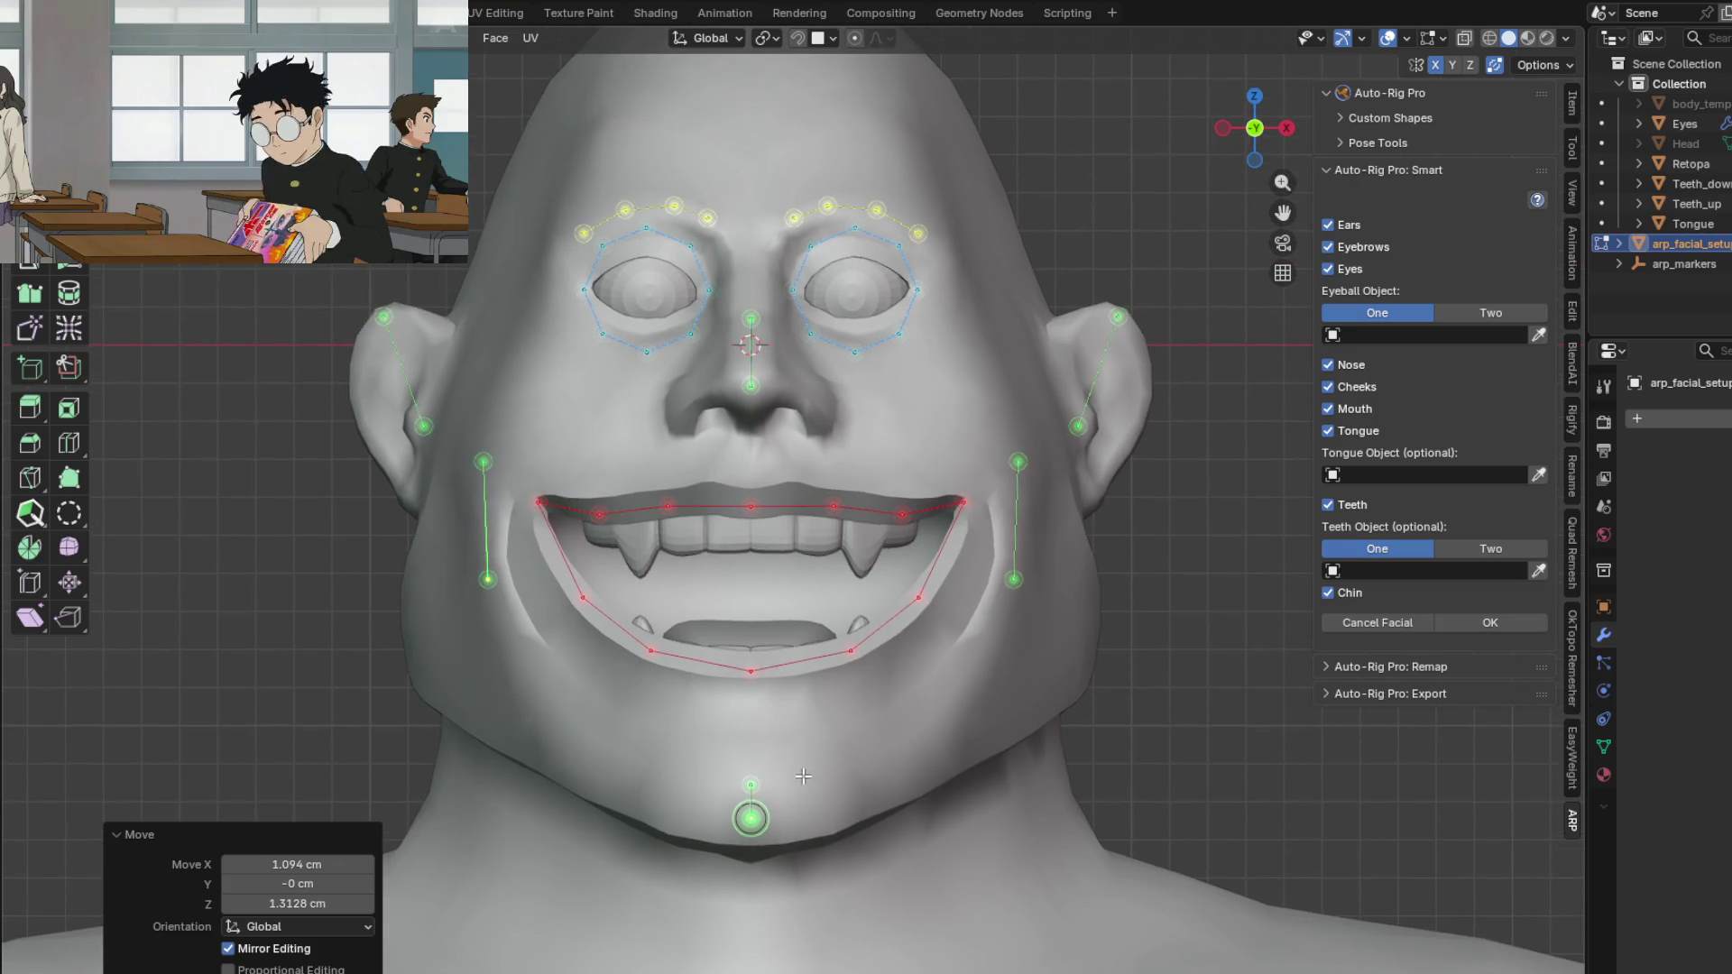
pyautogui.keyDown('shift'); pyautogui.scroll(5, 794, 582); pyautogui.keyUp('shift')
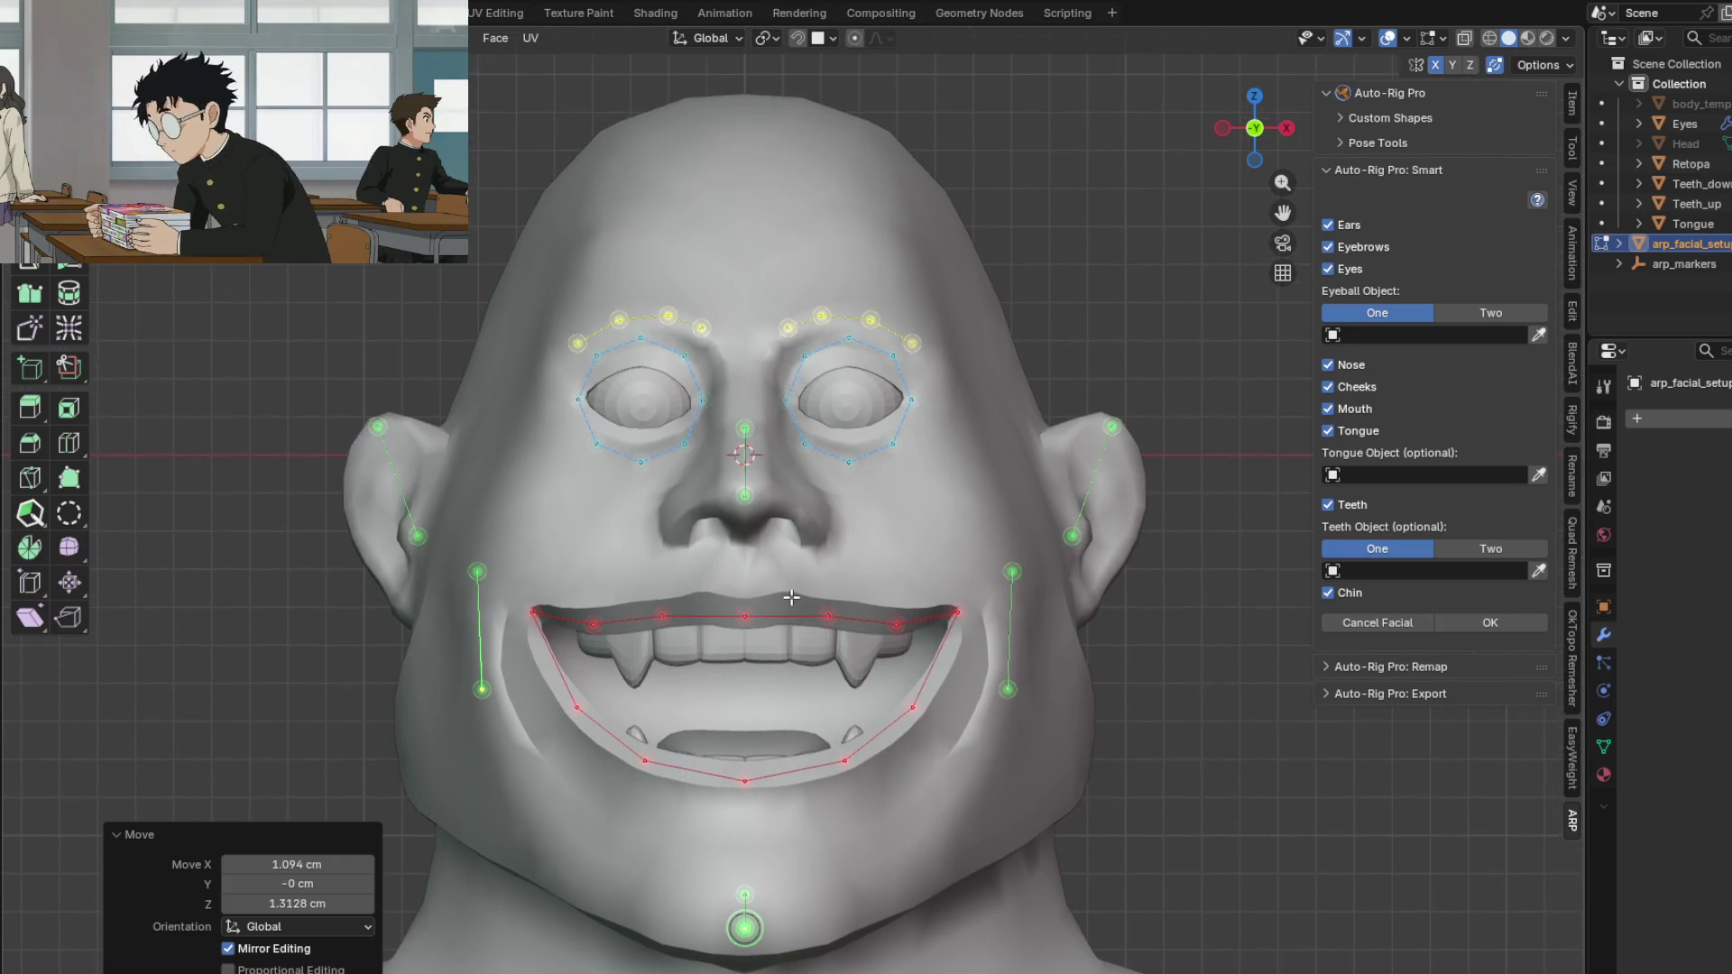
pyautogui.keyDown('shift'); pyautogui.moveTo(849, 523); pyautogui.dragTo(861, 490, button='middle'); pyautogui.keyUp('shift')
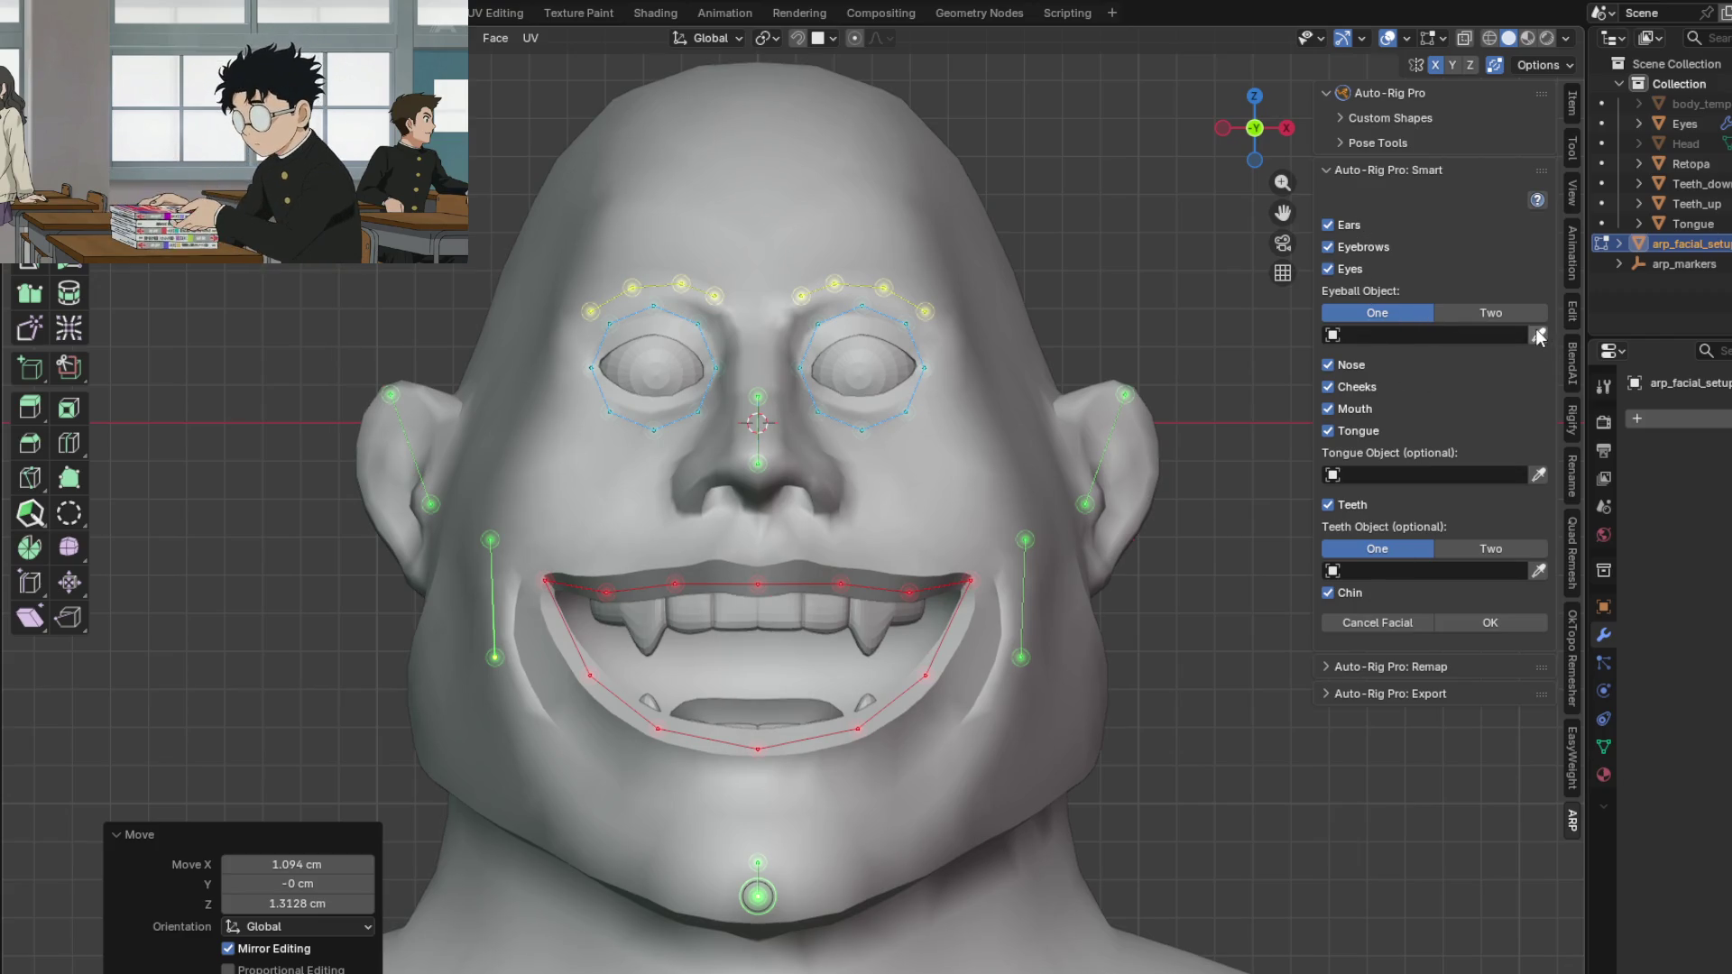
pyautogui.click(1487, 335)
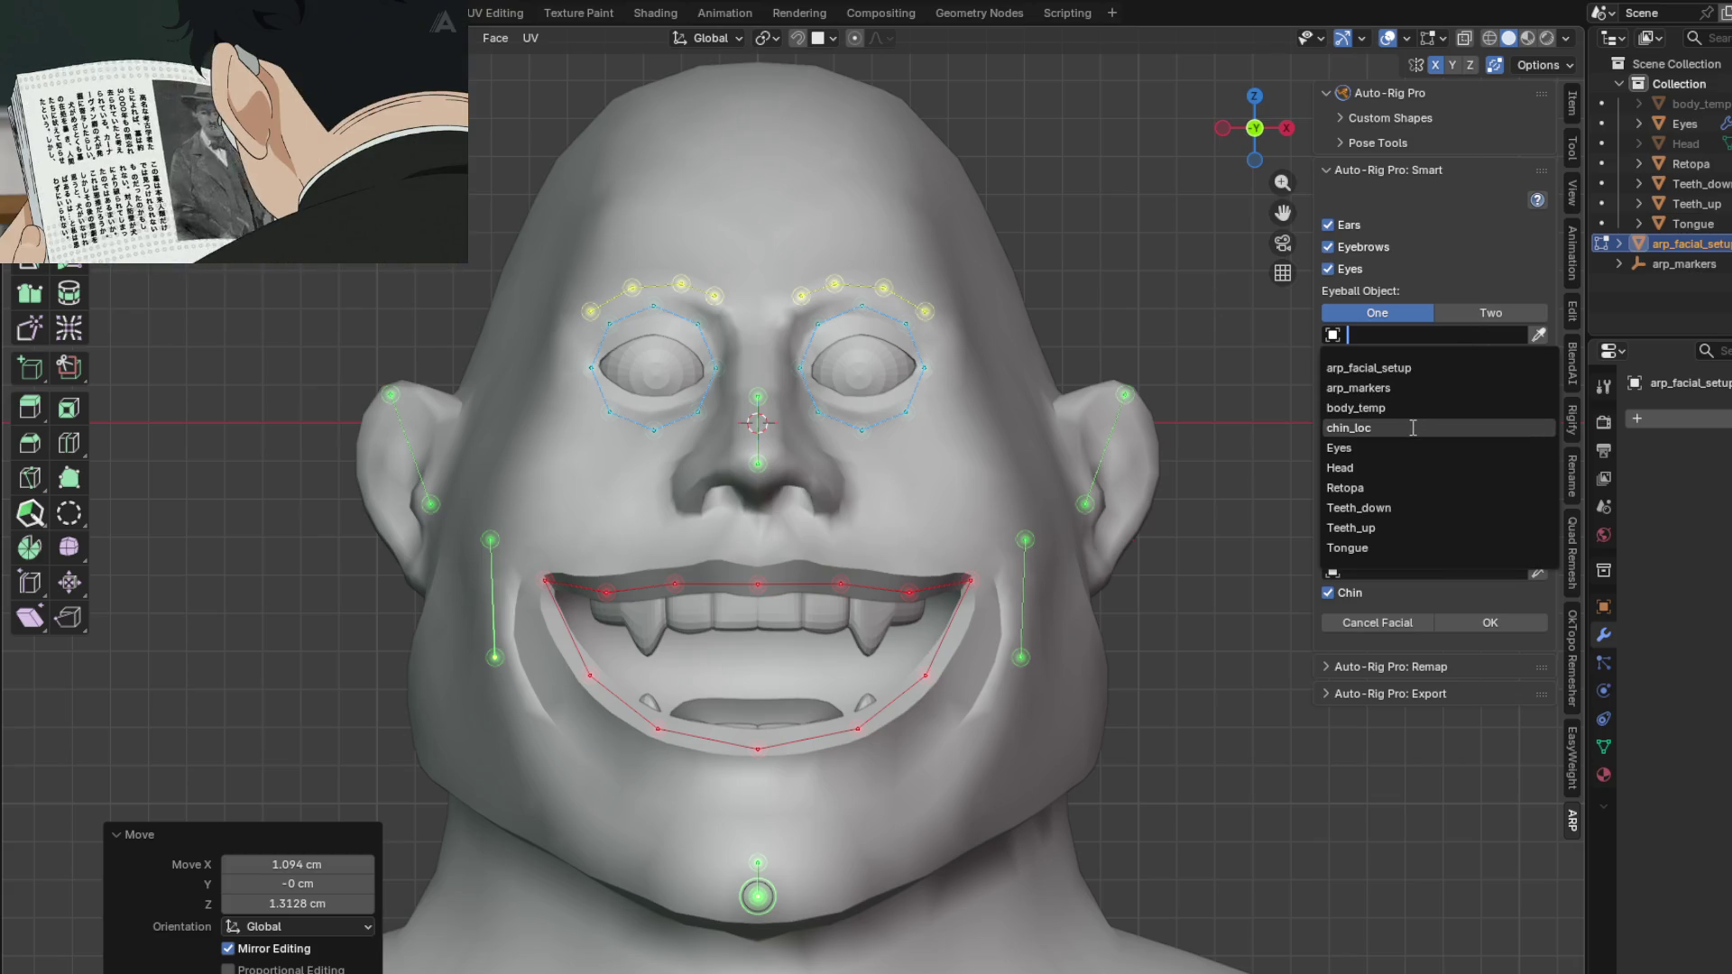
pyautogui.click(1373, 451)
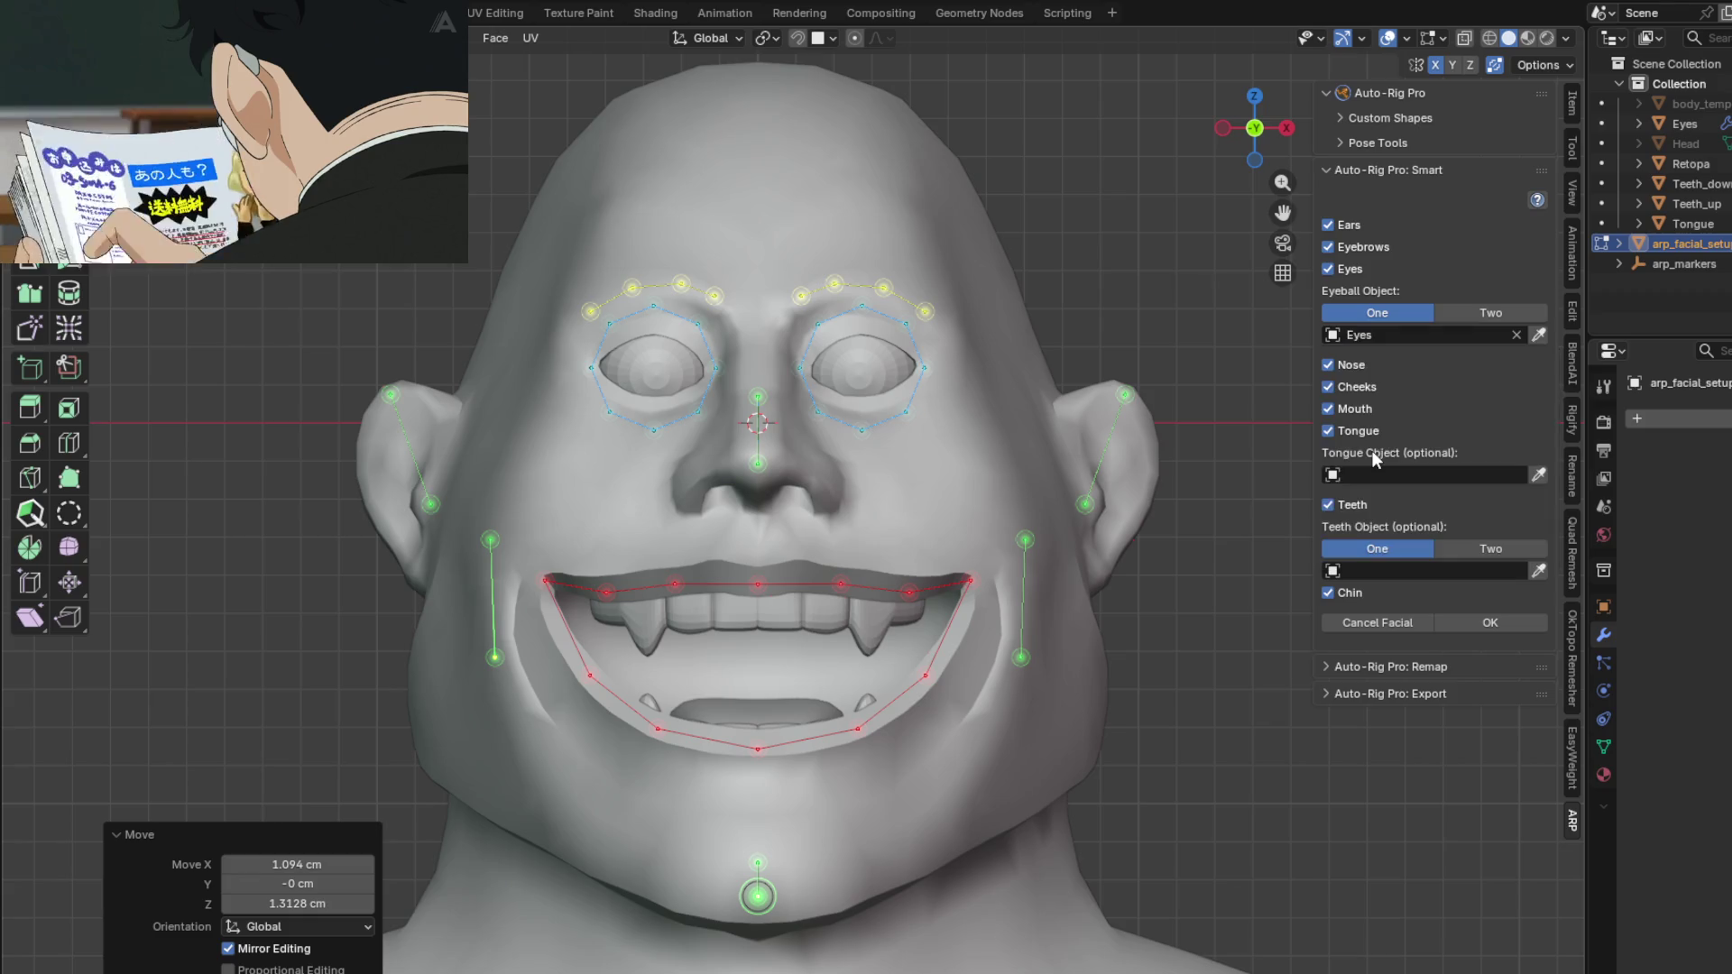
pyautogui.click(1405, 473)
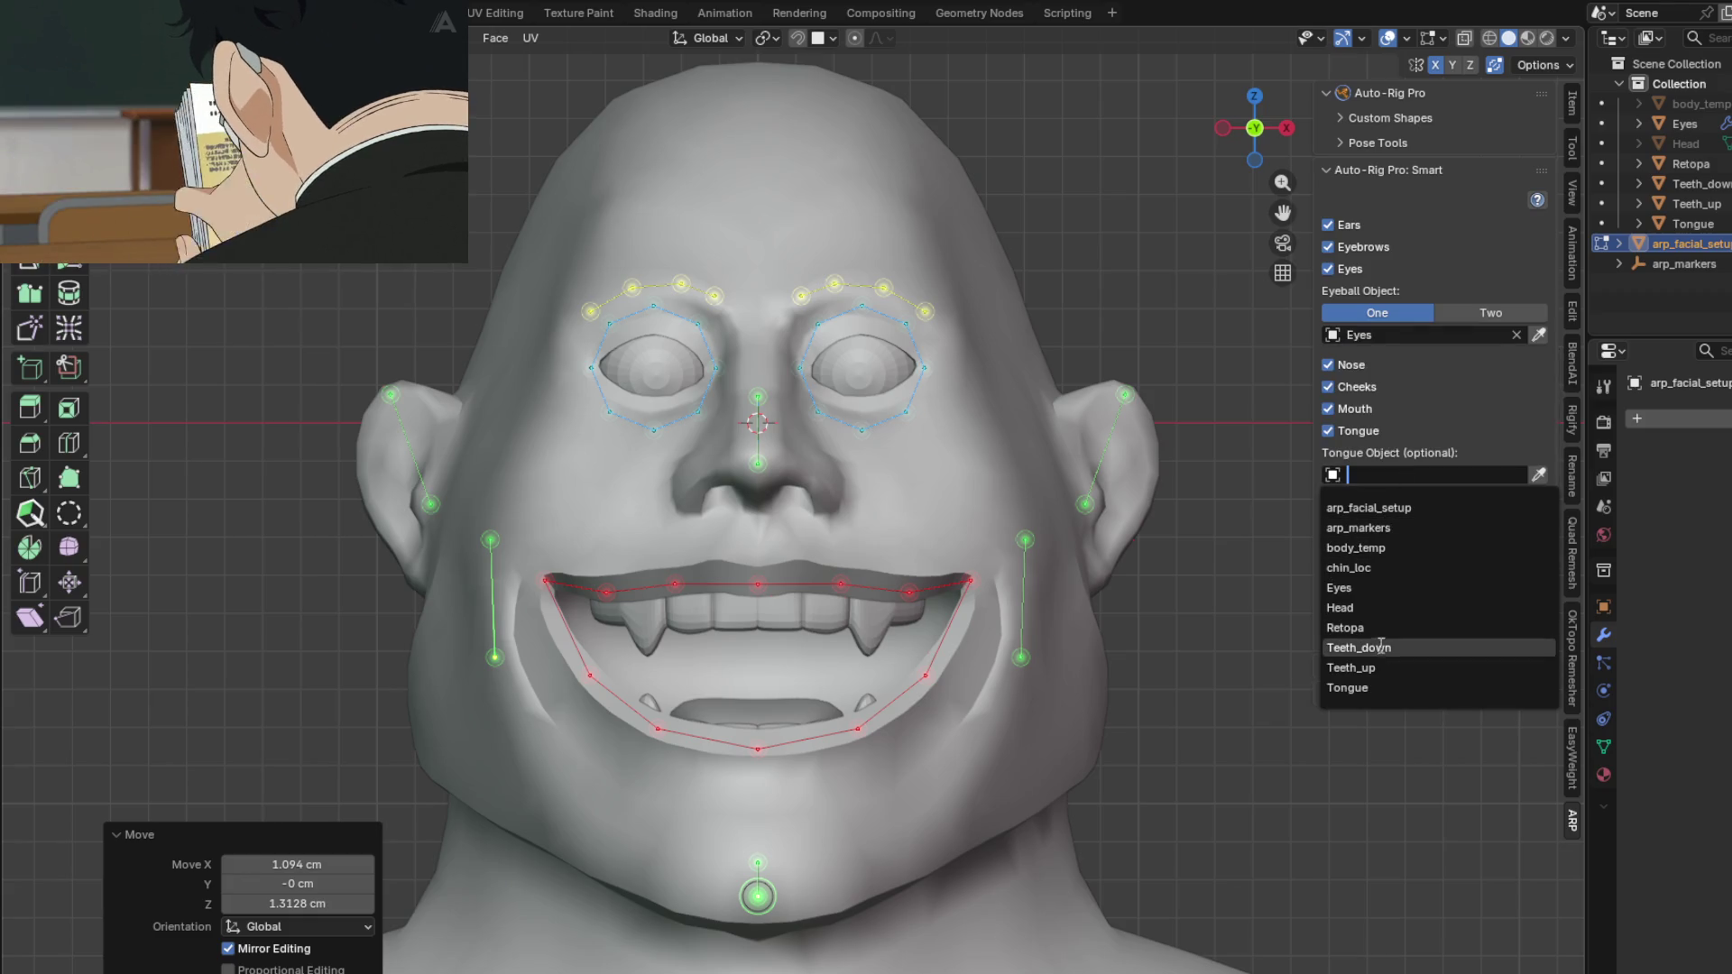
pyautogui.click(1367, 687)
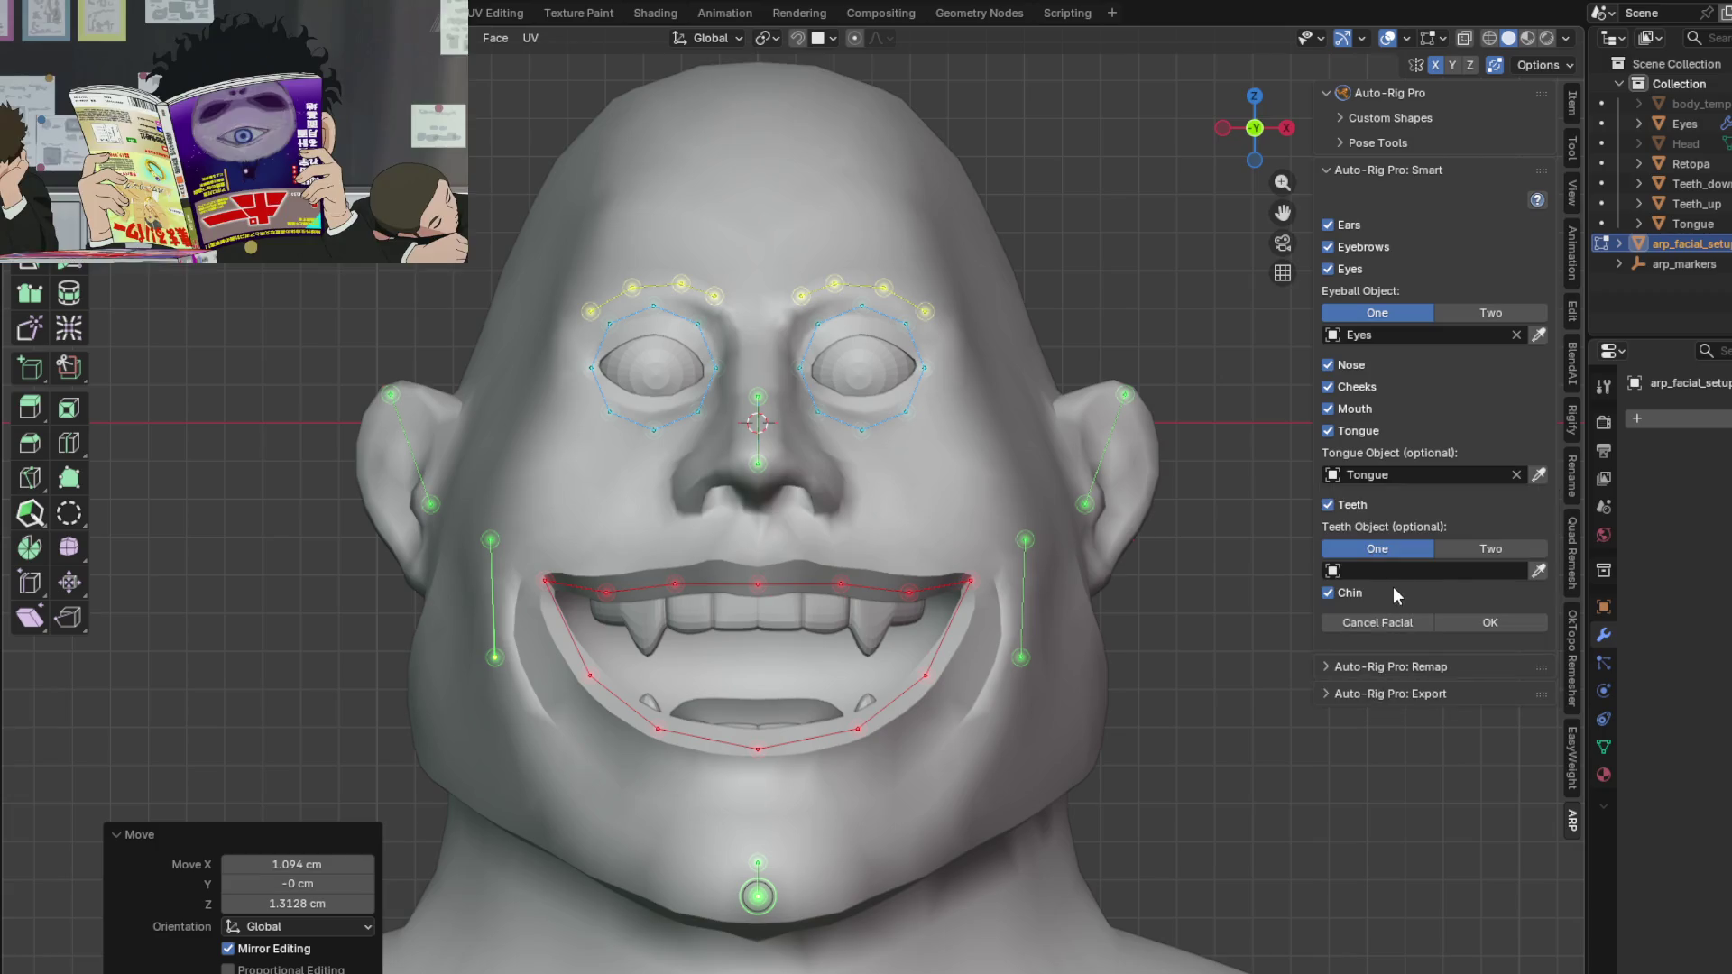
# Step: Set Teeth to Two, with Teeth_up as upper teeth and Teeth_down as lower teeth
pyautogui.click(1468, 547)
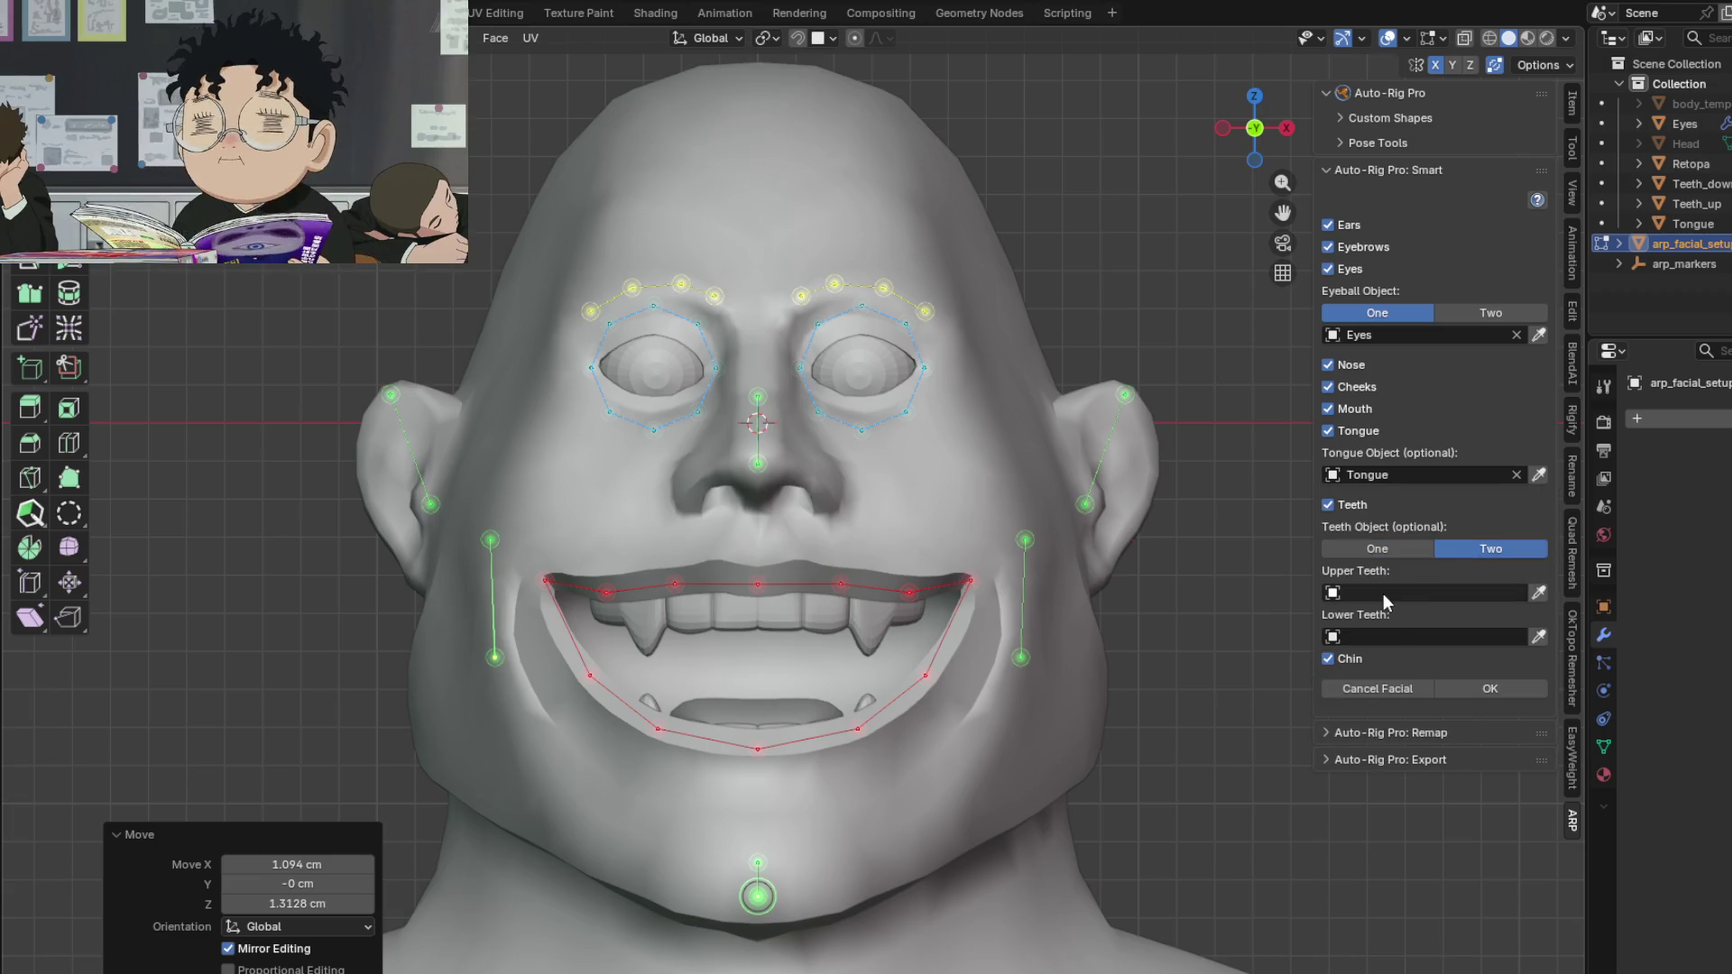
pyautogui.click(1385, 592)
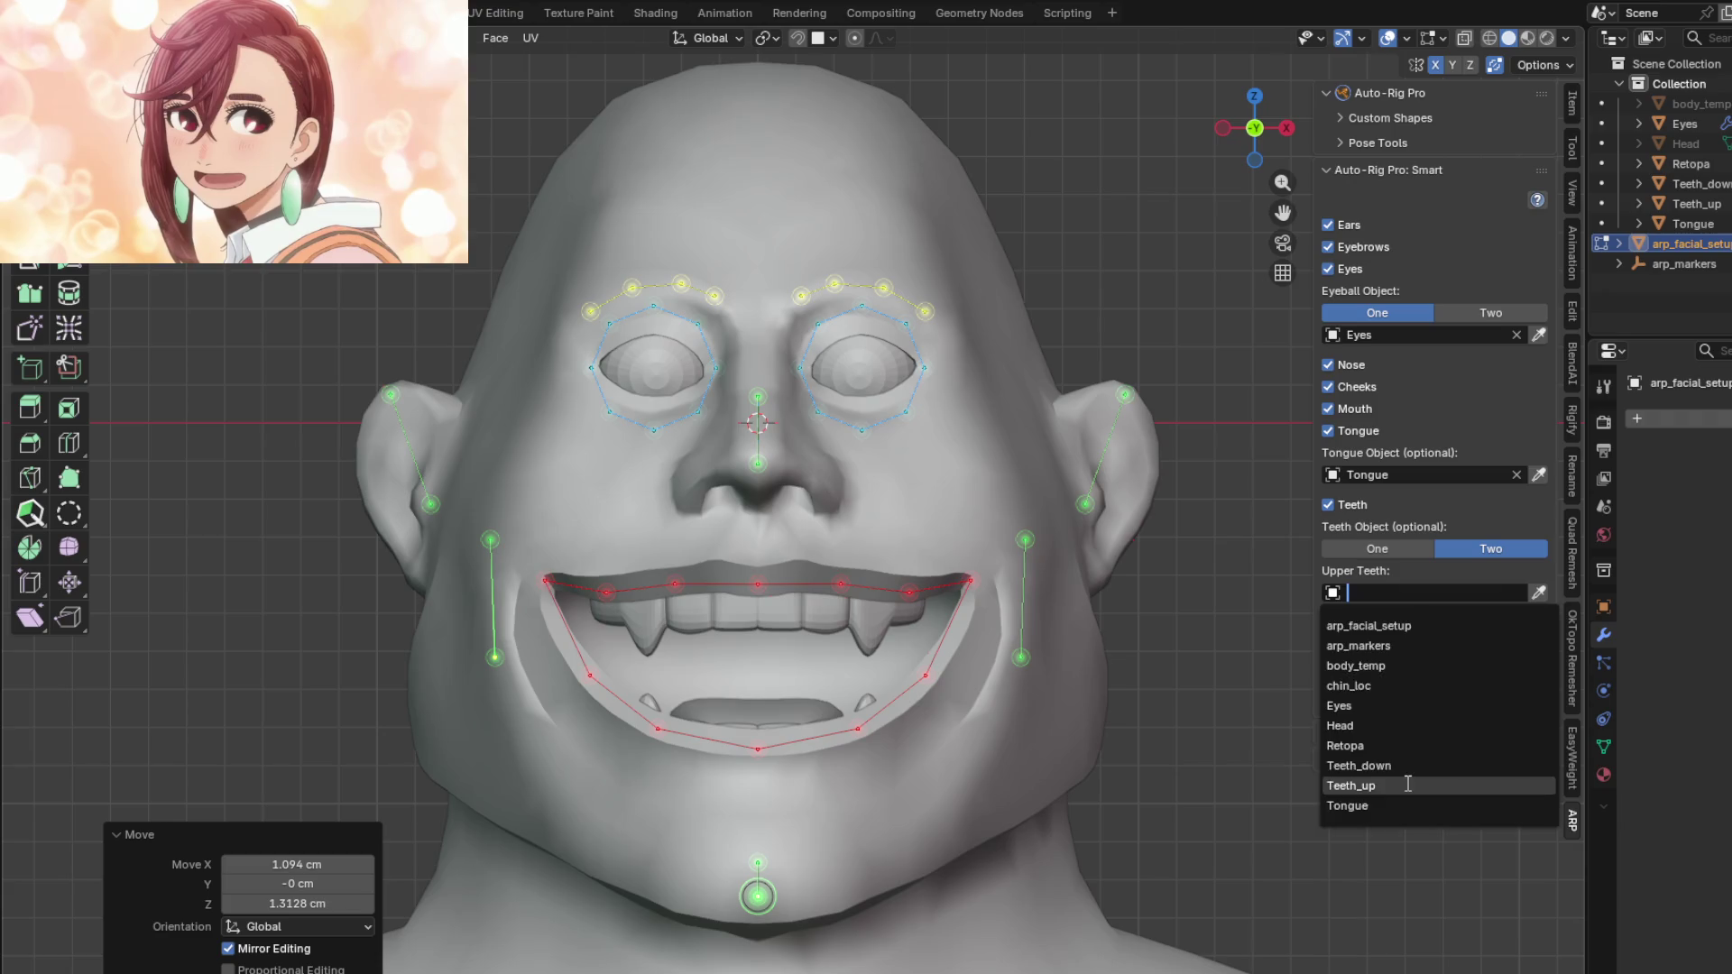
pyautogui.click(1407, 784)
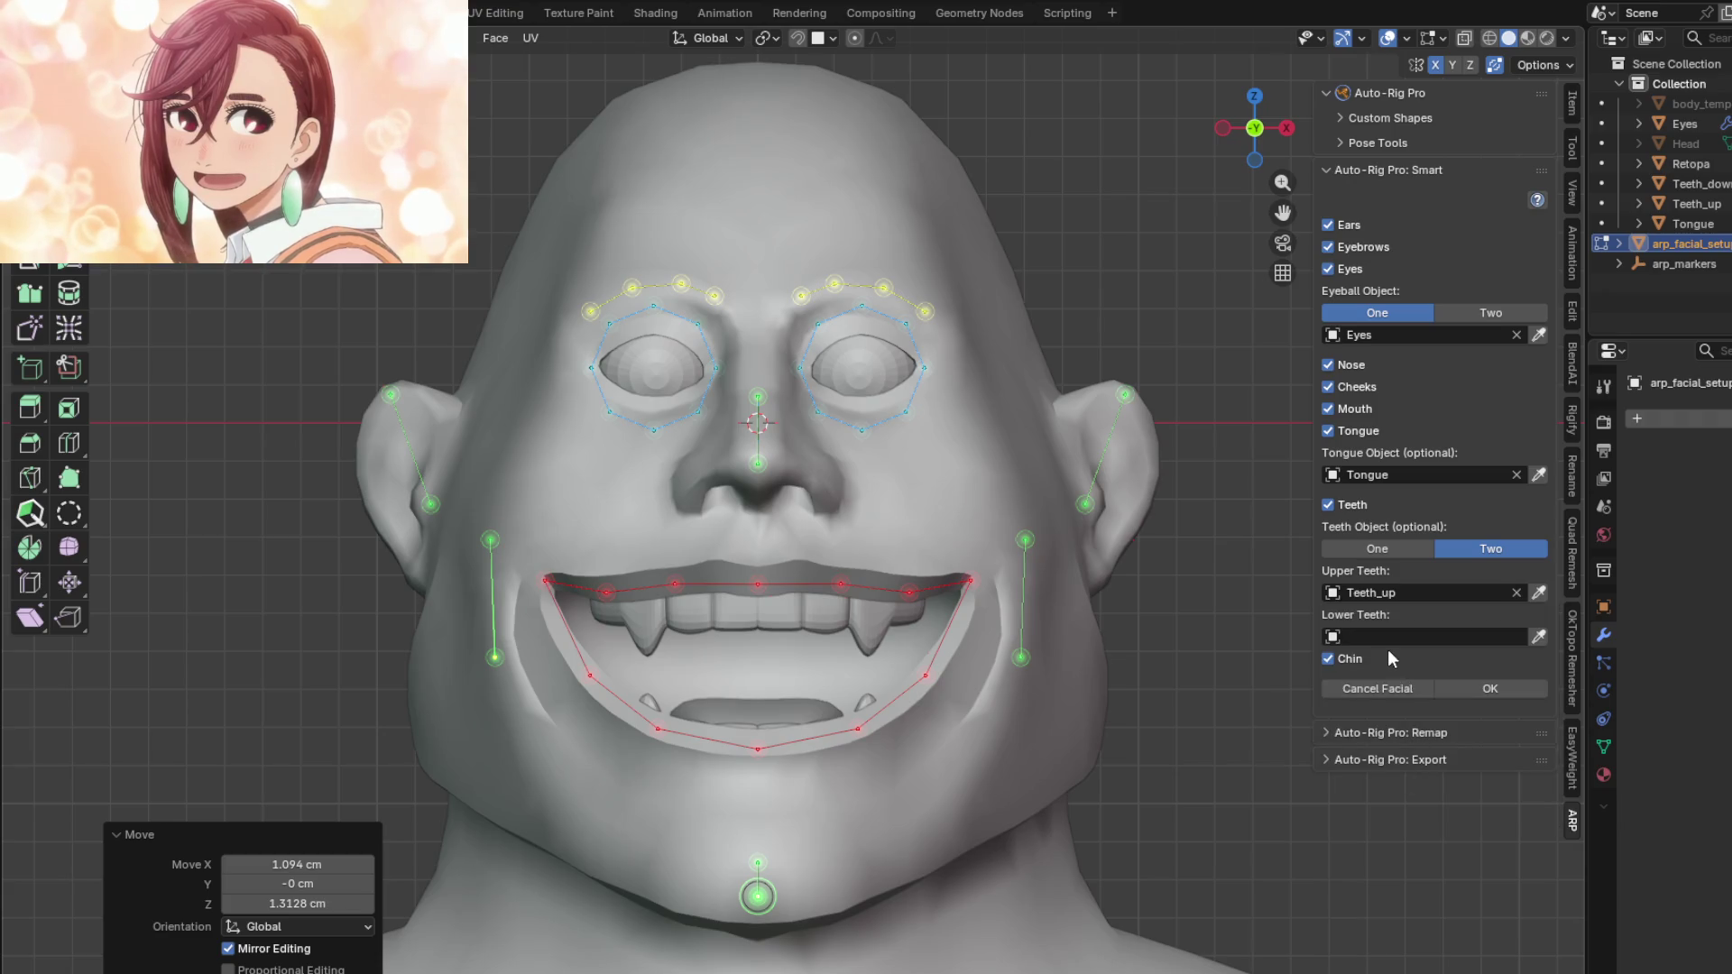
pyautogui.click(1389, 637)
pyautogui.click(1372, 810)
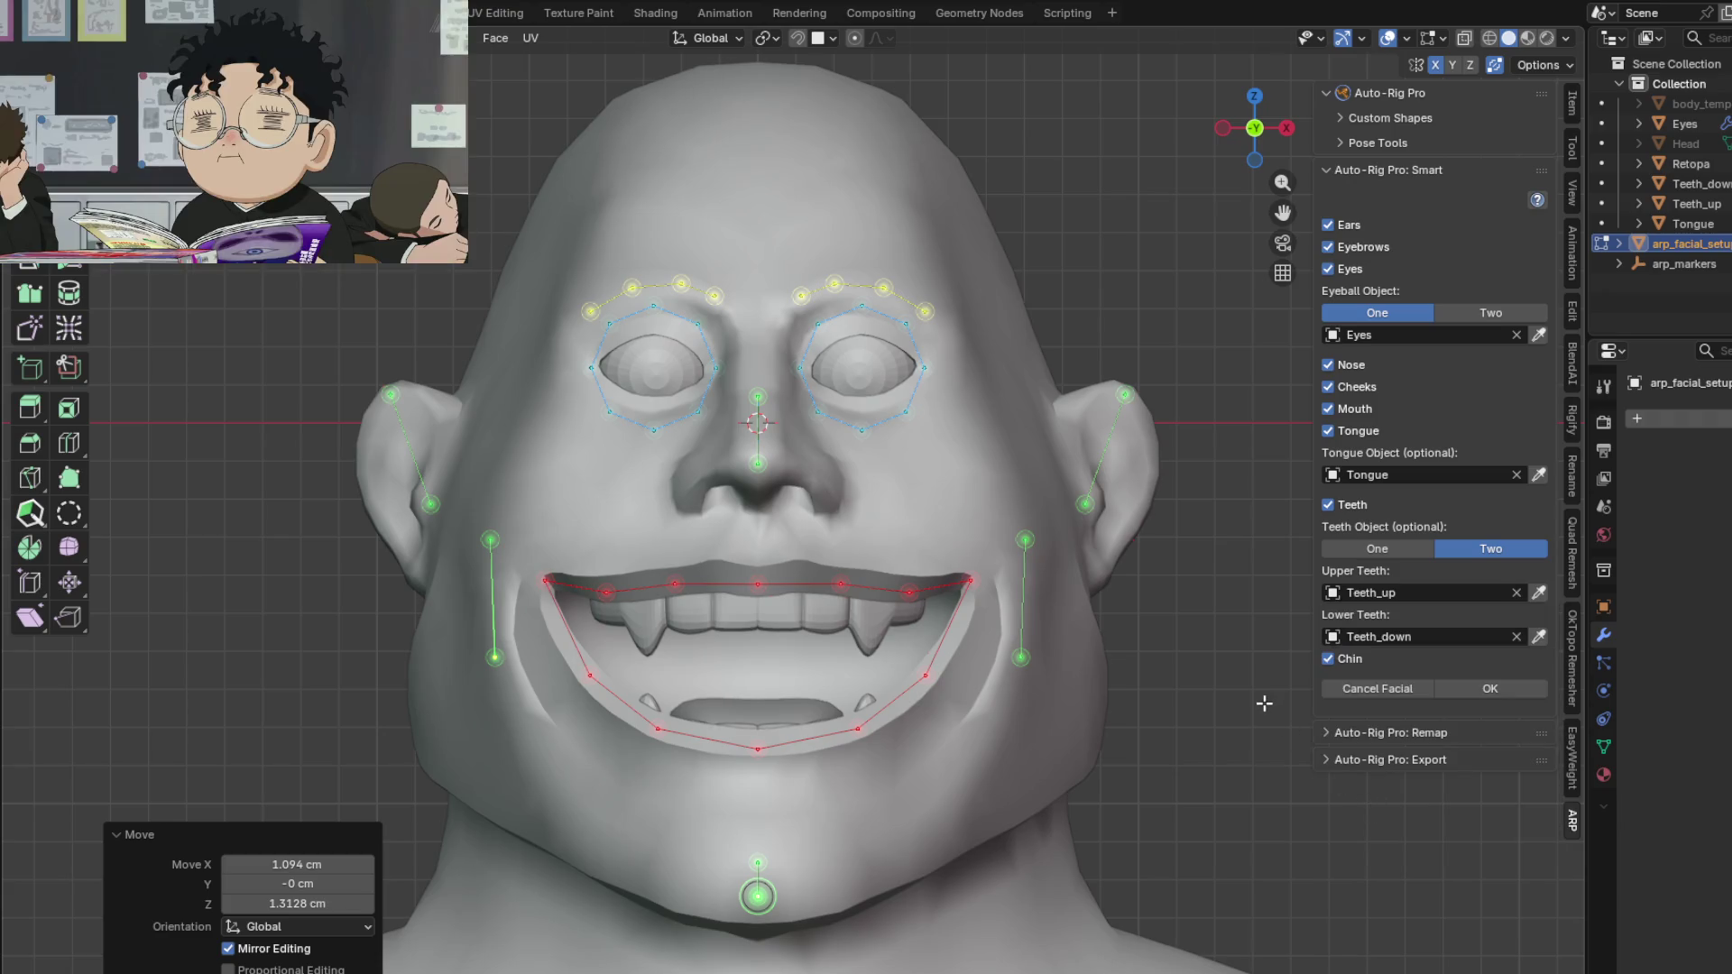
pyautogui.click(1497, 690)
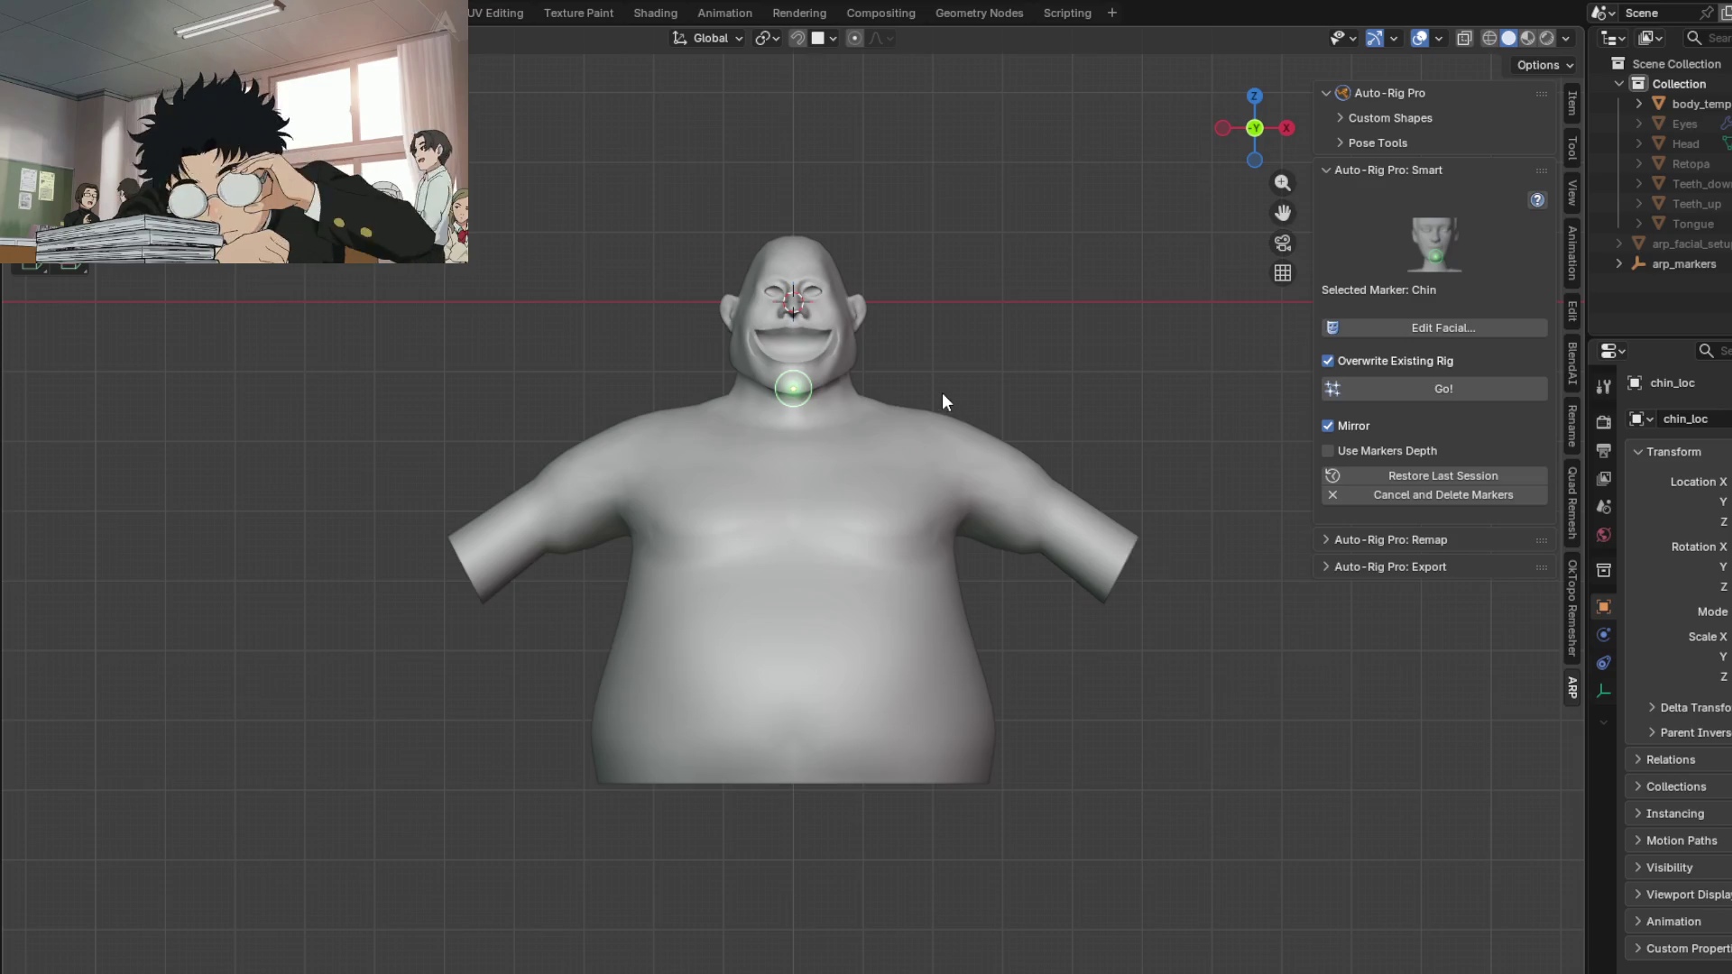
pyautogui.scroll(7, 837, 349)
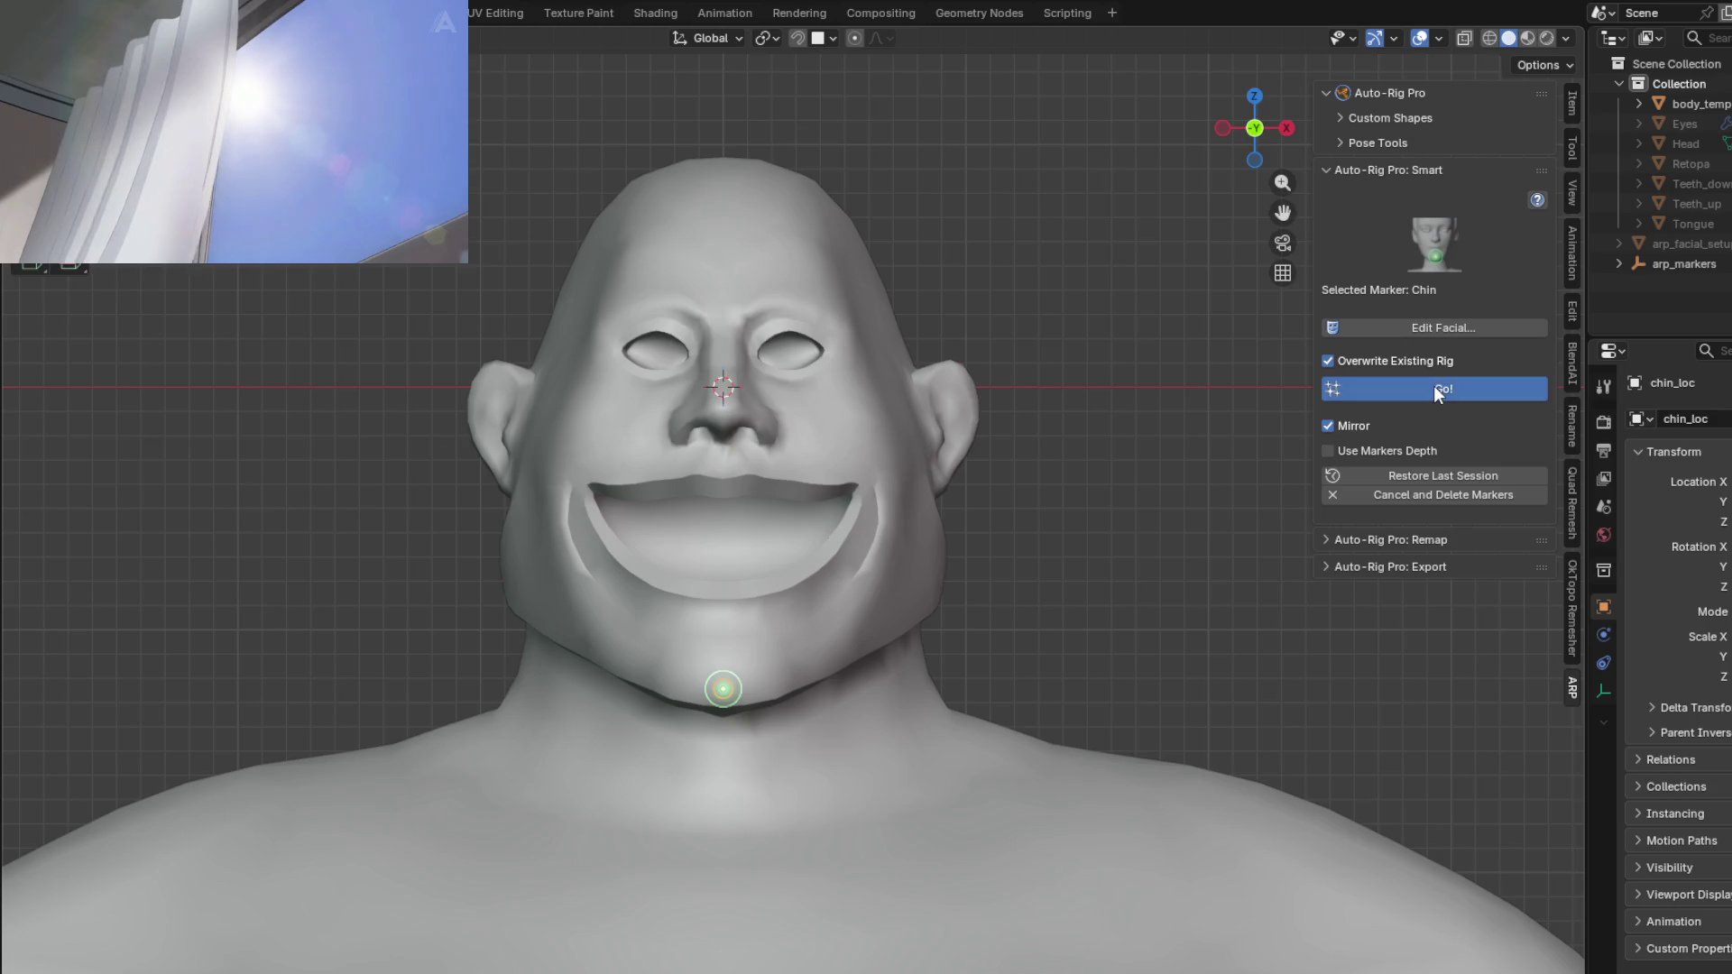
pyautogui.click(1434, 389)
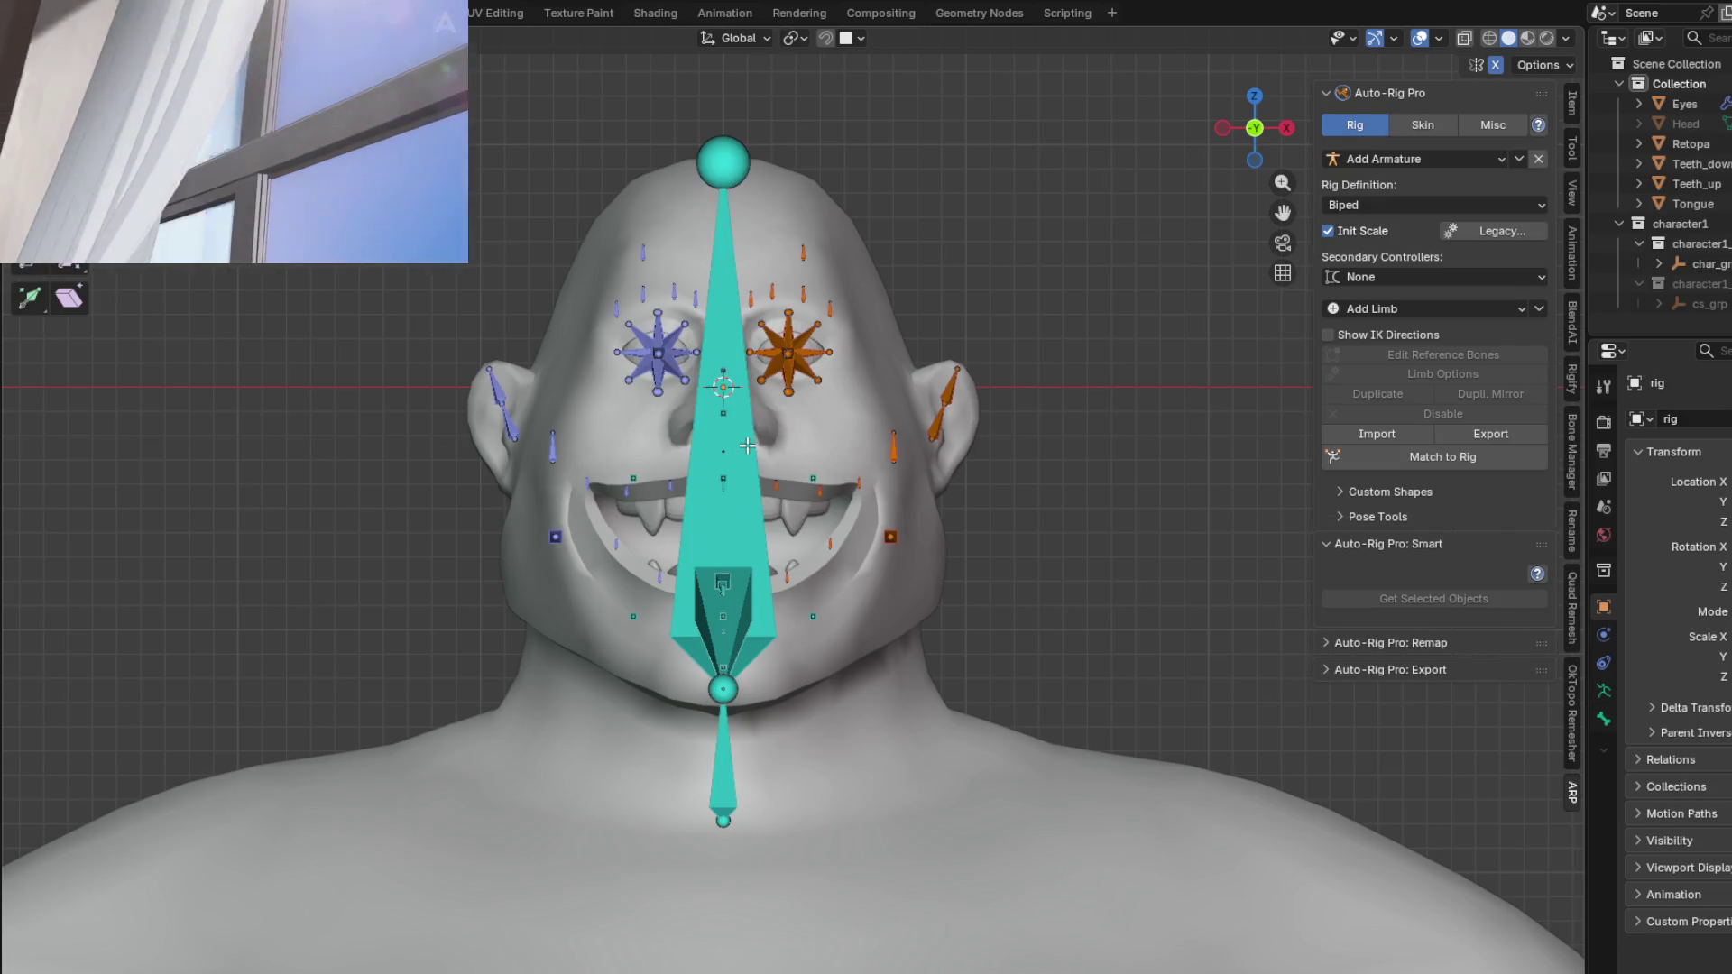
pyautogui.moveTo(747, 444)
pyautogui.keyDown('shift'); pyautogui.mouseDown(button='middle')
pyautogui.moveTo(790, 425)
pyautogui.moveTo(771, 477)
pyautogui.mouseUp(button='middle'); pyautogui.keyUp('shift')
pyautogui.moveTo(706, 545)
pyautogui.mouseDown(button='middle')
pyautogui.moveTo(921, 572)
pyautogui.moveTo(849, 607)
pyautogui.moveTo(907, 622)
pyautogui.moveTo(835, 636)
pyautogui.moveTo(835, 673)
pyautogui.moveTo(931, 568)
pyautogui.moveTo(908, 569)
pyautogui.moveTo(938, 622)
pyautogui.moveTo(975, 623)
pyautogui.moveTo(911, 578)
pyautogui.moveTo(929, 573)
pyautogui.moveTo(757, 512)
pyautogui.moveTo(877, 526)
pyautogui.moveTo(926, 467)
pyautogui.moveTo(593, 491)
pyautogui.moveTo(574, 540)
pyautogui.moveTo(607, 523)
pyautogui.moveTo(946, 529)
pyautogui.moveTo(934, 556)
pyautogui.mouseUp(button='middle')
pyautogui.scroll(3, 905, 570)
pyautogui.click(925, 352)
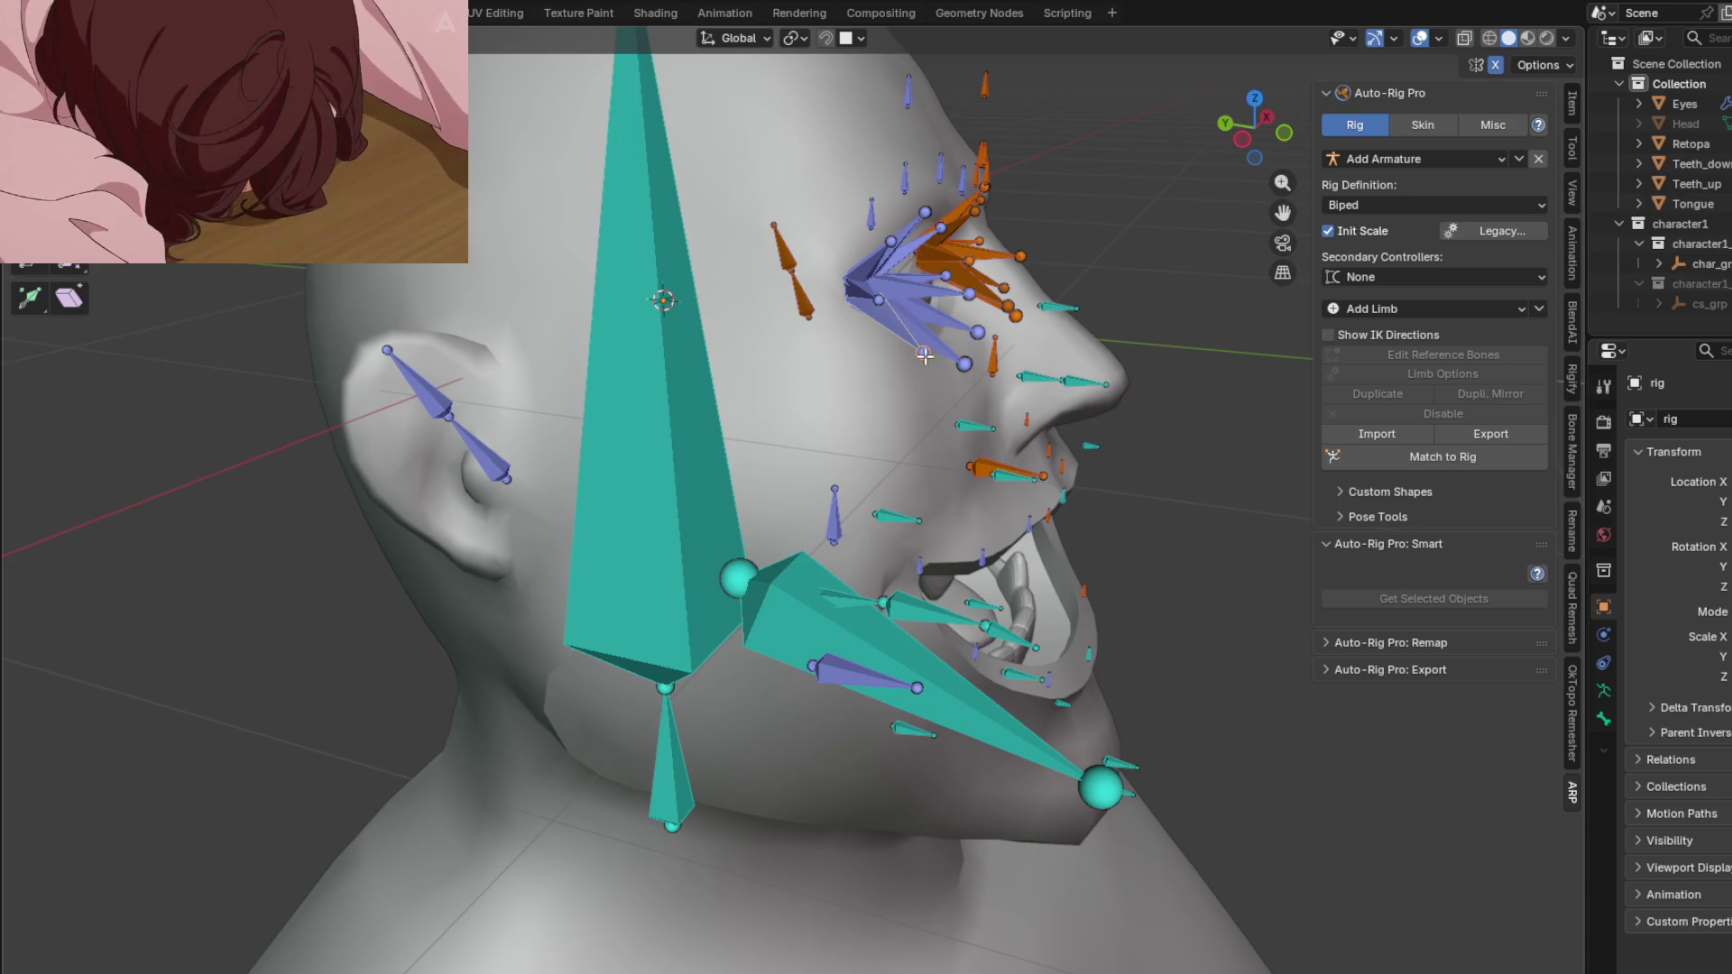
pyautogui.moveTo(924, 355); pyautogui.dragTo(893, 363, button='middle')
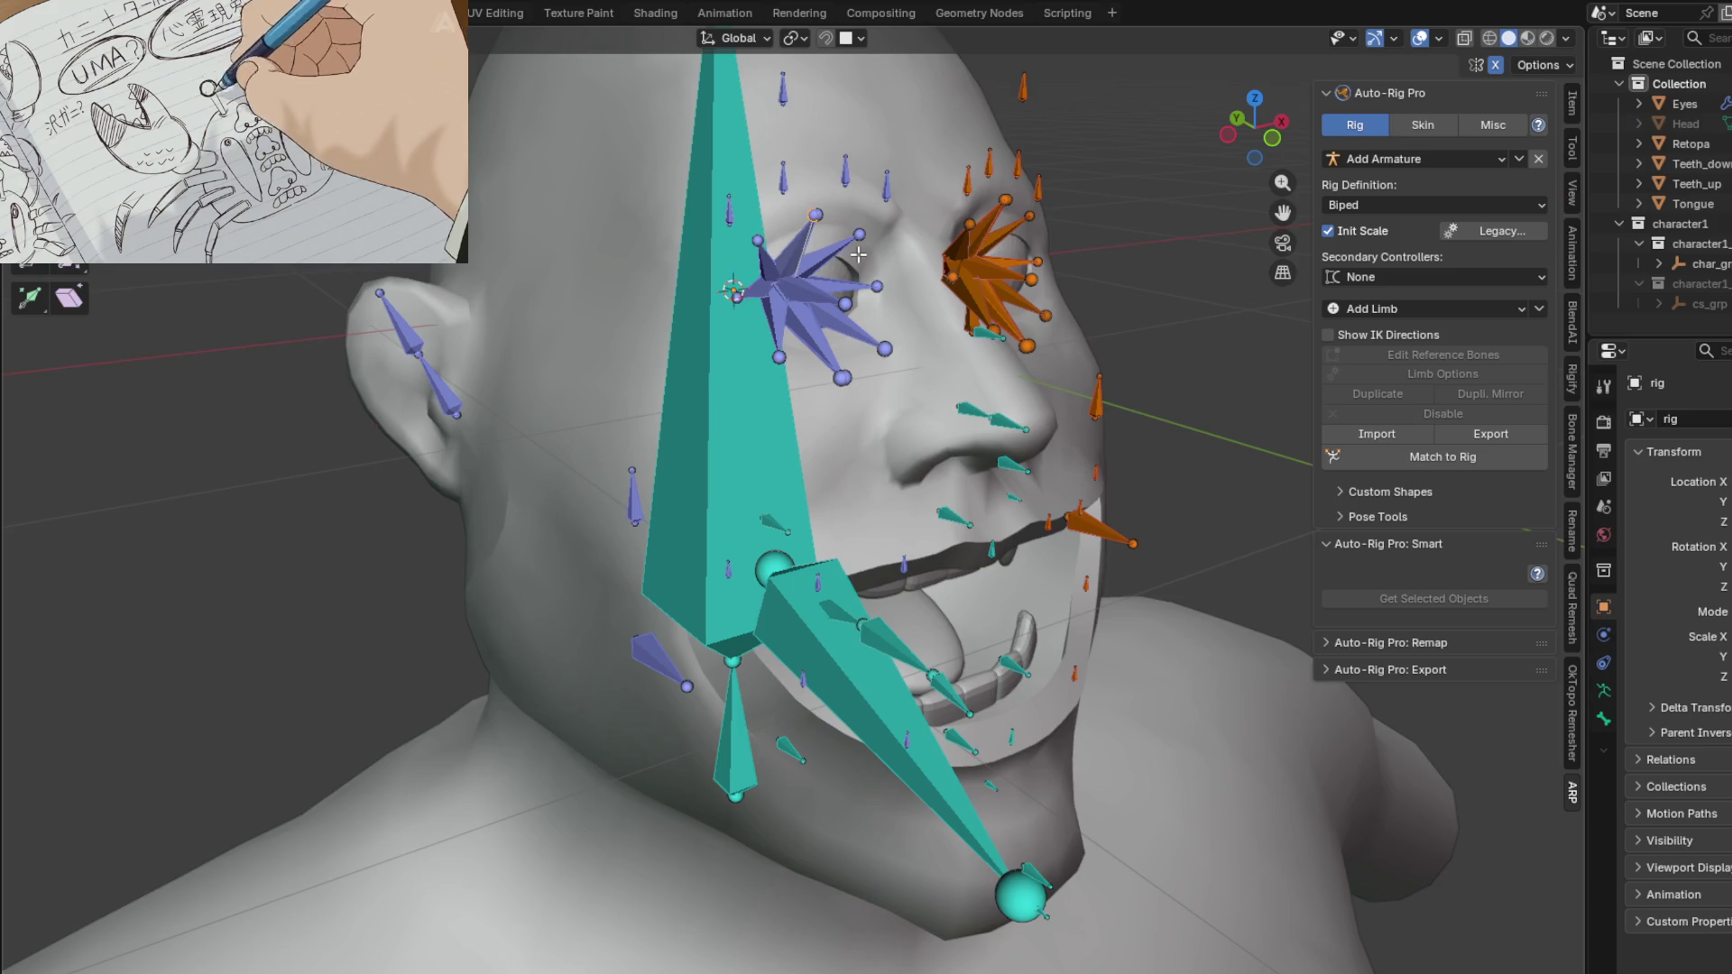
pyautogui.click(860, 237)
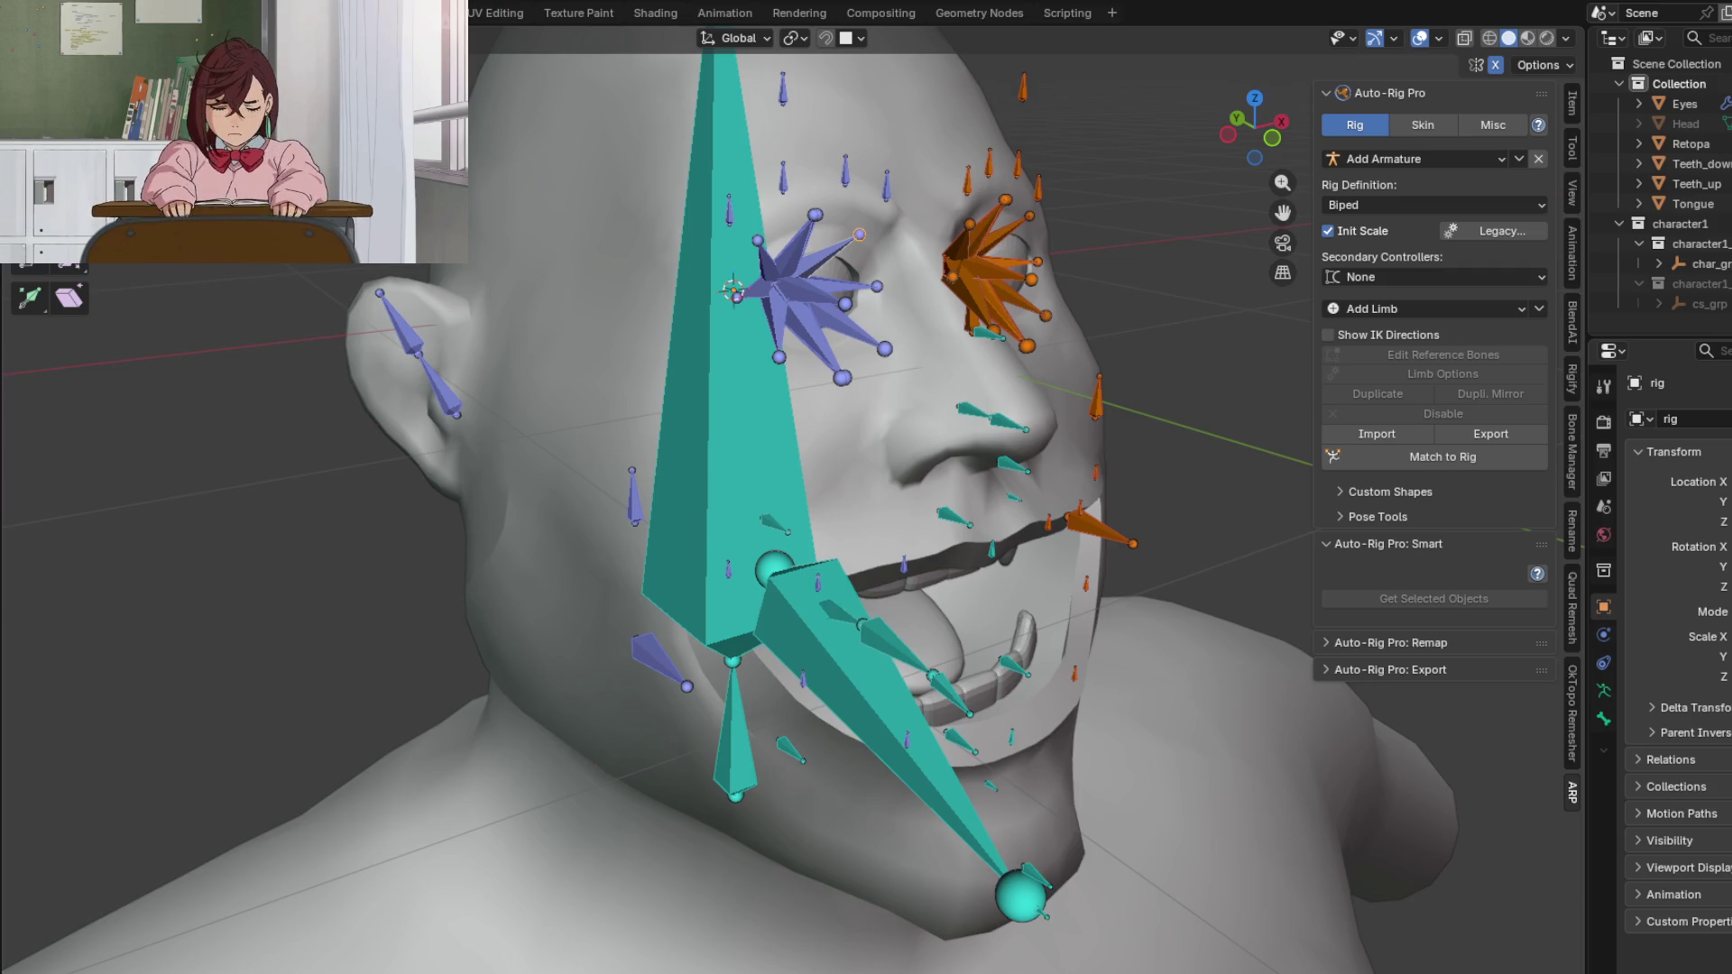
pyautogui.moveTo(776, 378)
pyautogui.mouseDown(button='middle')
pyautogui.moveTo(1013, 384)
pyautogui.moveTo(979, 394)
pyautogui.moveTo(1106, 369)
pyautogui.mouseUp(button='middle')
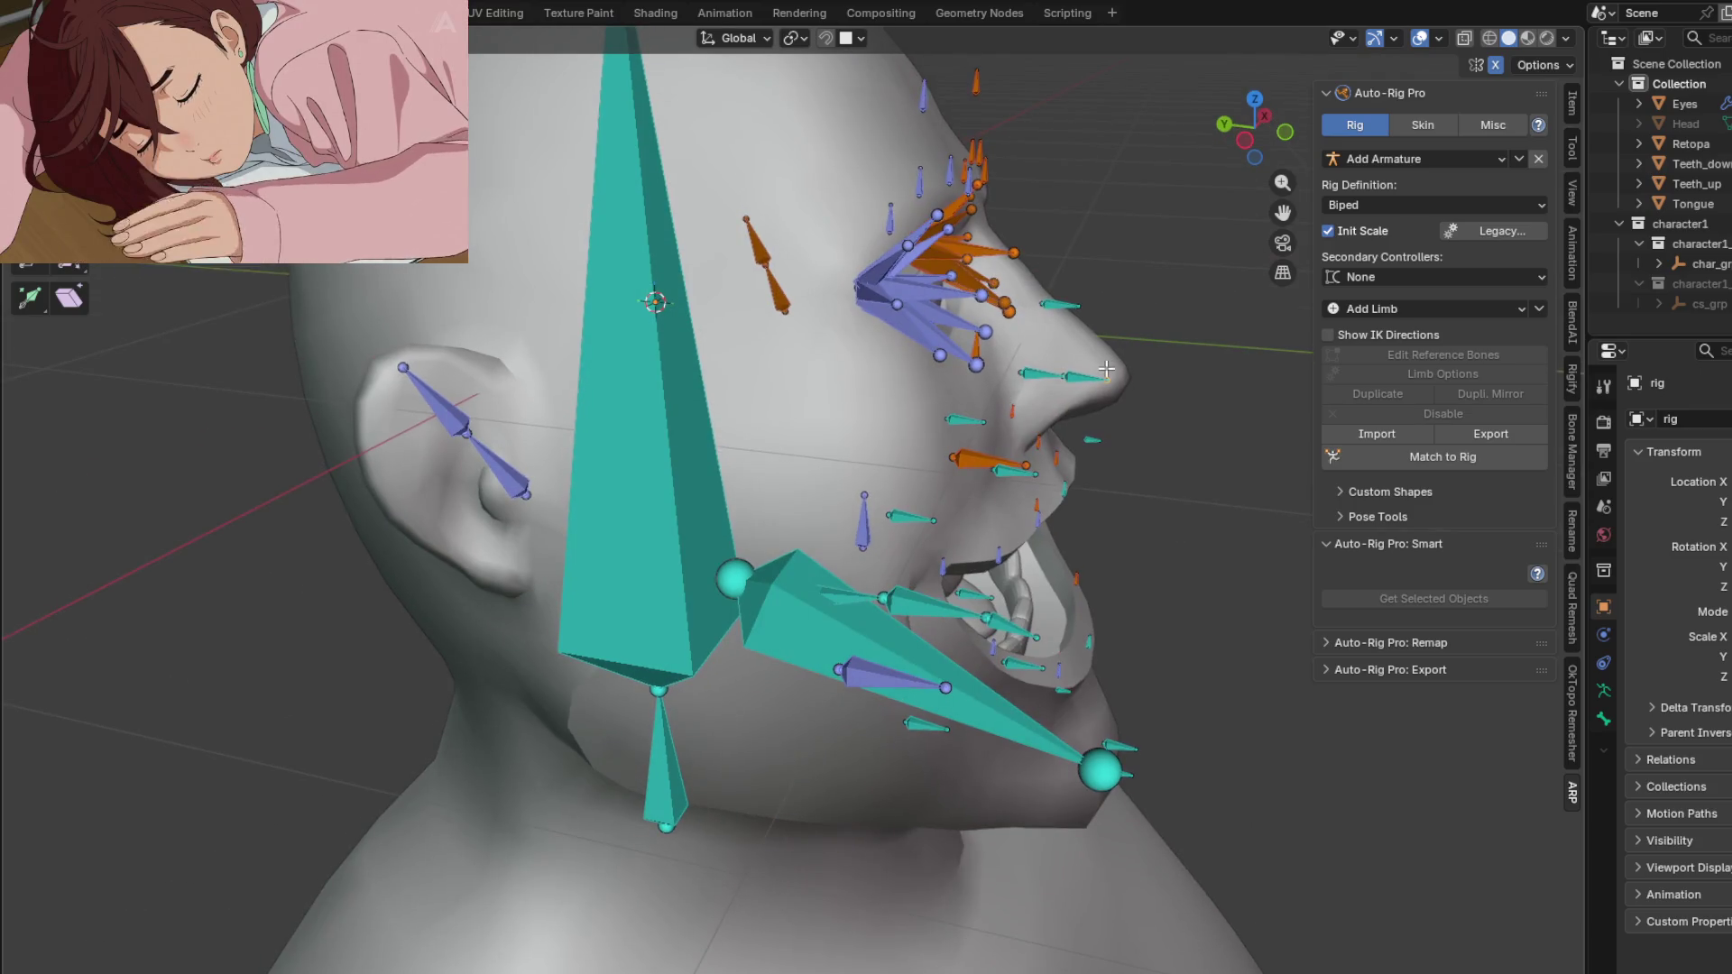
# Step: Switch the rig to Pose Mode and move and rotate a bone near the eye
pyautogui.hotkey('ctrl', 'Tab')
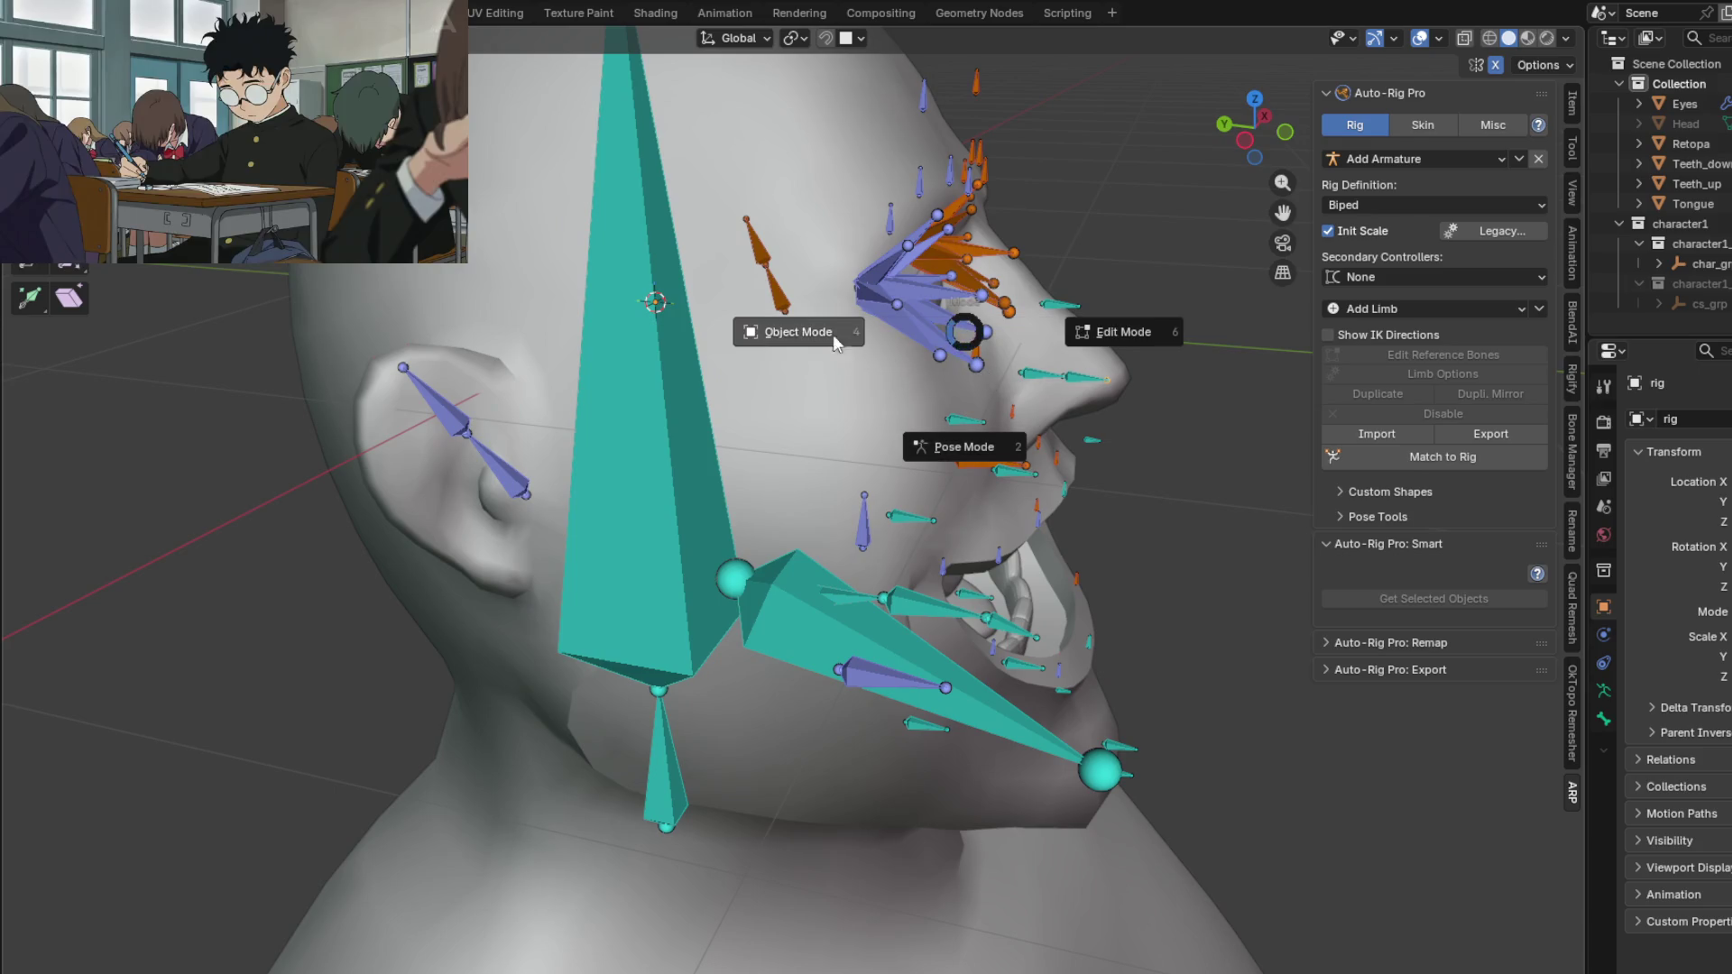
pyautogui.click(964, 447)
pyautogui.moveTo(972, 397)
pyautogui.mouseDown(button='middle')
pyautogui.moveTo(970, 361)
pyautogui.moveTo(792, 511)
pyautogui.moveTo(947, 388)
pyautogui.mouseUp(button='middle')
pyautogui.click(947, 390)
pyautogui.press('g')
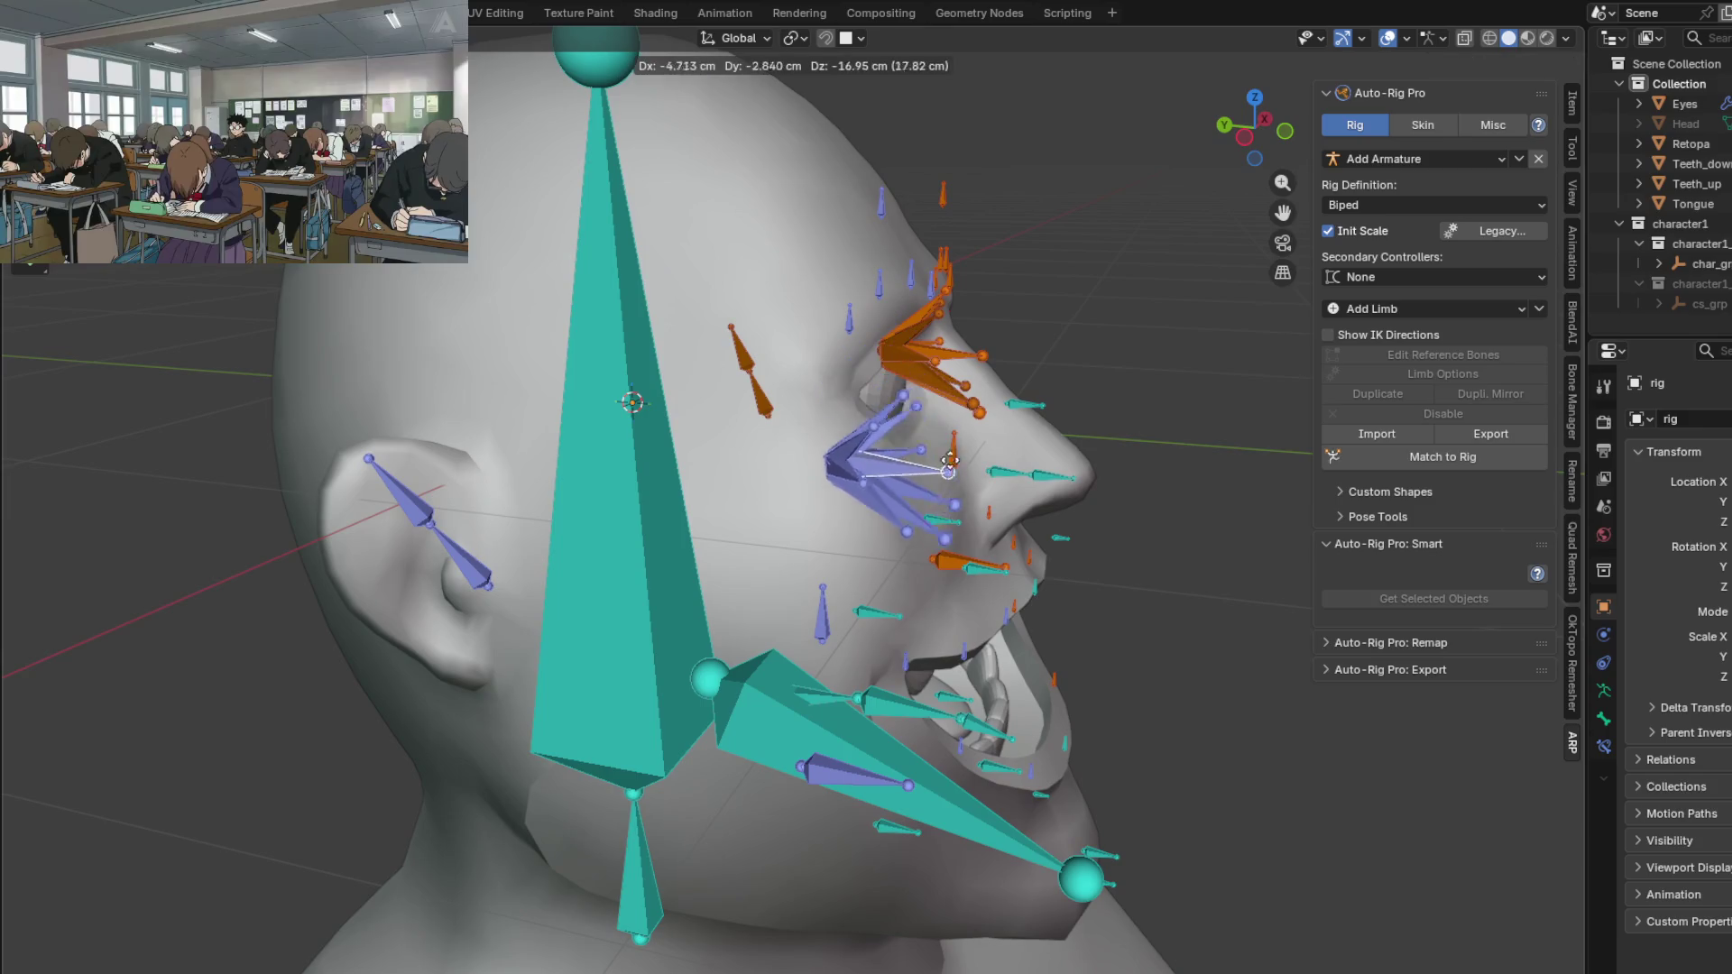
pyautogui.click(951, 471)
pyautogui.moveTo(950, 471)
pyautogui.mouseDown(button='middle')
pyautogui.moveTo(886, 418)
pyautogui.moveTo(1002, 375)
pyautogui.moveTo(813, 401)
pyautogui.moveTo(953, 299)
pyautogui.moveTo(975, 354)
pyautogui.moveTo(900, 404)
pyautogui.mouseUp(button='middle')
pyautogui.press('r')
pyautogui.click(1008, 370)
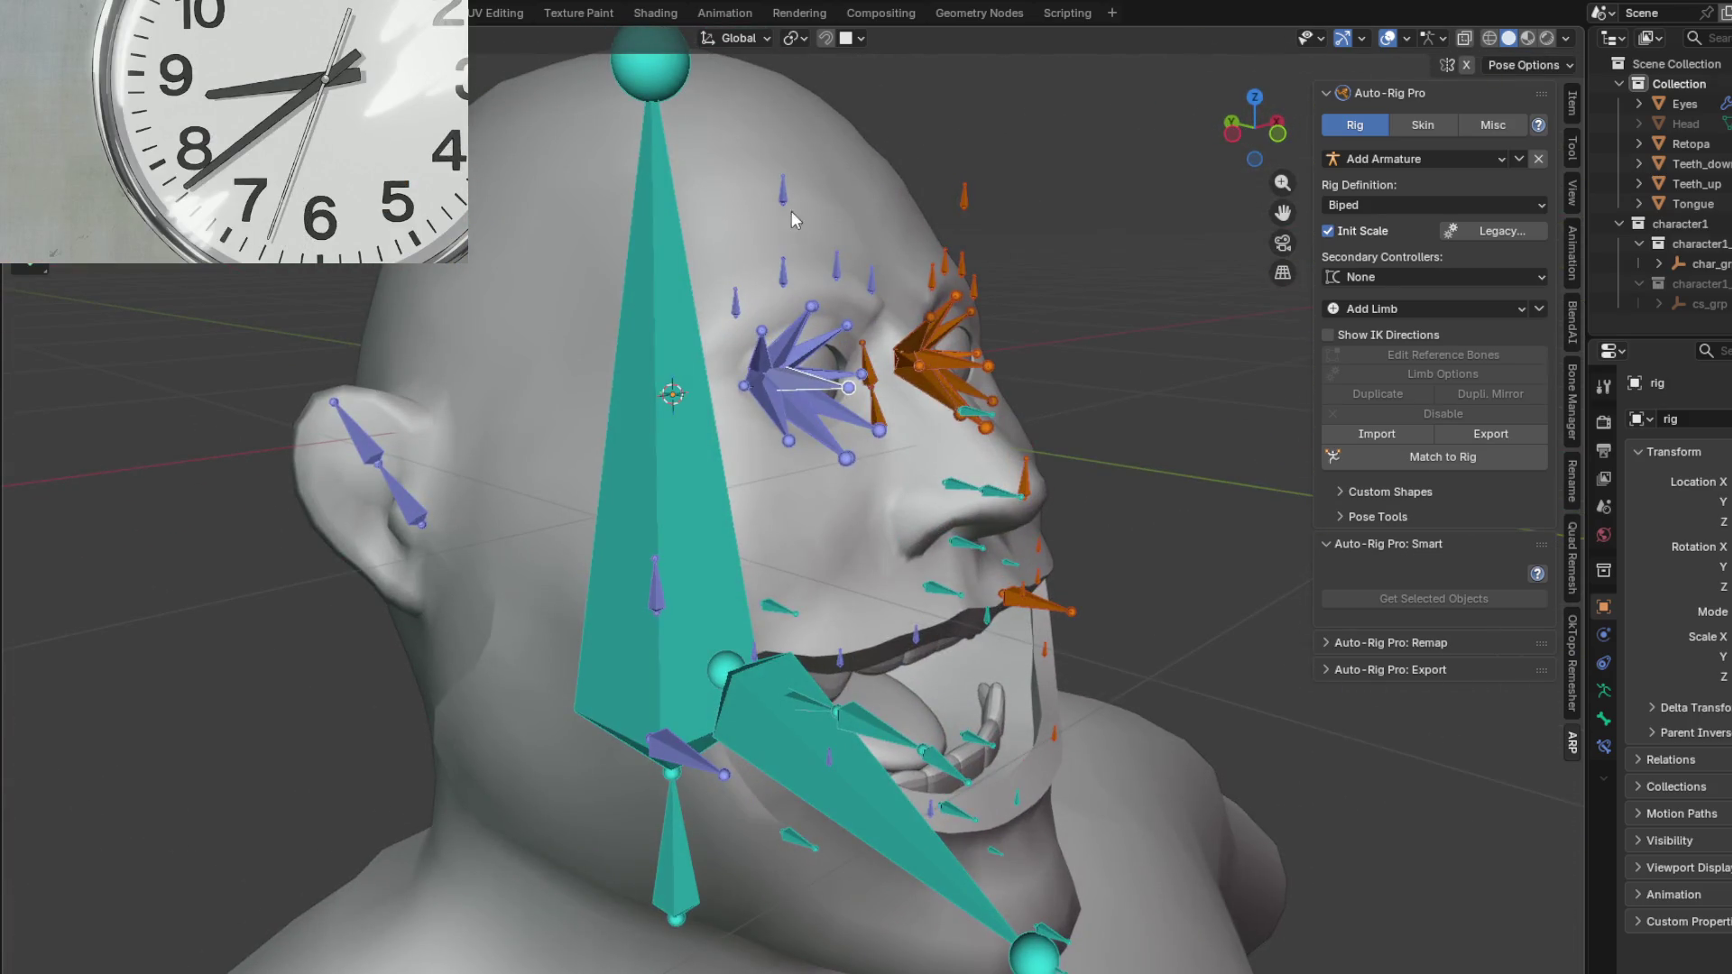
# Step: Rotate an ear bone from a side view to test its deformation
pyautogui.moveTo(792, 231); pyautogui.dragTo(934, 203, button='middle')
pyautogui.click(933, 200)
pyautogui.press('r')
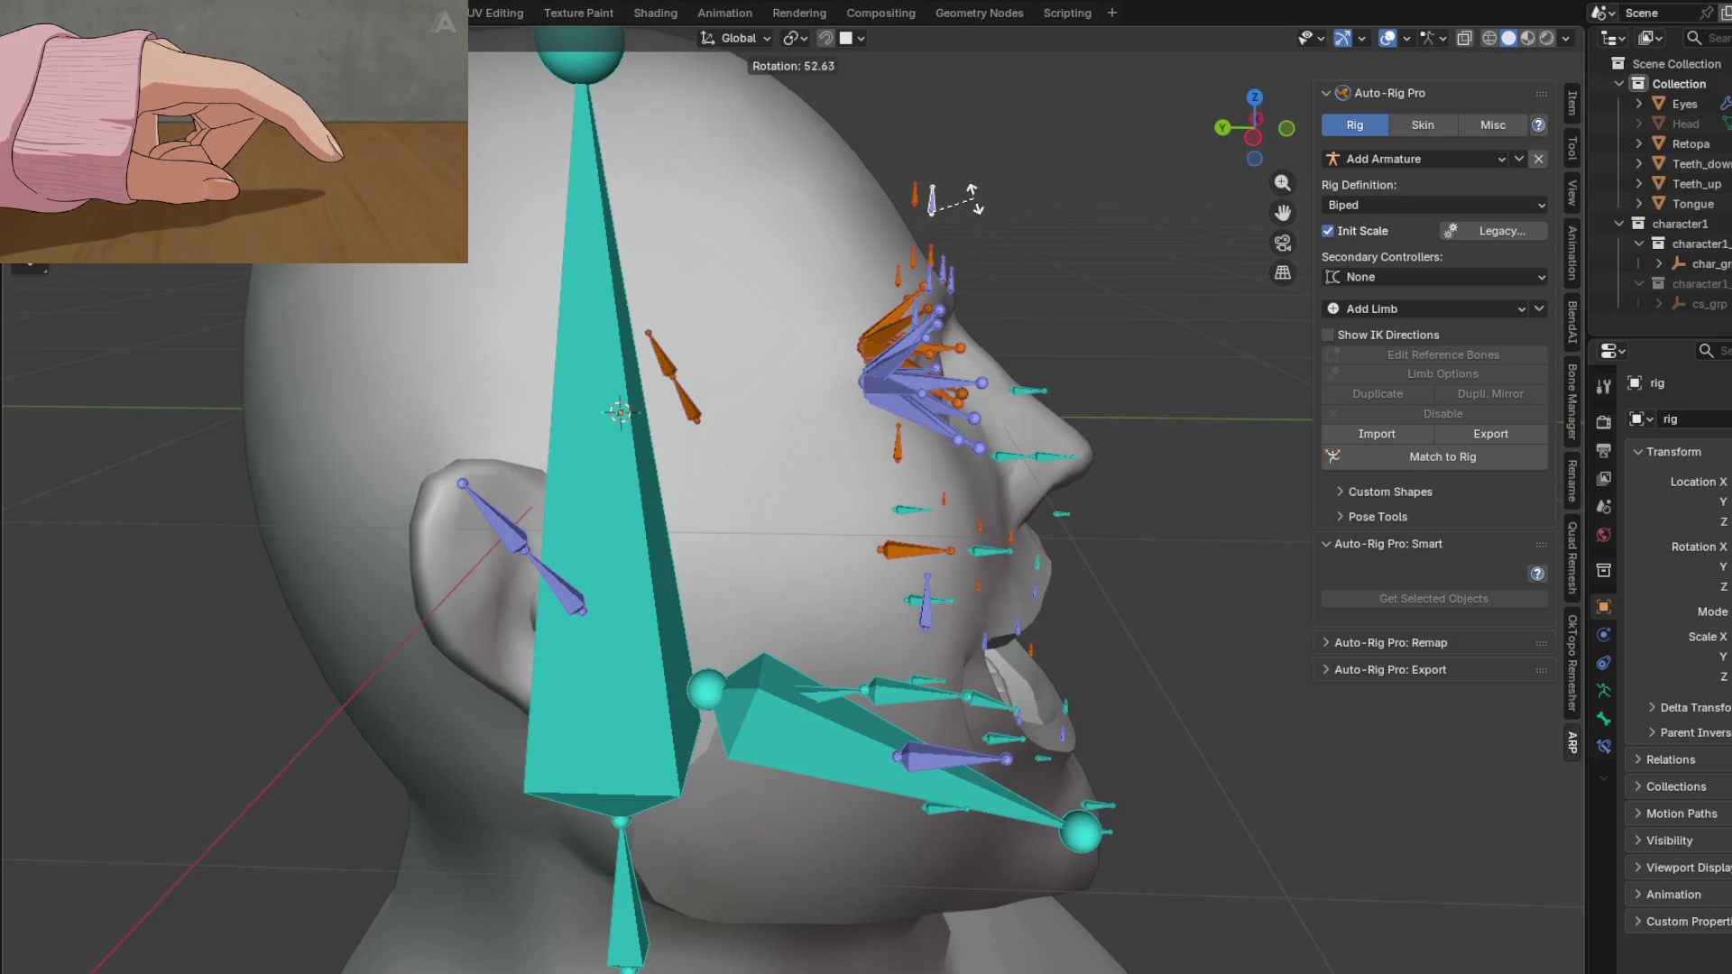
pyautogui.moveTo(531, 563); pyautogui.dragTo(424, 451, button='middle')
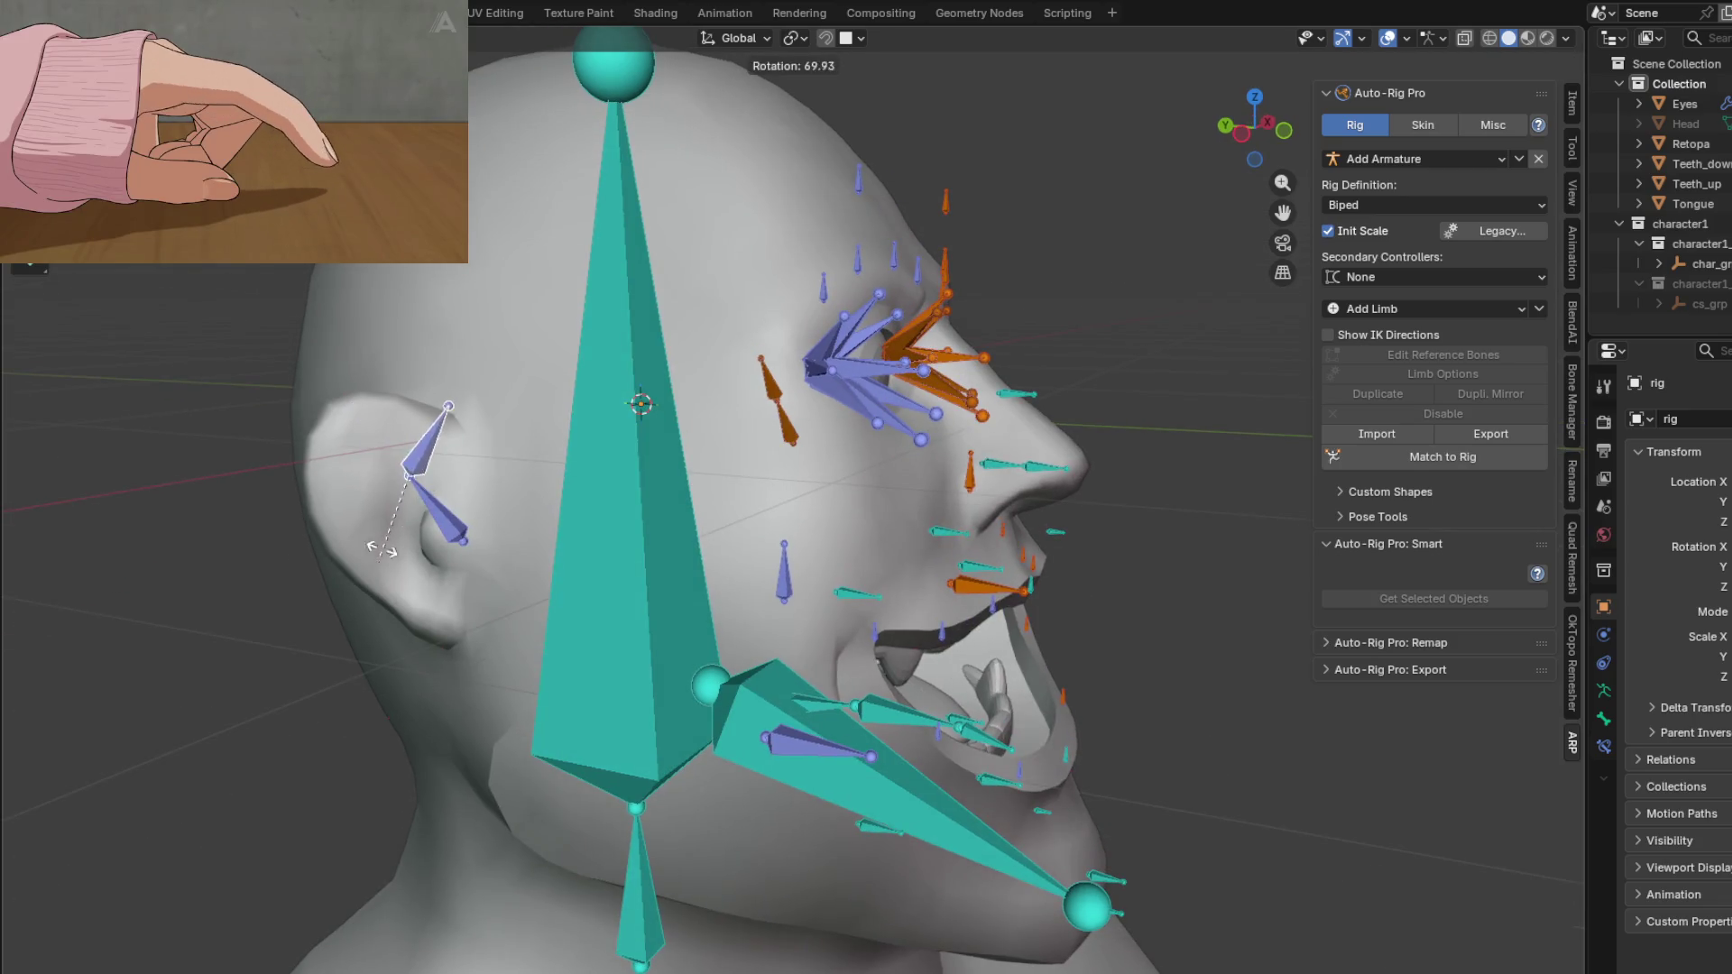
pyautogui.click(442, 540)
# Step: Try rotating a lip bone and the vertical mouth bone, cancelling both rotations
pyautogui.moveTo(442, 539)
pyautogui.mouseDown(button='middle')
pyautogui.moveTo(675, 501)
pyautogui.moveTo(599, 494)
pyautogui.moveTo(629, 501)
pyautogui.moveTo(908, 381)
pyautogui.moveTo(740, 485)
pyautogui.moveTo(870, 690)
pyautogui.mouseUp(button='middle')
pyautogui.click(870, 689)
pyautogui.press('r')
pyautogui.rightClick(870, 649)
pyautogui.click(875, 507)
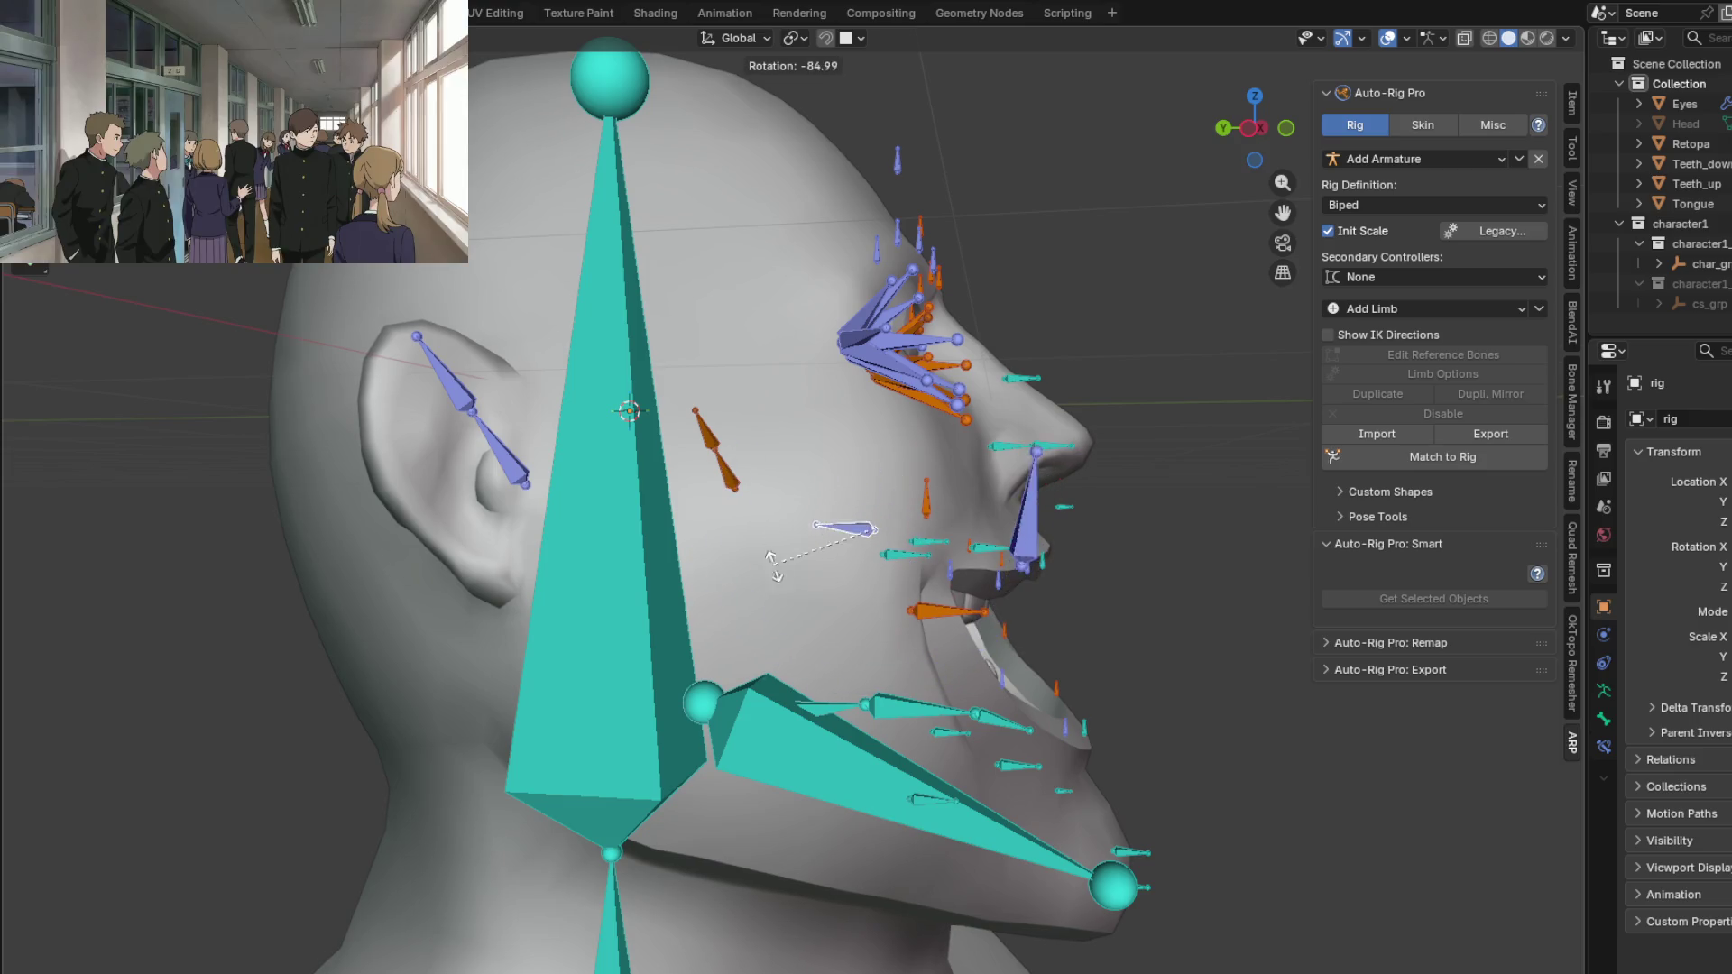
pyautogui.rightClick(874, 464)
# Step: Test jaw and lip bone rotations, checking the face from front and profile views
pyautogui.moveTo(874, 464)
pyautogui.mouseDown(button='middle')
pyautogui.moveTo(706, 484)
pyautogui.moveTo(662, 464)
pyautogui.moveTo(765, 453)
pyautogui.moveTo(635, 455)
pyautogui.moveTo(584, 395)
pyautogui.moveTo(694, 561)
pyautogui.moveTo(567, 588)
pyautogui.moveTo(603, 625)
pyautogui.mouseUp(button='middle')
pyautogui.scroll(2, 567, 599)
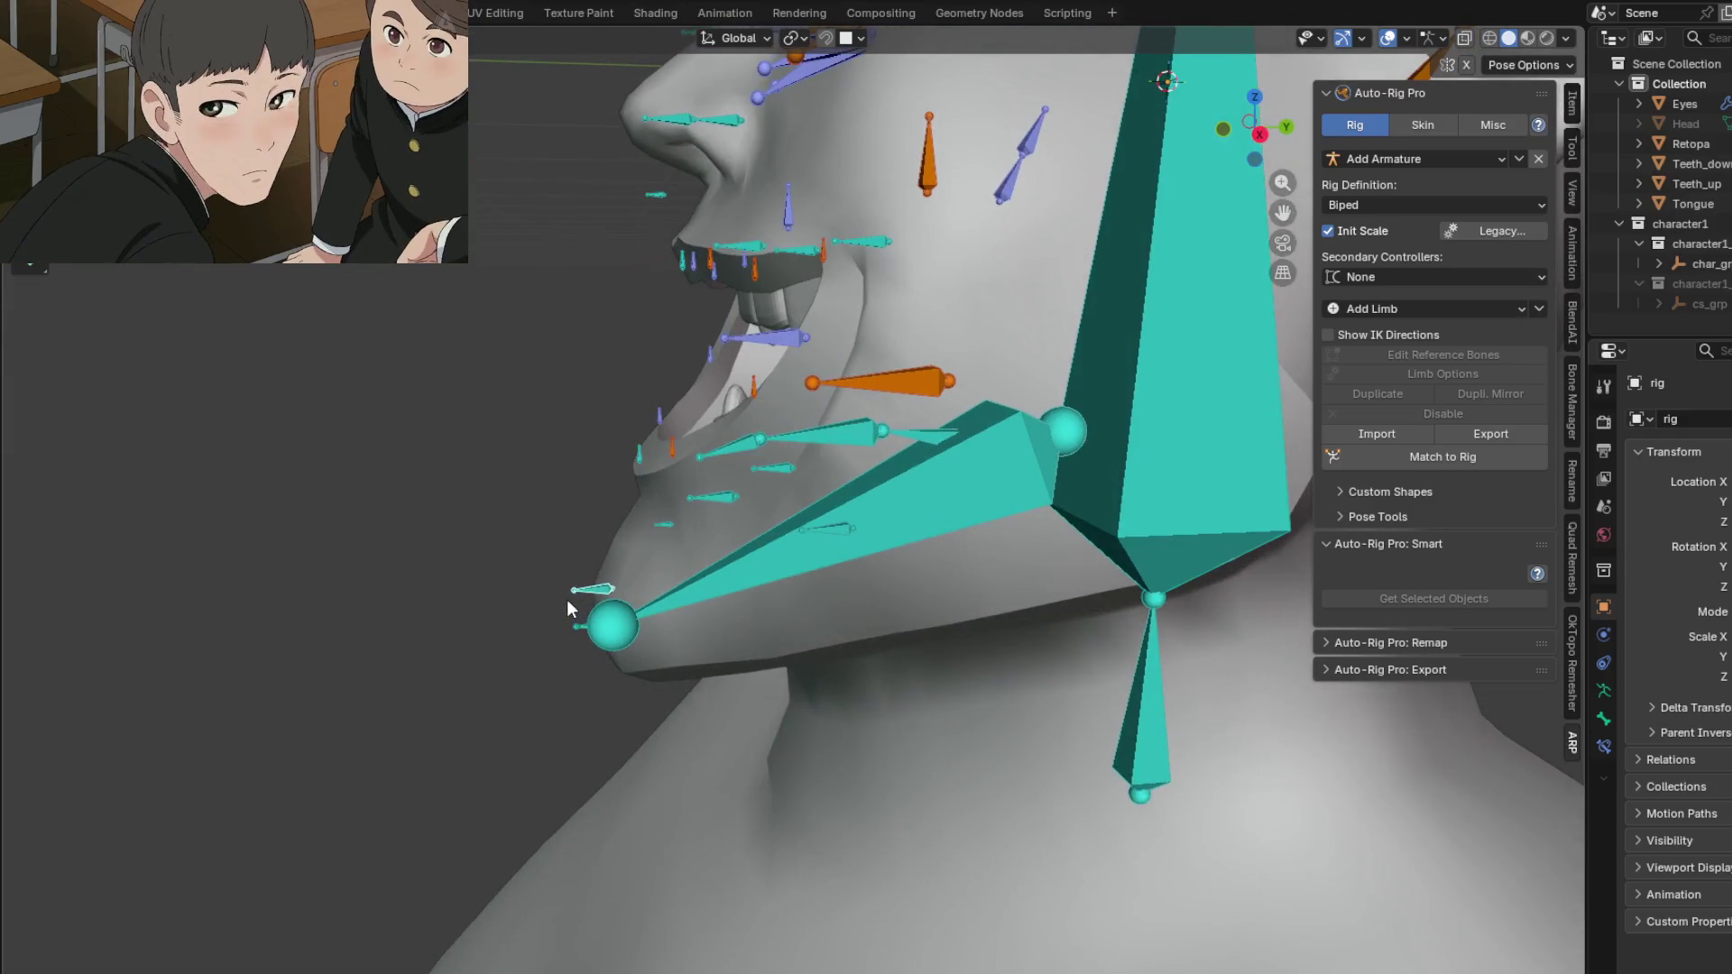
pyautogui.moveTo(599, 512); pyautogui.dragTo(639, 574, button='middle')
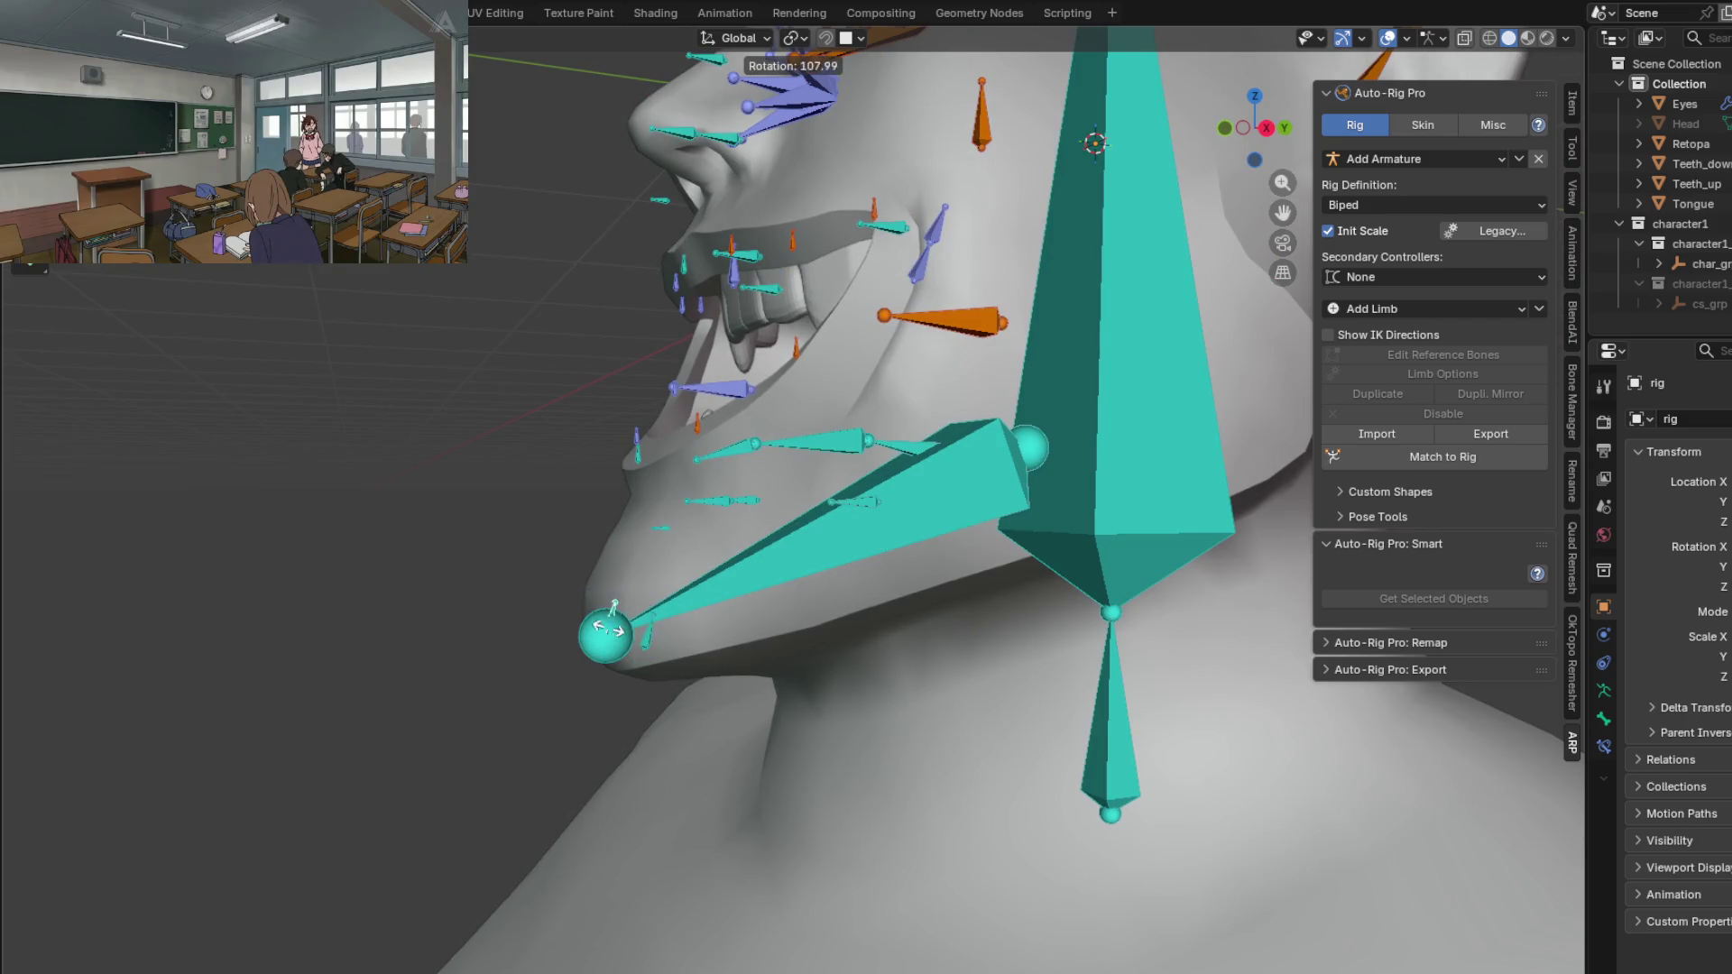
pyautogui.click(595, 625)
pyautogui.moveTo(595, 625)
pyautogui.mouseDown(button='middle')
pyautogui.moveTo(807, 571)
pyautogui.moveTo(870, 534)
pyautogui.moveTo(830, 584)
pyautogui.mouseUp(button='middle')
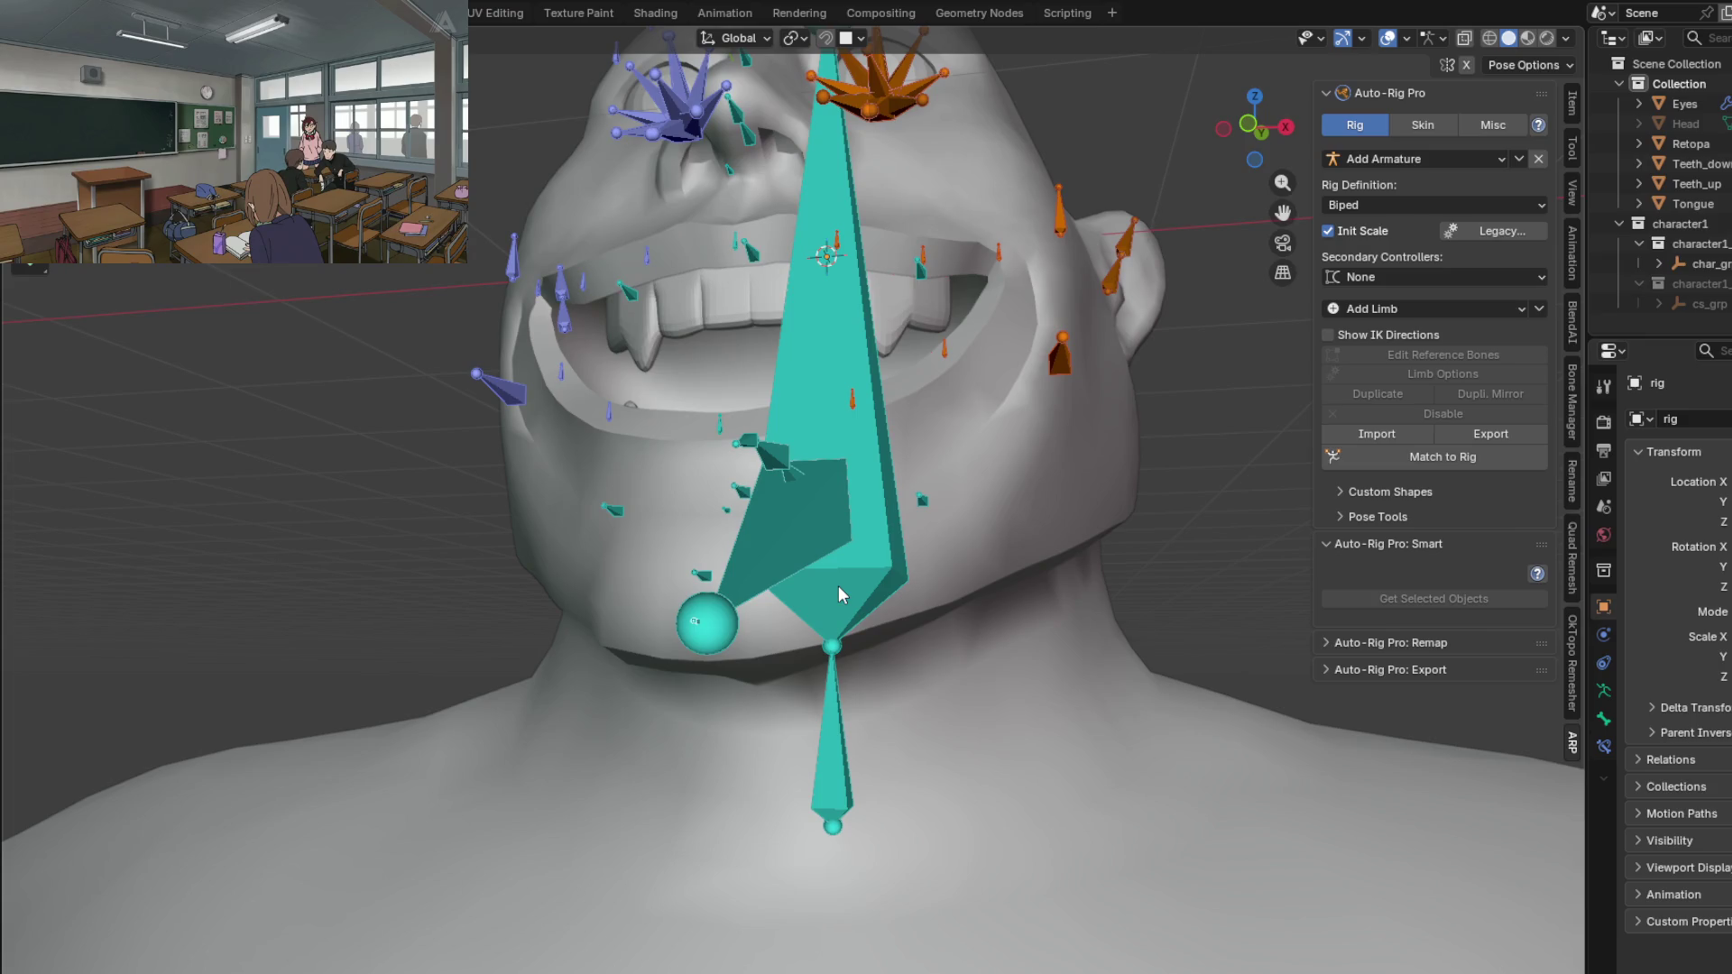
pyautogui.moveTo(838, 587)
pyautogui.mouseDown(button='middle')
pyautogui.moveTo(722, 614)
pyautogui.moveTo(754, 570)
pyautogui.moveTo(830, 543)
pyautogui.moveTo(776, 549)
pyautogui.moveTo(828, 481)
pyautogui.moveTo(626, 527)
pyautogui.moveTo(803, 509)
pyautogui.moveTo(964, 392)
pyautogui.moveTo(866, 193)
pyautogui.moveTo(938, 316)
pyautogui.mouseUp(button='middle')
pyautogui.scroll(3, 956, 324)
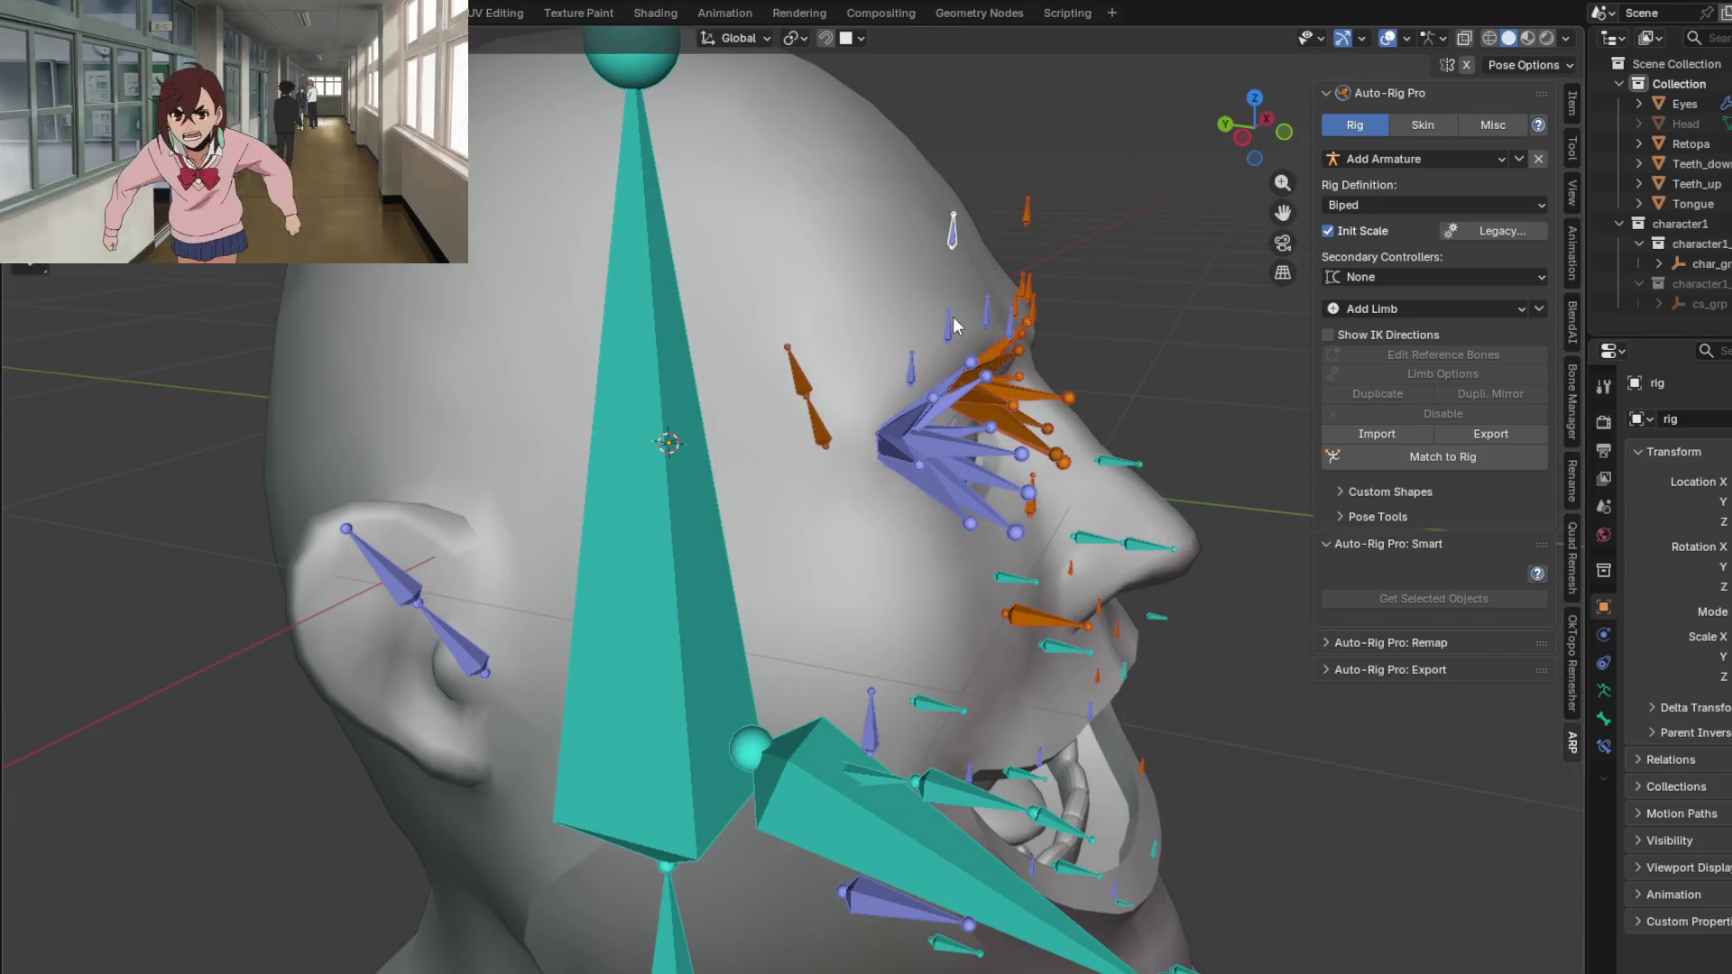
pyautogui.moveTo(947, 297)
pyautogui.mouseDown(button='middle')
pyautogui.moveTo(591, 283)
pyautogui.moveTo(728, 269)
pyautogui.moveTo(832, 303)
pyautogui.mouseUp(button='middle')
pyautogui.press('KP_1')
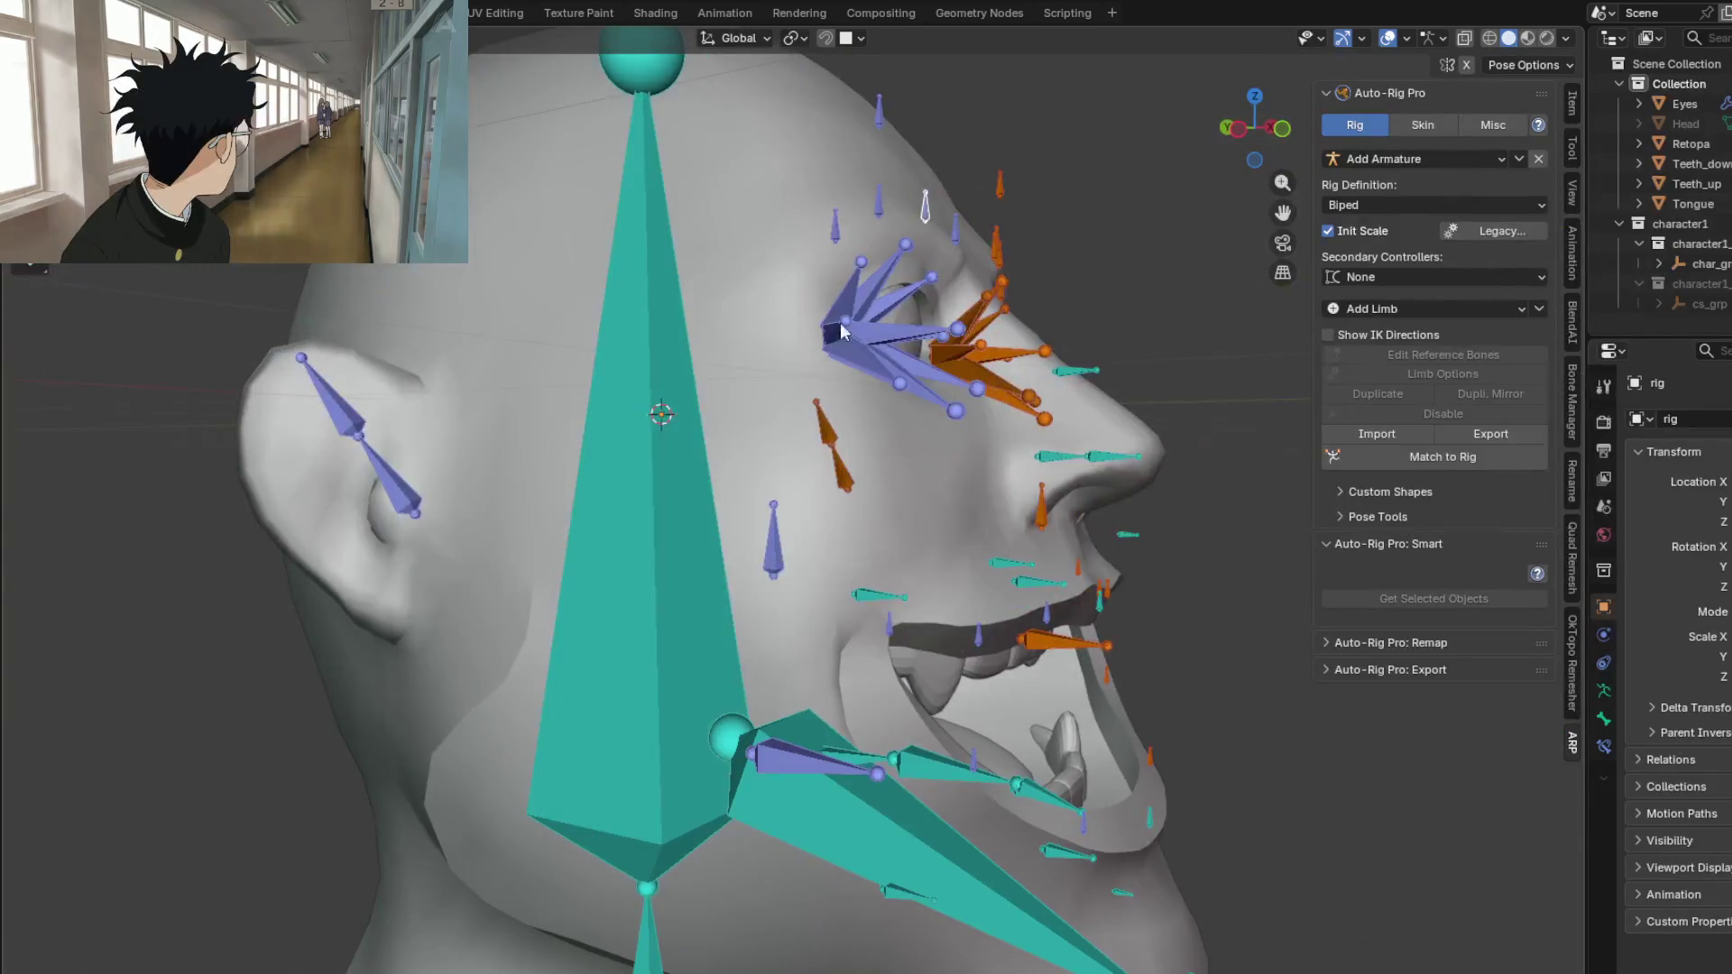
pyautogui.moveTo(992, 596)
pyautogui.mouseDown(button='middle')
pyautogui.moveTo(1054, 632)
pyautogui.moveTo(967, 588)
pyautogui.moveTo(956, 534)
pyautogui.moveTo(1033, 538)
pyautogui.moveTo(1046, 621)
pyautogui.moveTo(969, 653)
pyautogui.moveTo(766, 635)
pyautogui.moveTo(710, 693)
pyautogui.moveTo(674, 604)
pyautogui.moveTo(749, 728)
pyautogui.moveTo(693, 705)
pyautogui.moveTo(460, 794)
pyautogui.moveTo(586, 736)
pyautogui.moveTo(800, 715)
pyautogui.moveTo(996, 561)
pyautogui.moveTo(869, 585)
pyautogui.moveTo(718, 574)
pyautogui.moveTo(888, 588)
pyautogui.mouseUp(button='middle')
pyautogui.press('r')
pyautogui.moveTo(821, 336); pyautogui.dragTo(1078, 397, button='middle')
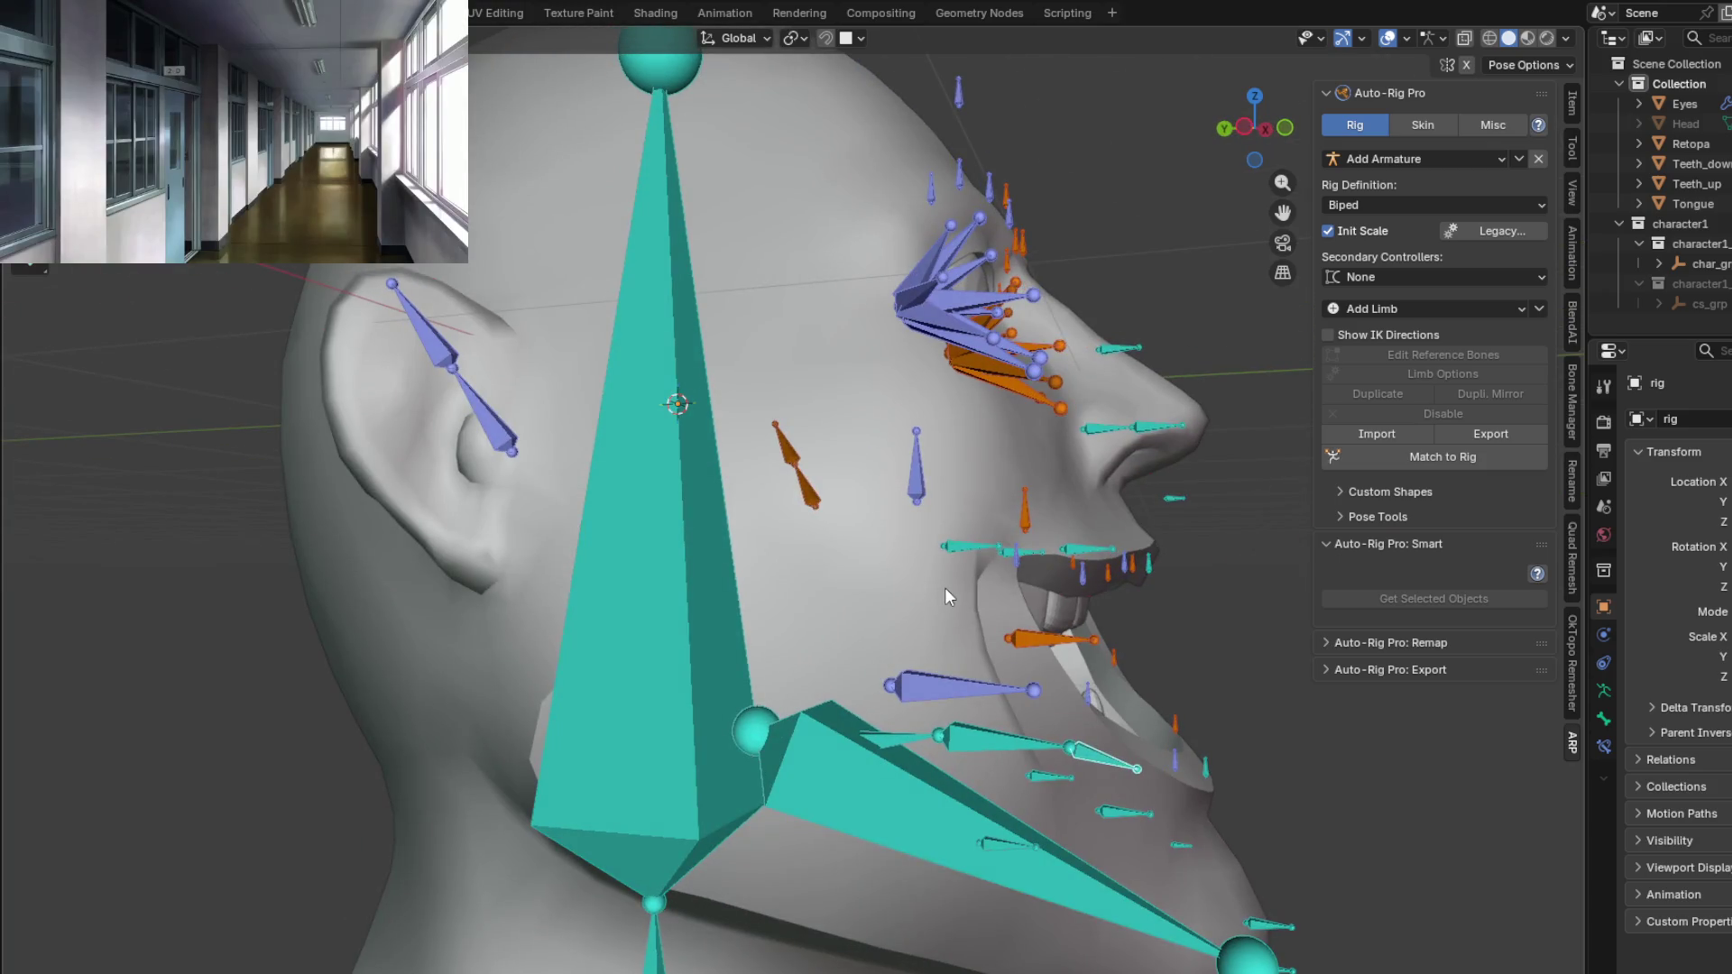
pyautogui.moveTo(595, 162); pyautogui.dragTo(505, 160, button='middle')
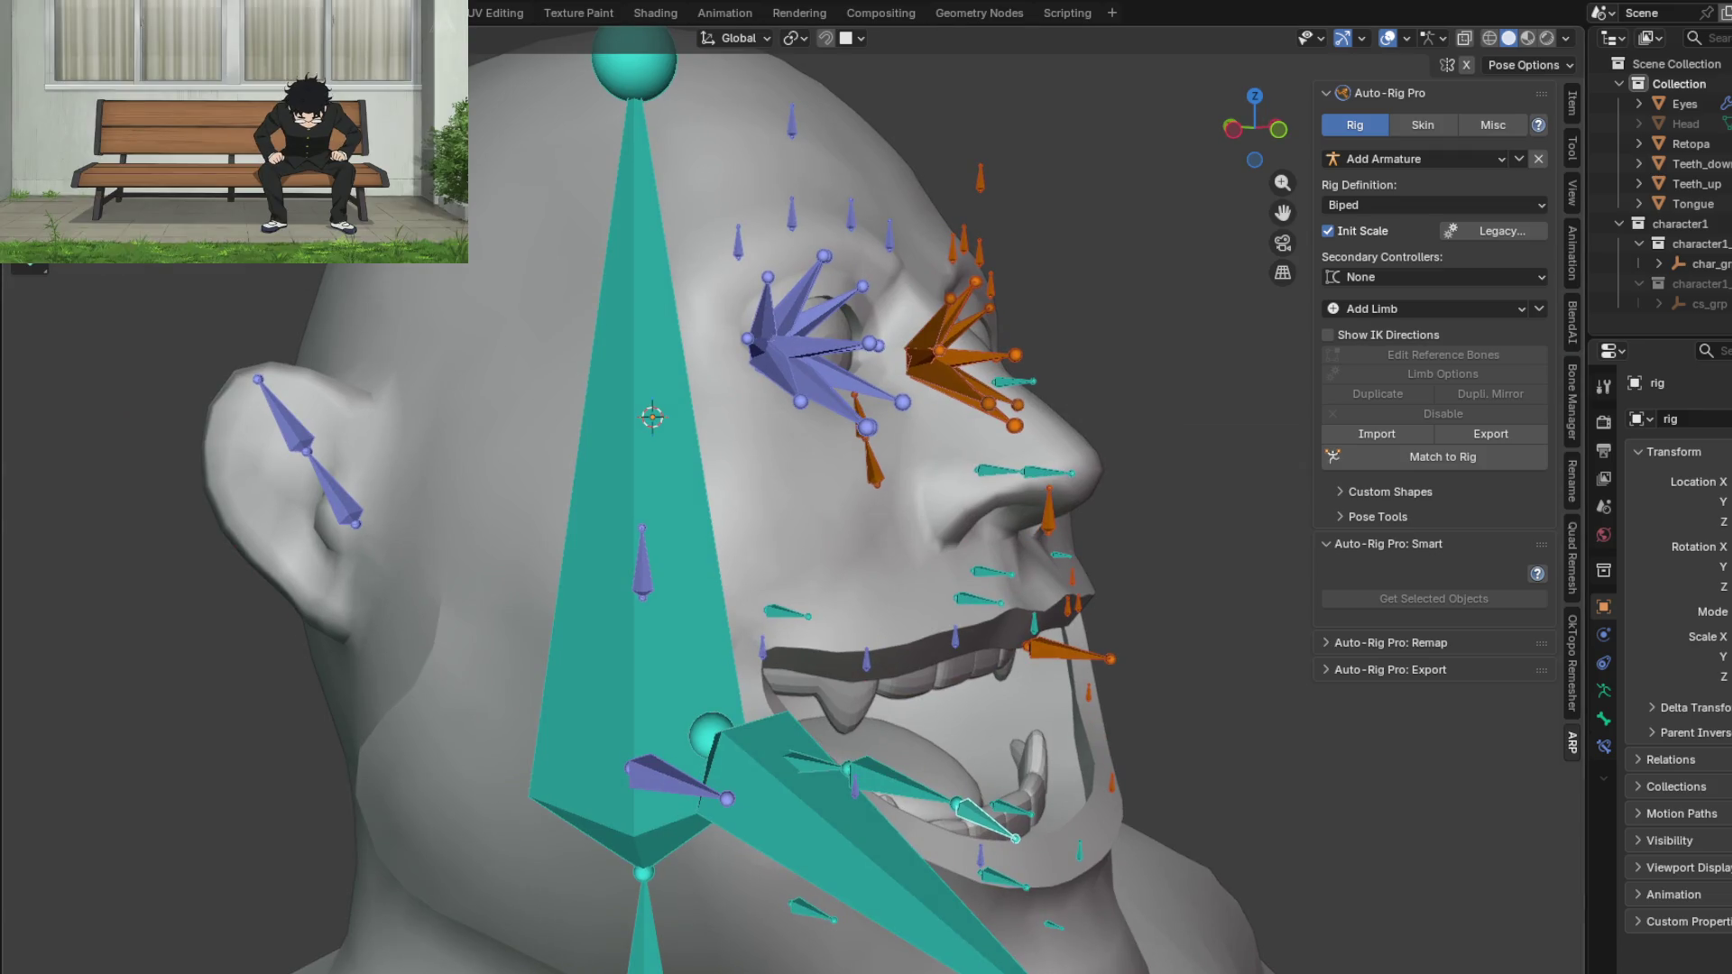
pyautogui.click(34, 13)
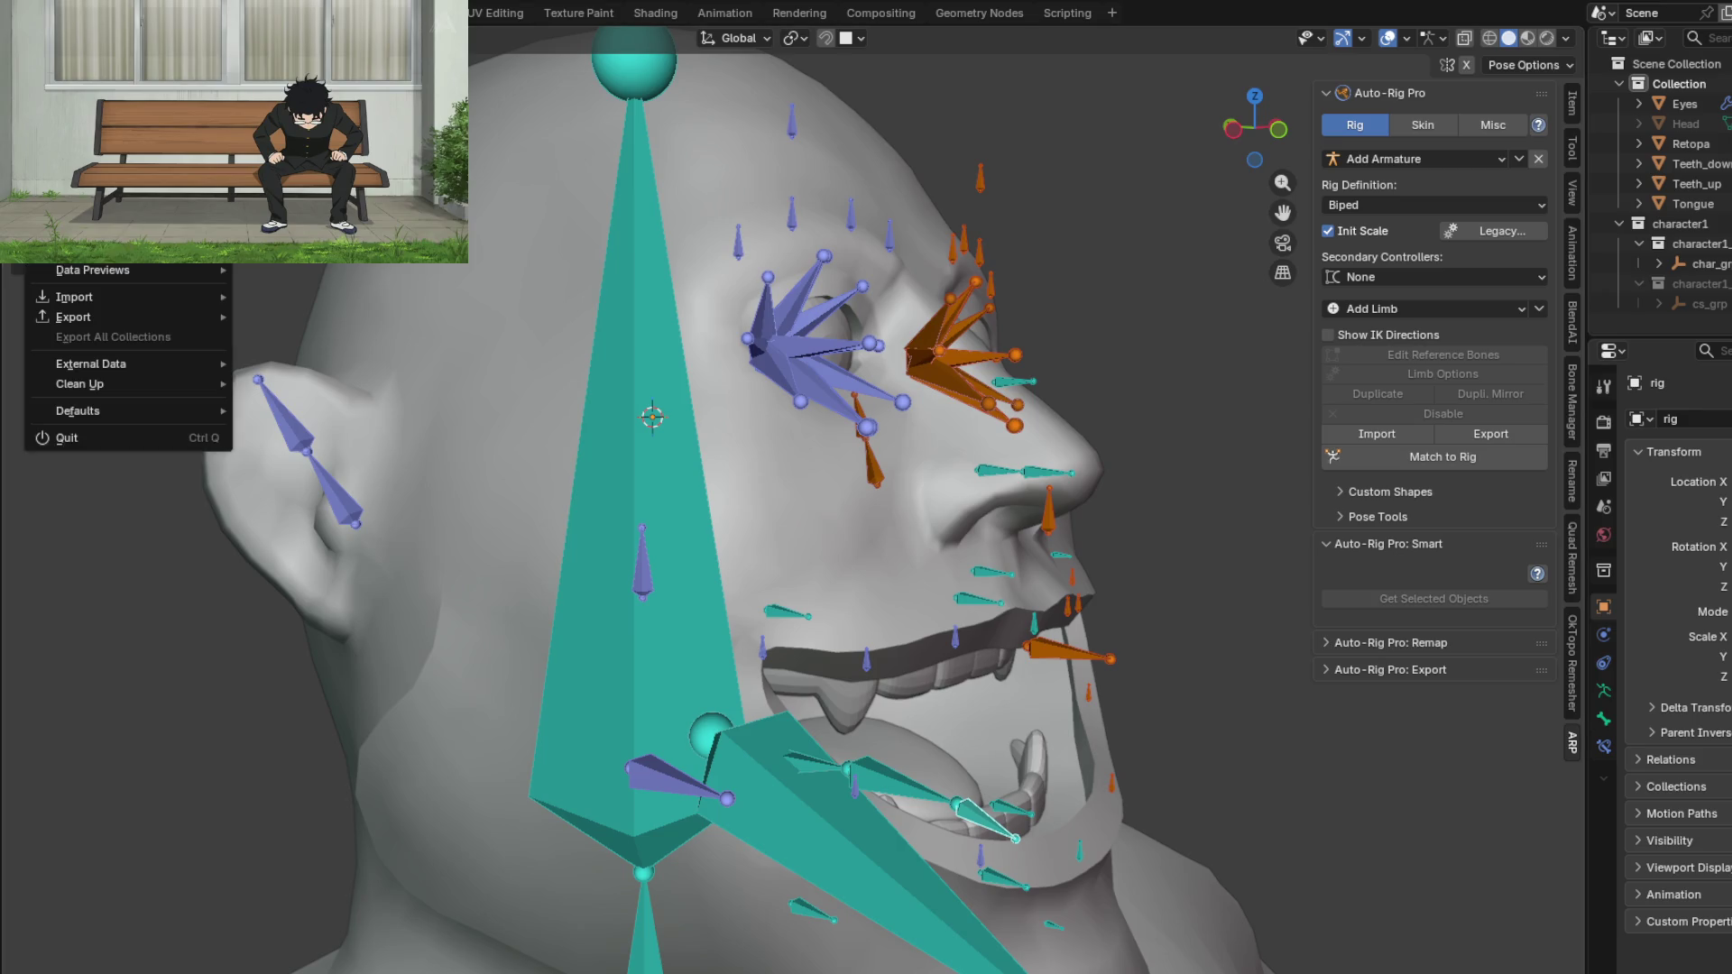
# Step: Quit the rigged file without saving the rig test
pyautogui.moveTo(91, 76)
pyautogui.hotkey('ctrl', 'q')
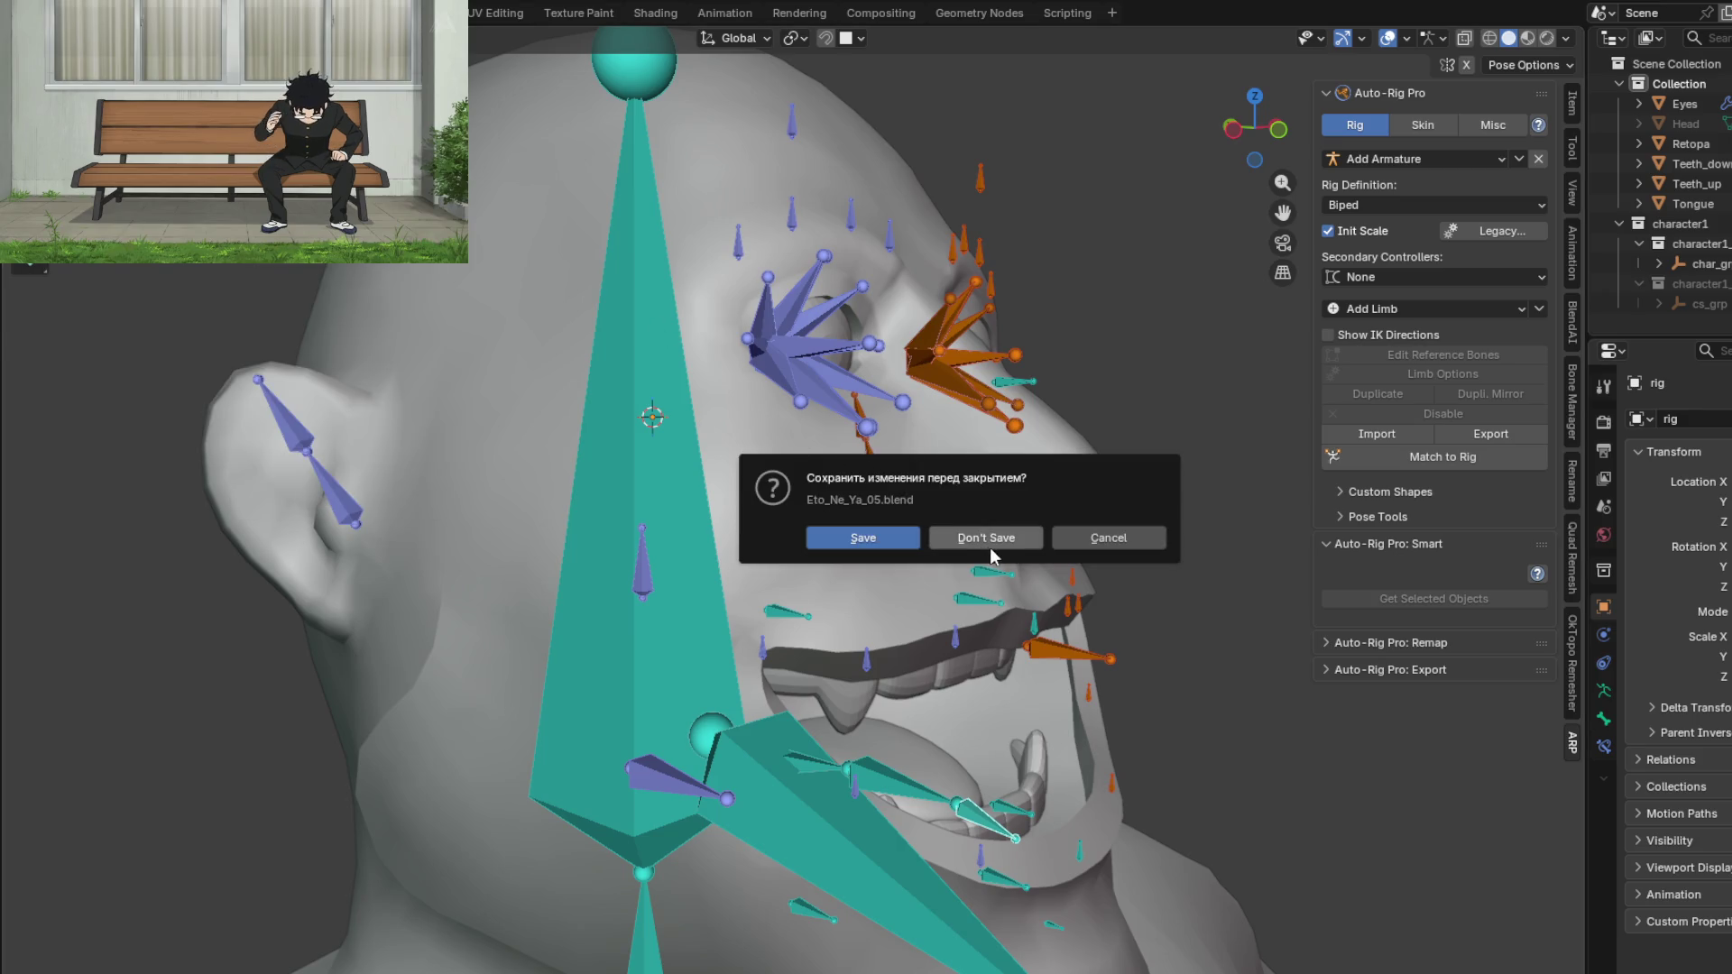
pyautogui.click(992, 541)
# Step: In front view, start Auto-Rig Pro Smart setup with the Facial Only option
pyautogui.press('KP_1')
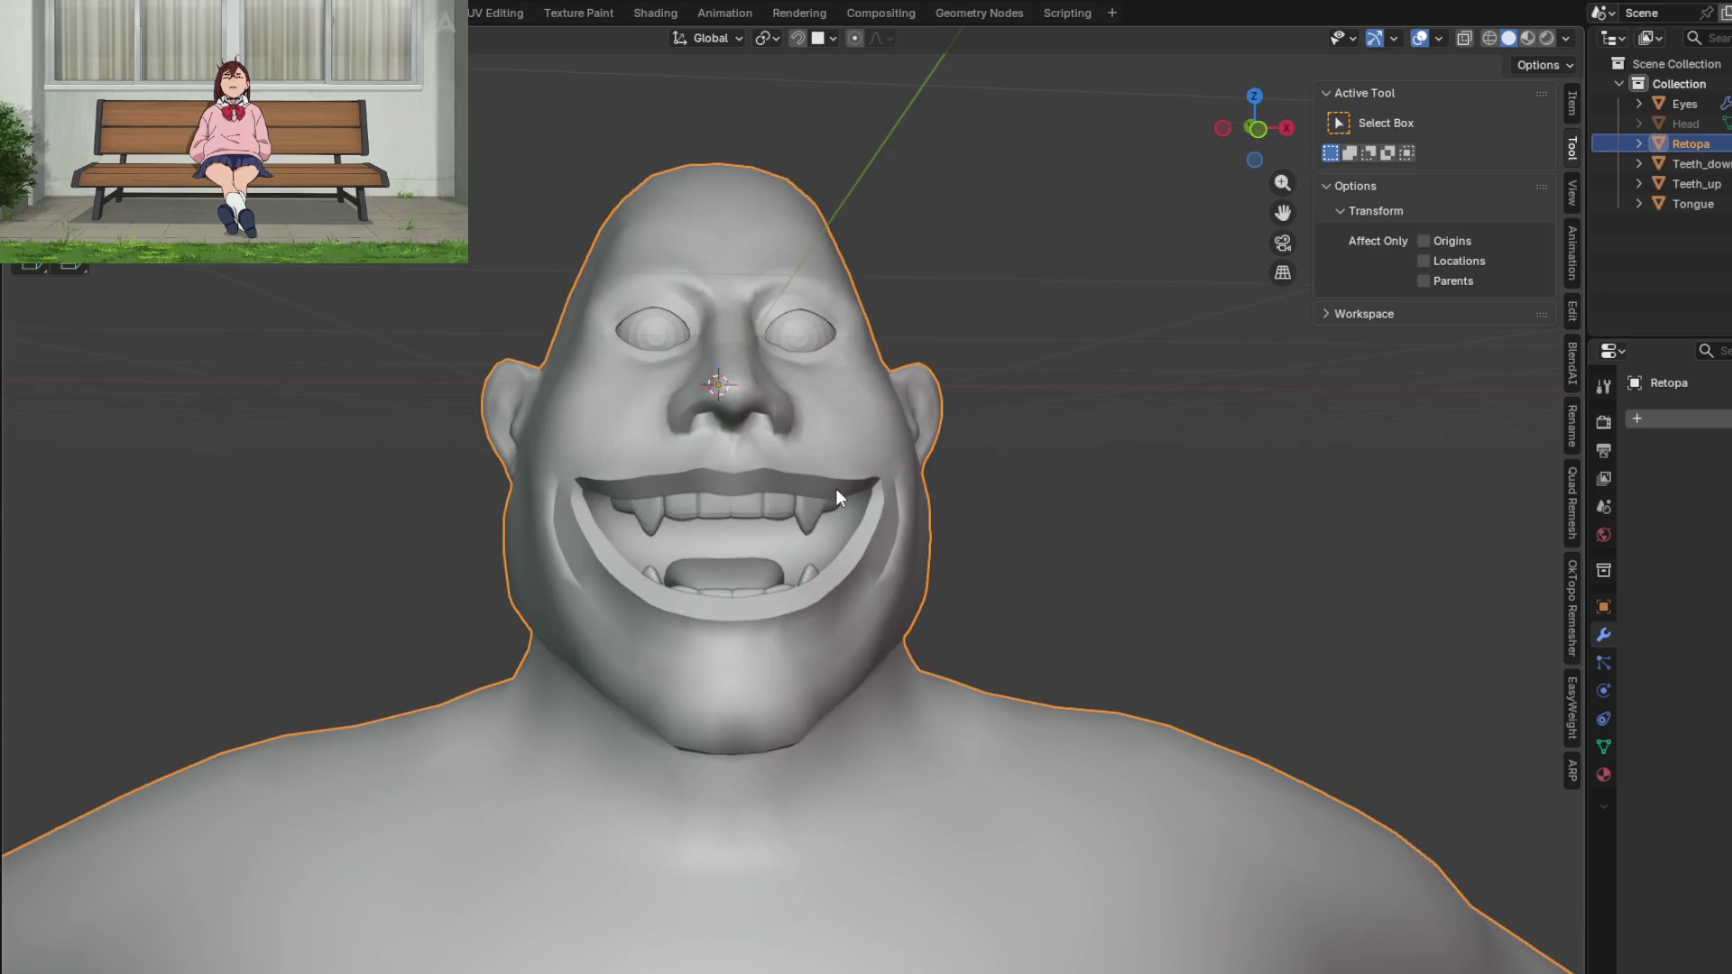
pyautogui.press('KP_1')
pyautogui.scroll(-2, 848, 523)
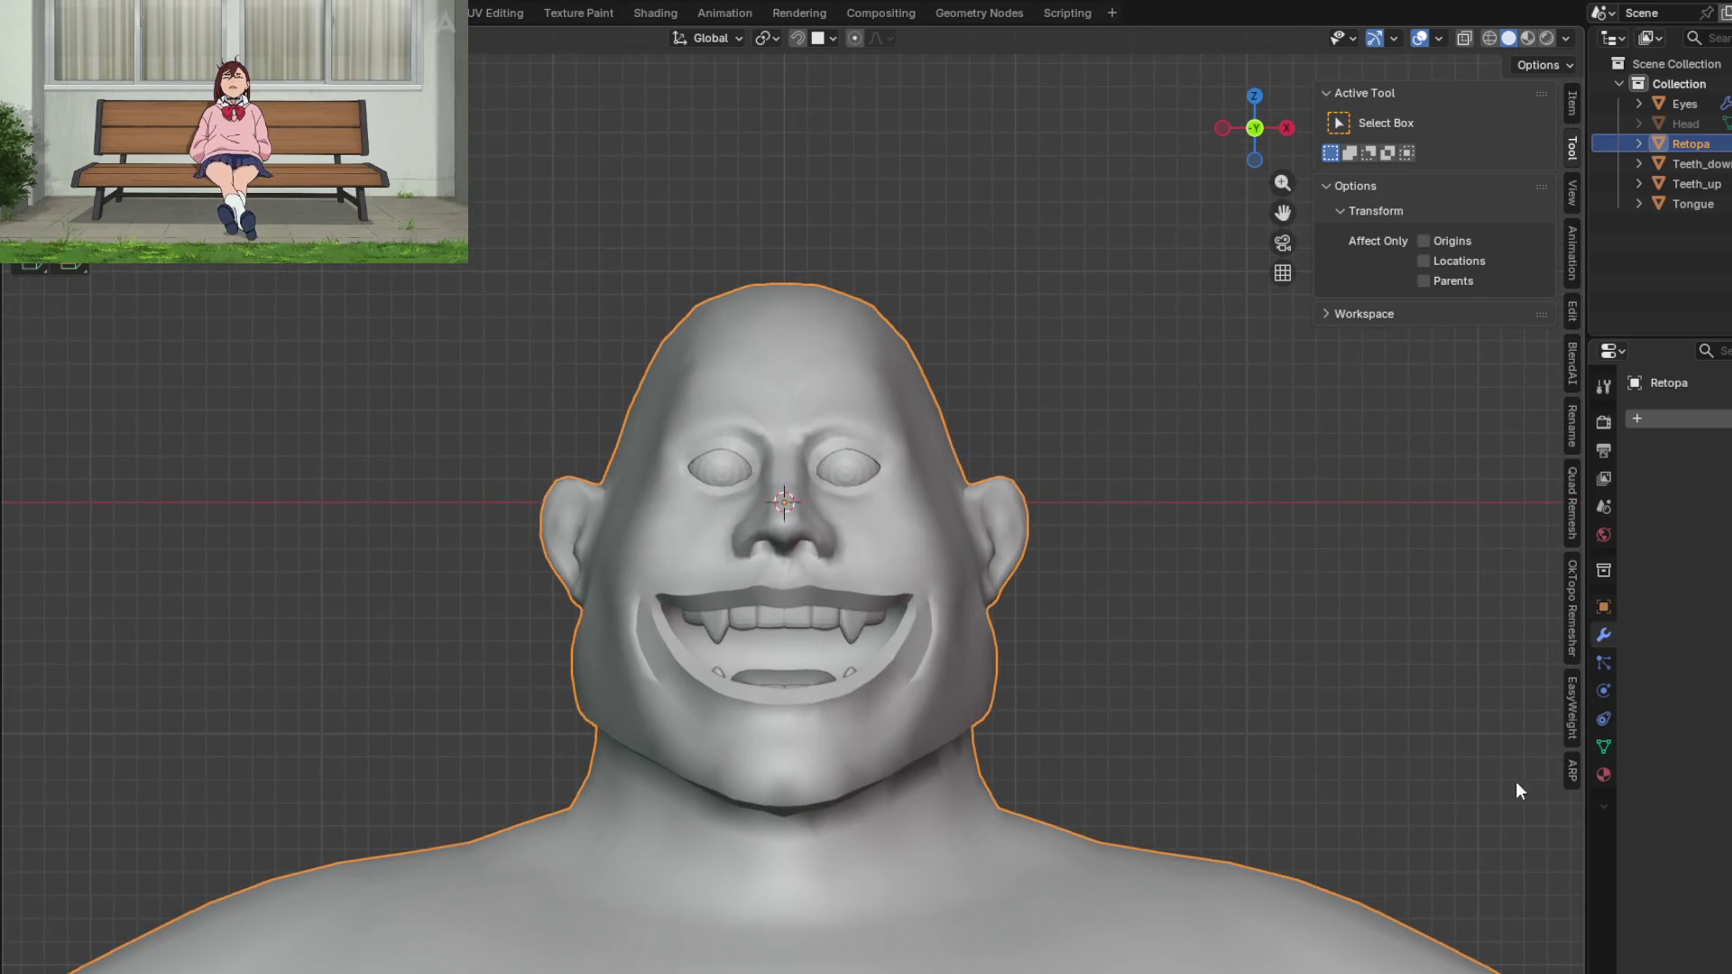
pyautogui.click(1573, 772)
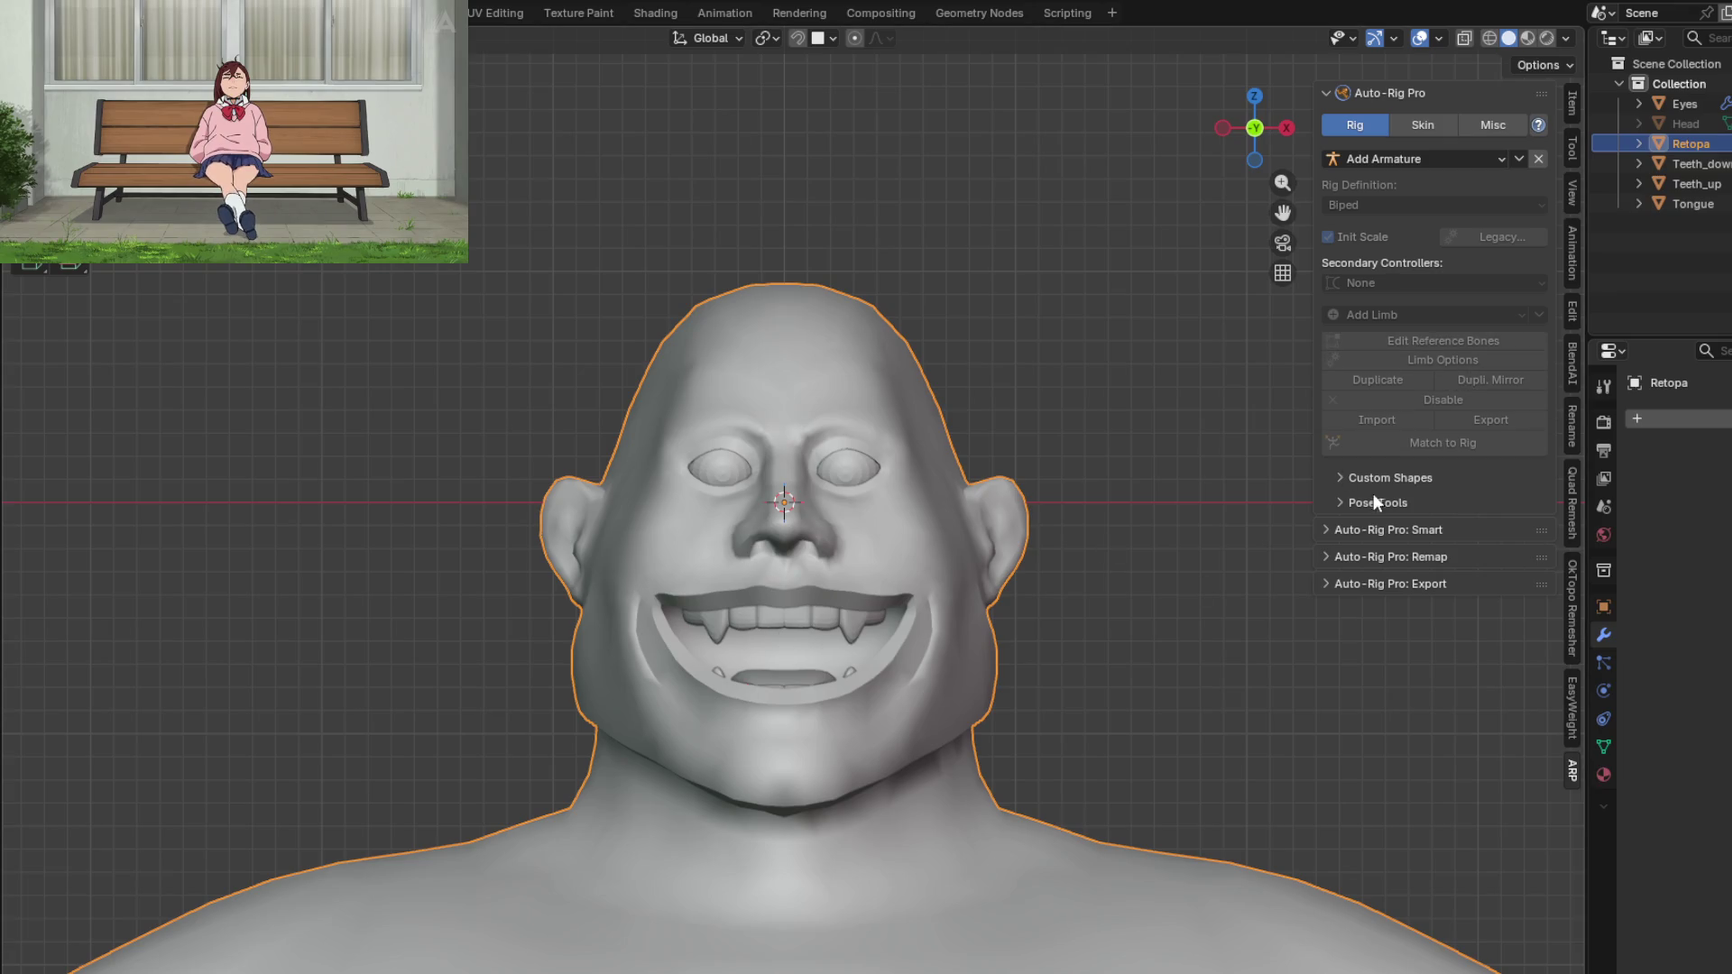
pyautogui.click(1388, 533)
pyautogui.click(1409, 588)
pyautogui.click(1497, 598)
pyautogui.click(1359, 631)
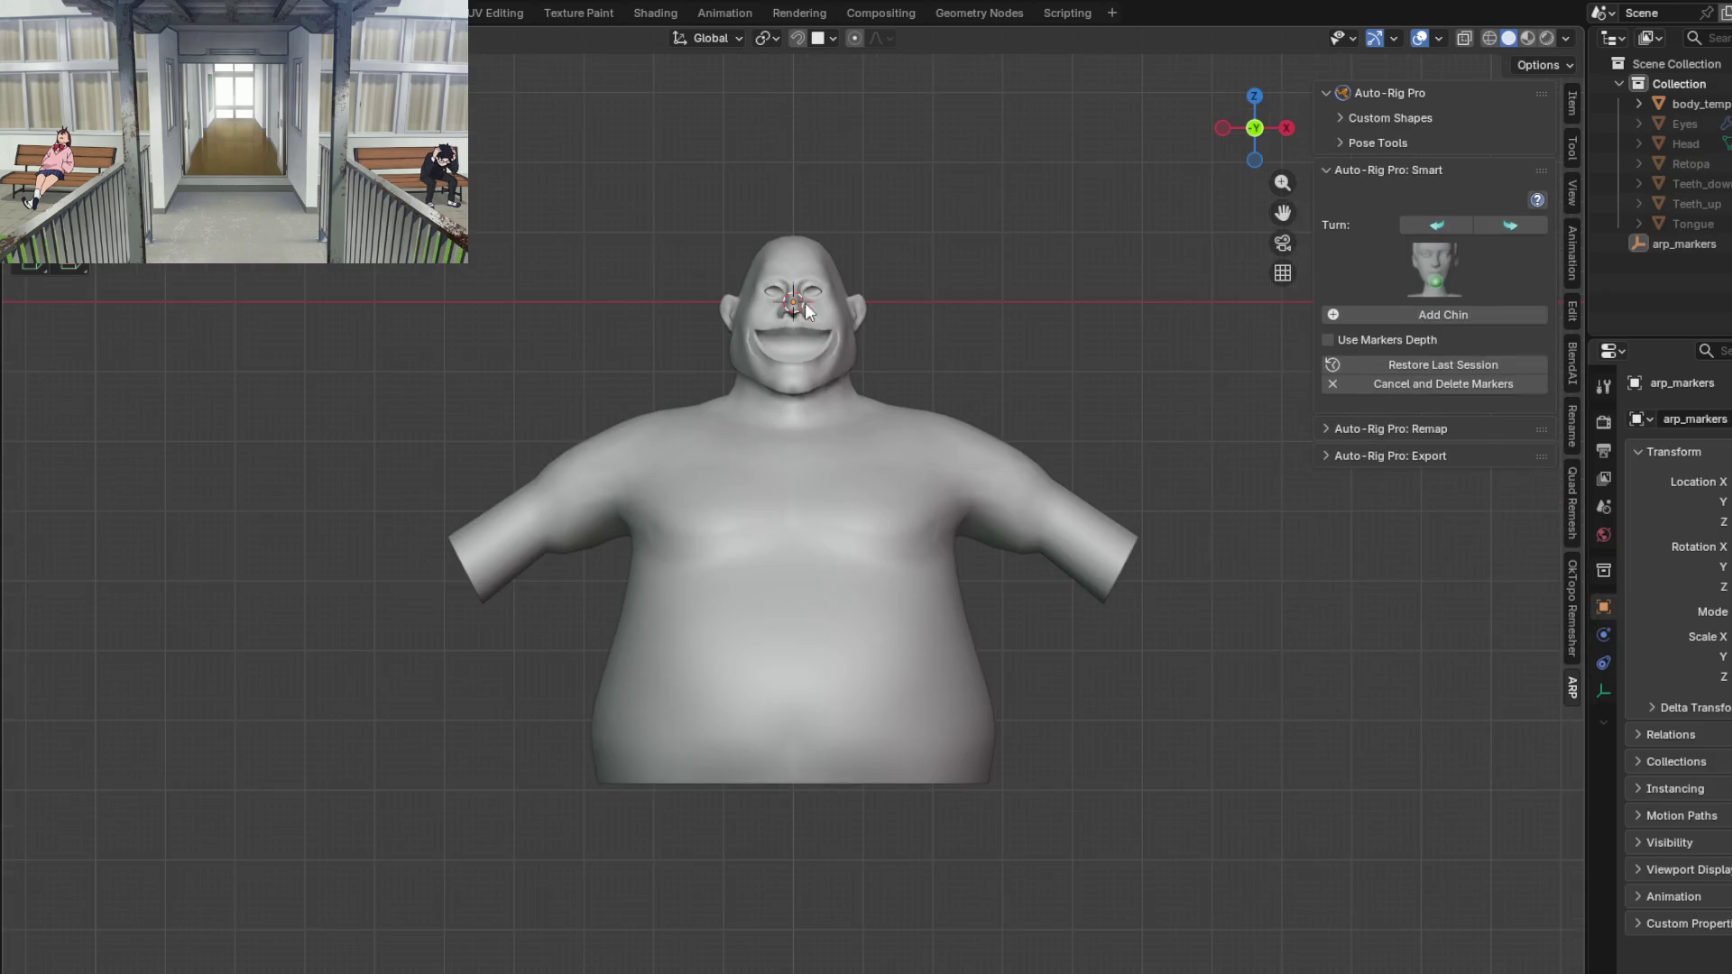
# Step: Add a chin marker beneath the ogre's chin
pyautogui.scroll(4, 825, 301)
pyautogui.click(1437, 318)
pyautogui.click(815, 405)
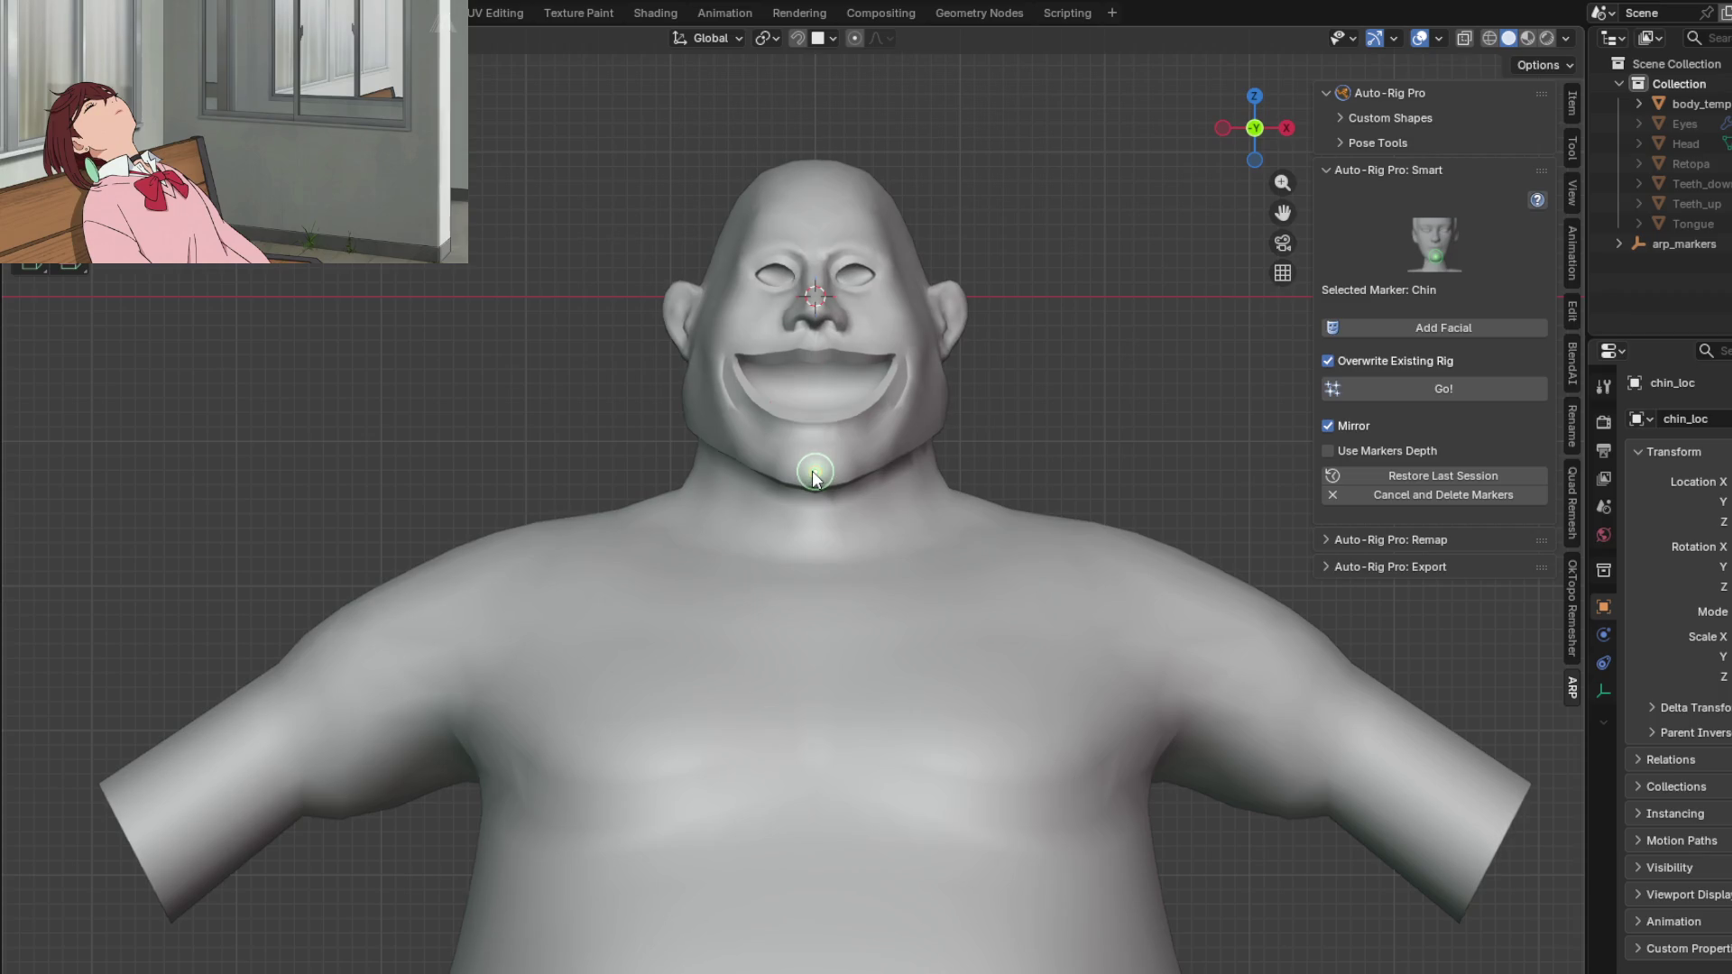
pyautogui.scroll(4, 911, 370)
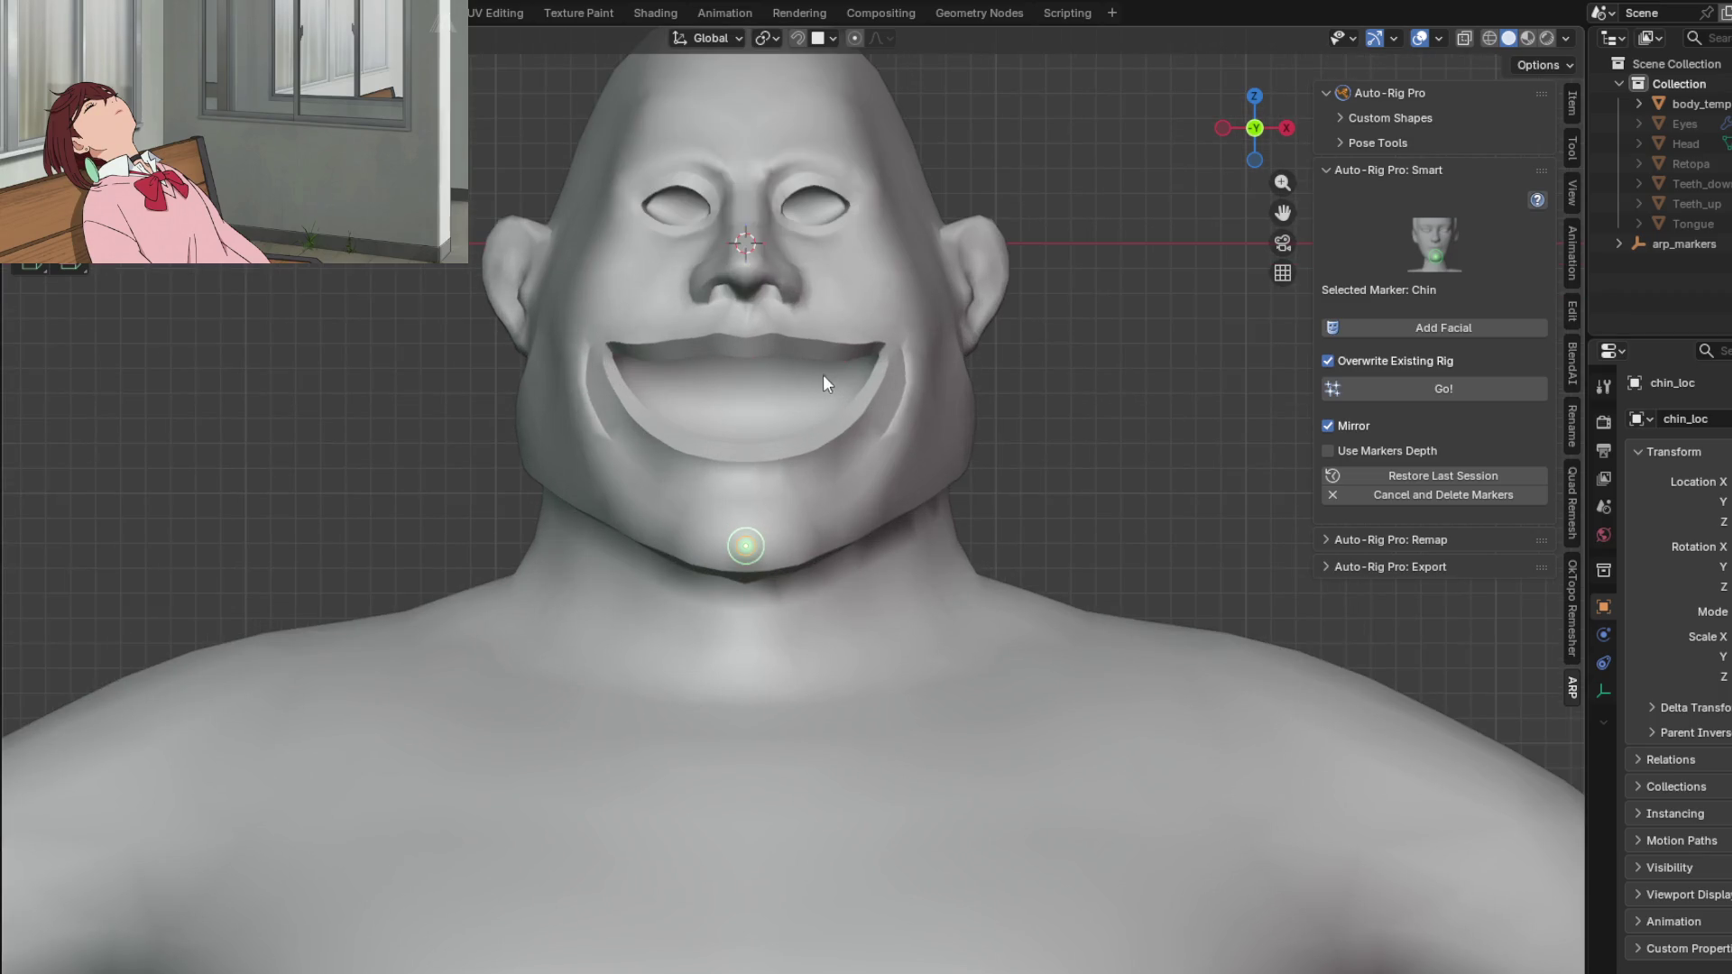
# Step: Frame the ogre's head and run Add Facial to lay the marker guide over it
pyautogui.keyDown('shift'); pyautogui.moveTo(822, 375); pyautogui.dragTo(886, 491, button='middle'); pyautogui.keyUp('shift')
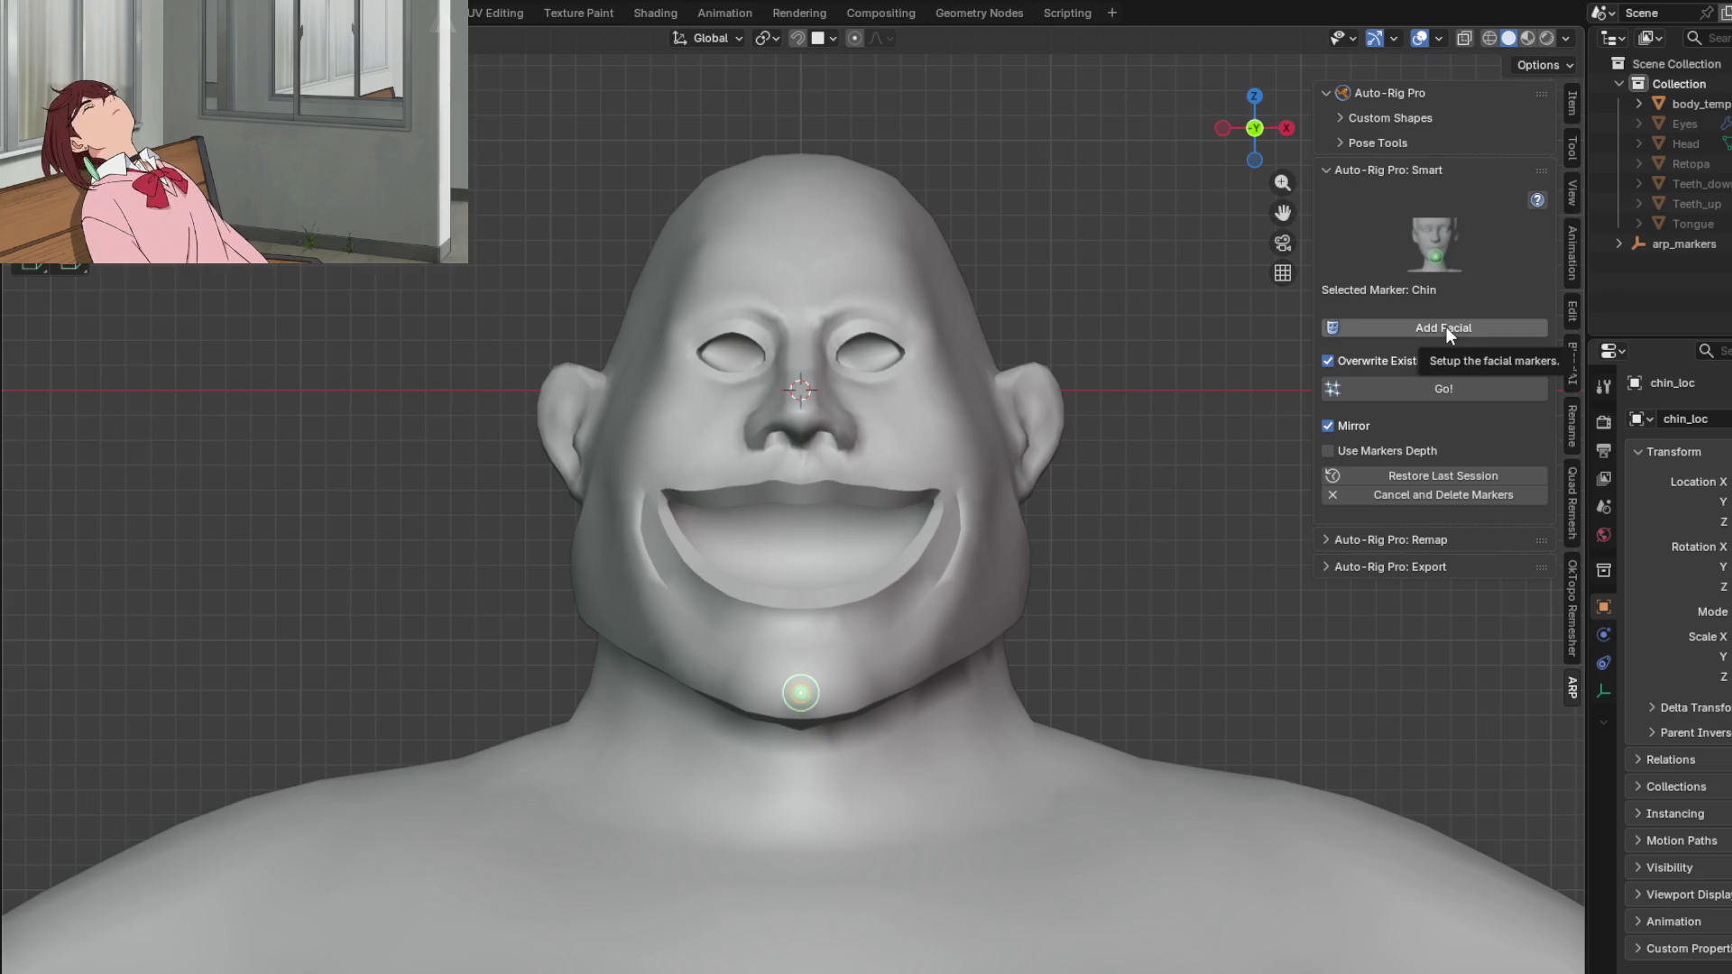
pyautogui.click(1420, 325)
pyautogui.moveTo(909, 318)
pyautogui.keyDown('shift'); pyautogui.mouseDown(button='middle')
pyautogui.moveTo(902, 424)
pyautogui.moveTo(812, 469)
pyautogui.moveTo(676, 480)
pyautogui.mouseUp(button='middle'); pyautogui.keyUp('shift')
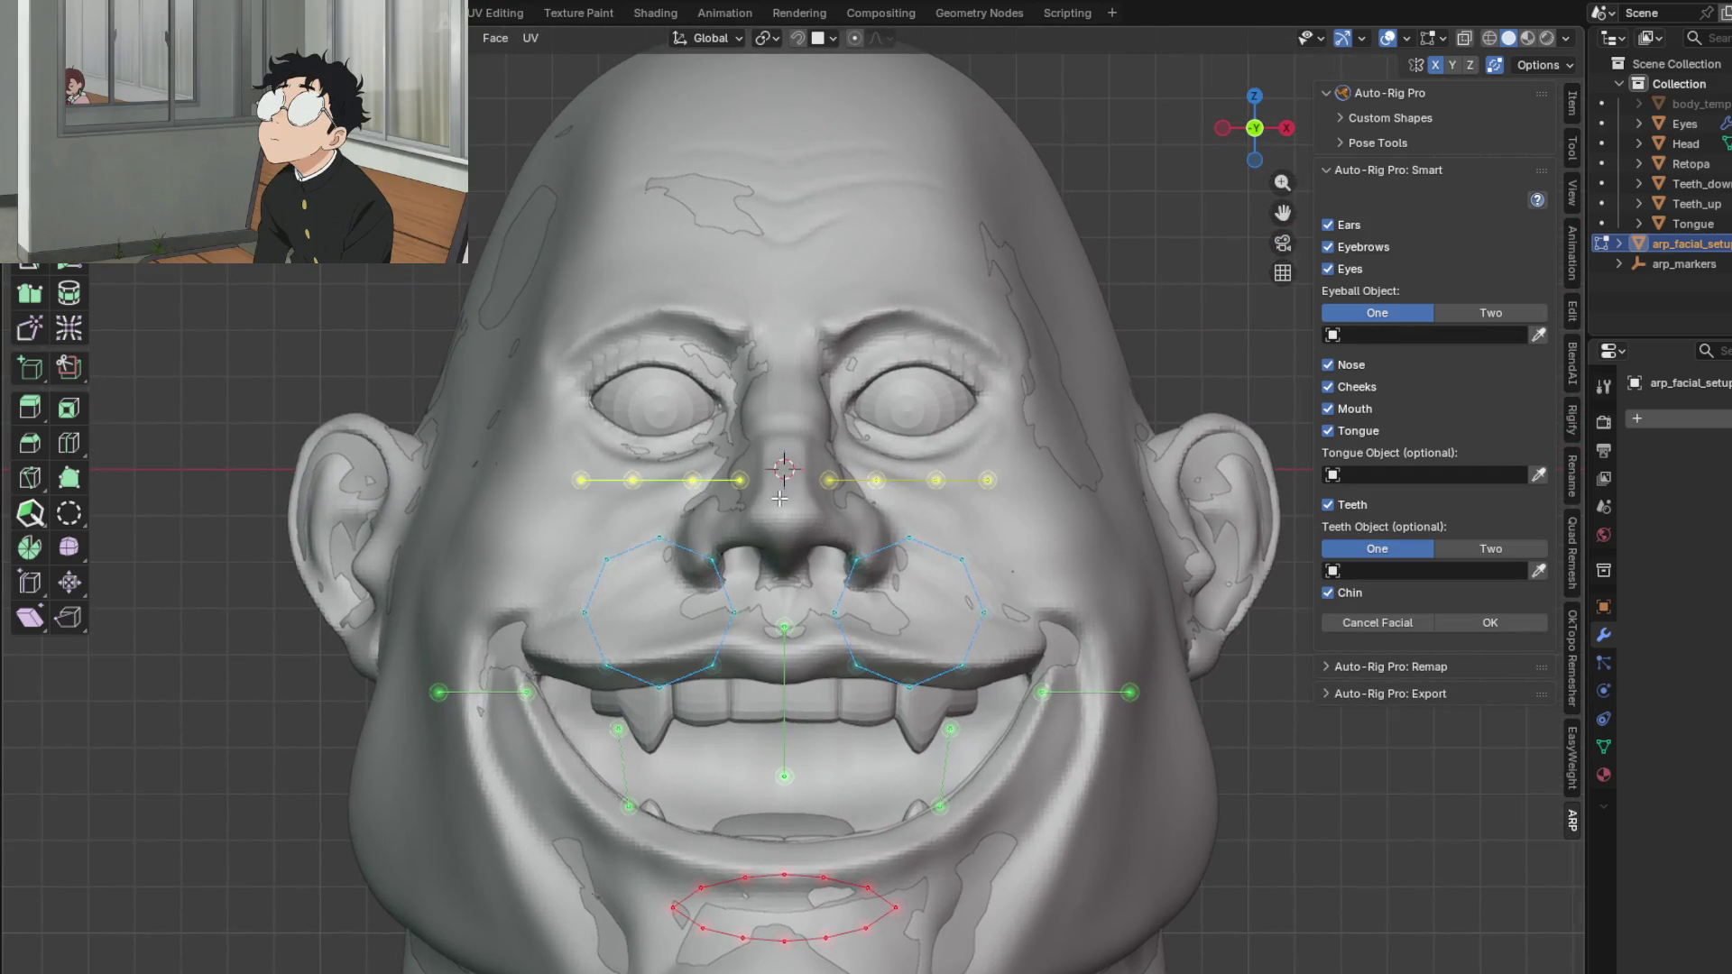
# Step: Raise the eyebrow markers and fit each inner-to-outer marker along the ogre's brow
pyautogui.press('g')
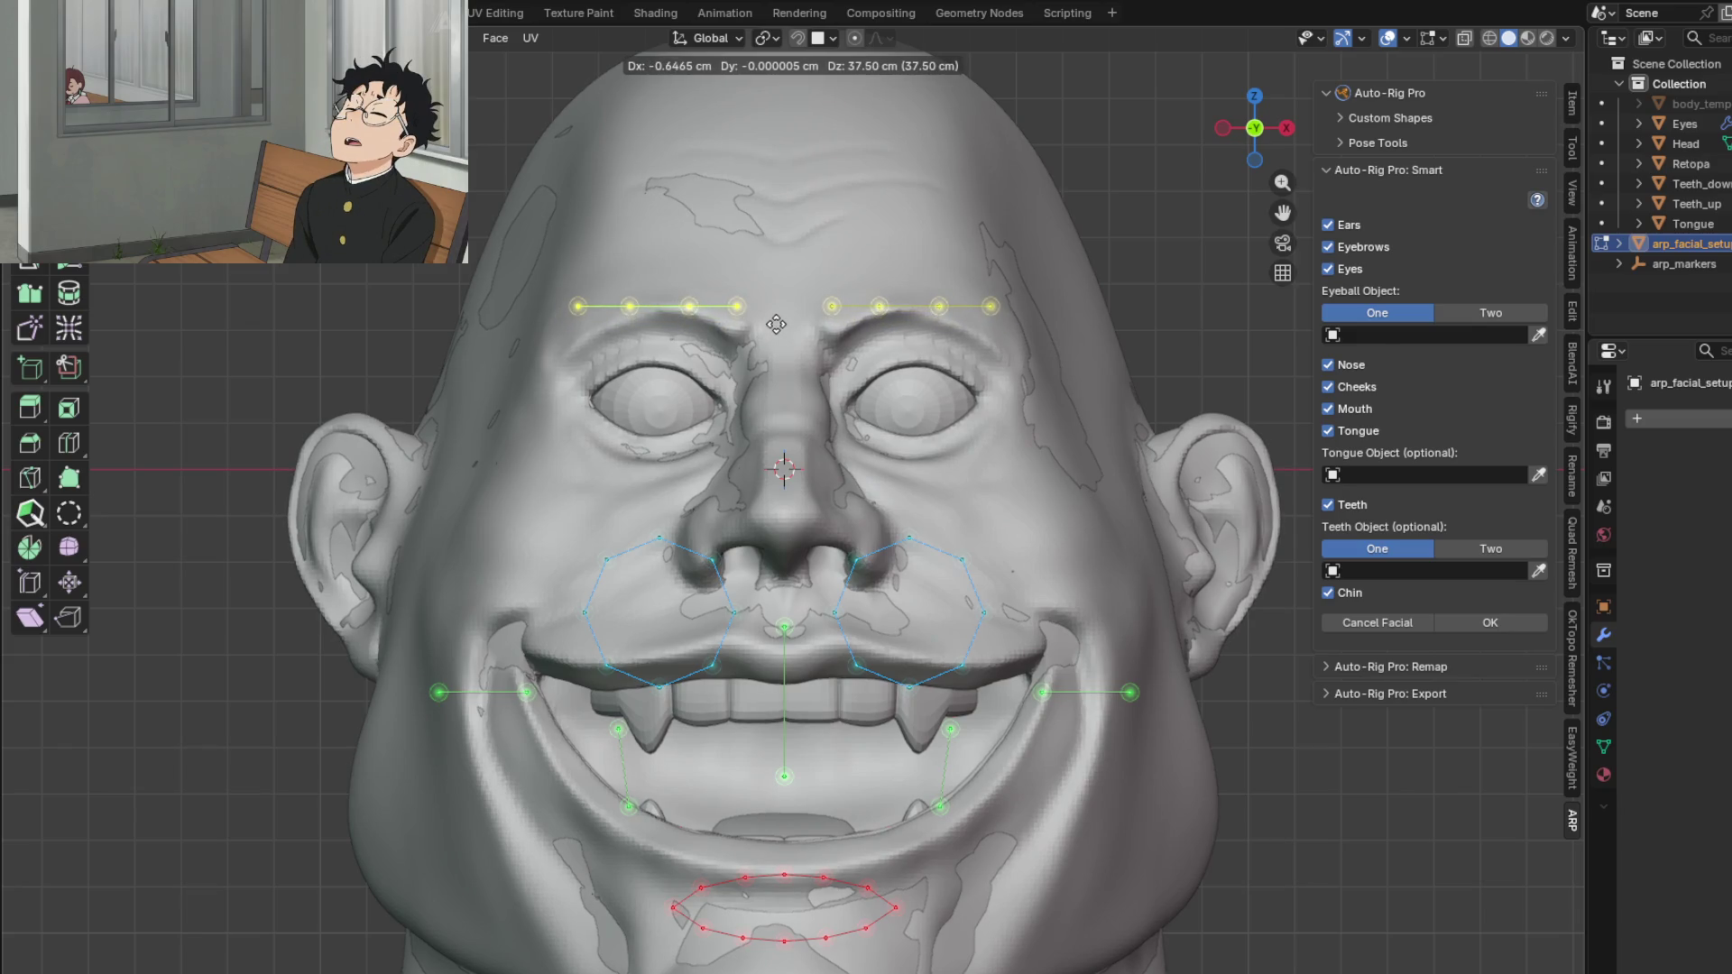
pyautogui.click(776, 324)
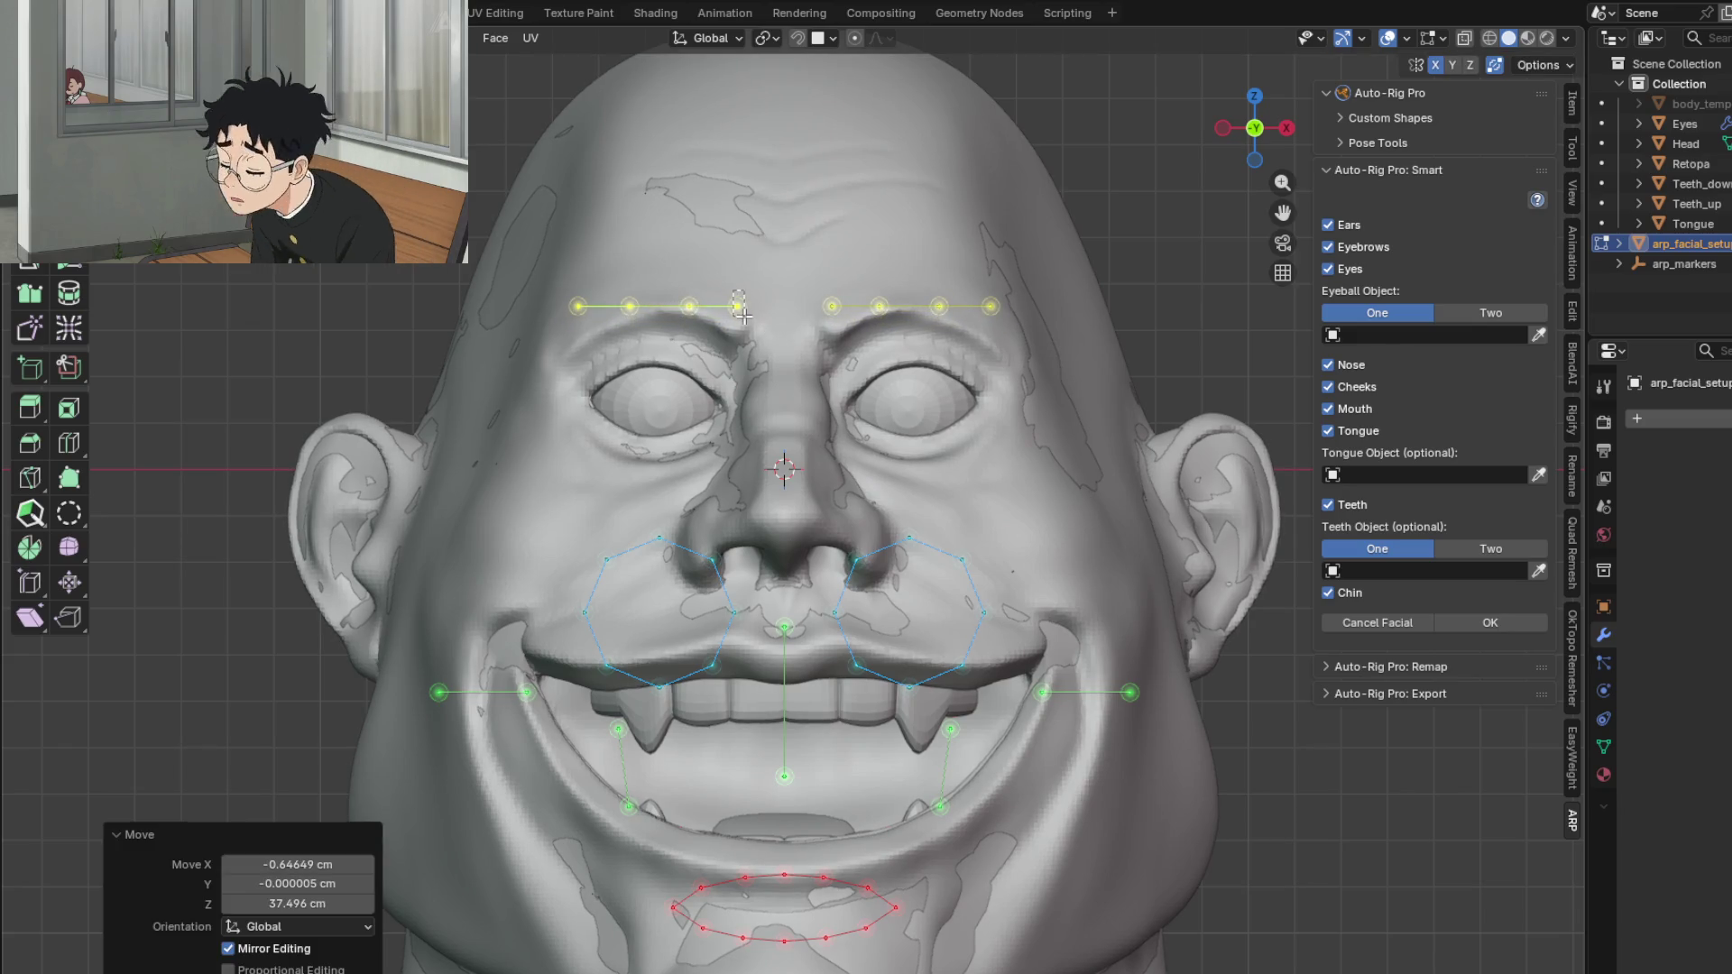
pyautogui.click(738, 307)
pyautogui.press('g')
pyautogui.click(742, 322)
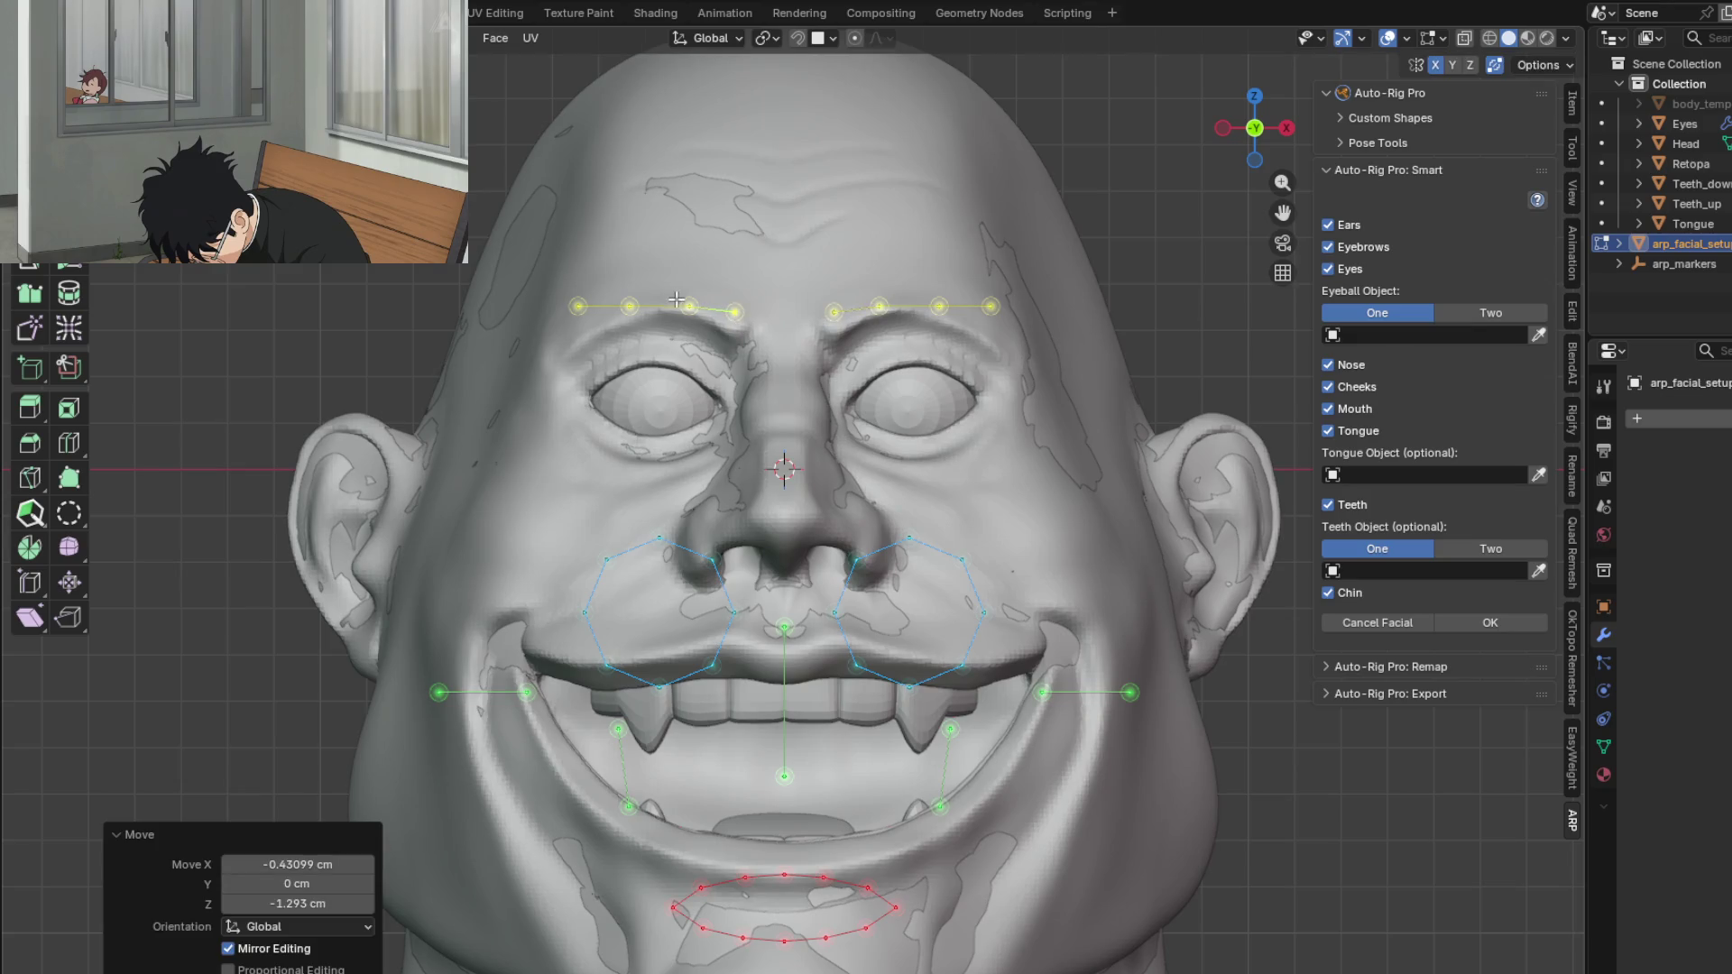
pyautogui.click(690, 307)
pyautogui.press('g')
pyautogui.click(691, 304)
pyautogui.click(633, 312)
pyautogui.press('g')
pyautogui.click(637, 312)
pyautogui.click(576, 304)
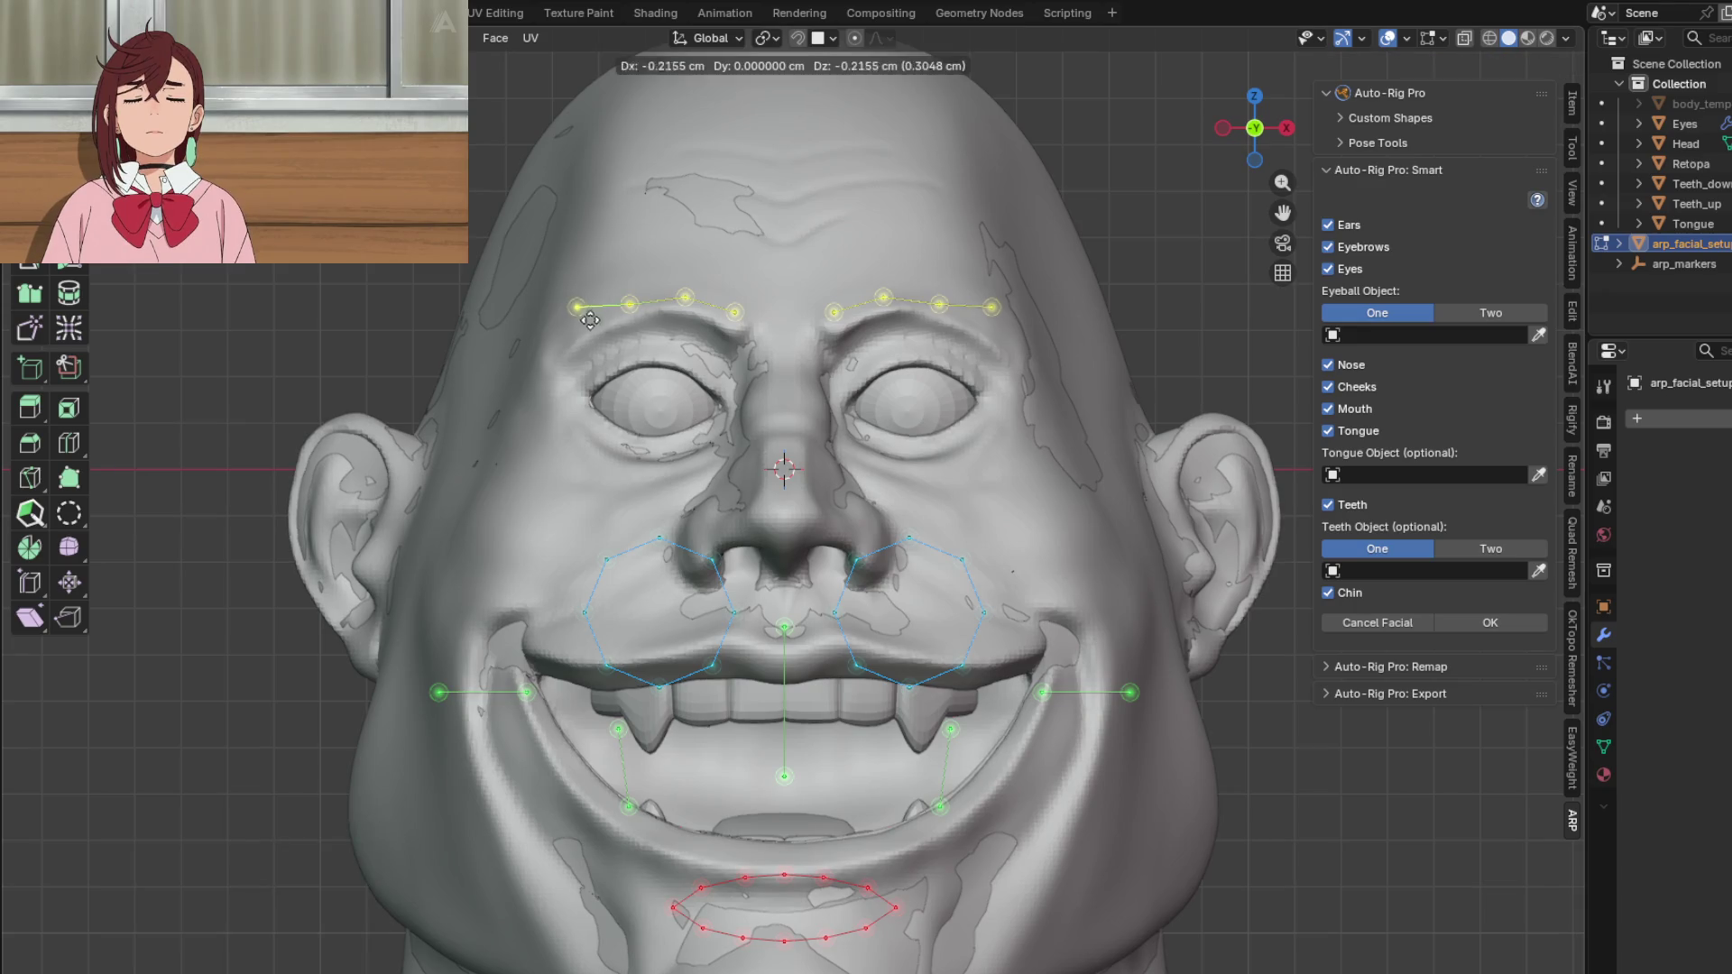
pyautogui.press('g')
pyautogui.click(584, 342)
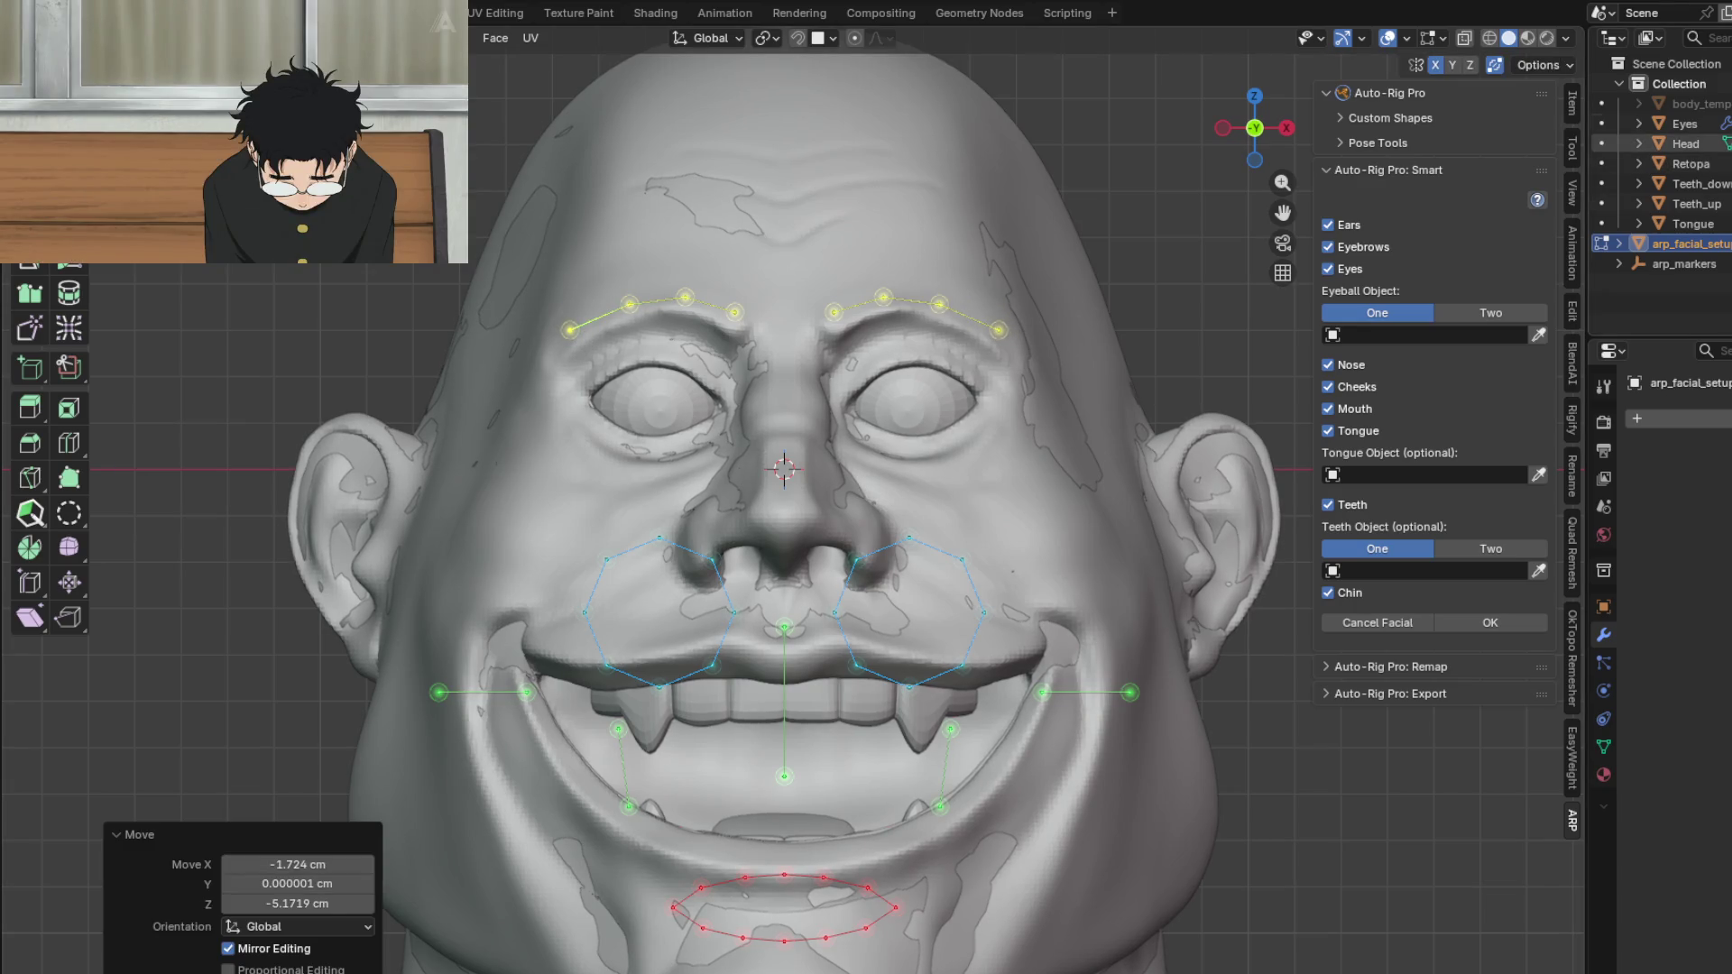
# Step: Hide the Head mesh and move the ring marker beside the nose up toward the eye
pyautogui.click(1725, 144)
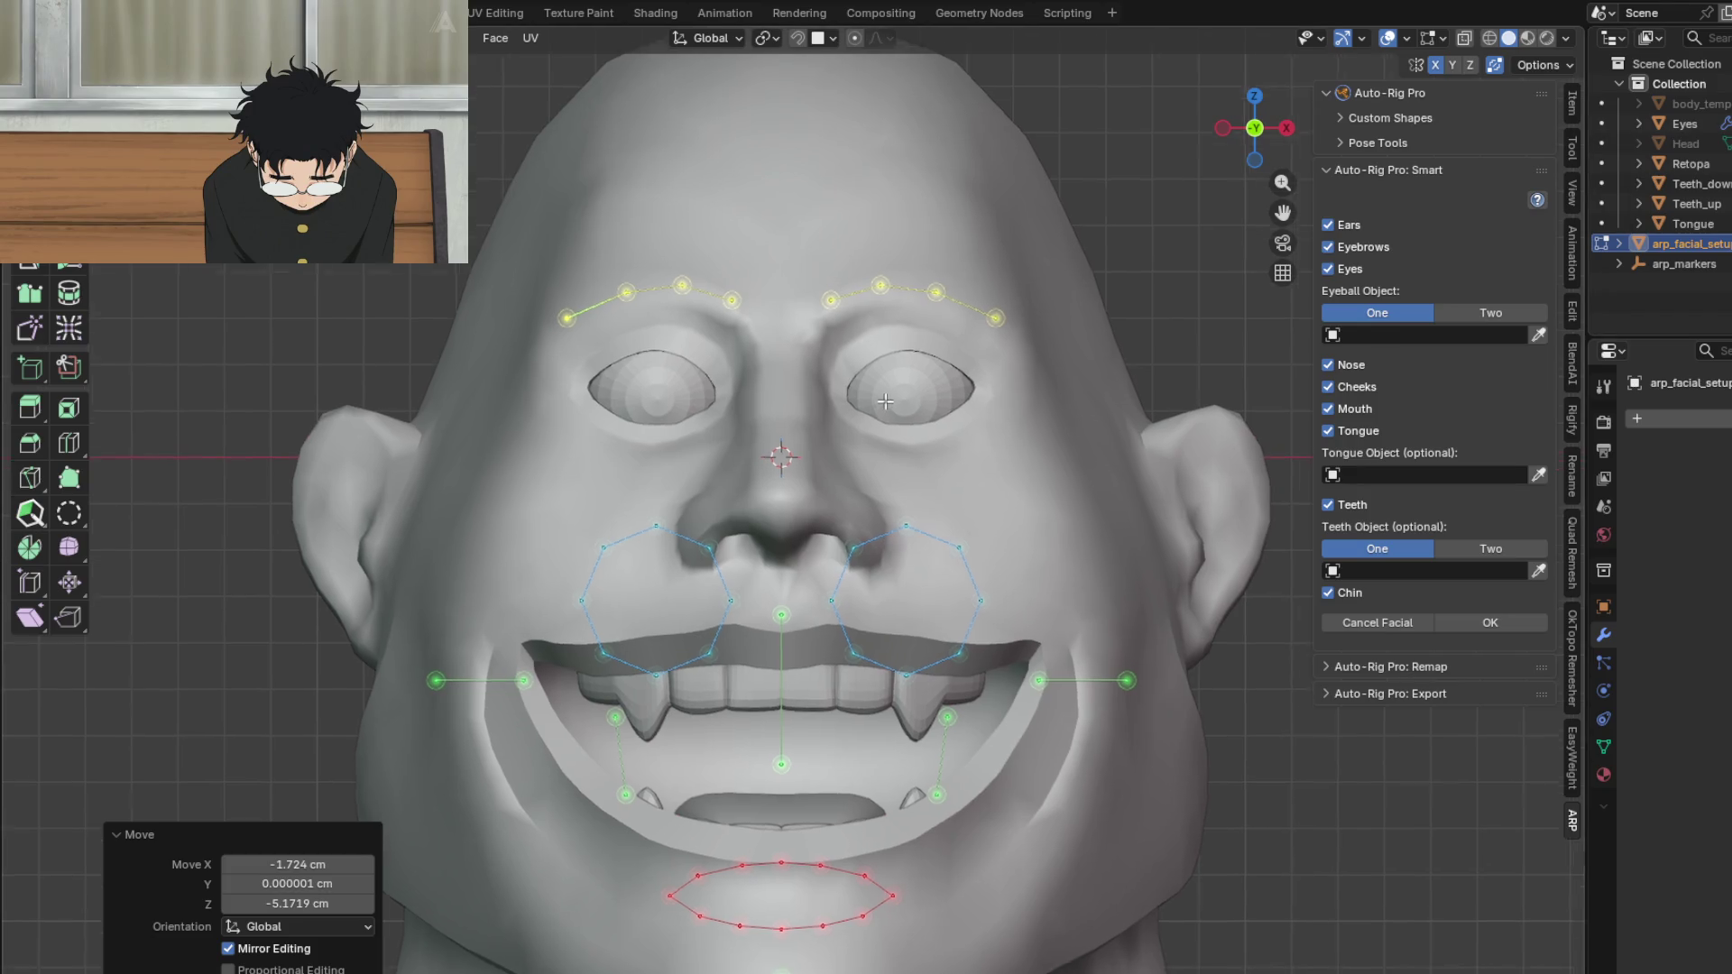
pyautogui.keyDown('shift'); pyautogui.moveTo(886, 415); pyautogui.dragTo(895, 424, button='middle'); pyautogui.keyUp('shift')
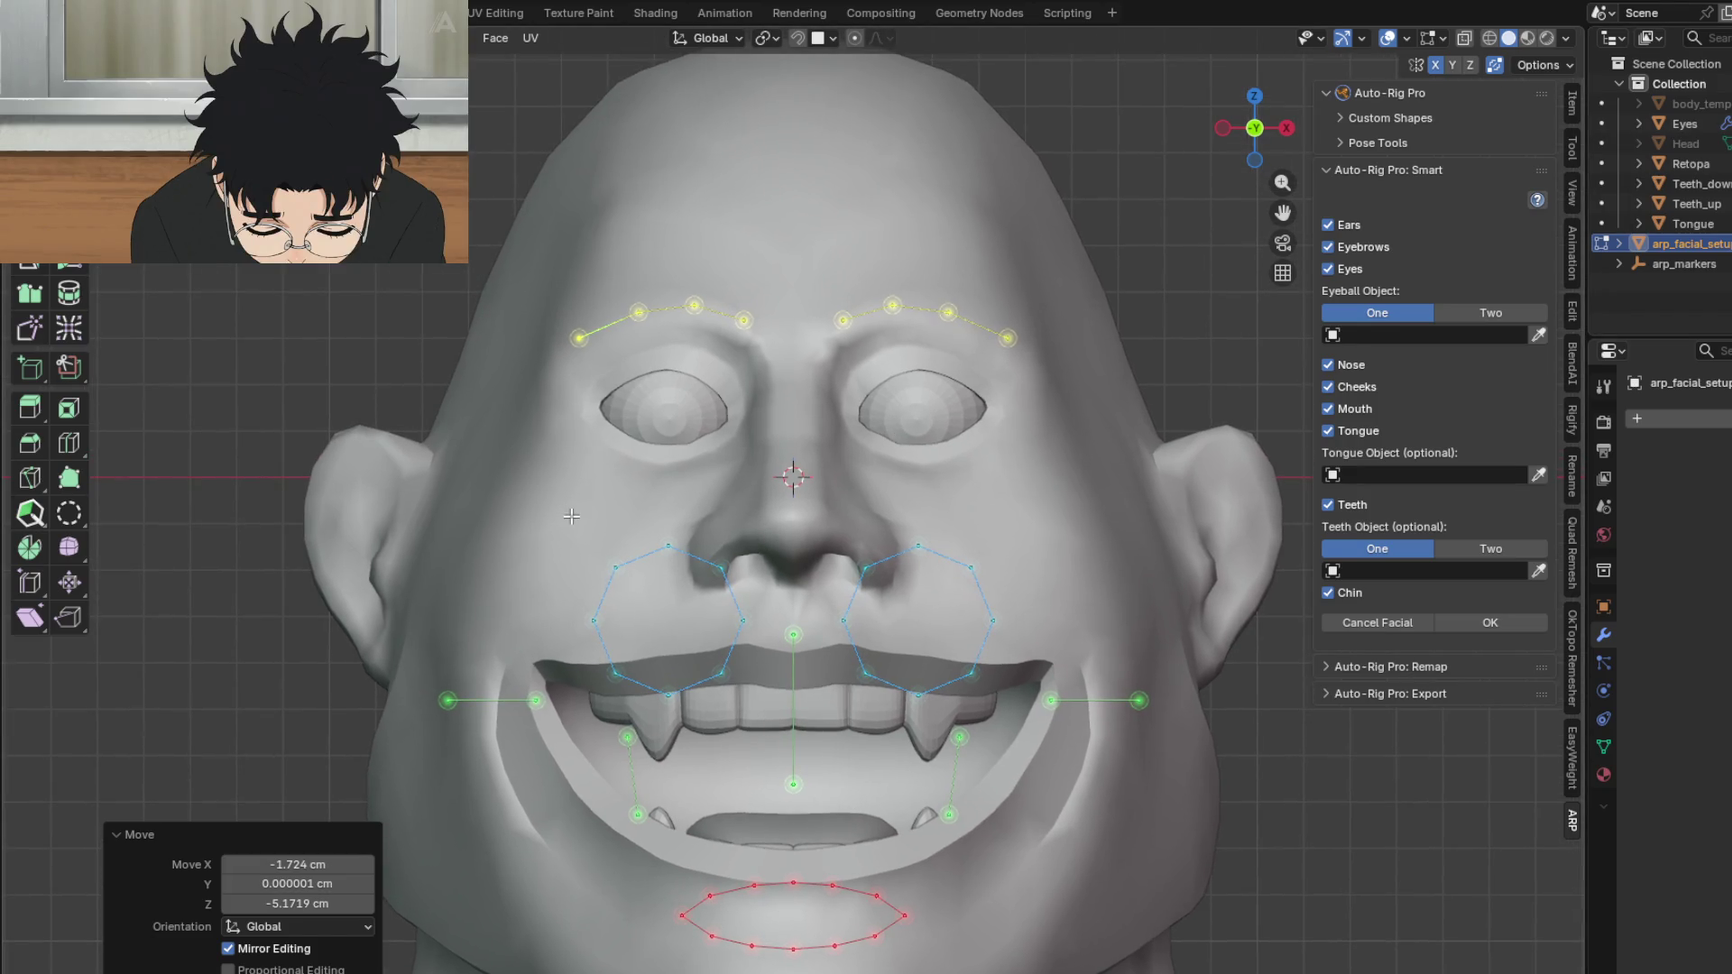
pyautogui.click(731, 645)
pyautogui.press('g')
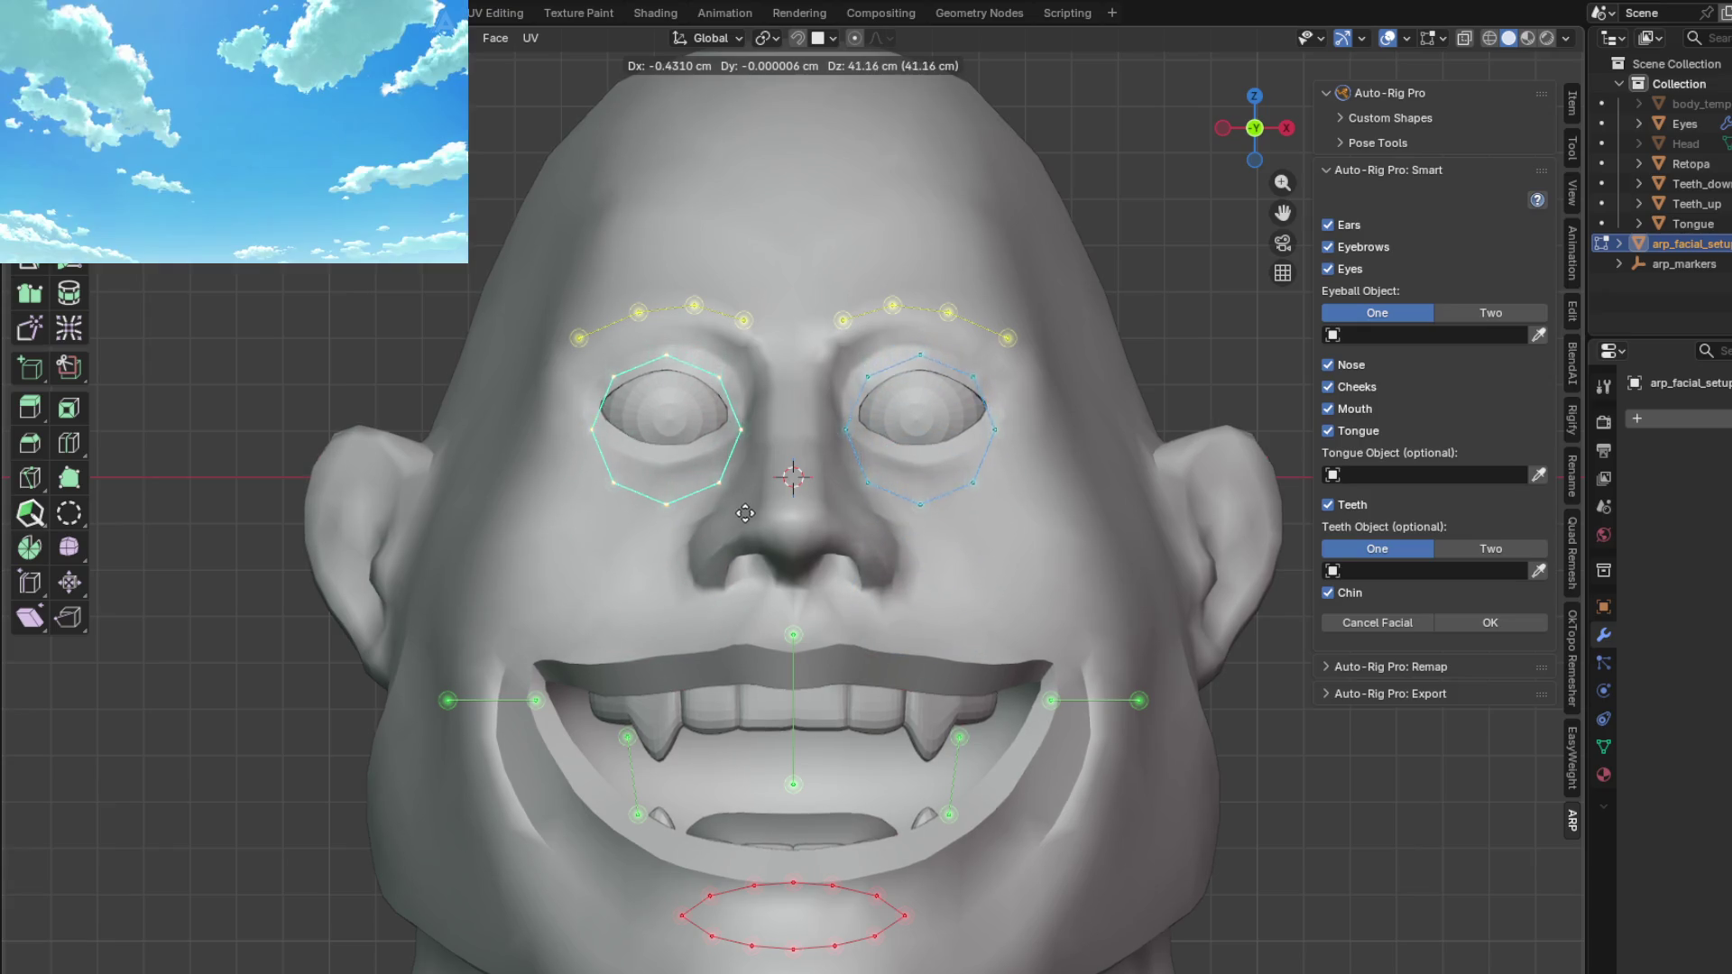
# Step: Reposition the whole eye-ring marker so it sits over the ogre's eye
pyautogui.click(746, 510)
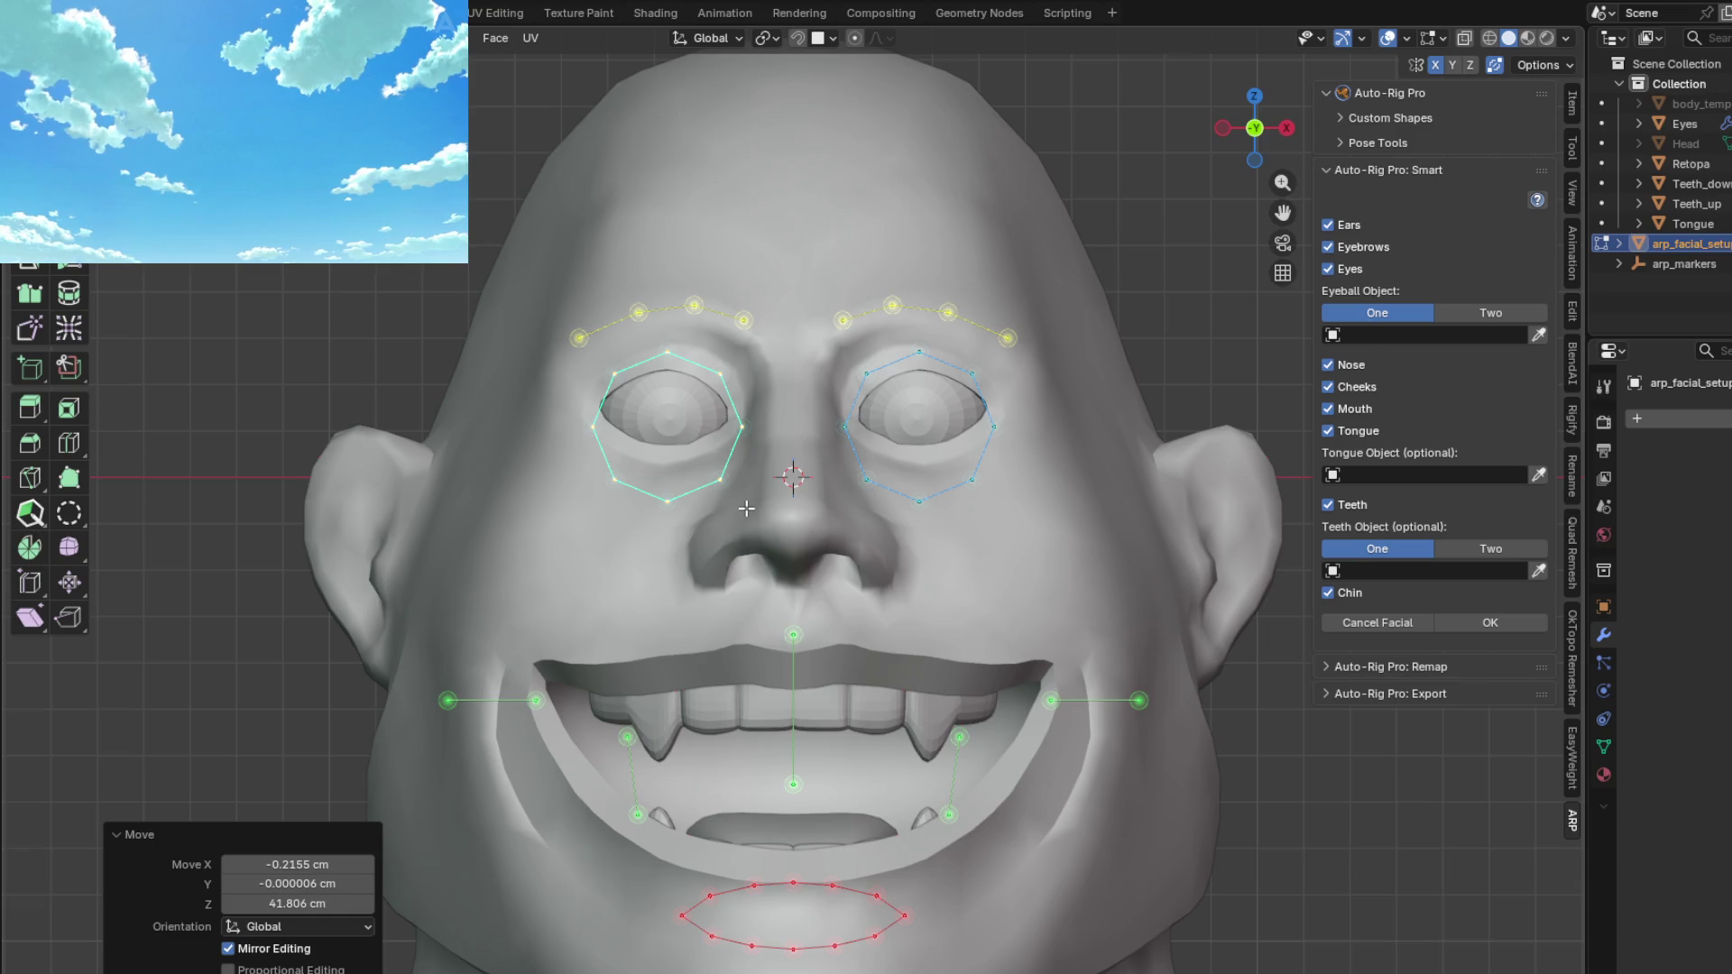
pyautogui.press('g')
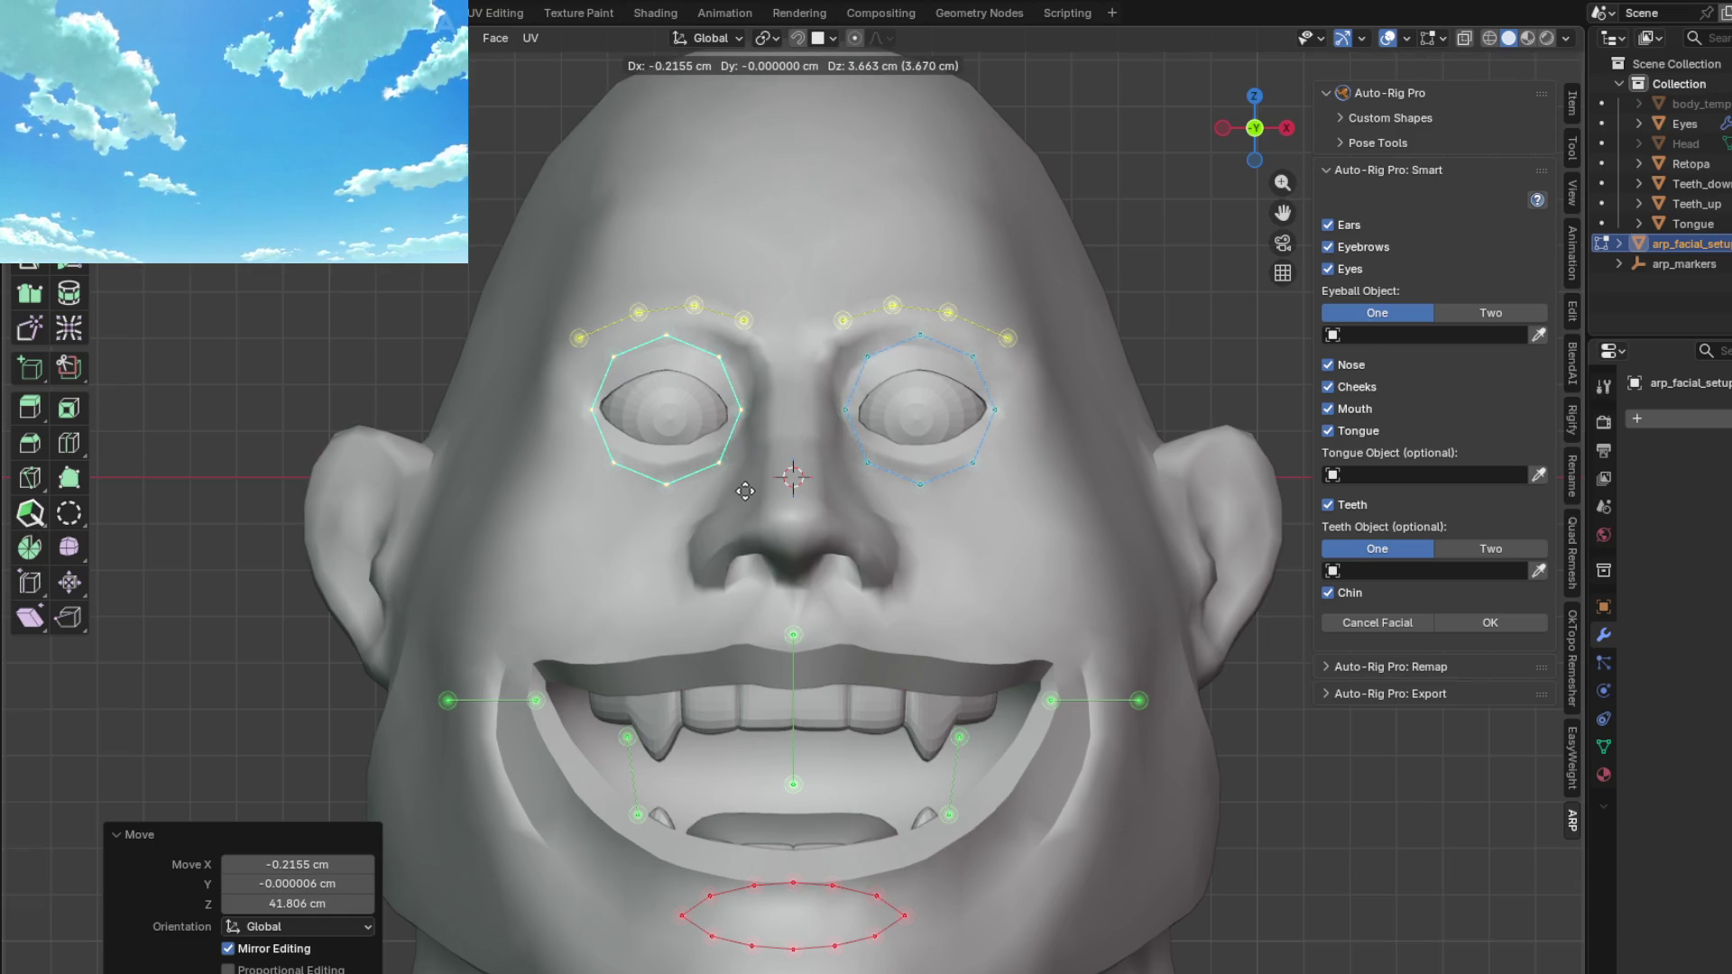
pyautogui.click(745, 490)
pyautogui.scroll(3, 702, 461)
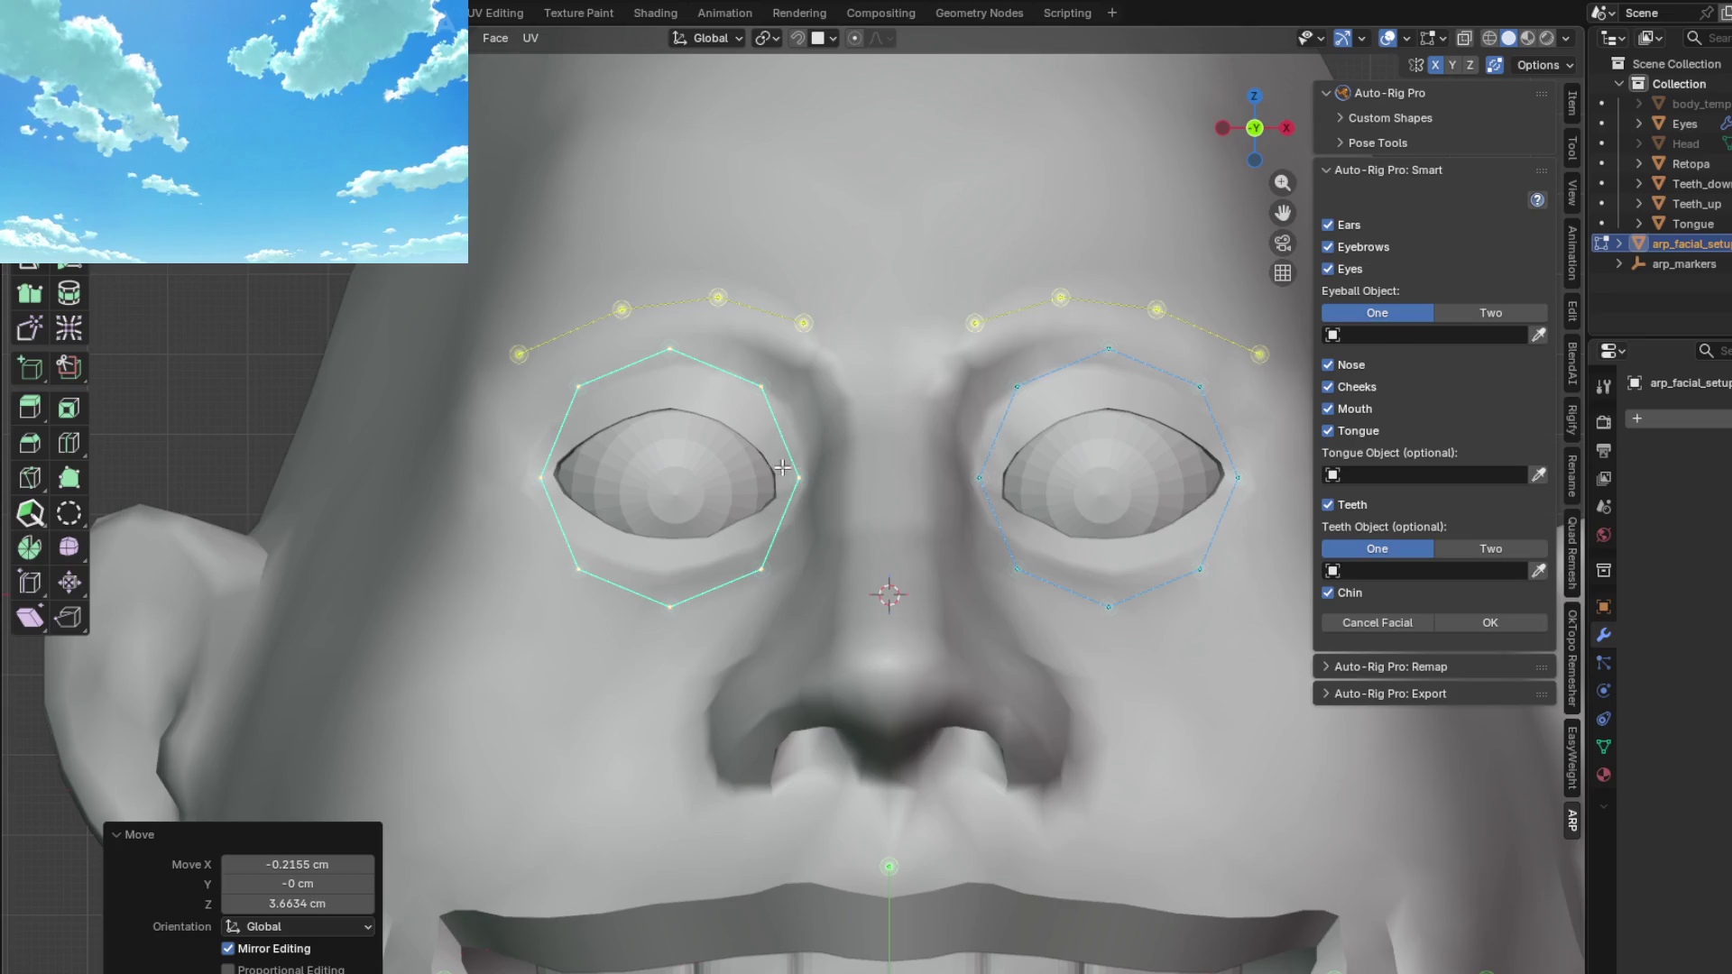
# Step: Fit the inner corner and the lower eye-ring points onto the lower eyelid edge
pyautogui.click(811, 491)
pyautogui.press('g')
pyautogui.click(809, 509)
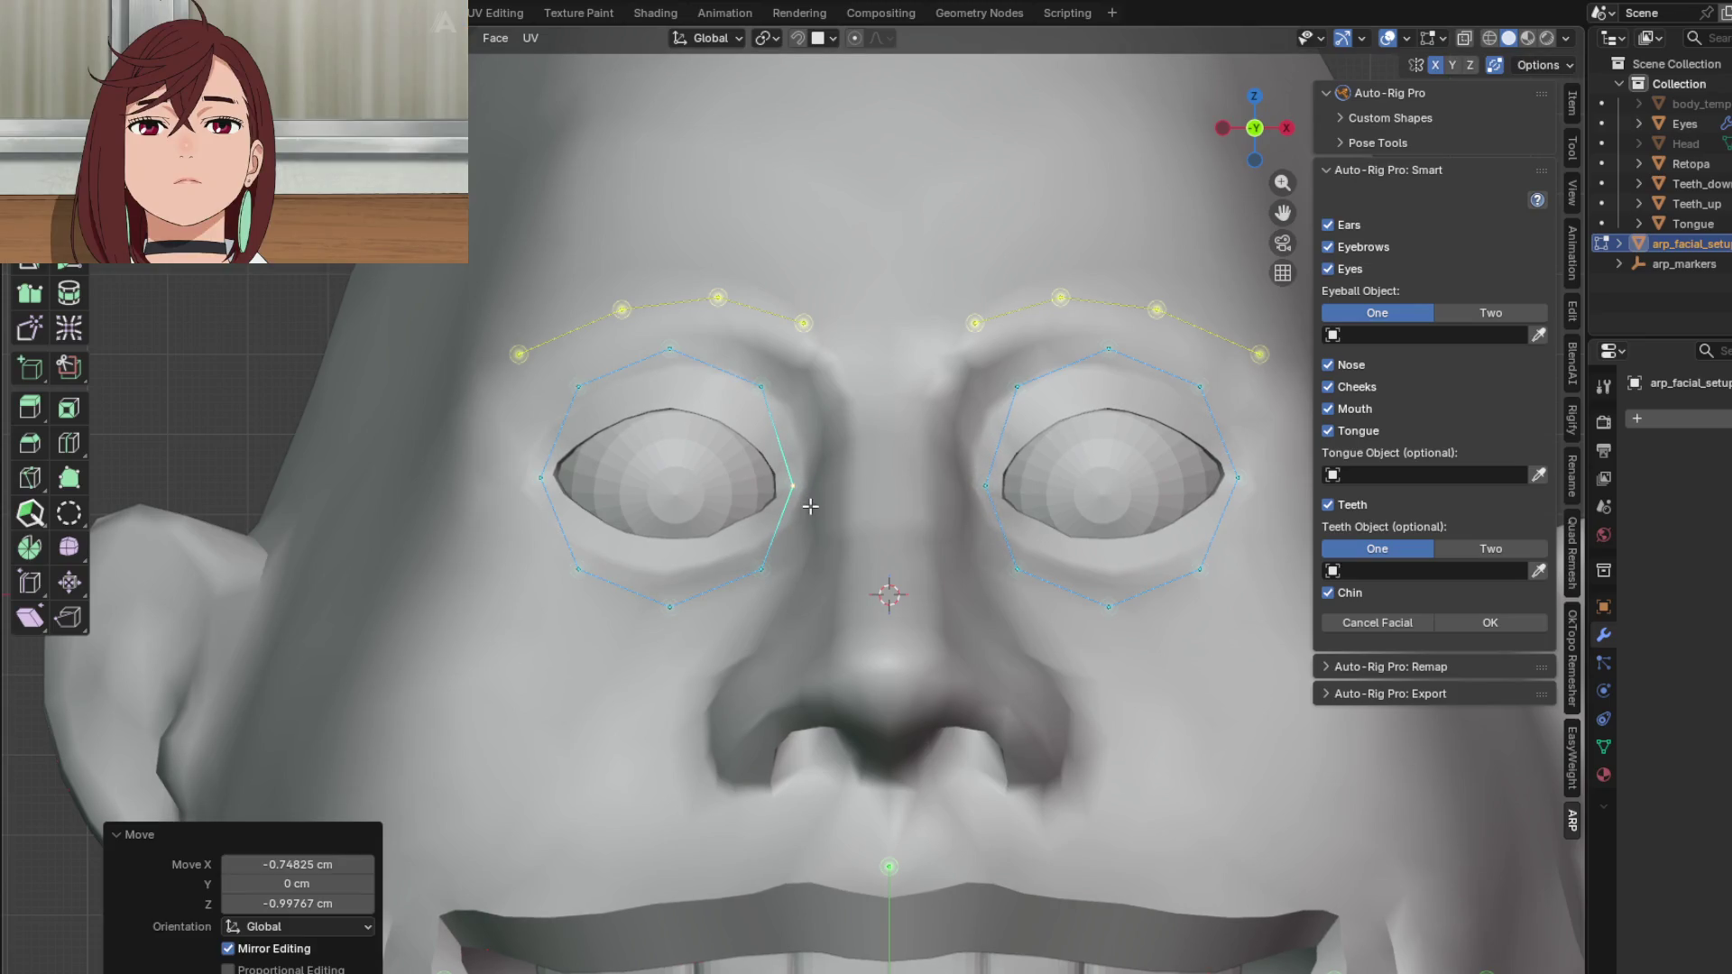
pyautogui.click(752, 565)
pyautogui.press('g')
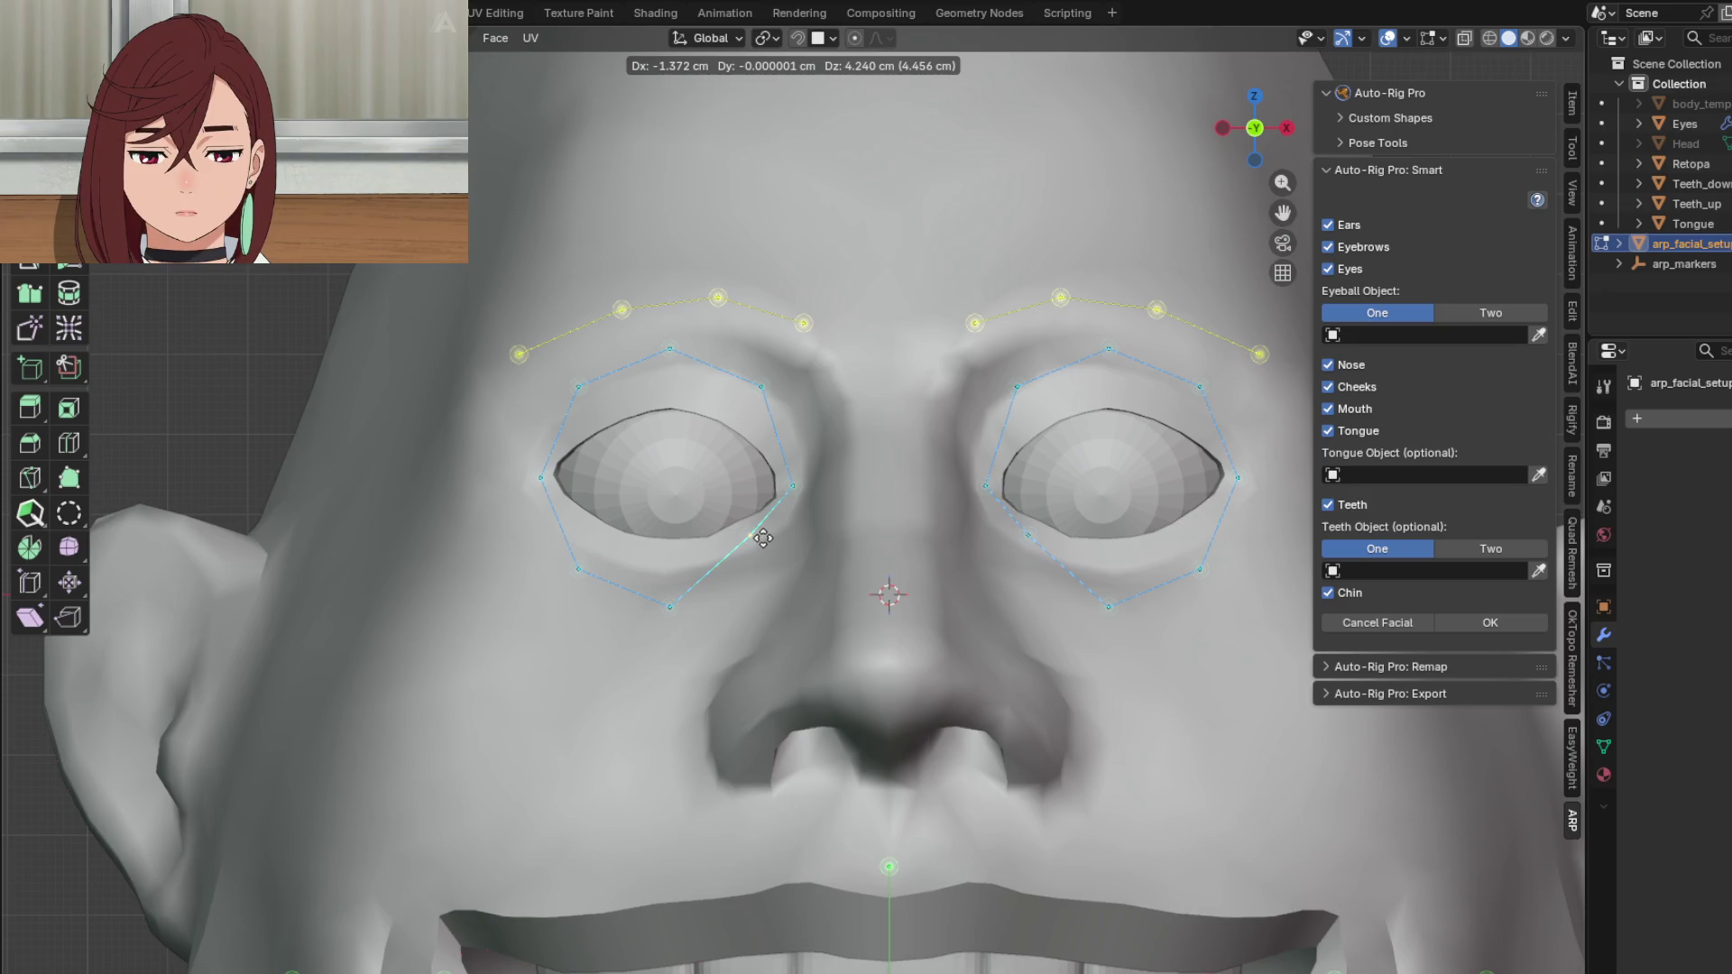
pyautogui.click(763, 538)
pyautogui.moveTo(665, 578); pyautogui.dragTo(684, 636)
pyautogui.press('g')
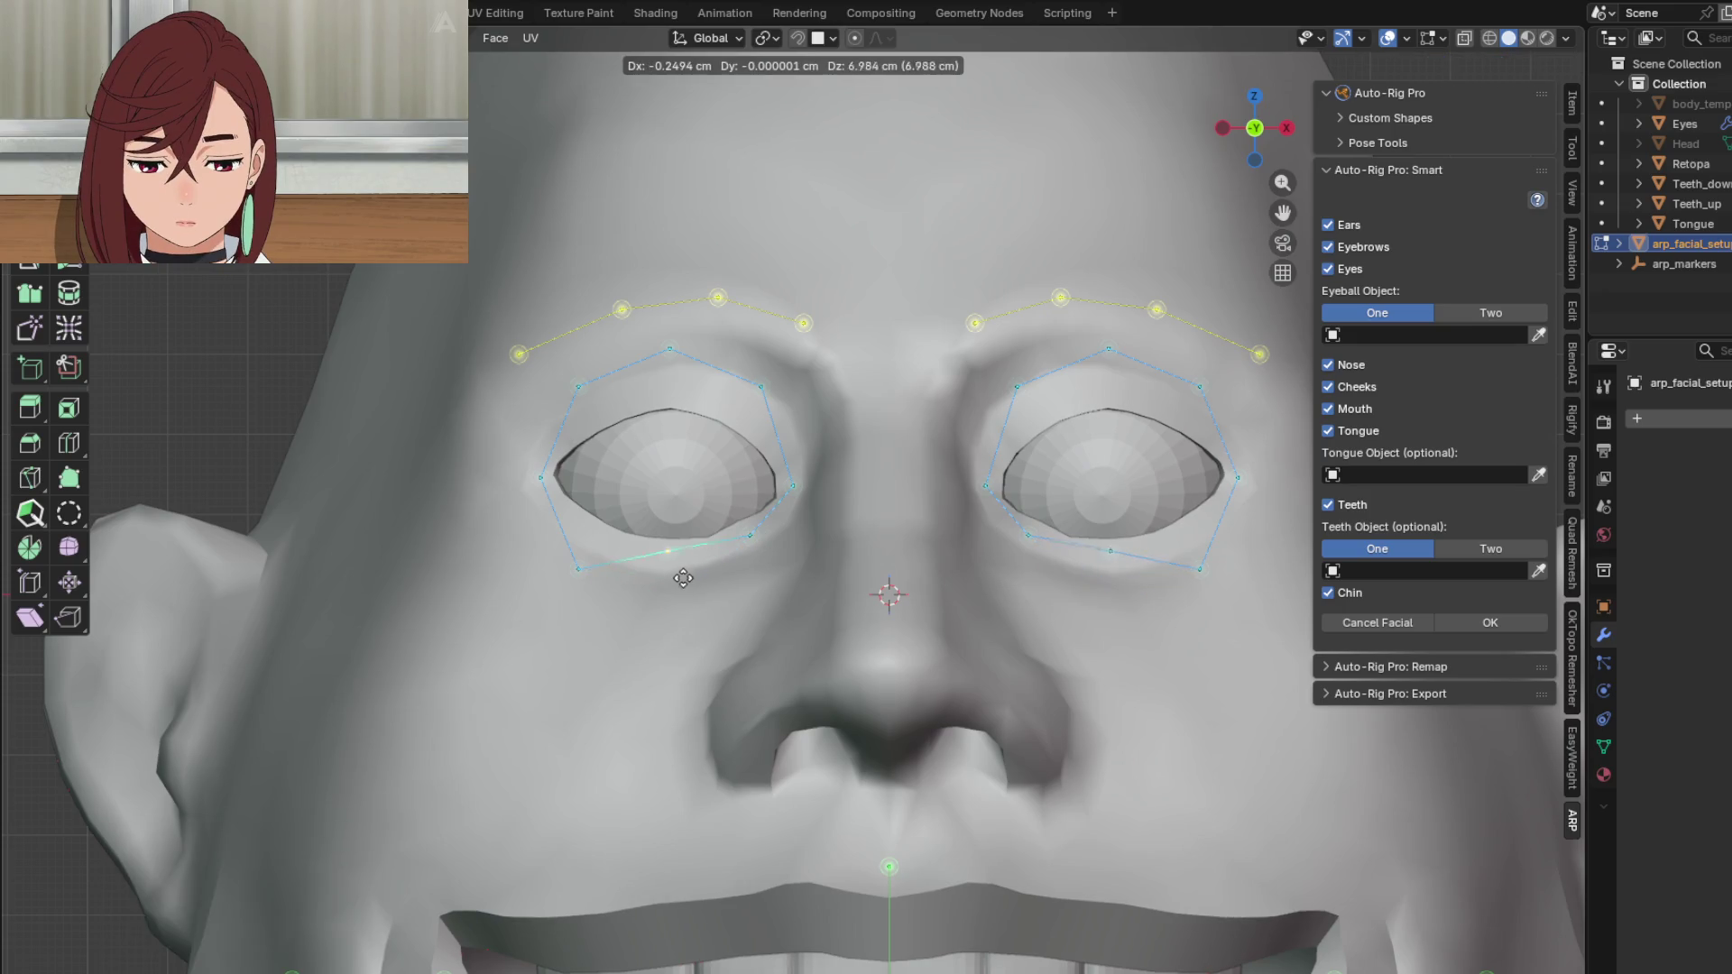
pyautogui.click(686, 580)
pyautogui.click(570, 561)
pyautogui.press('g')
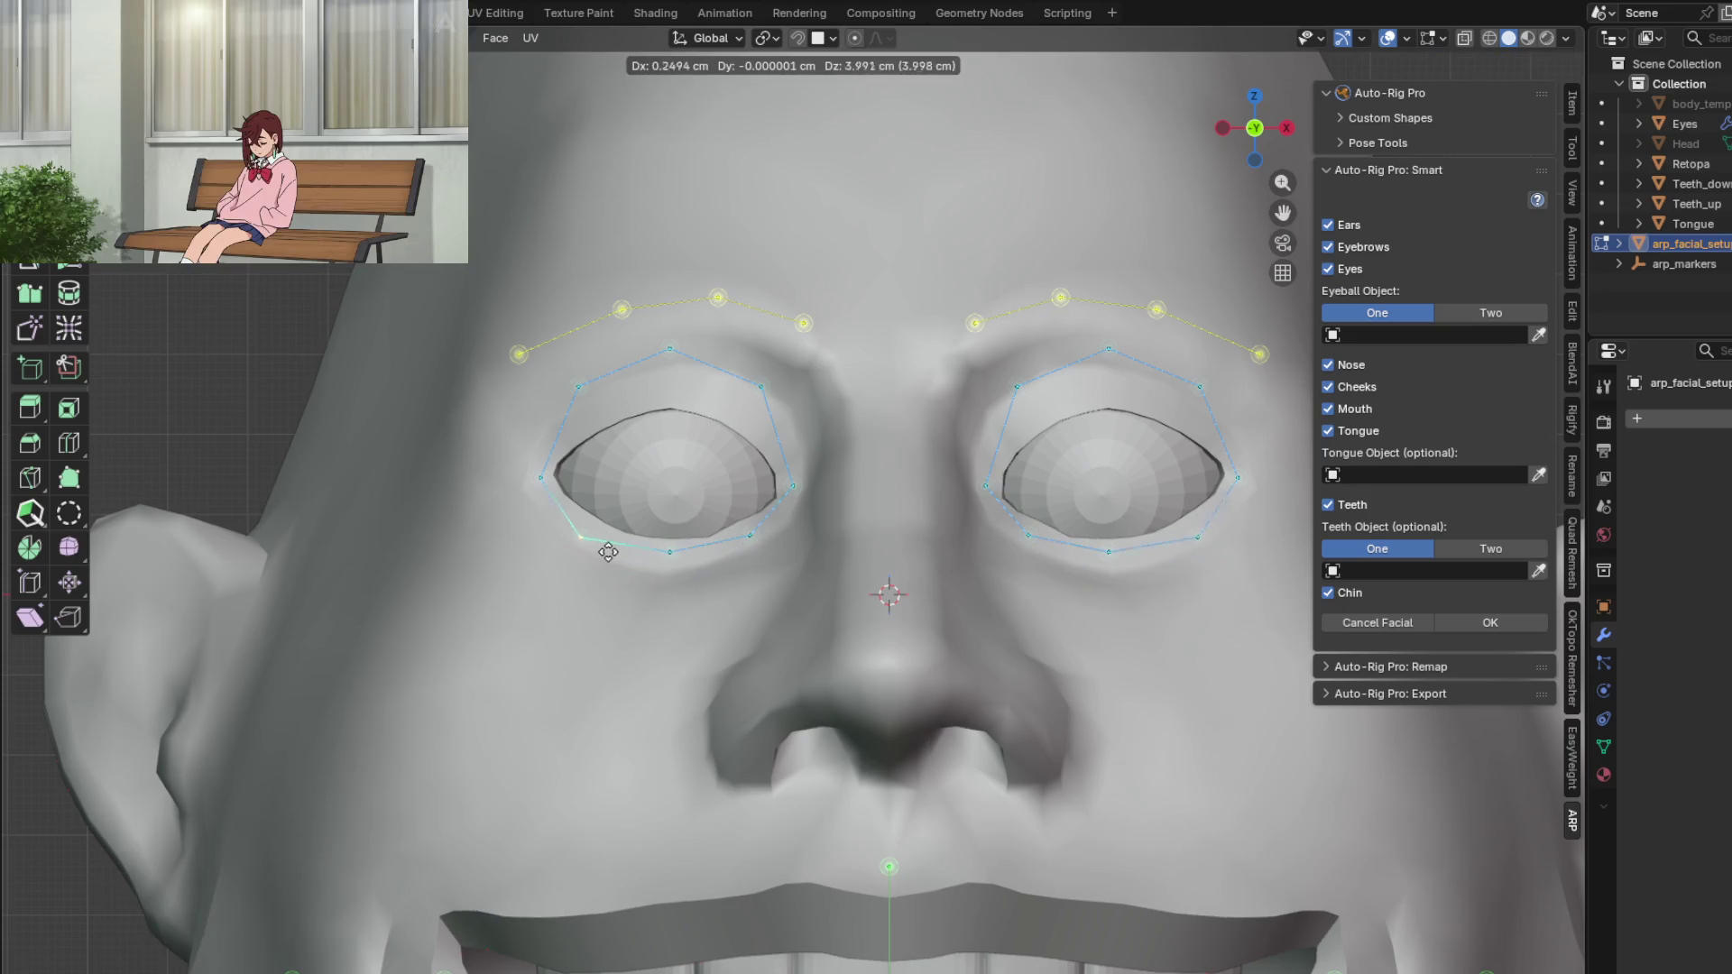
pyautogui.click(619, 548)
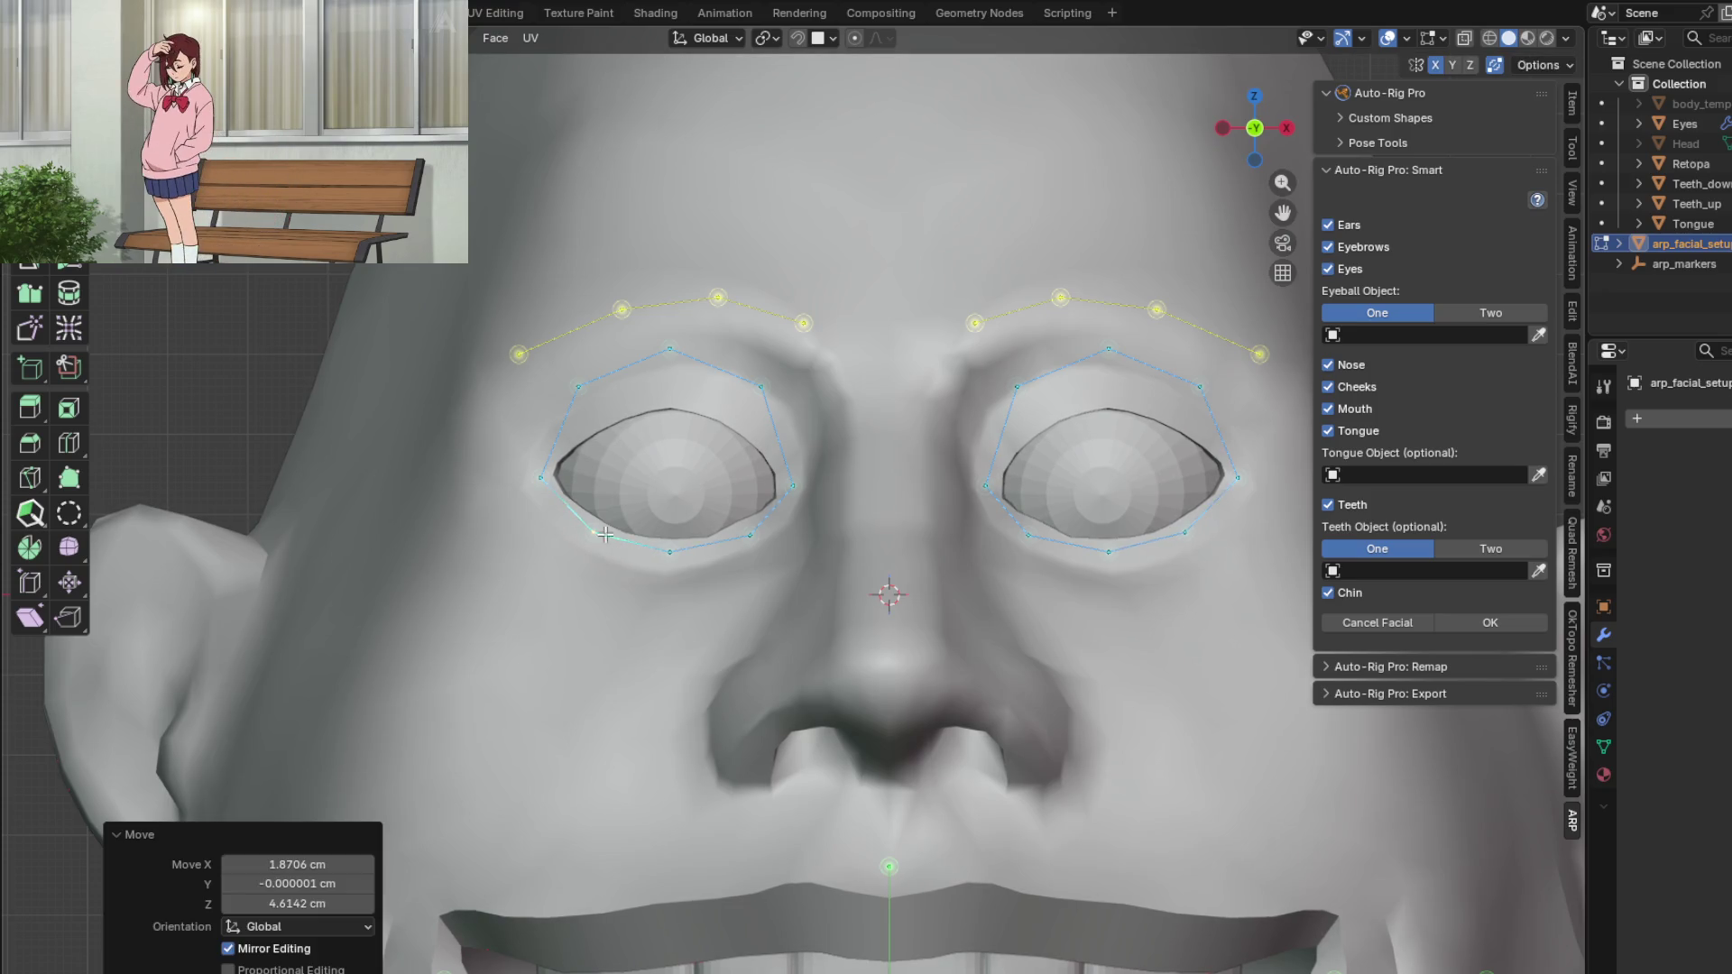
# Step: Fit the outer corner and the upper eye-ring points onto the upper eyelid edge
pyautogui.click(542, 476)
pyautogui.press('g')
pyautogui.click(555, 485)
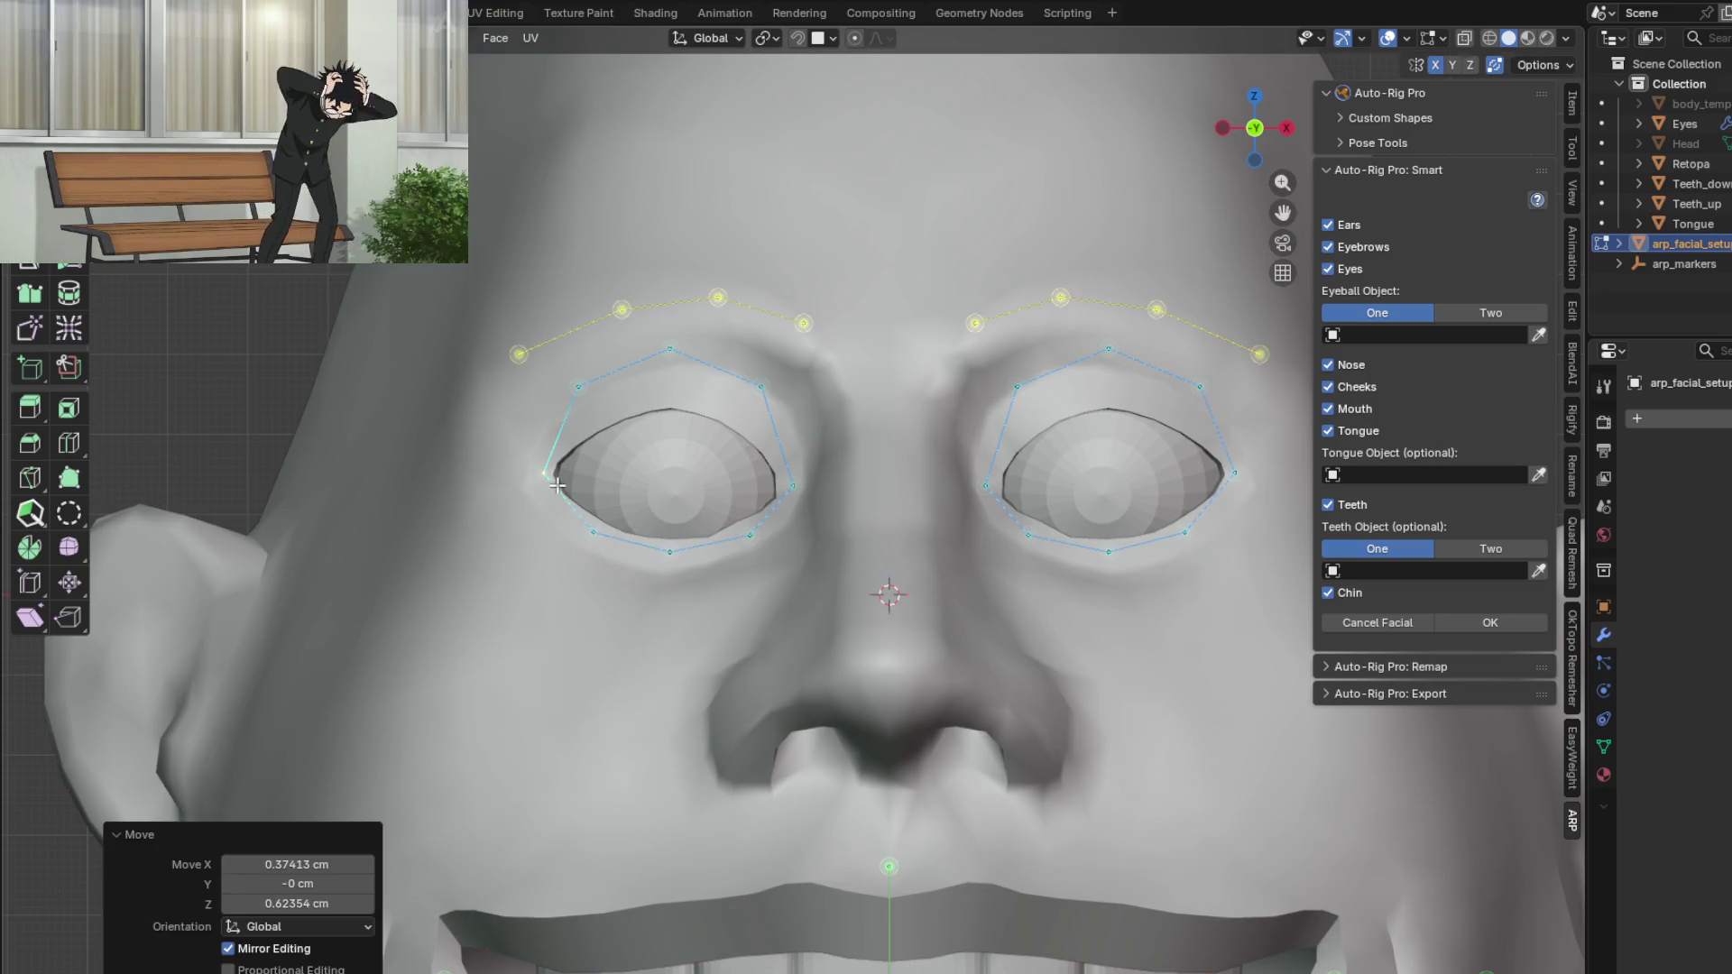
pyautogui.click(577, 388)
pyautogui.press('g')
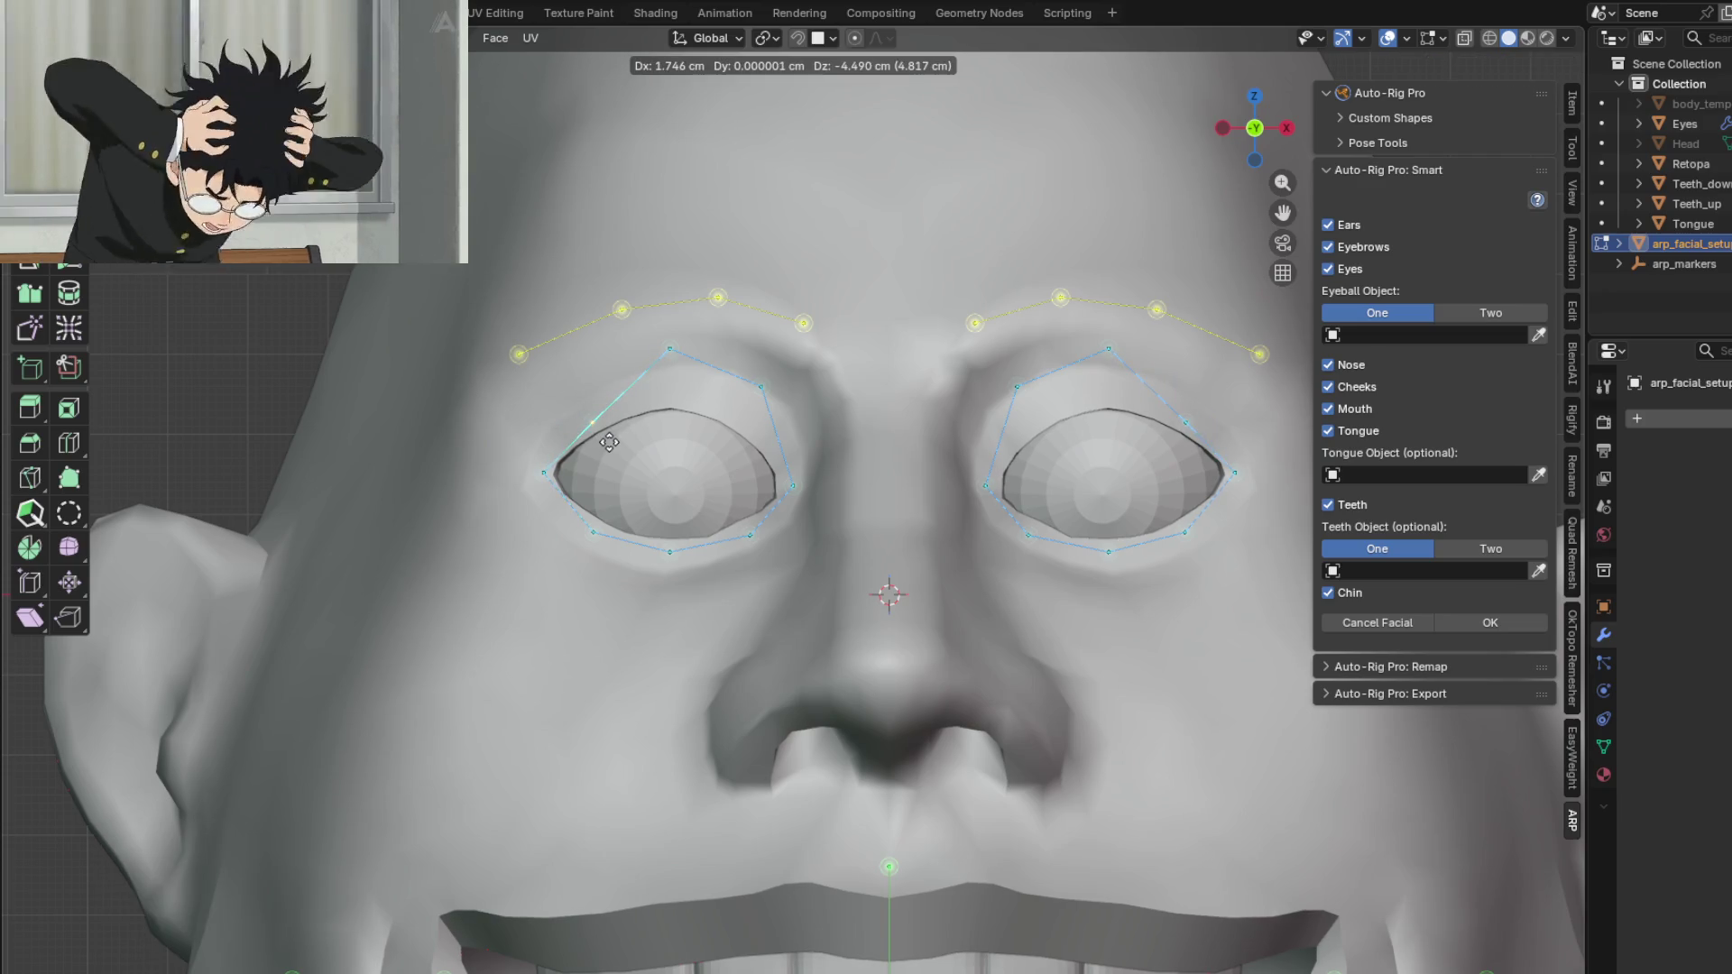
pyautogui.click(608, 441)
pyautogui.click(675, 357)
pyautogui.press('g')
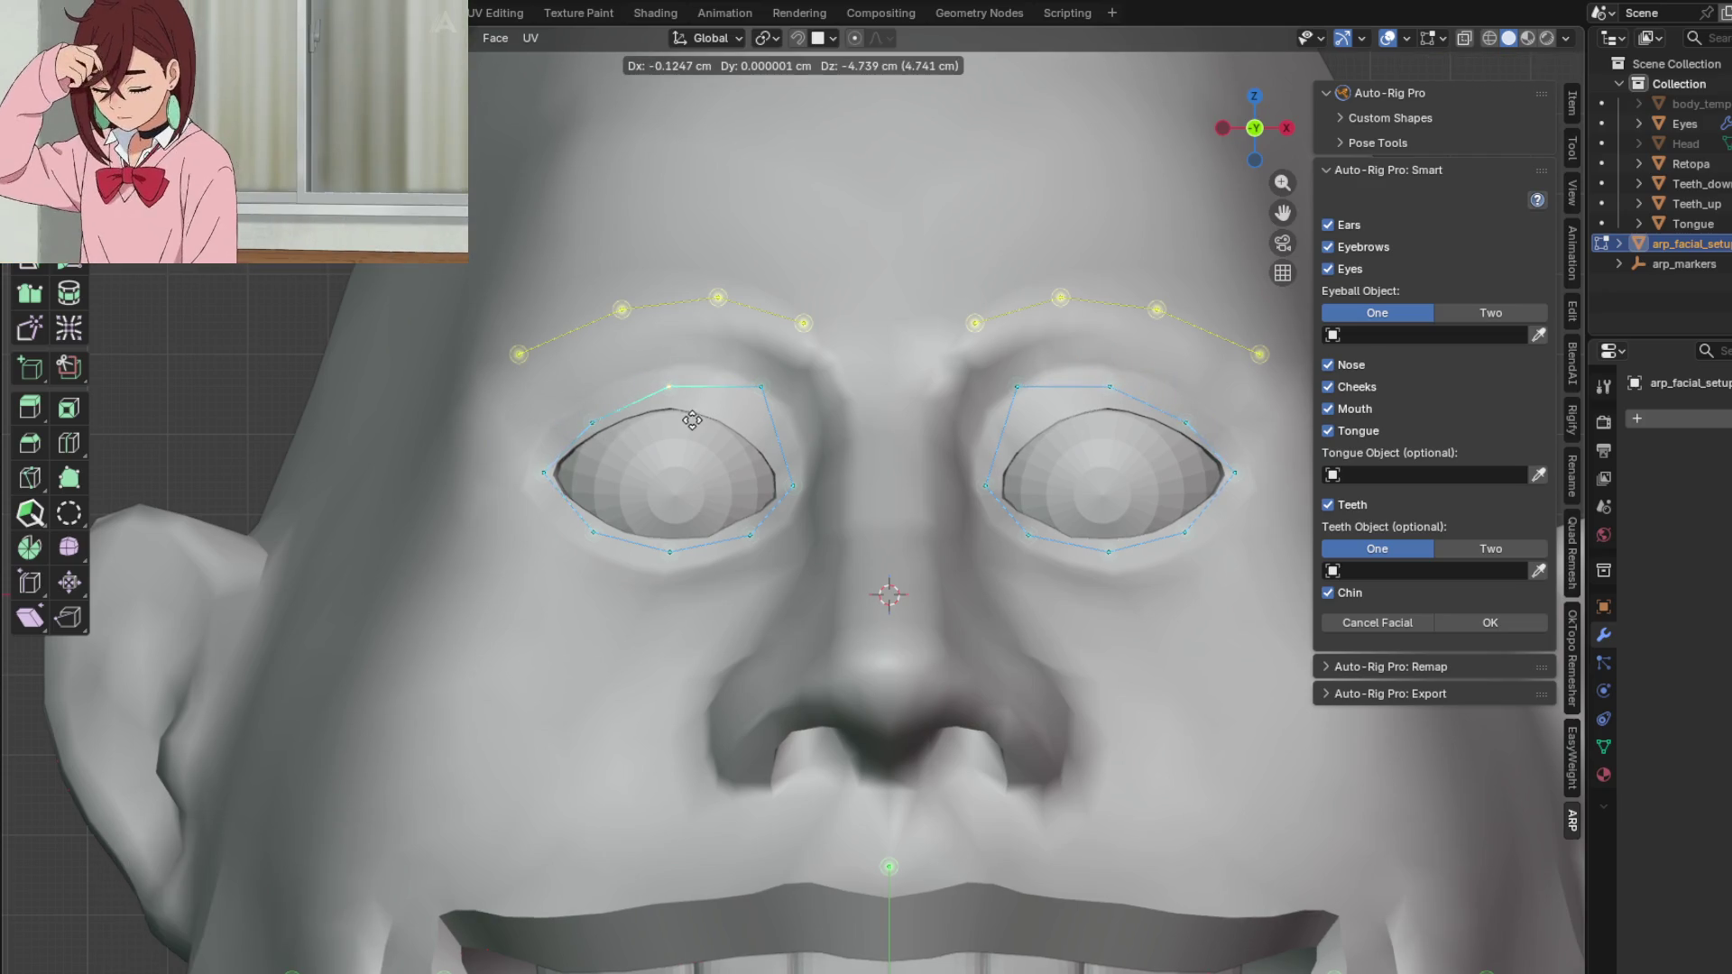
pyautogui.click(688, 418)
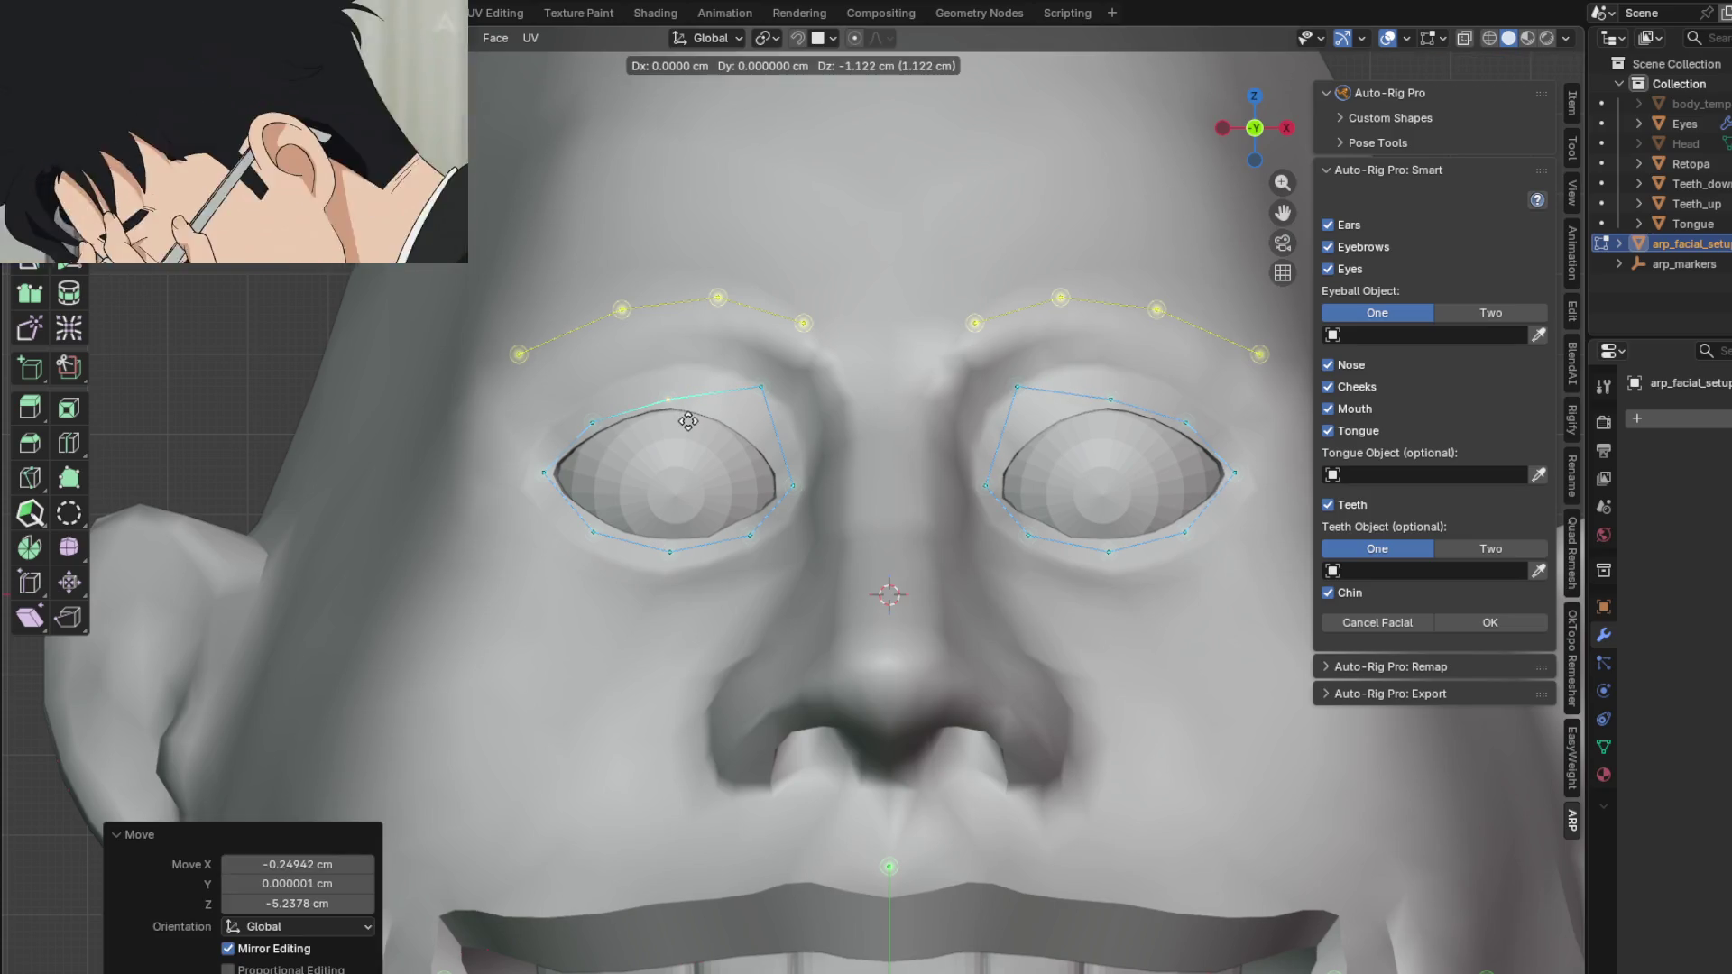
pyautogui.click(761, 386)
pyautogui.press('g')
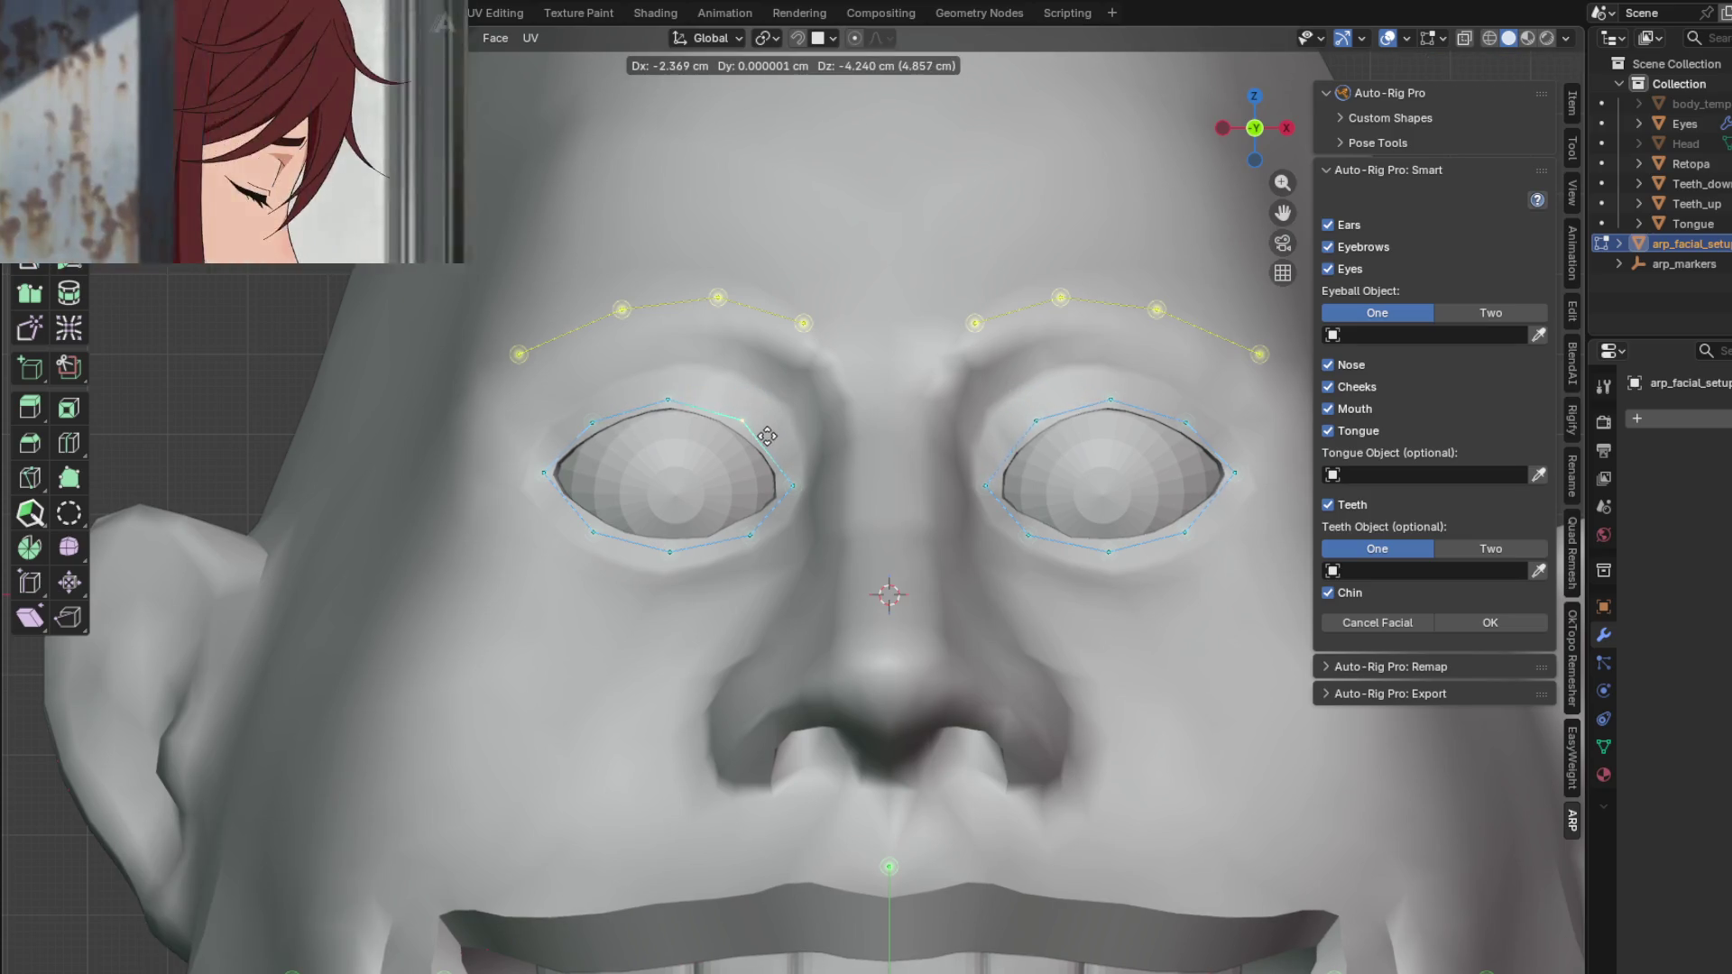
pyautogui.click(772, 442)
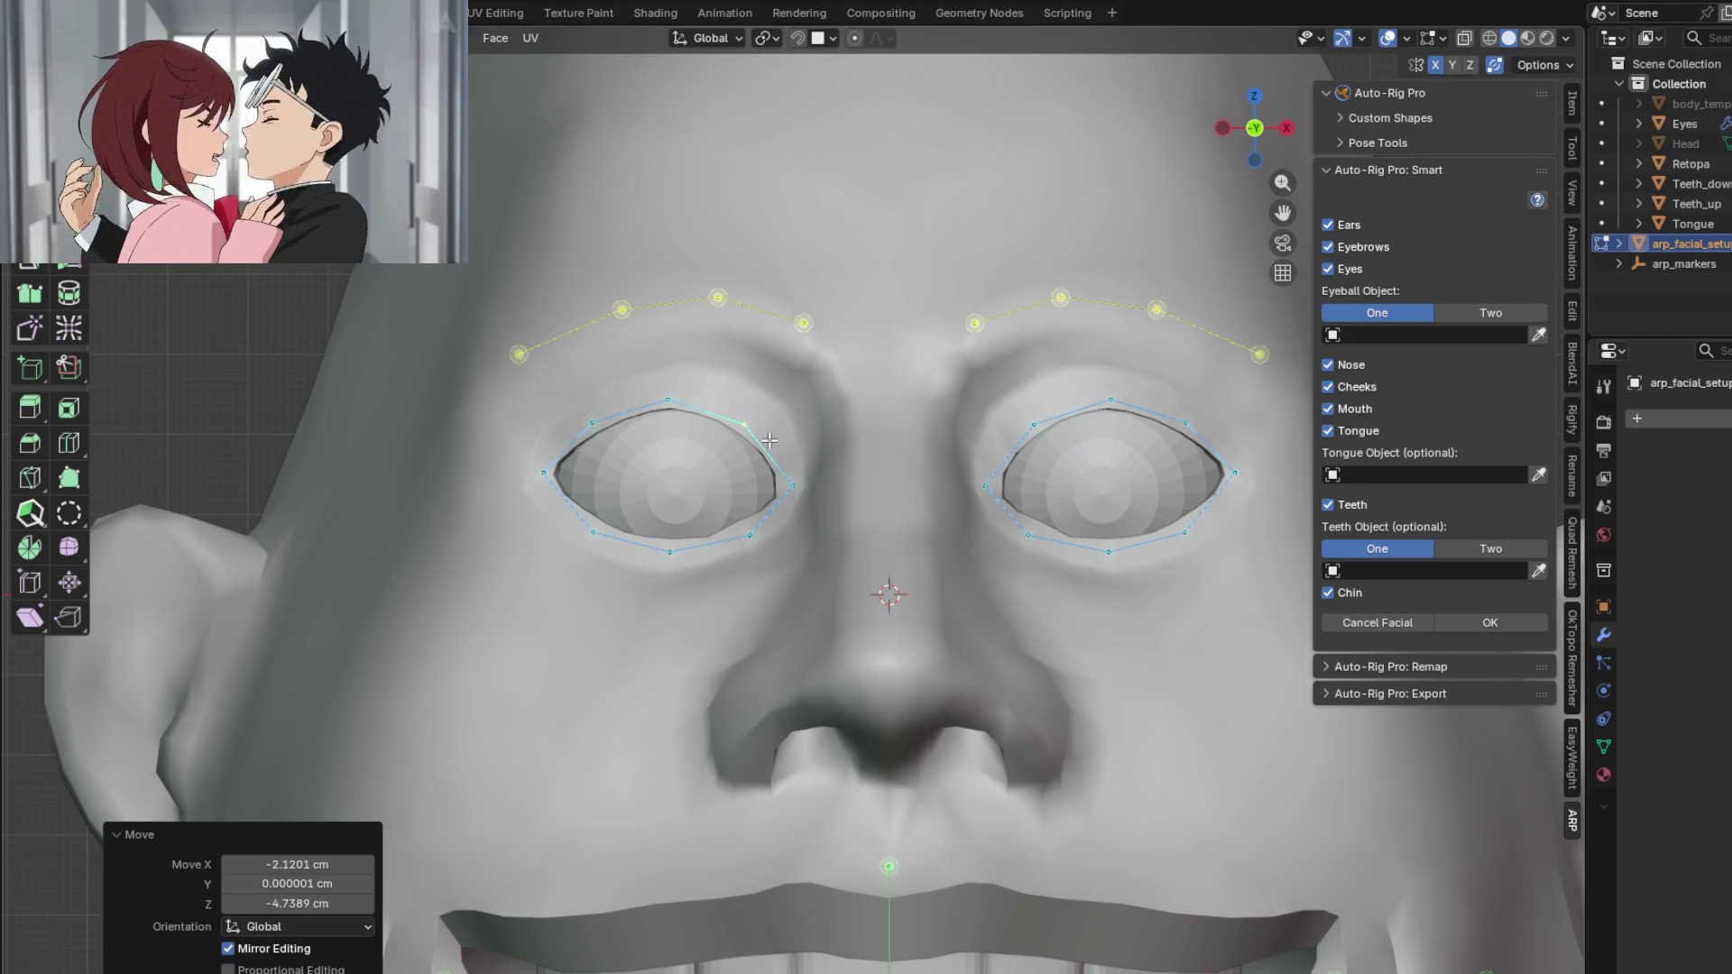
# Step: Touch up the lower inner, inner corner and upper outer ring points for a tighter fit
pyautogui.moveTo(774, 444)
pyautogui.keyDown('shift'); pyautogui.mouseDown(button='middle')
pyautogui.moveTo(794, 468)
pyautogui.moveTo(772, 460)
pyautogui.mouseUp(button='middle'); pyautogui.keyUp('shift')
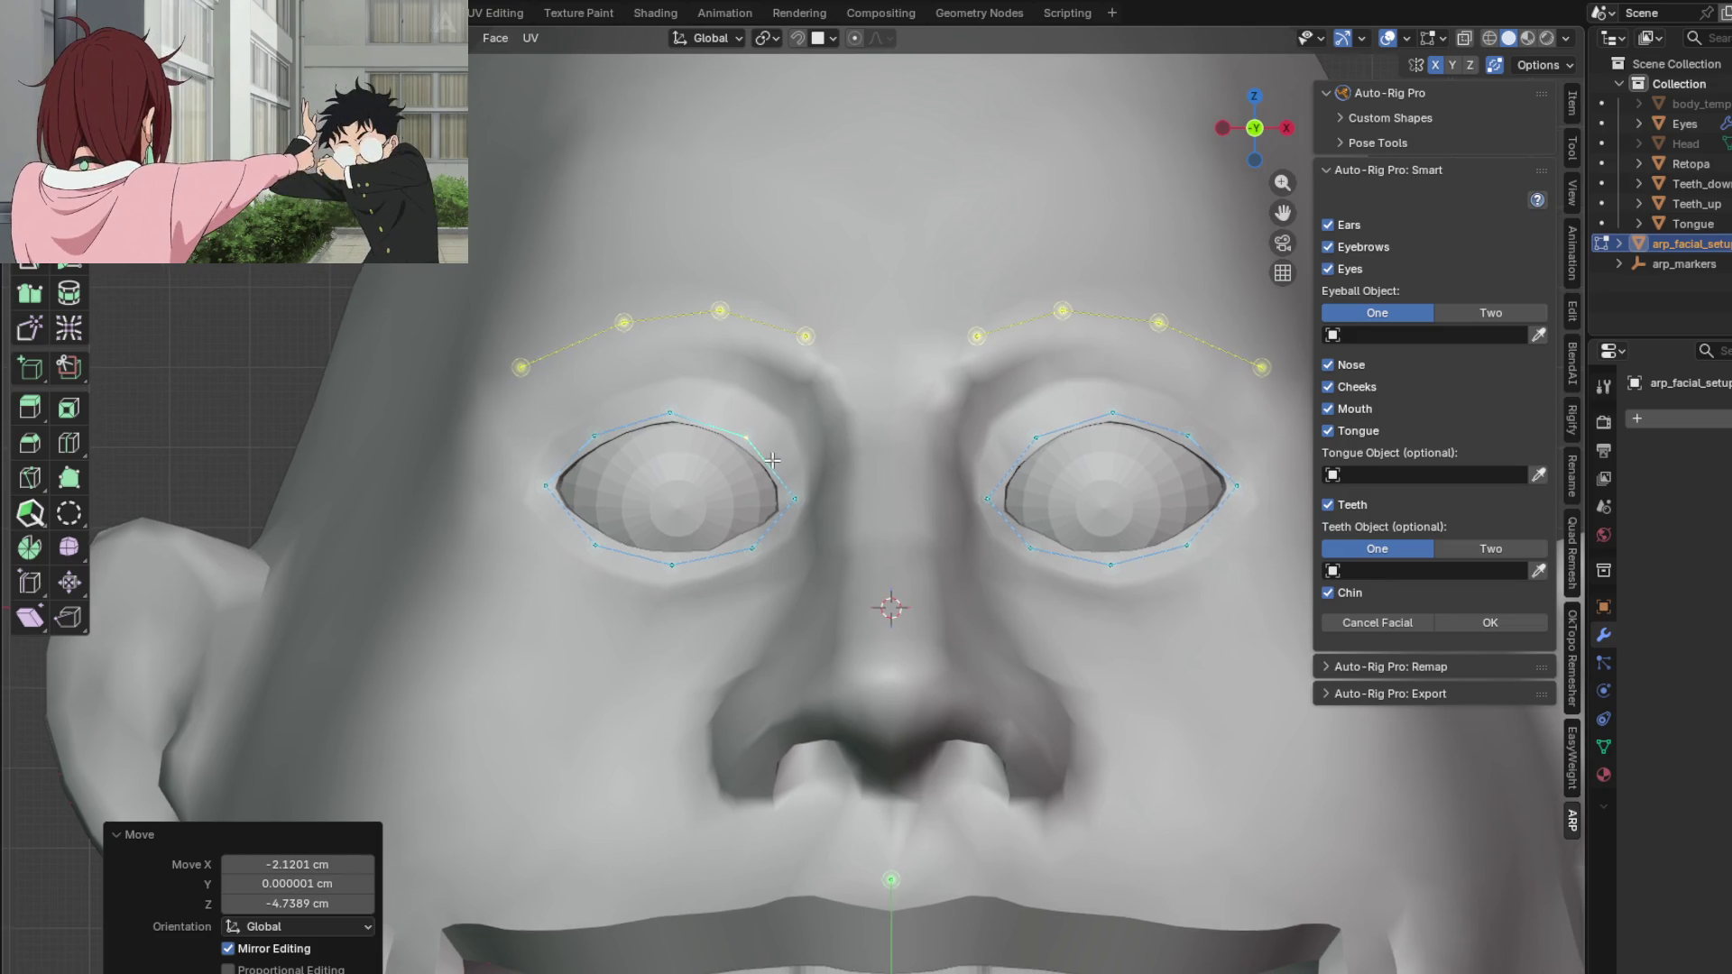
pyautogui.click(750, 541)
pyautogui.press('g')
pyautogui.click(755, 560)
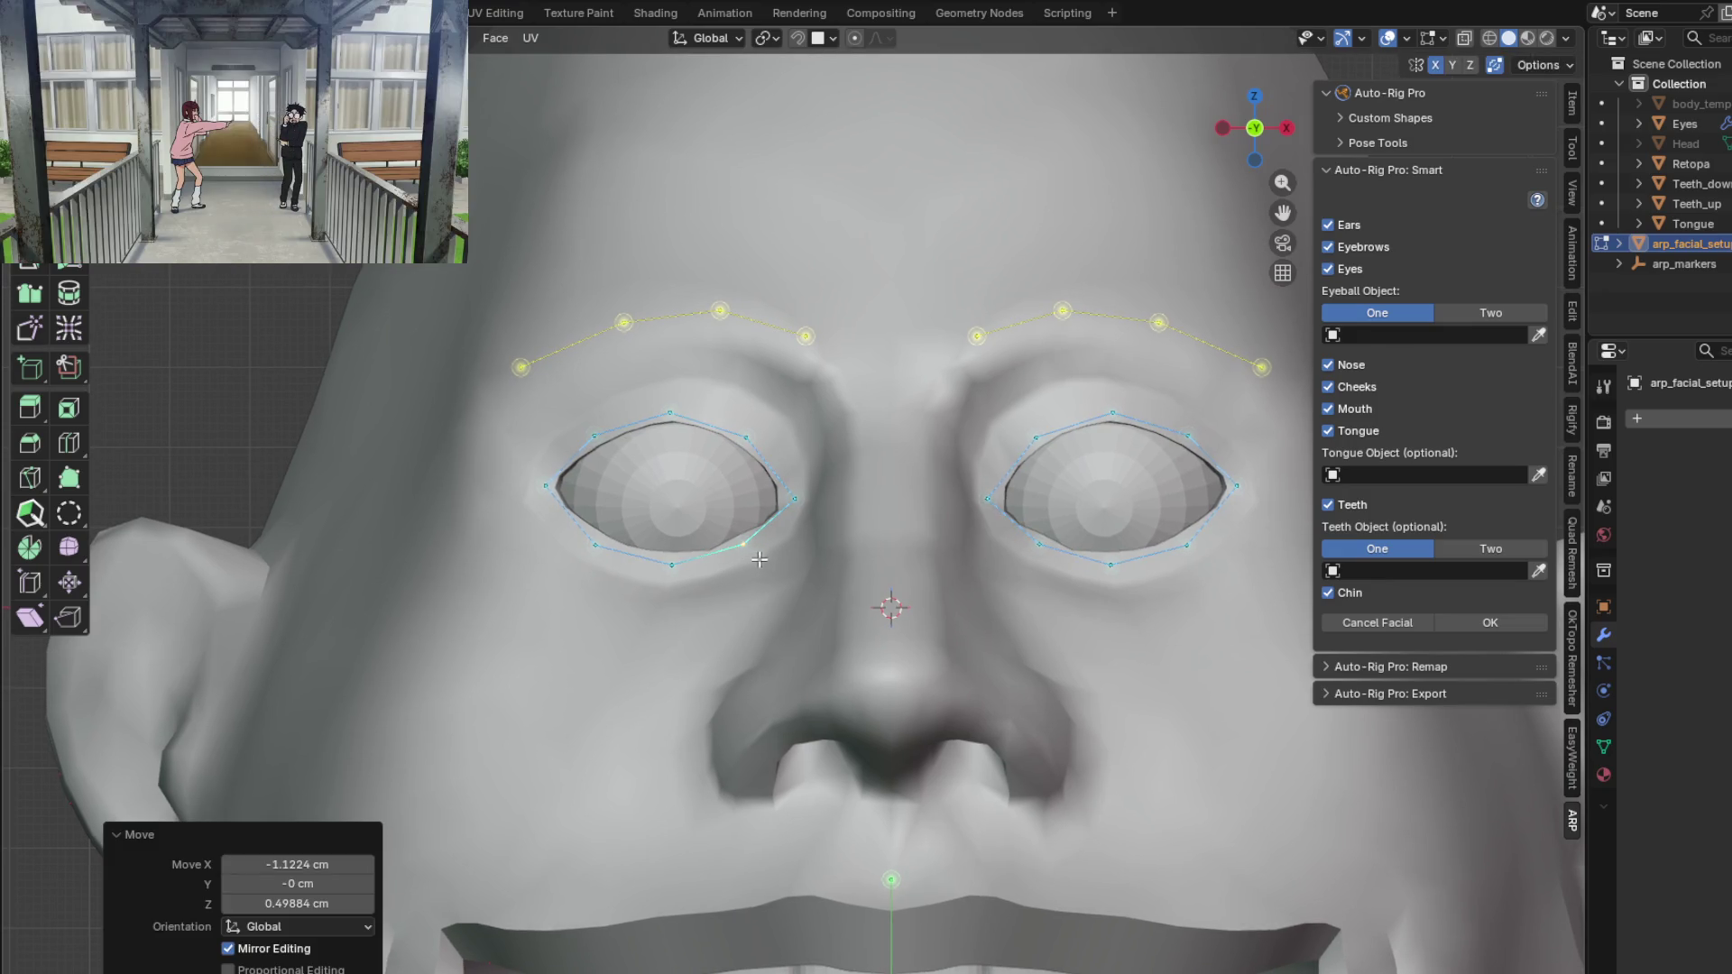
pyautogui.click(784, 494)
pyautogui.press('g')
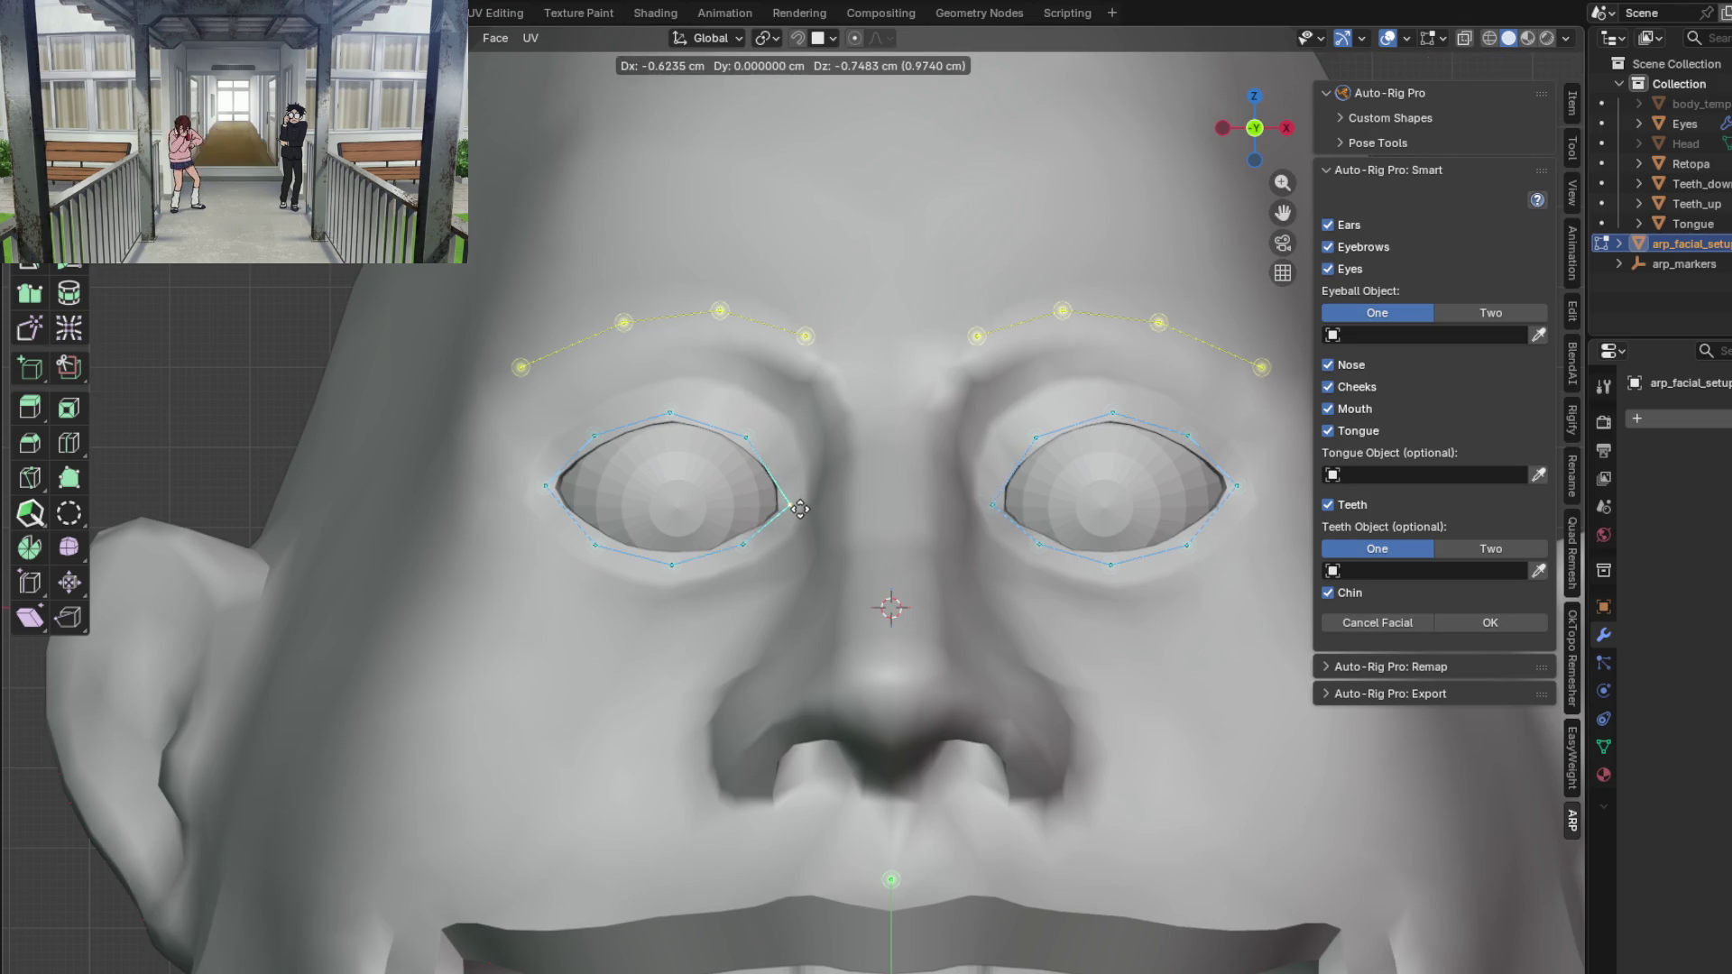
pyautogui.click(800, 508)
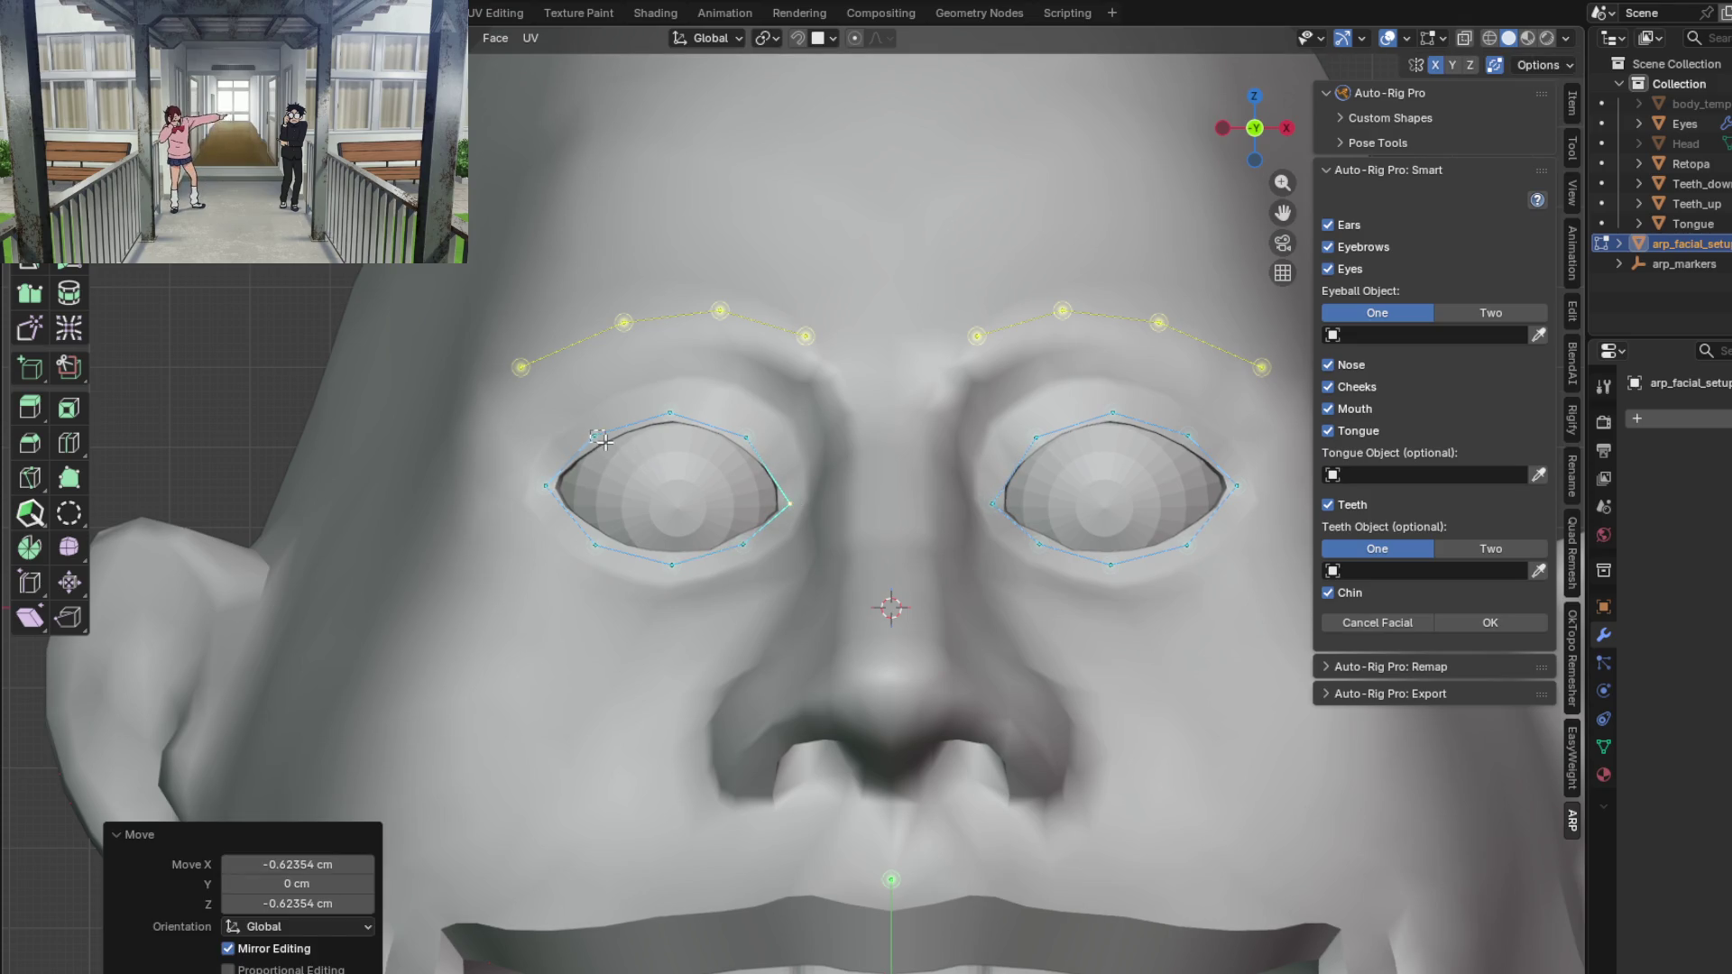
pyautogui.click(603, 441)
pyautogui.press('g')
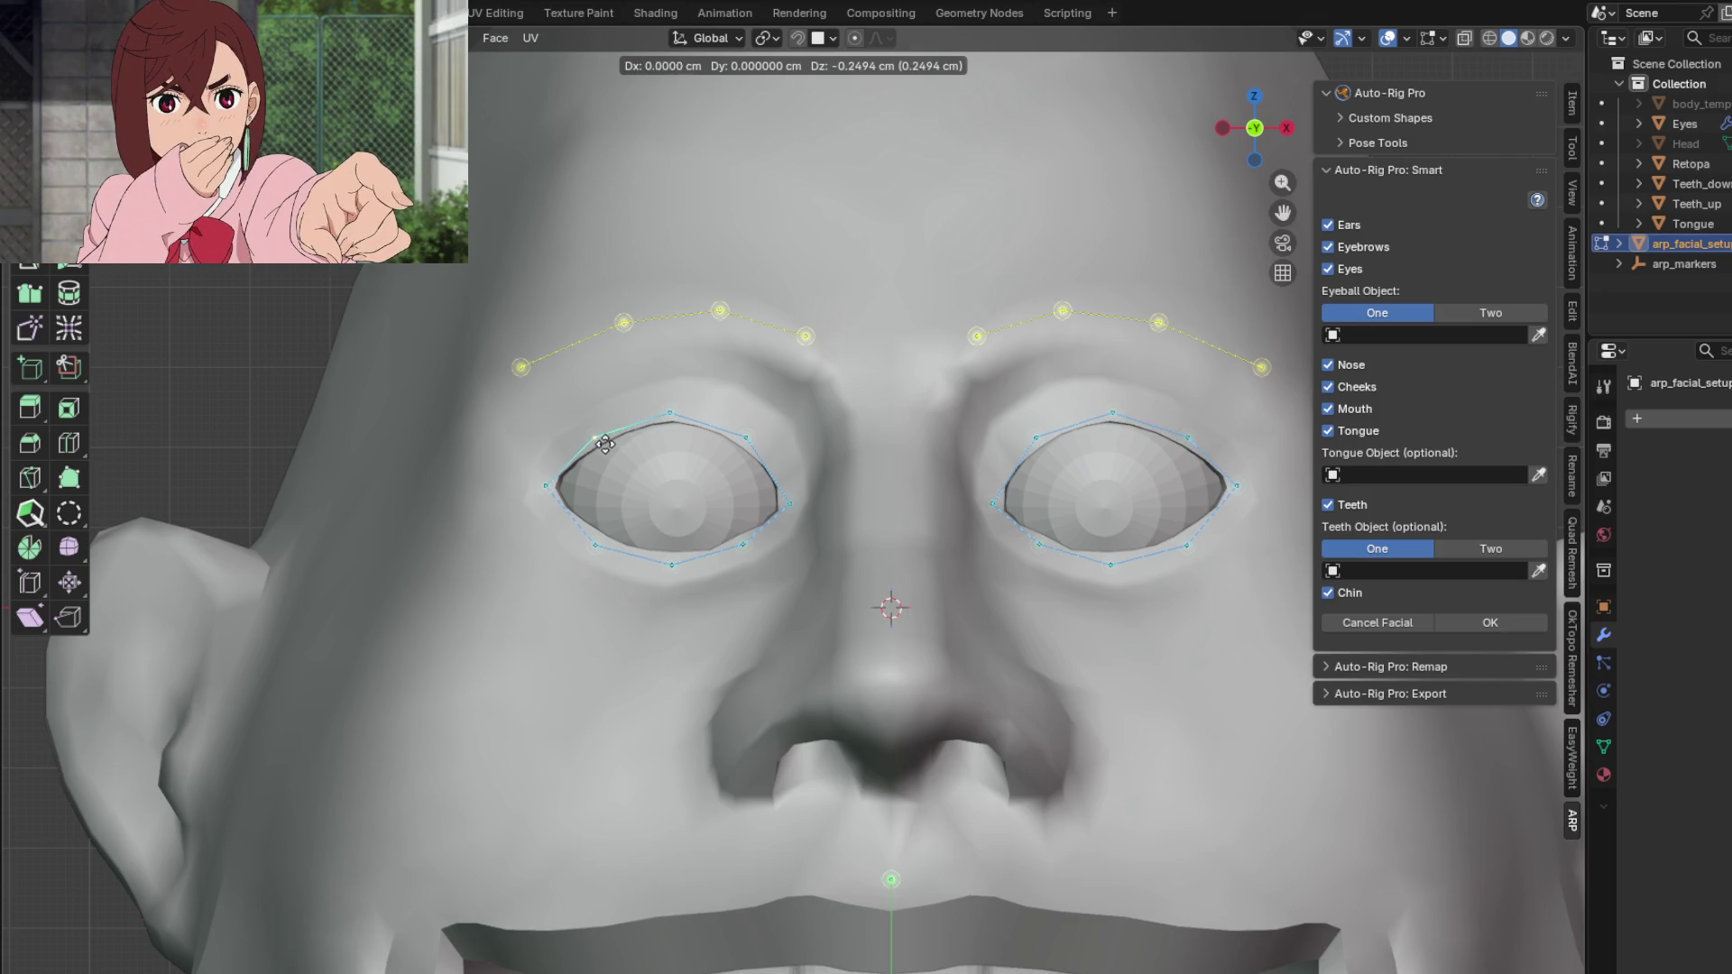
pyautogui.click(605, 444)
pyautogui.keyDown('shift'); pyautogui.scroll(-5, 676, 478); pyautogui.keyUp('shift')
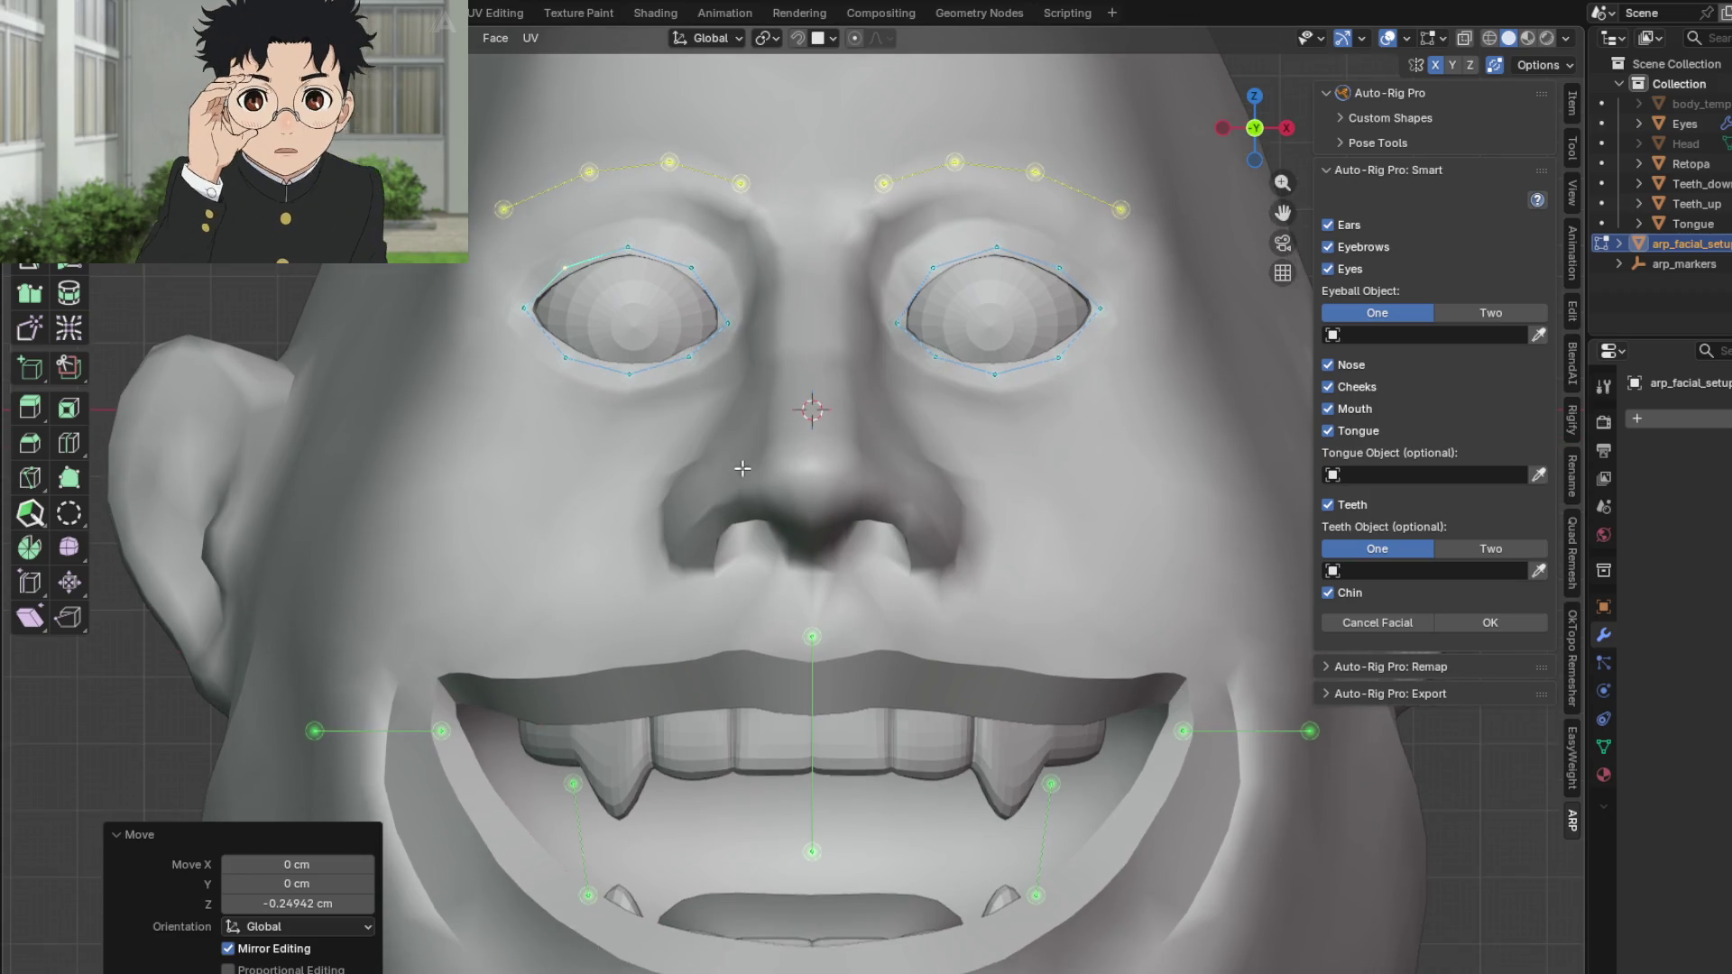
# Step: Move one inner upper eyelid point onto the lid edge
pyautogui.scroll(3, 693, 329)
pyautogui.click(700, 332)
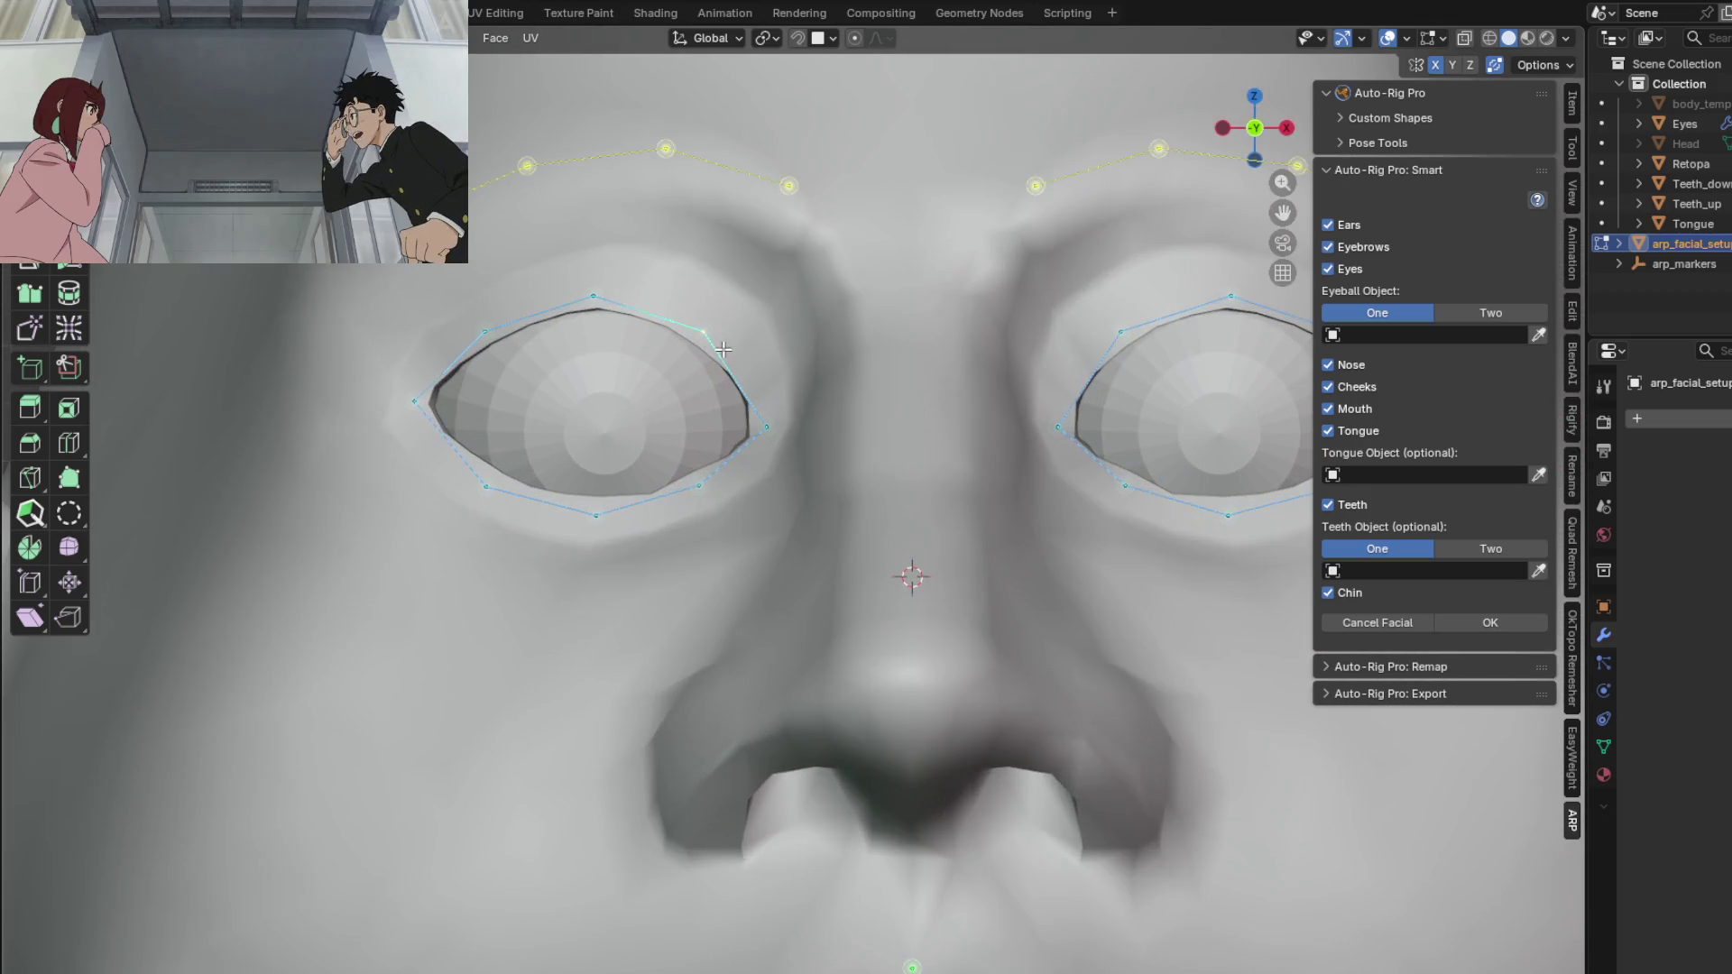
pyautogui.press('g')
pyautogui.click(722, 351)
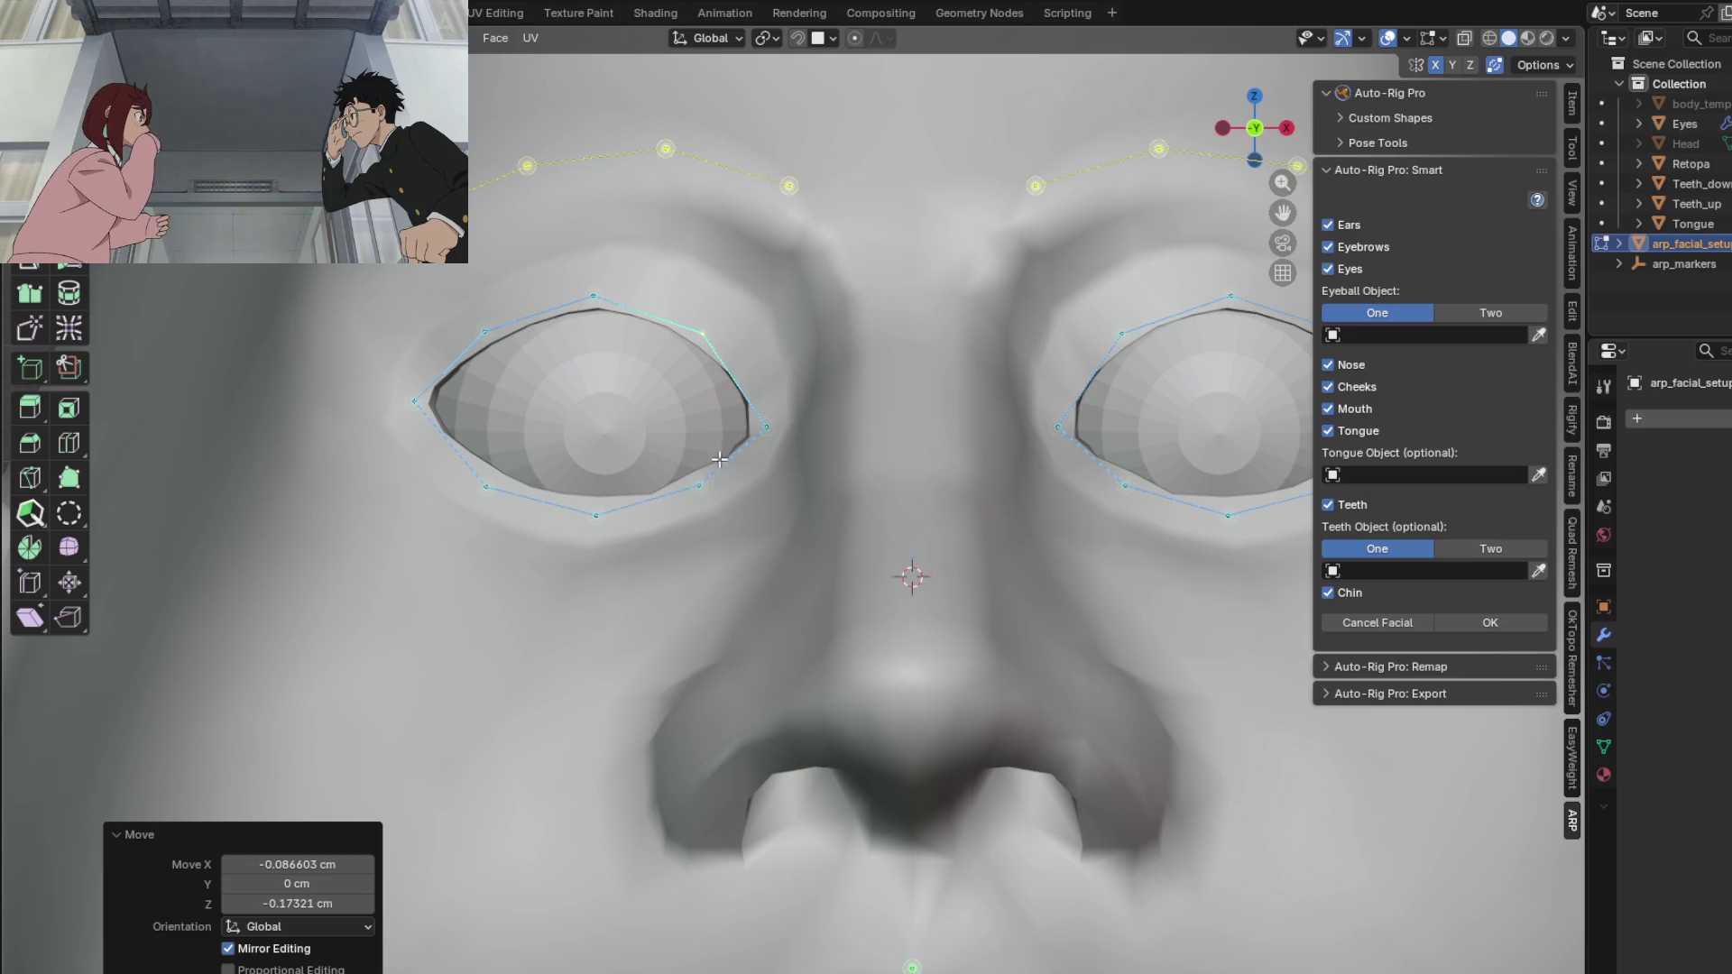
# Step: Move the nose guide marker up so it spans from between the eyes to the nose
pyautogui.scroll(-5, 719, 461)
pyautogui.keyDown('shift'); pyautogui.scroll(-4, 712, 456); pyautogui.keyUp('shift')
pyautogui.scroll(-1, 704, 452)
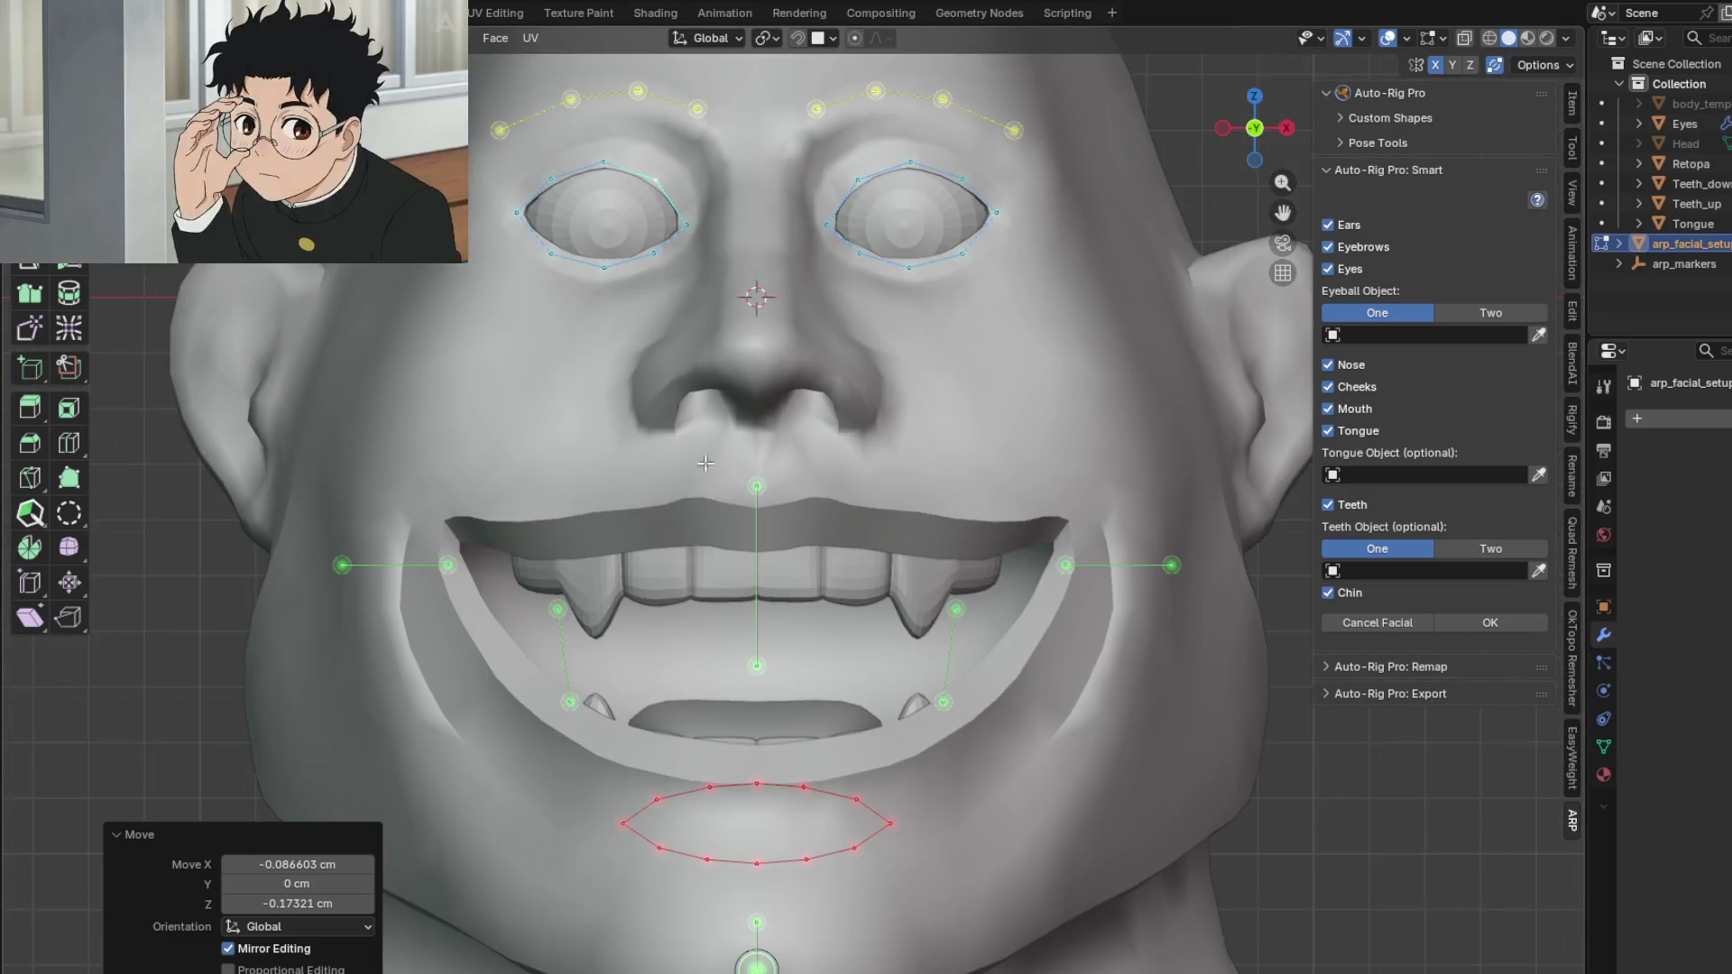
pyautogui.keyDown('shift'); pyautogui.scroll(1, 728, 434); pyautogui.keyUp('shift')
pyautogui.press('g')
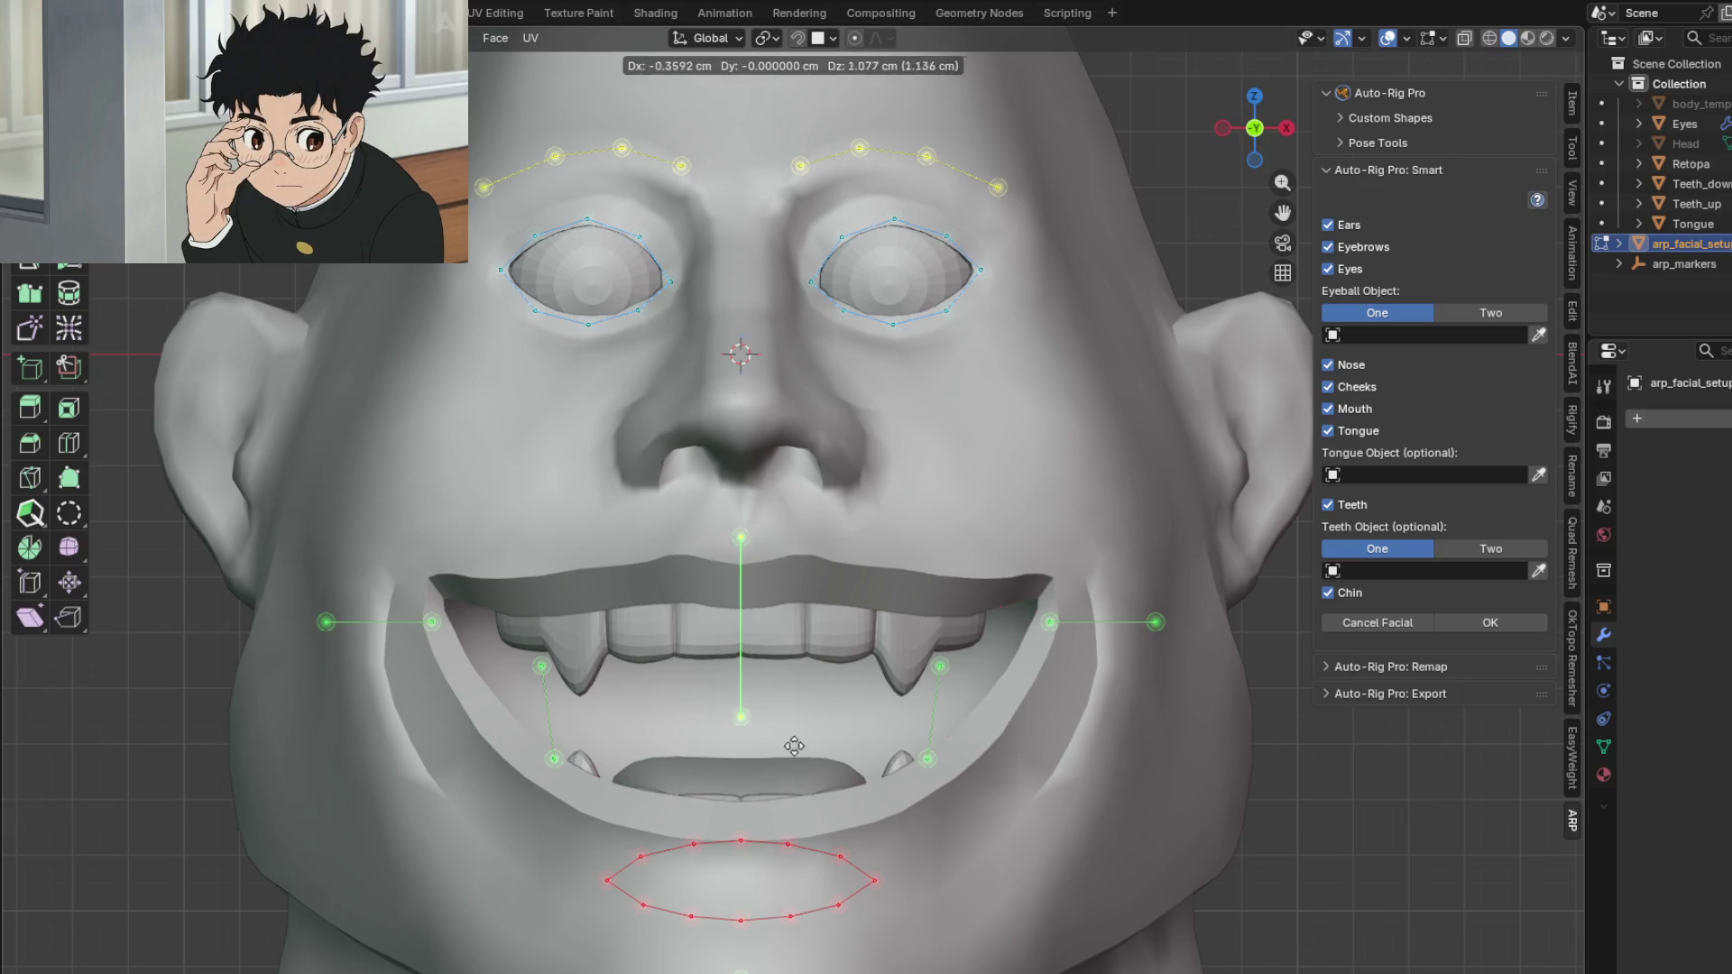
pyautogui.click(795, 441)
pyautogui.press('g')
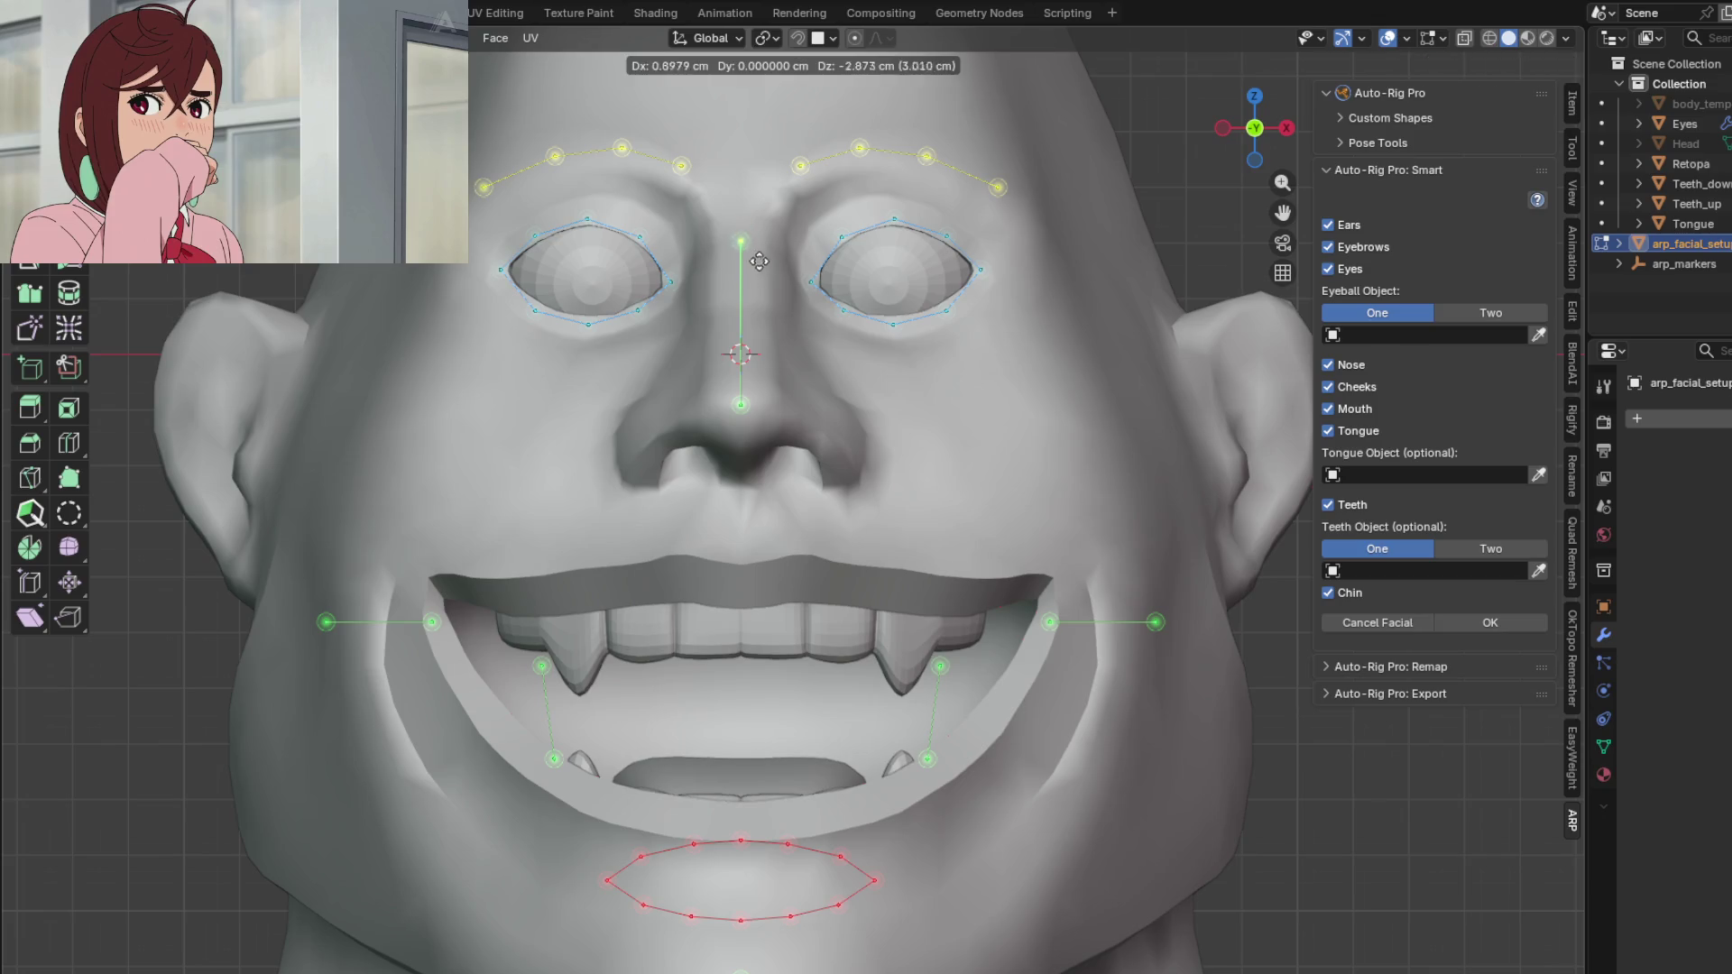